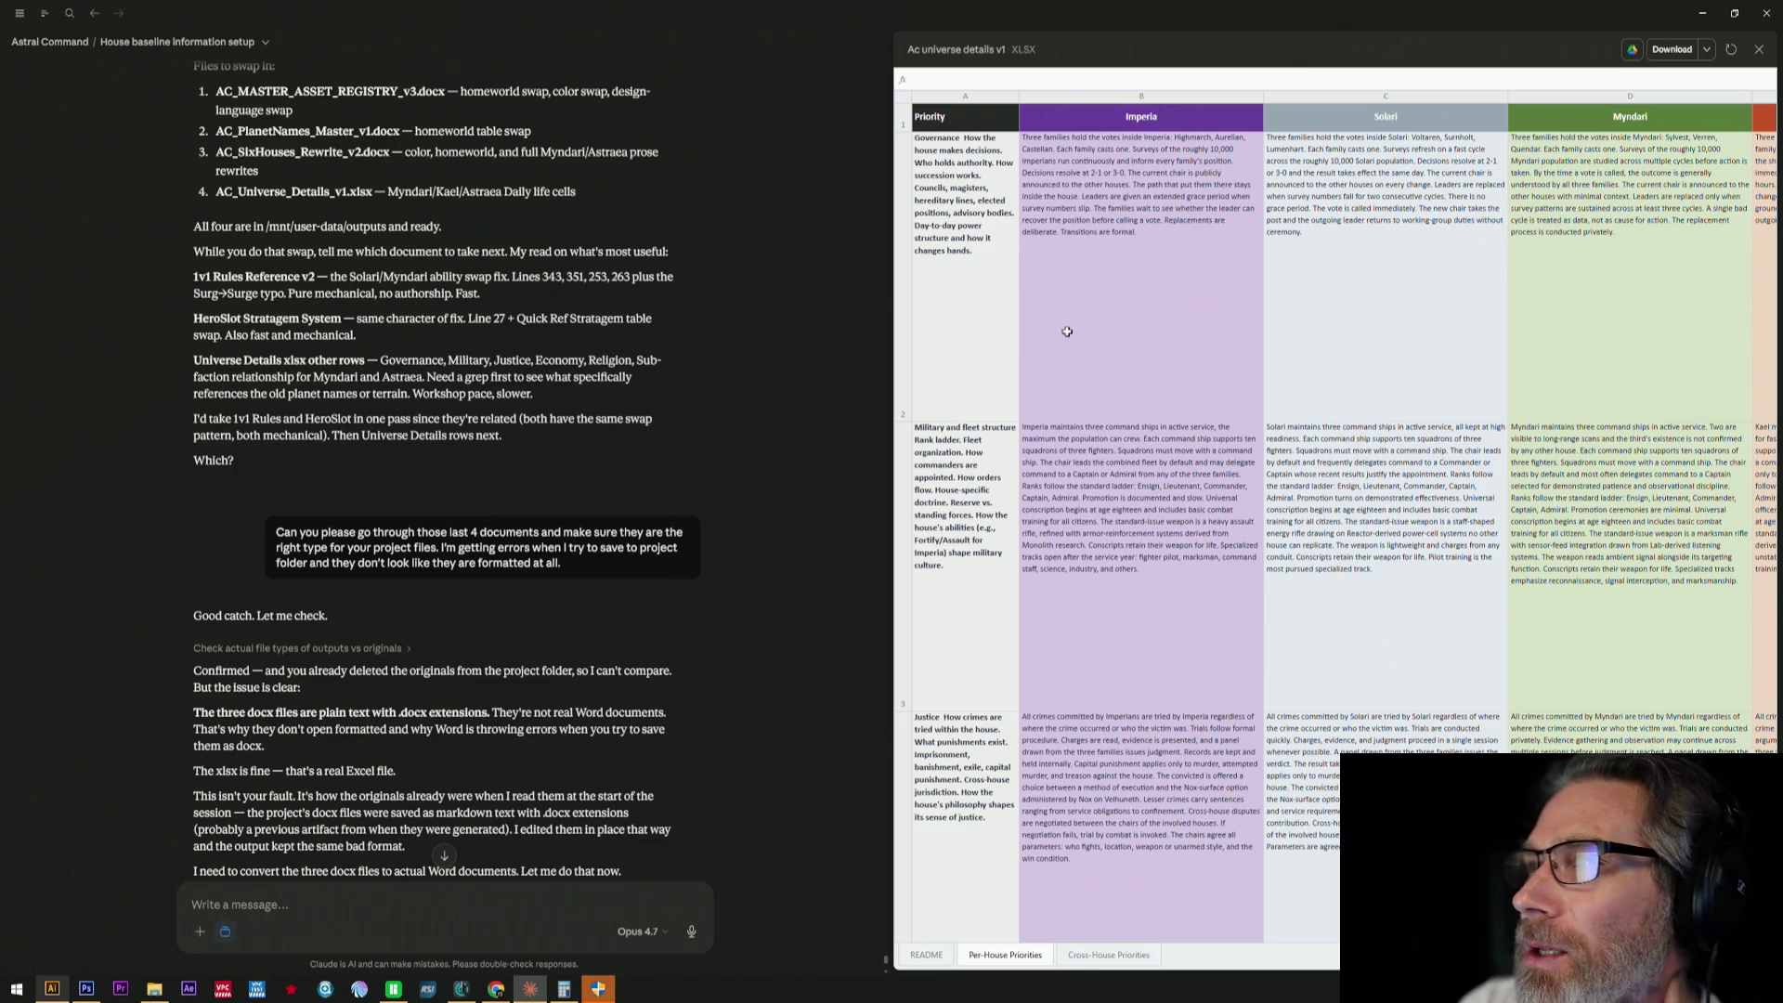
scroll(947, 296, "down", 2)
scroll(950, 362, "down", 2)
scroll(961, 460, "down", 2)
scroll(975, 571, "down", 2)
scroll(977, 622, "down", 2)
scroll(977, 625, "down", 3)
scroll(976, 626, "down", 1)
scroll(975, 626, "down", 2)
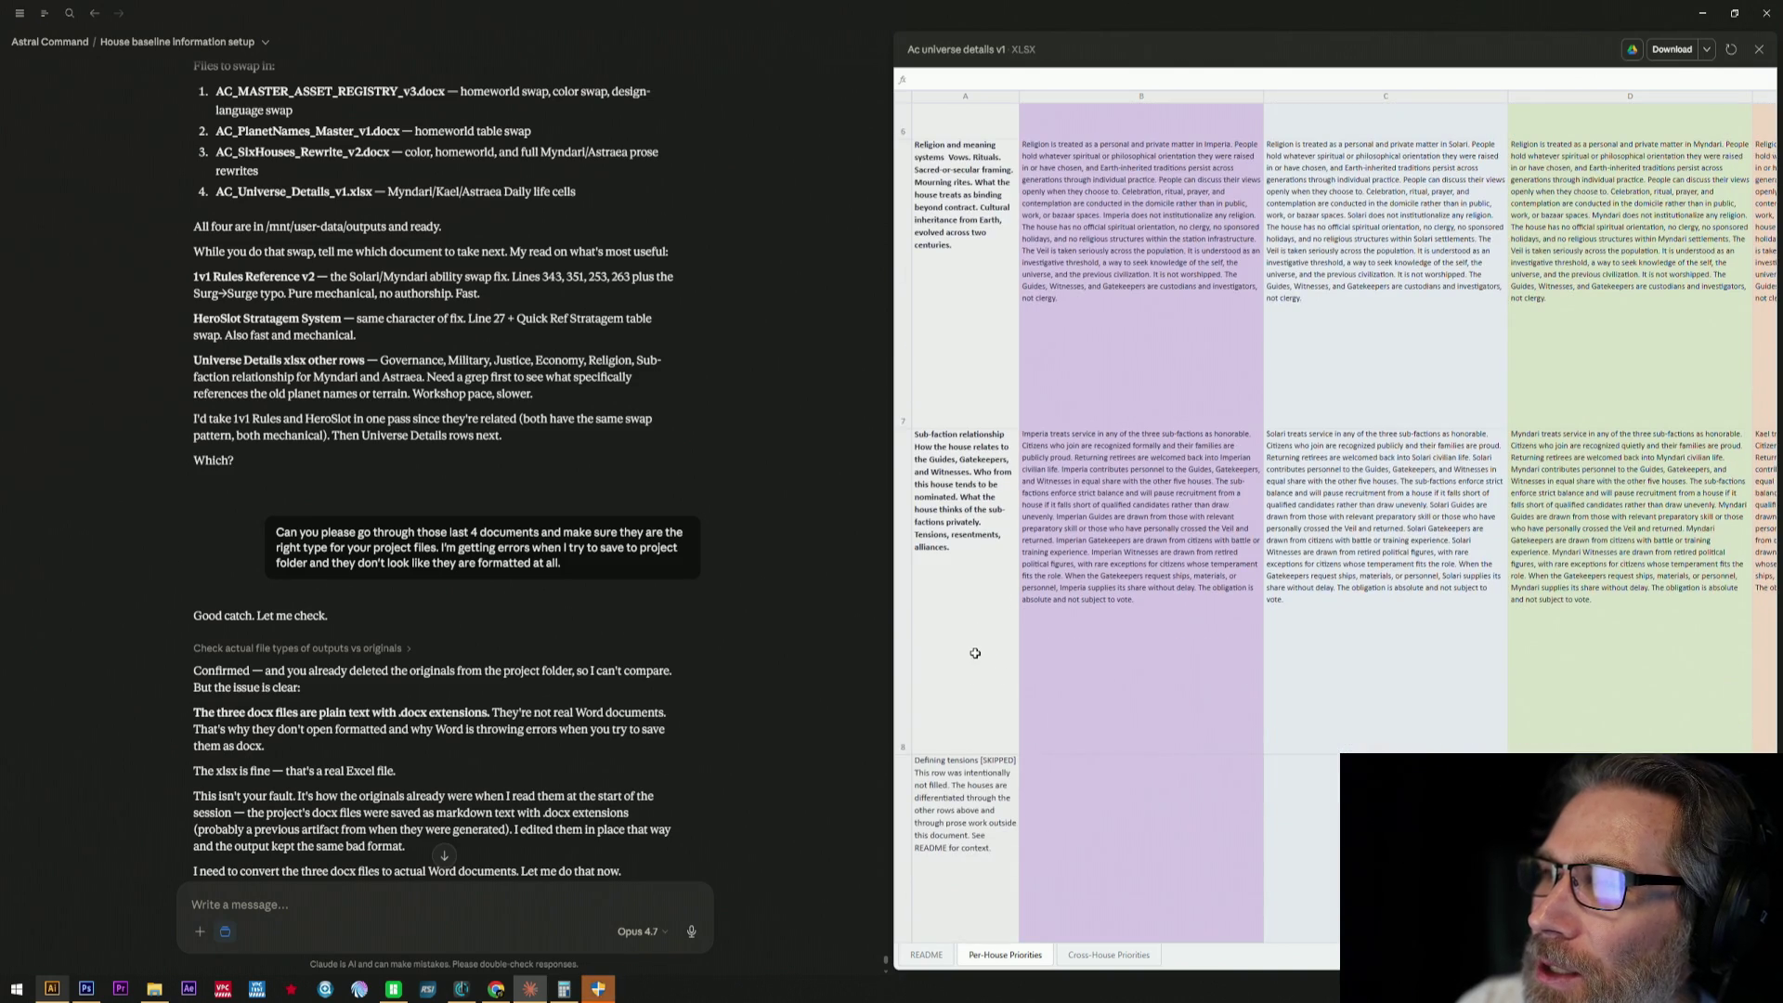
scroll(975, 653, "down", 1)
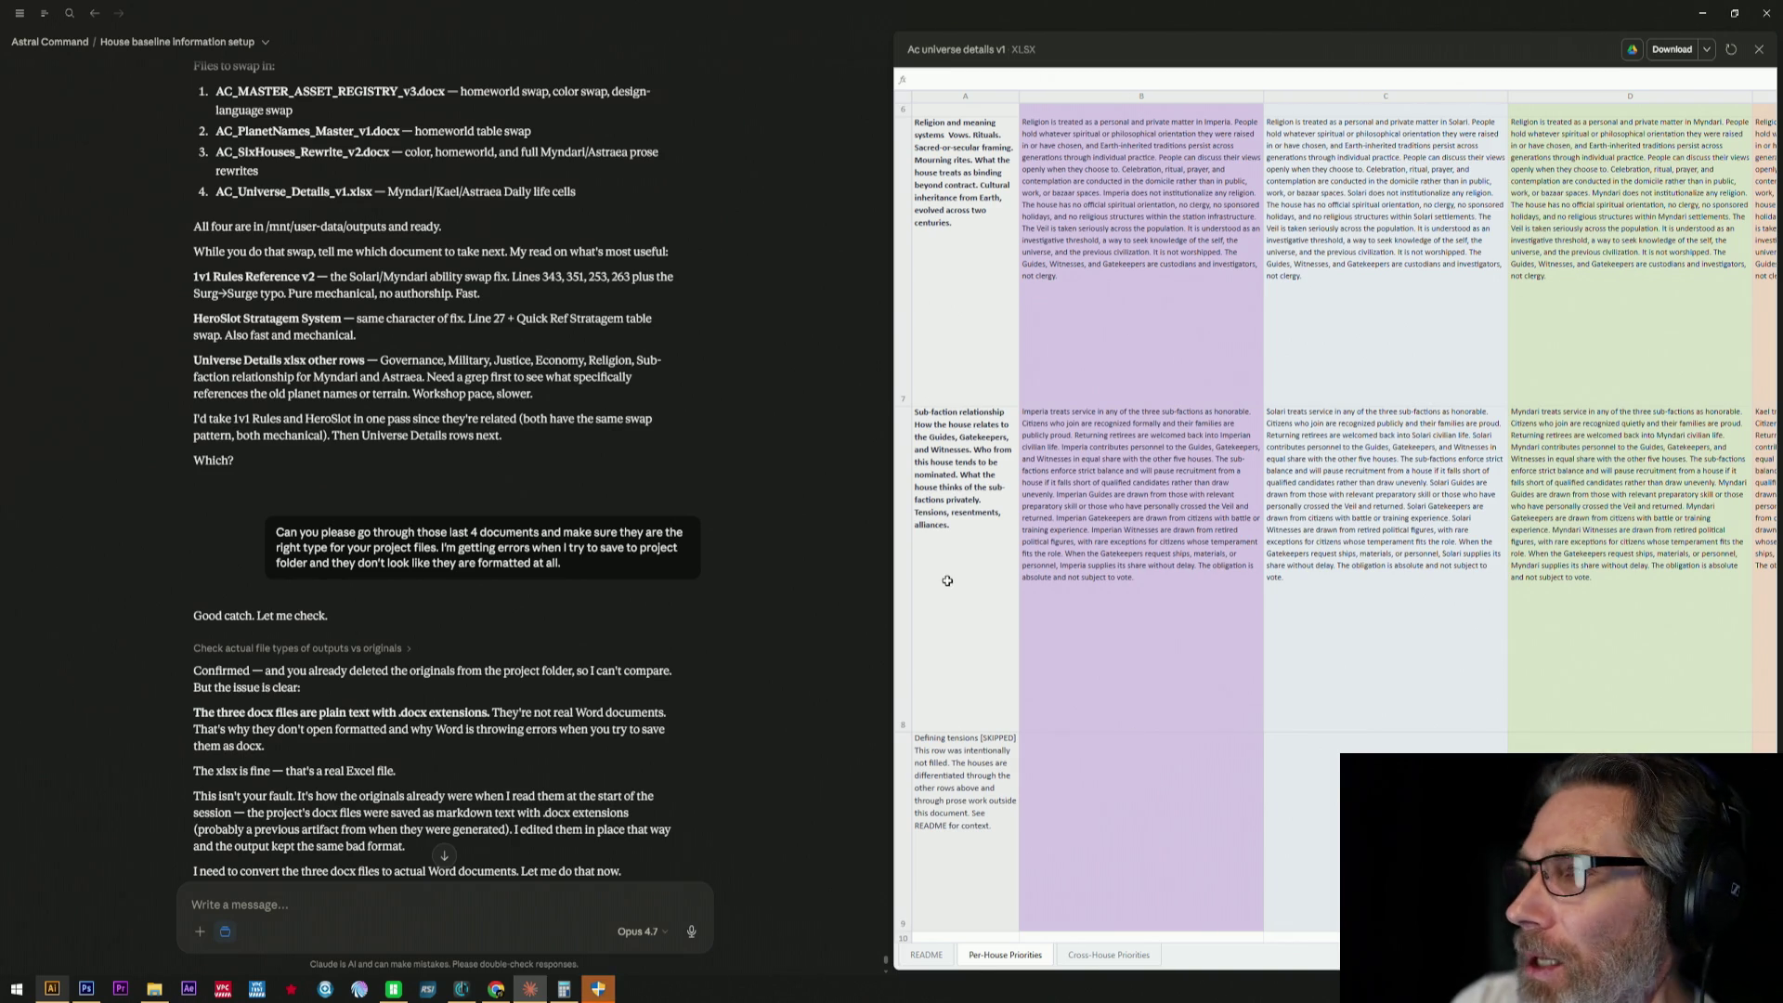
scroll(952, 572, "up", 3)
scroll(950, 573, "up", 2)
scroll(952, 575, "up", 2)
scroll(954, 577, "up", 2)
scroll(956, 580, "up", 2)
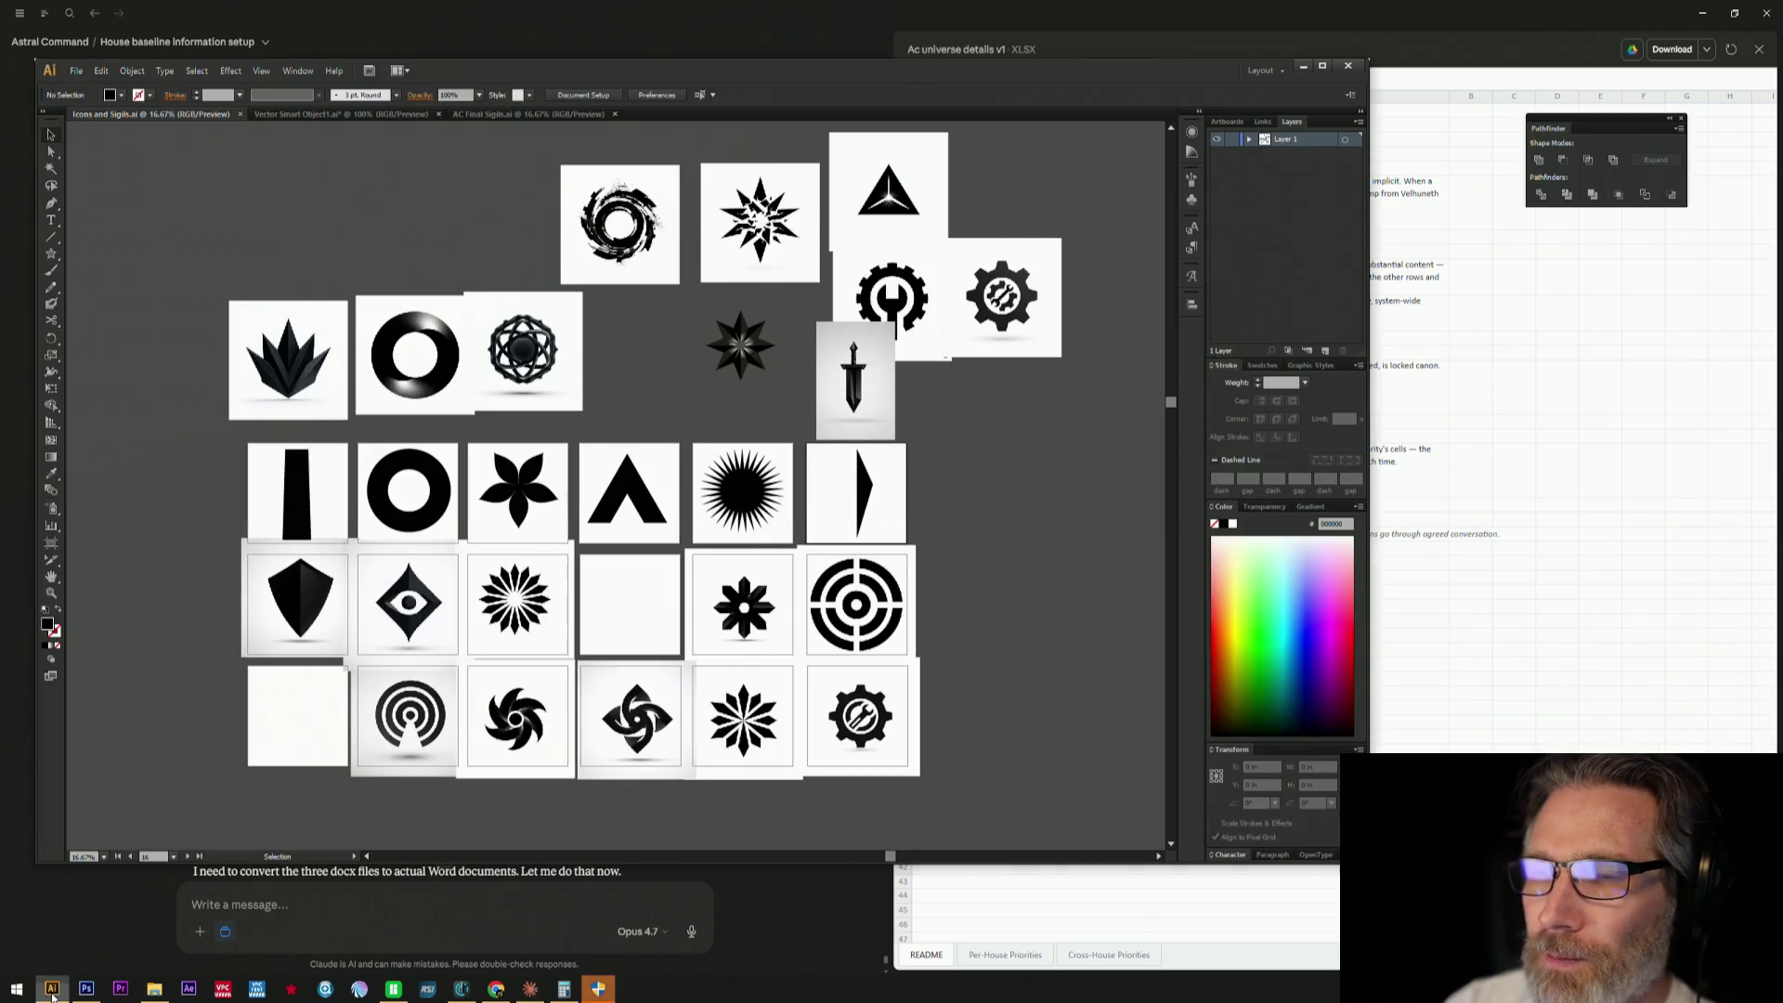
- Bring the Illustrator sigil artwork in front of the Claude chat
left_click(52, 987)
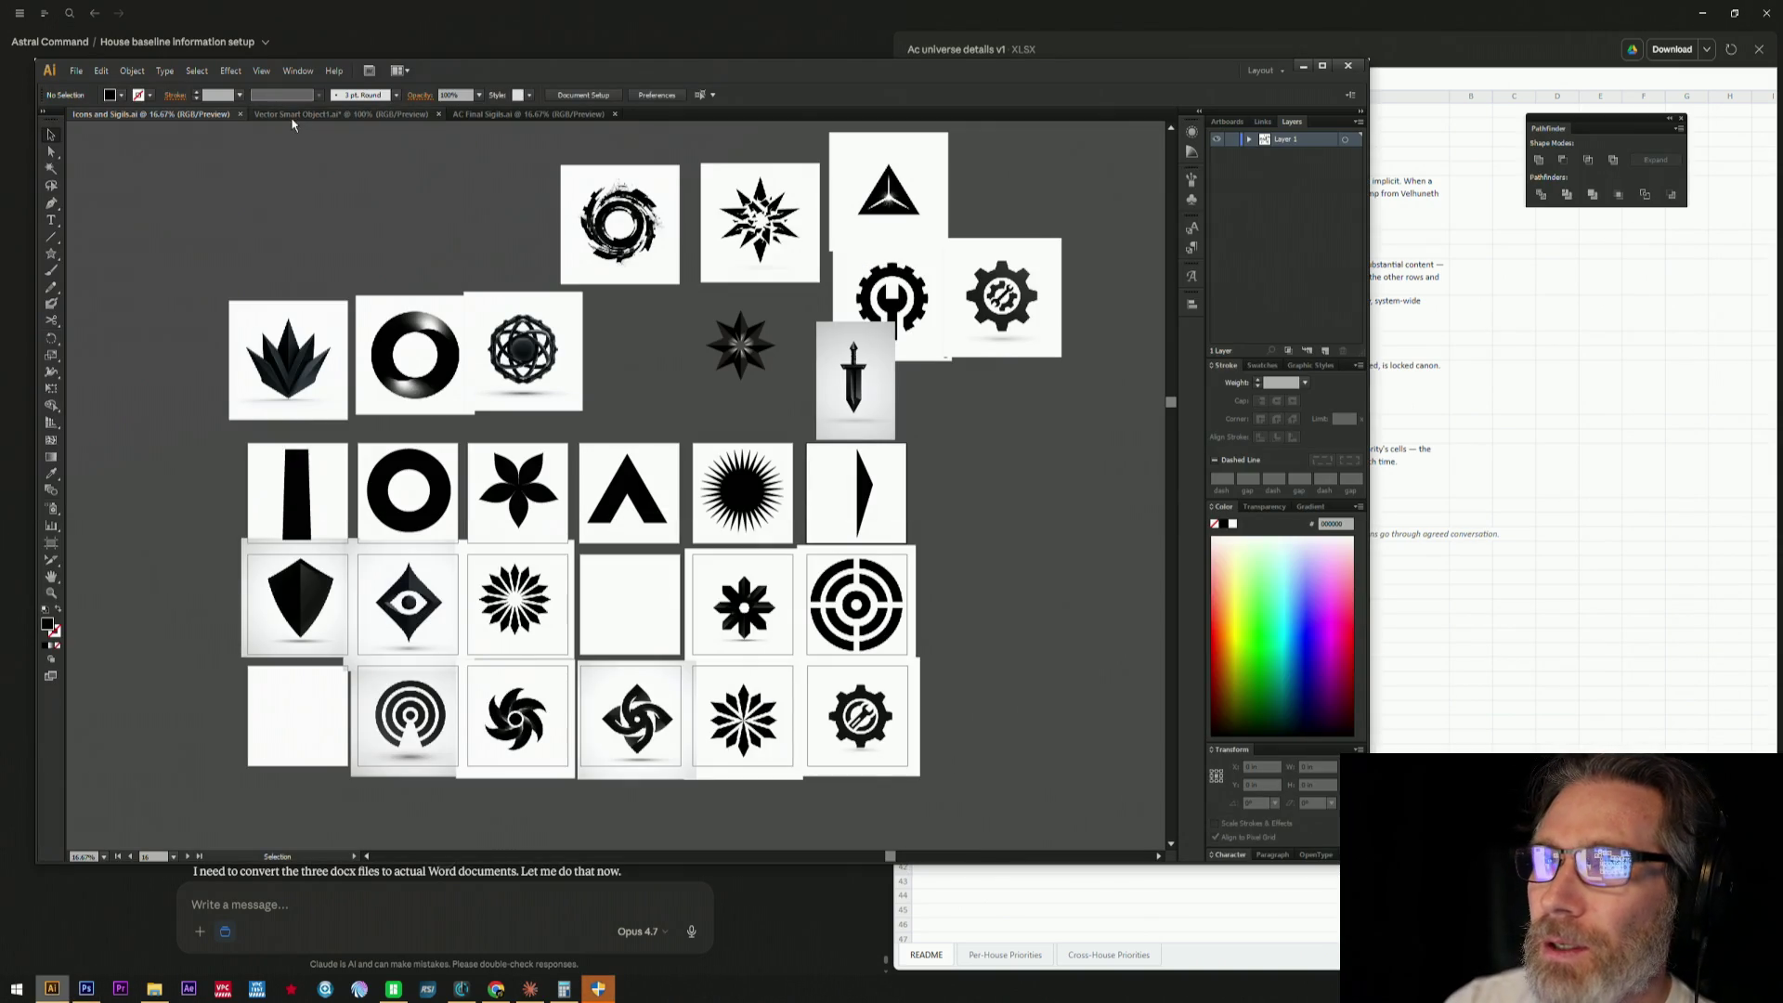
- Switch to the AC Final Sigils document, select the flower sigils and start artboard editing
left_click(425, 114)
left_click(472, 114)
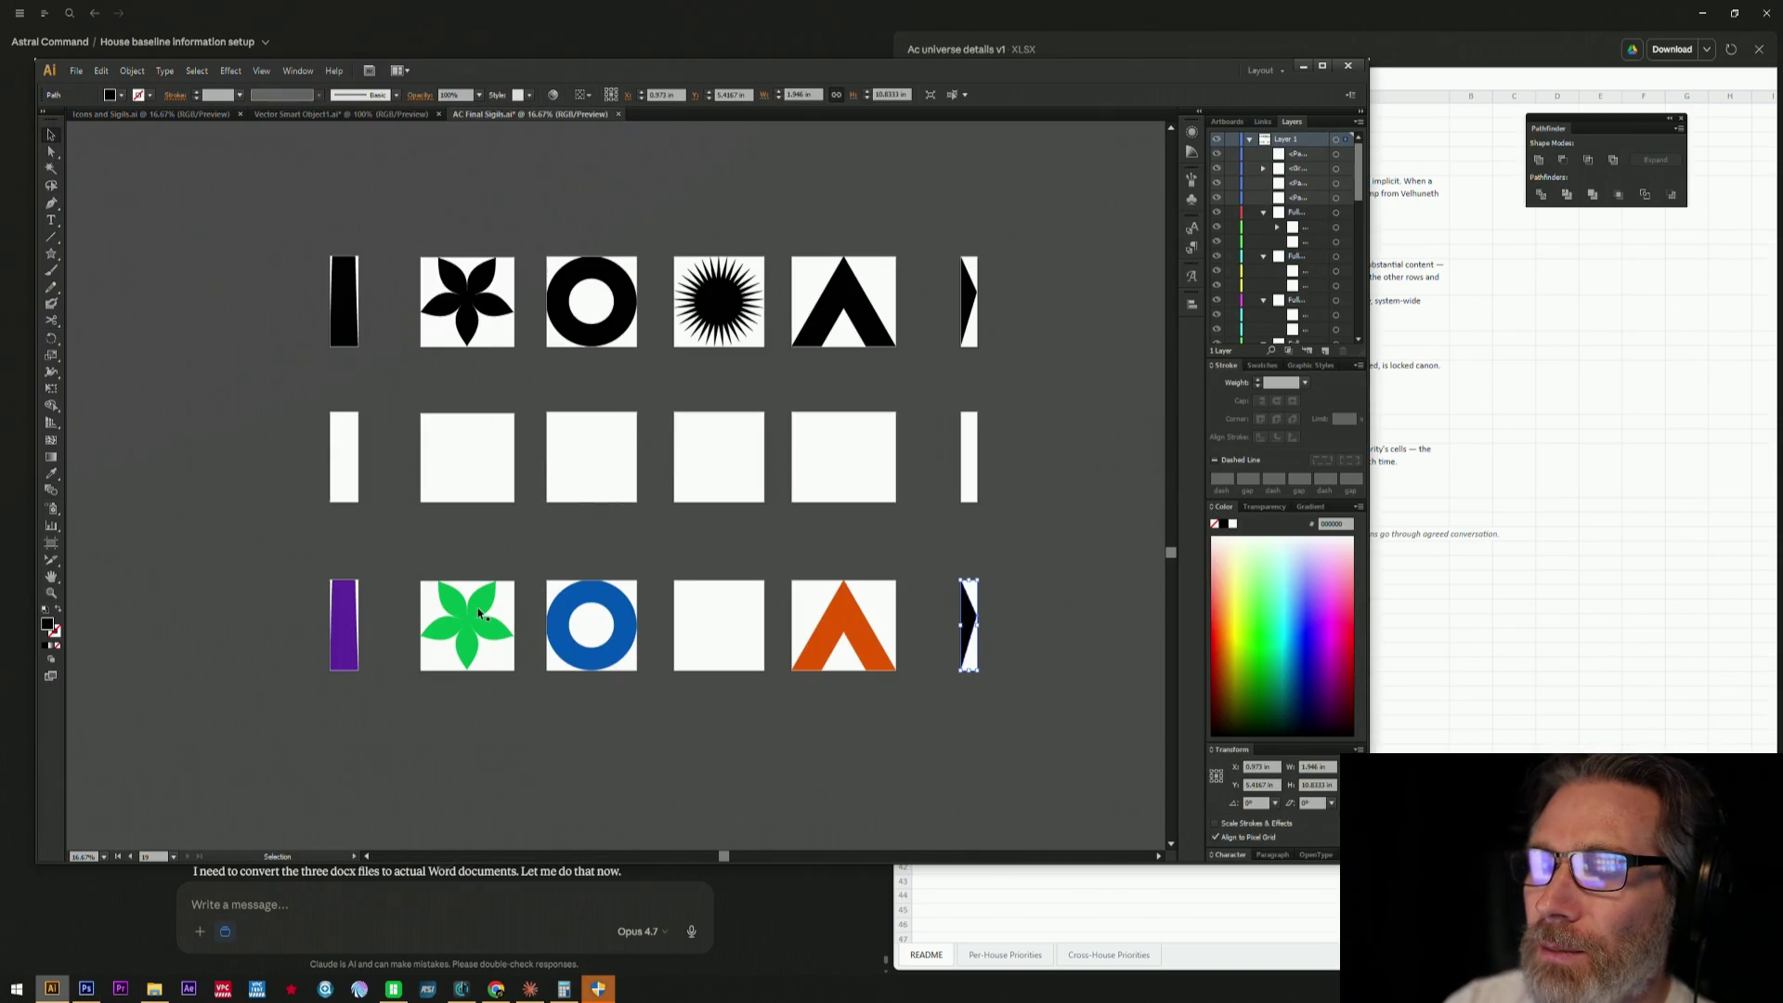
left_click(478, 613)
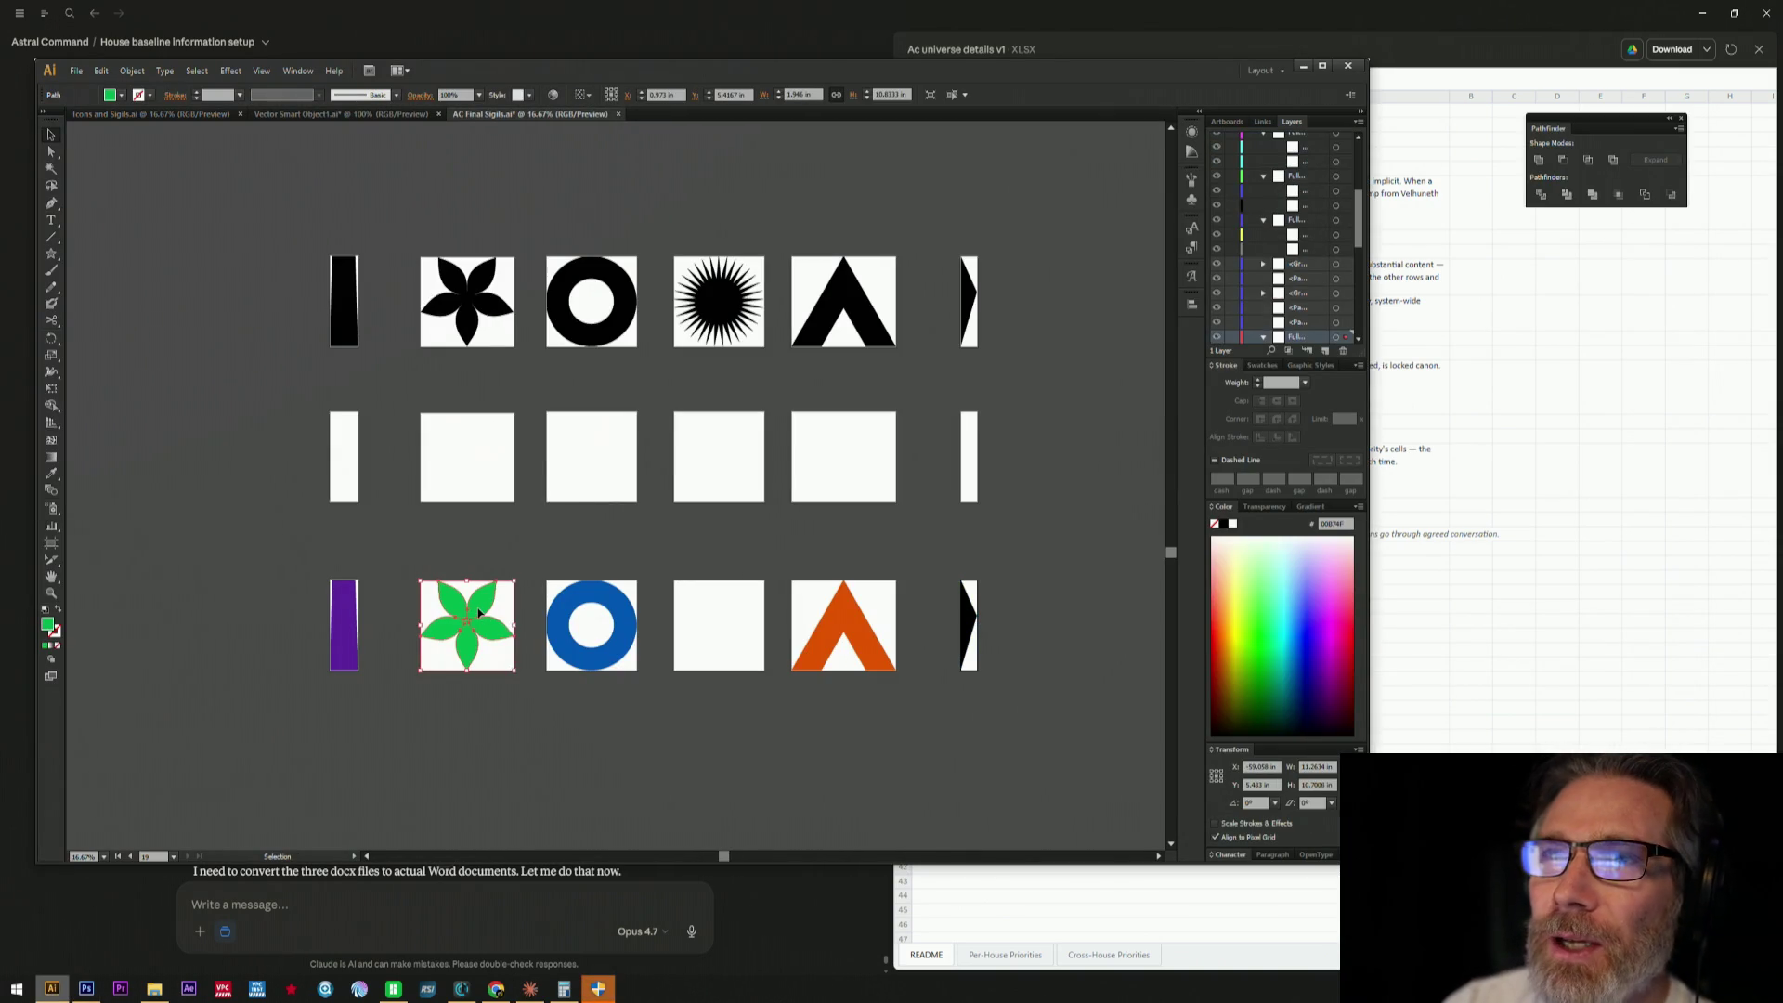
left_click(487, 292)
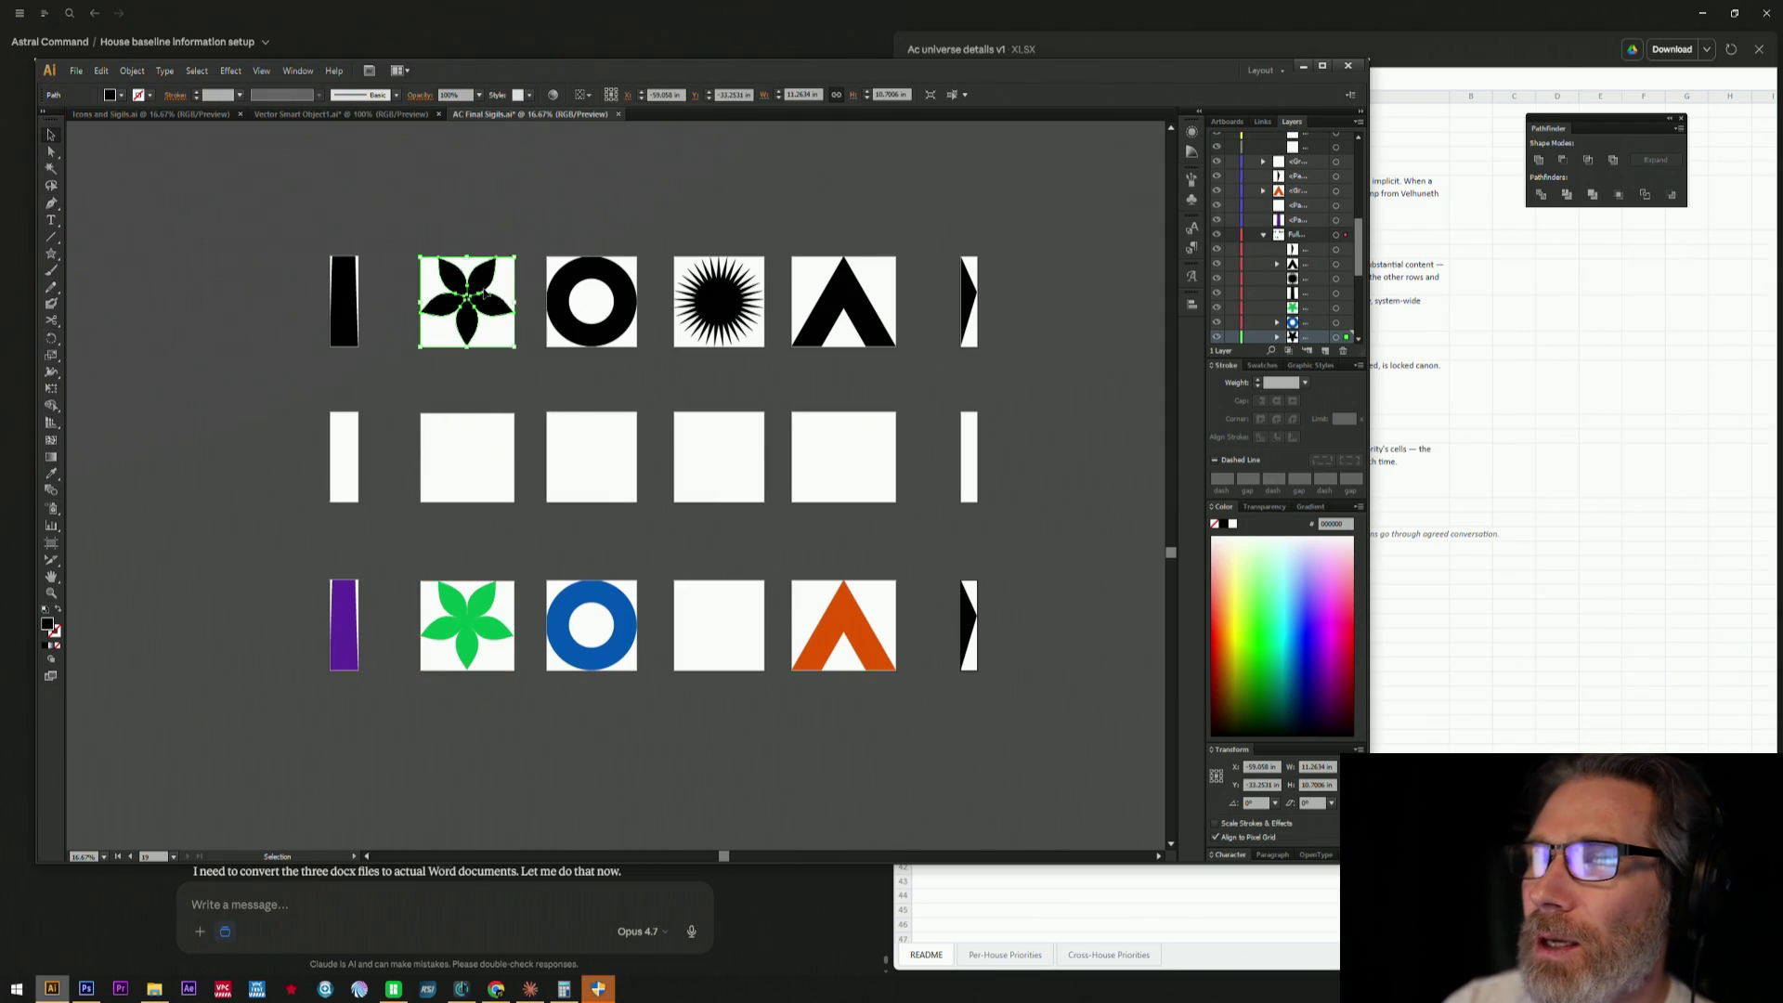
left_click(52, 558)
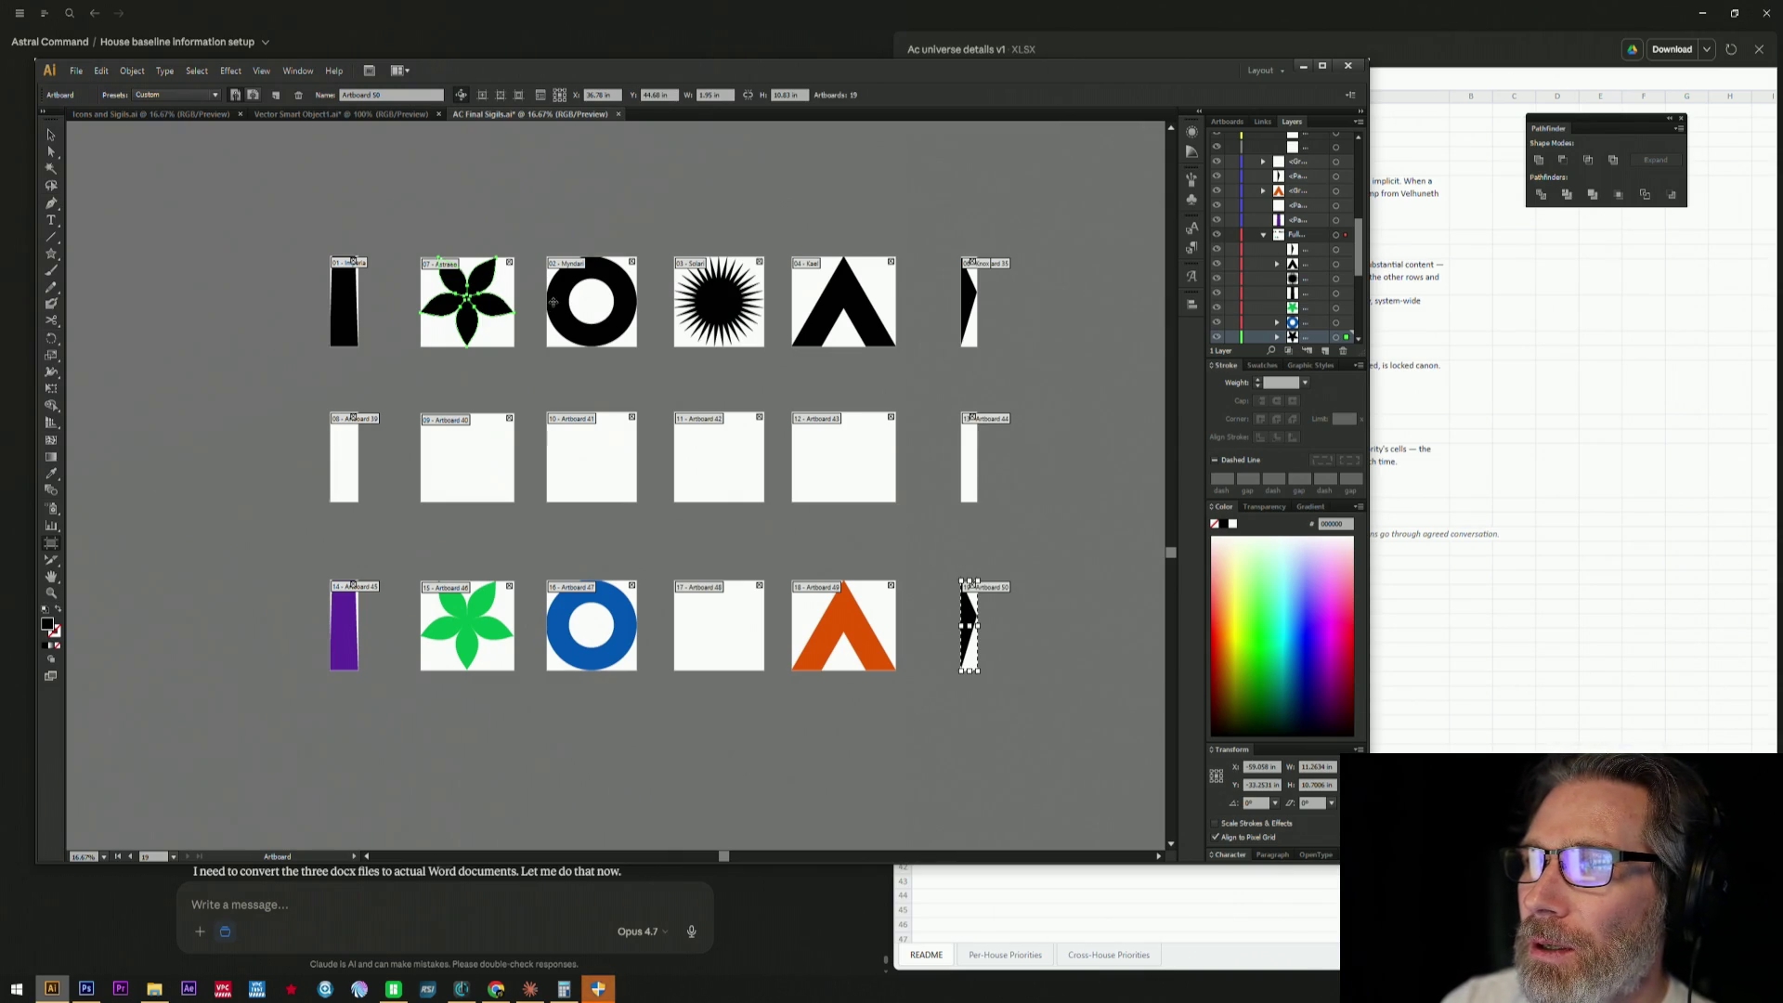
left_click(555, 292)
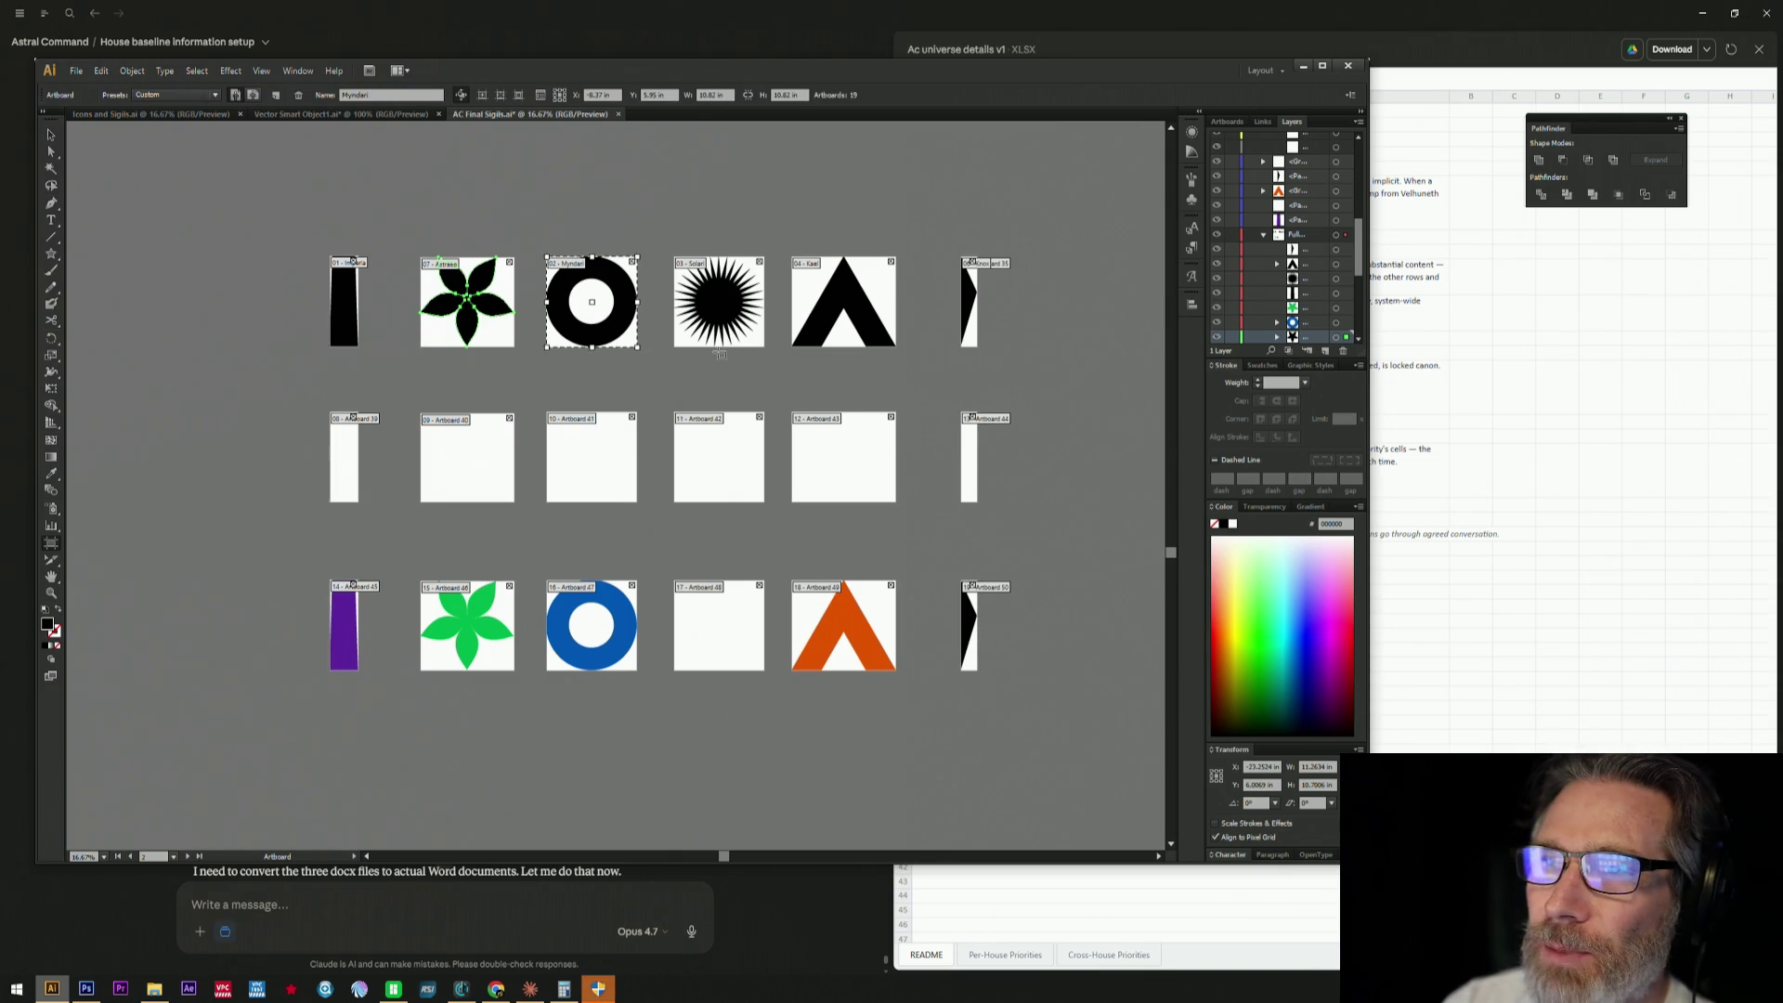
left_click(478, 279)
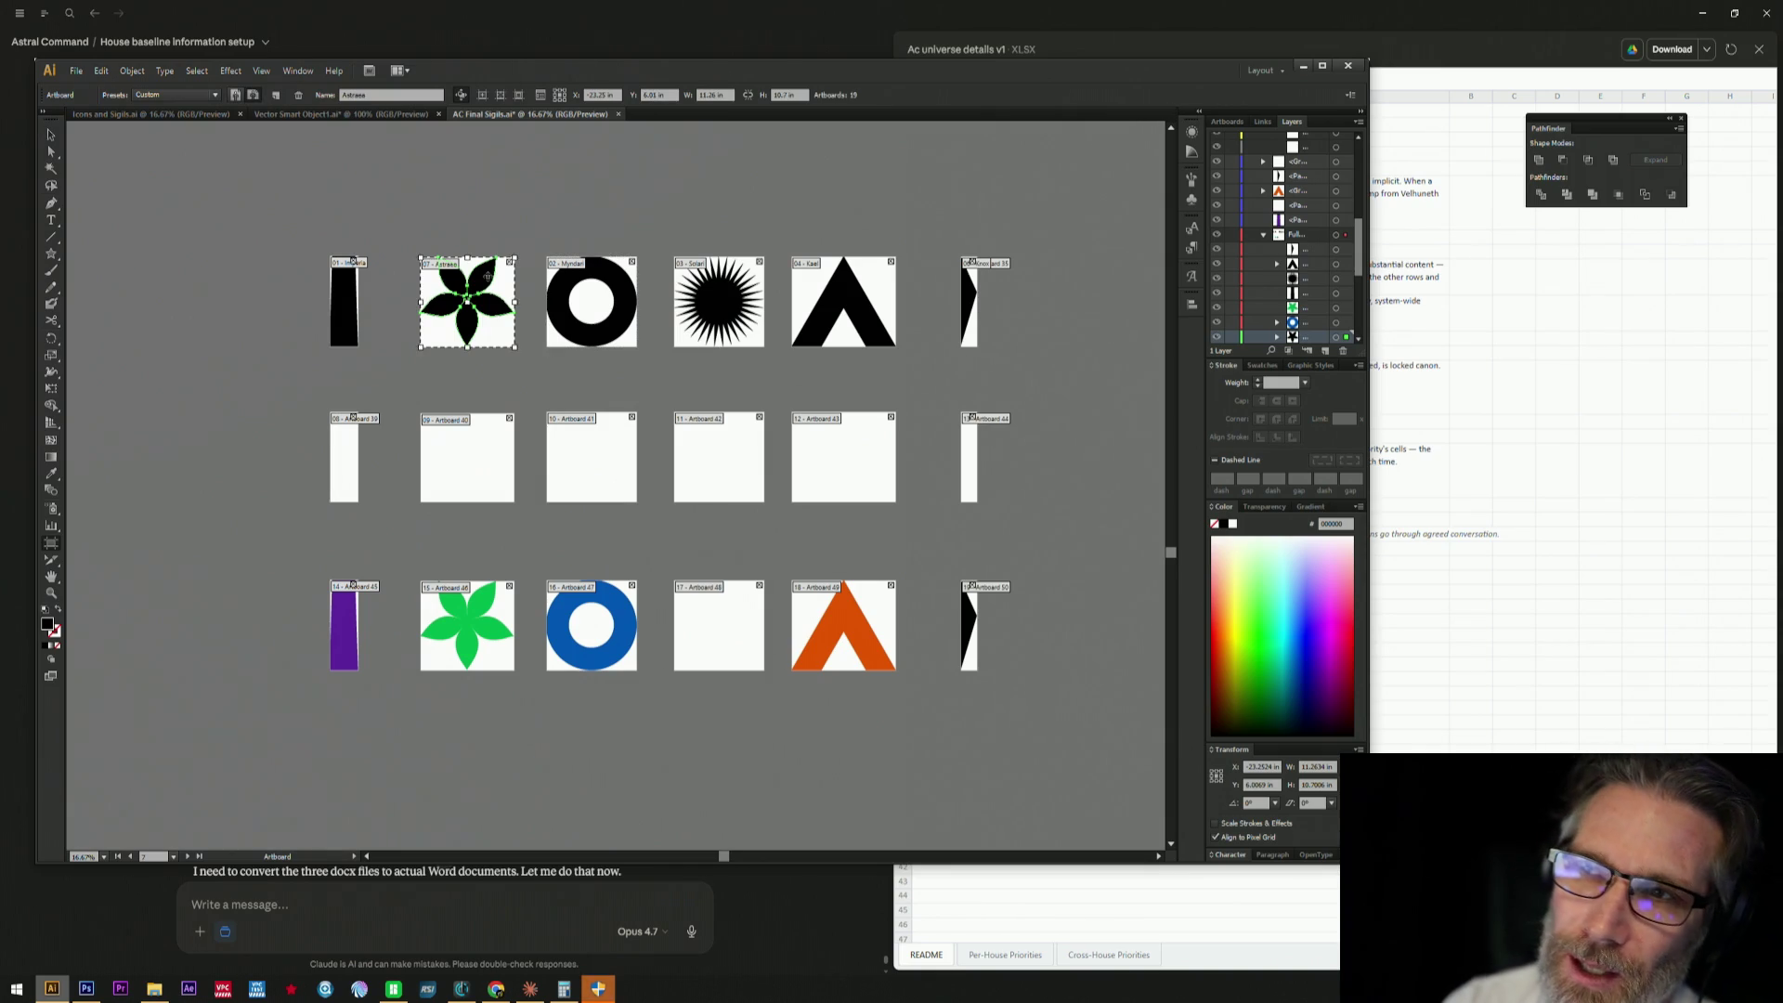
left_click(574, 287)
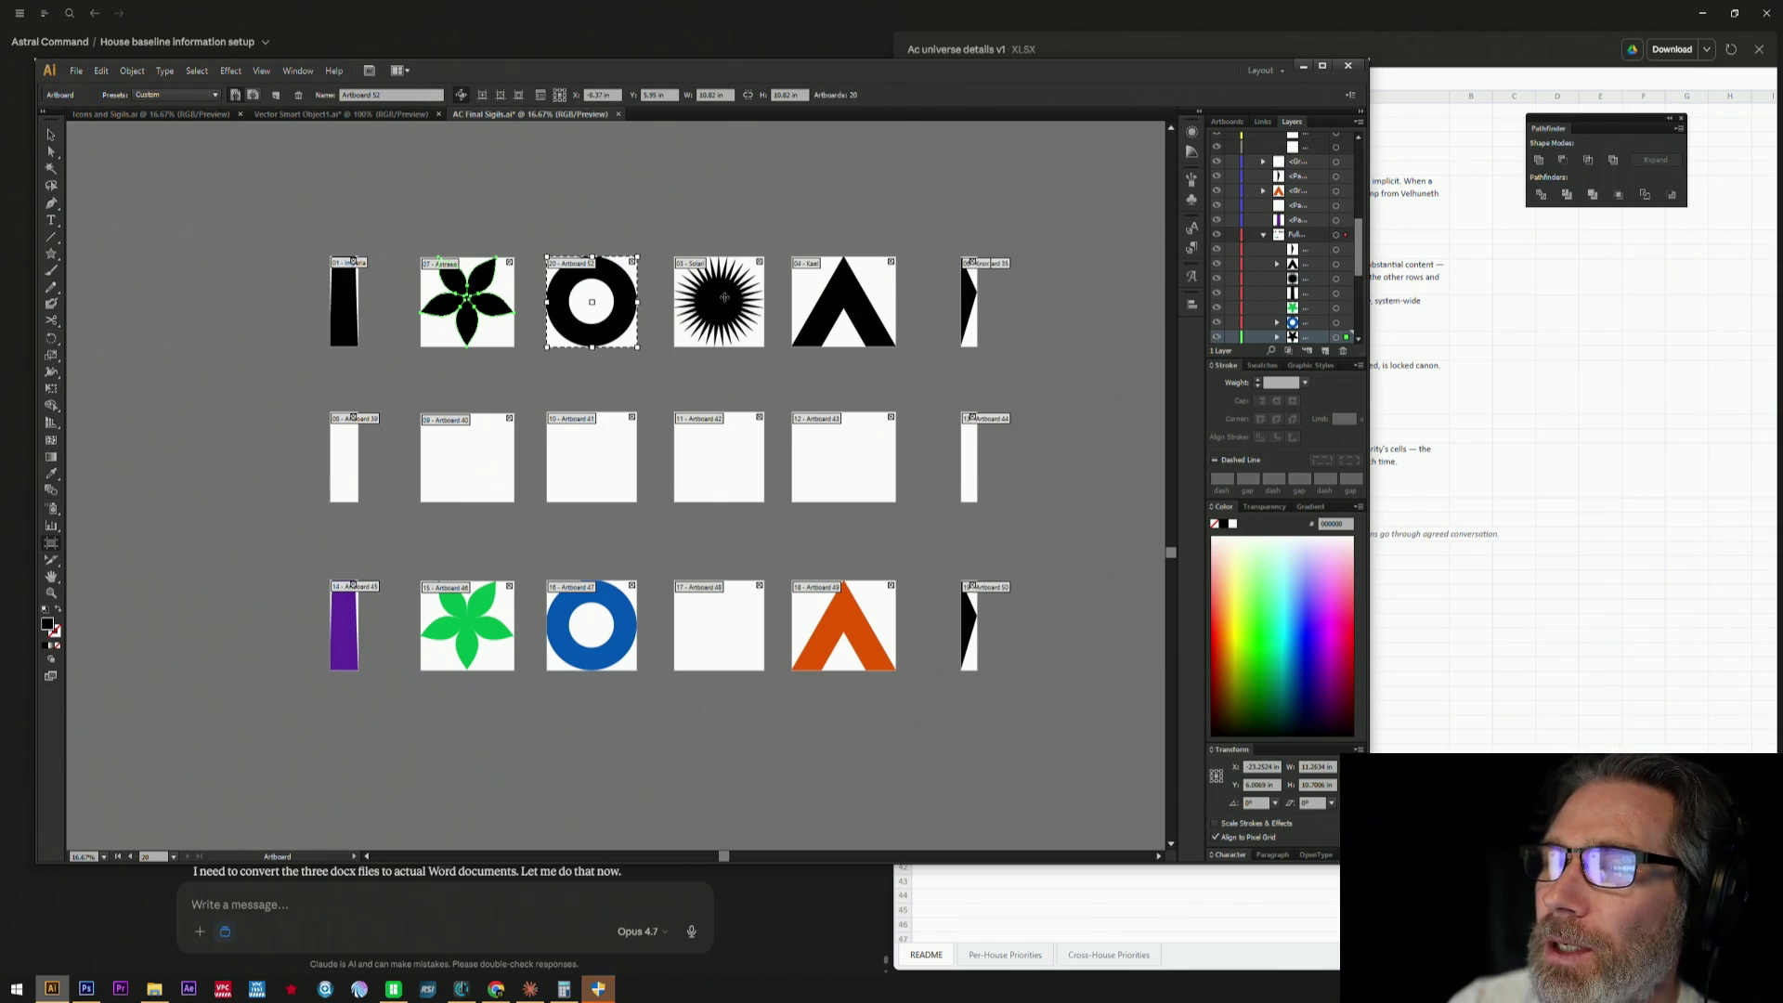
left_click(706, 306)
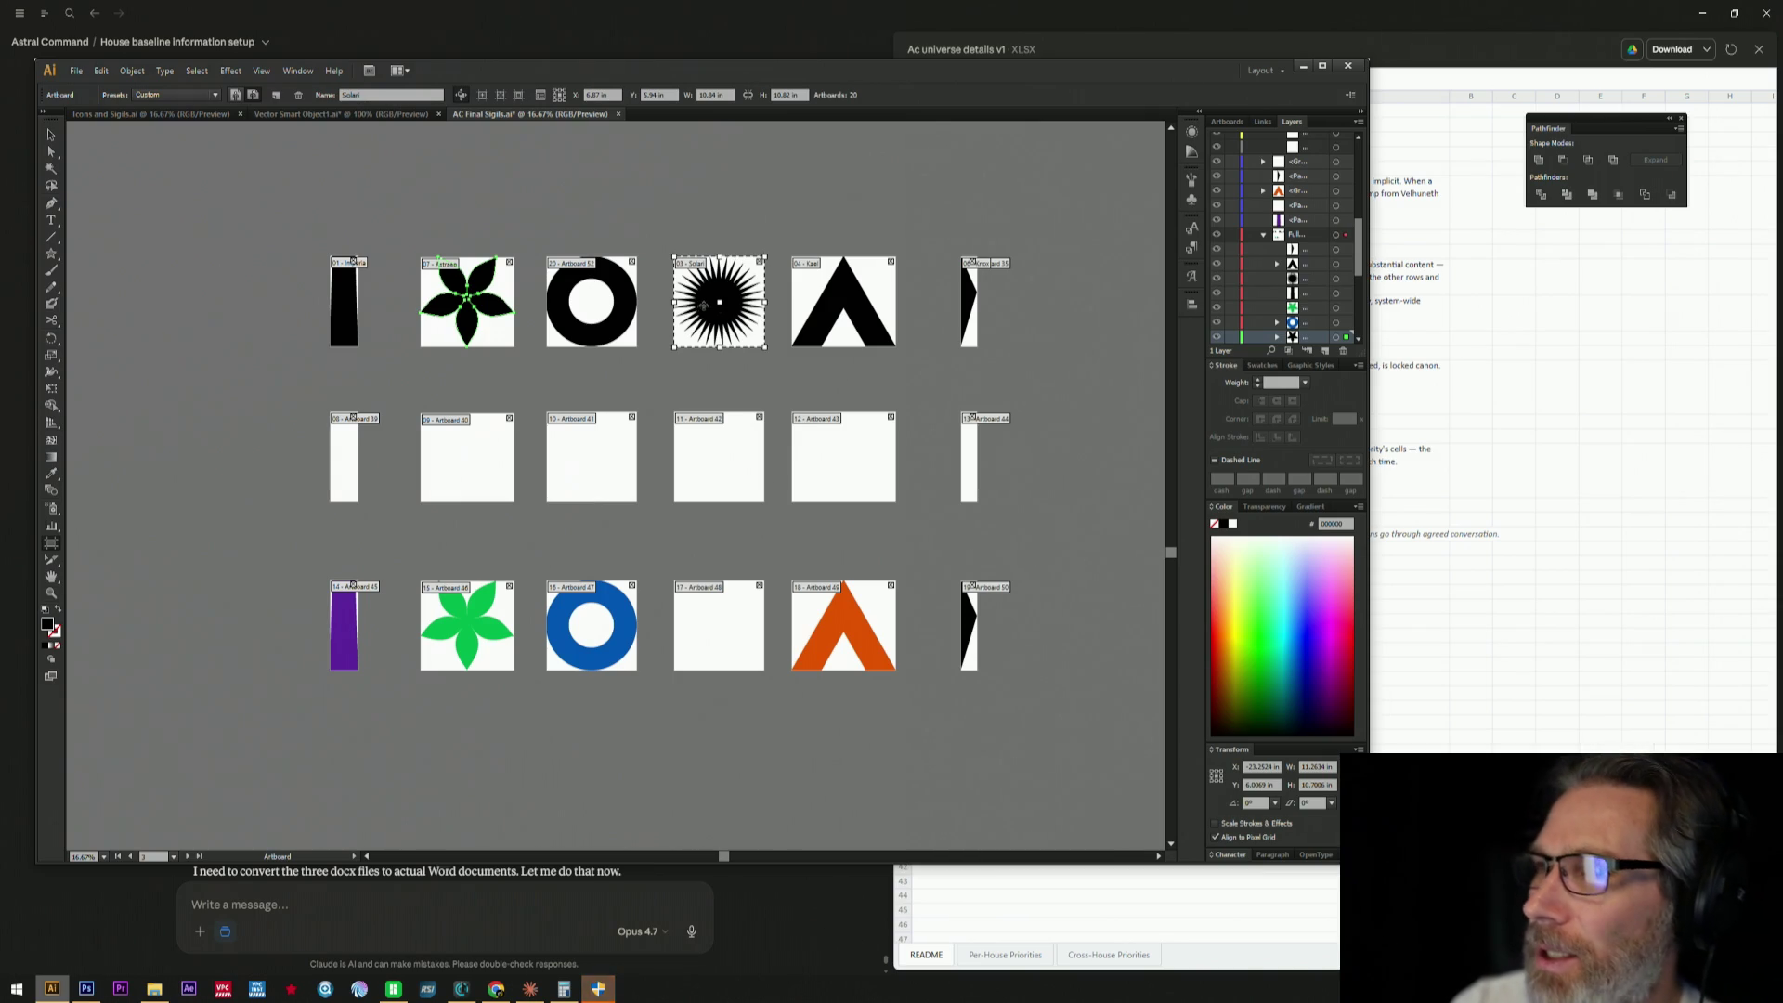
- Select the triangle and right-end artboards, then leave the Artboard tool
left_click(854, 287)
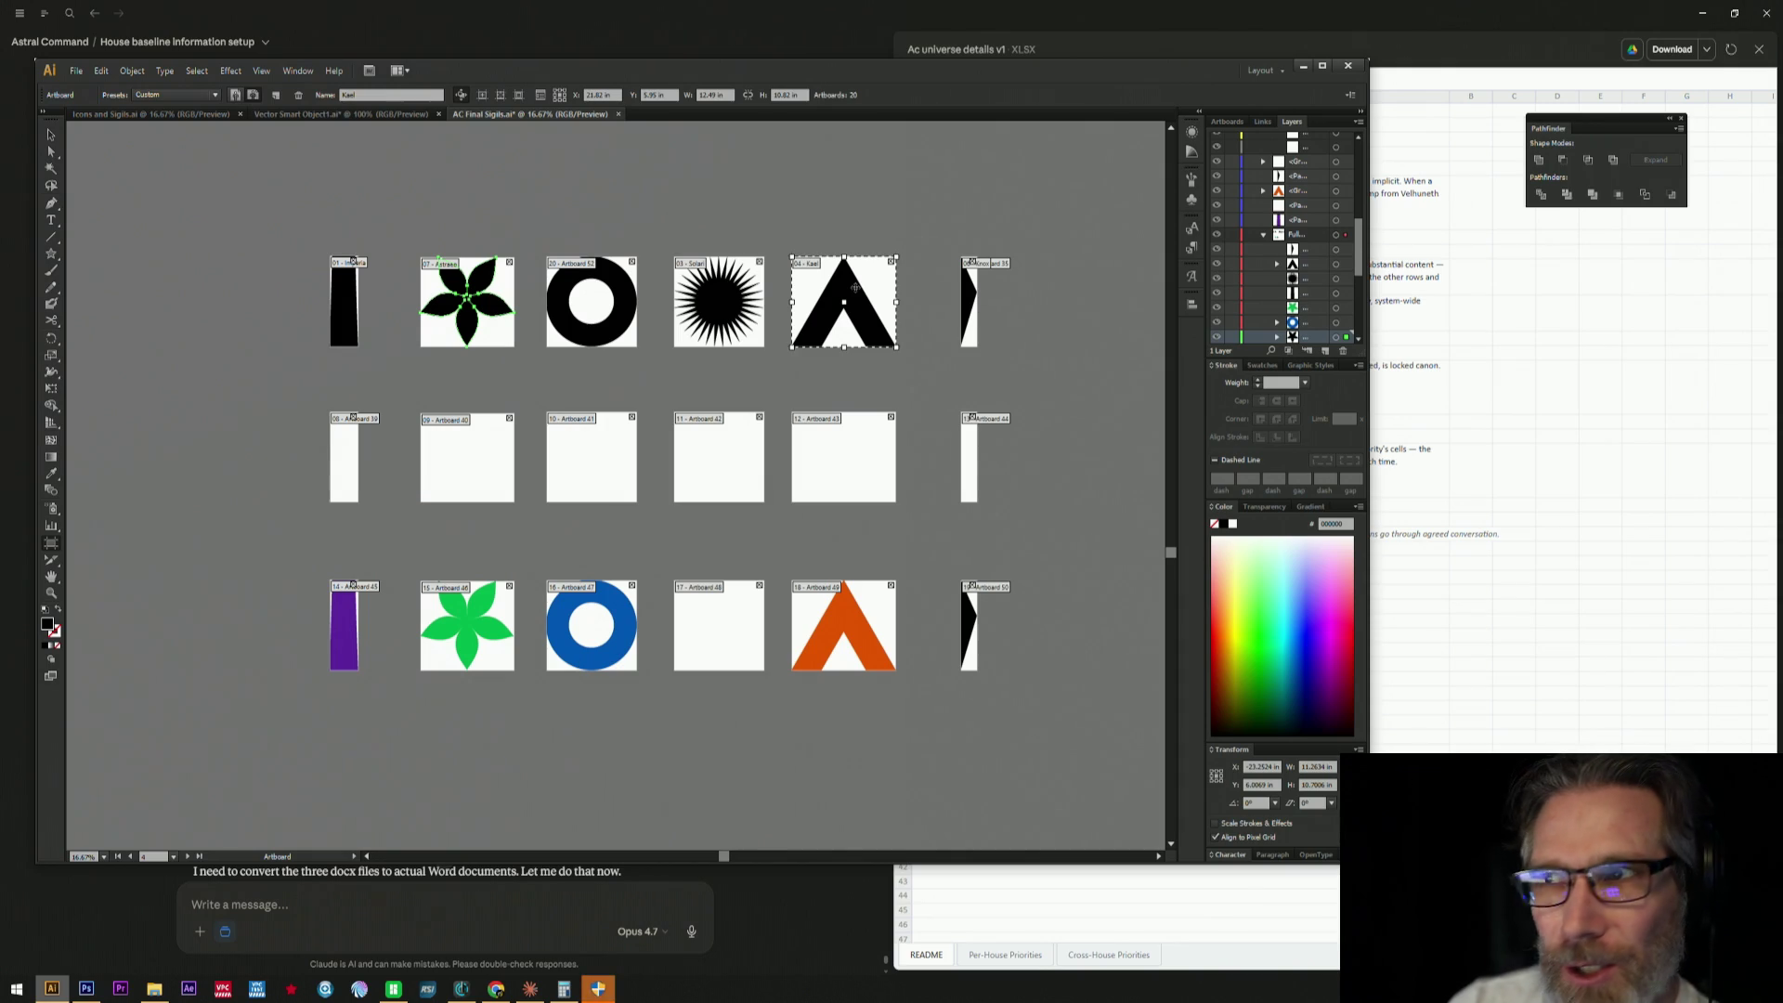
left_click(969, 293)
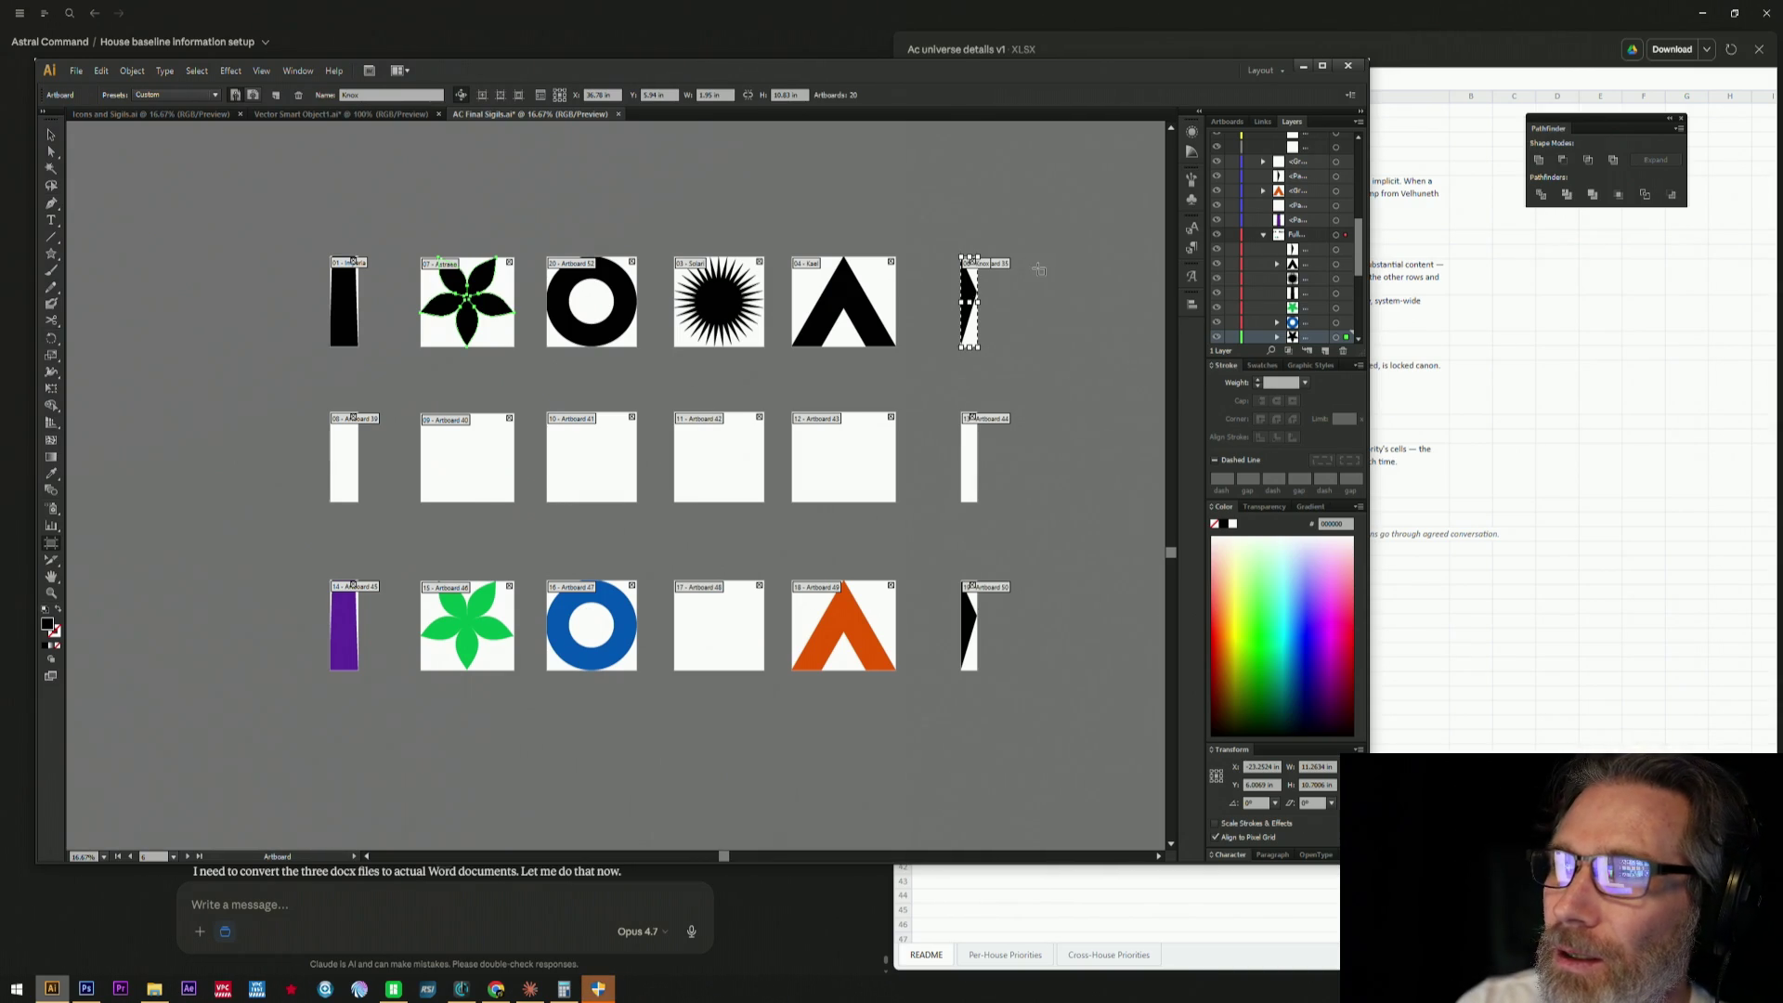
key("v")
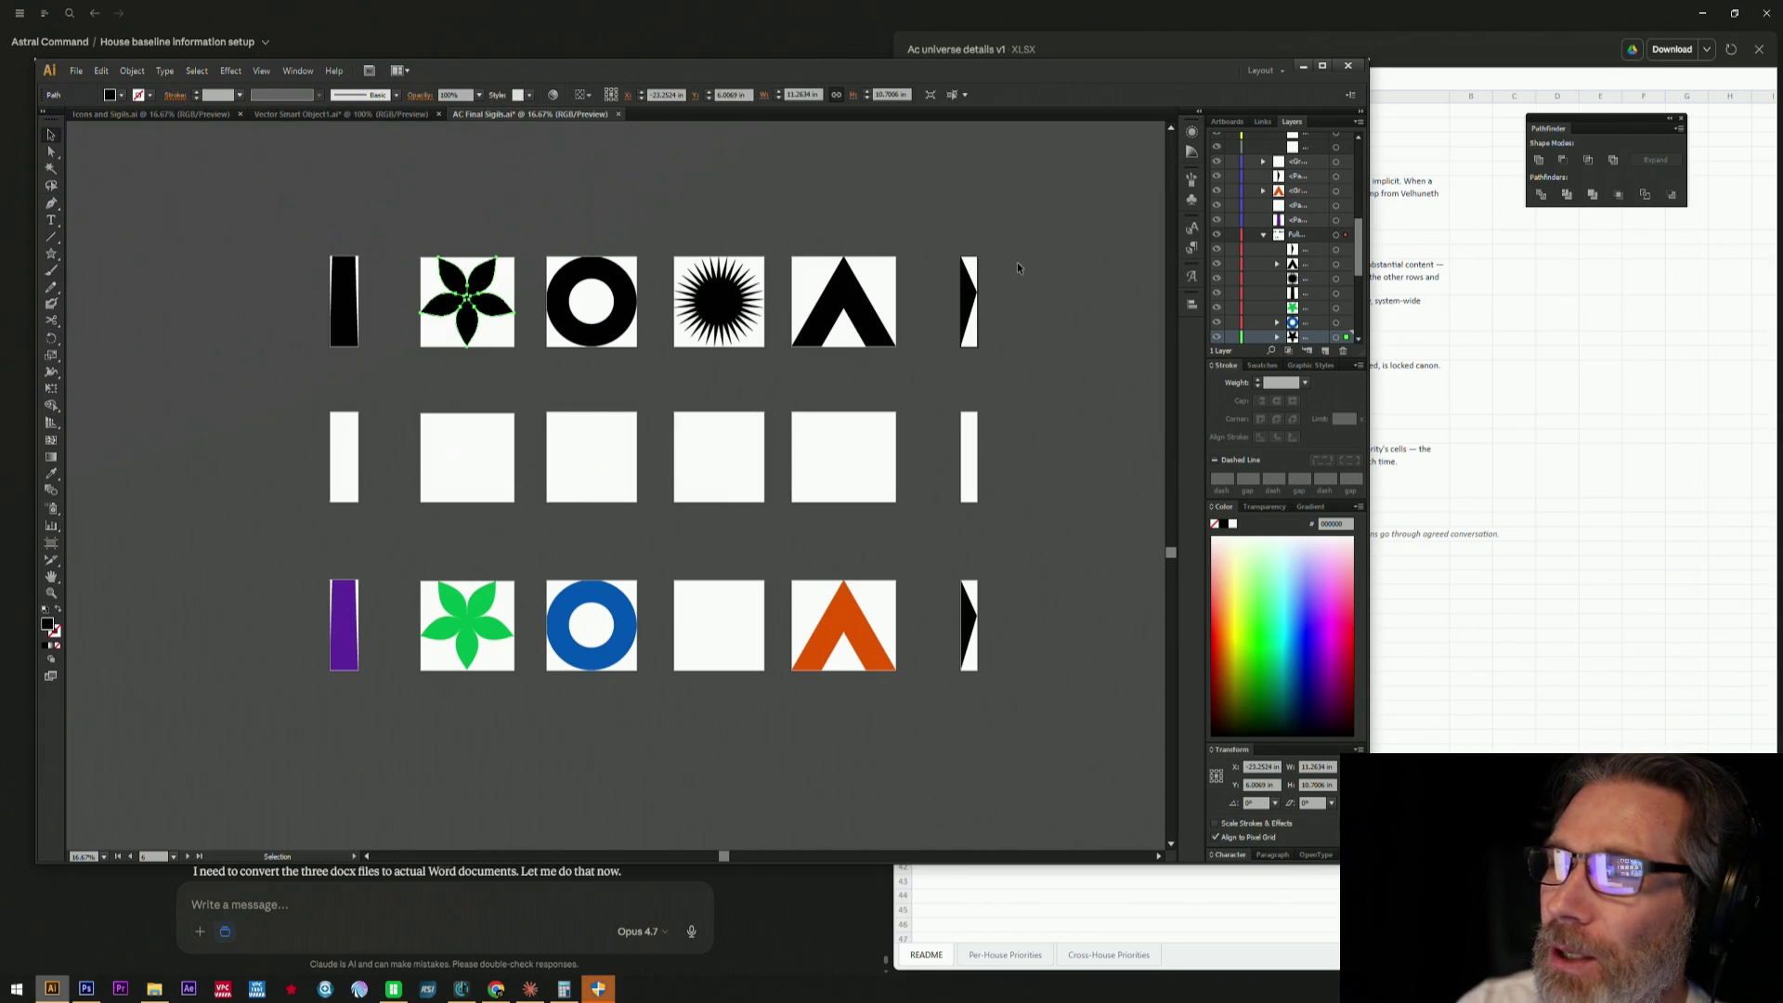
- Marquee-select and deselect the top row of sigils, then return to the Claude window
left_click(967, 291)
left_click_drag(1048, 179, 252, 392)
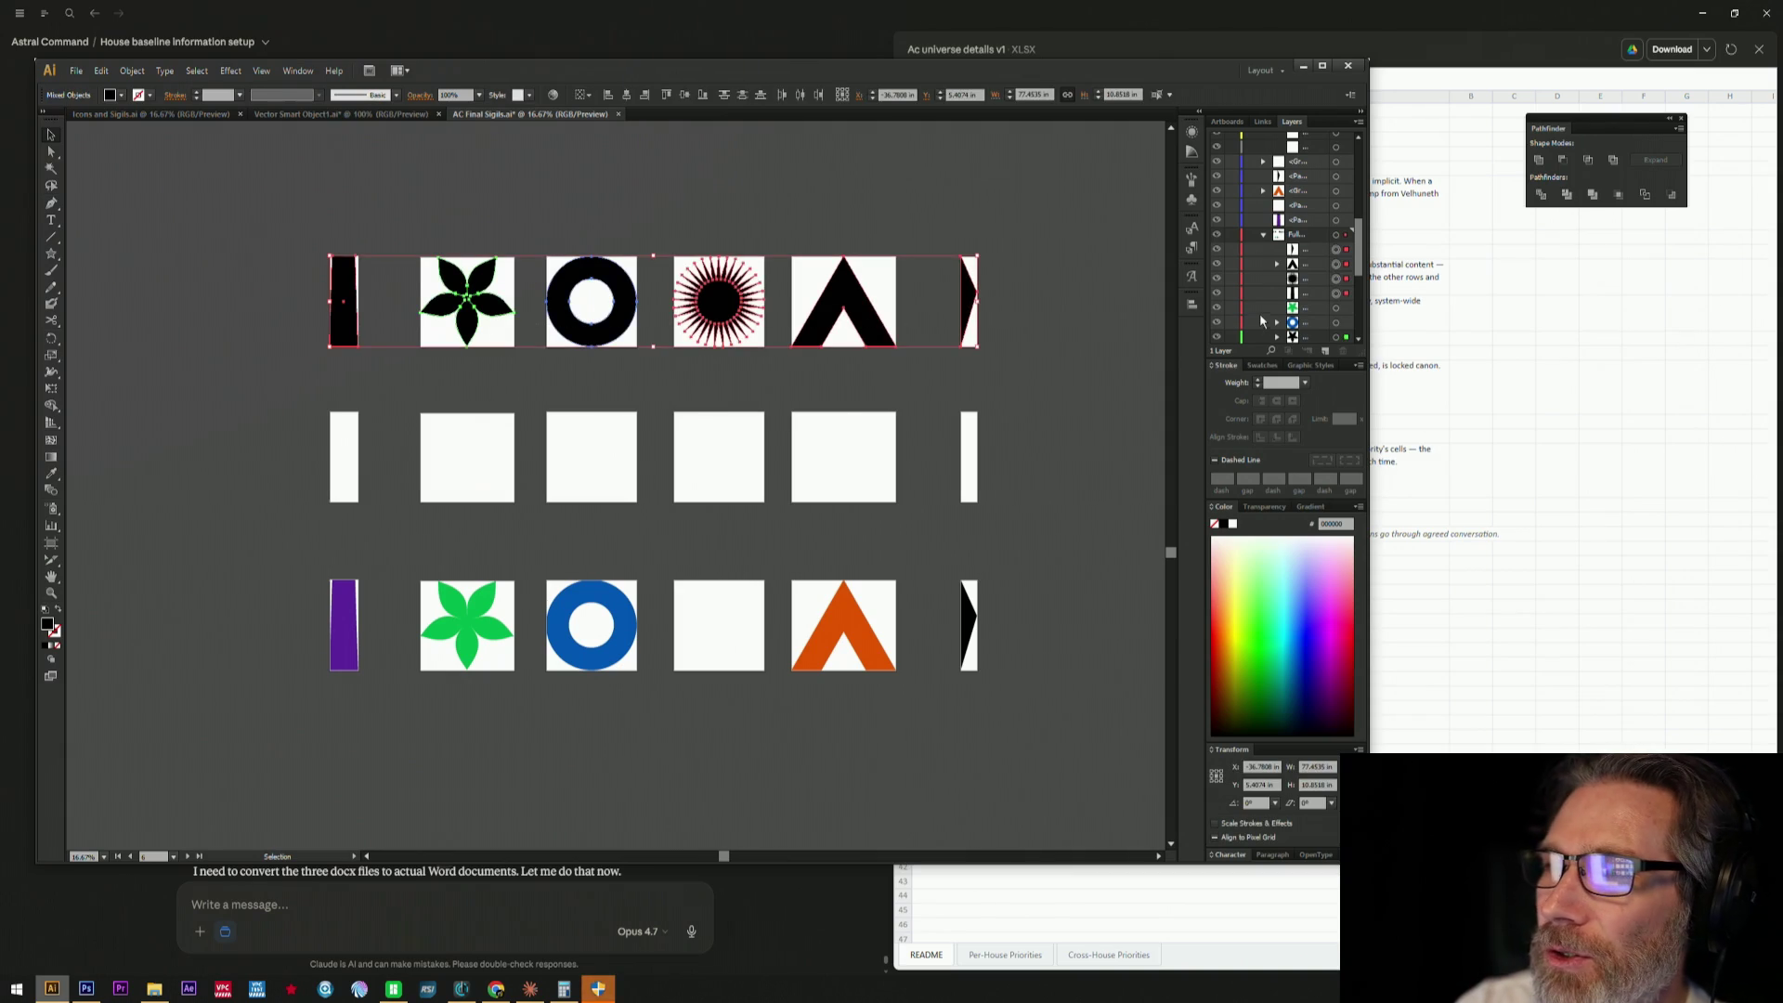
left_click(1144, 196)
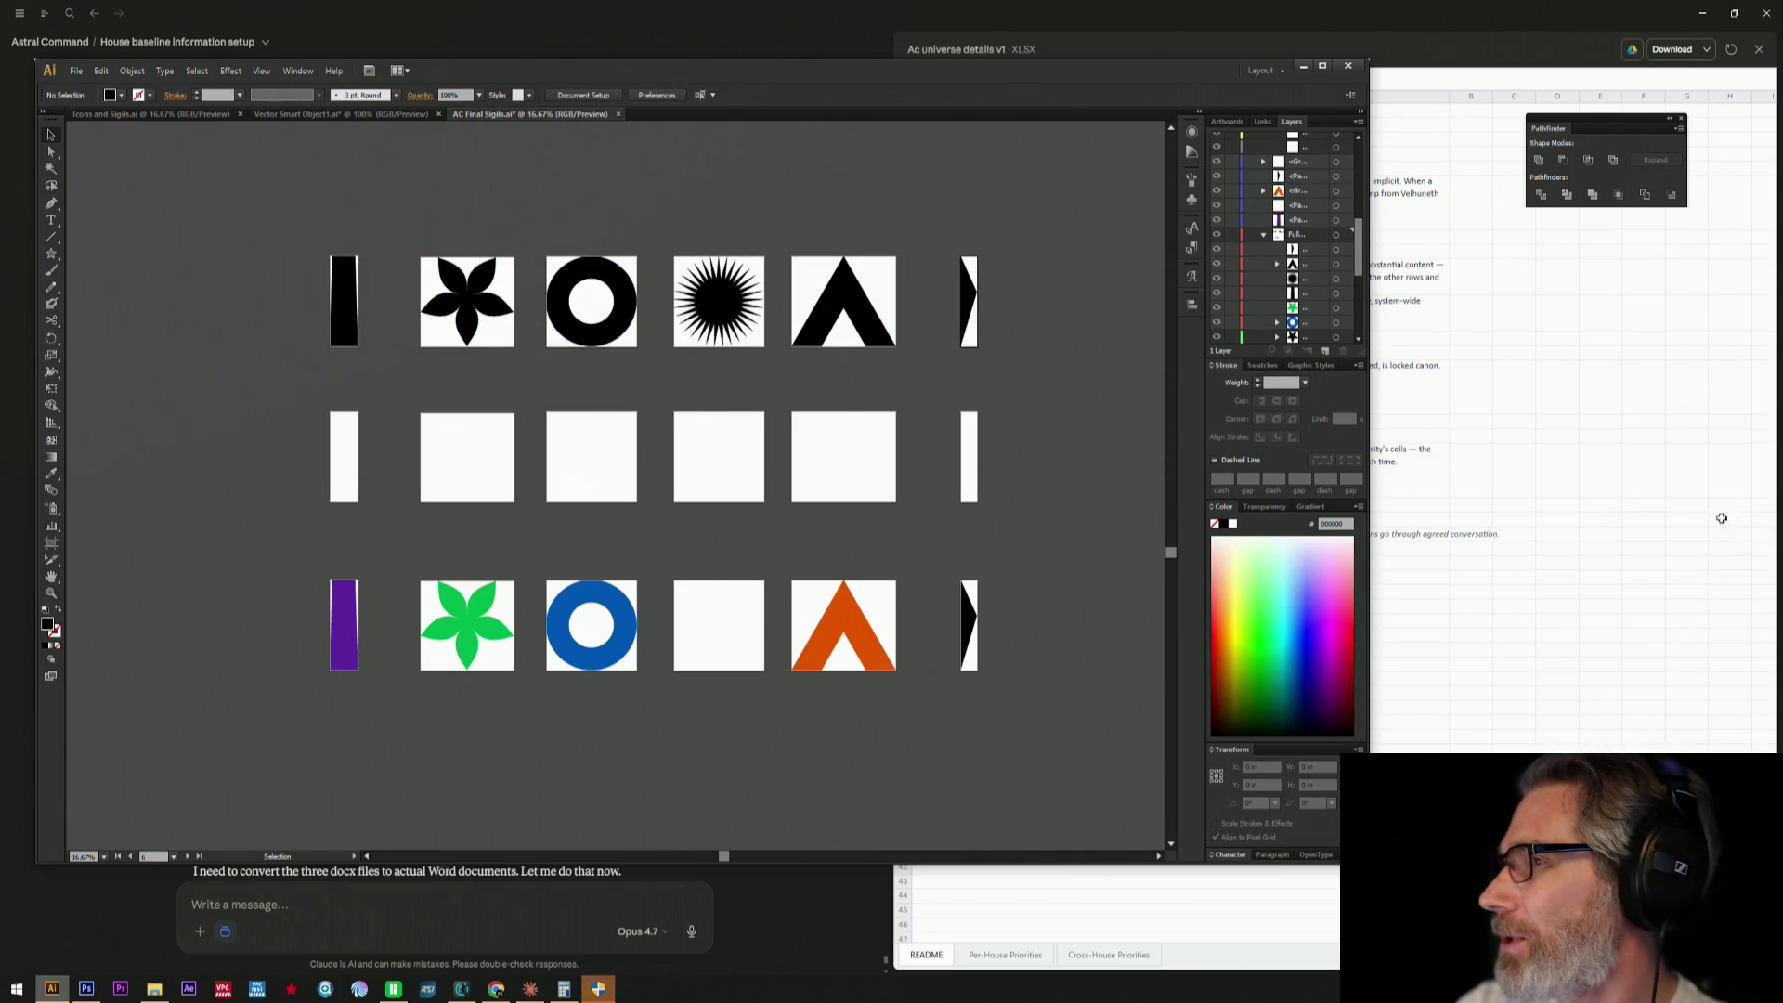
left_click(1685, 390)
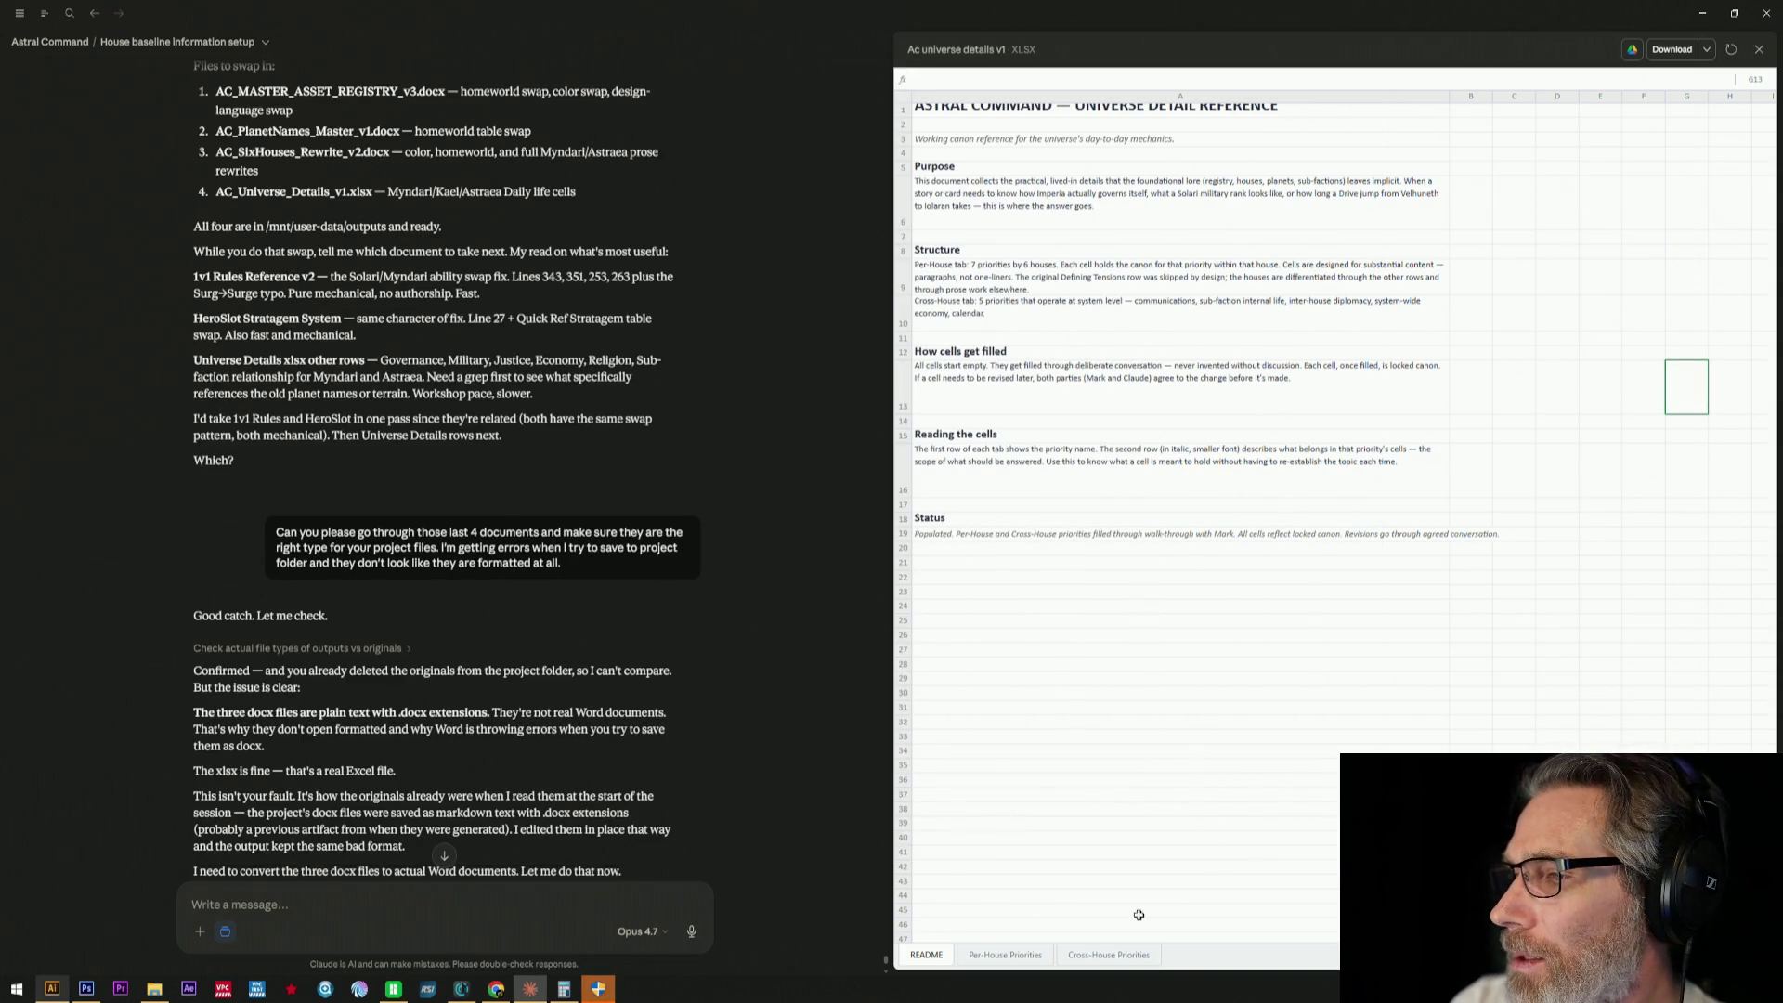
- View the Cross-House and Per-House Priorities sheets of the universe details workbook
left_click(1100, 955)
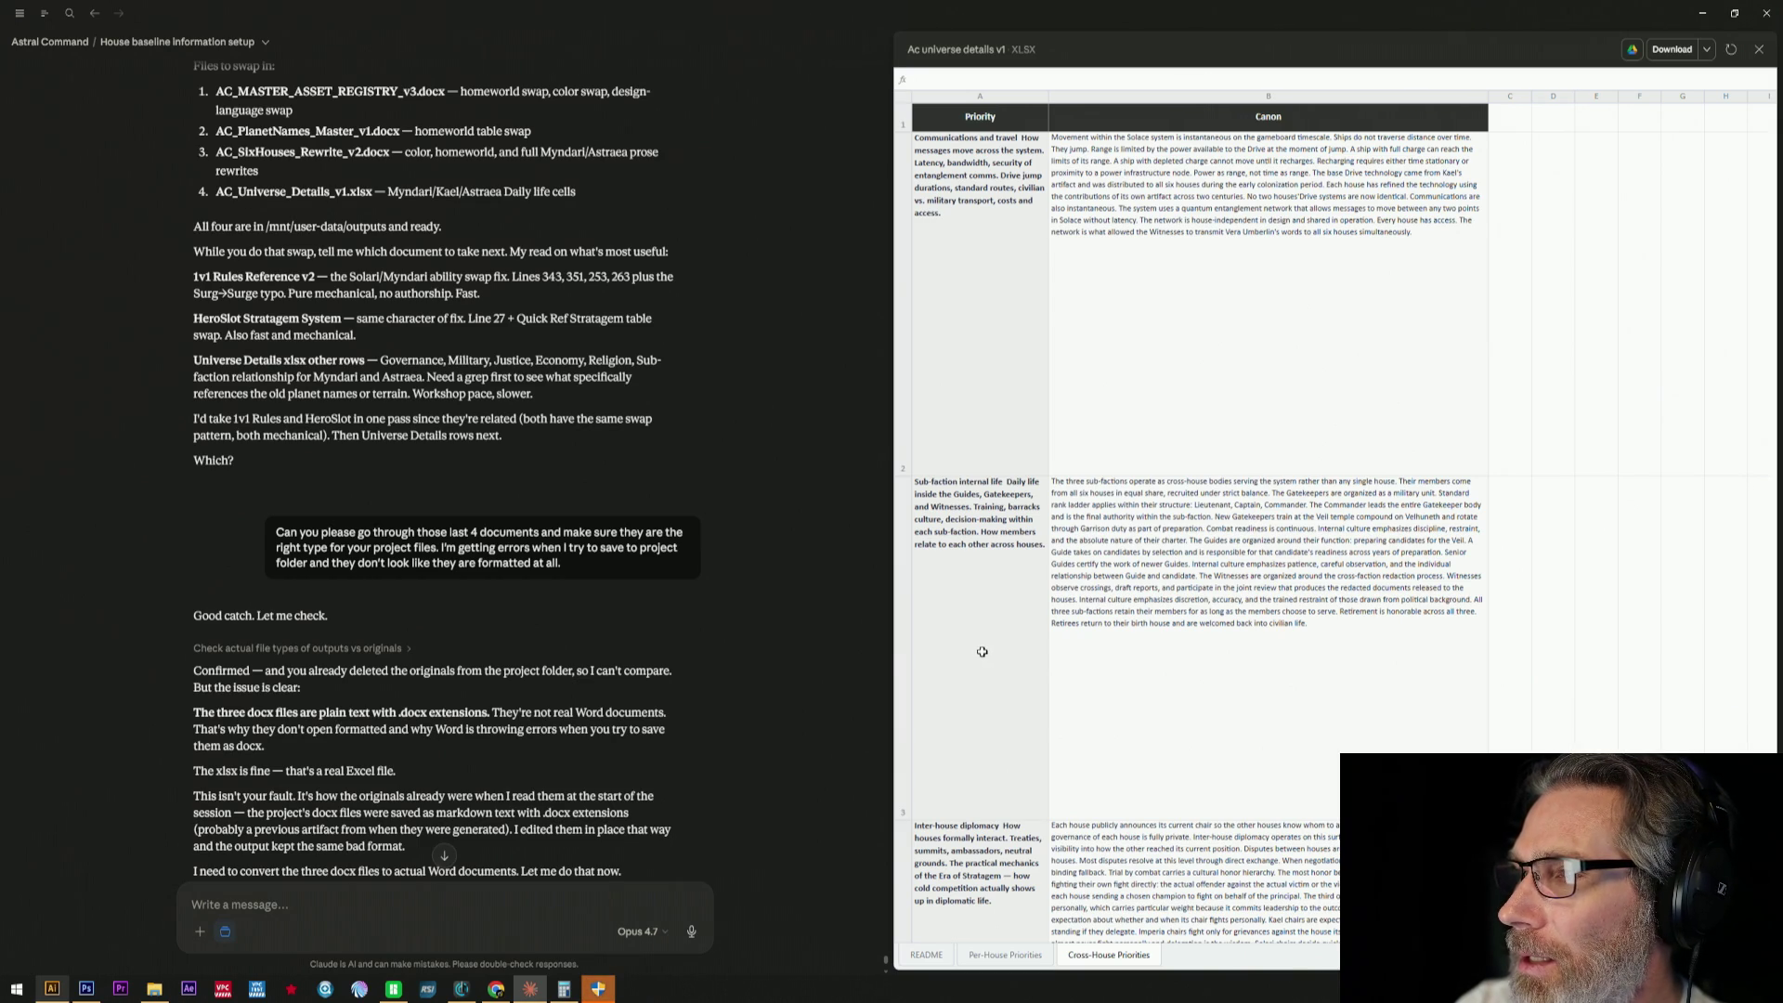
left_click(1005, 957)
scroll(965, 281, "down", 3)
scroll(967, 363, "down", 3)
scroll(972, 460, "down", 3)
scroll(976, 574, "down", 3)
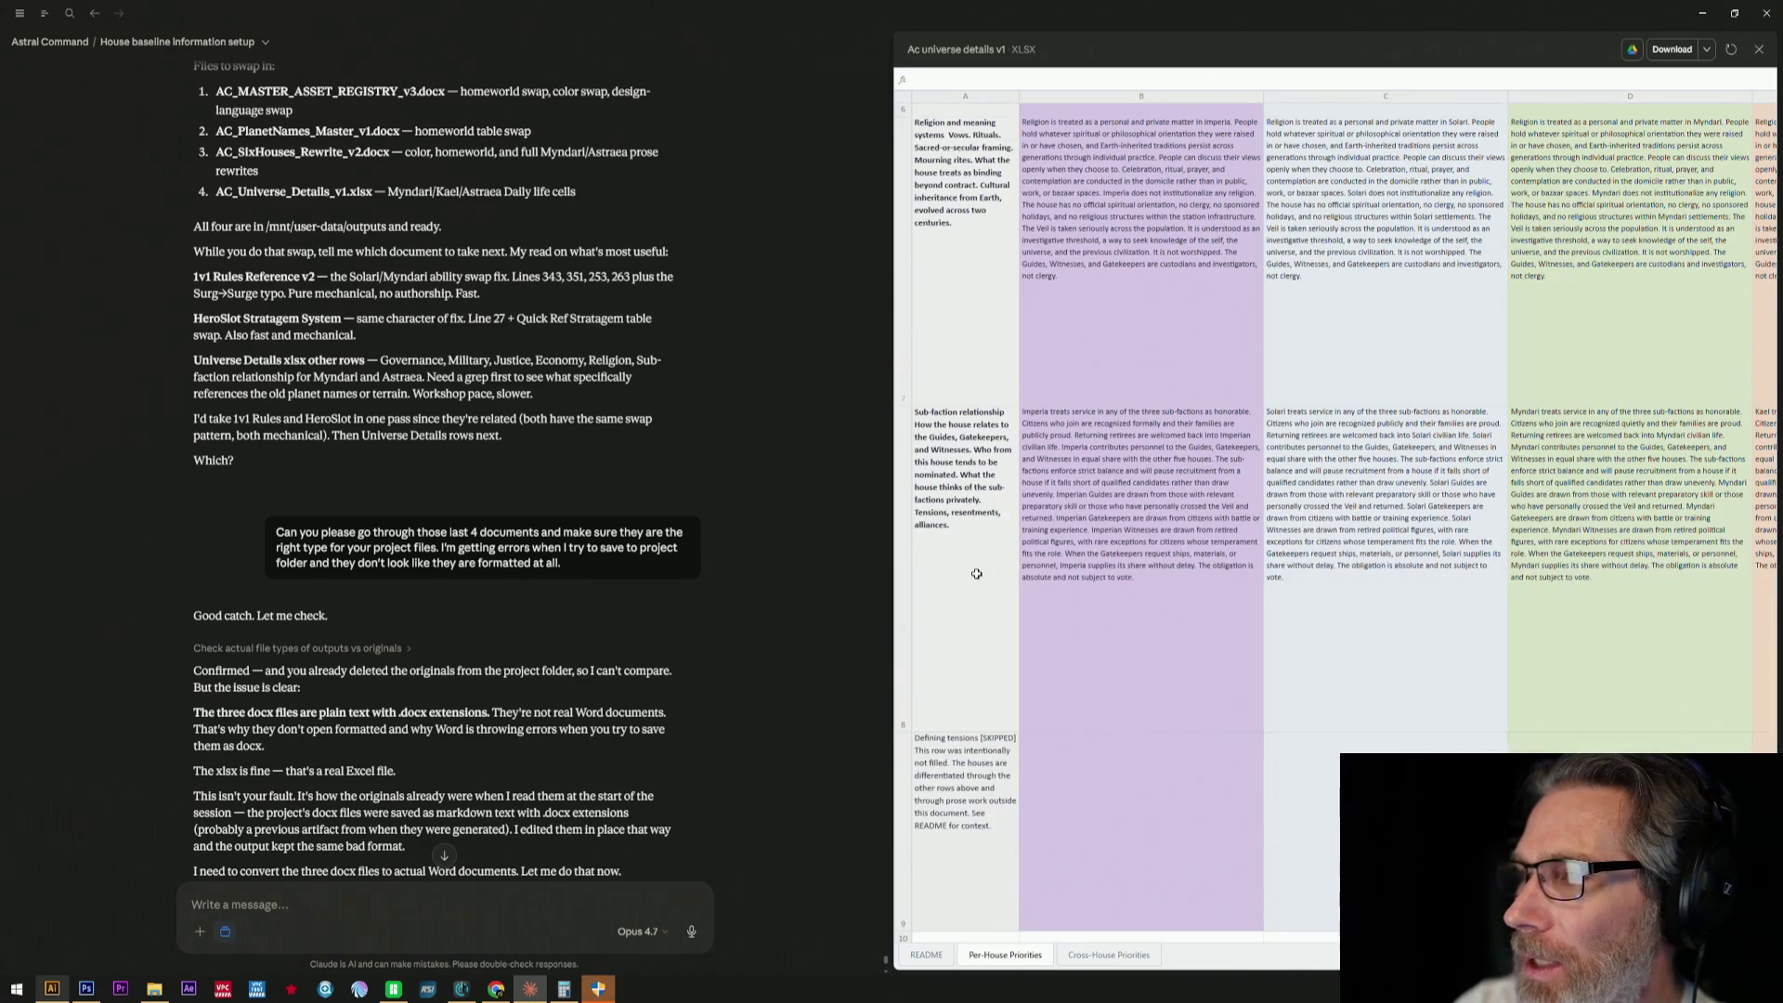
scroll(976, 574, "up", 5)
scroll(976, 574, "up", 3)
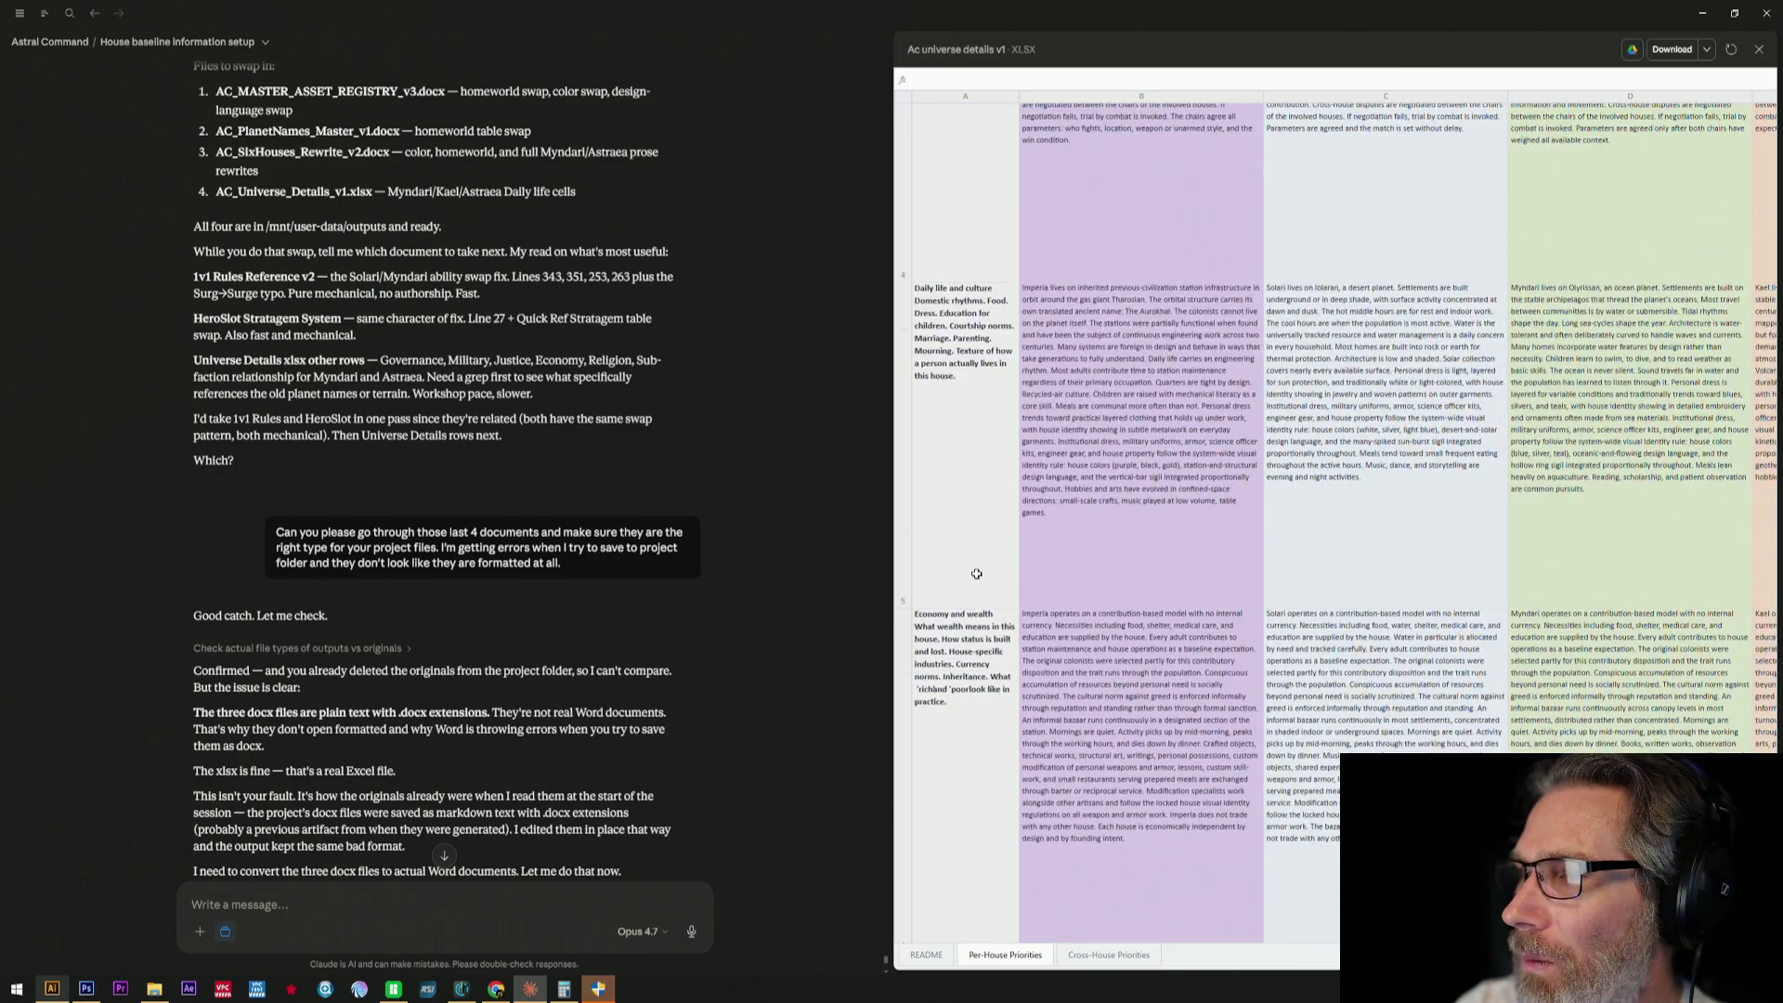
scroll(977, 575, "up", 3)
scroll(976, 574, "up", 3)
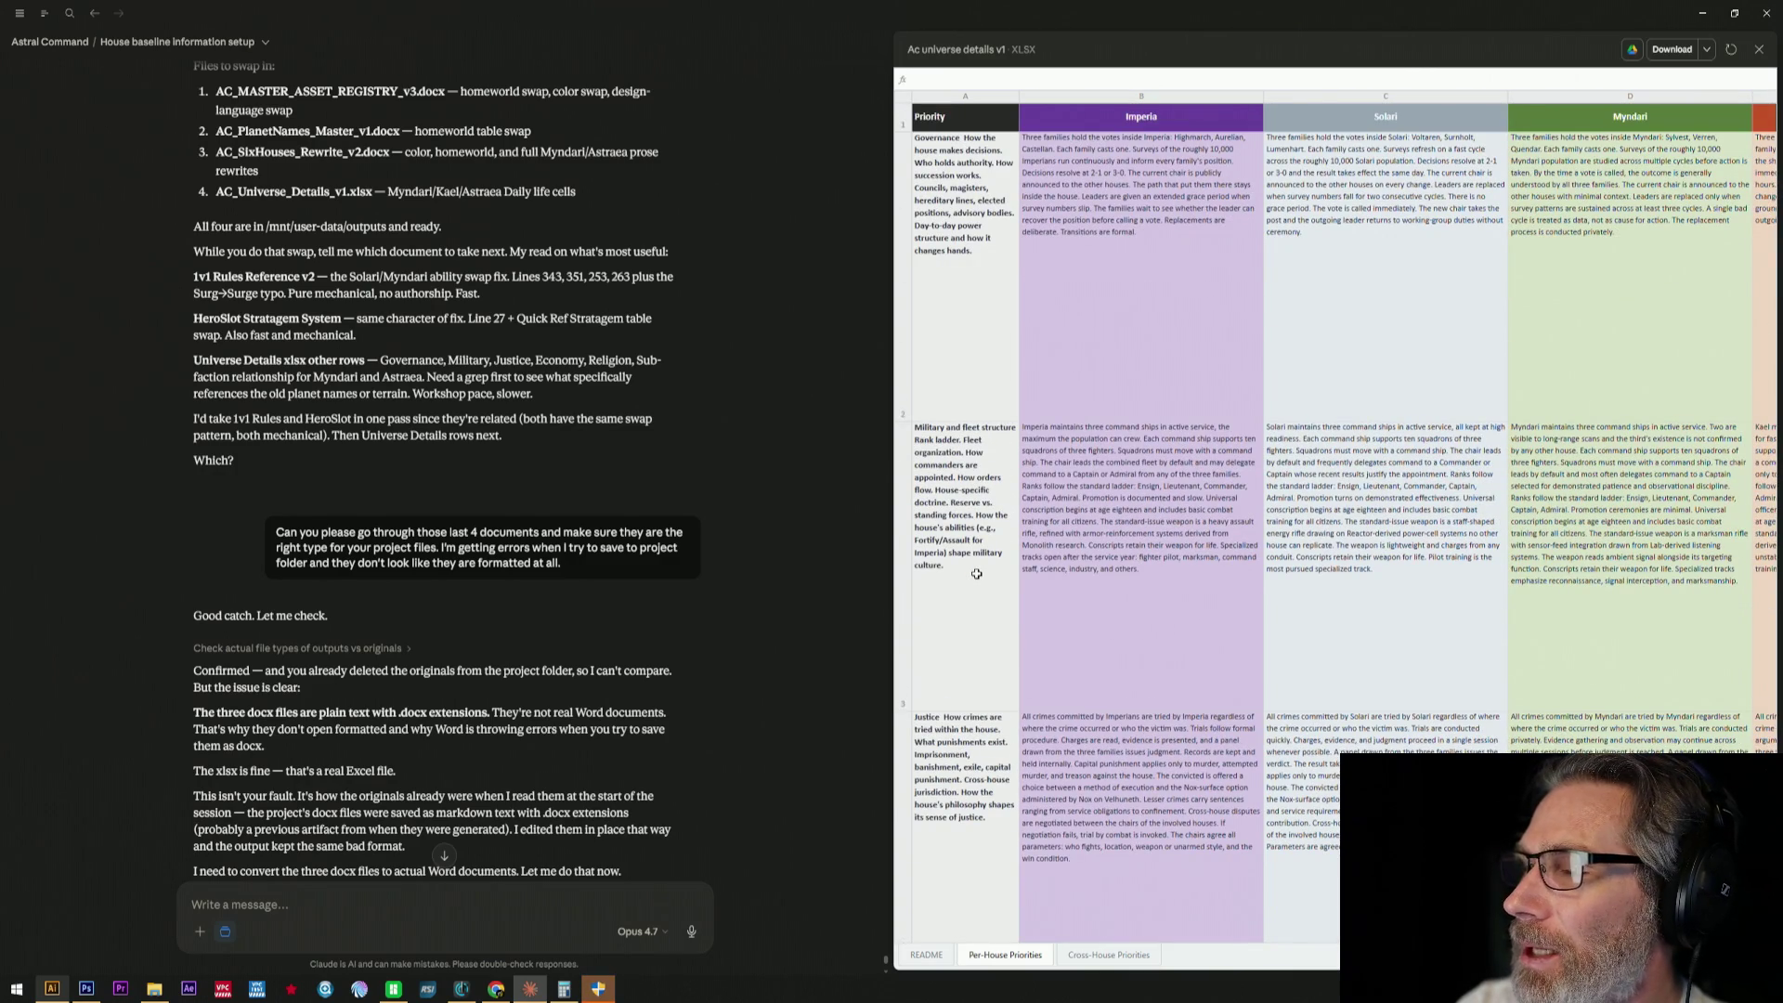
scroll(976, 575, "down", 1)
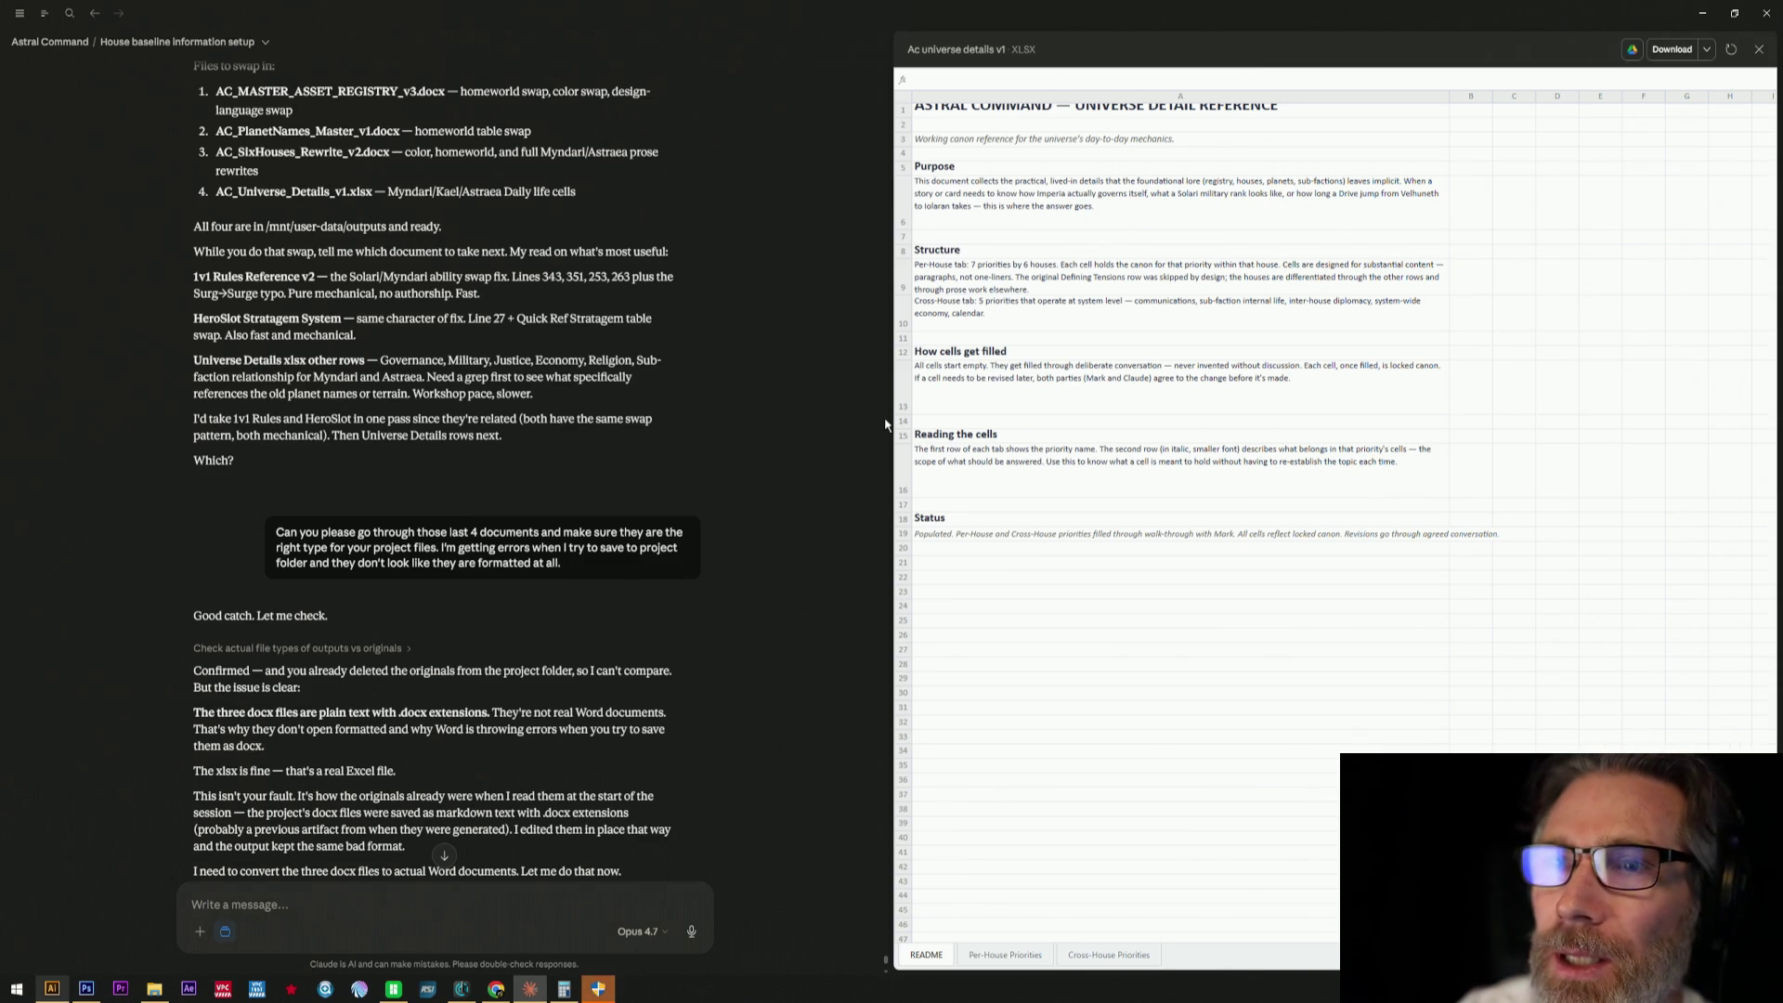
mouse_move(432, 376)
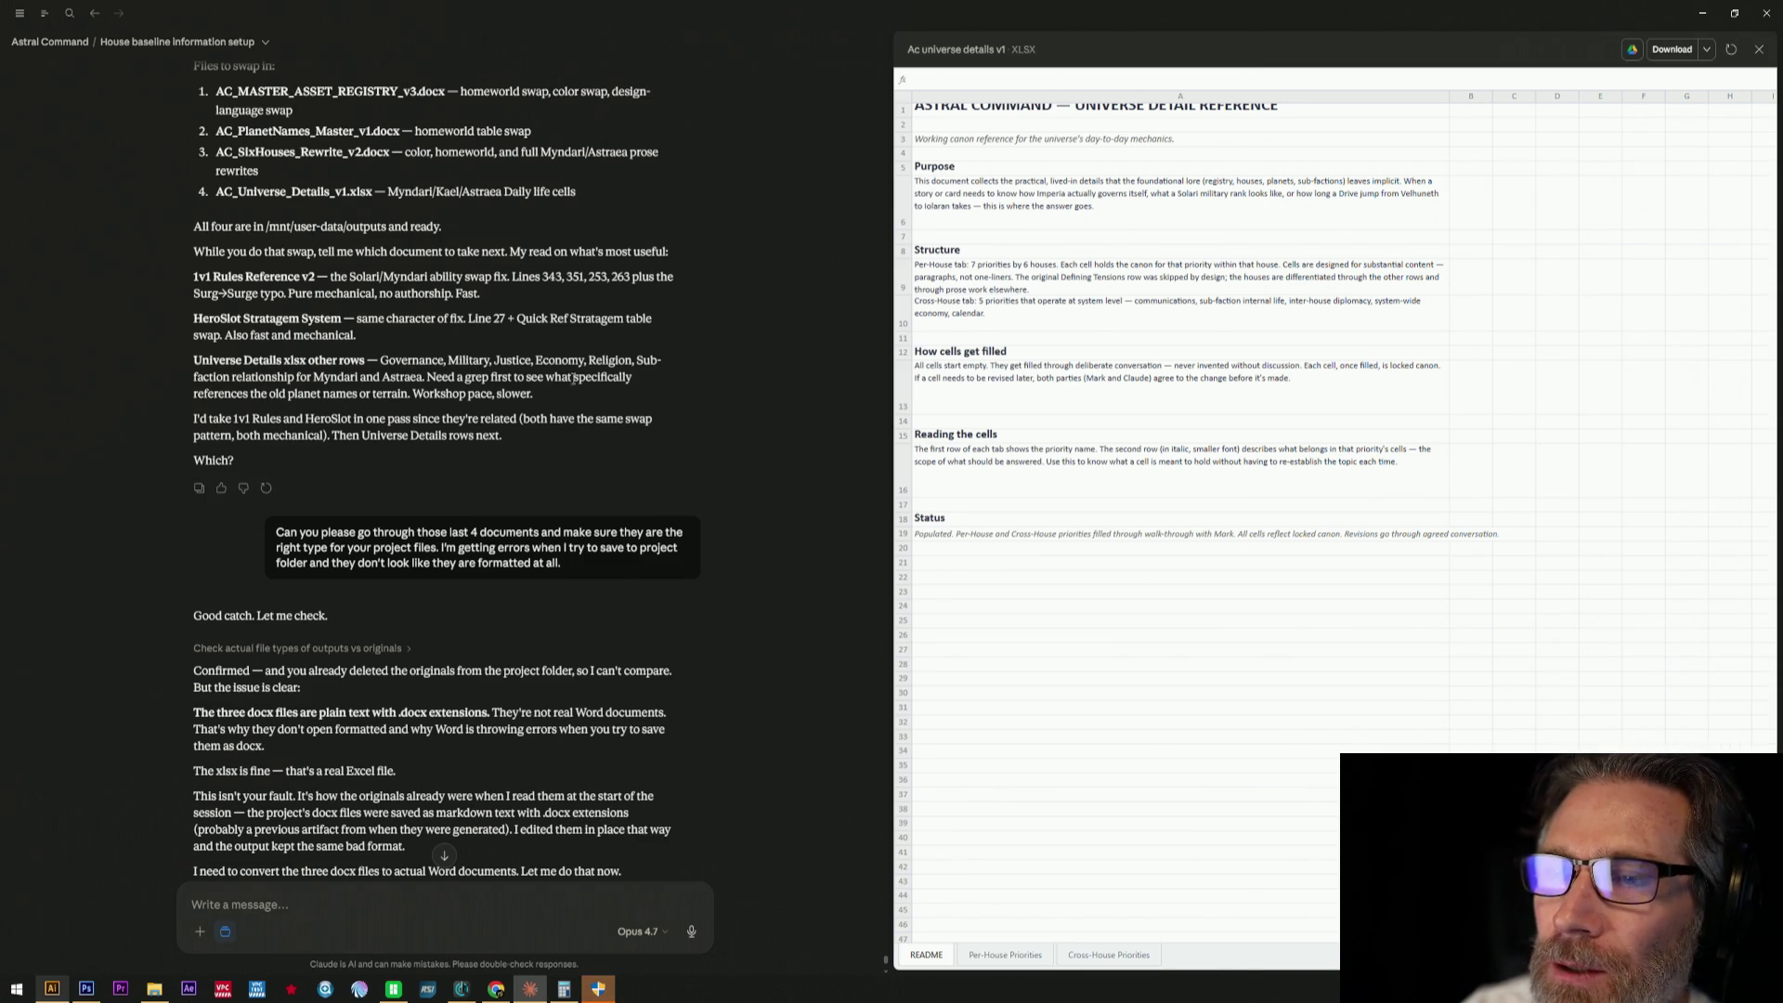
scroll(702, 328, "up", 3)
scroll(703, 327, "up", 5)
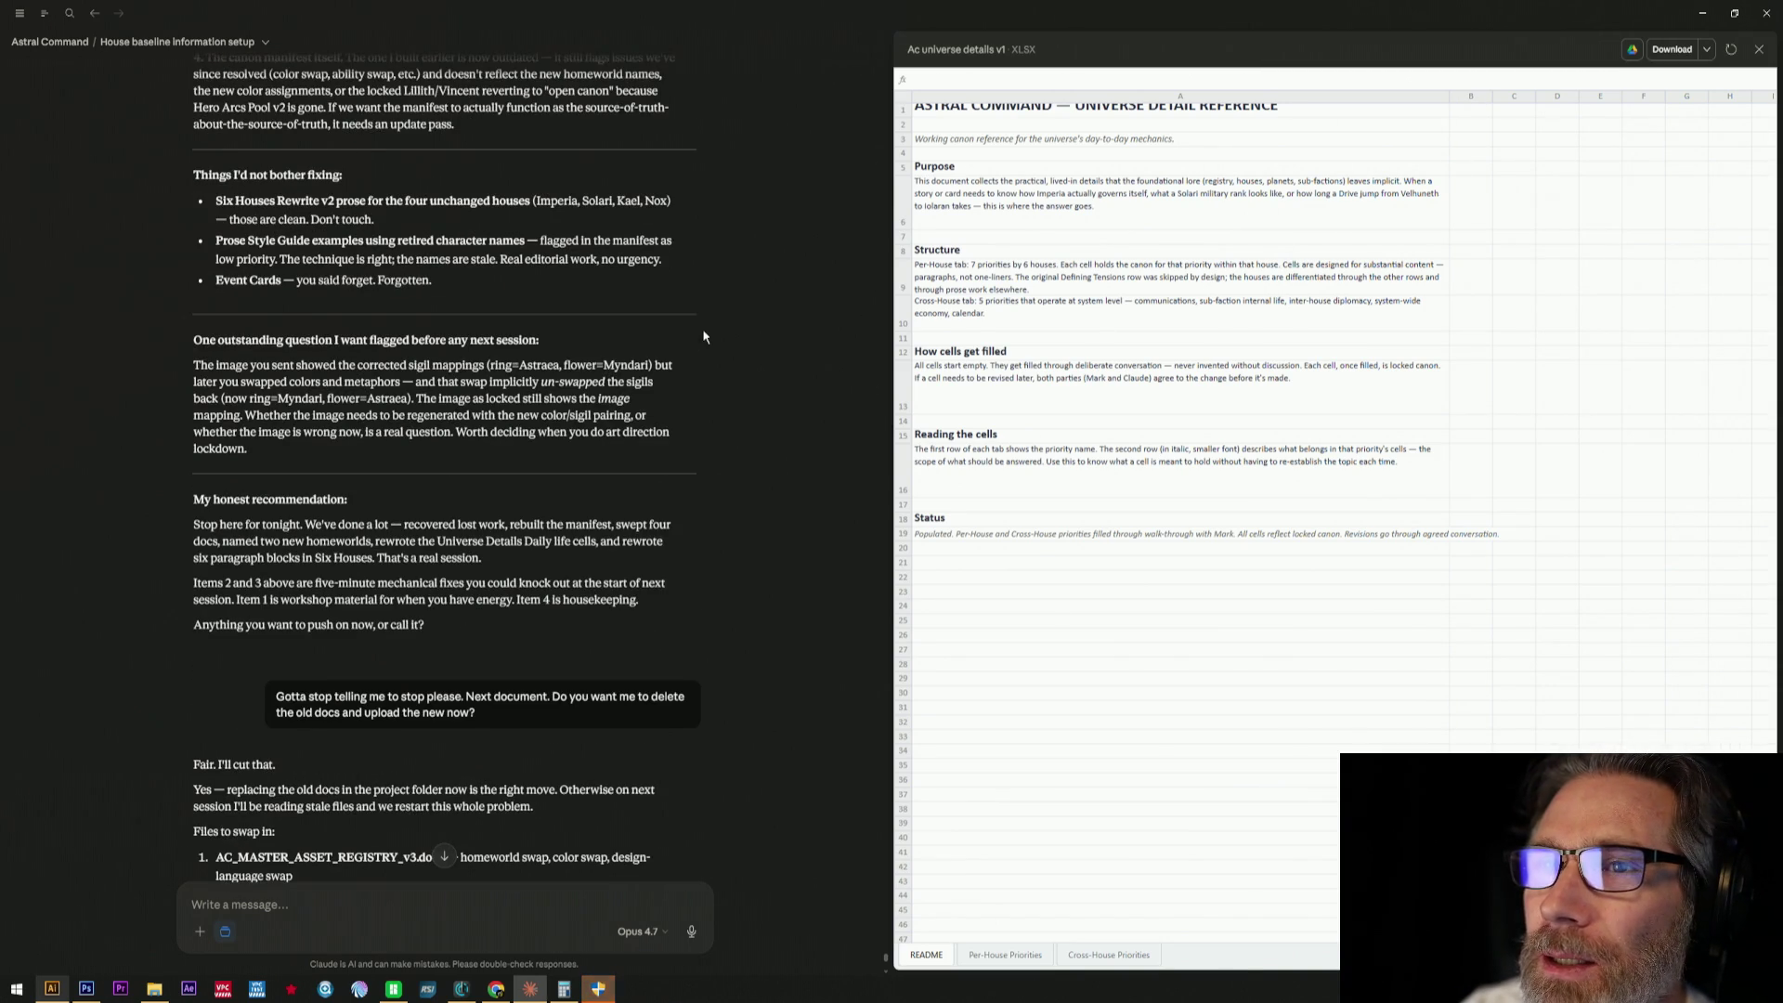
scroll(702, 327, "down", 3)
scroll(813, 331, "down", 5)
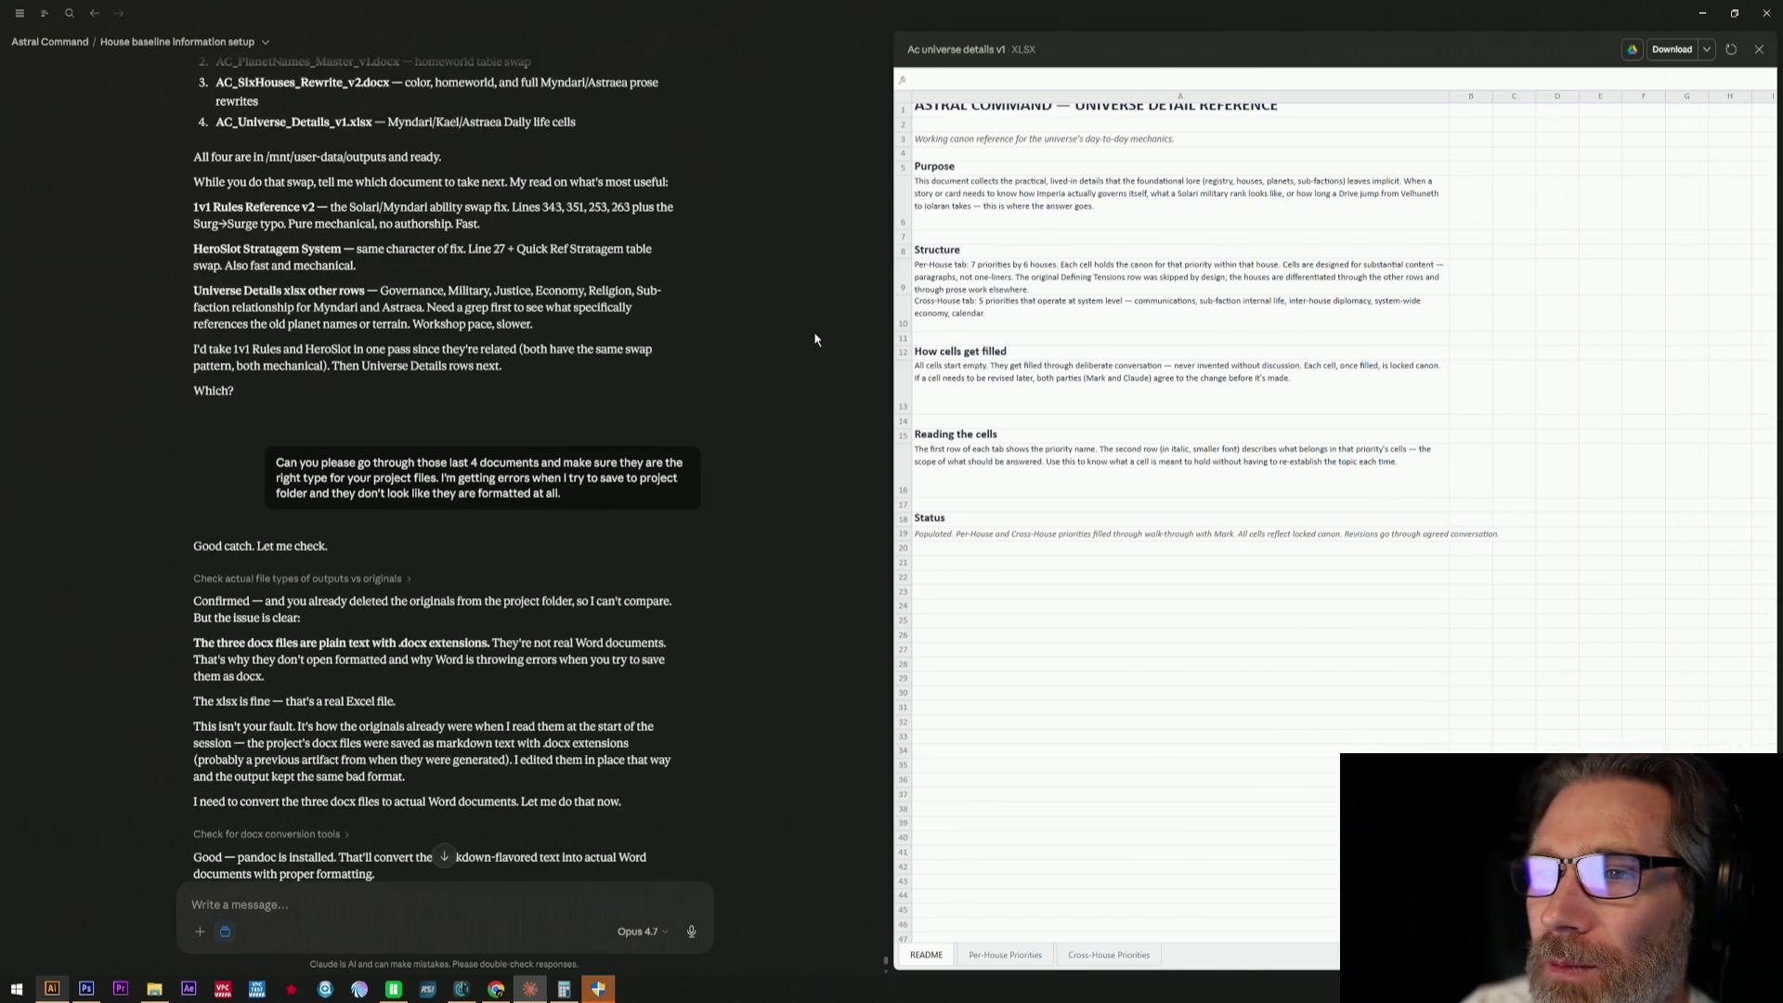
scroll(773, 492, "down", 2)
scroll(774, 492, "down", 3)
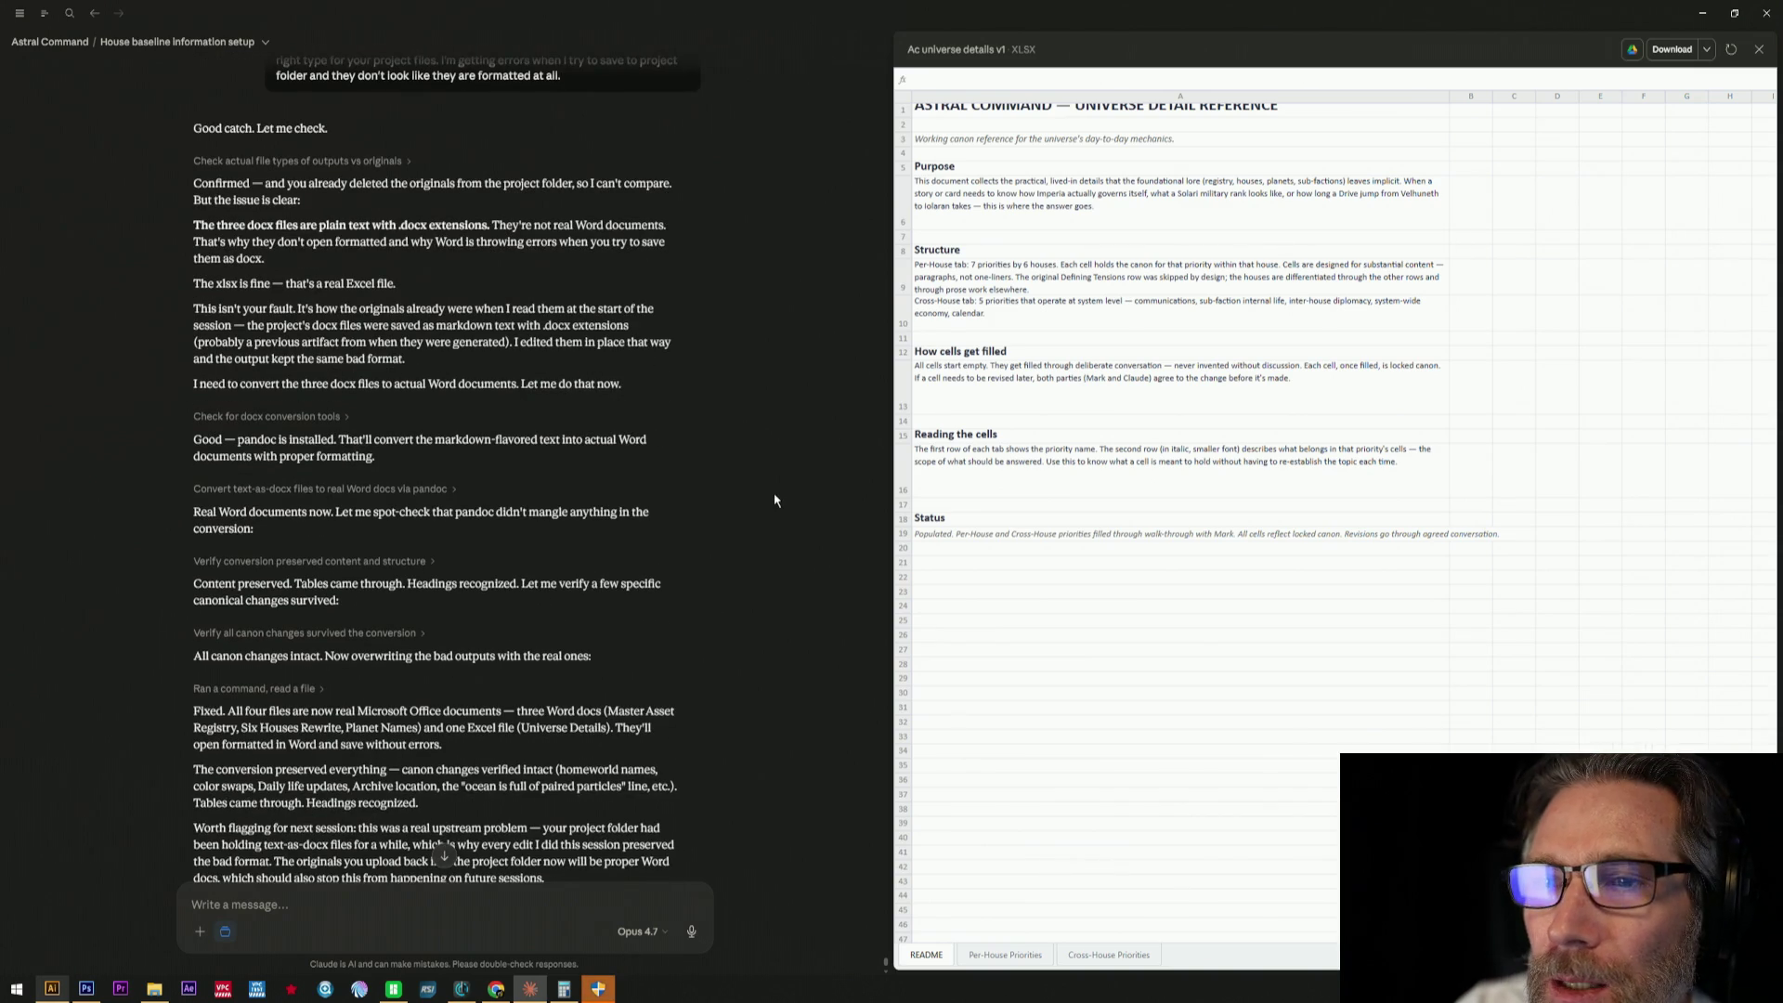
scroll(774, 499, "down", 2)
scroll(775, 498, "down", 3)
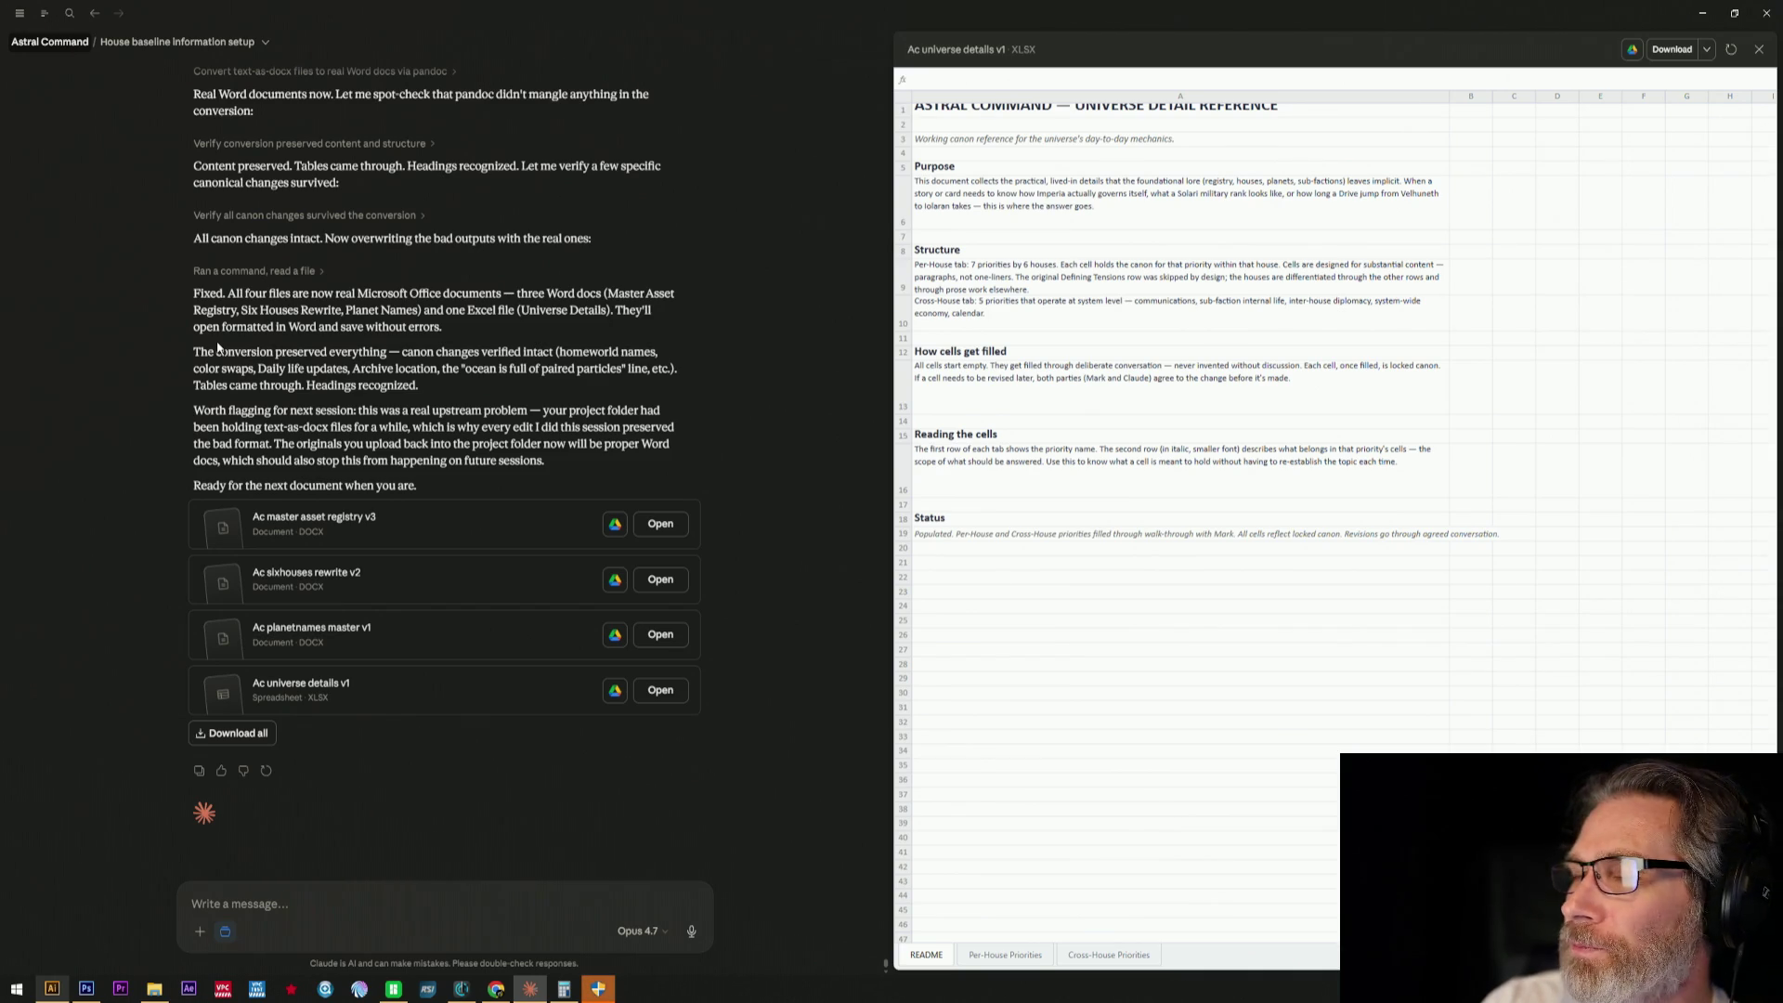
- In the Astral Command project, preview a Universe Details spreadsheet and remove its duplicate card
left_click(68, 44)
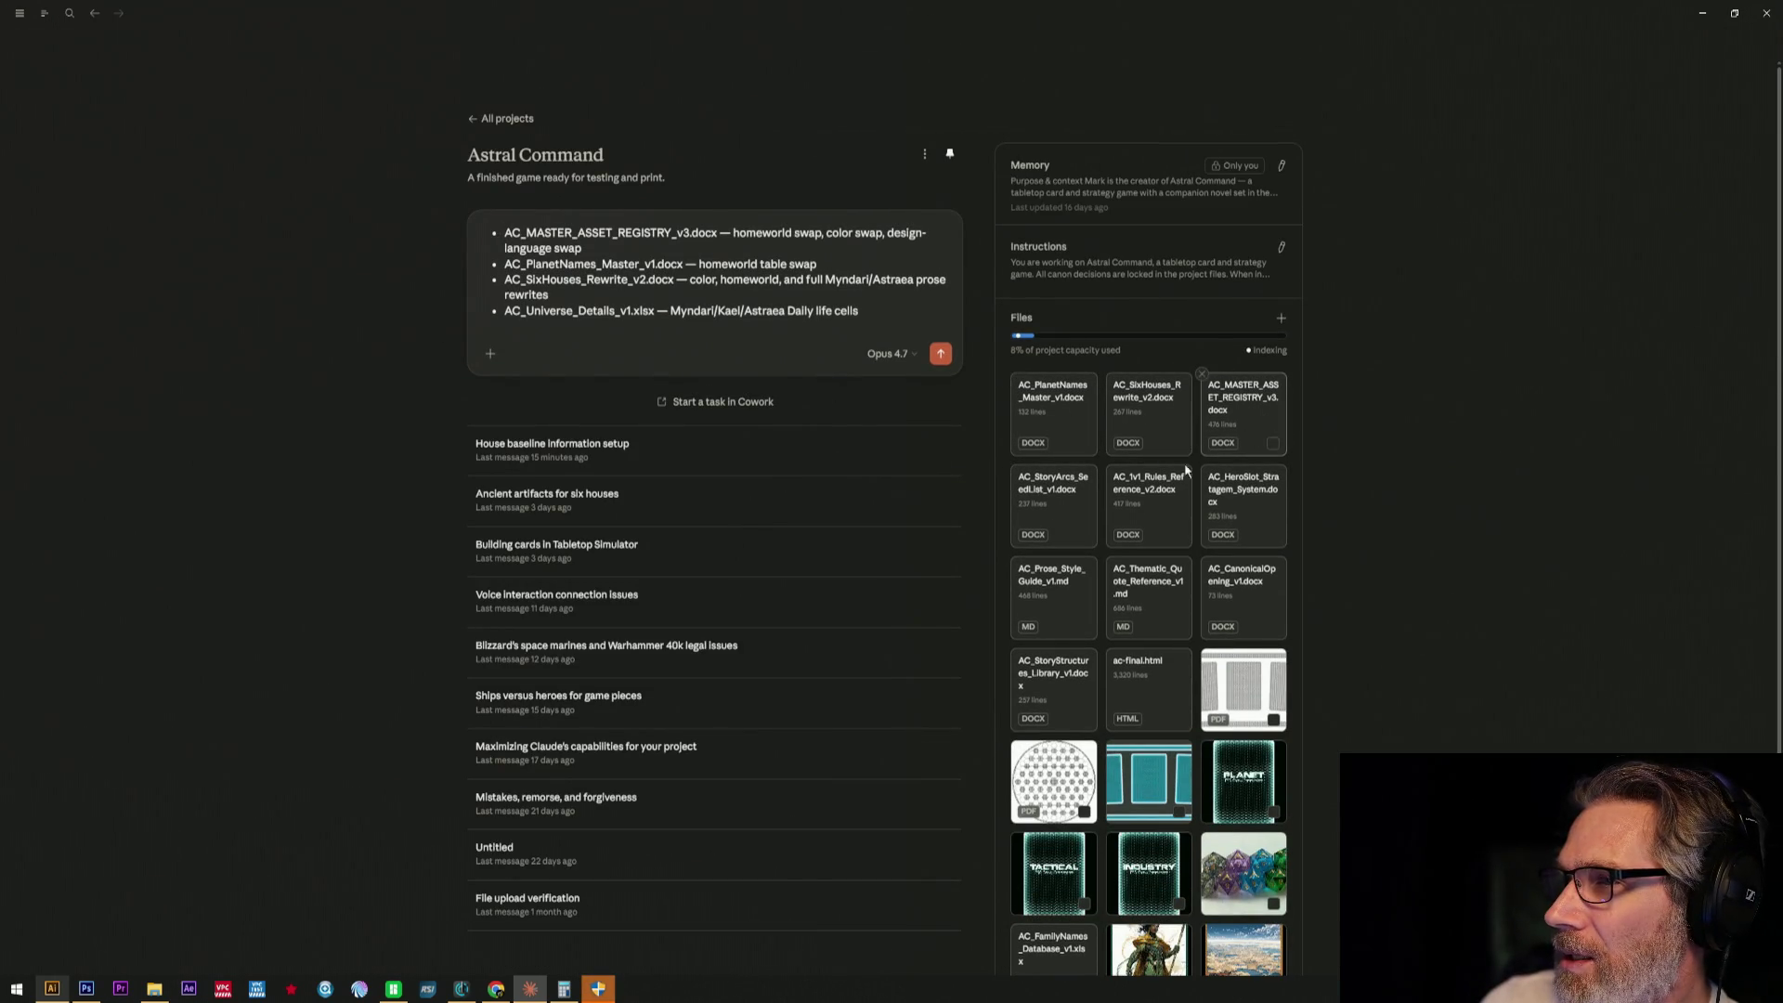
scroll(1156, 669, "down", 3)
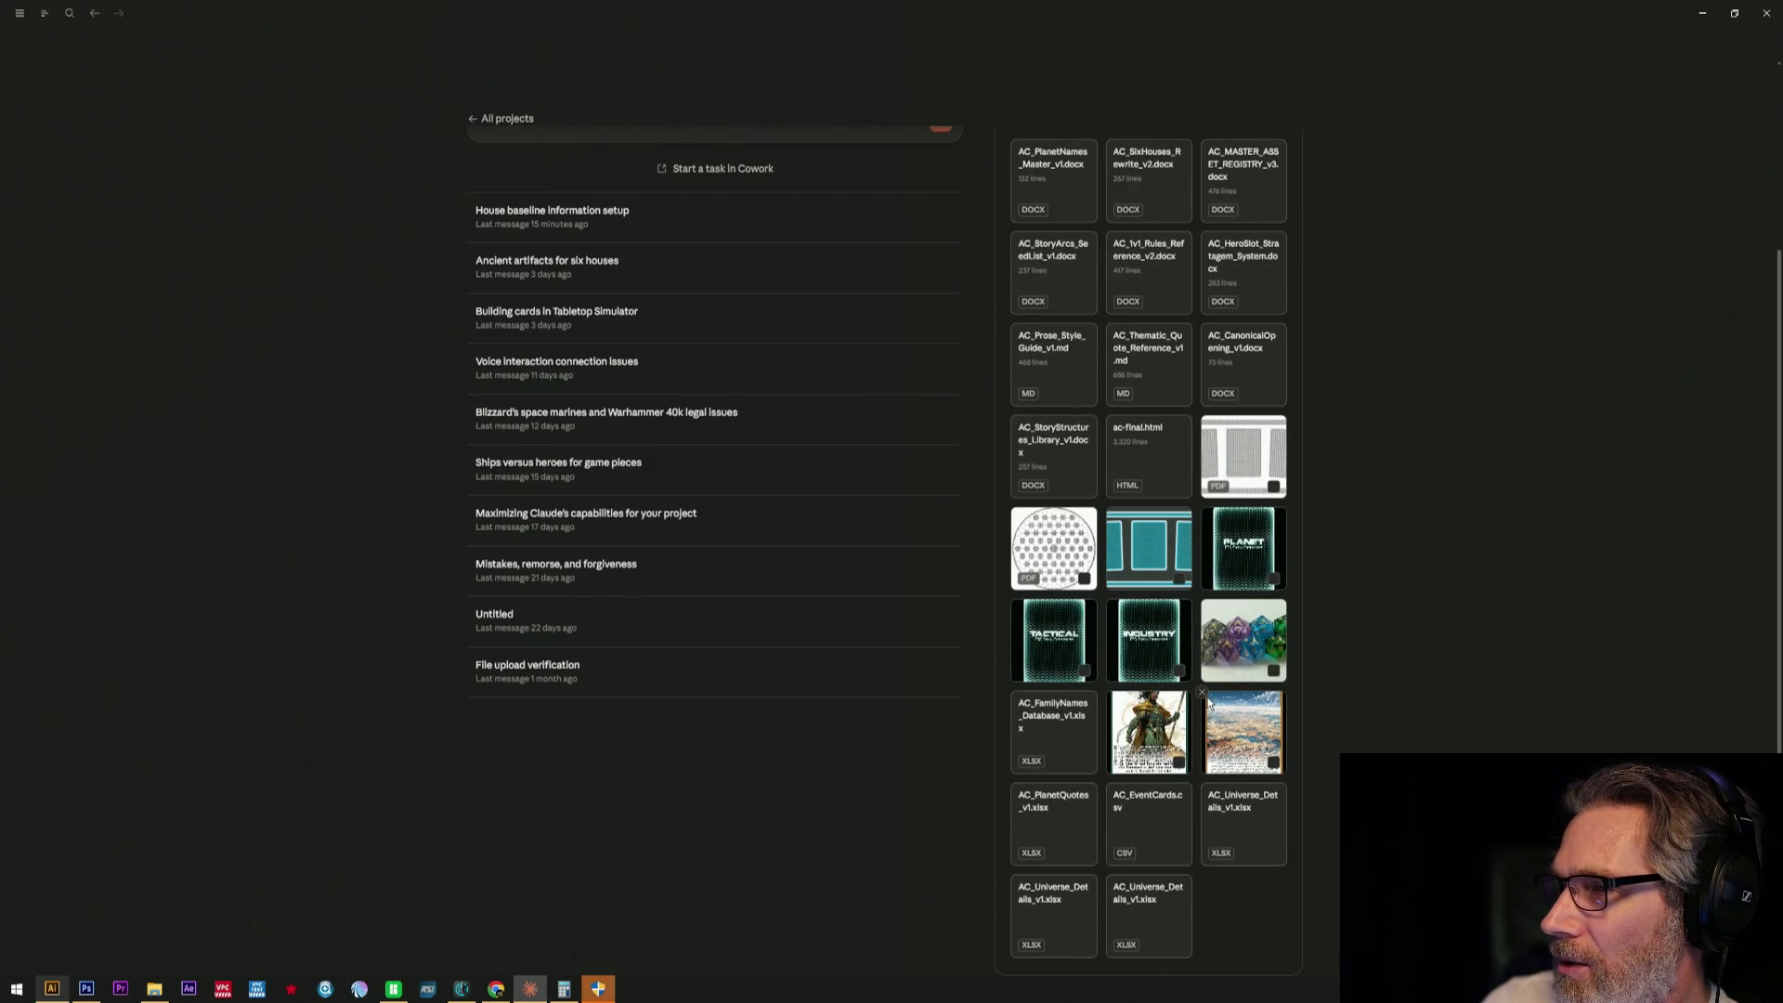
left_click(1247, 845)
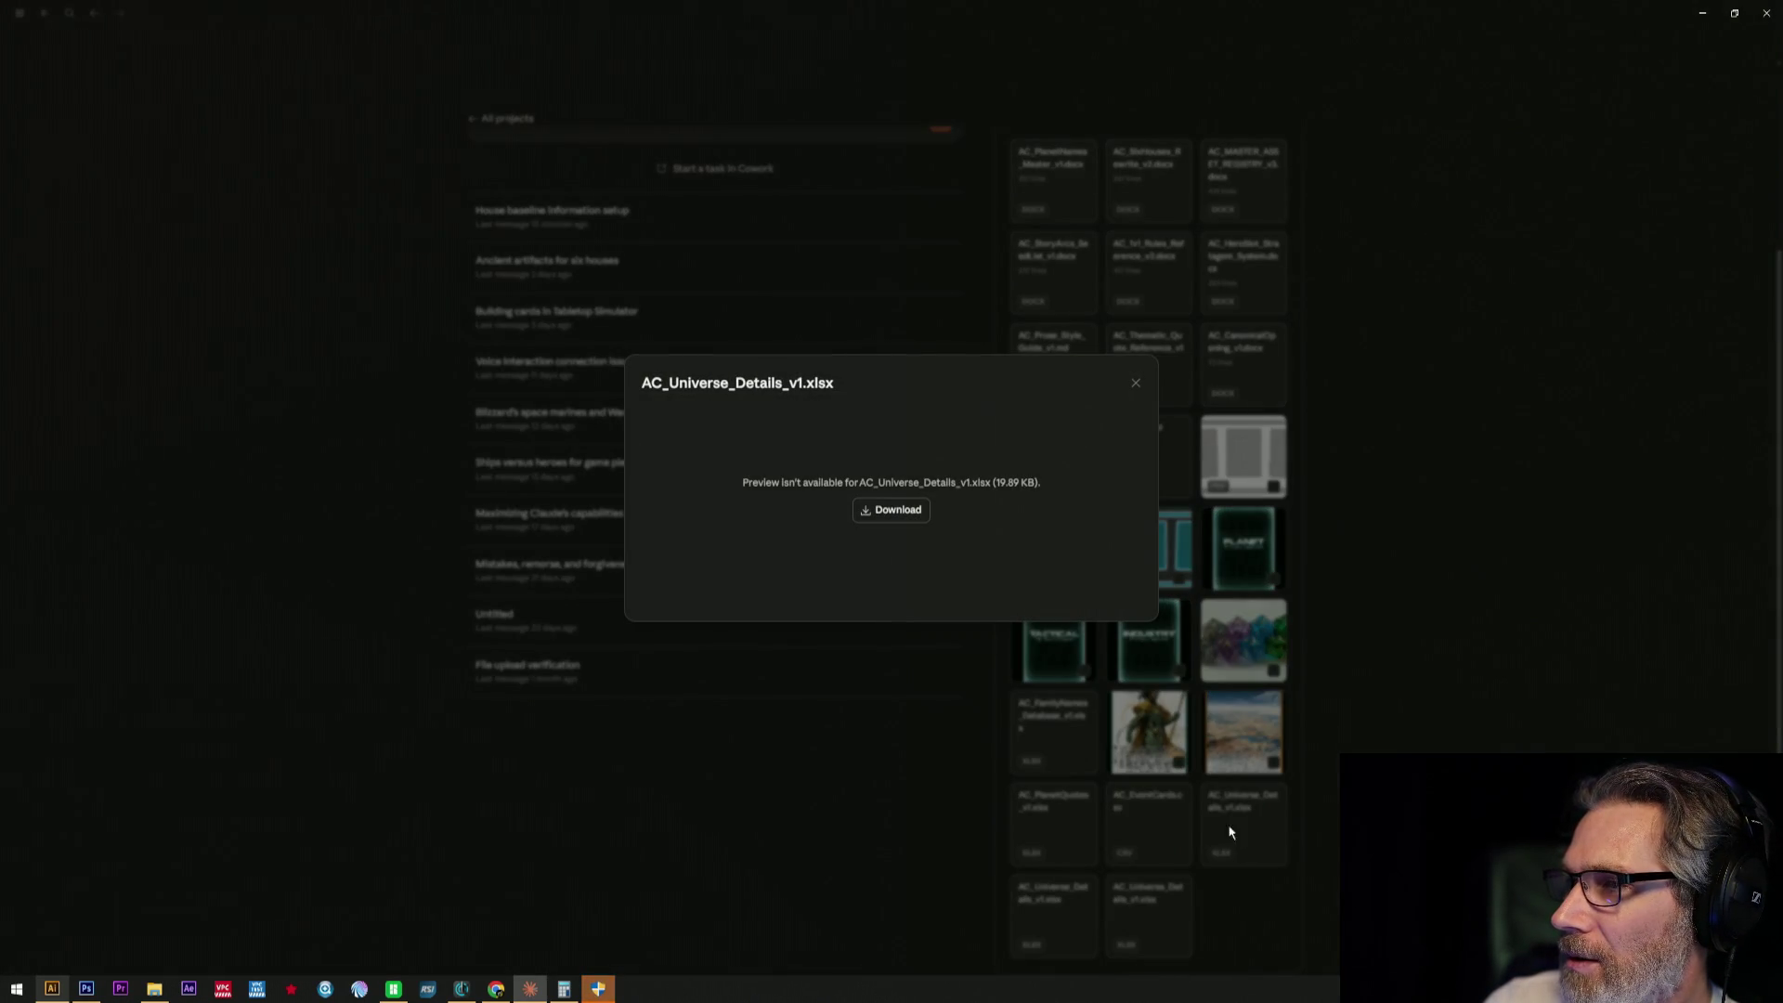
left_click(1137, 386)
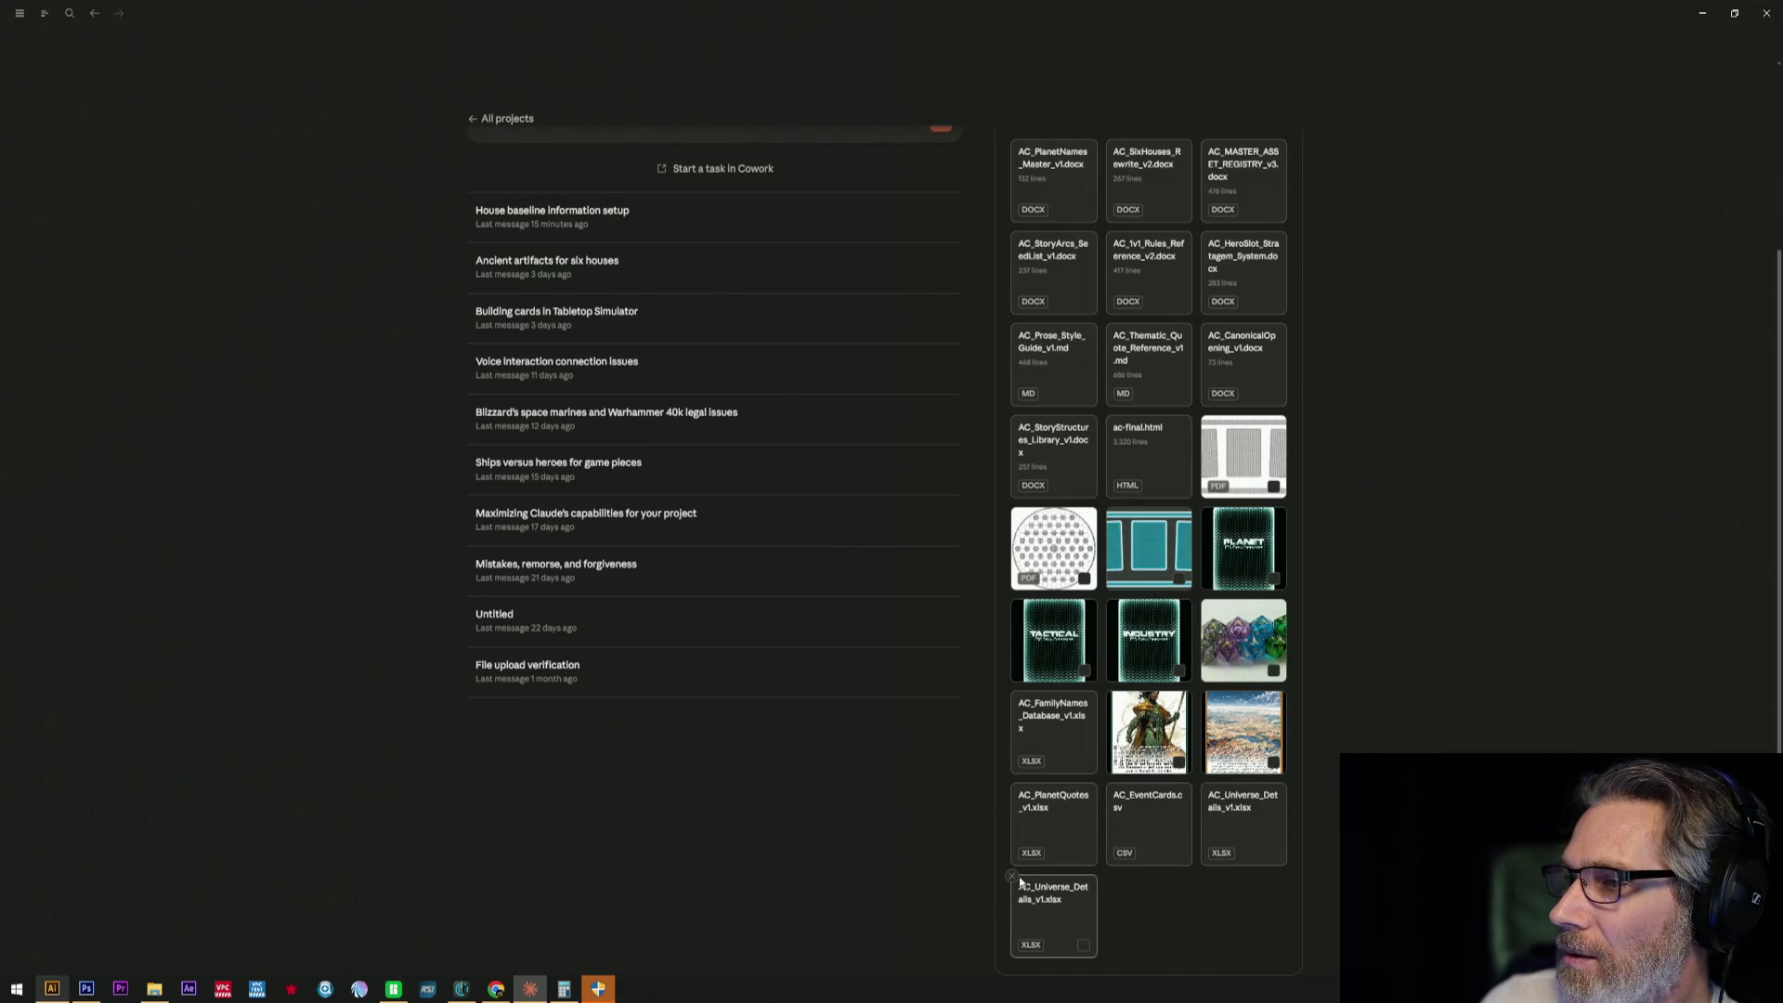
mouse_move(1242, 914)
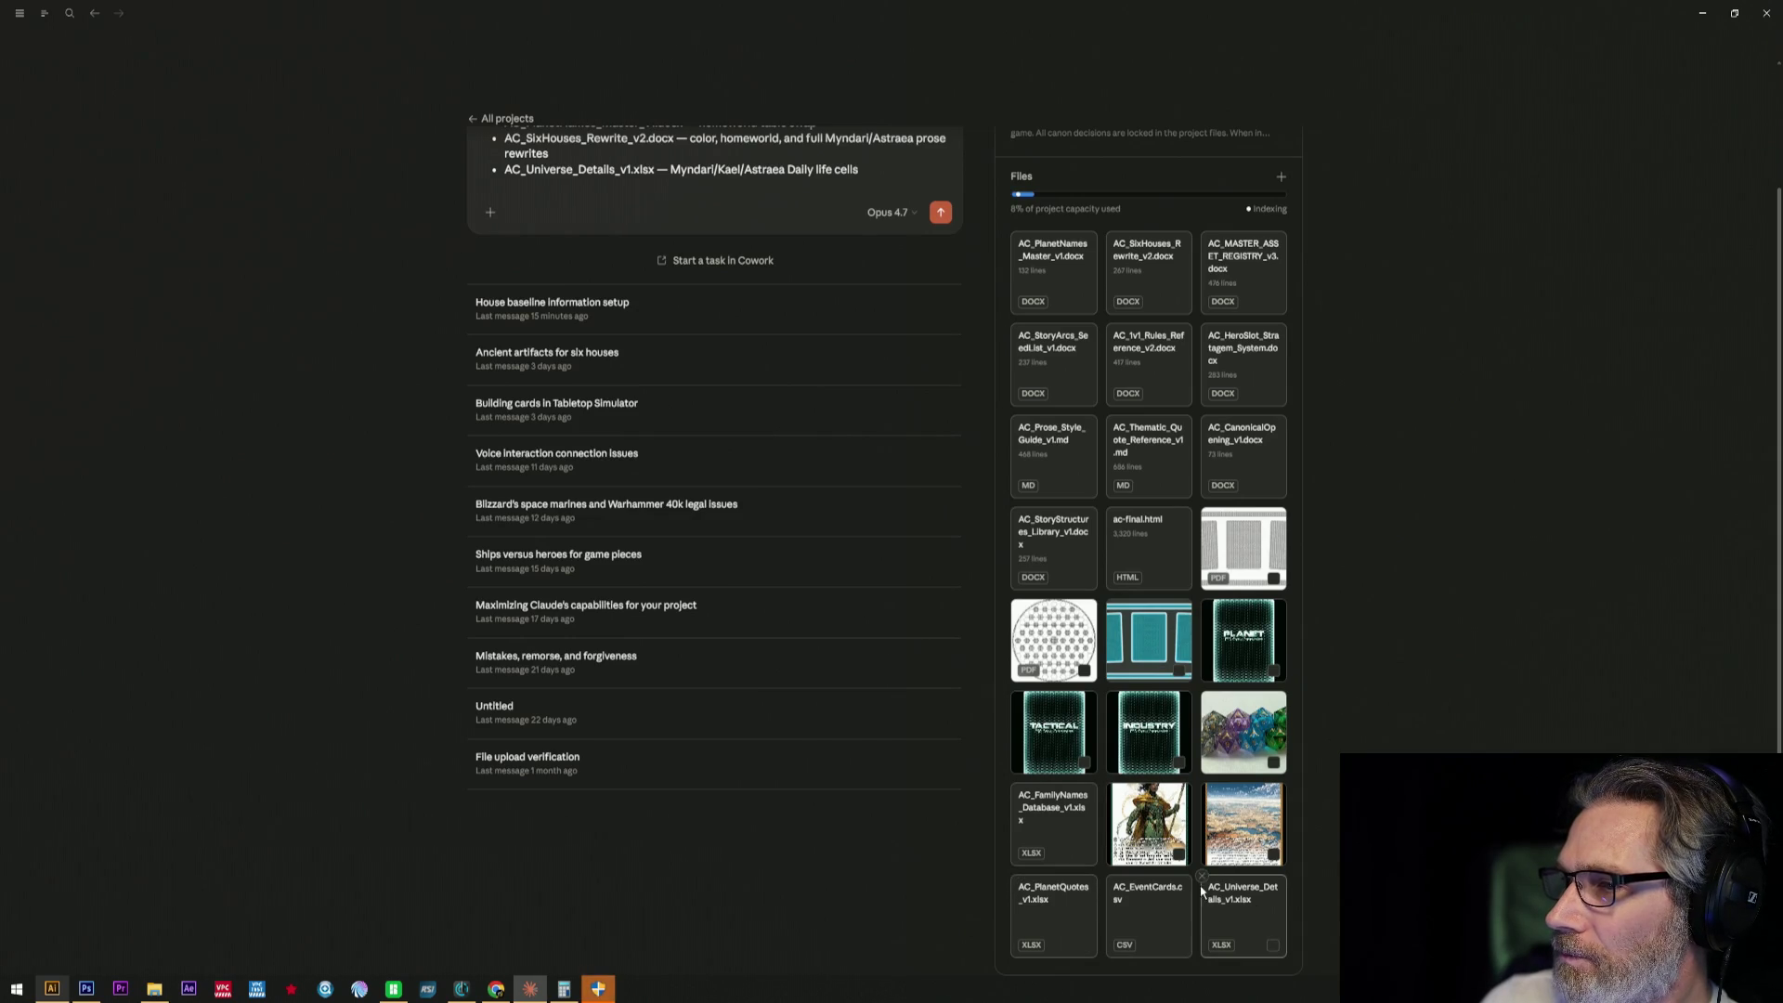
left_click(1207, 882)
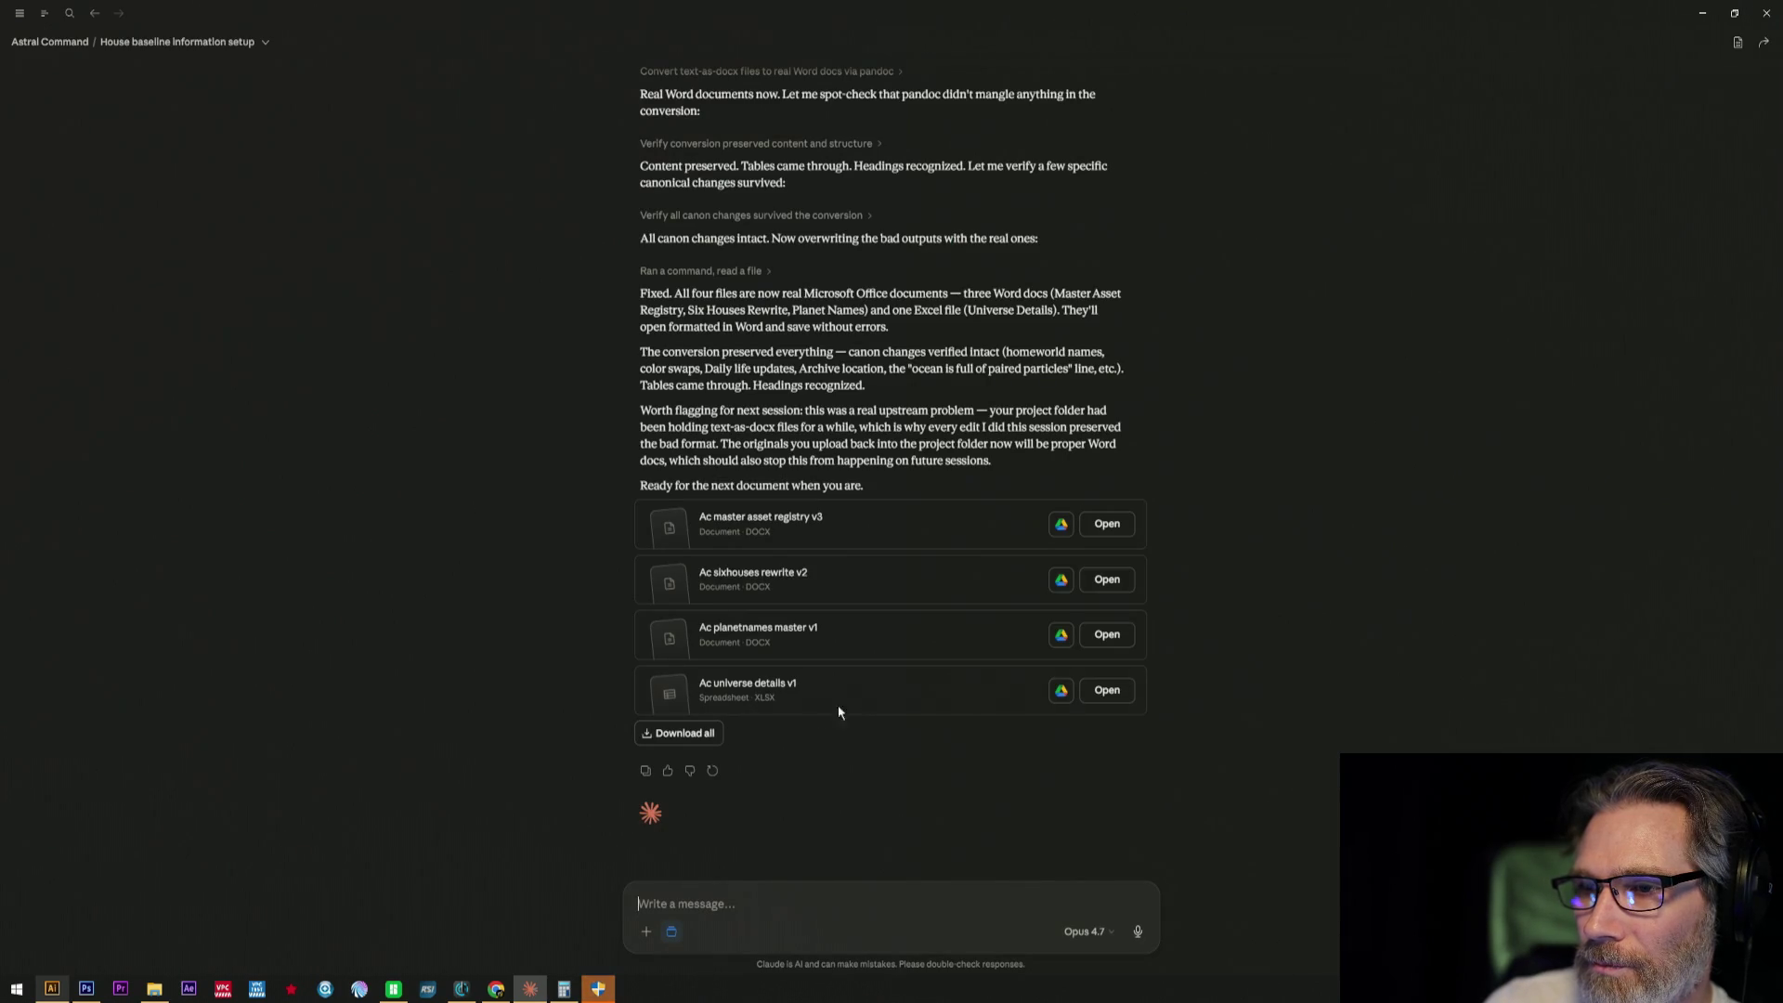
- Show the Universe Details spreadsheet beside the chat and begin a new message
left_click(1094, 691)
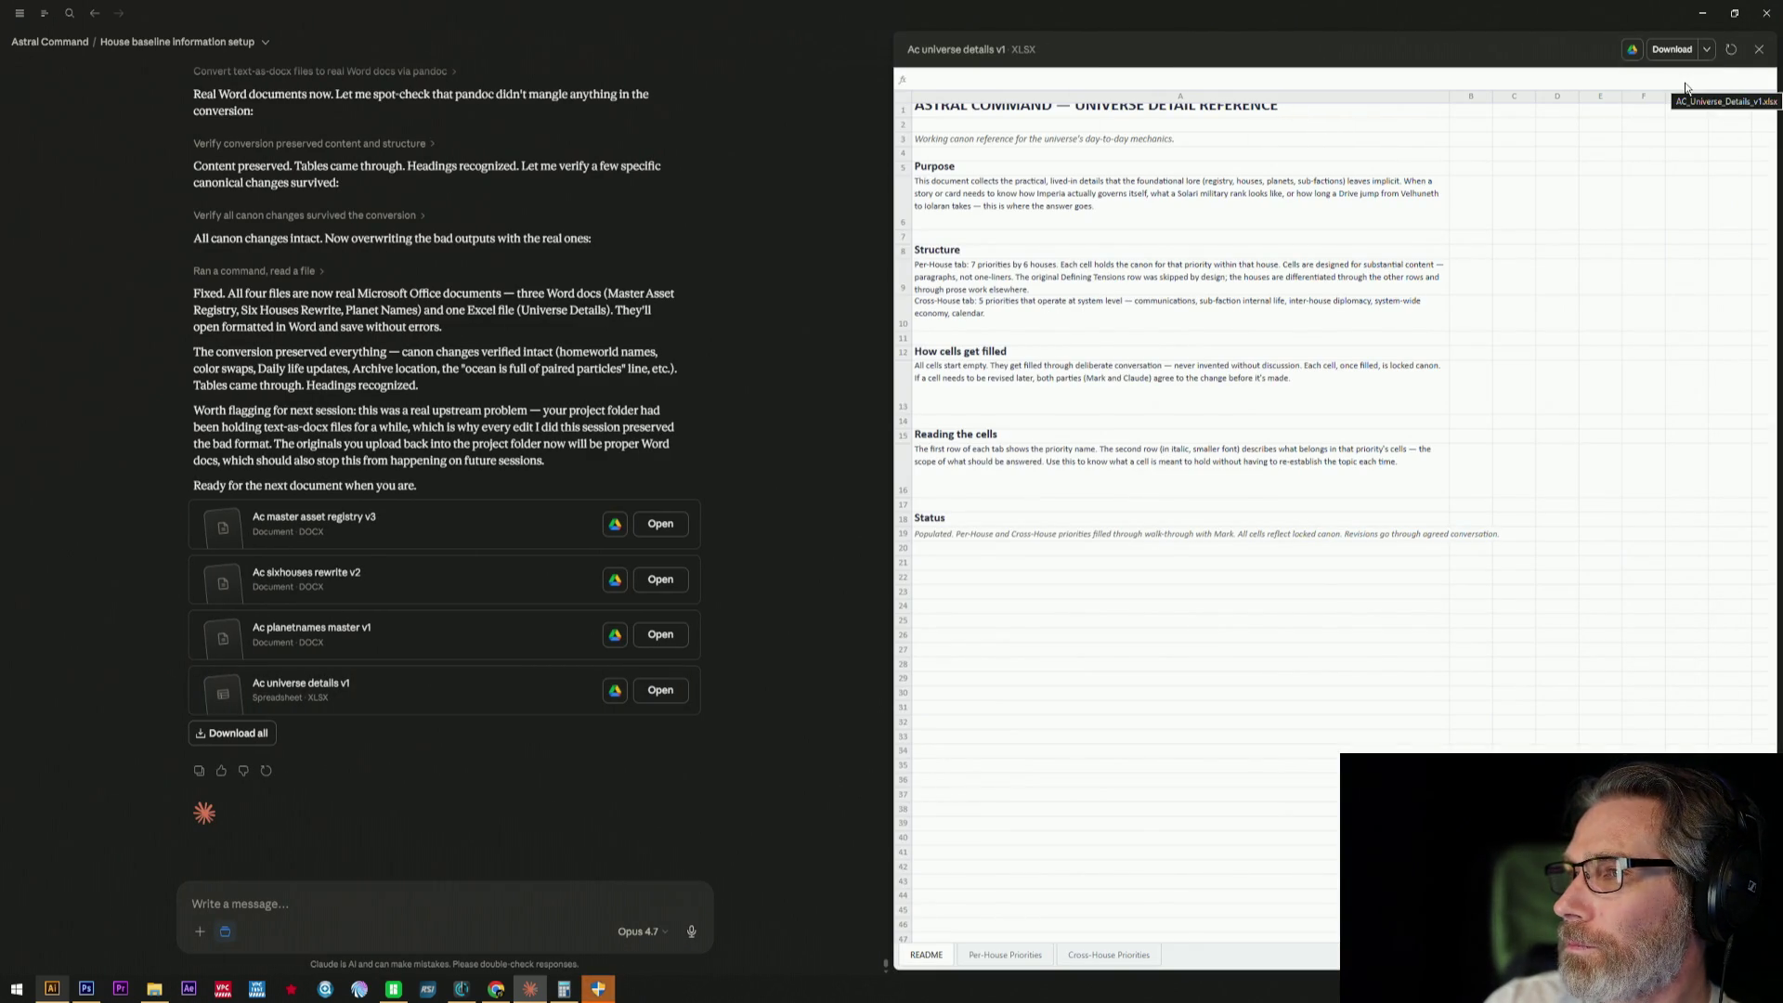
left_click(347, 910)
type("Ok")
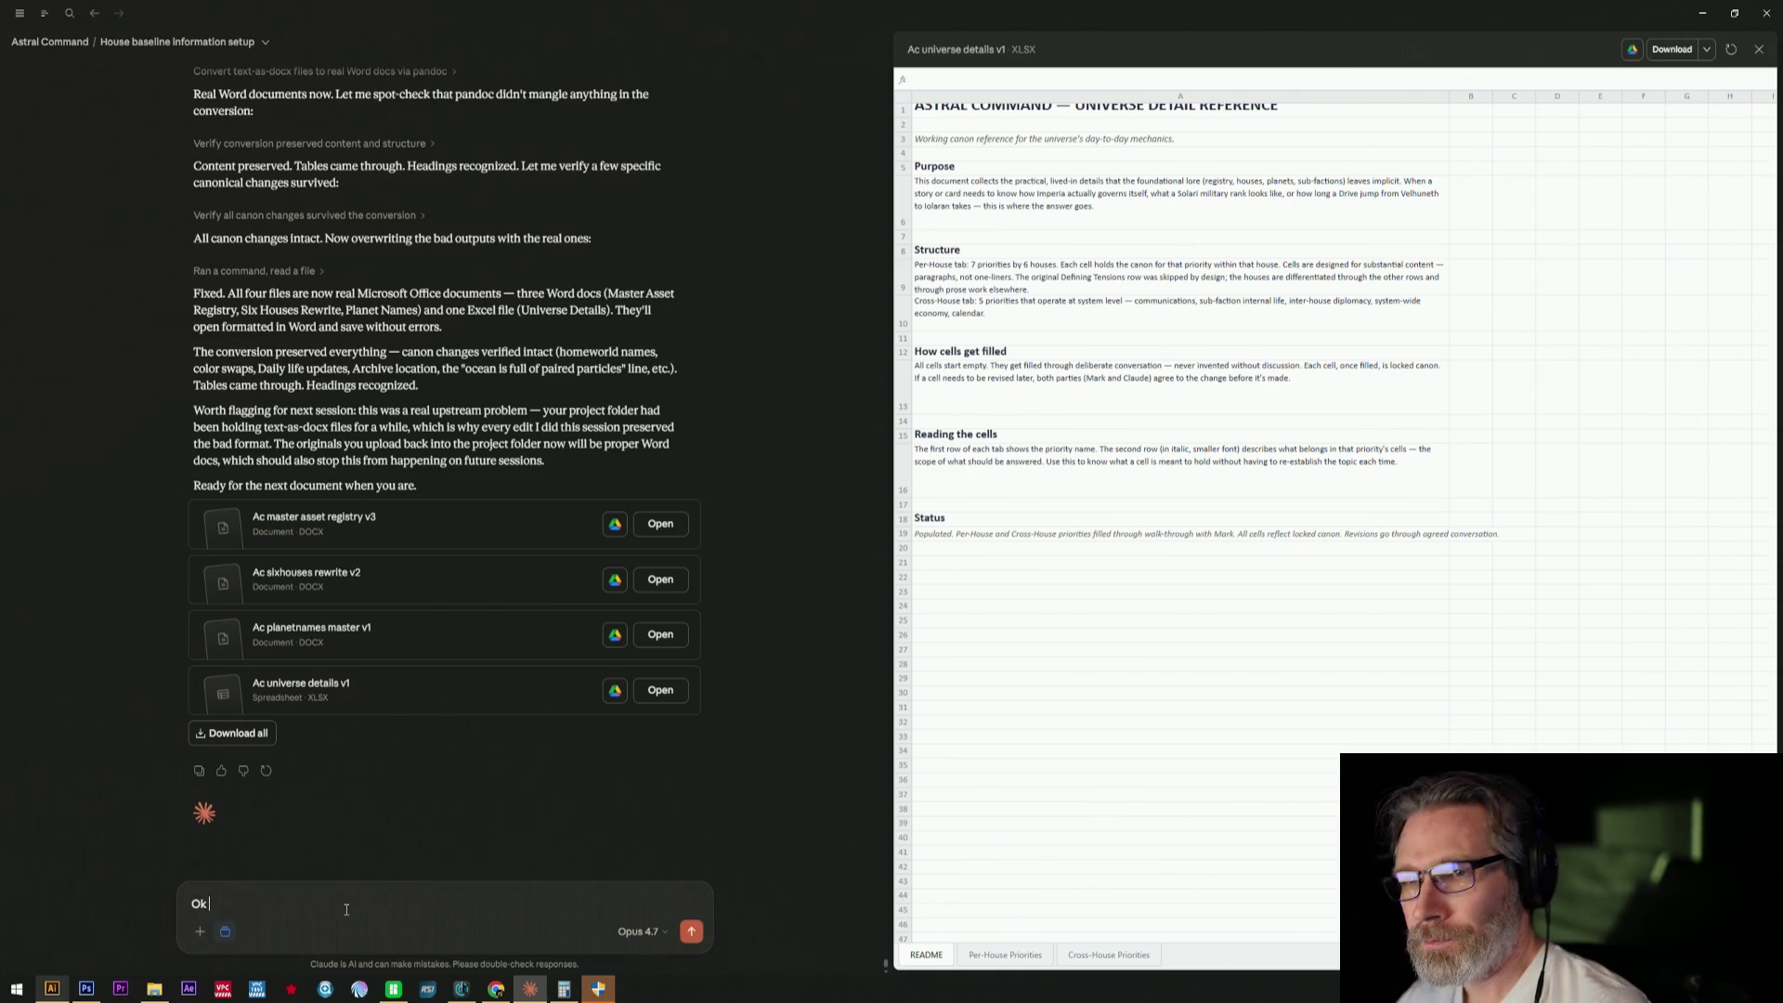
type(" check all doc")
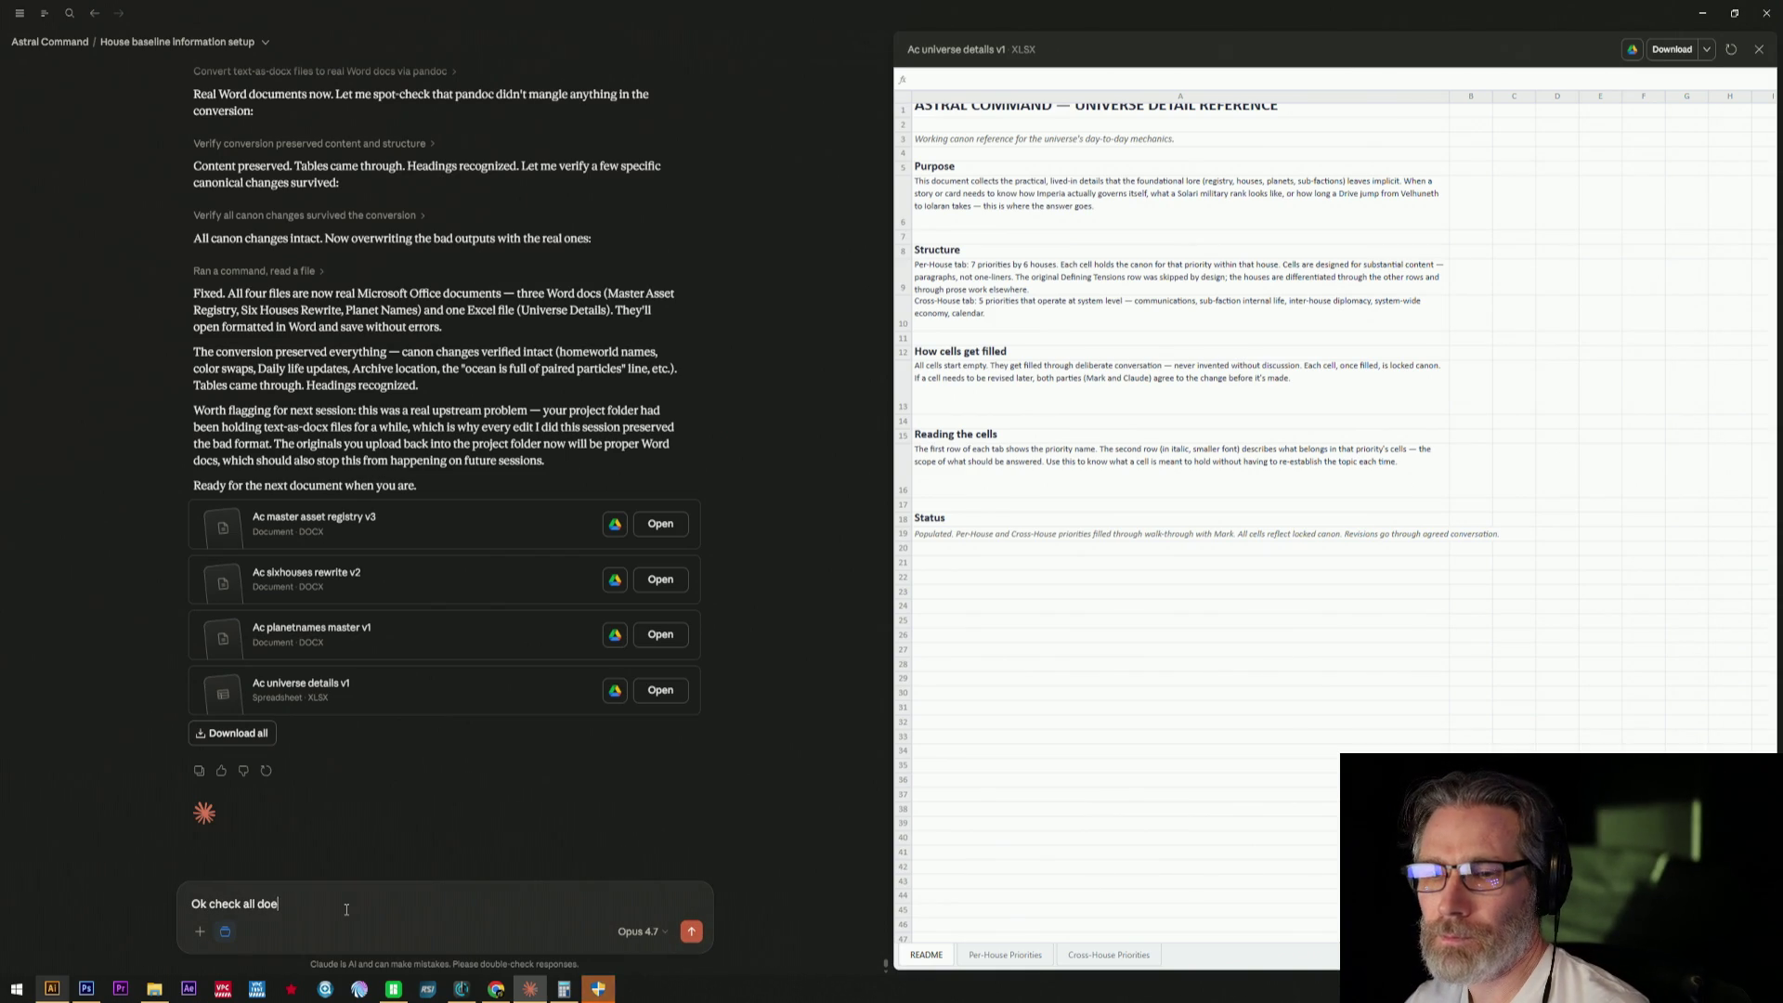
type("s please and make su")
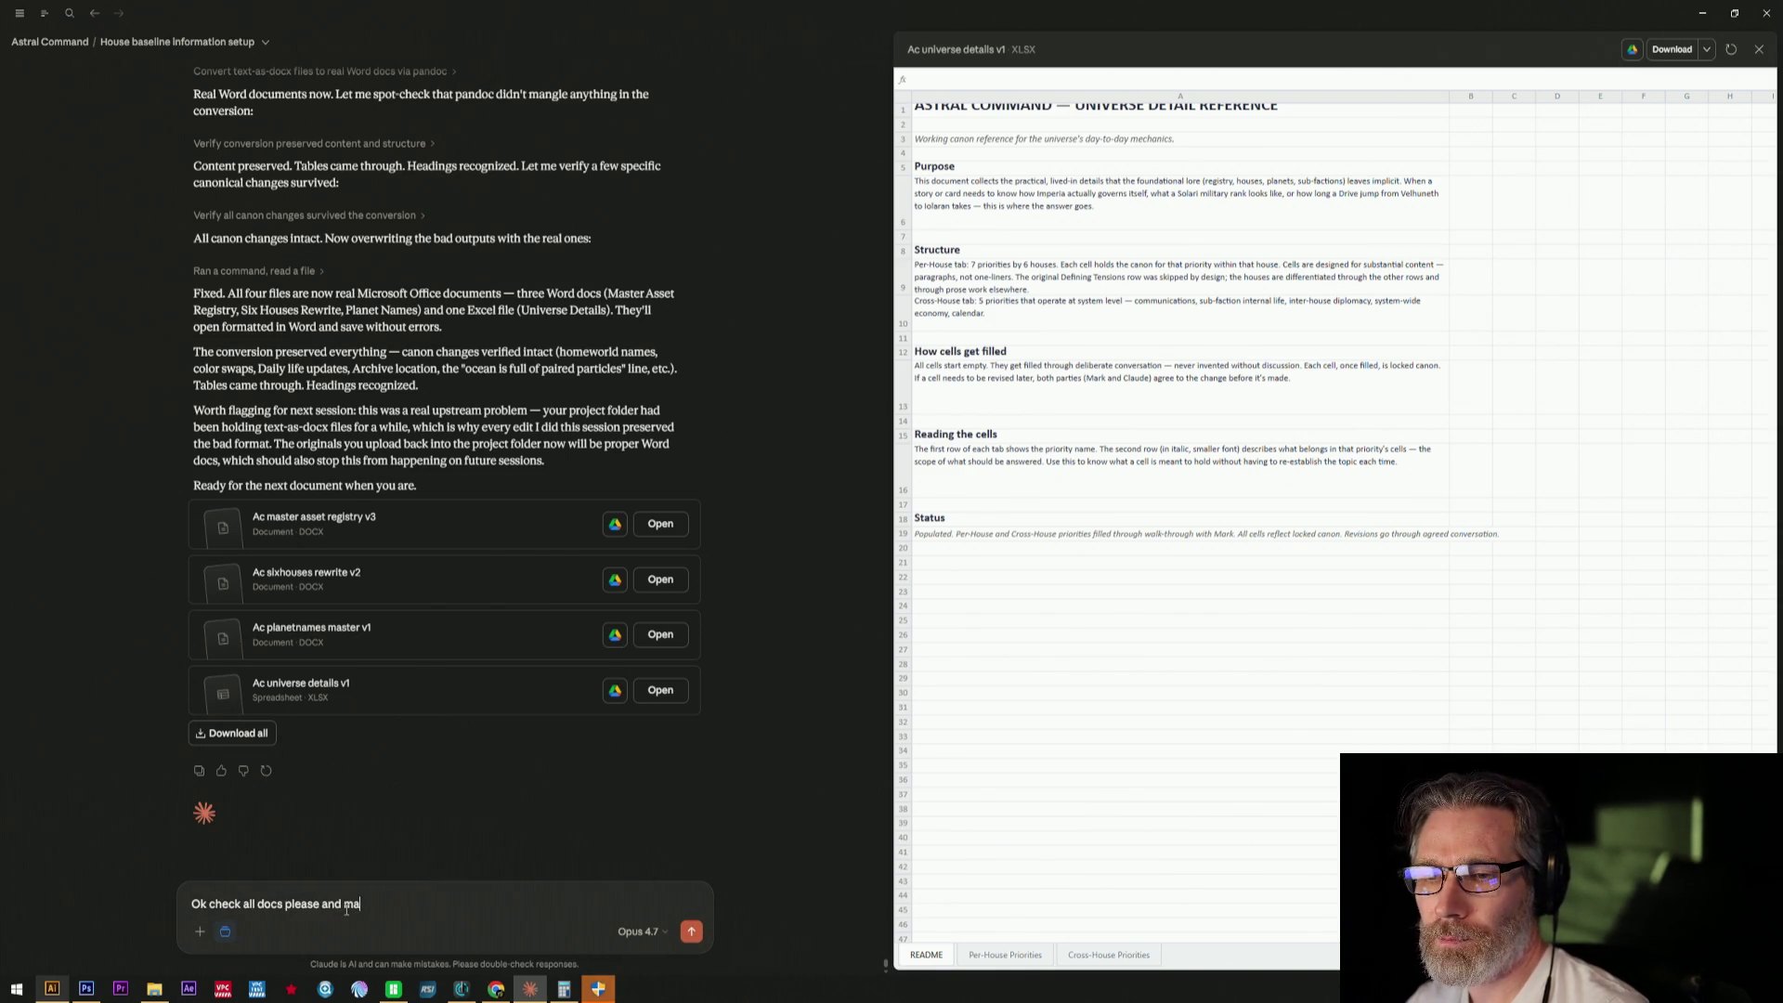
type("re yo")
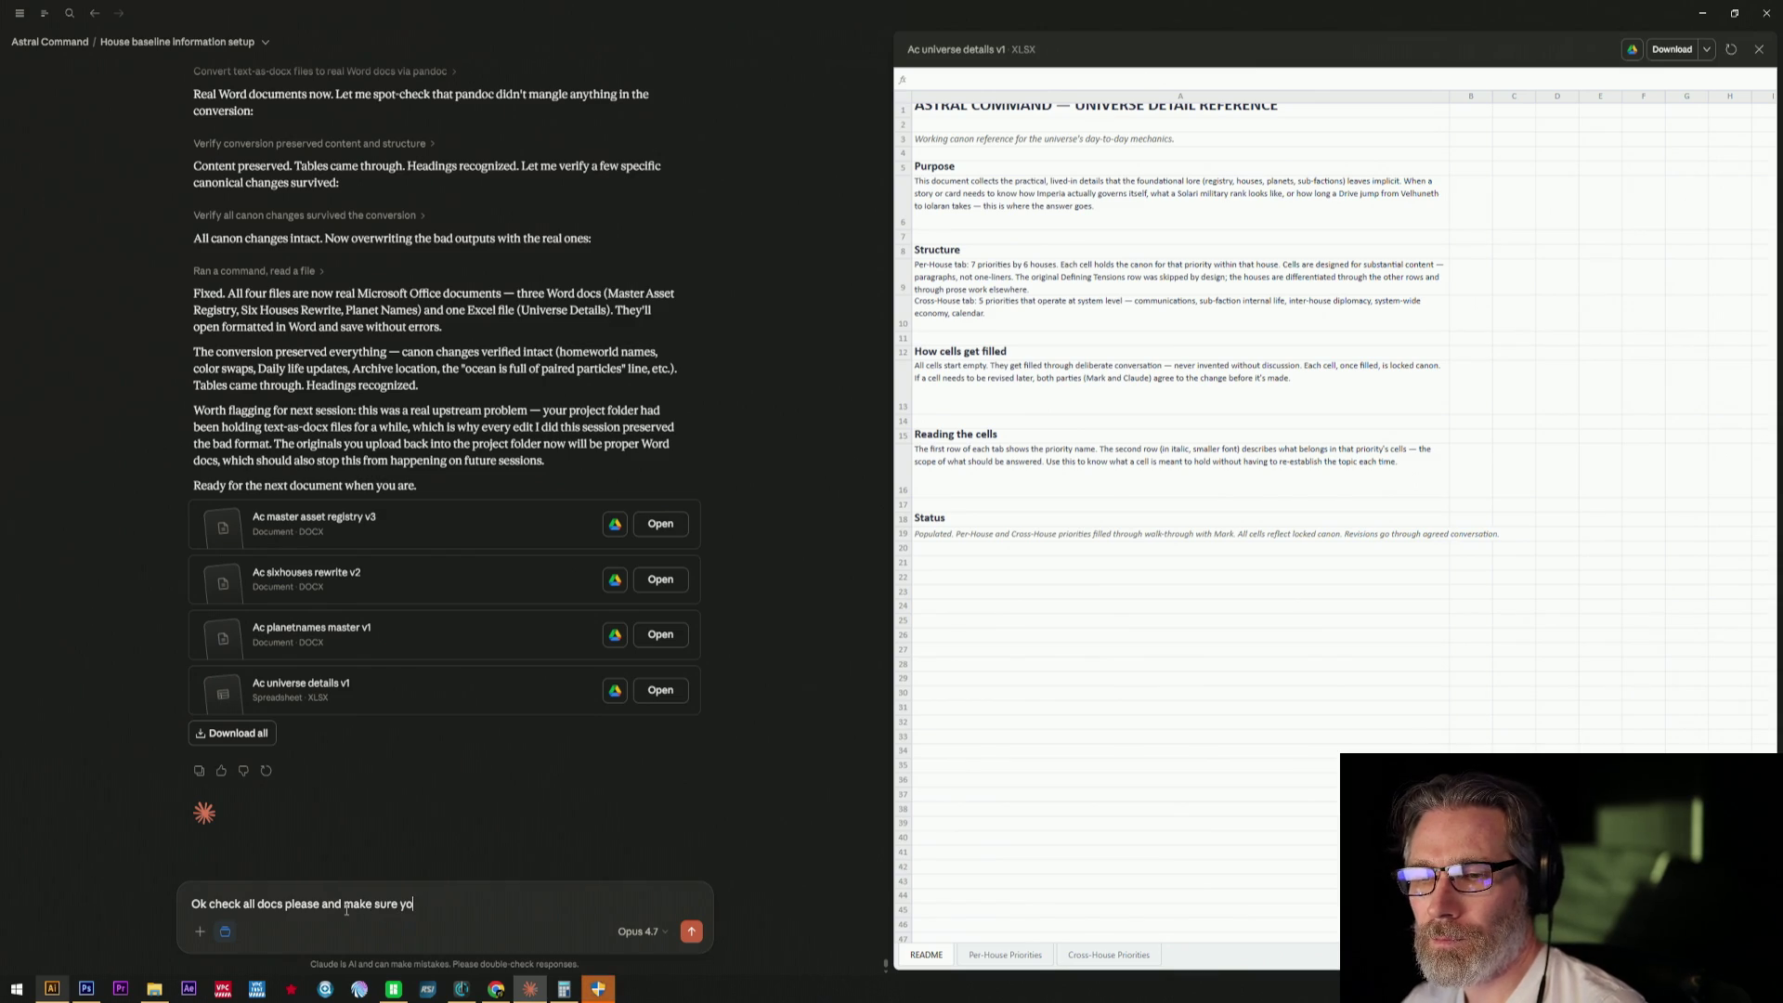
type("u have the ne")
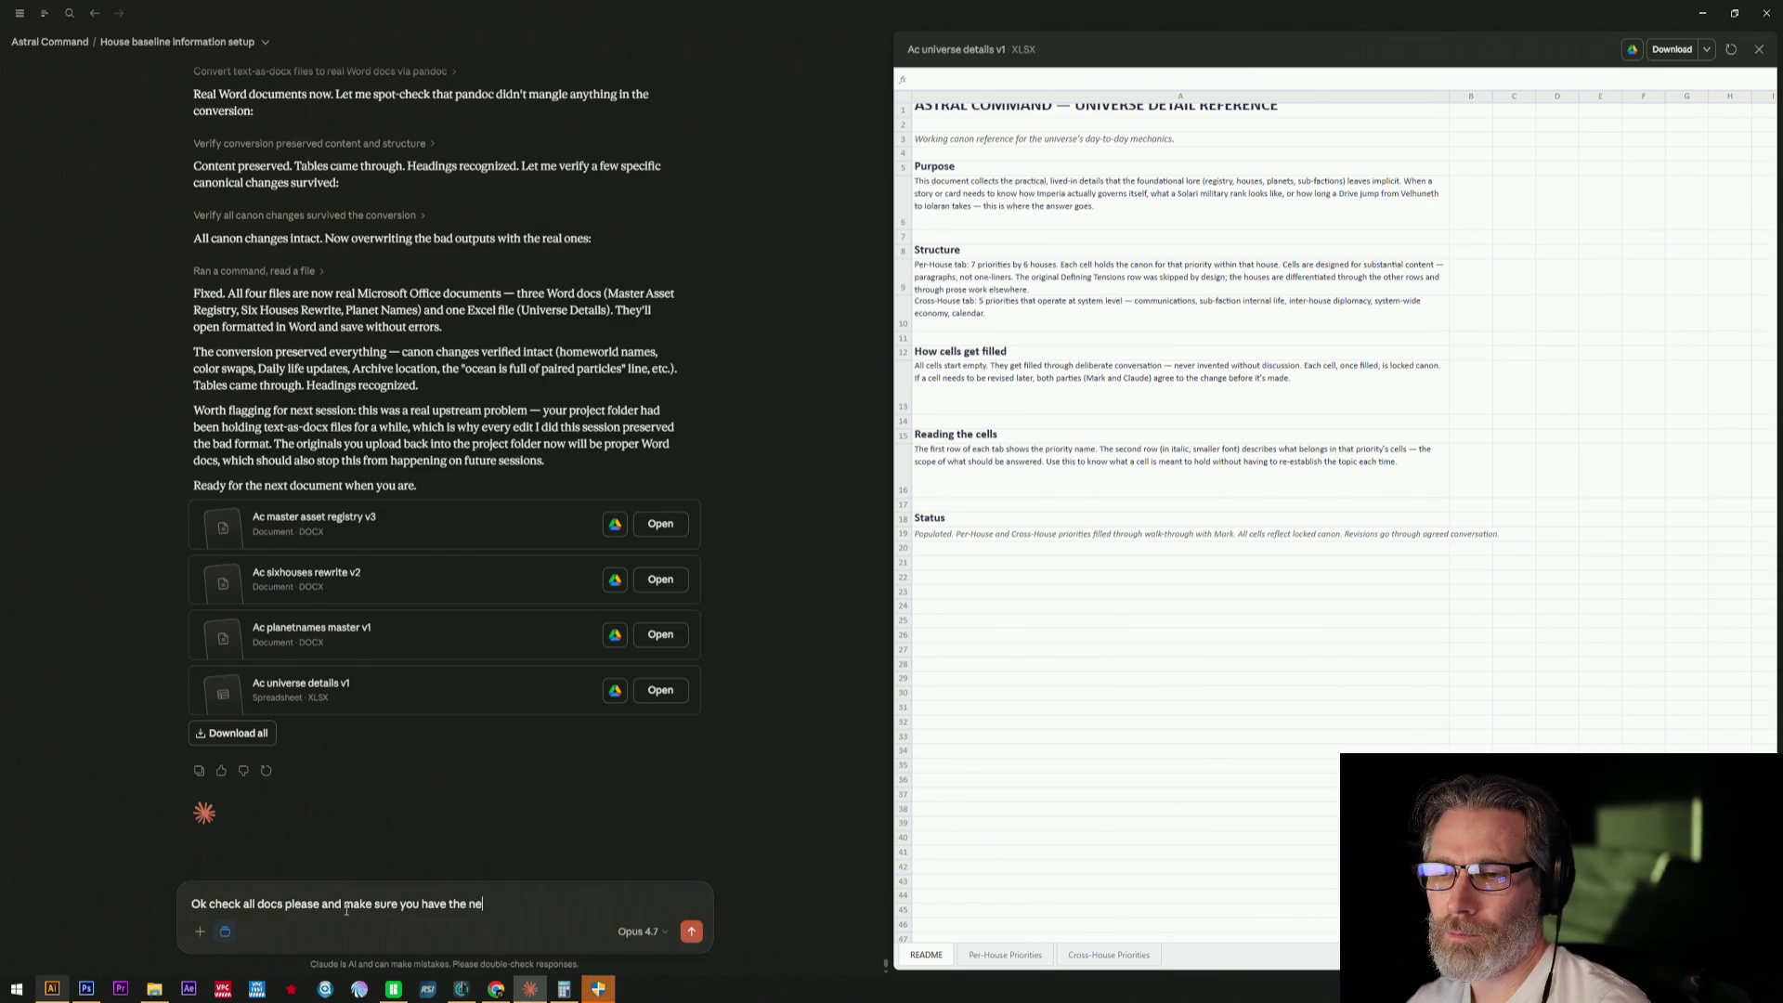
type("wly generated ones please")
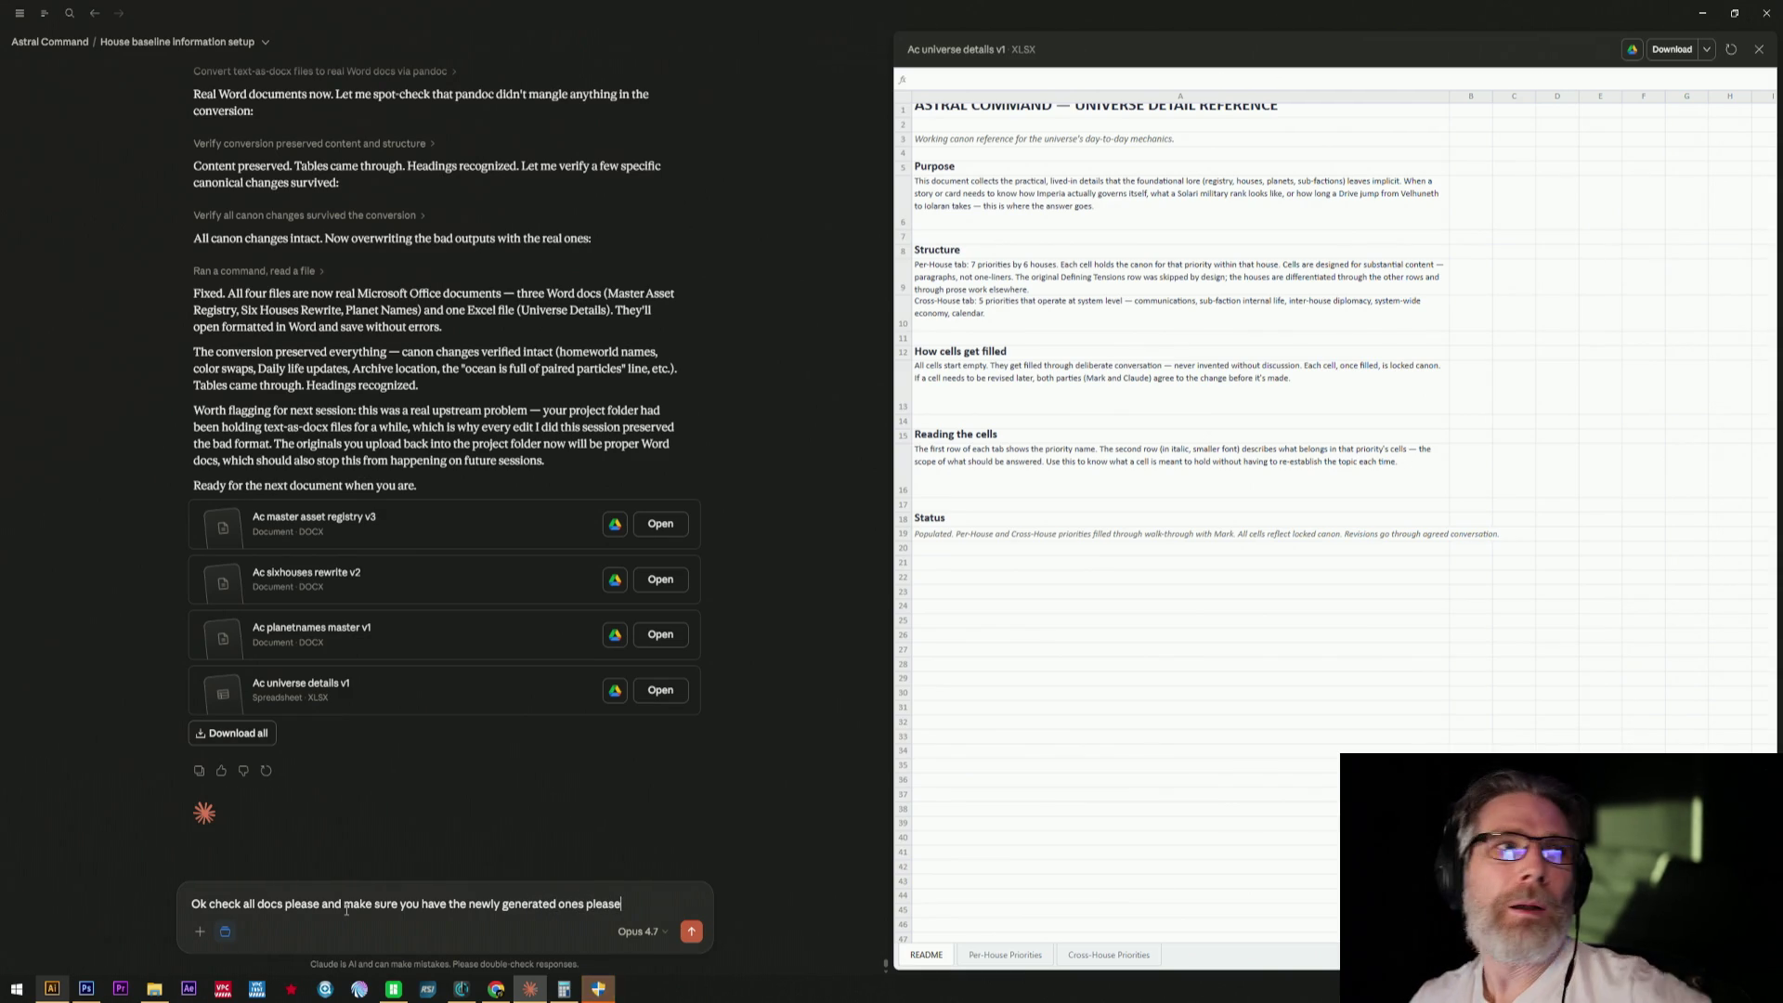
- Send the request asking Claude to check all docs for the newly generated versions
key("Return")
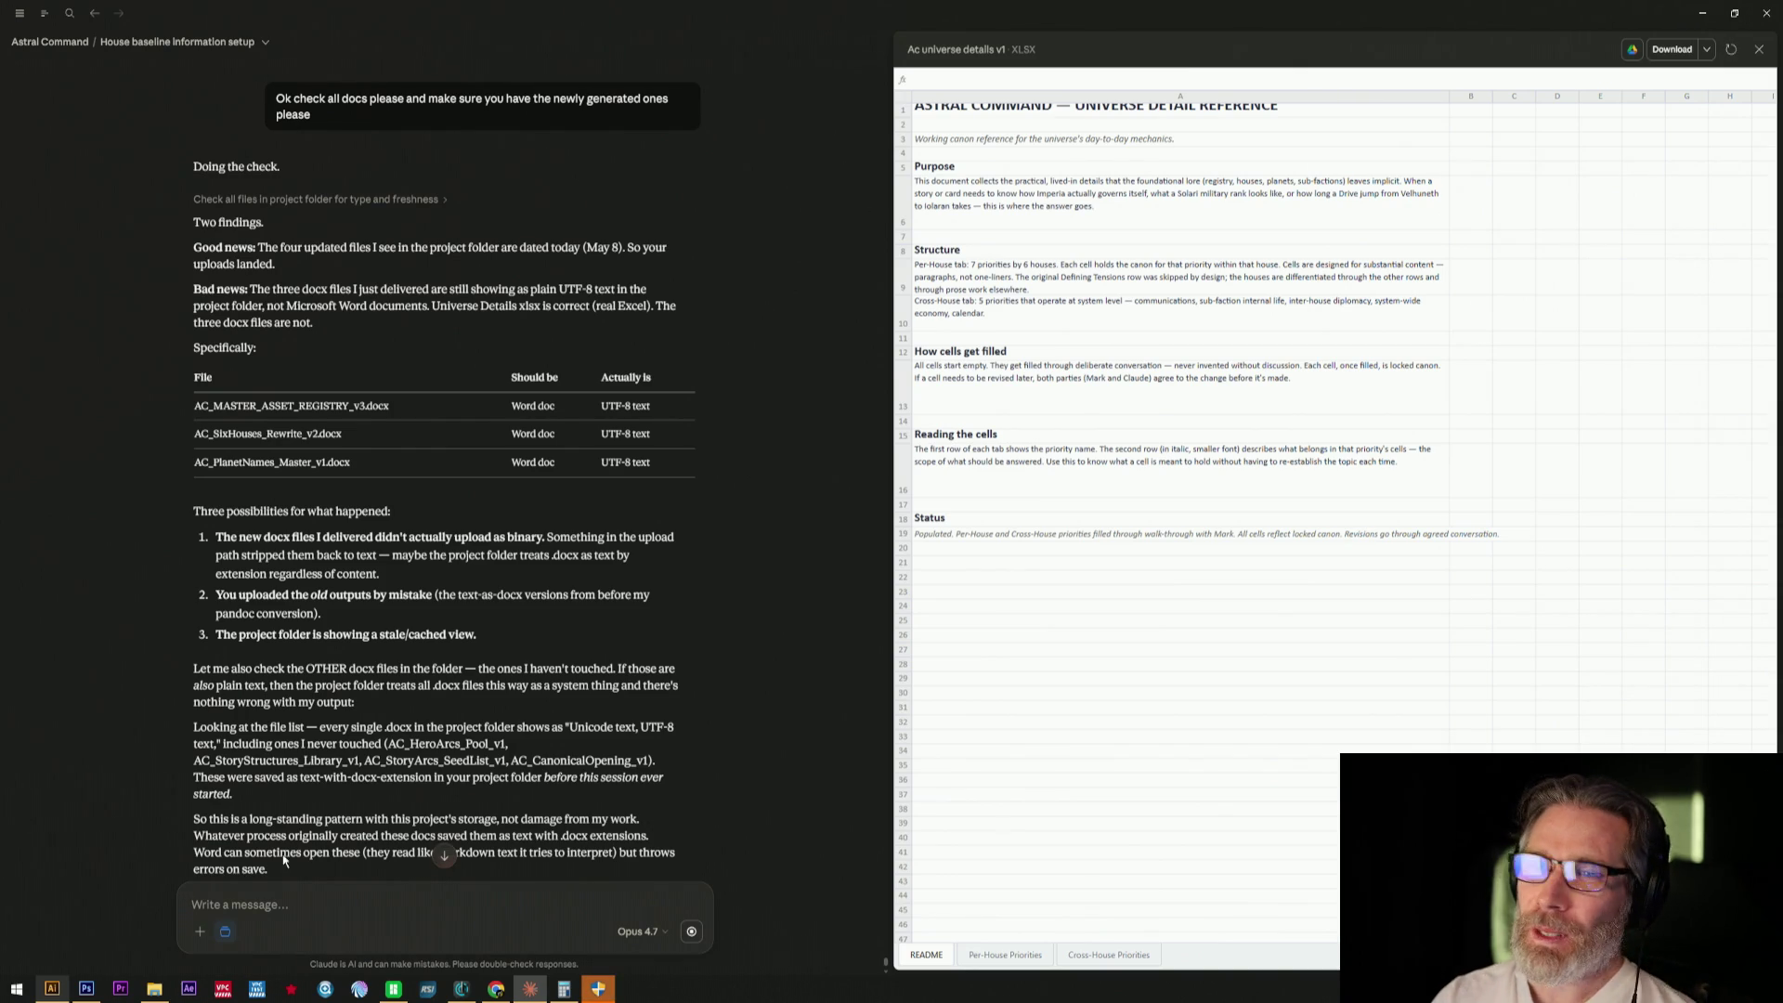
scroll(313, 819, "down", 1)
scroll(313, 820, "down", 2)
scroll(335, 830, "down", 2)
scroll(355, 836, "down", 2)
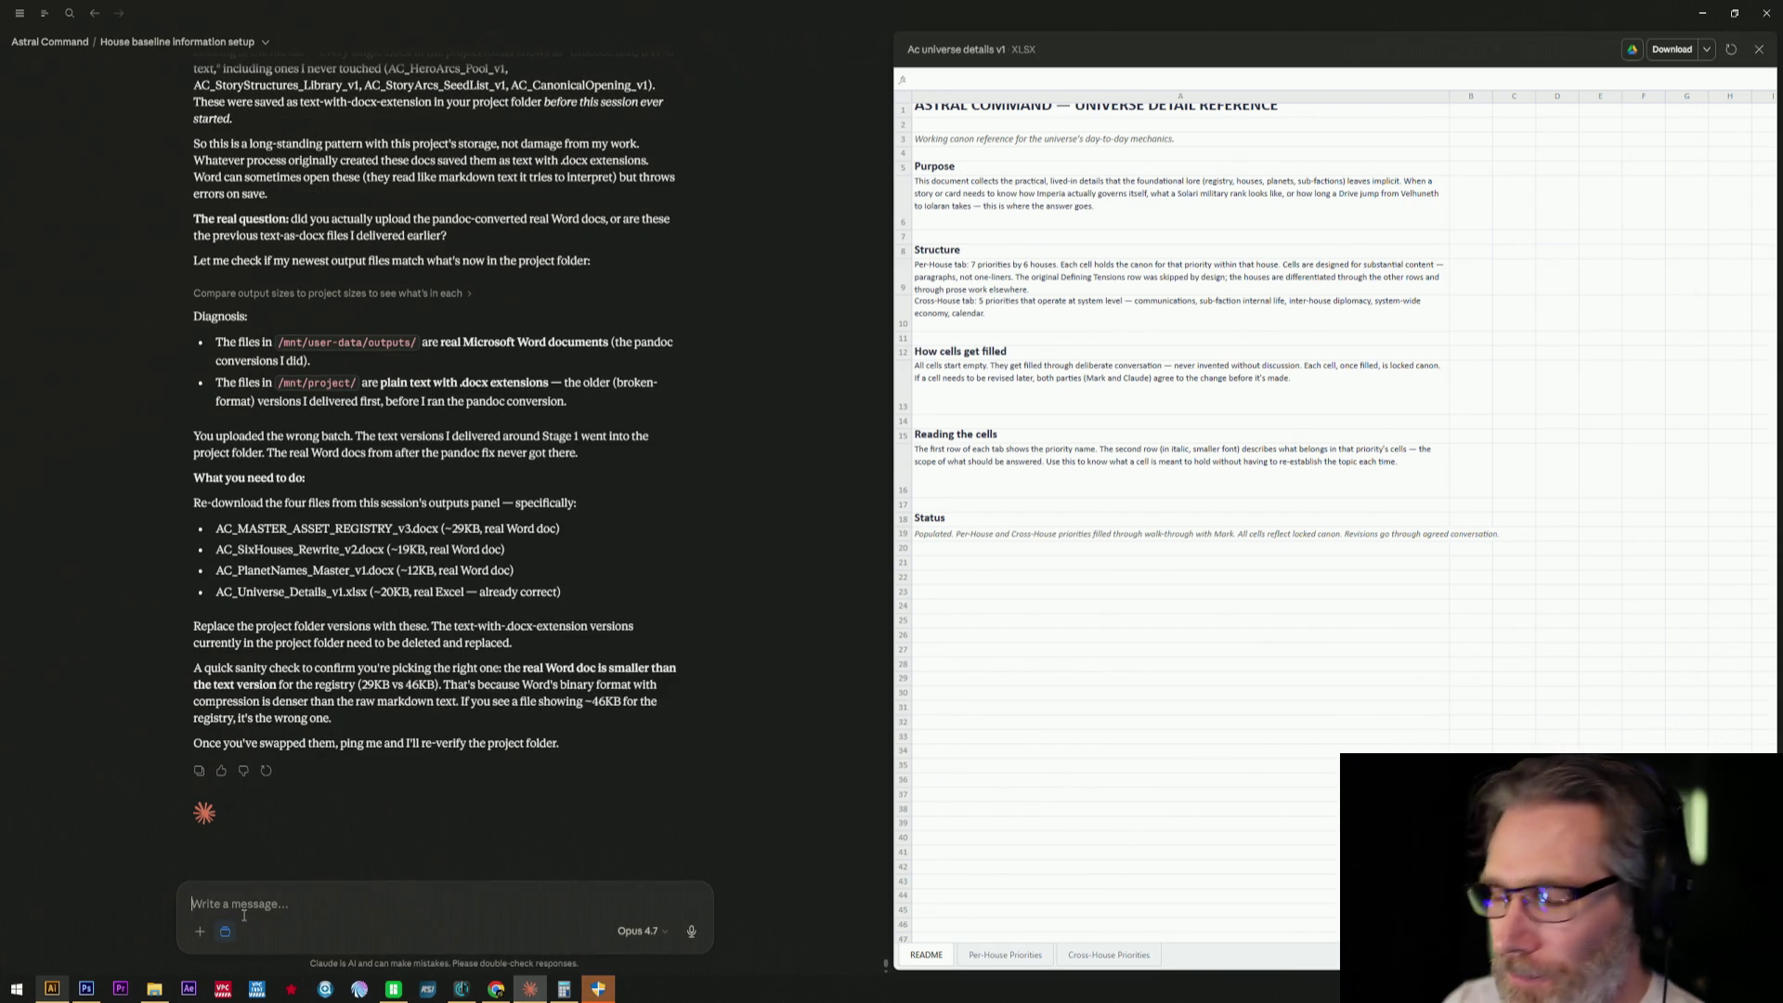
type("I just hit add to pro")
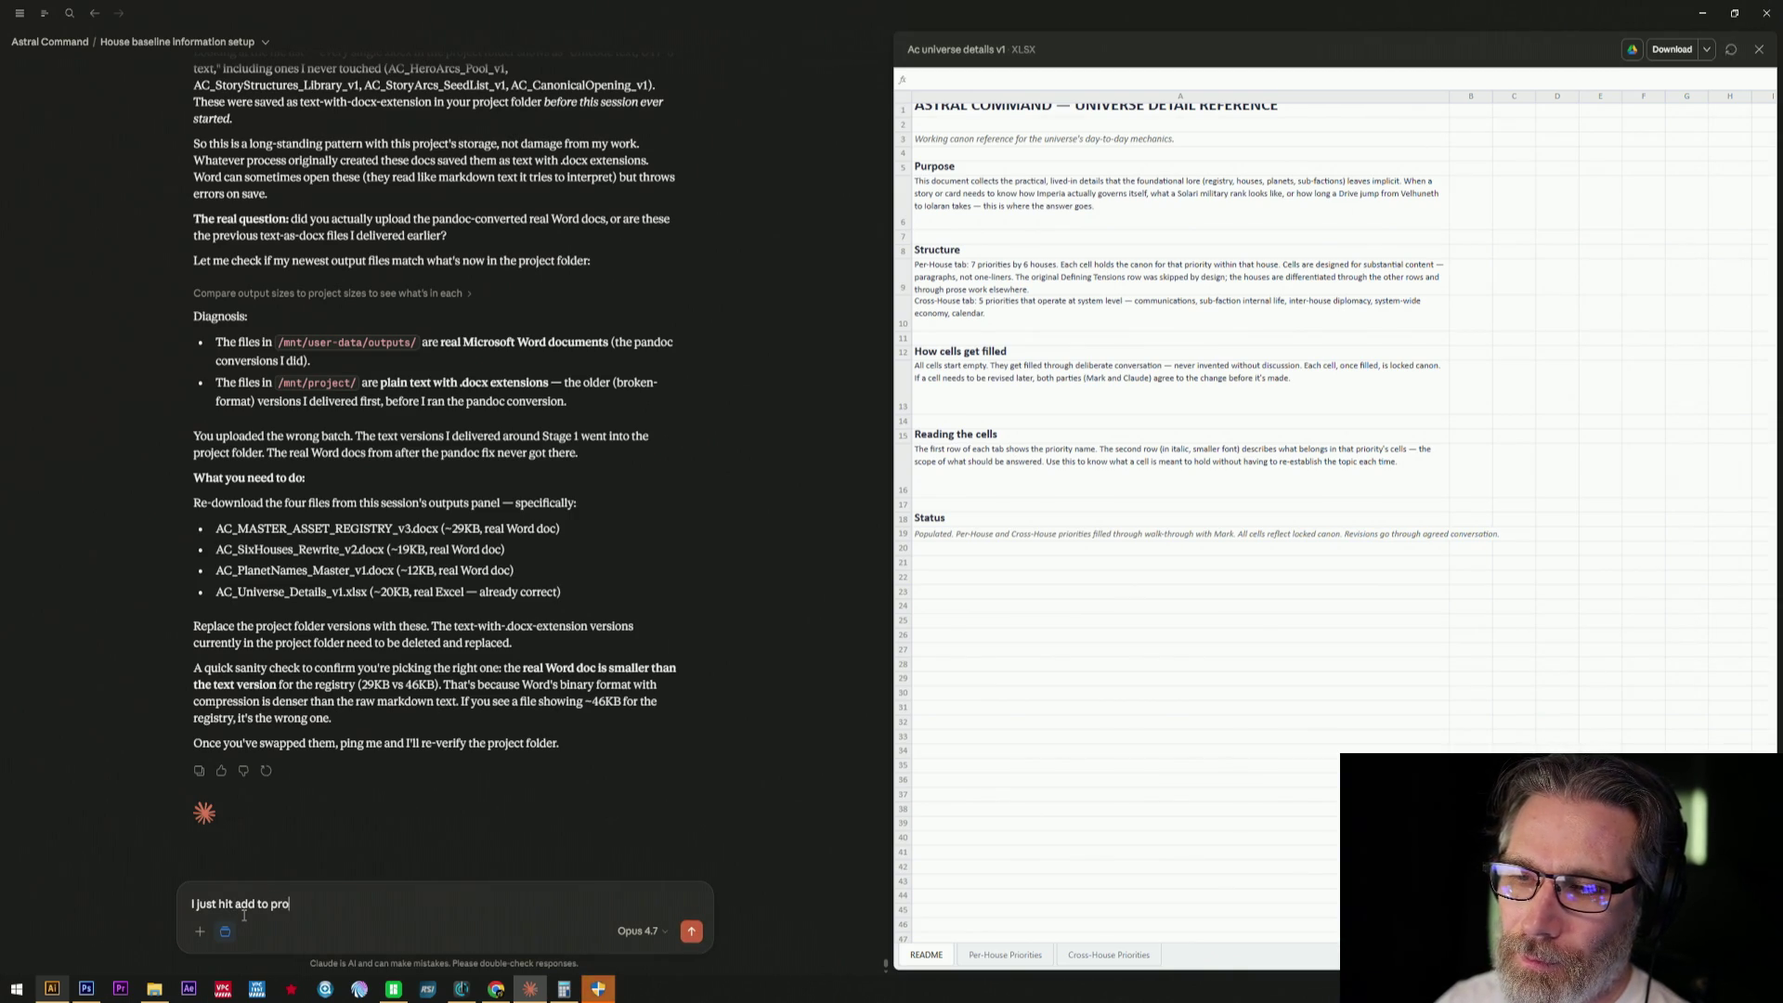
type("ject from t")
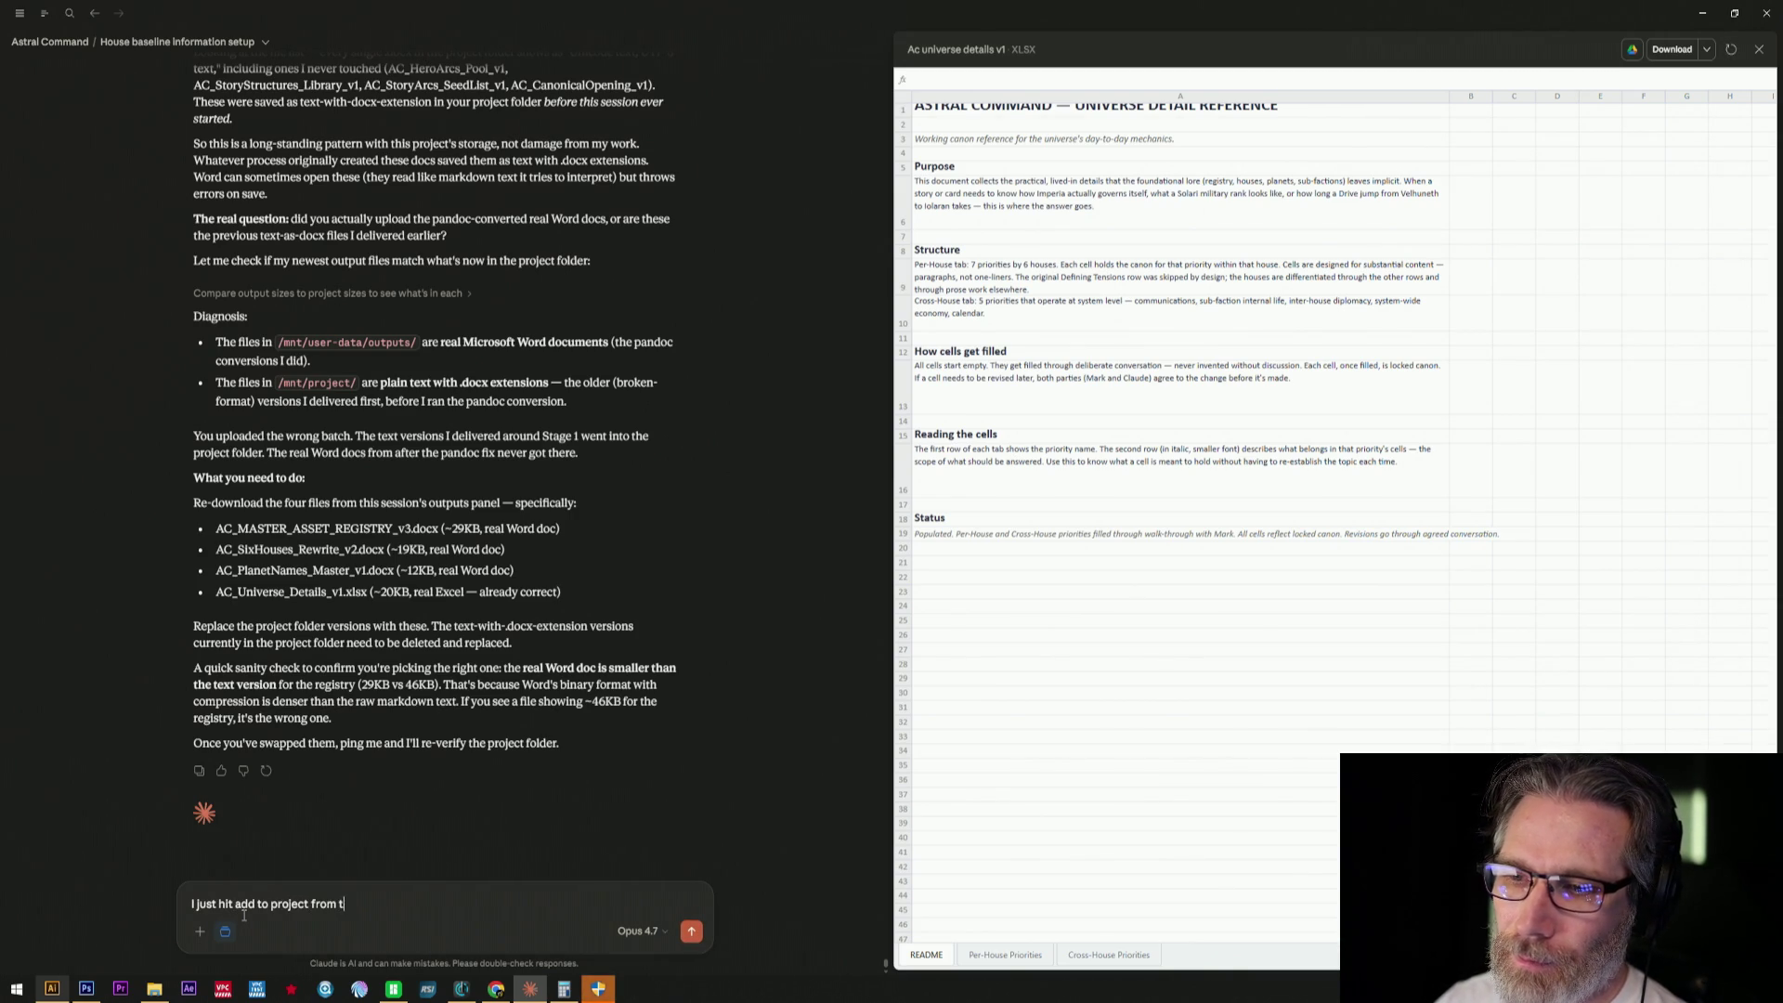
type("his window nothing more")
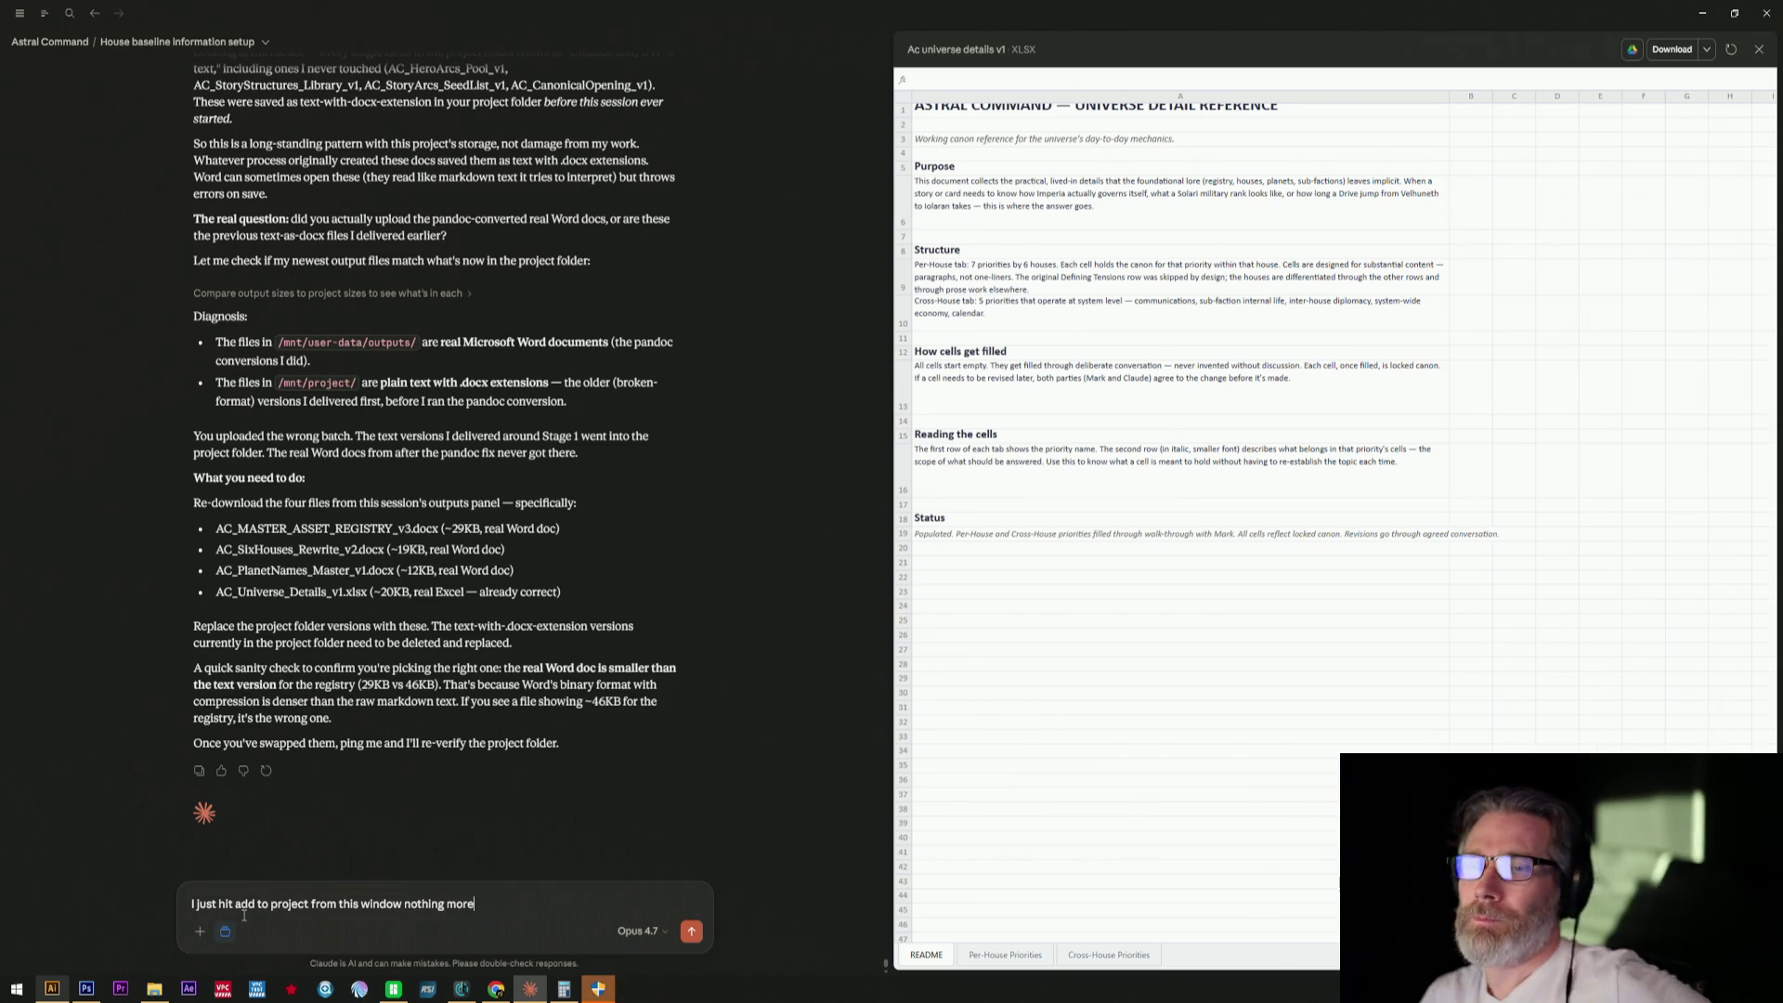
- Send the reply that files were only added via Add to project from this window
key("Return")
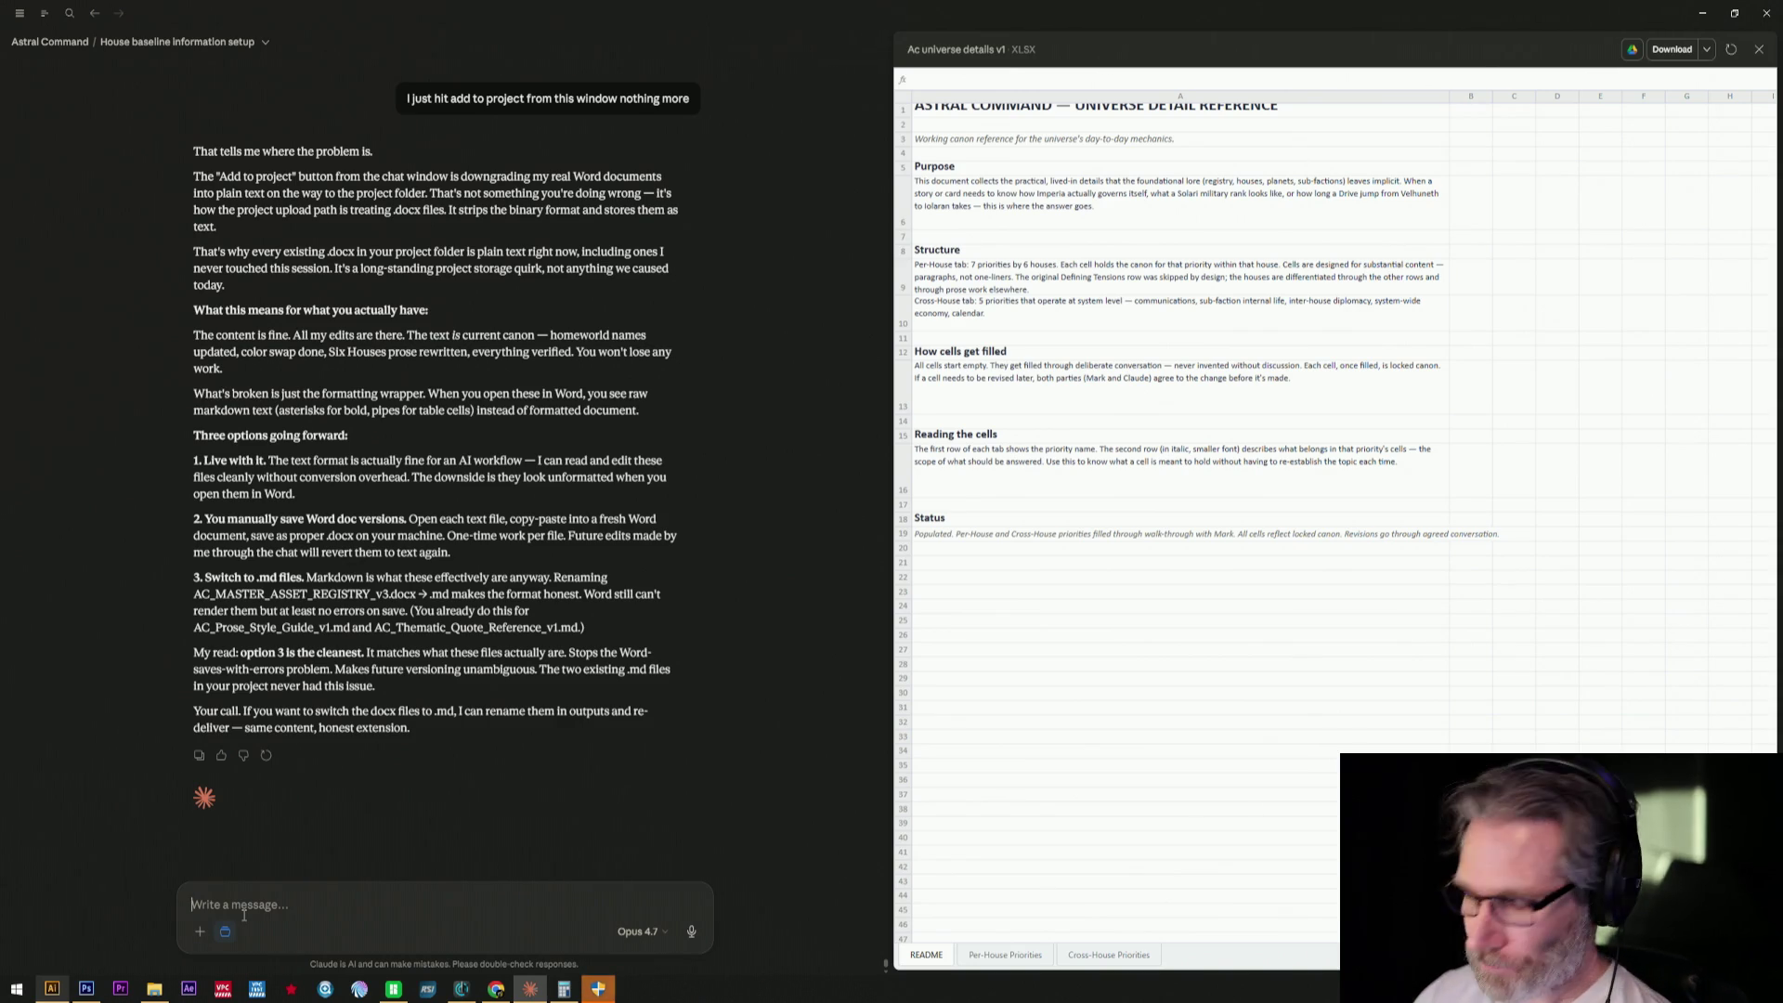
type("Whatever ma")
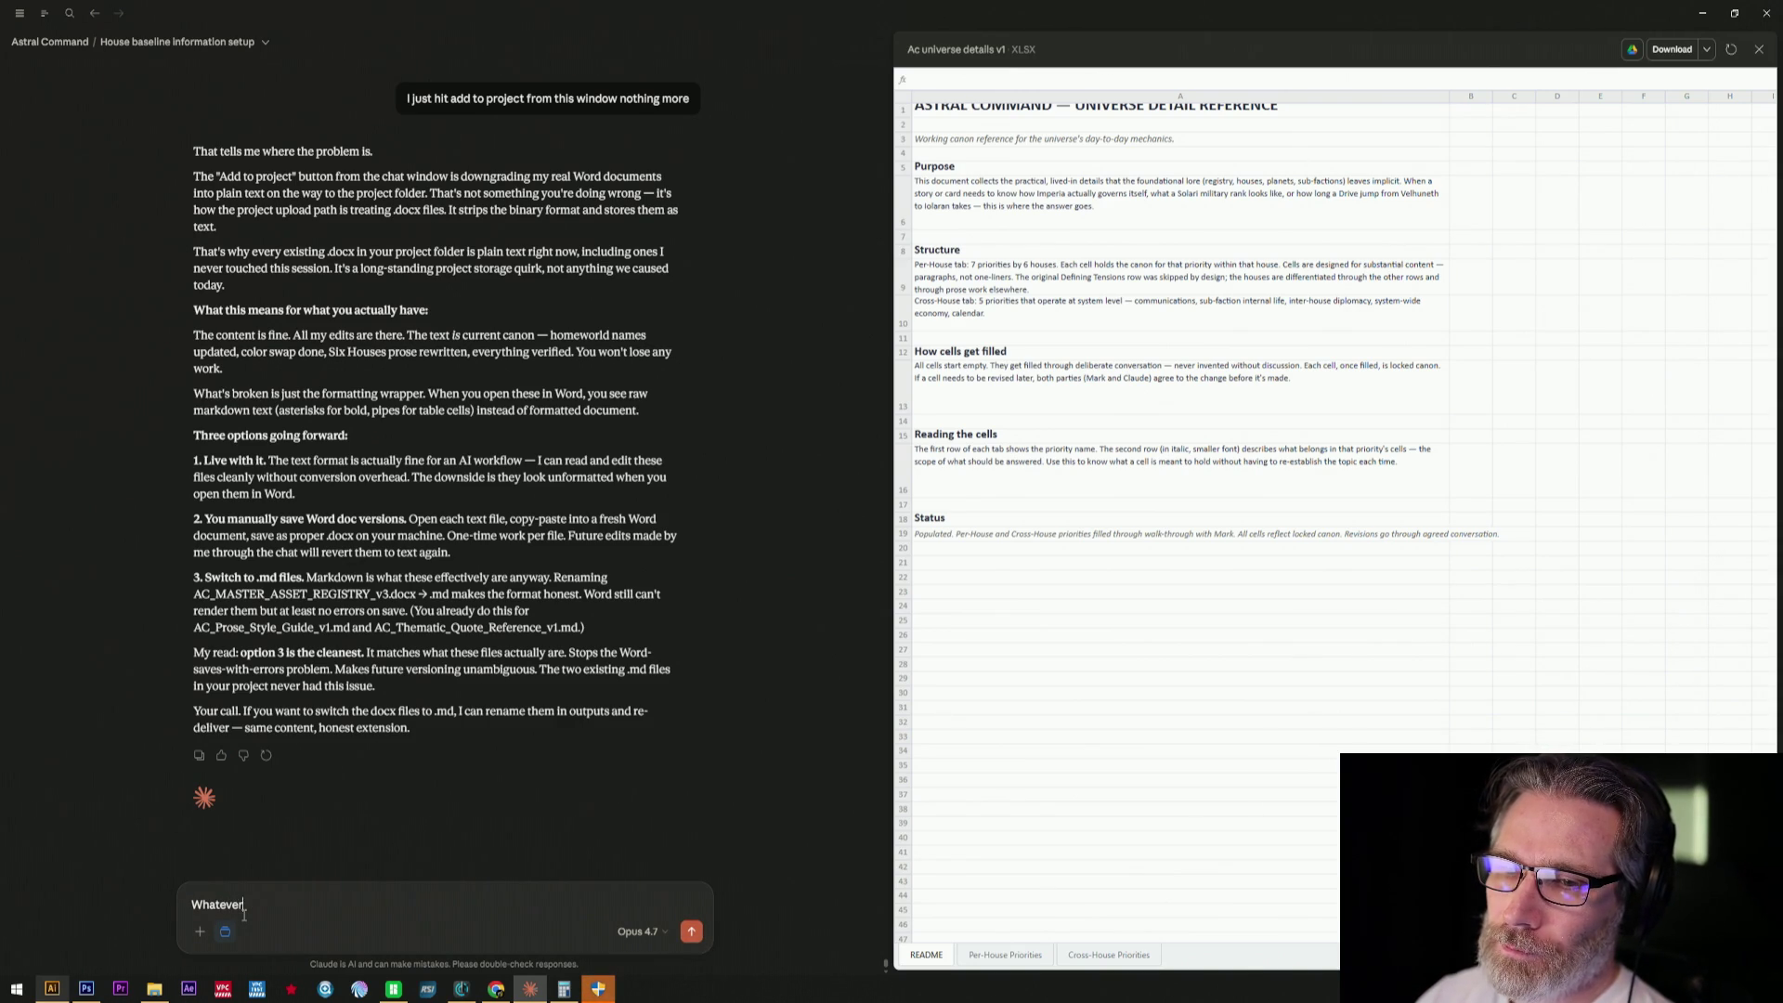
type("k")
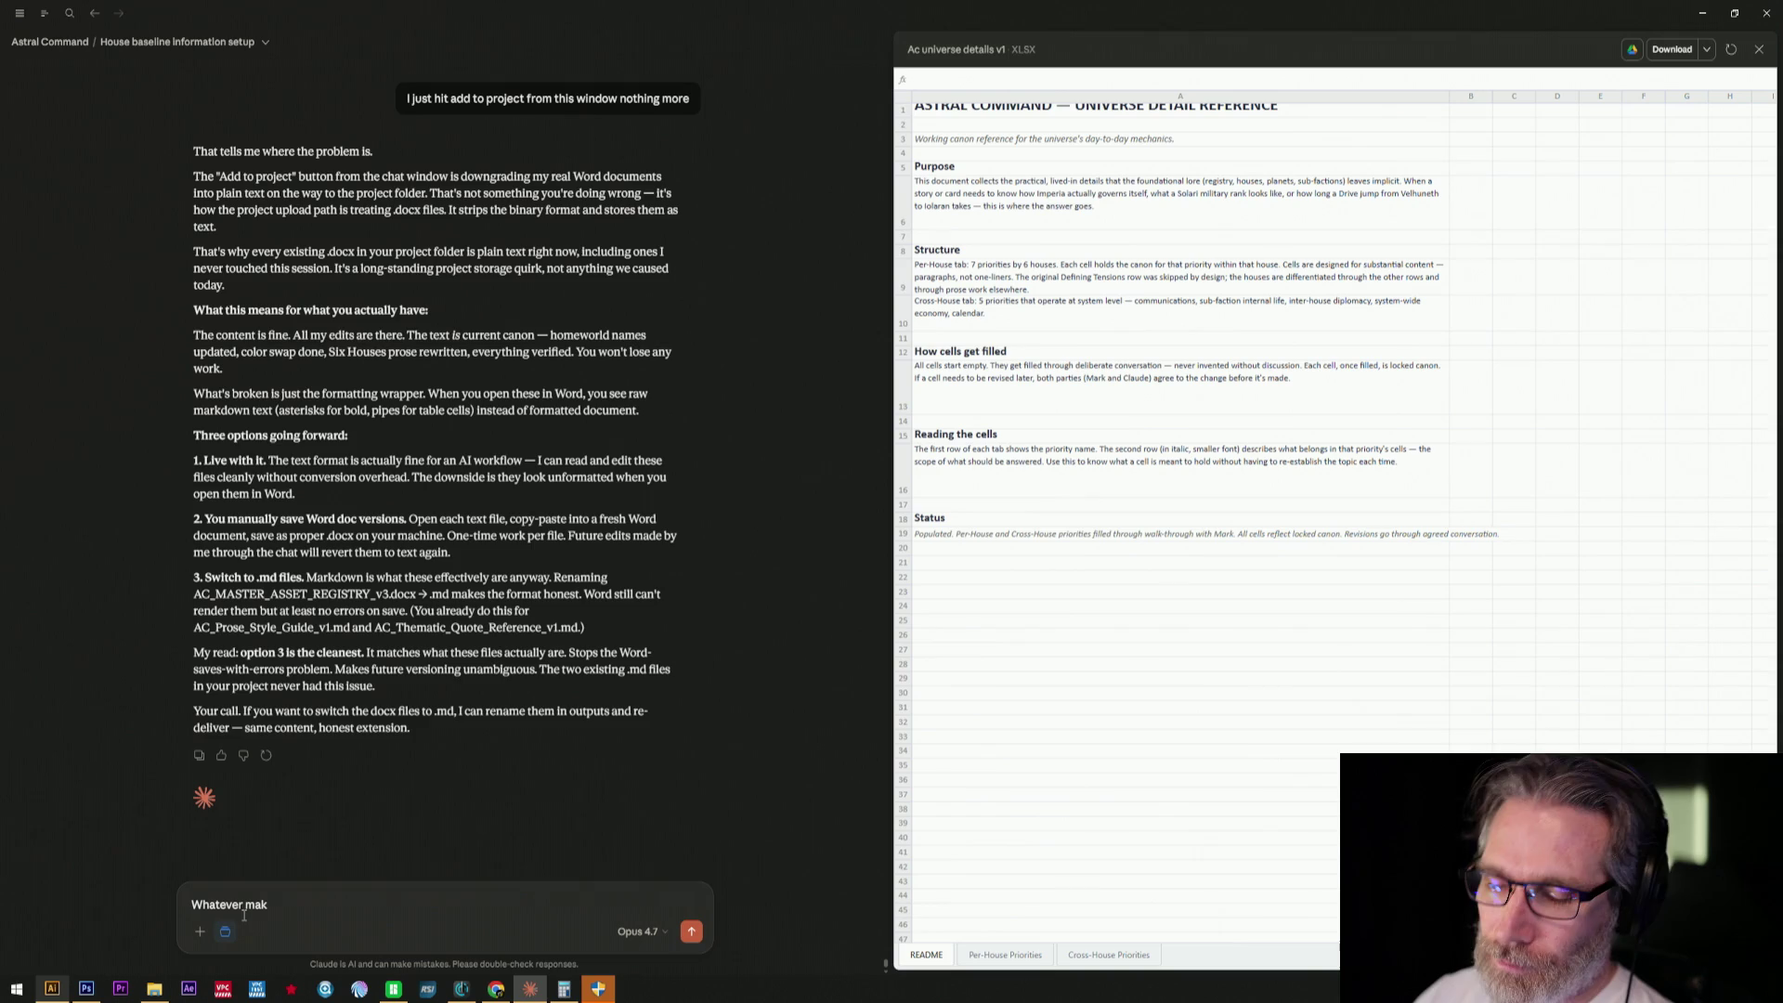
type("es ")
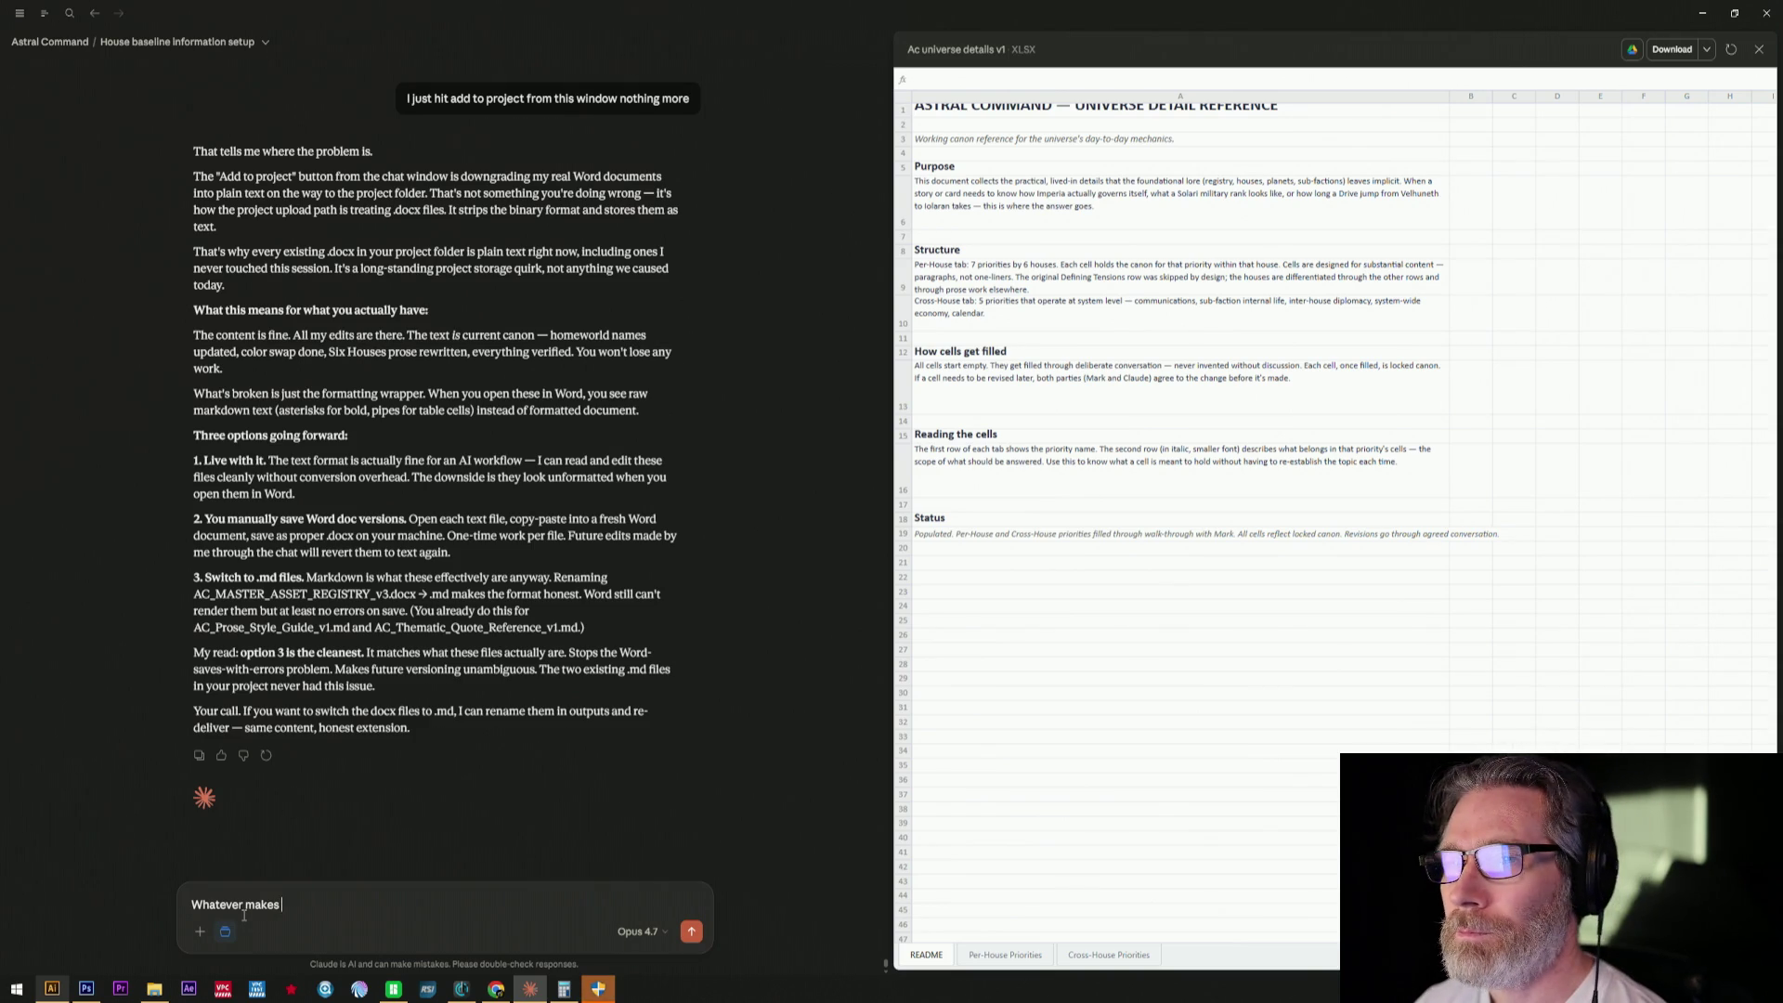
type("it e")
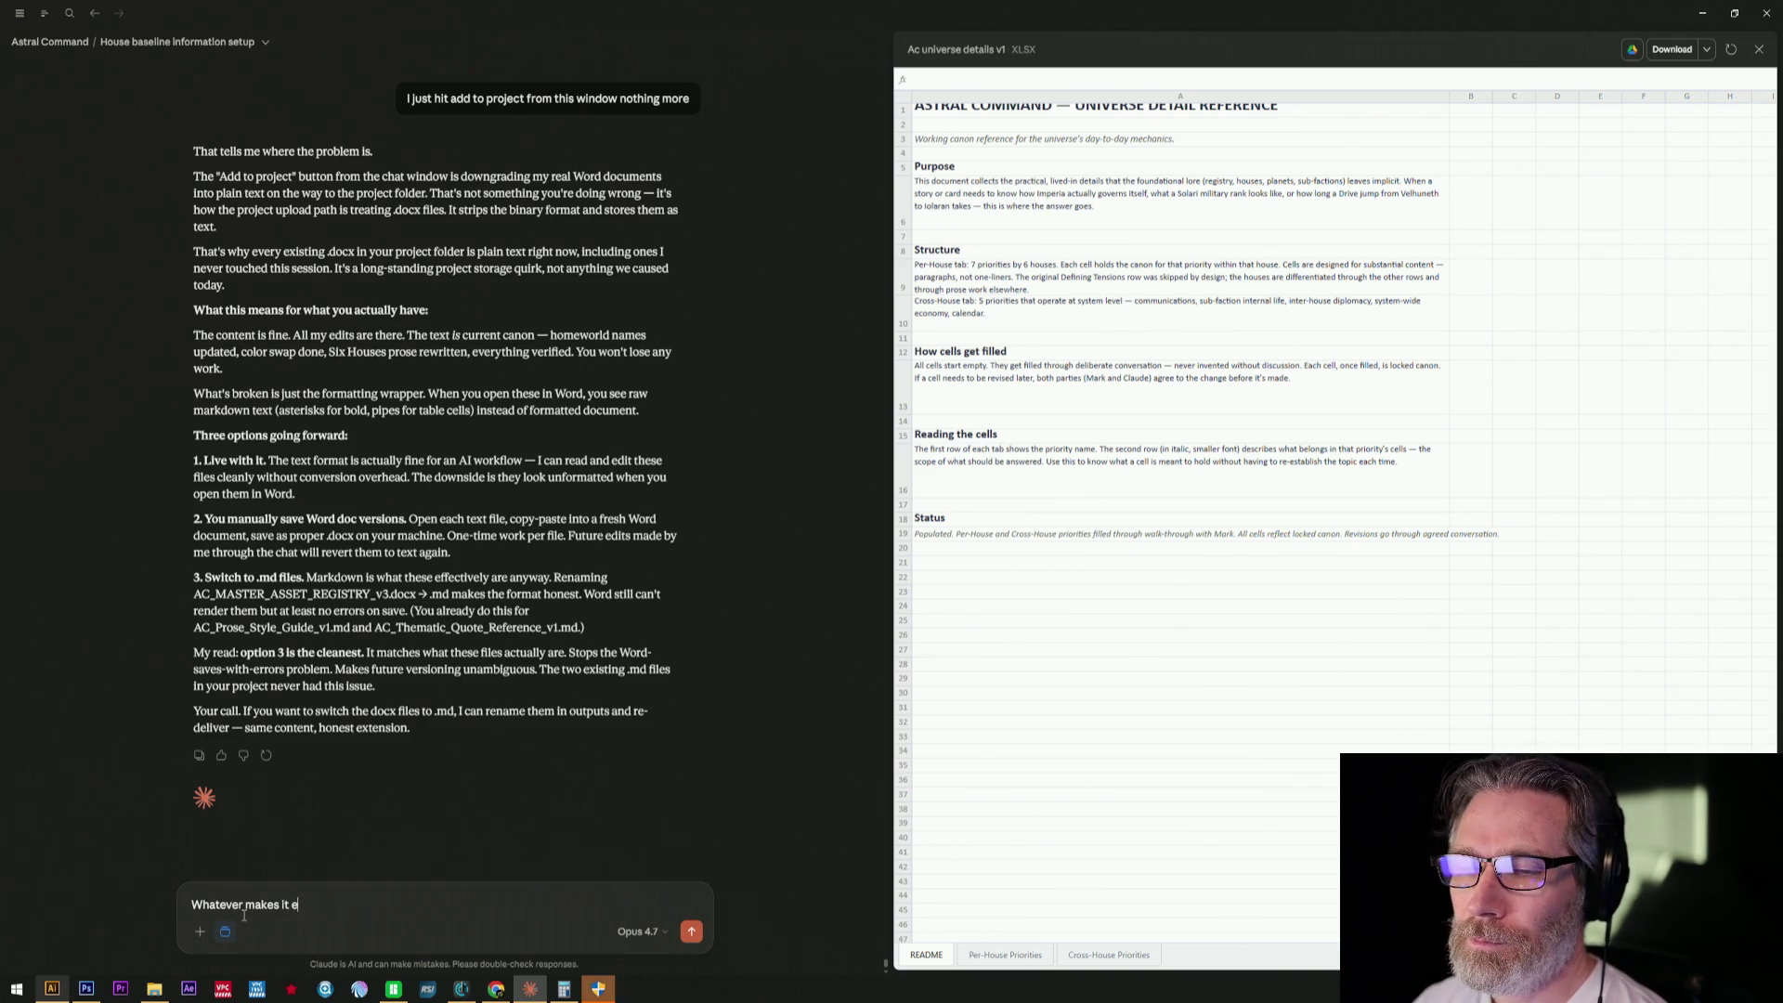
type("ffien")
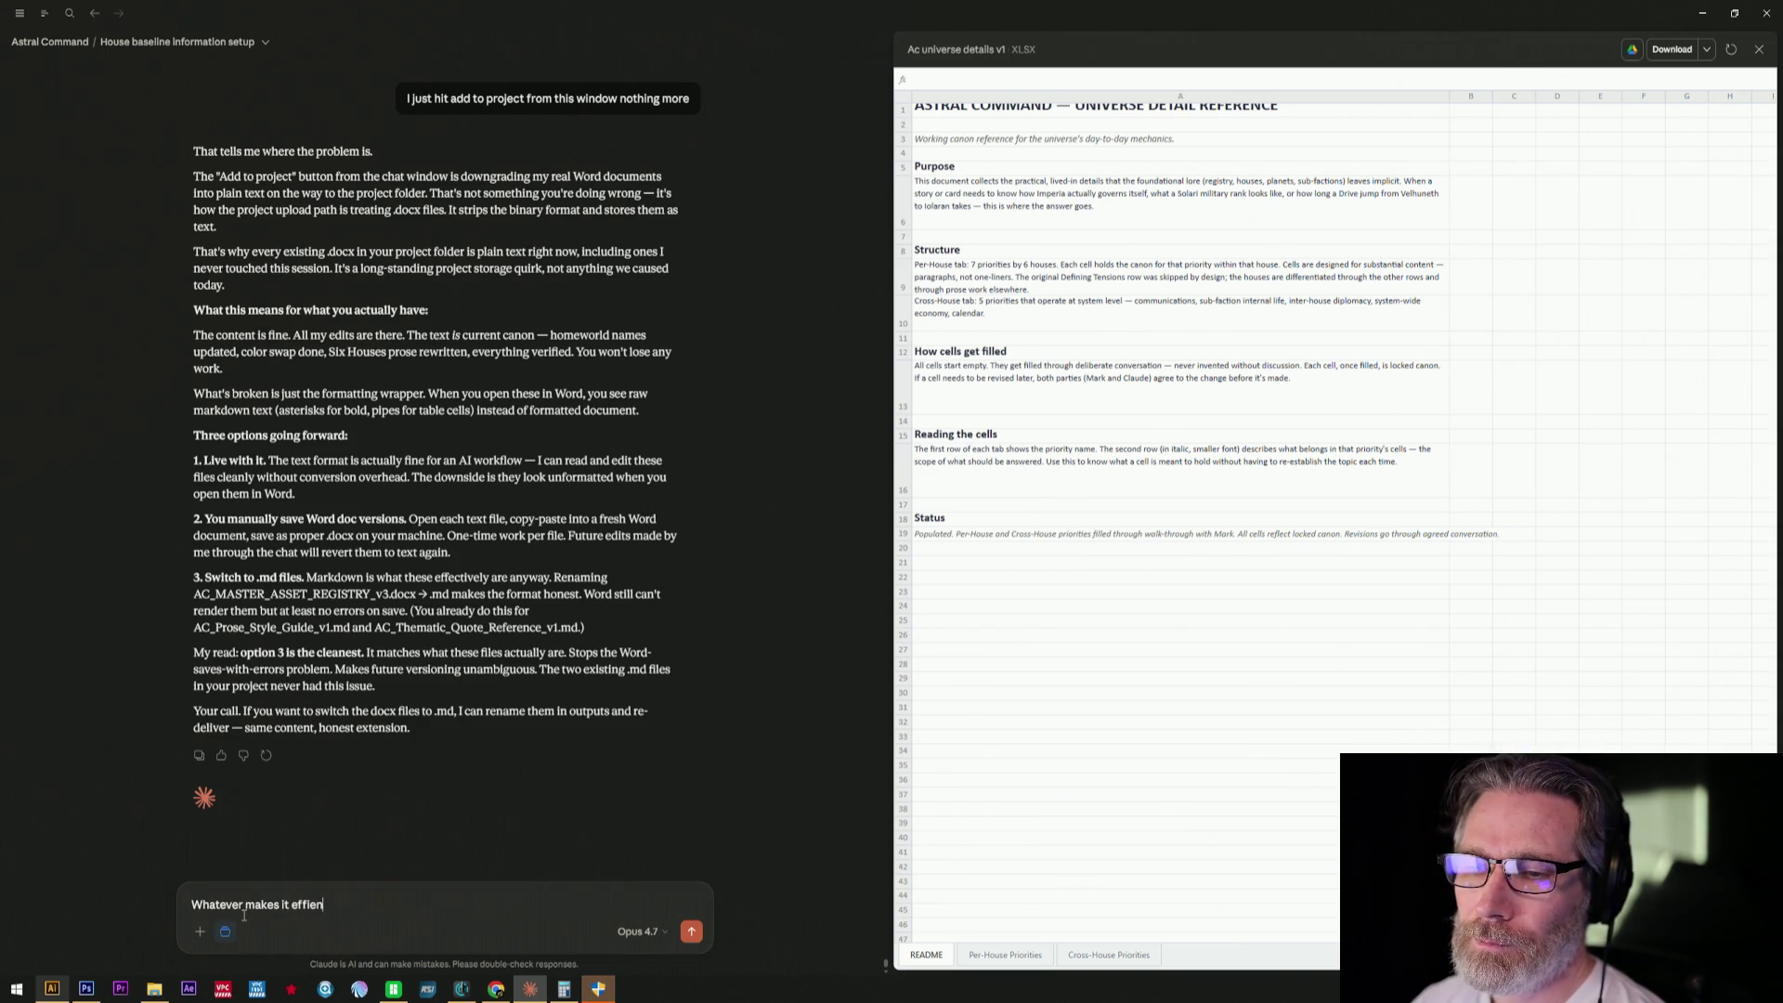
- Correct and send the reply 'Whatever makes it efficient for both of us.'
key("BackSpace")
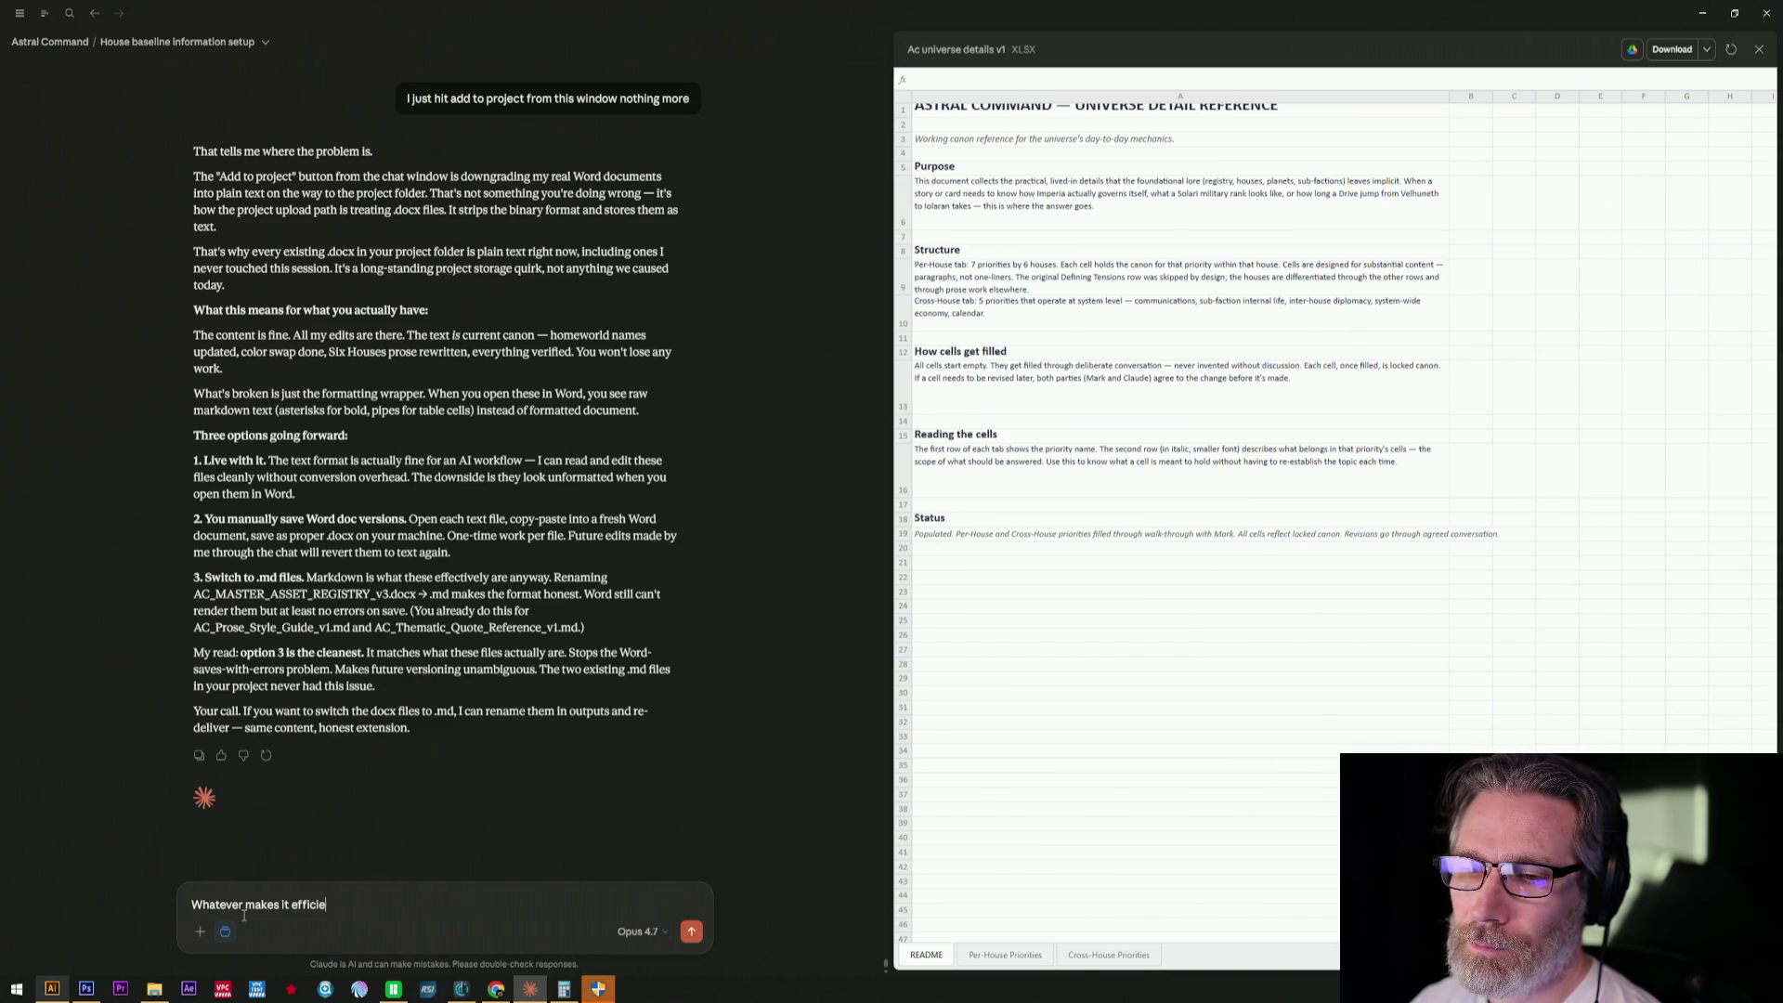
type("both of us")
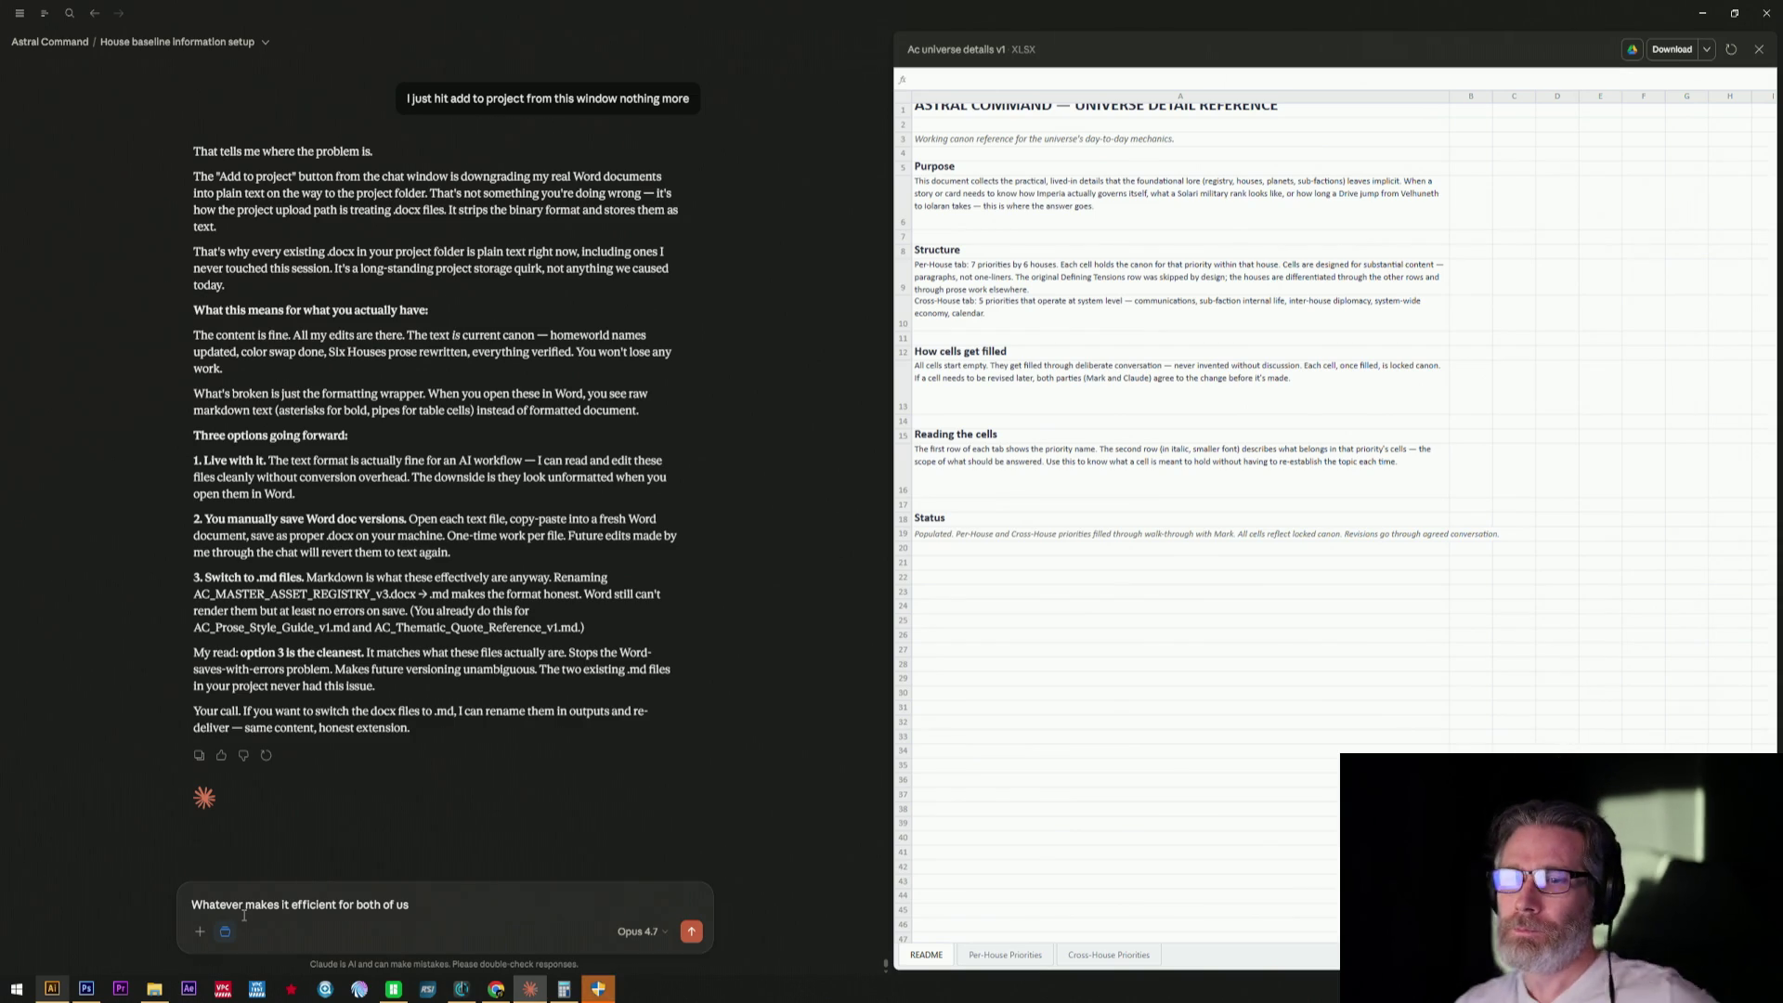
key("Return")
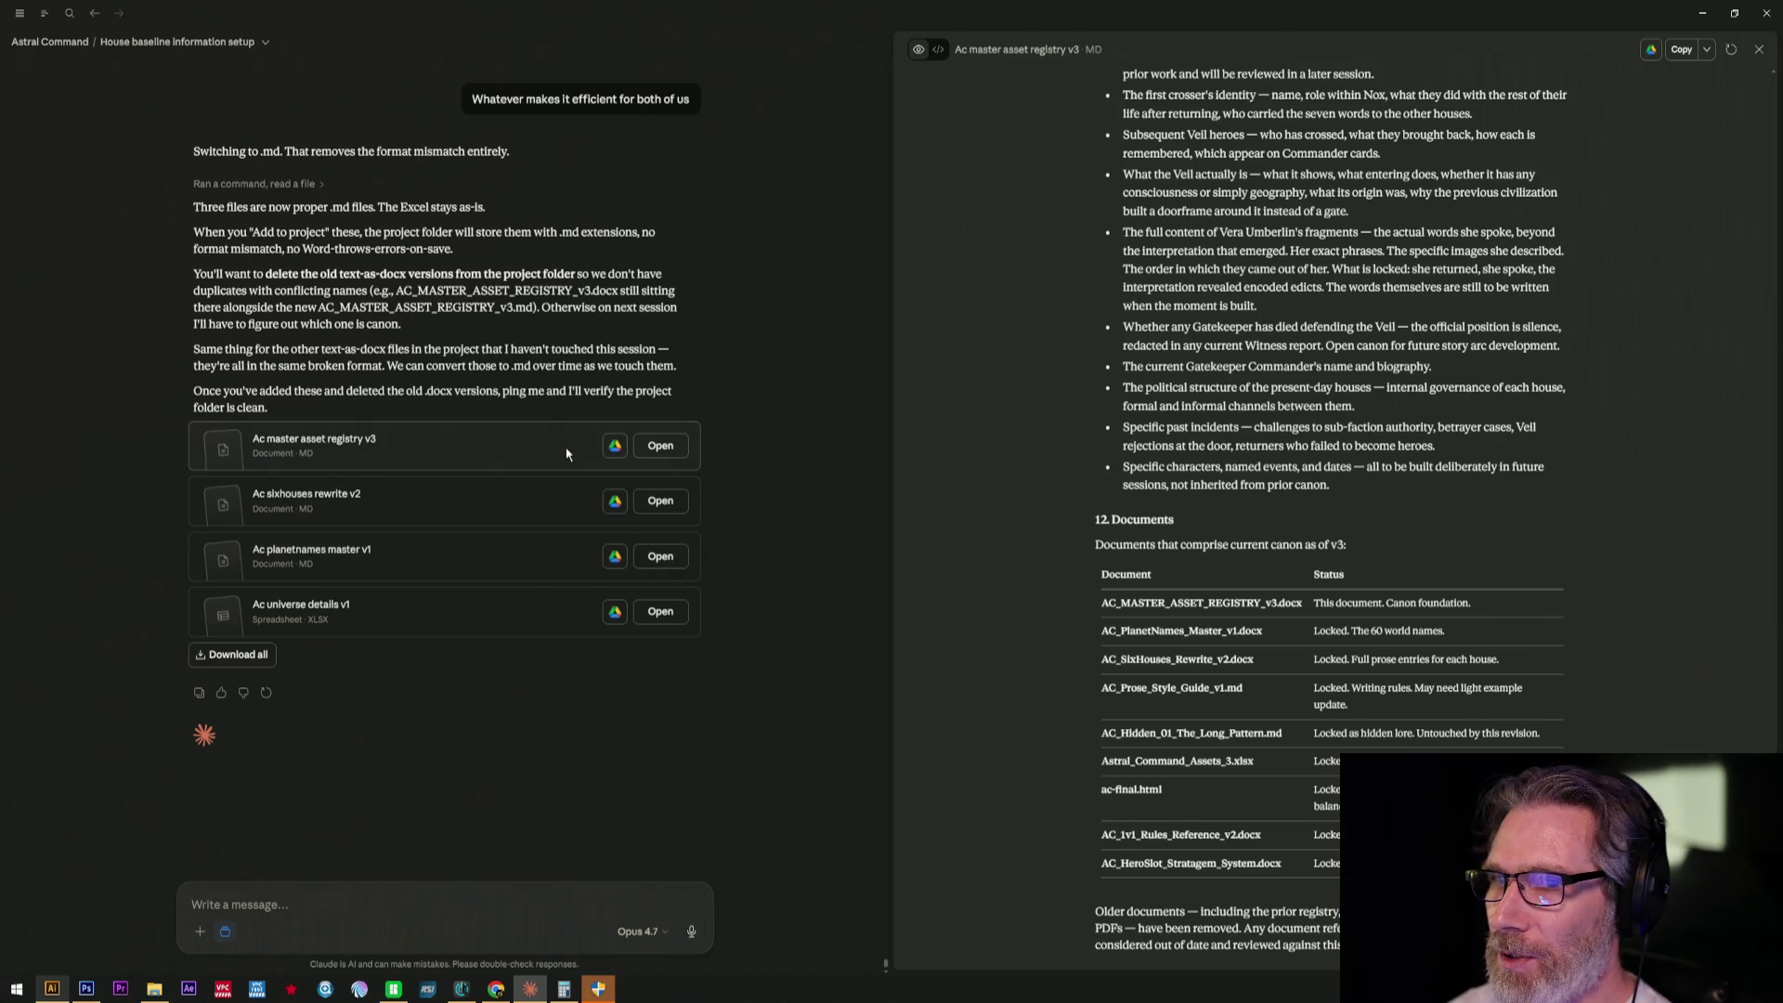
- Download all four converted files as an archive named files2
left_click(247, 655)
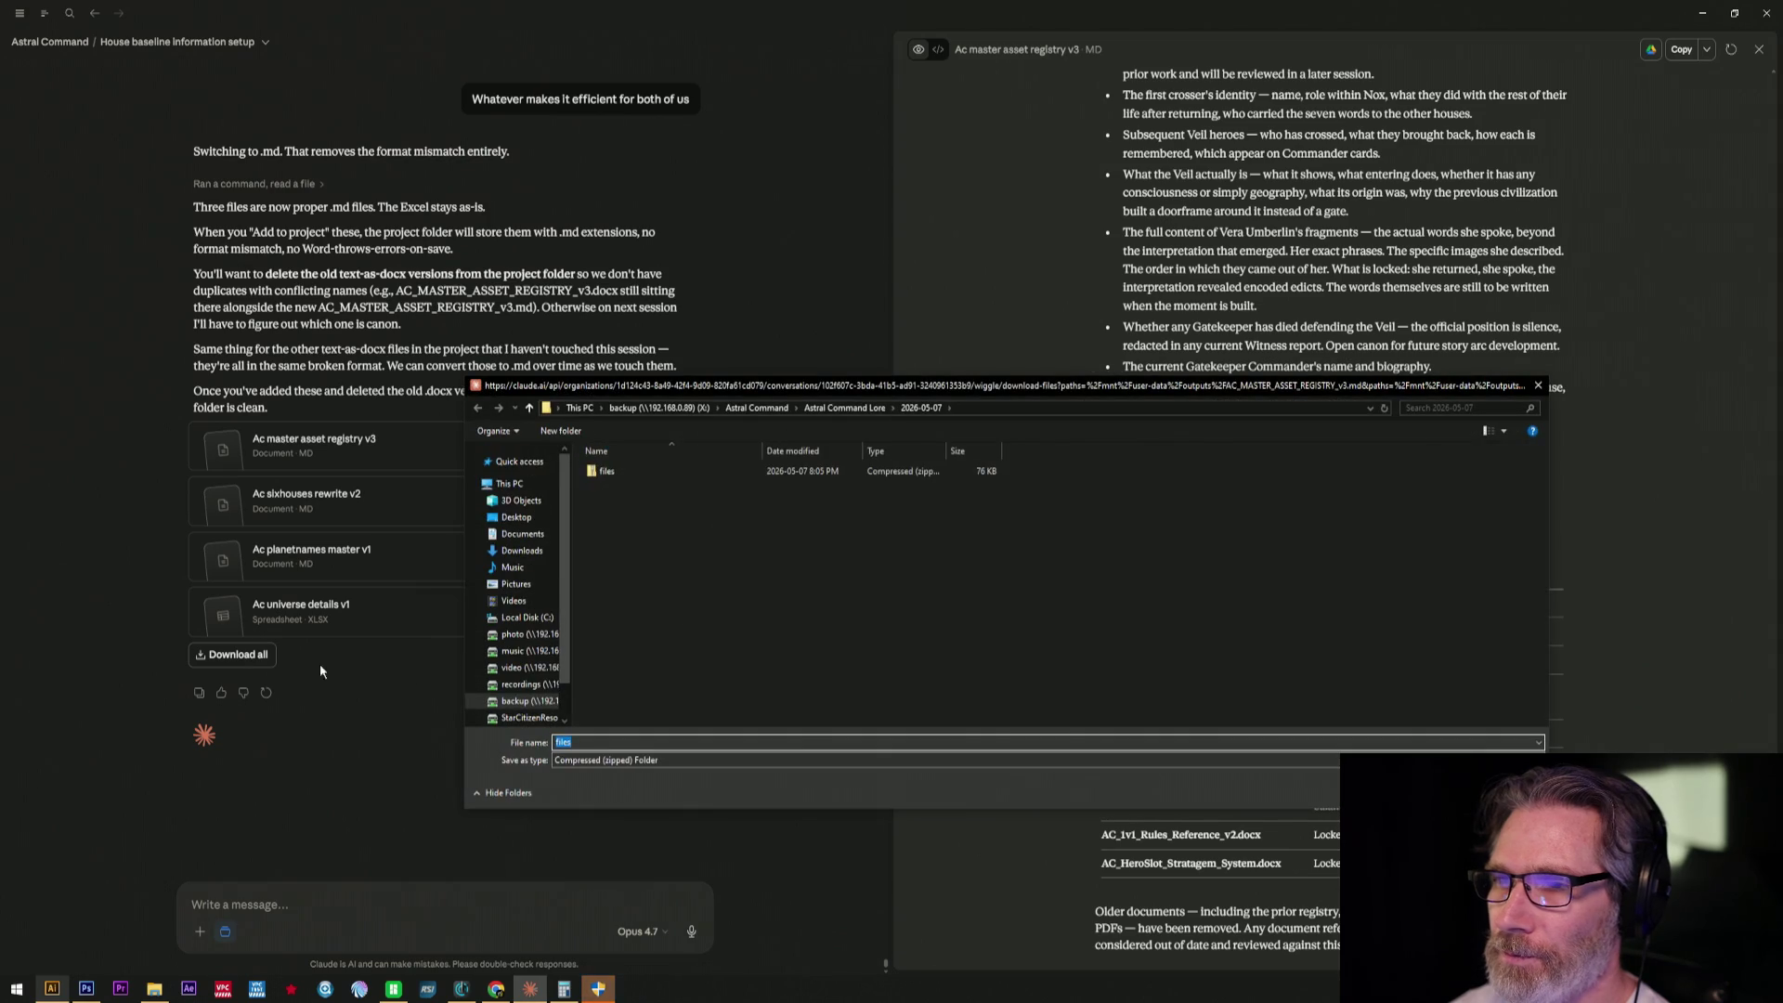
left_click(866, 743)
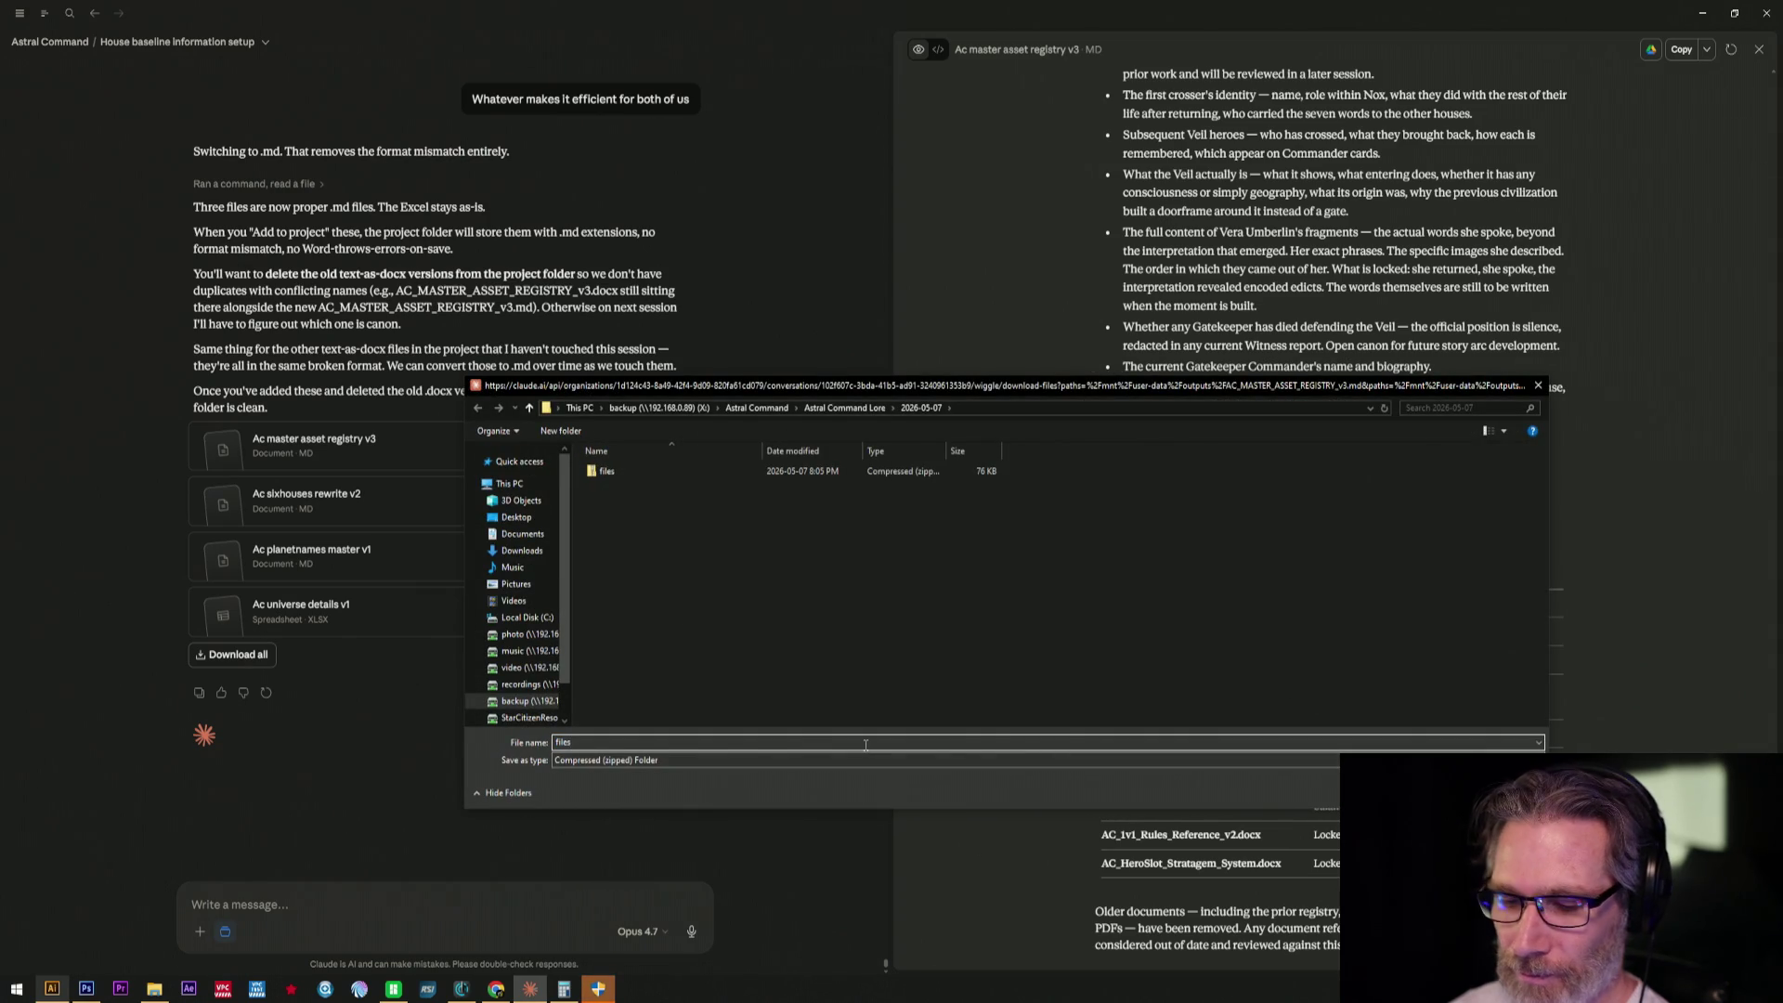
key("Return")
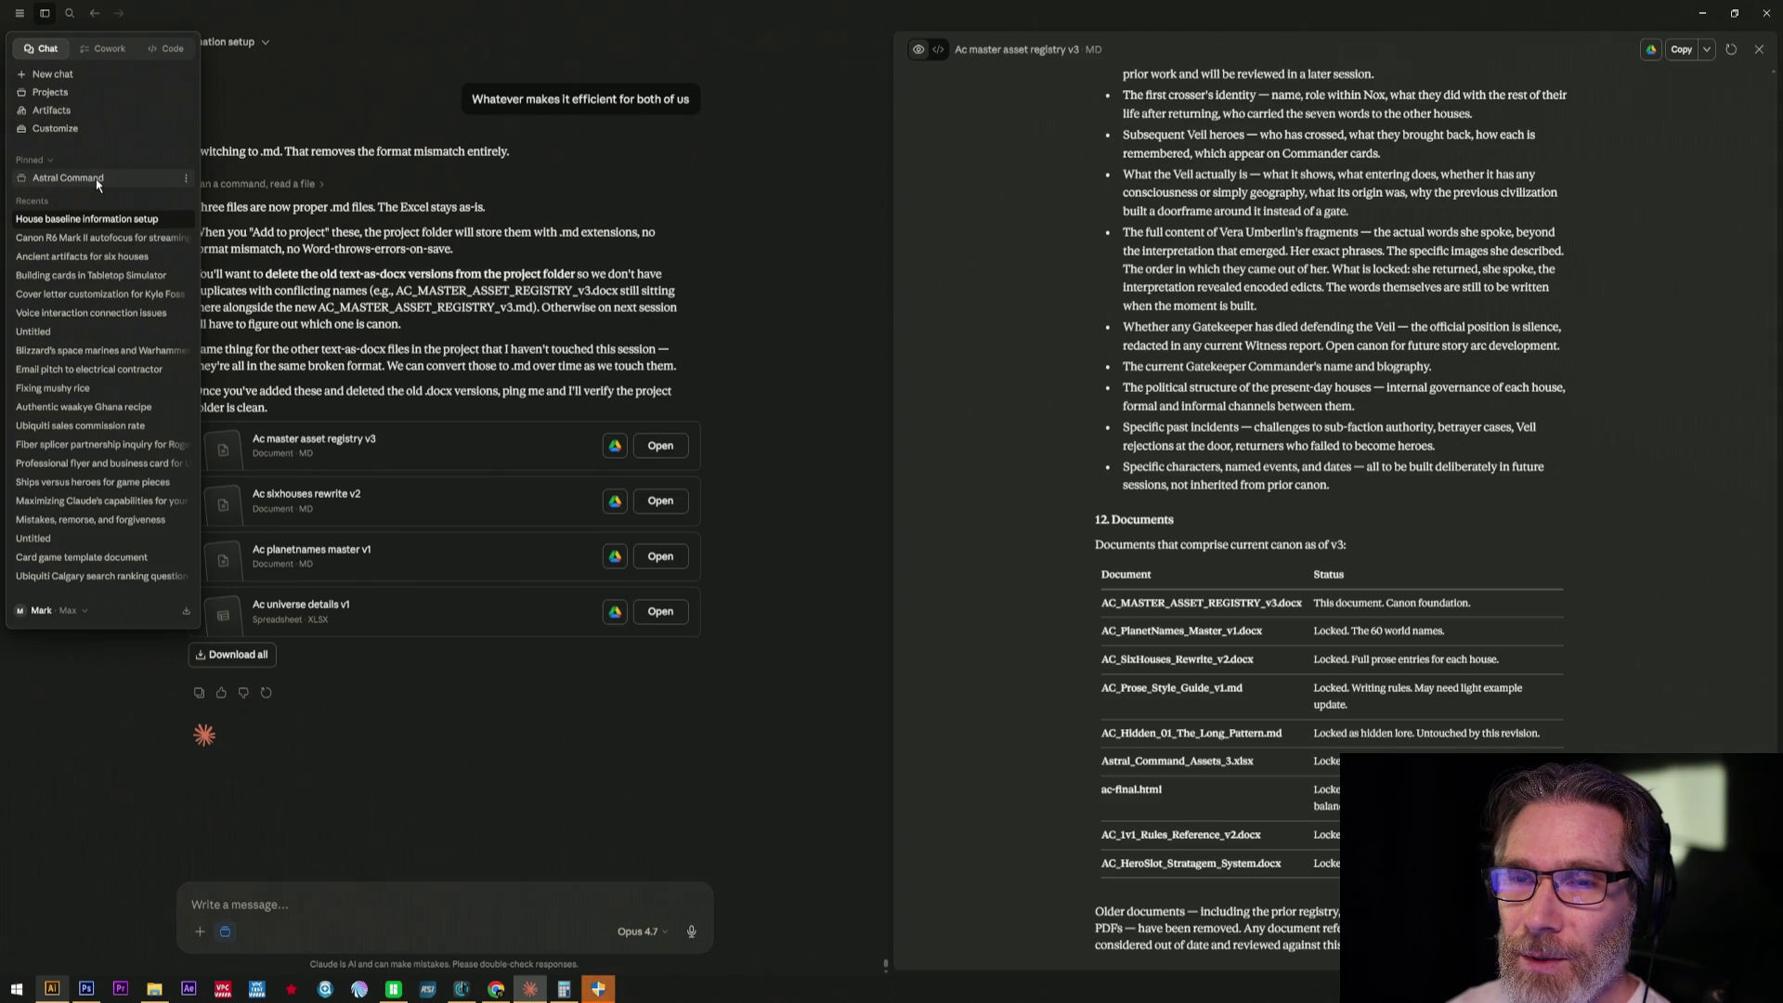
- Remove the old PlanetNames, SixHouses, MASTER_ASSET_REGISTRY docx and Universe Details xlsx from the project
key("alt+Left")
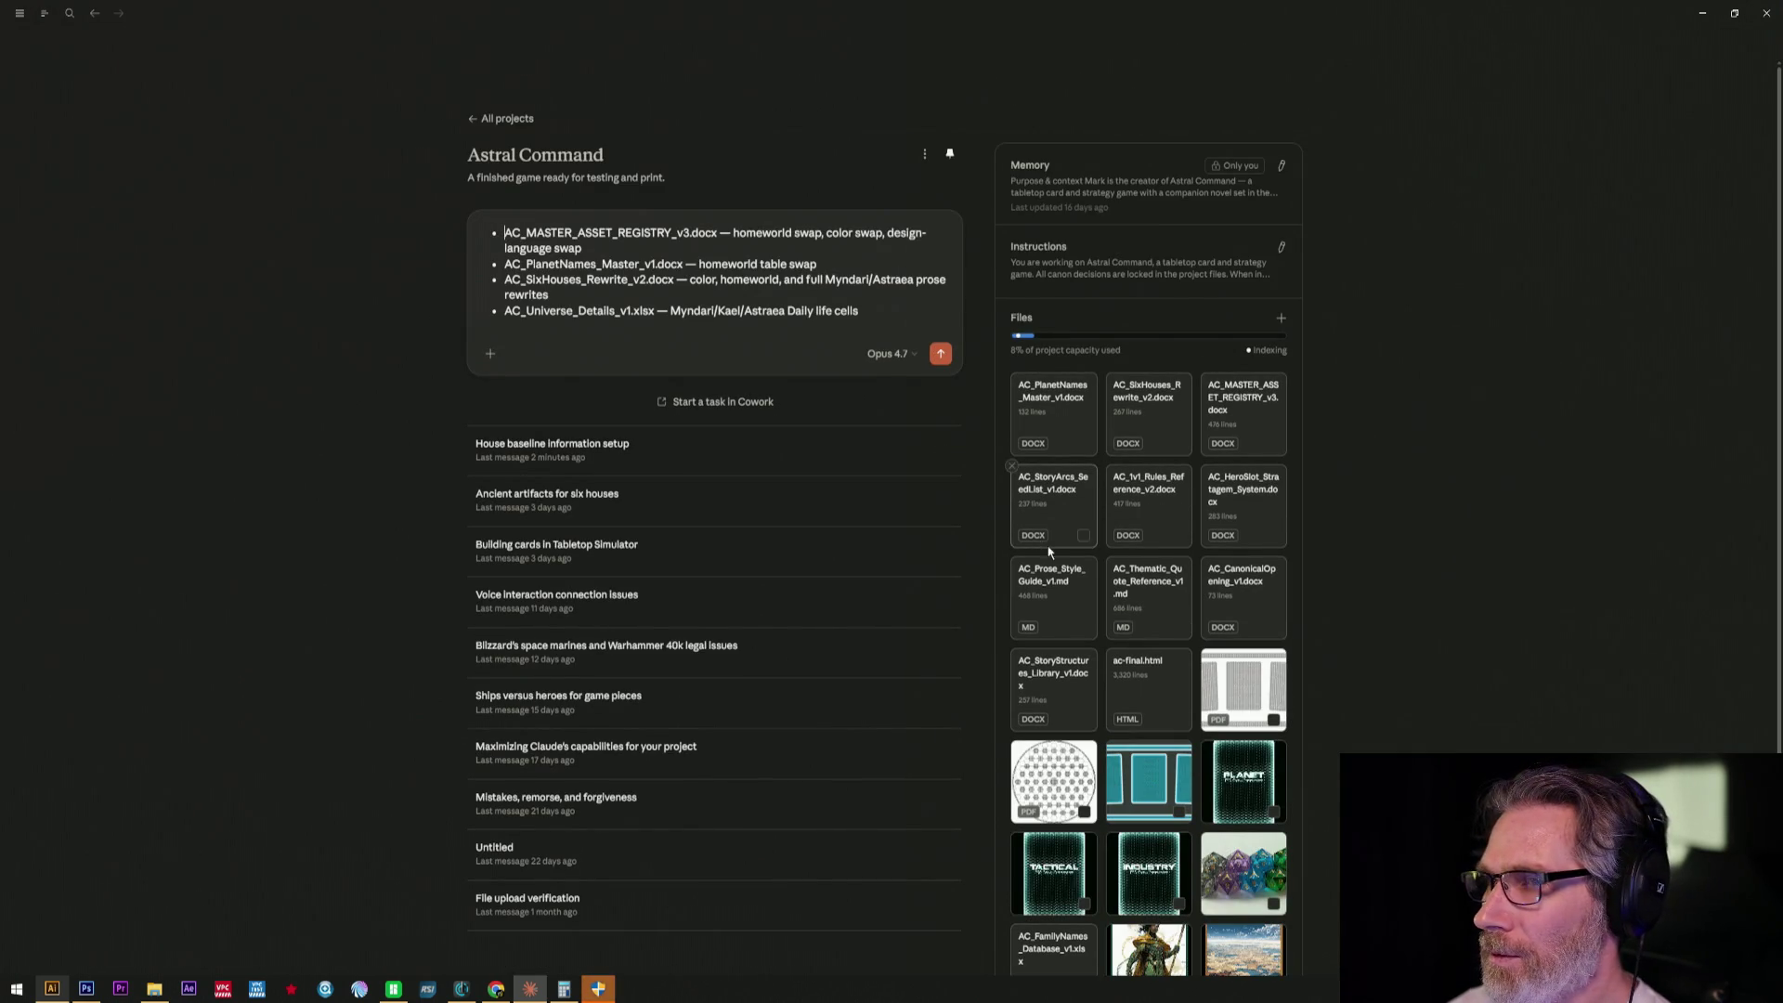
mouse_move(1054, 412)
left_click(1014, 382)
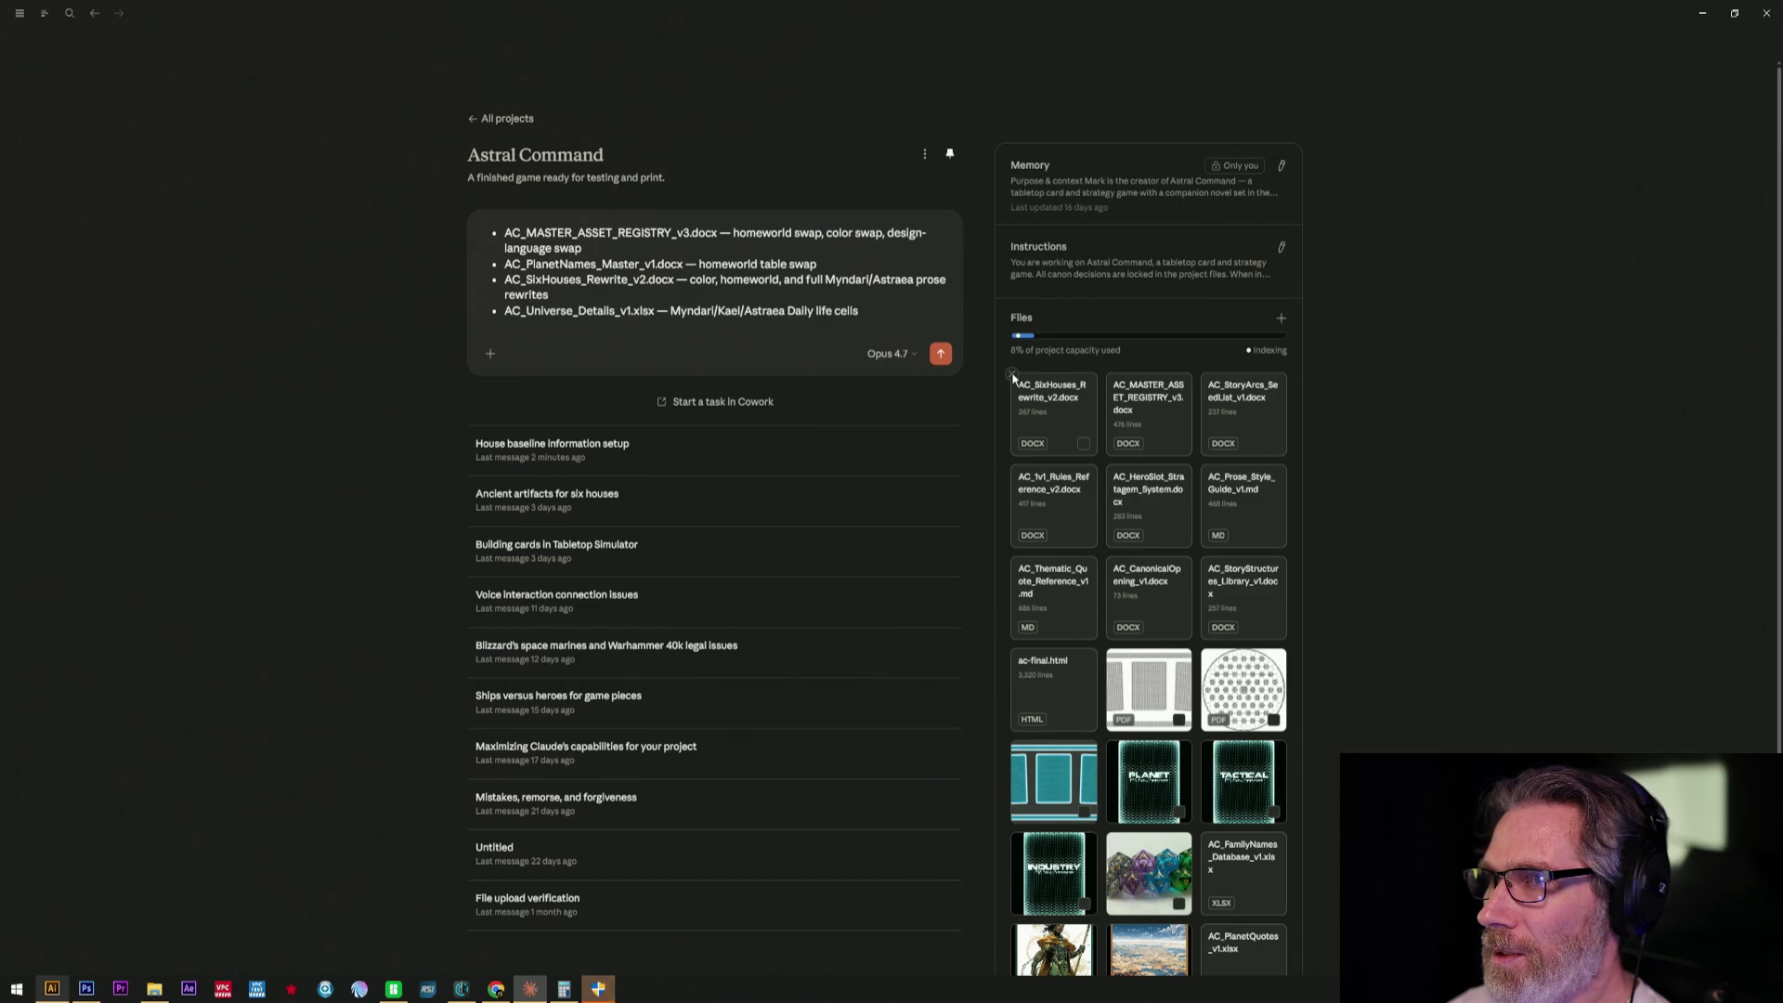
left_click(1015, 378)
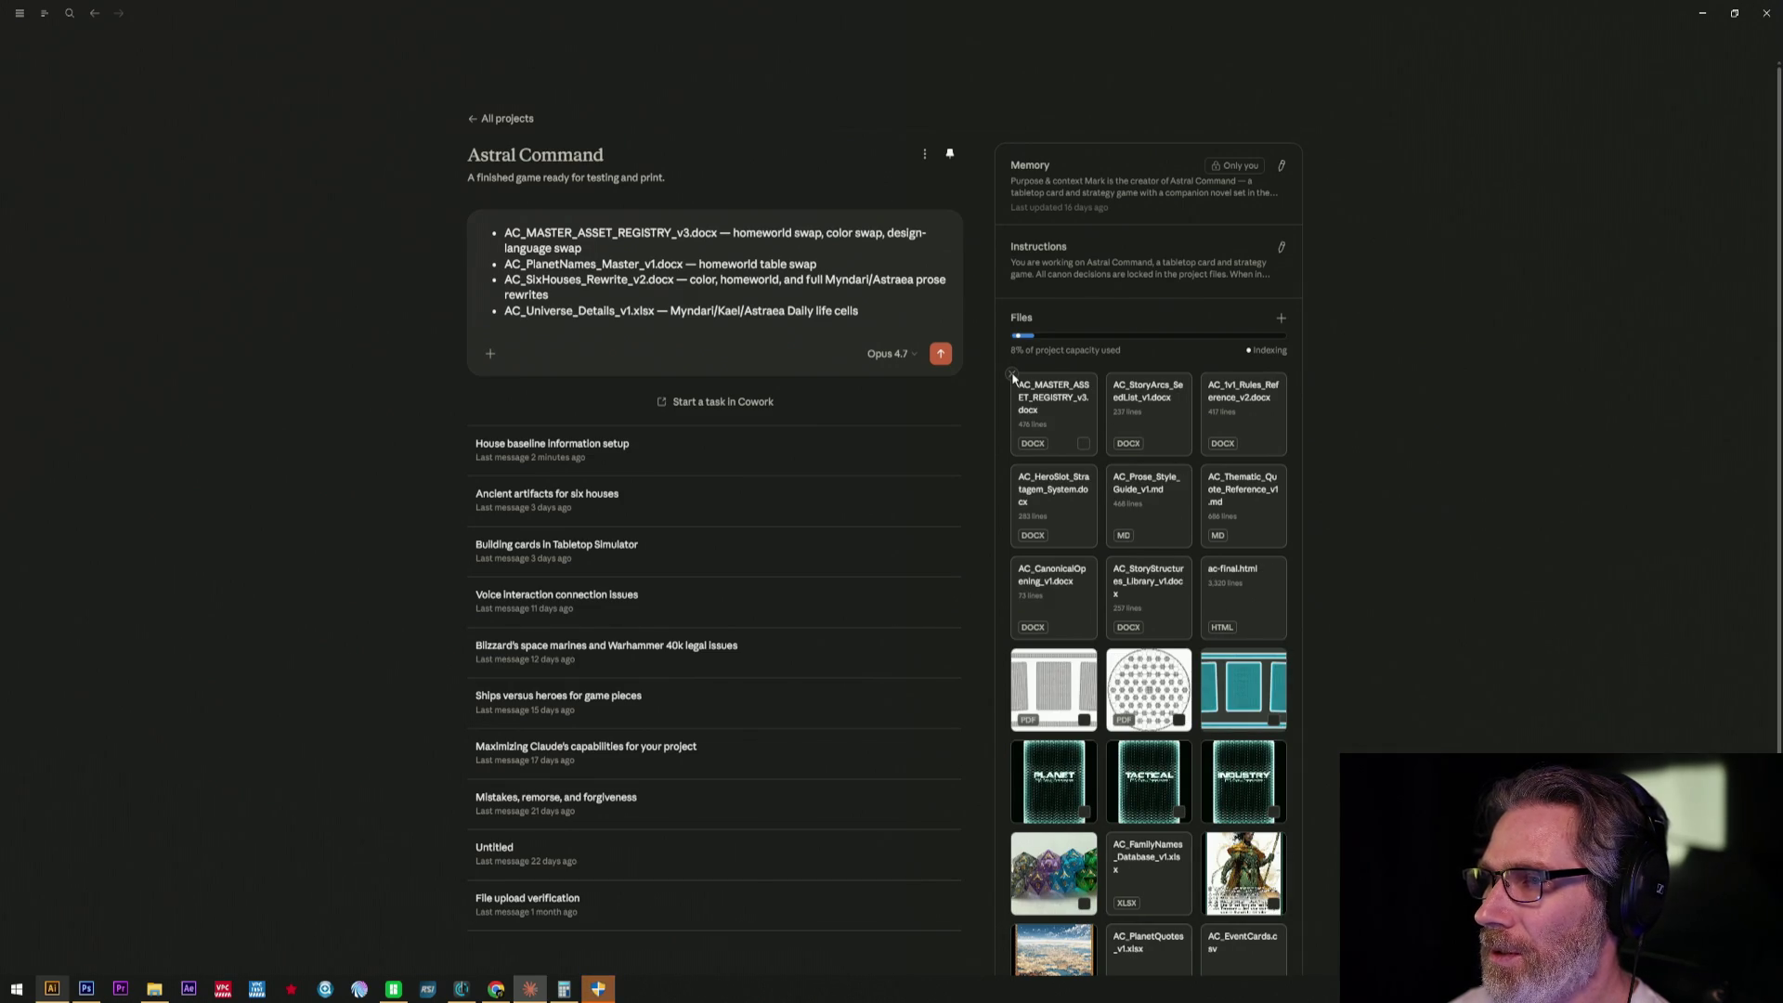
left_click(1013, 376)
scroll(1195, 599, "down", 1)
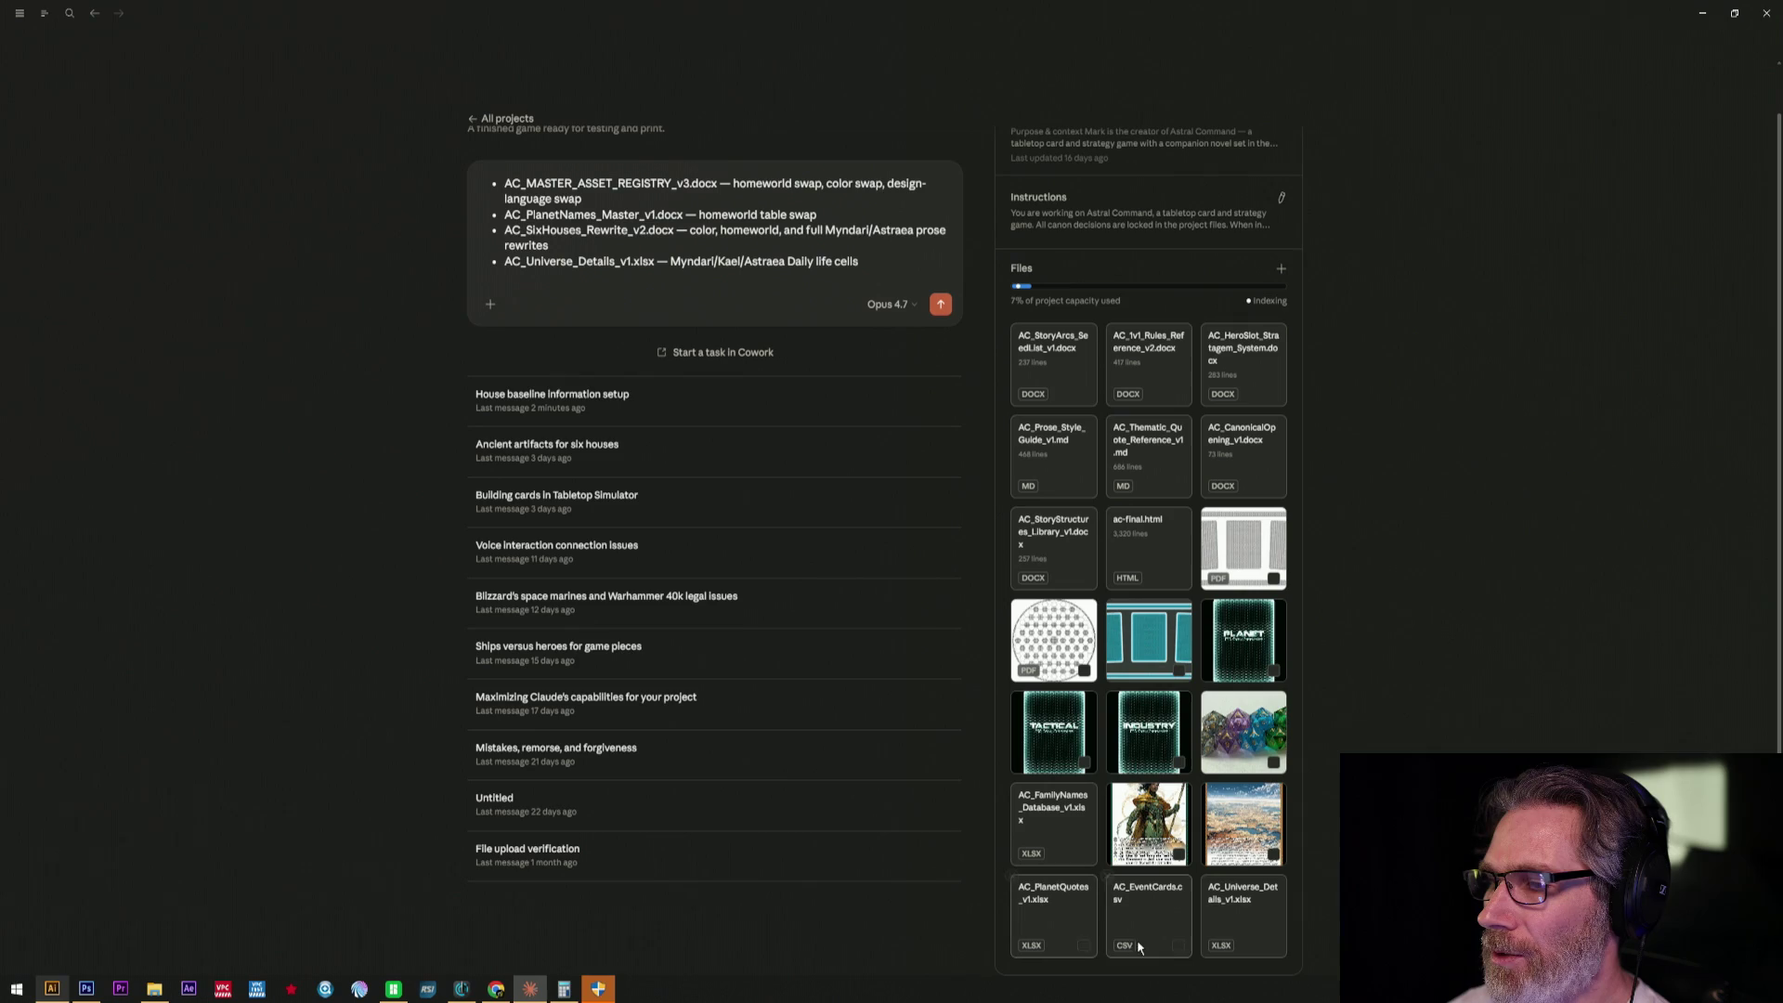
left_click(1201, 876)
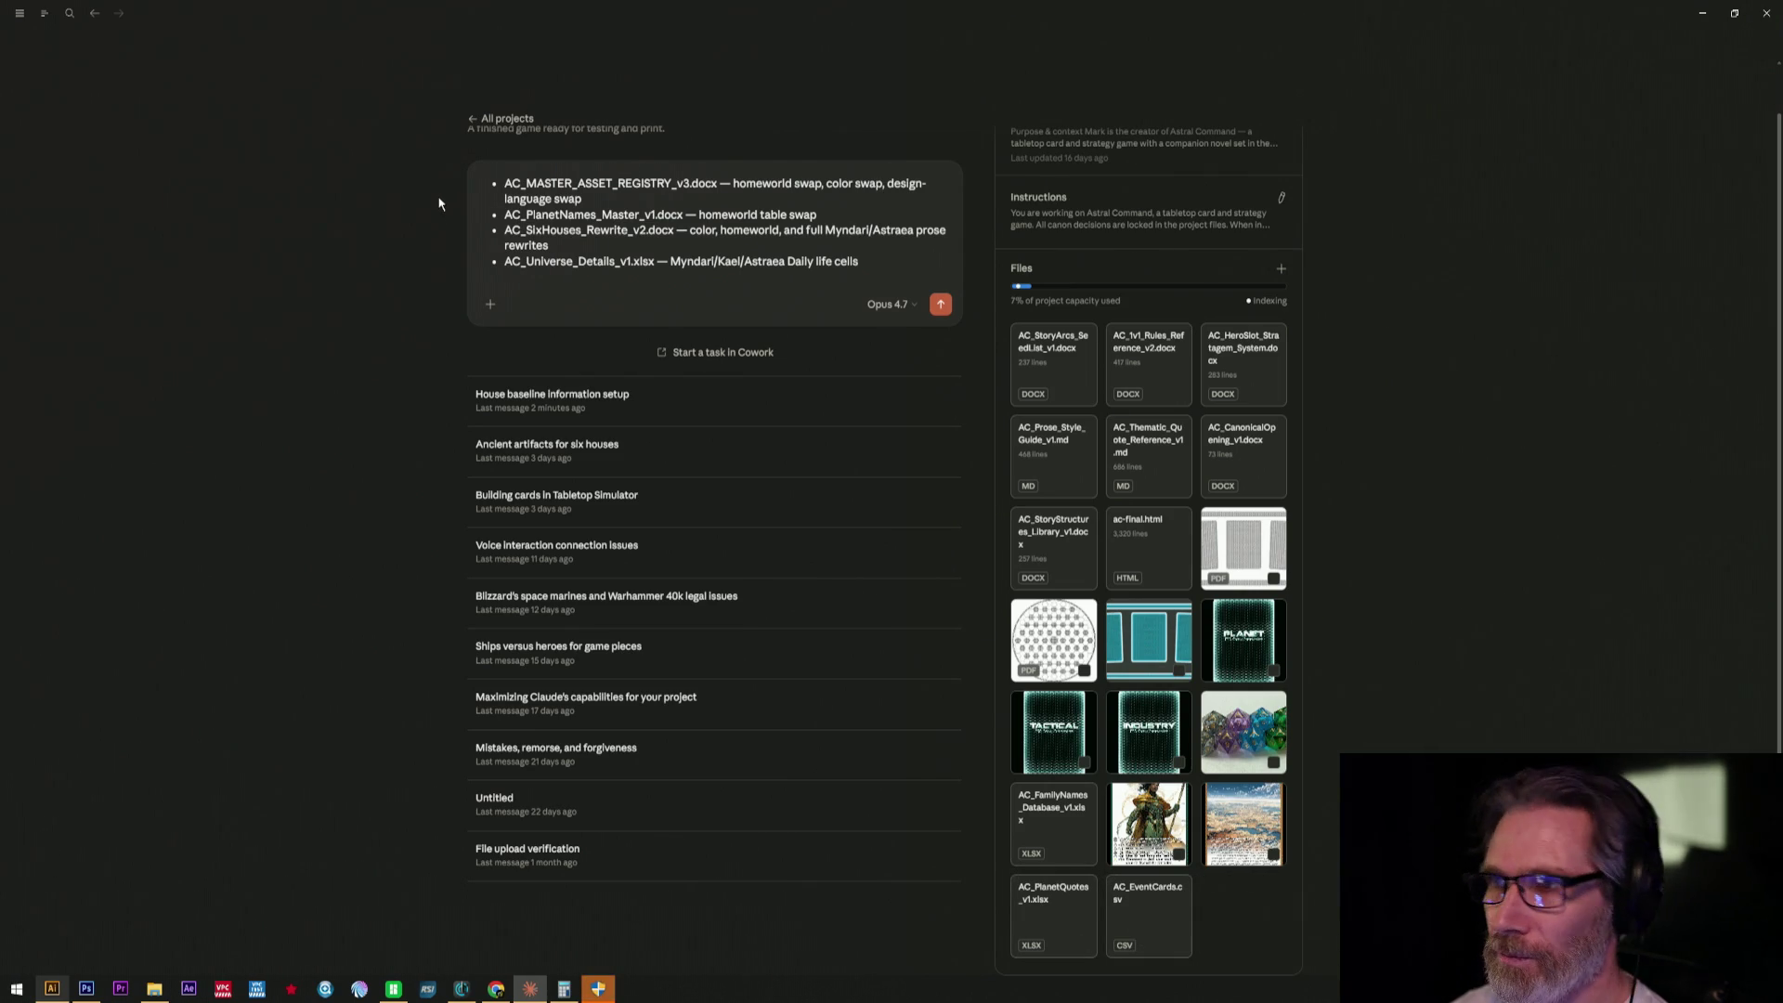
- Start an Upload from device and browse the folder holding files2
left_click(1278, 265)
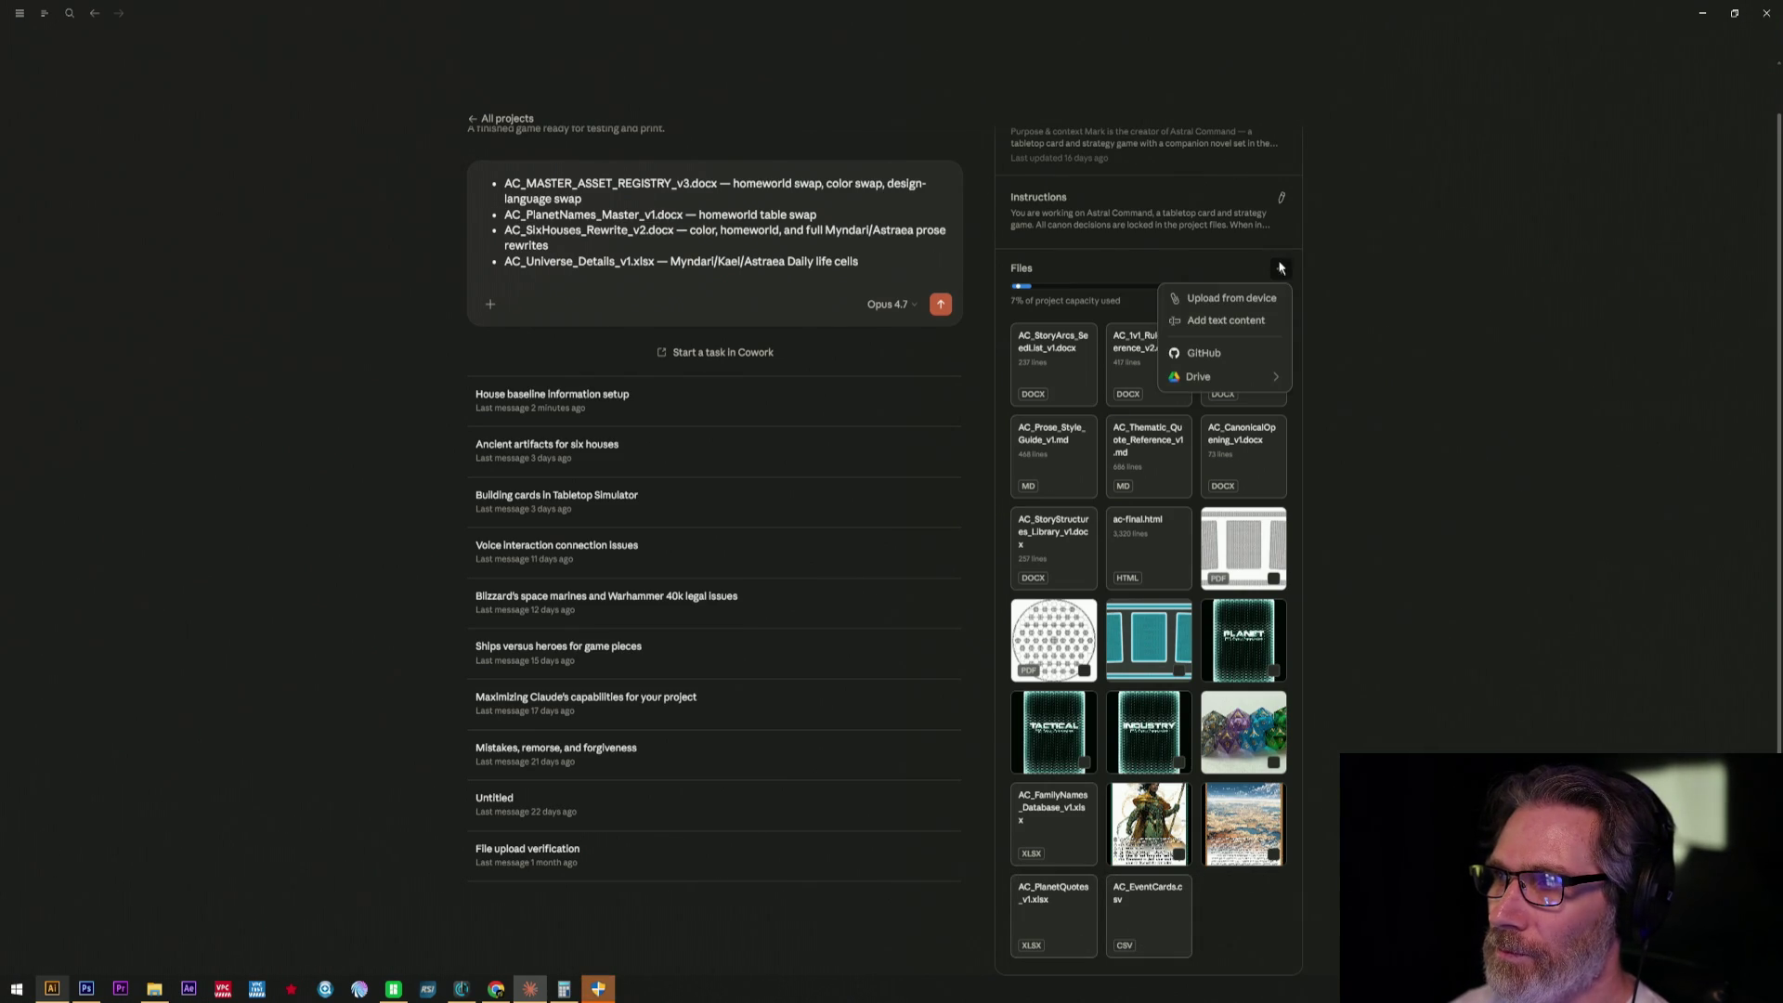
left_click(1231, 297)
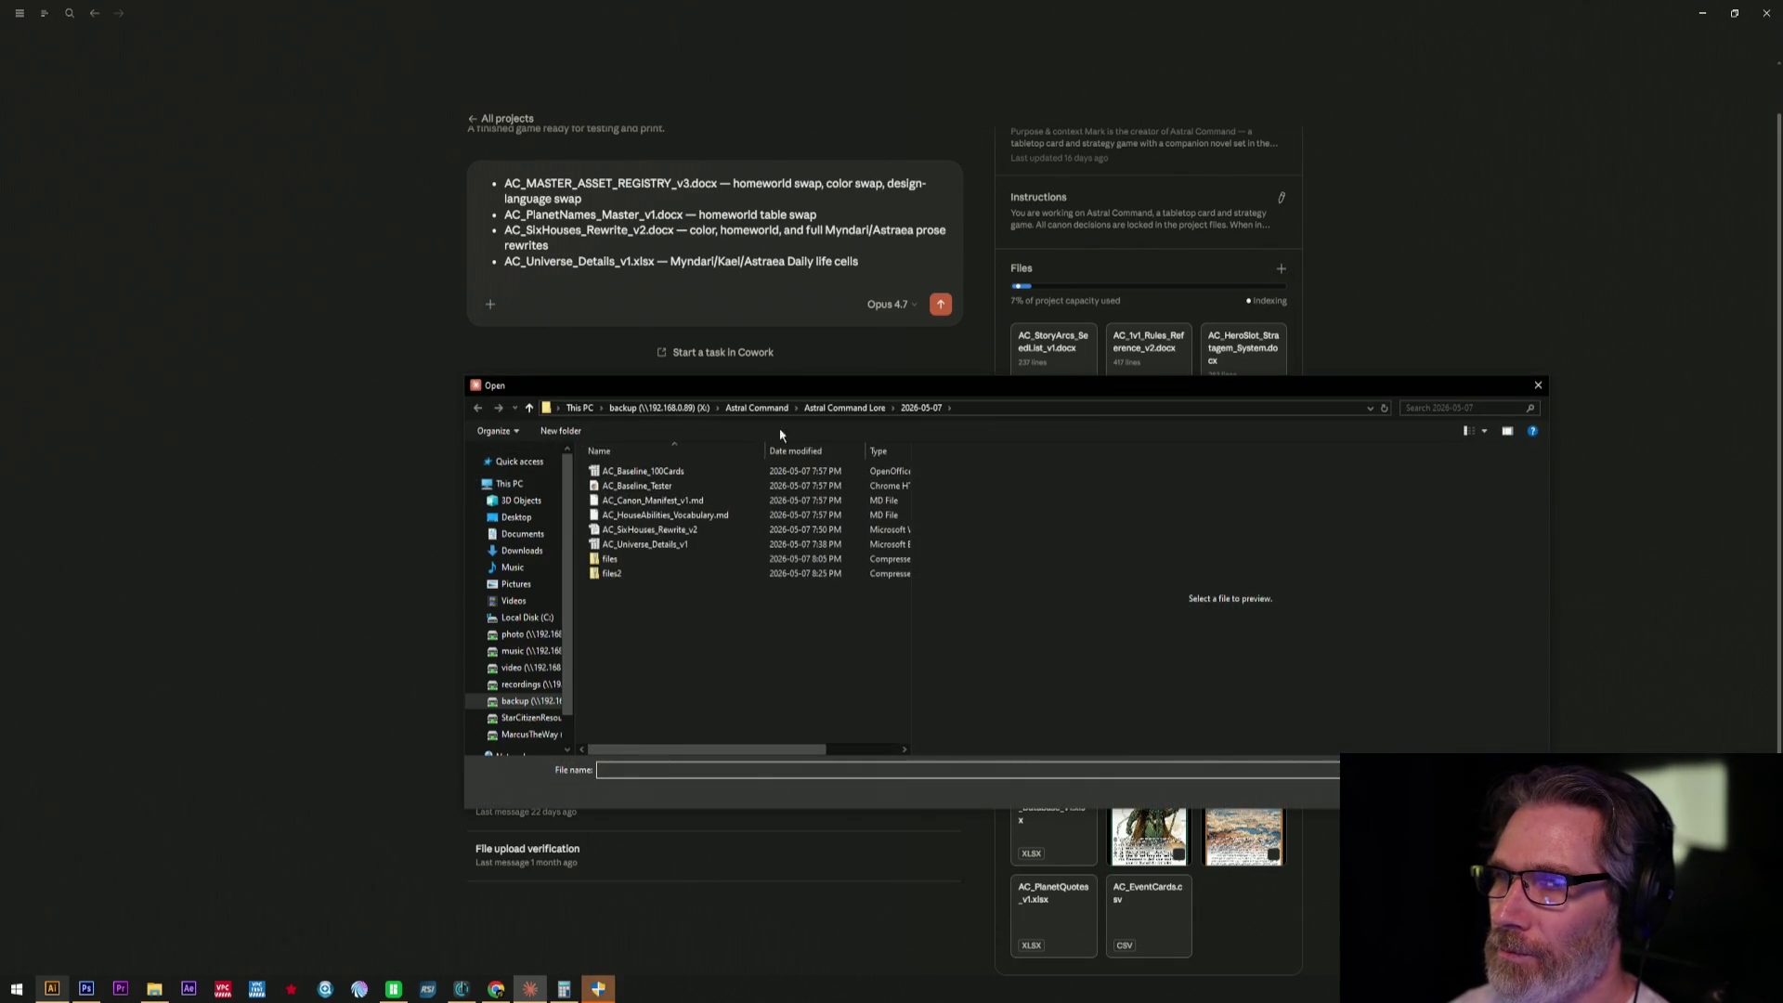
right_click(649, 573)
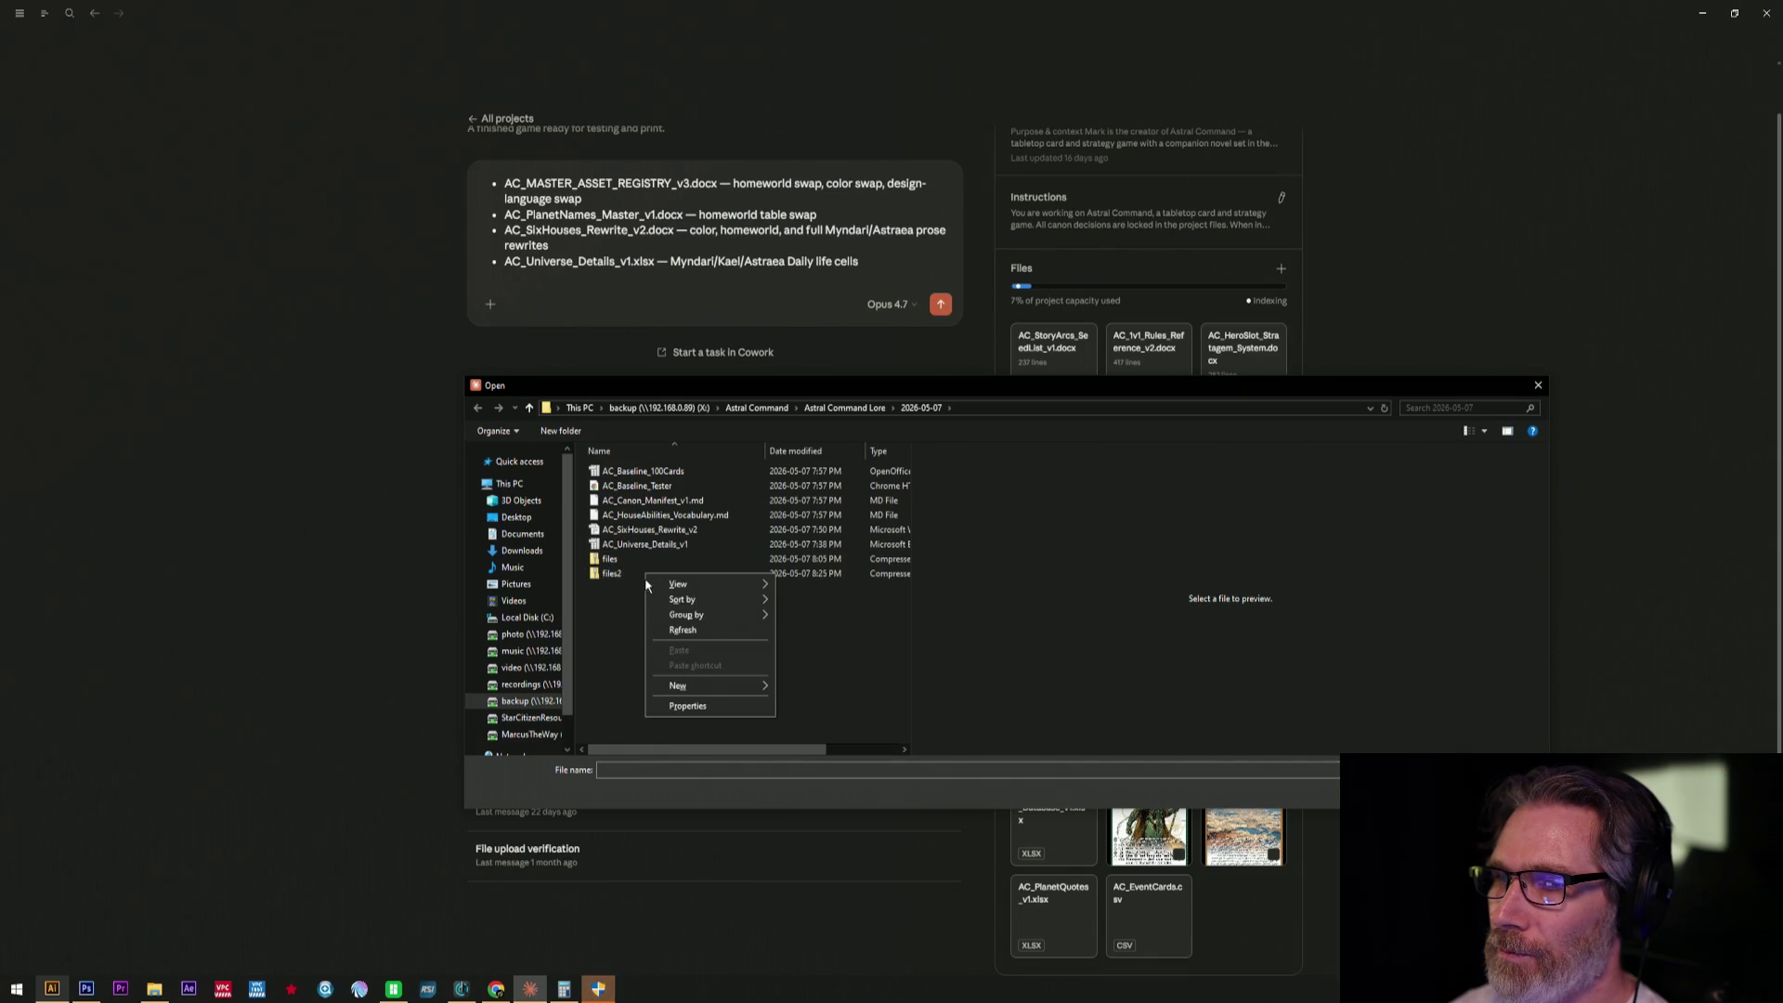
- Pick the files2 archive, then browse into it from File Explorer, accepting the warning
left_click(619, 576)
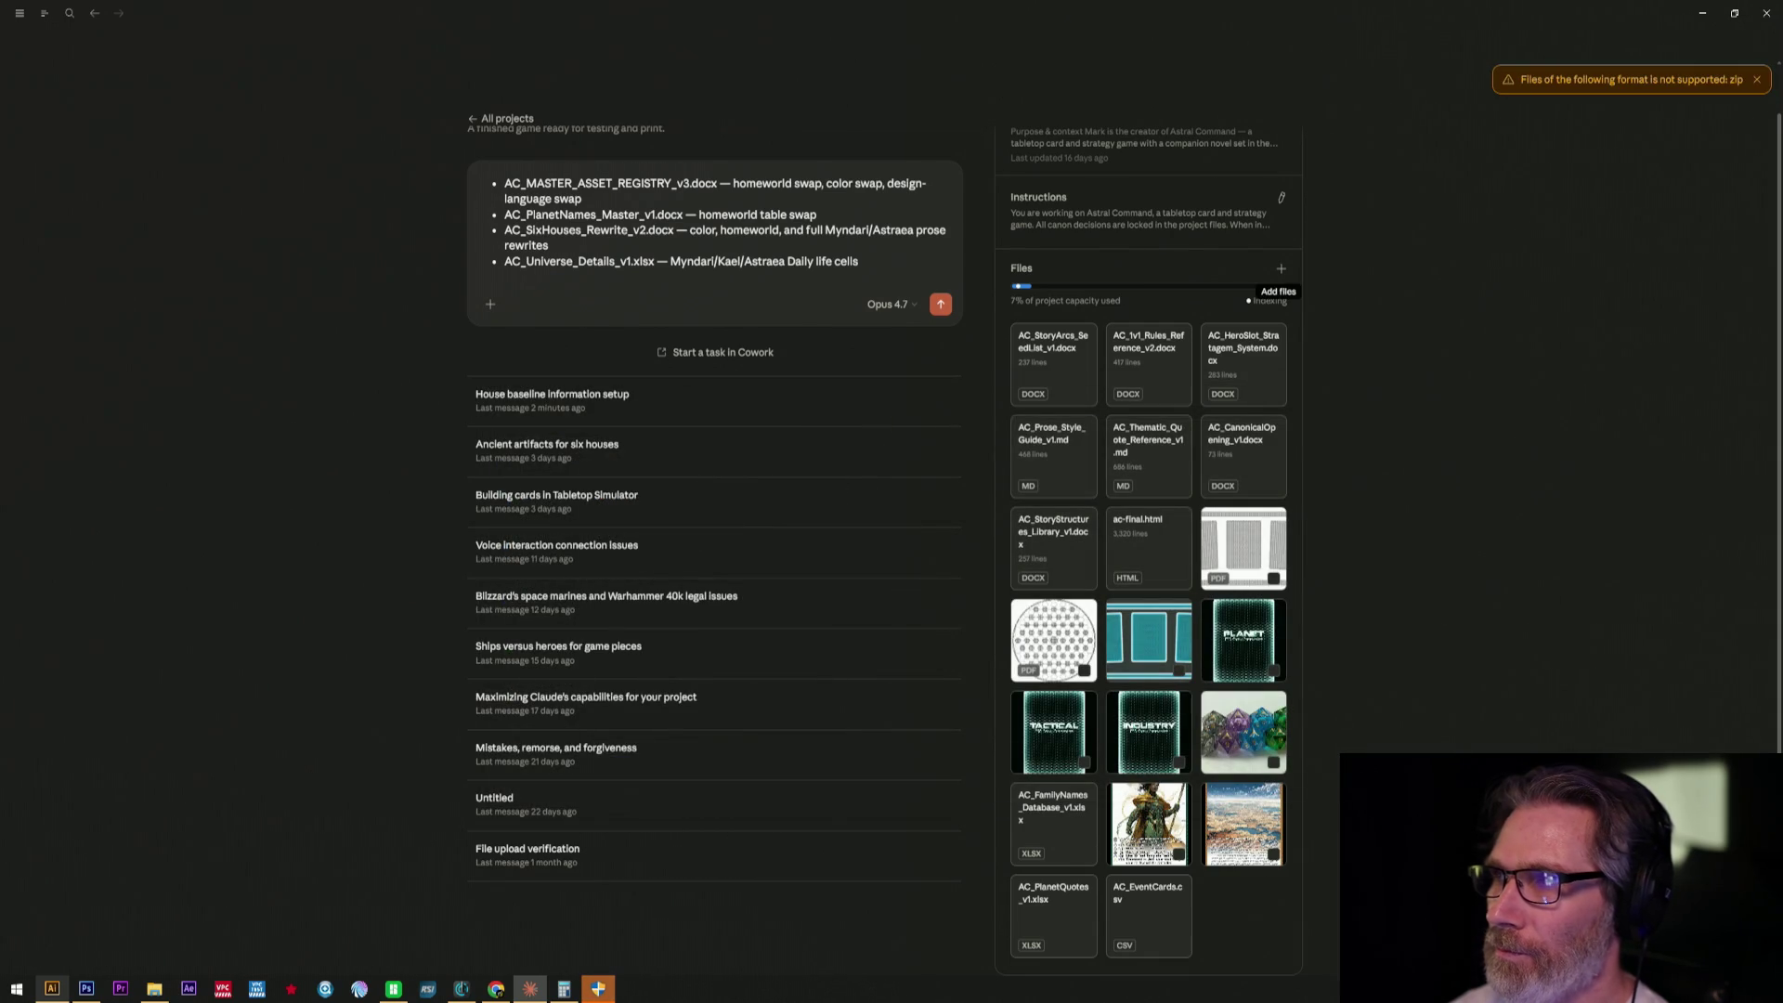
left_click(155, 988)
double_click(237, 259)
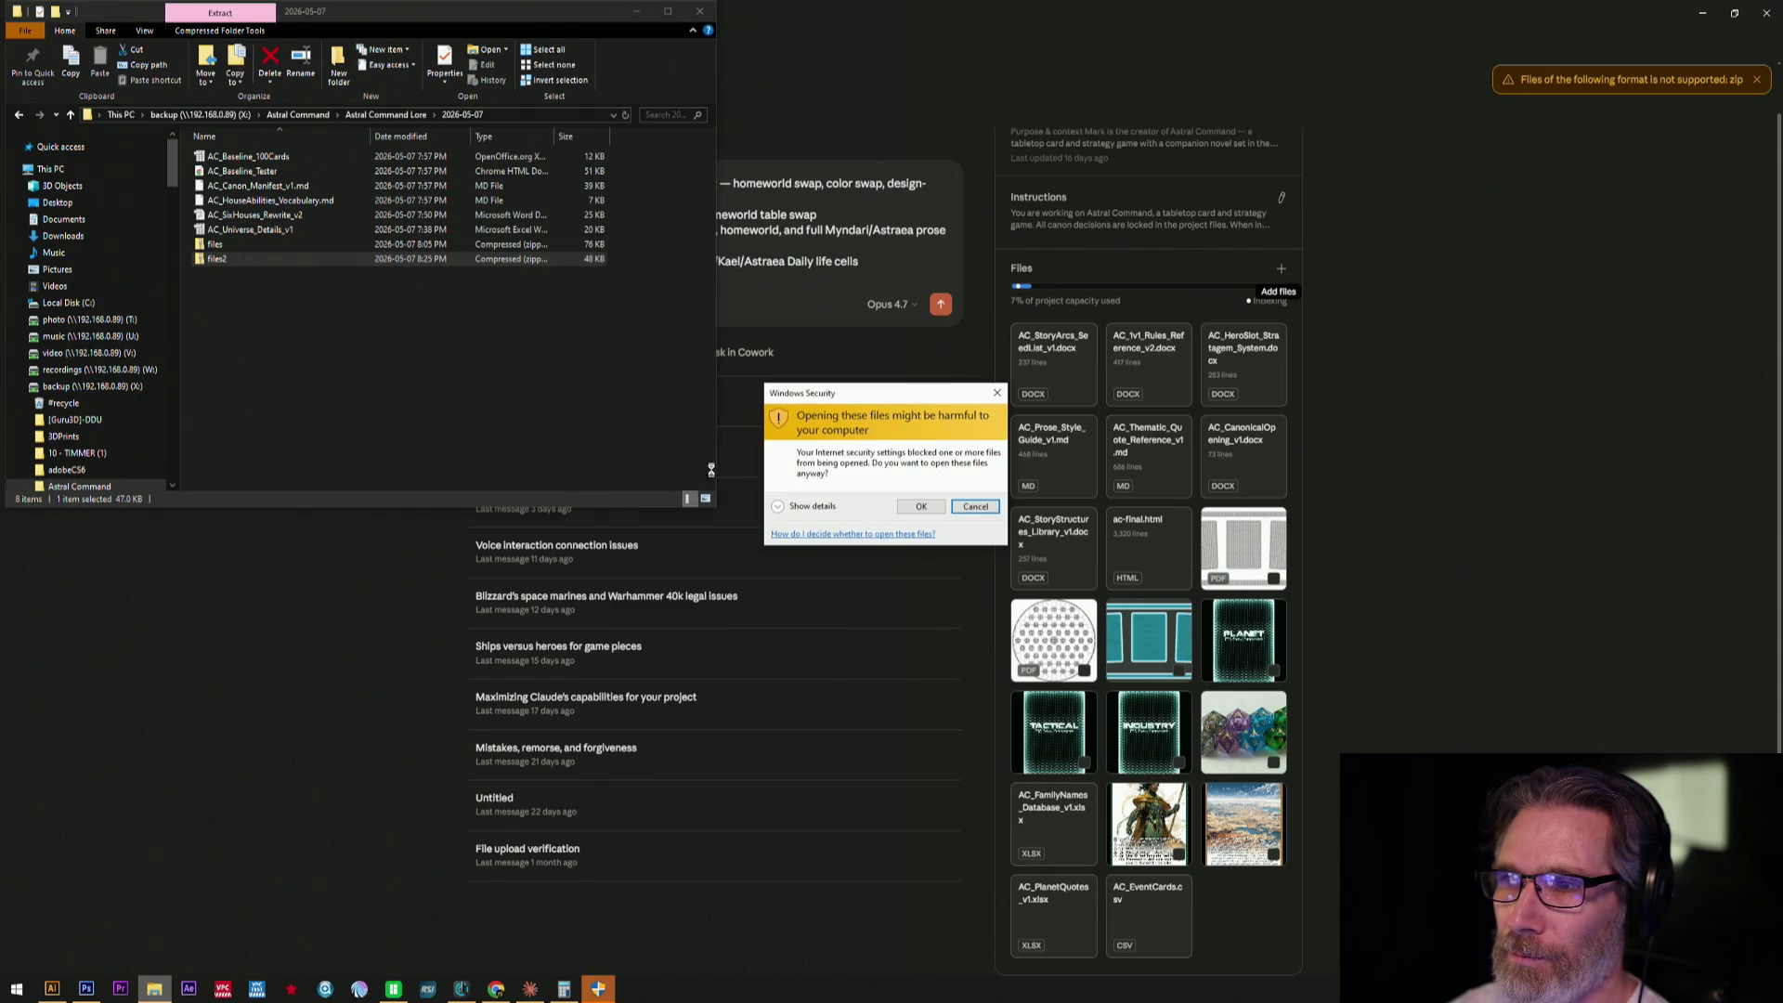
left_click(921, 514)
- Drag all four converted files onto the project, then return to the House baseline chat
left_click_drag(618, 374, 240, 149)
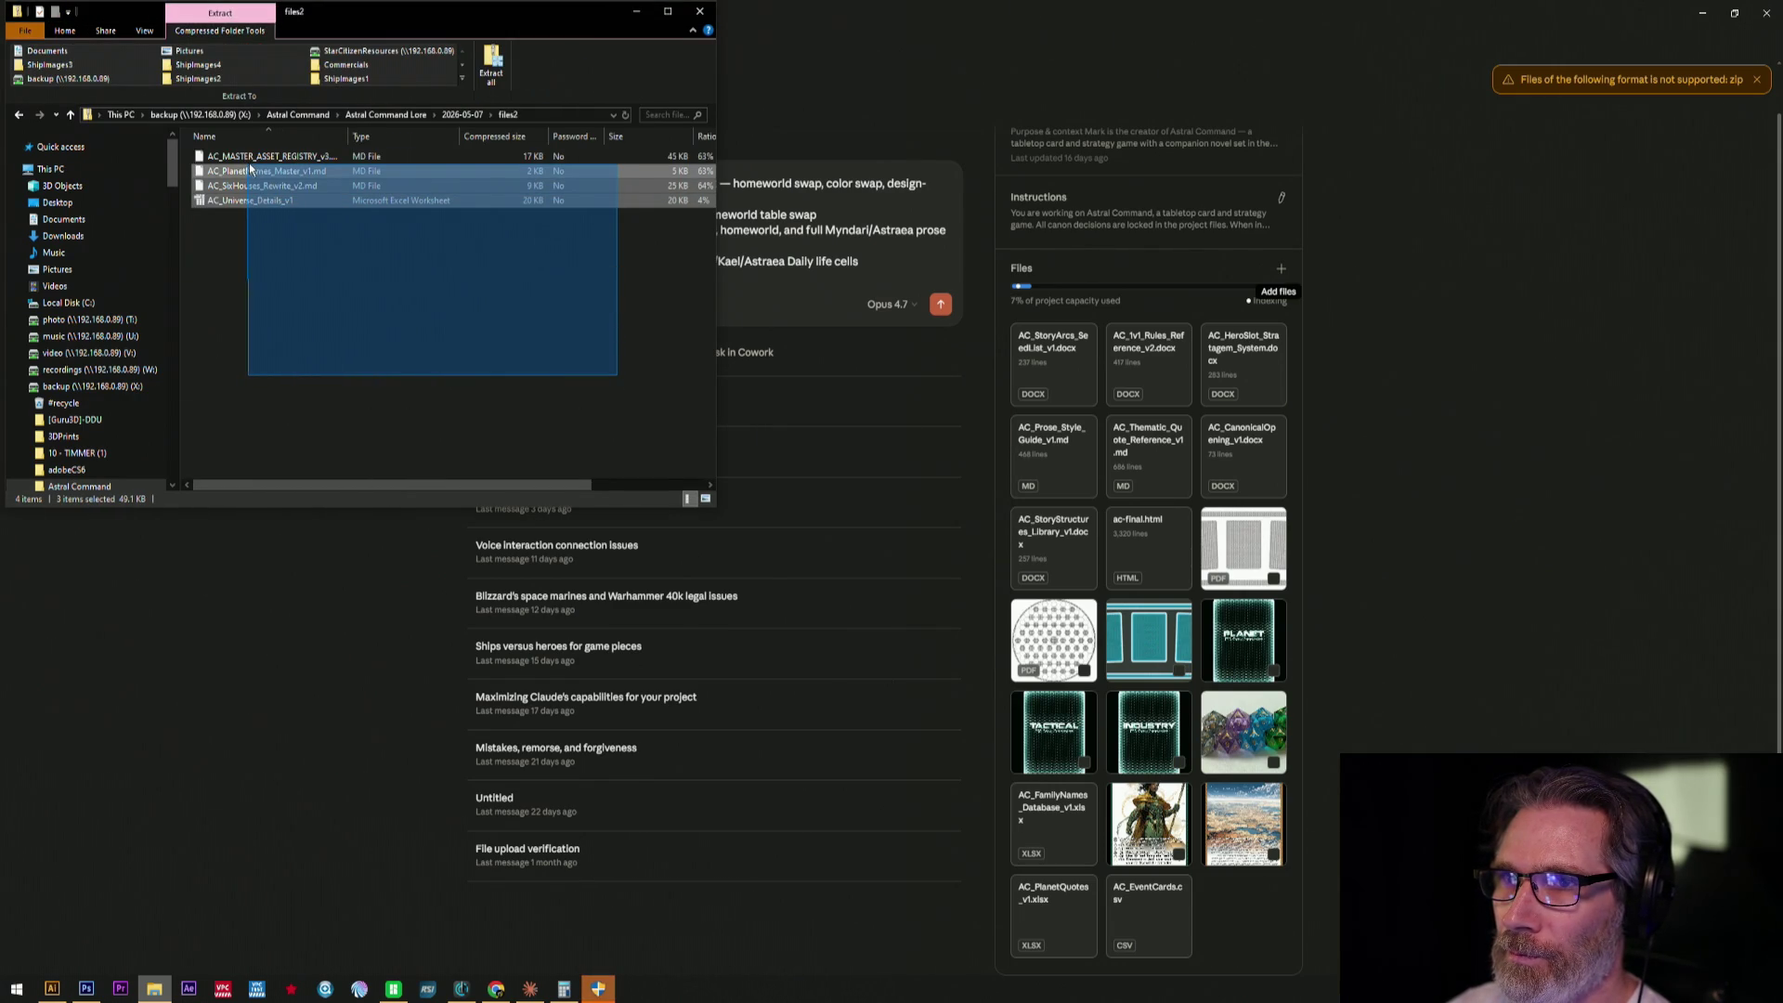
left_click_drag(242, 150, 250, 160)
mouse_move(250, 160)
left_mouse_down()
mouse_move(373, 208)
mouse_move(1194, 337)
left_mouse_up()
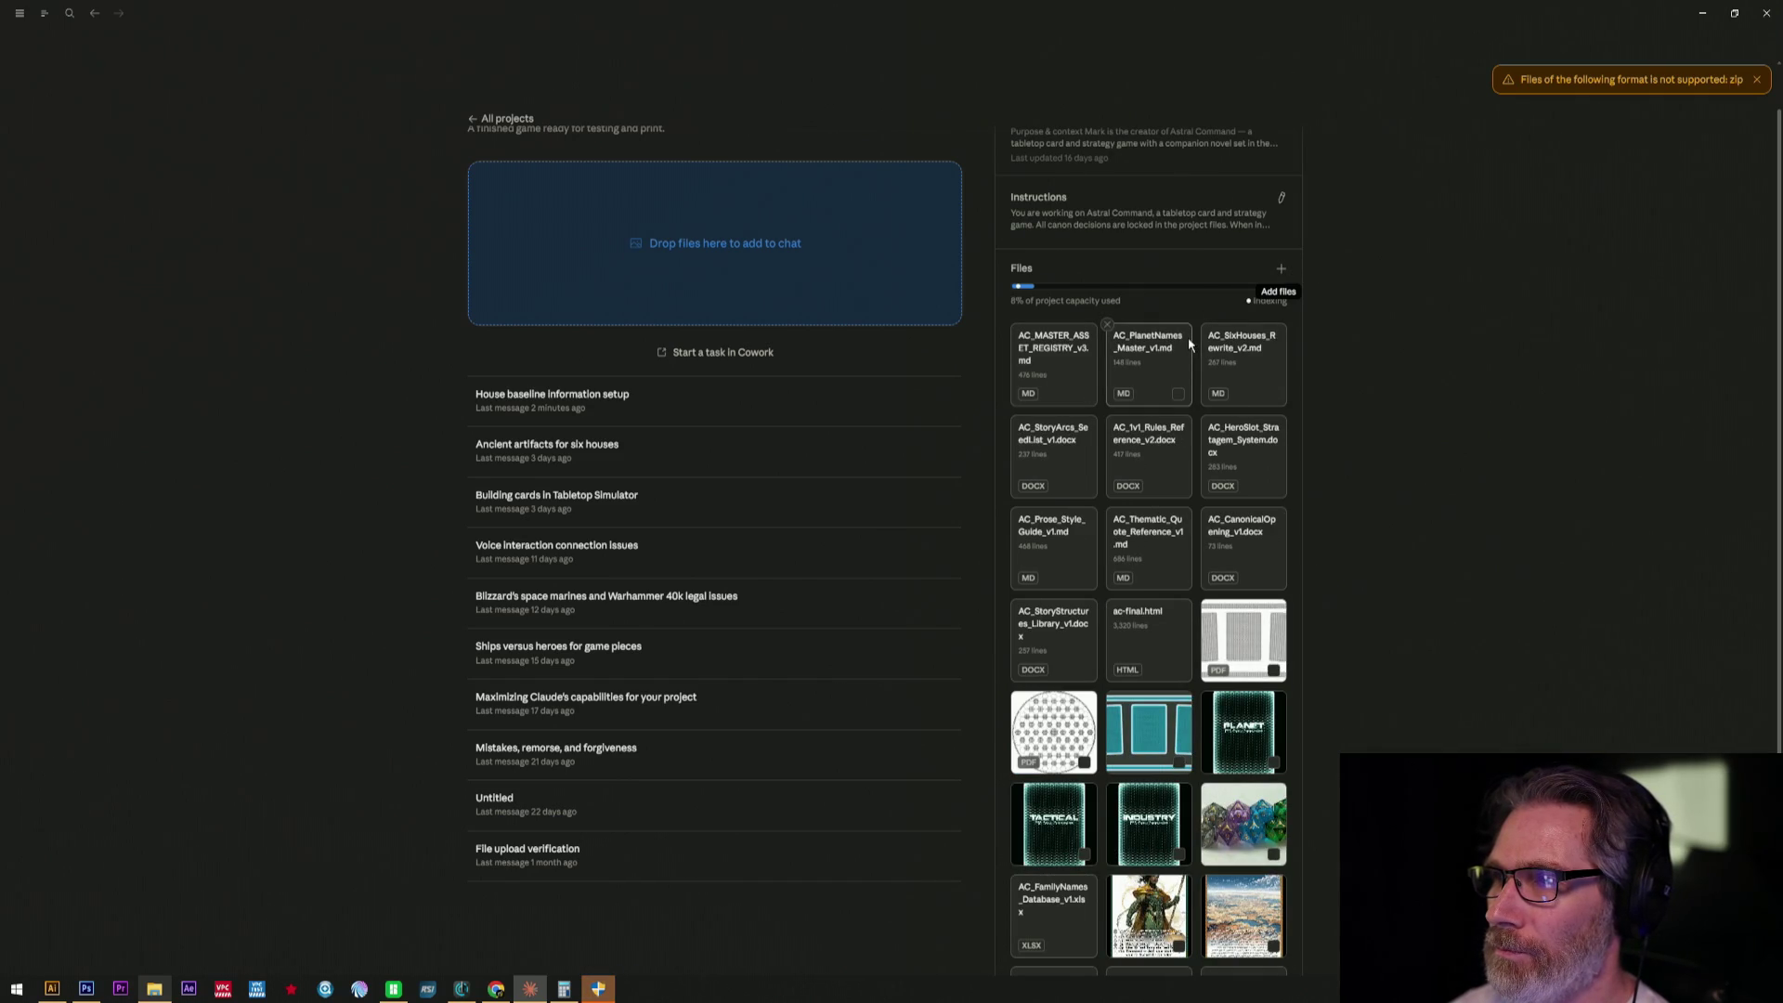
left_click(668, 405)
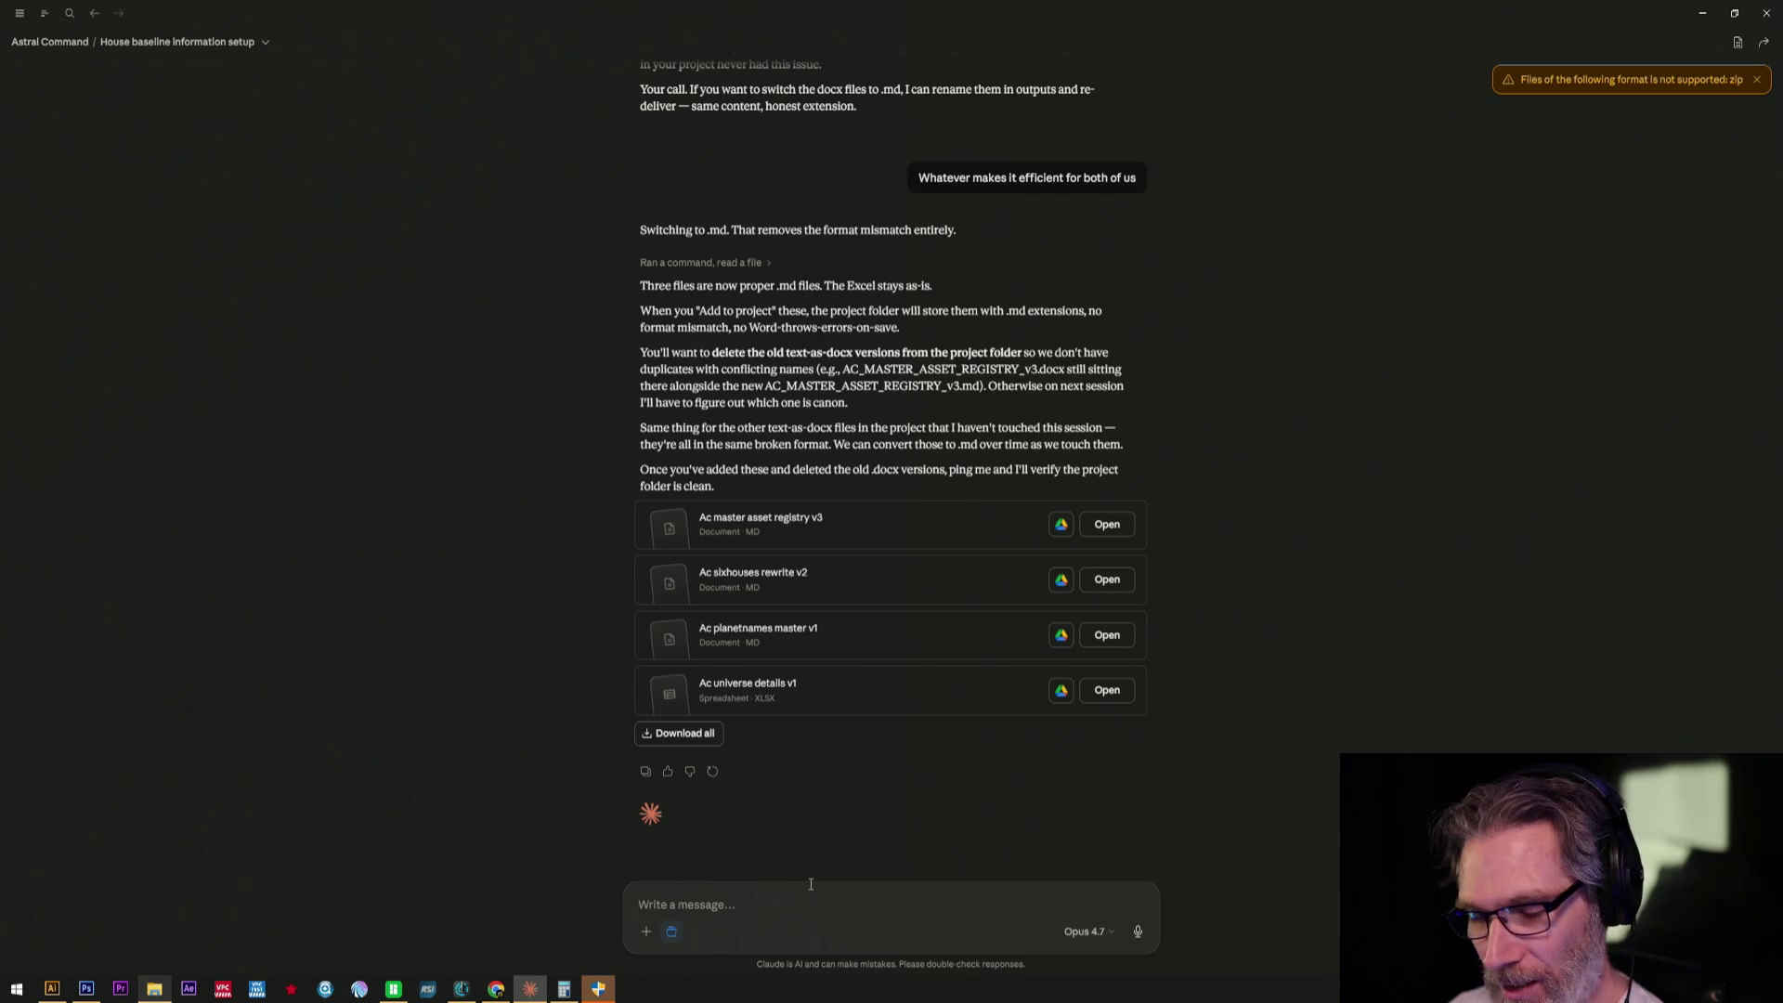
type("Sh")
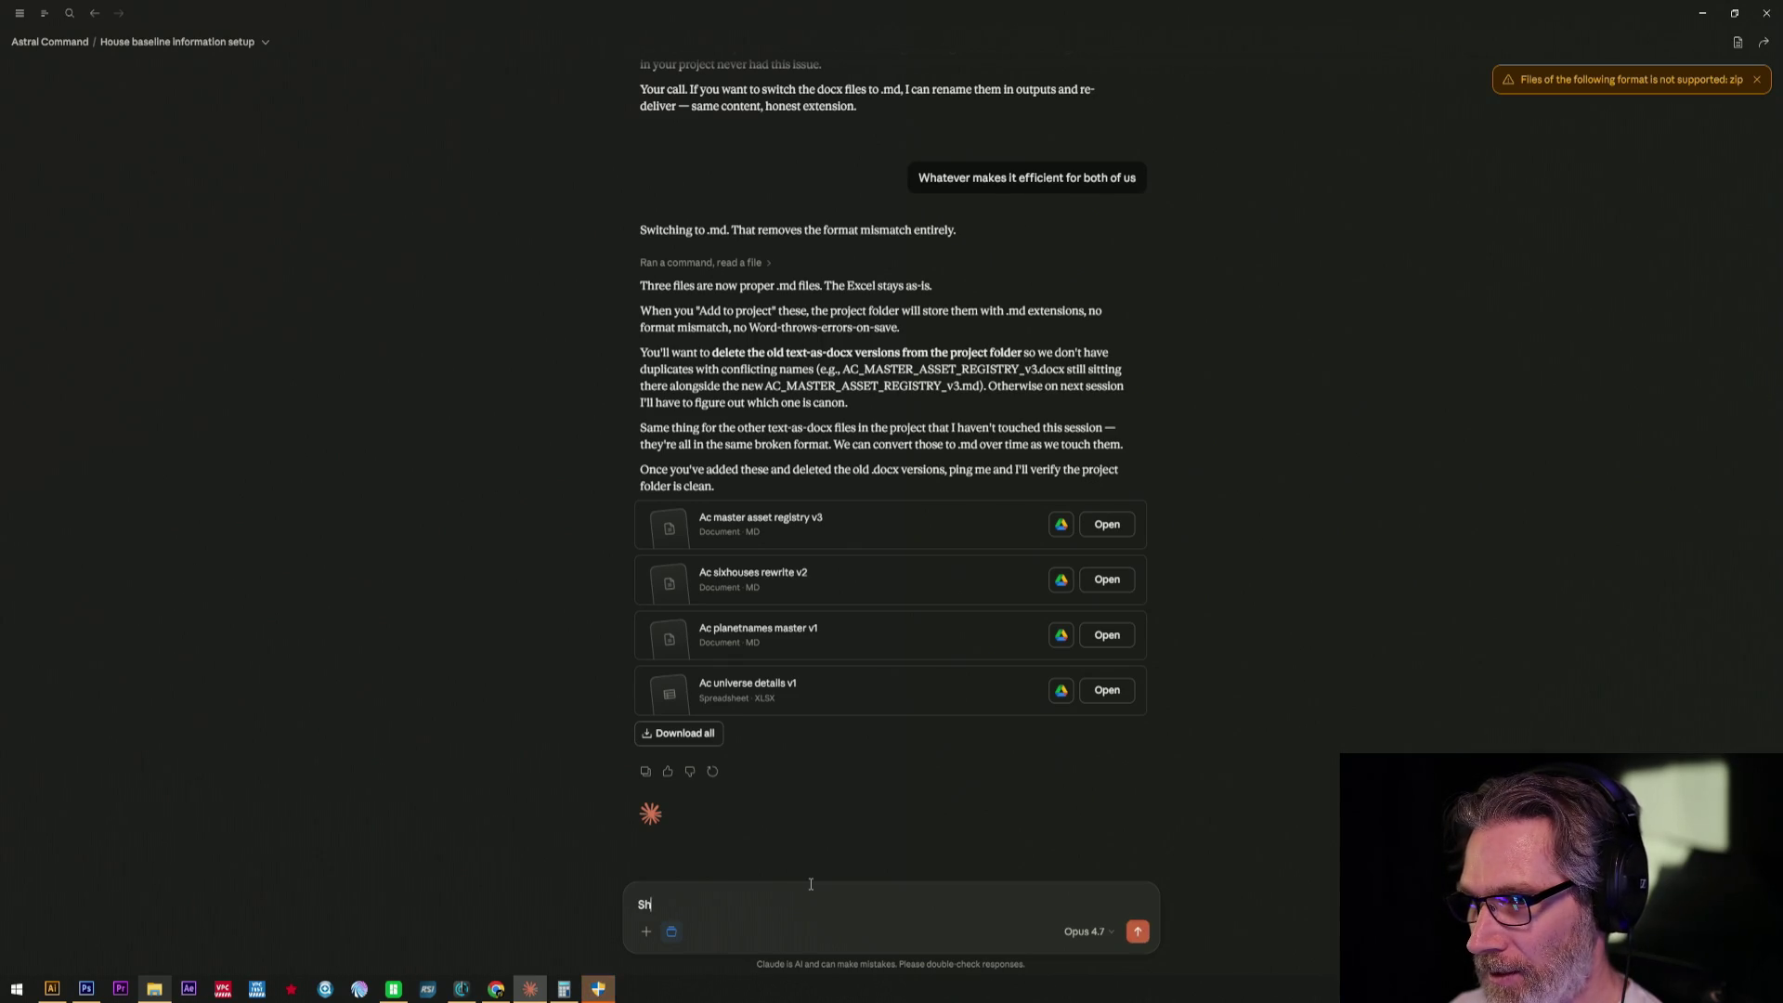
- Send 'Uploaded those docs. Please check.' to have Claude verify the uploads
key("BackSpace")
type("Upda")
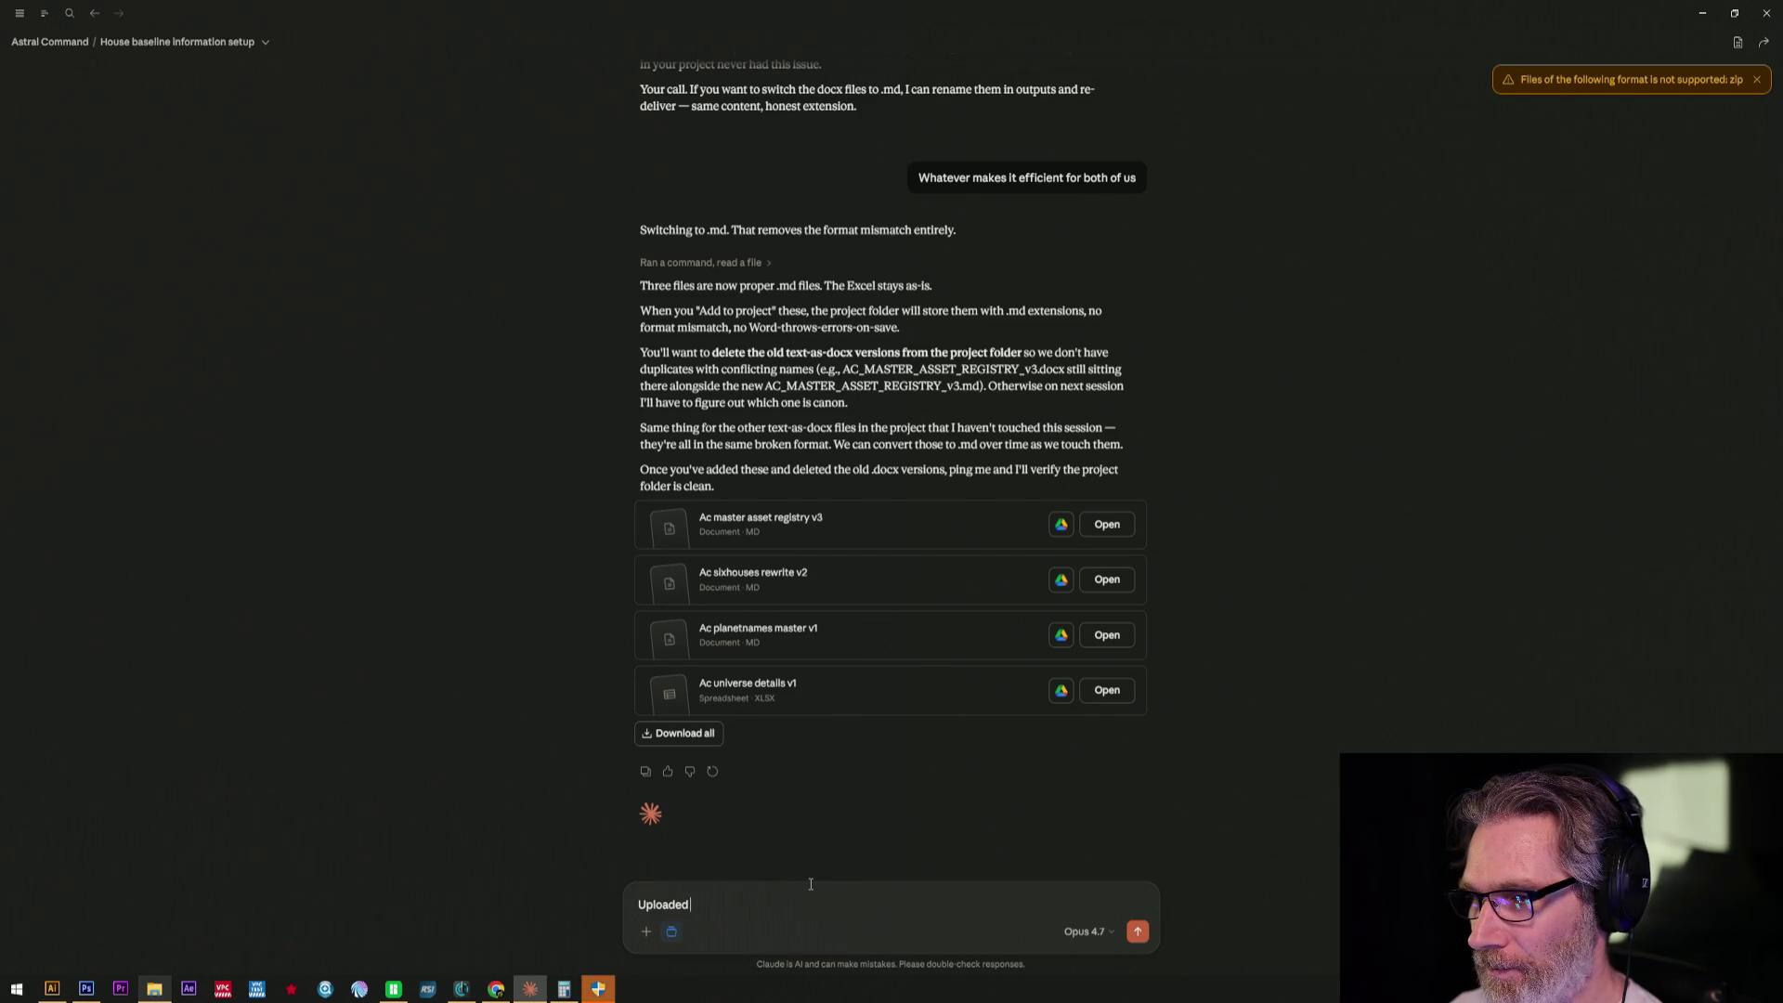
type("ose docs. Pease ch")
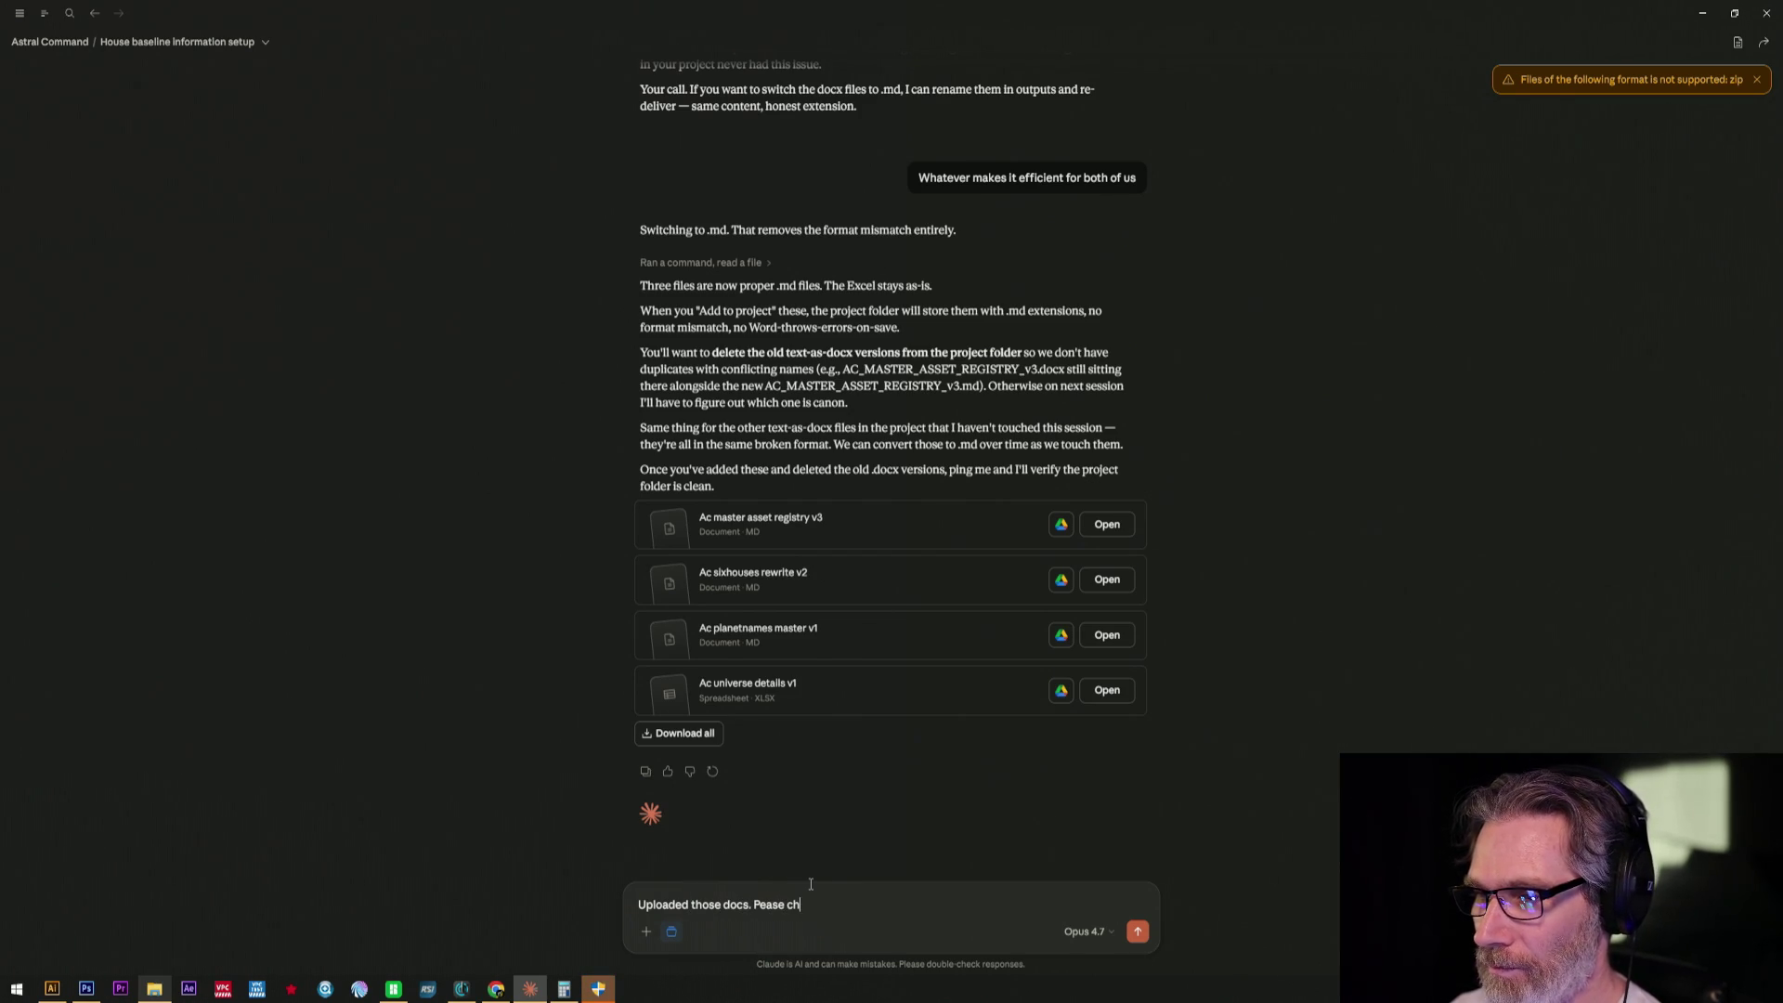
type("eck,")
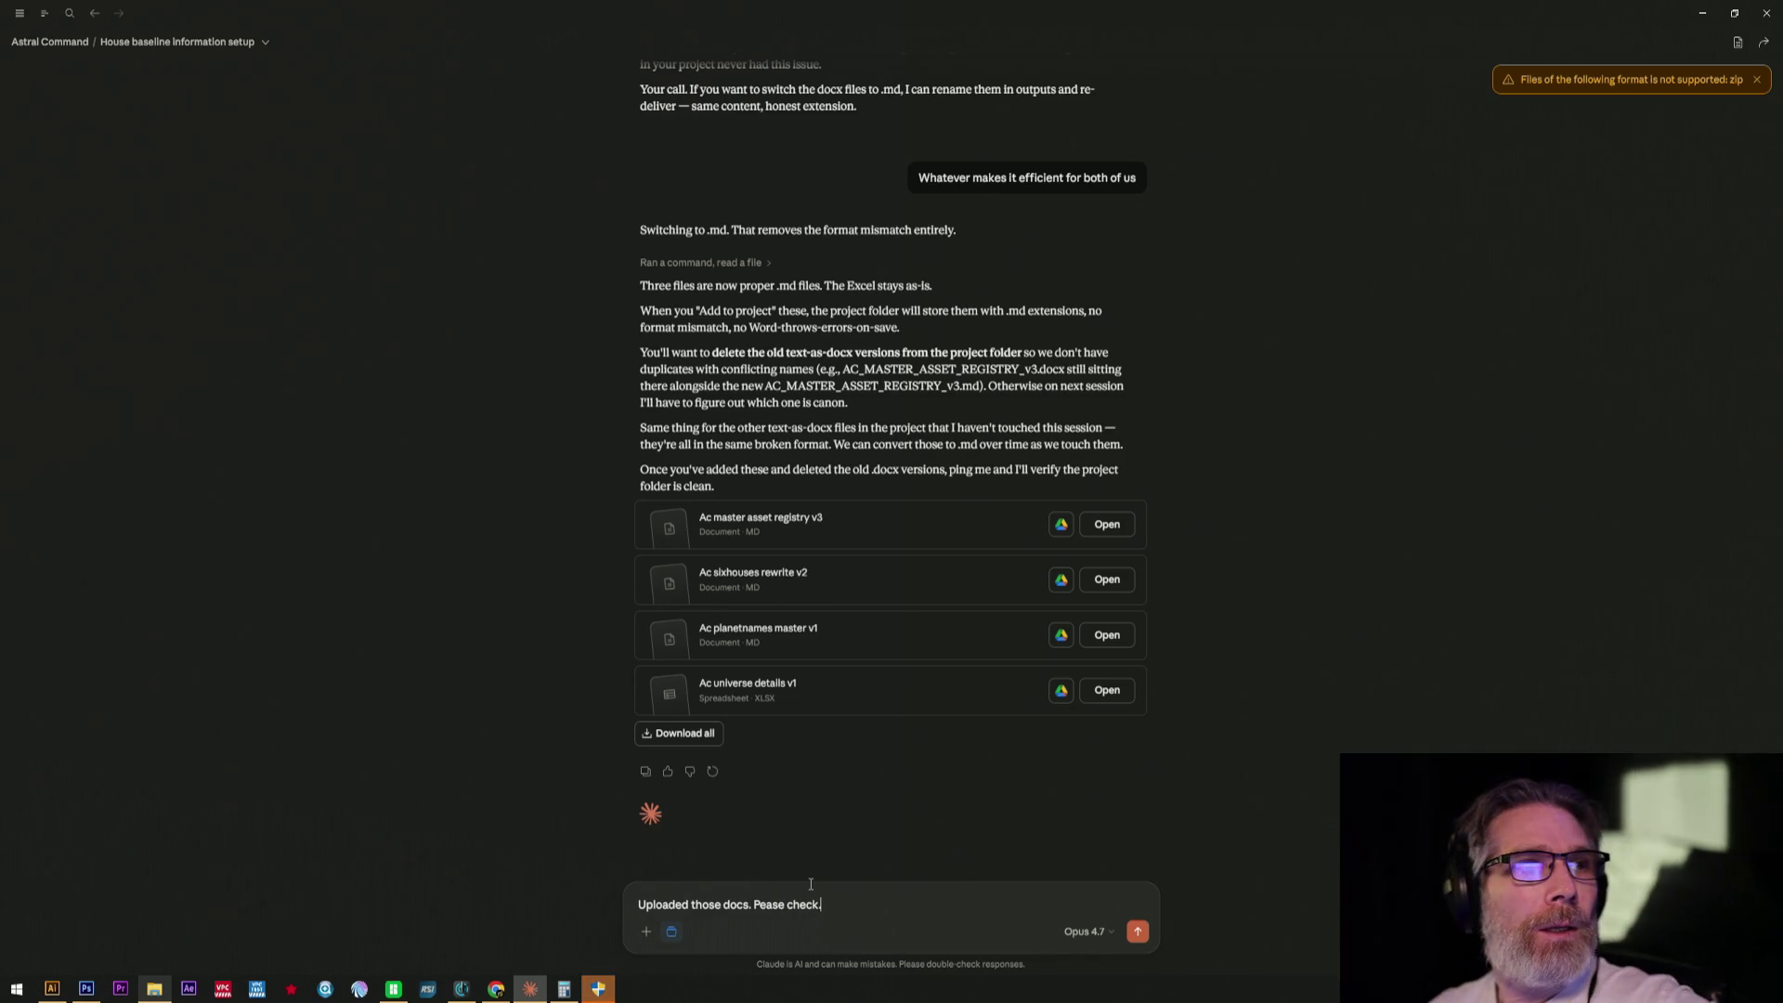
key("Return")
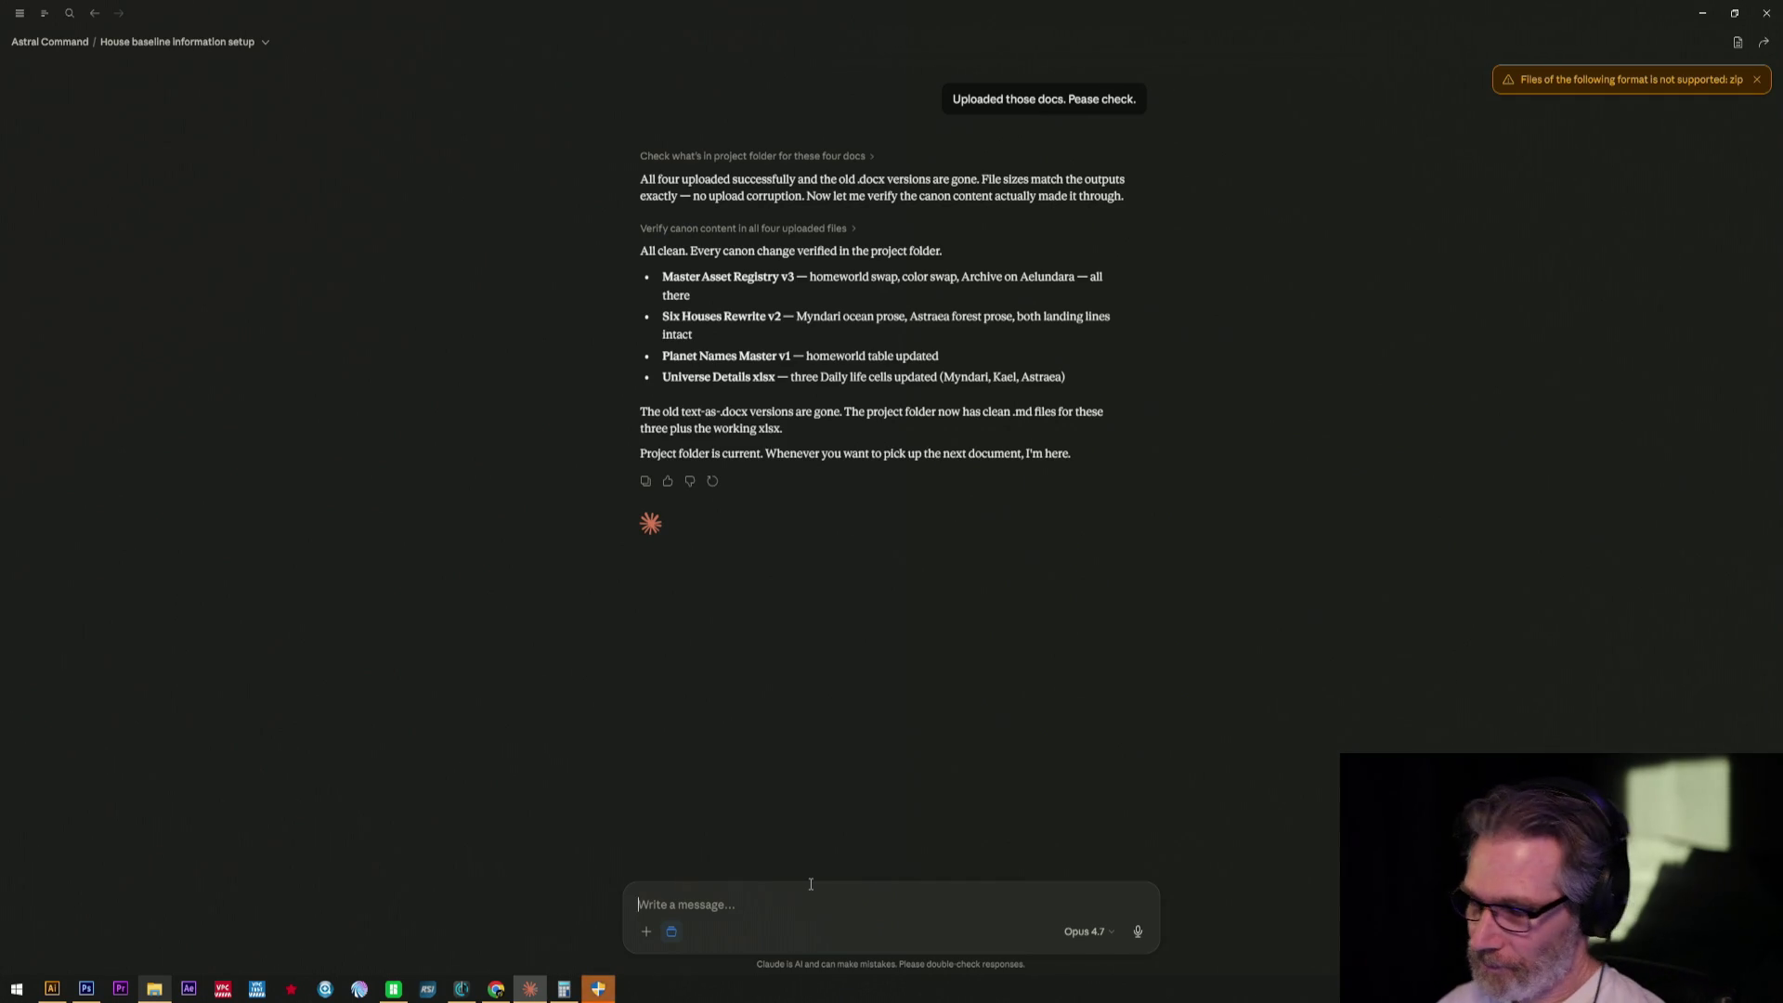
type("Ok gp")
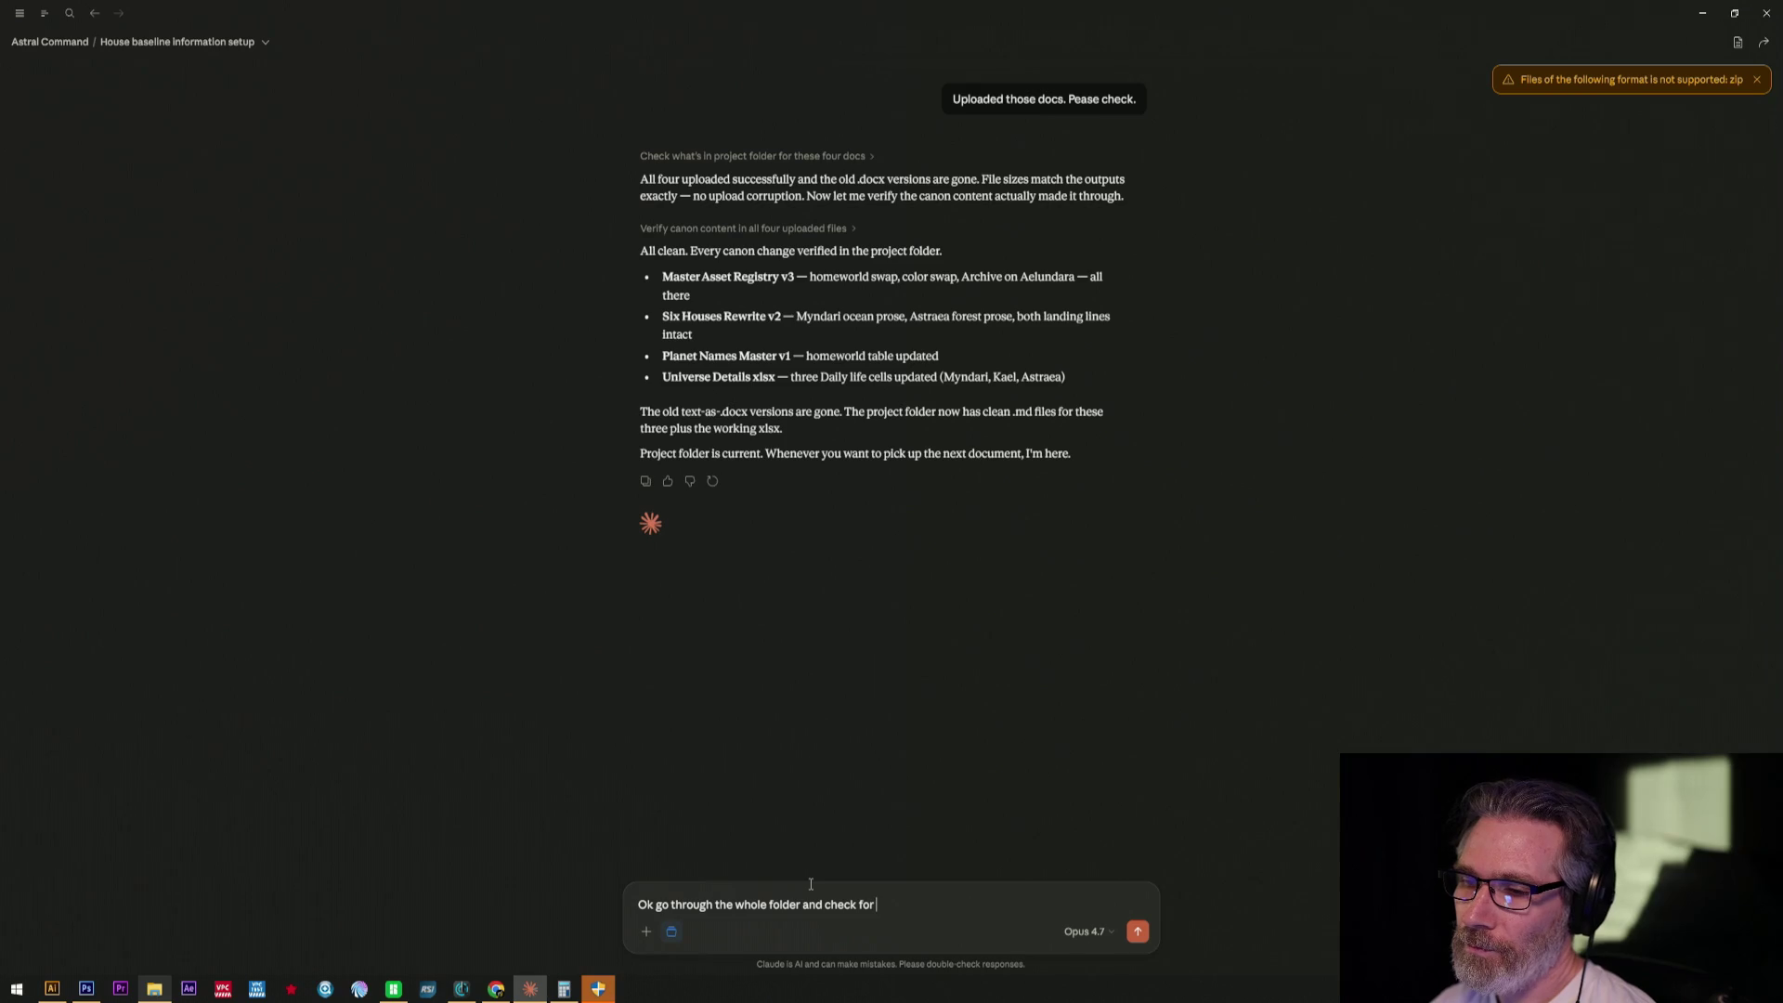
type("please")
- Send 'Ok go through the whole folder and check for issues please' for a folder-wide audit
key("Return")
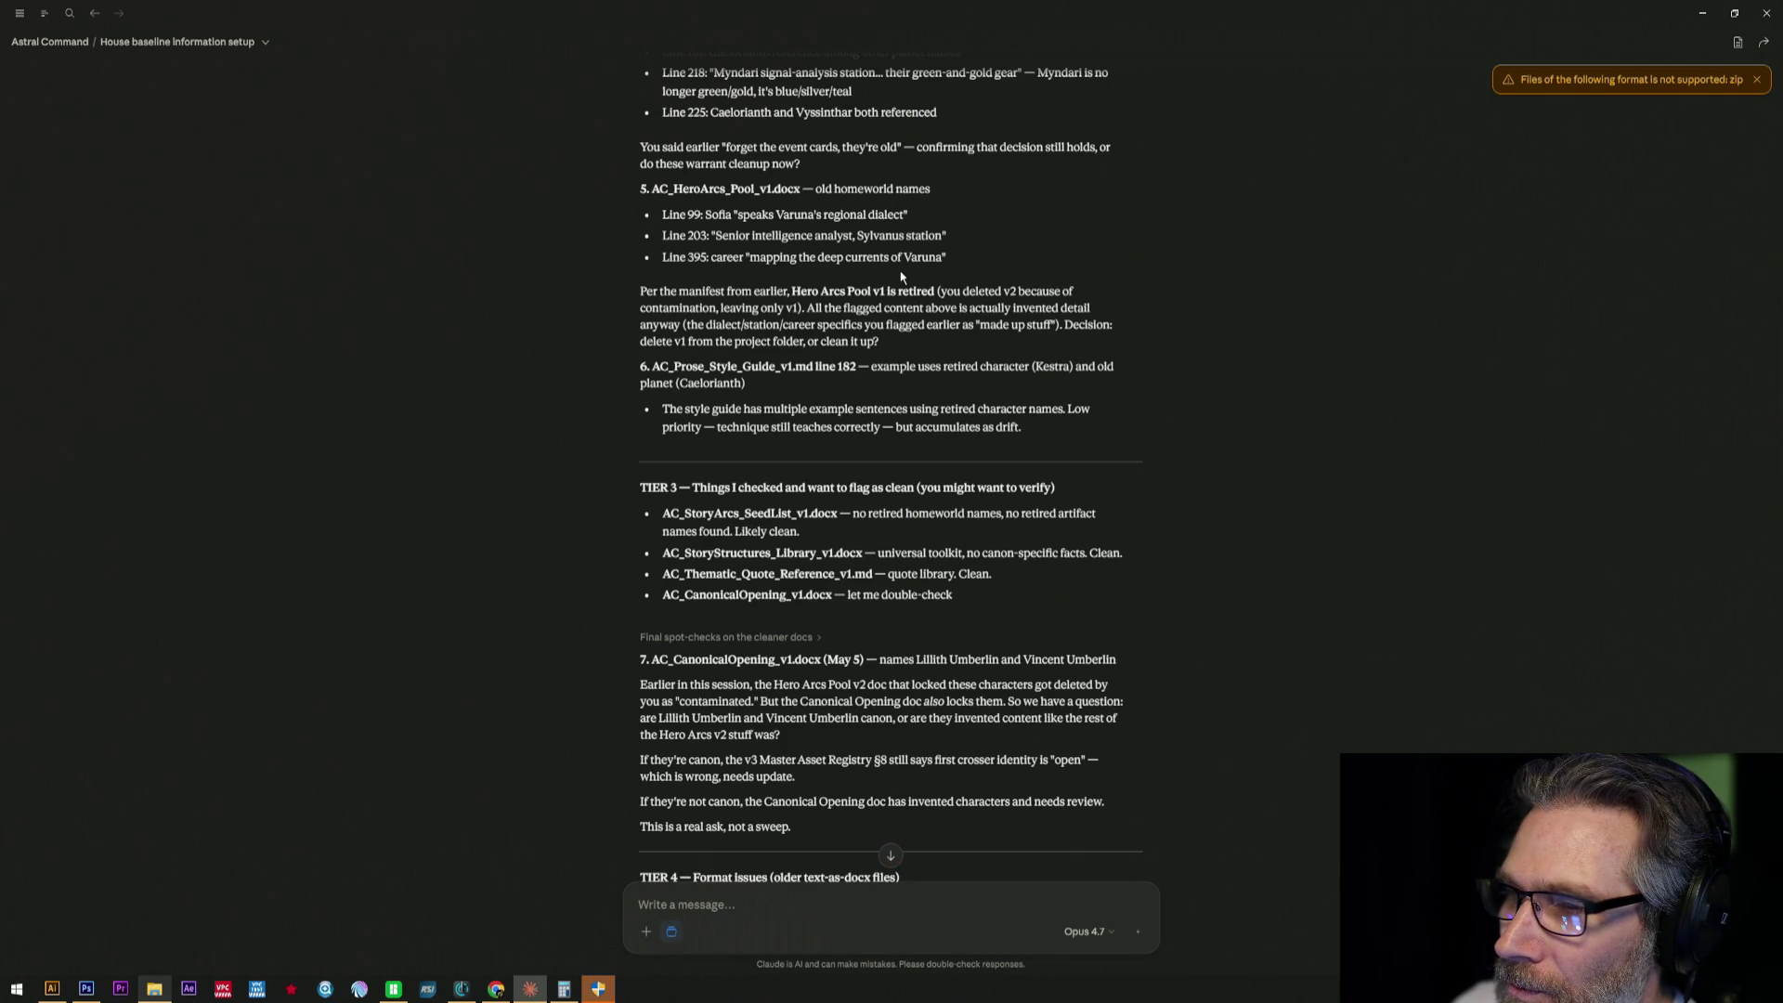
scroll(899, 274, "down", 3)
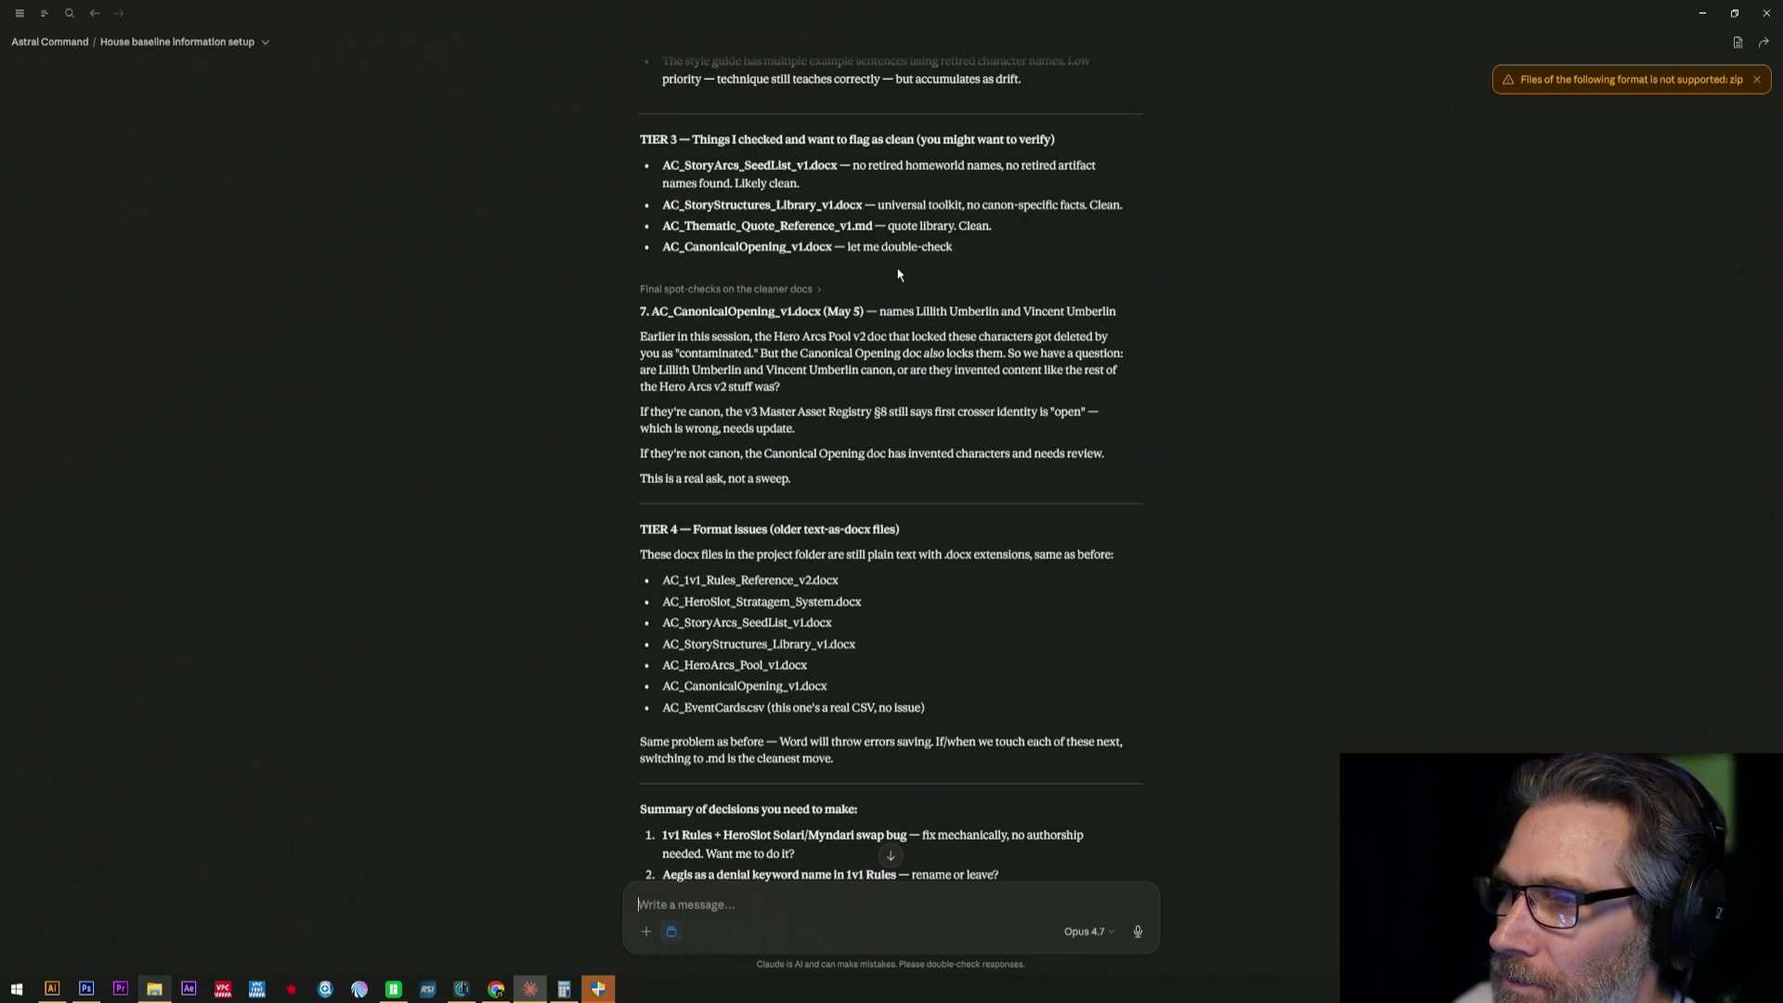
scroll(909, 275, "down", 2)
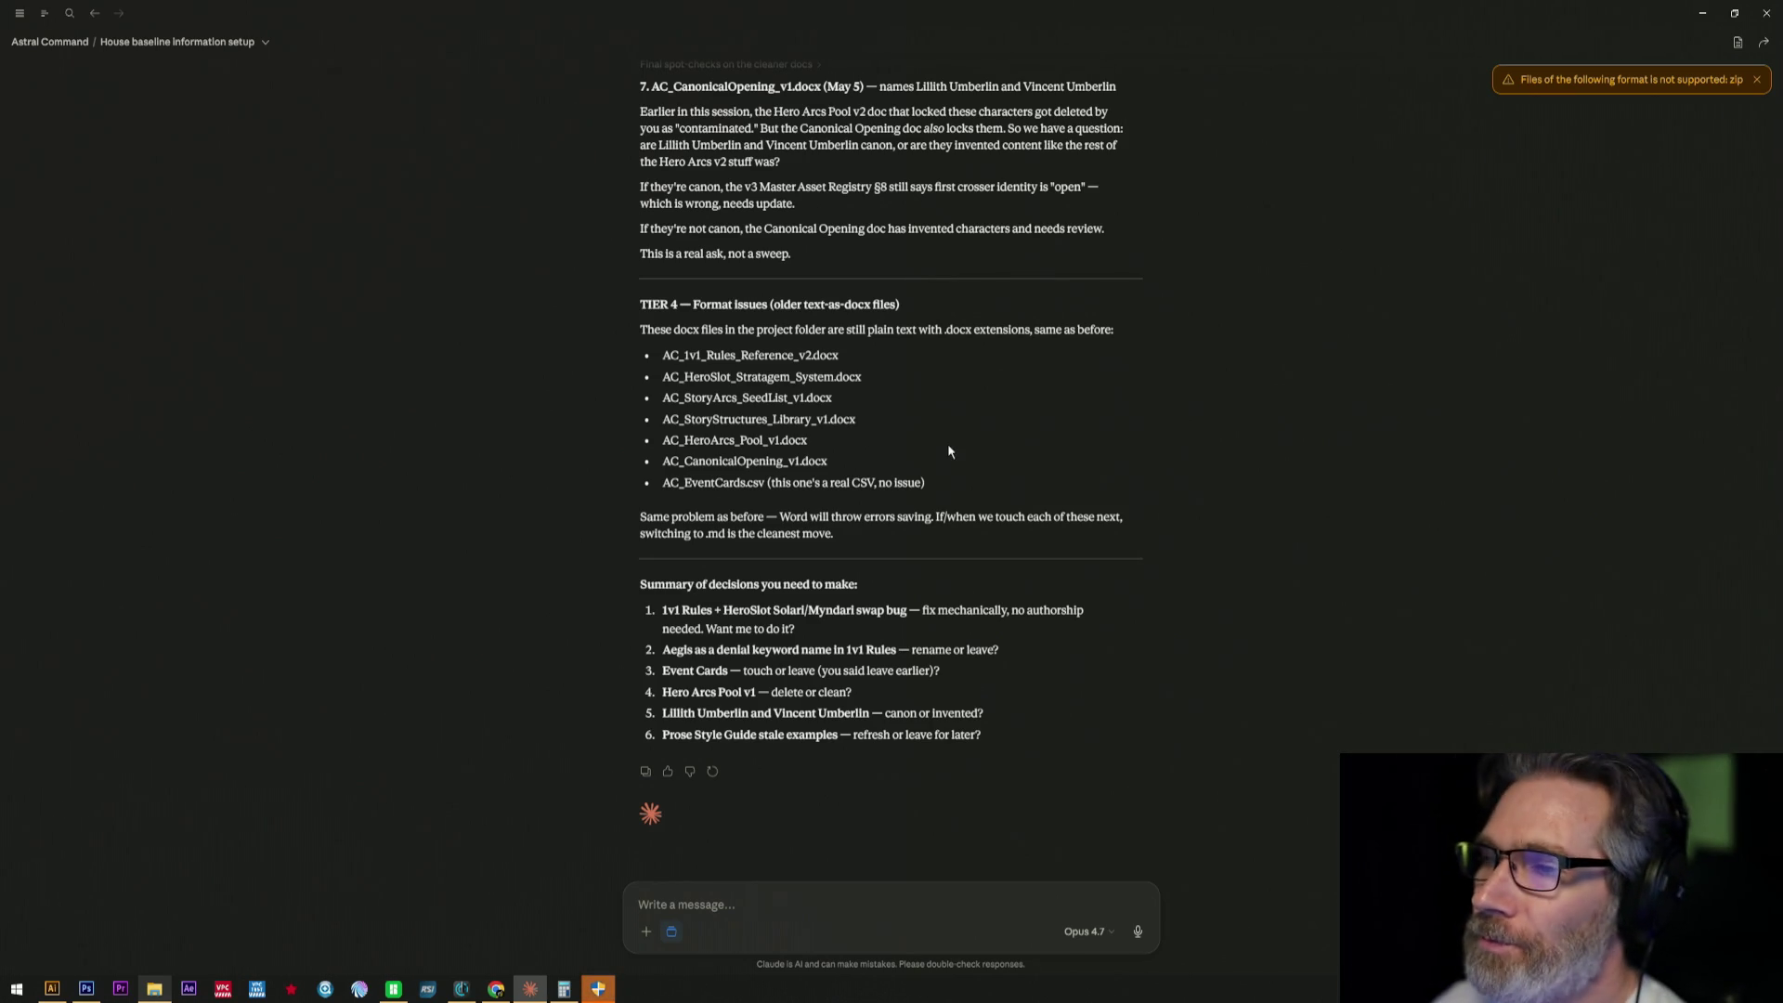
scroll(948, 443, "up", 2)
scroll(947, 443, "up", 3)
scroll(947, 444, "up", 3)
scroll(947, 443, "up", 3)
scroll(948, 443, "up", 2)
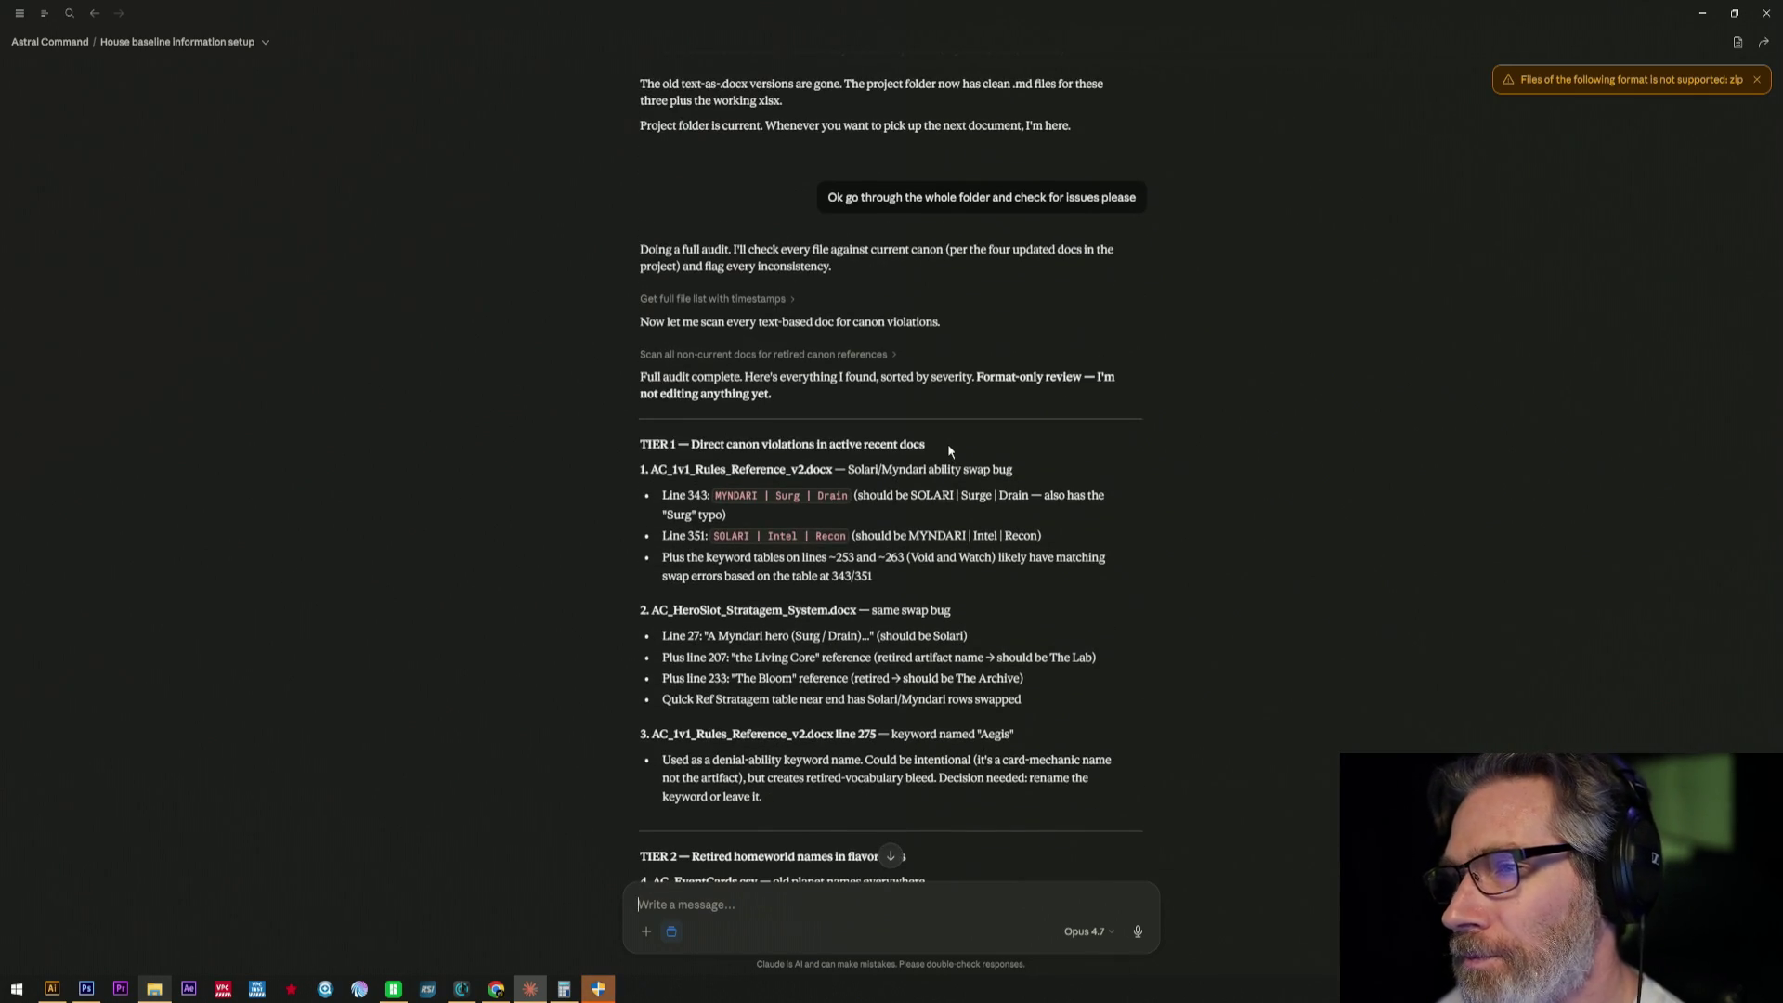
scroll(947, 443, "down", 4)
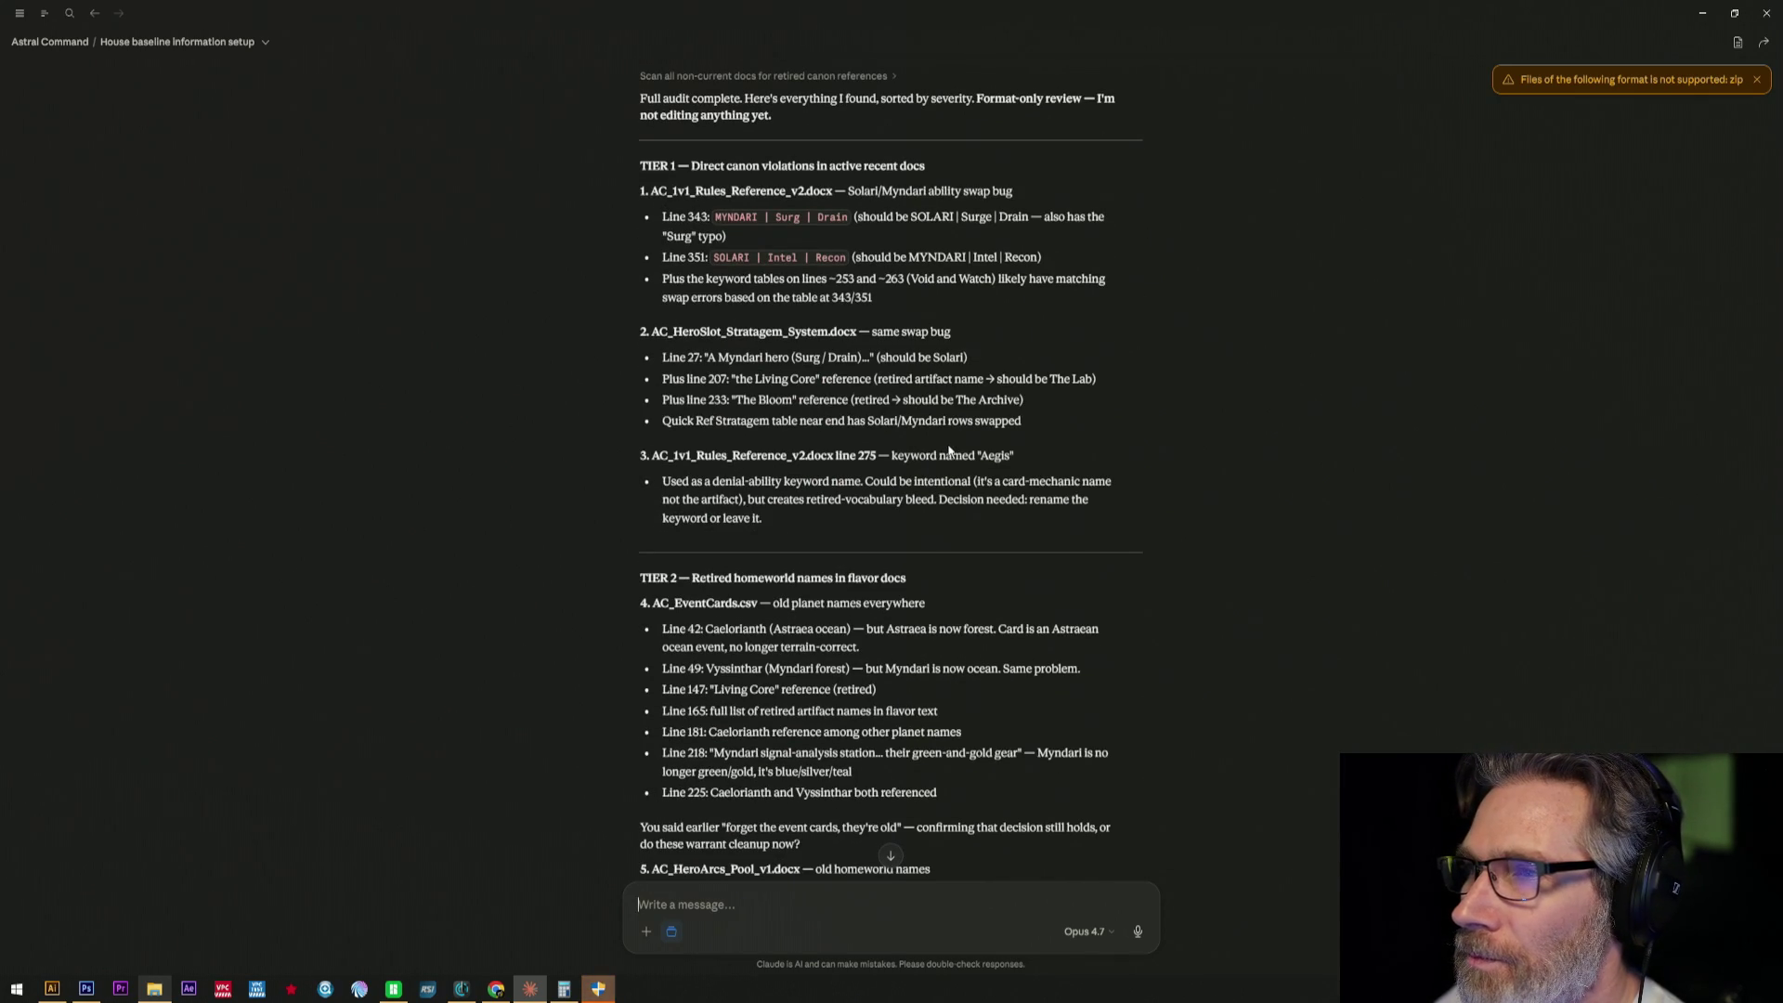
scroll(948, 450, "down", 2)
scroll(948, 449, "down", 2)
scroll(948, 450, "down", 2)
scroll(947, 446, "down", 2)
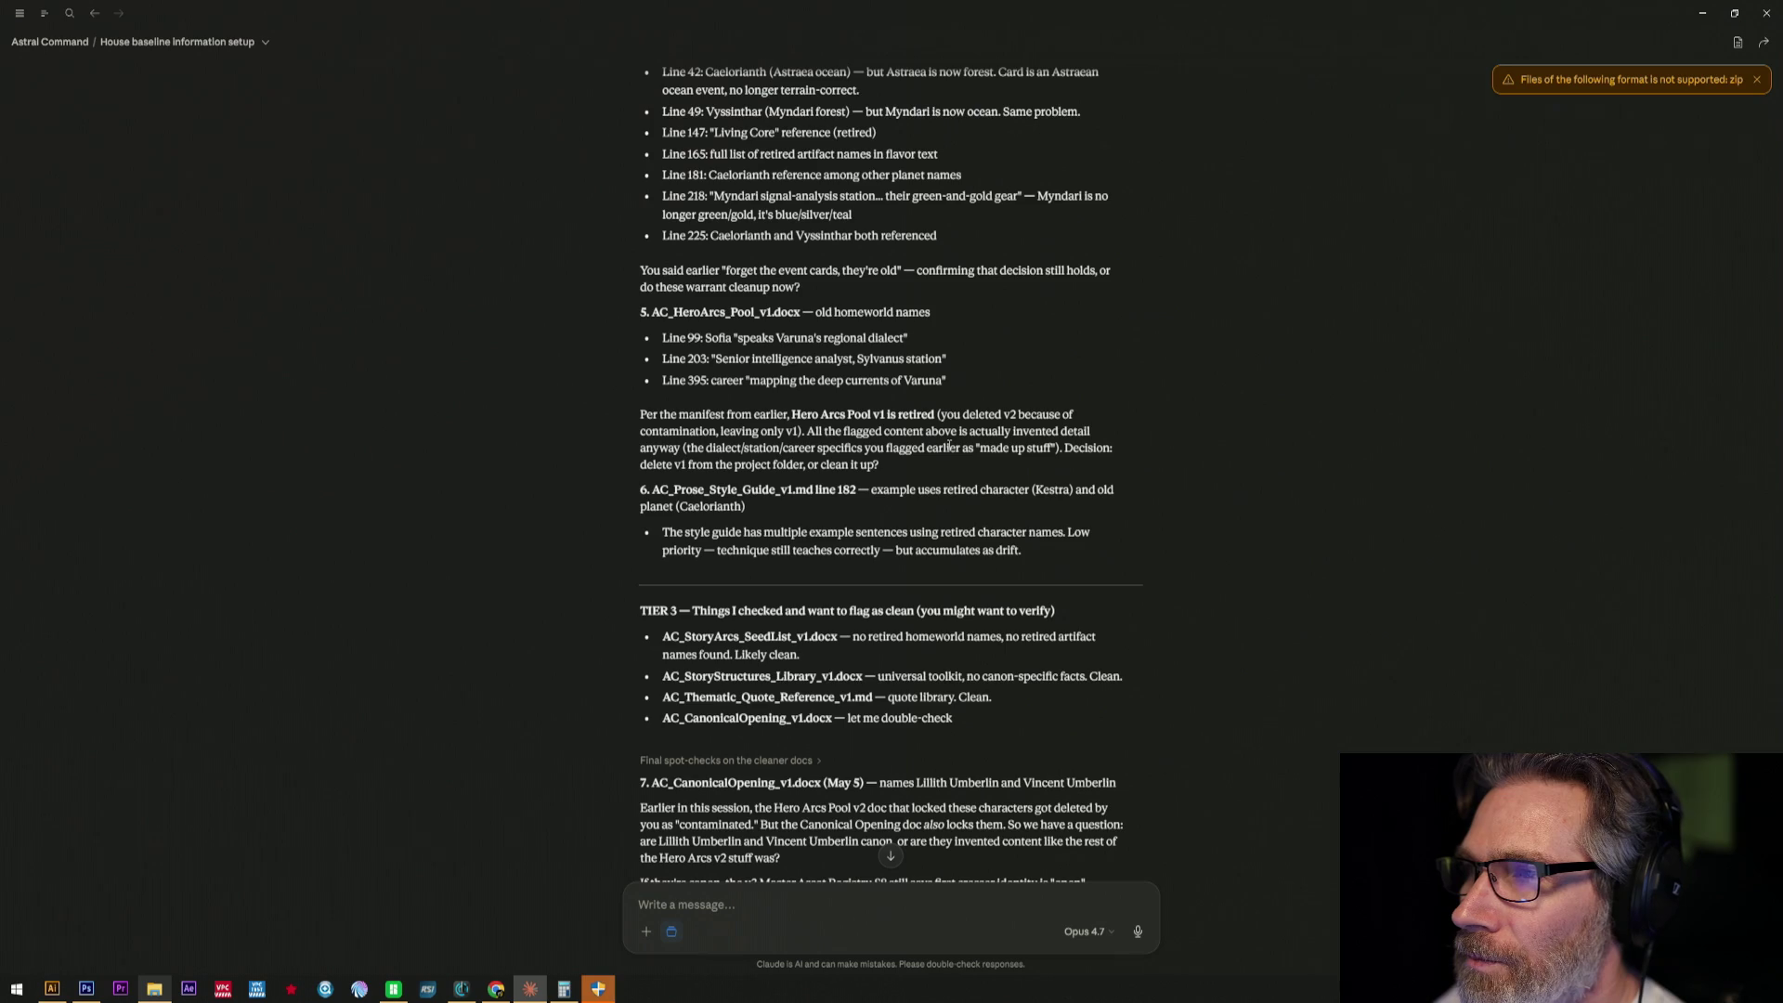
mouse_move(730, 336)
left_mouse_down()
mouse_move(943, 361)
mouse_move(948, 381)
left_mouse_up()
scroll(948, 381, "up", 1)
scroll(999, 420, "up", 2)
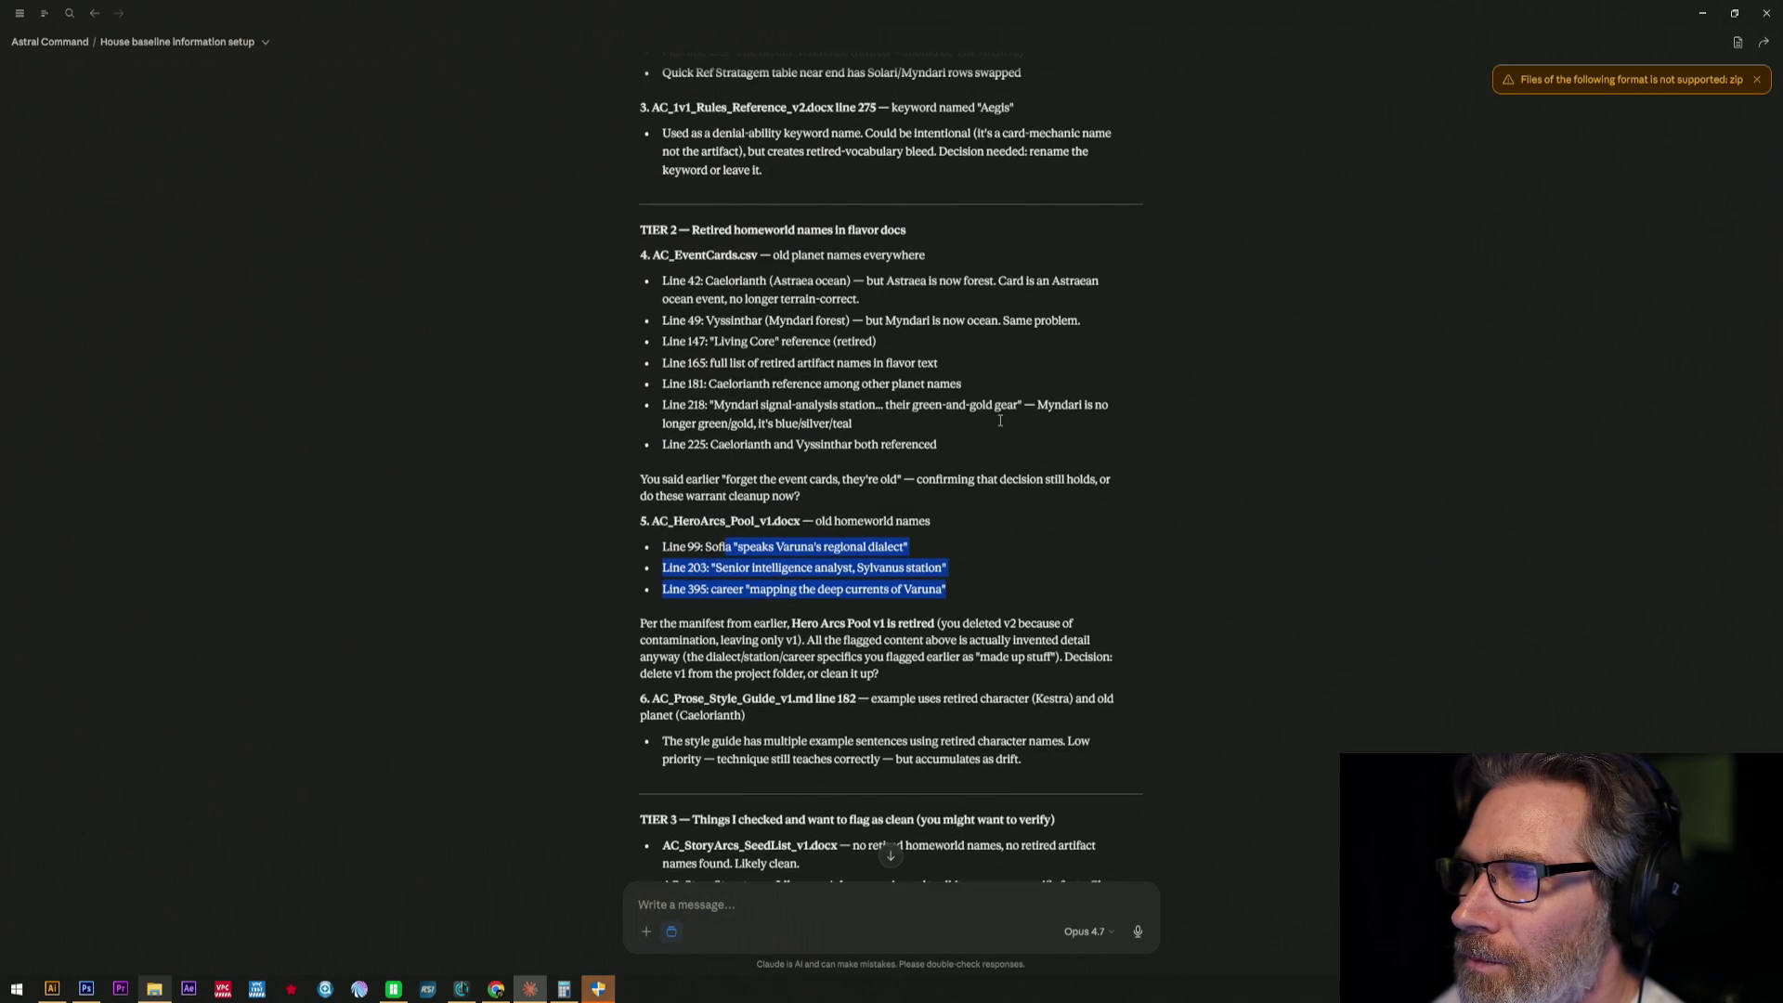
left_click_drag(650, 281, 1113, 427)
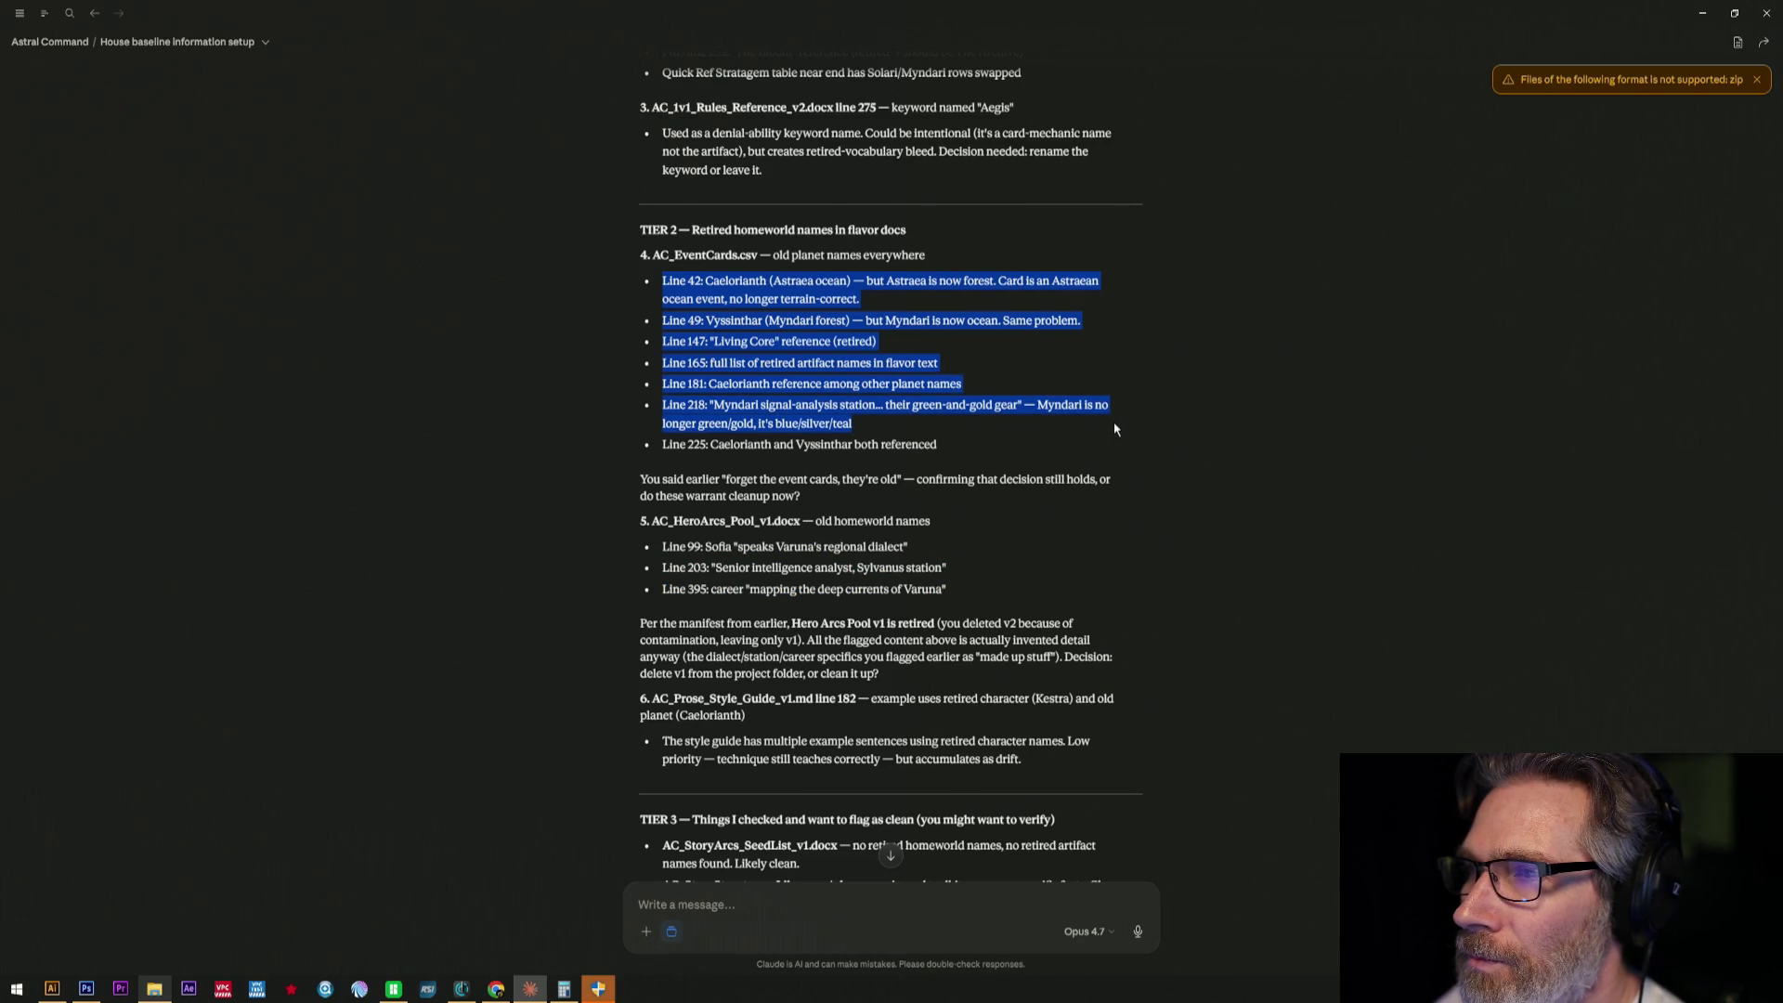
left_click_drag(1114, 428, 1118, 464)
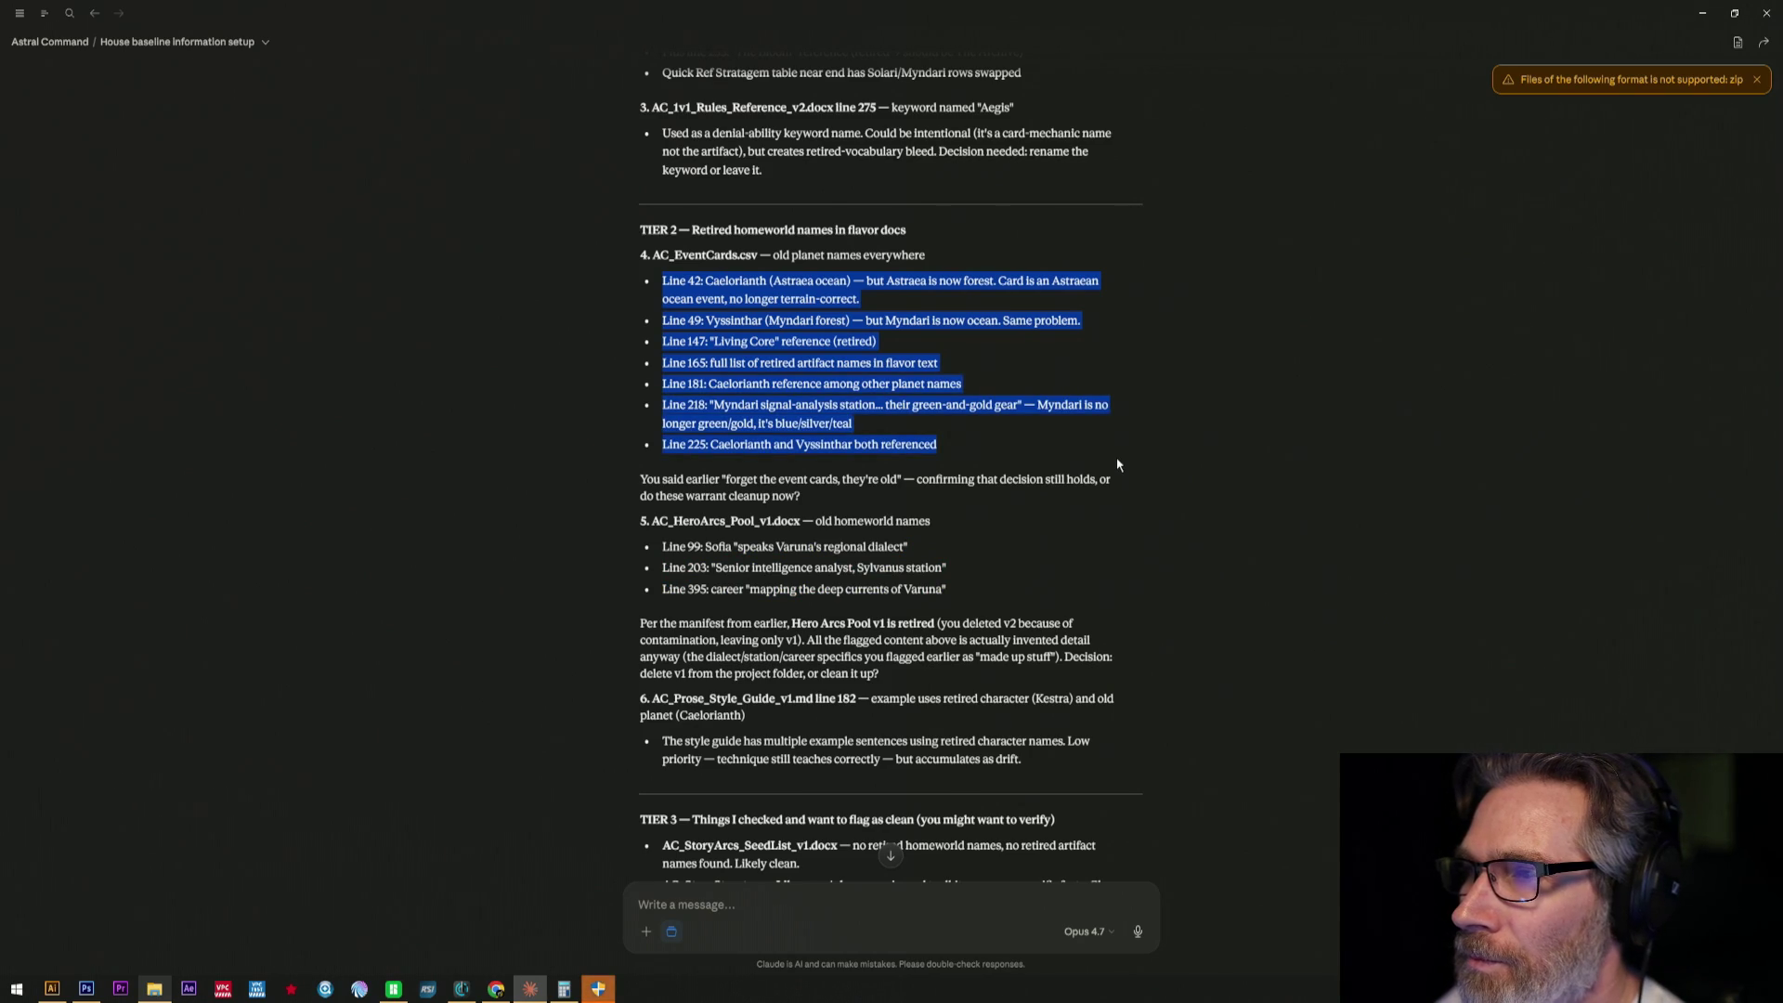
scroll(1117, 464, "up", 3)
scroll(1118, 465, "up", 1)
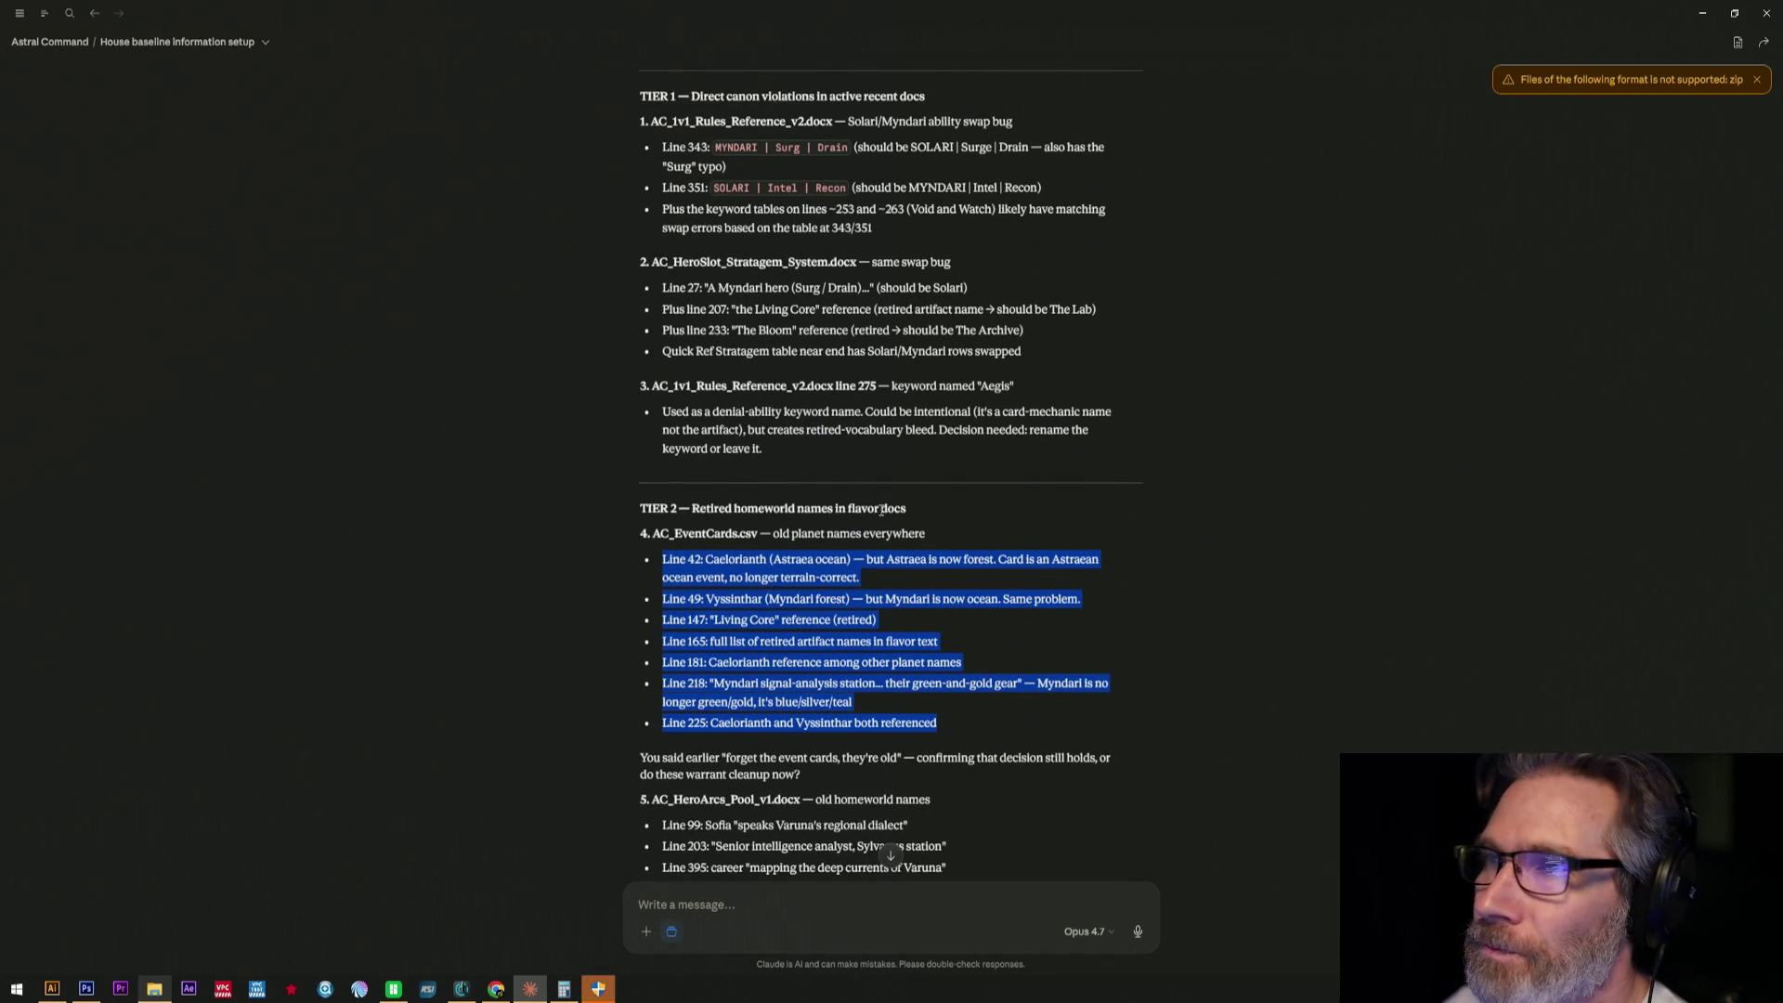
scroll(882, 511, "down", 5)
scroll(648, 378, "down", 5)
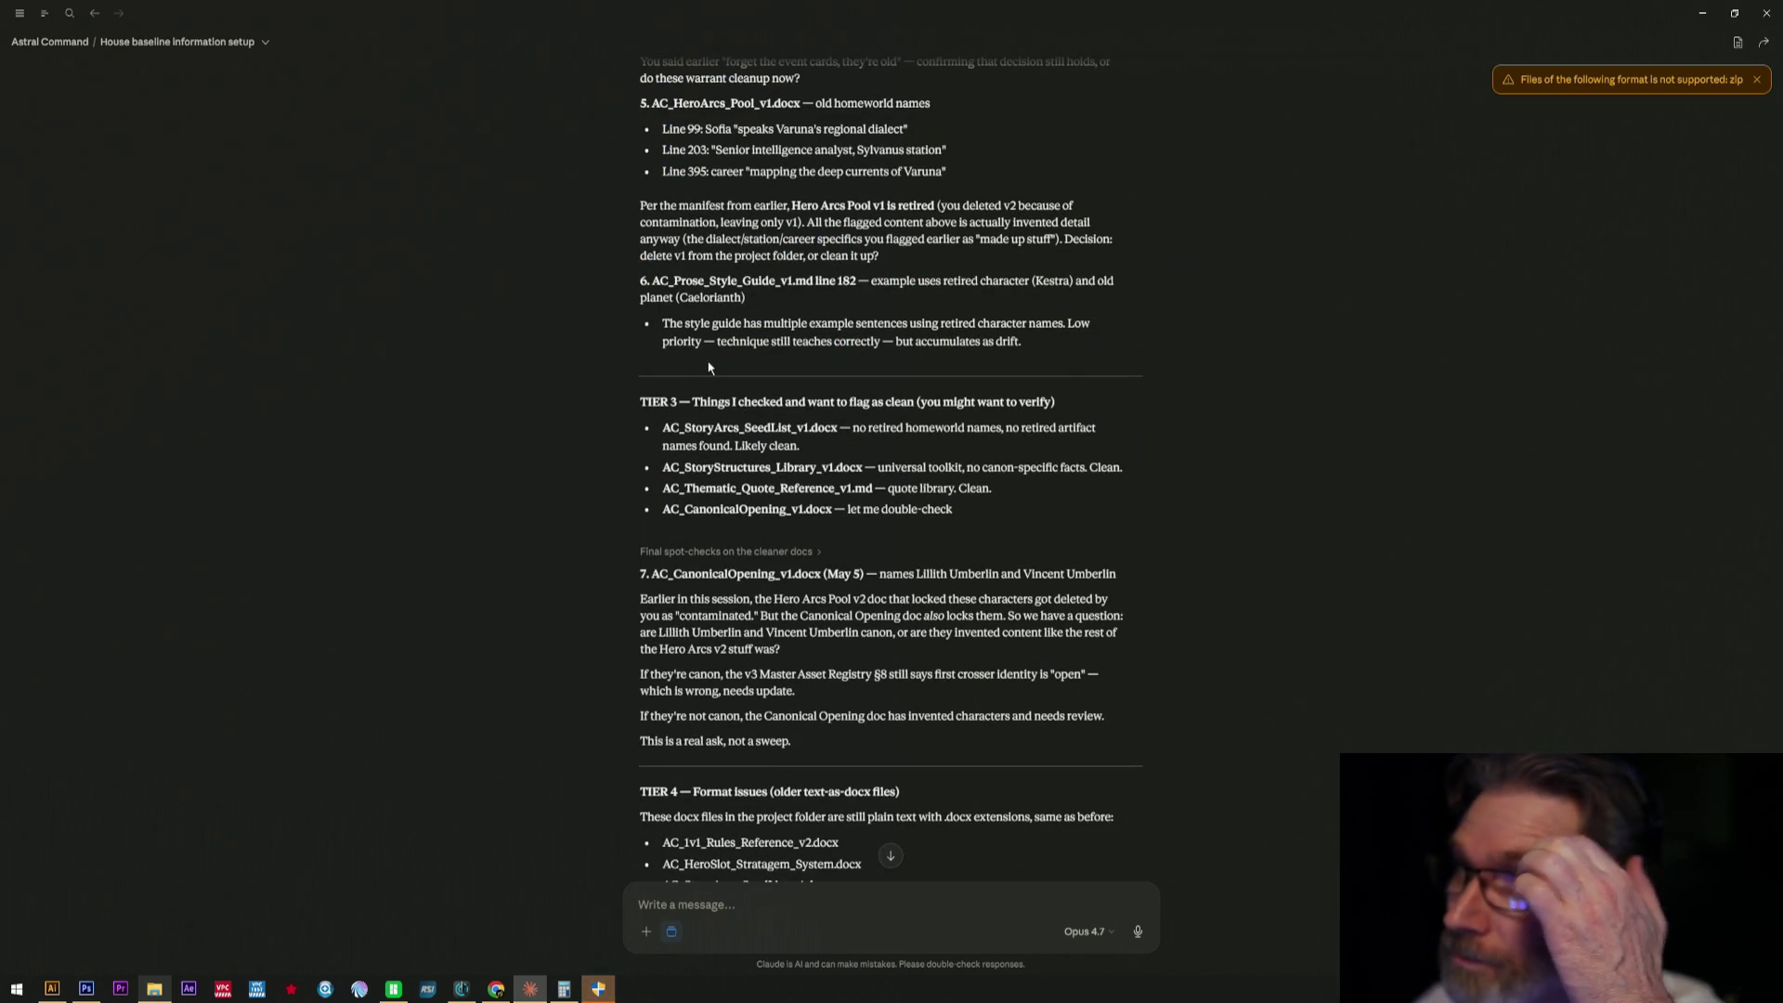
scroll(865, 485, "down", 1)
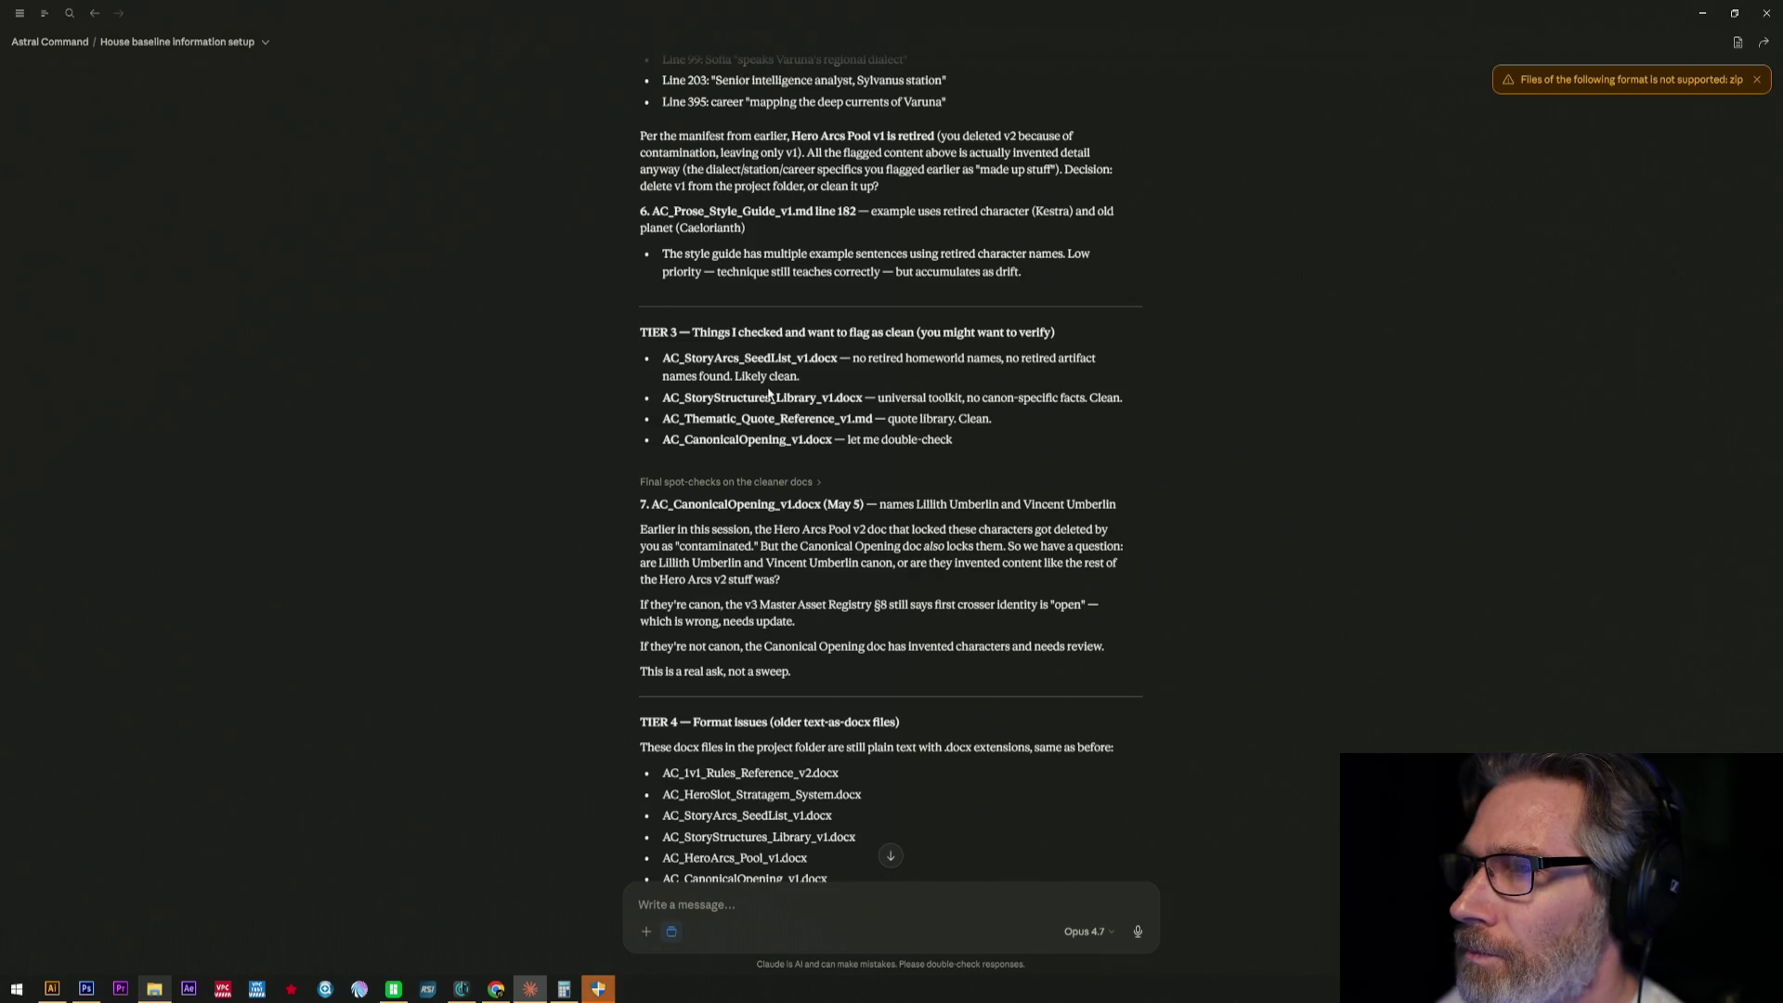
scroll(673, 365, "down", 1)
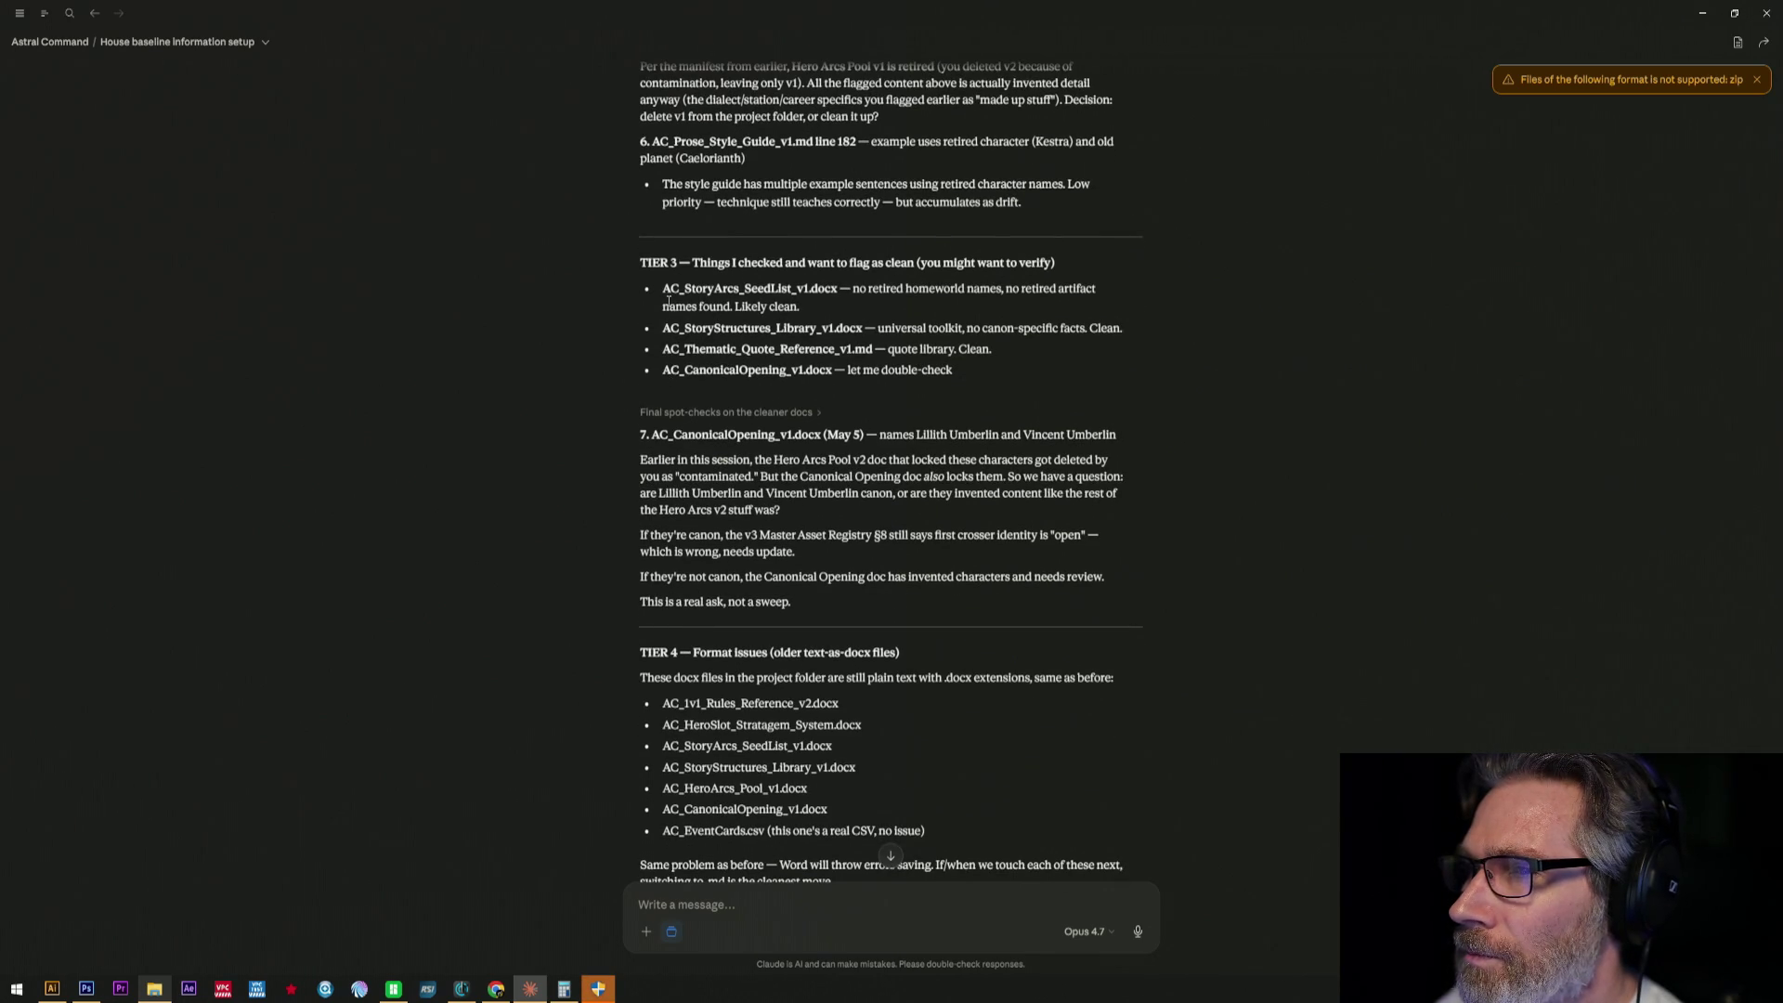
mouse_move(666, 289)
left_mouse_down()
mouse_move(922, 400)
mouse_move(978, 395)
left_mouse_up()
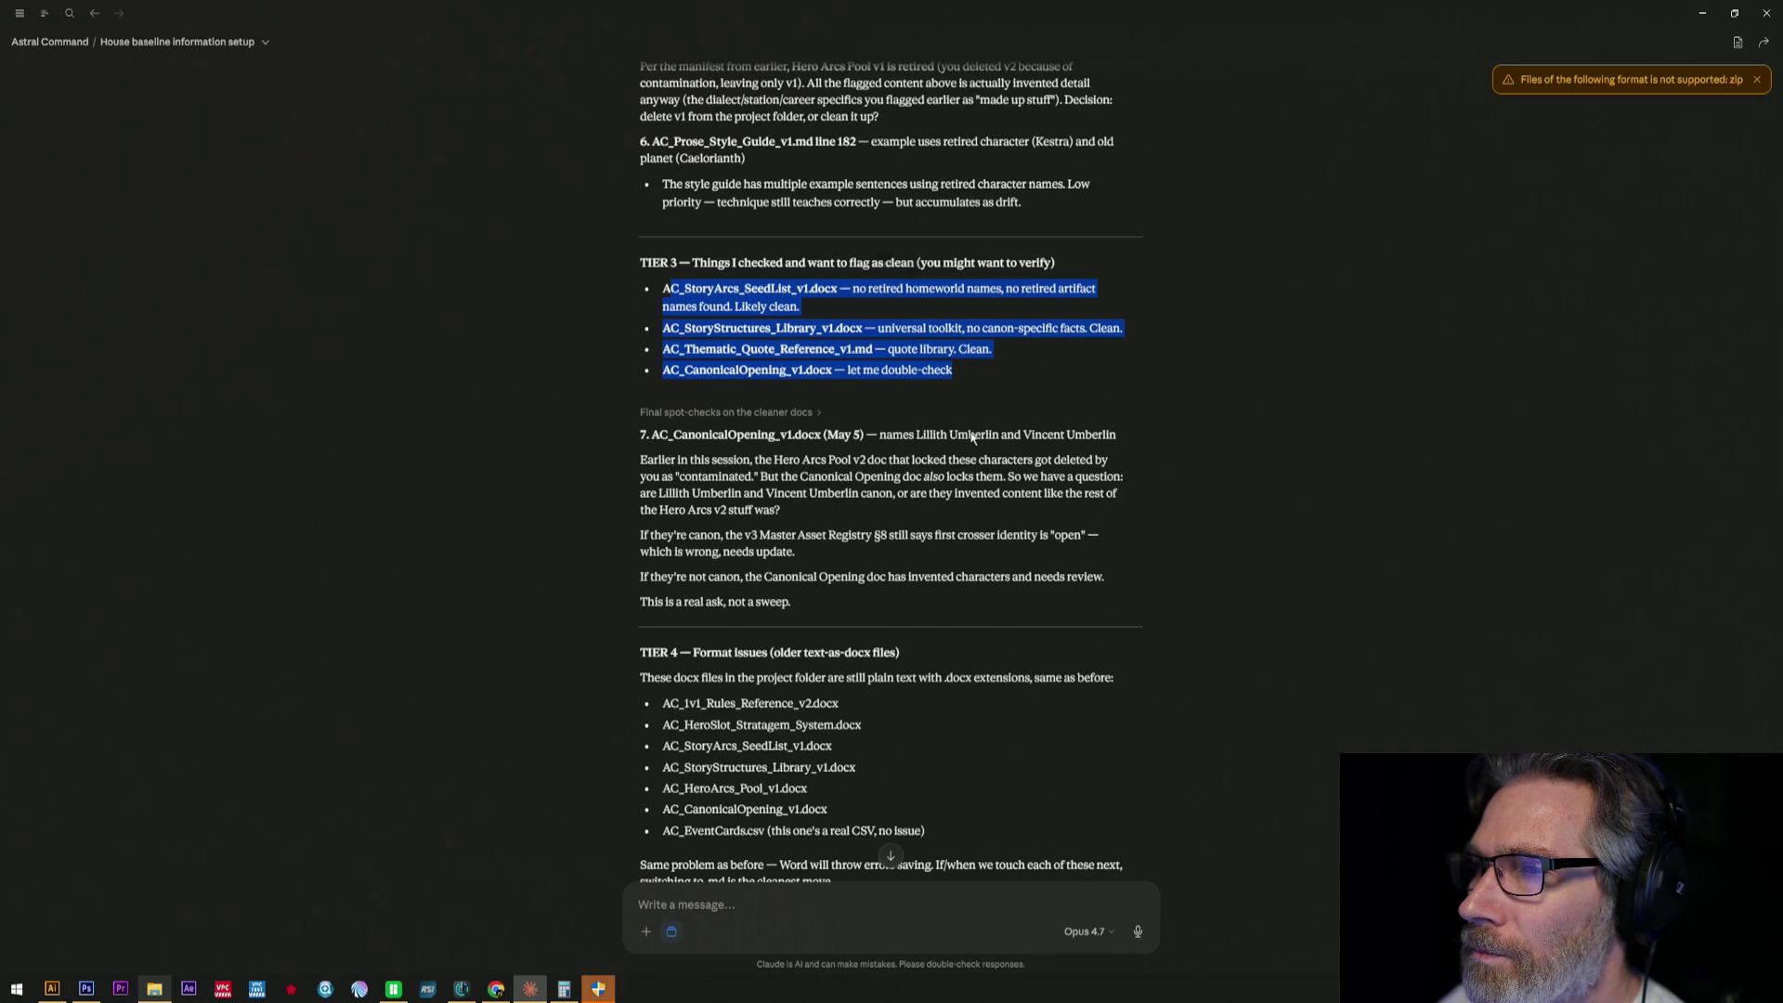
scroll(970, 435, "down", 2)
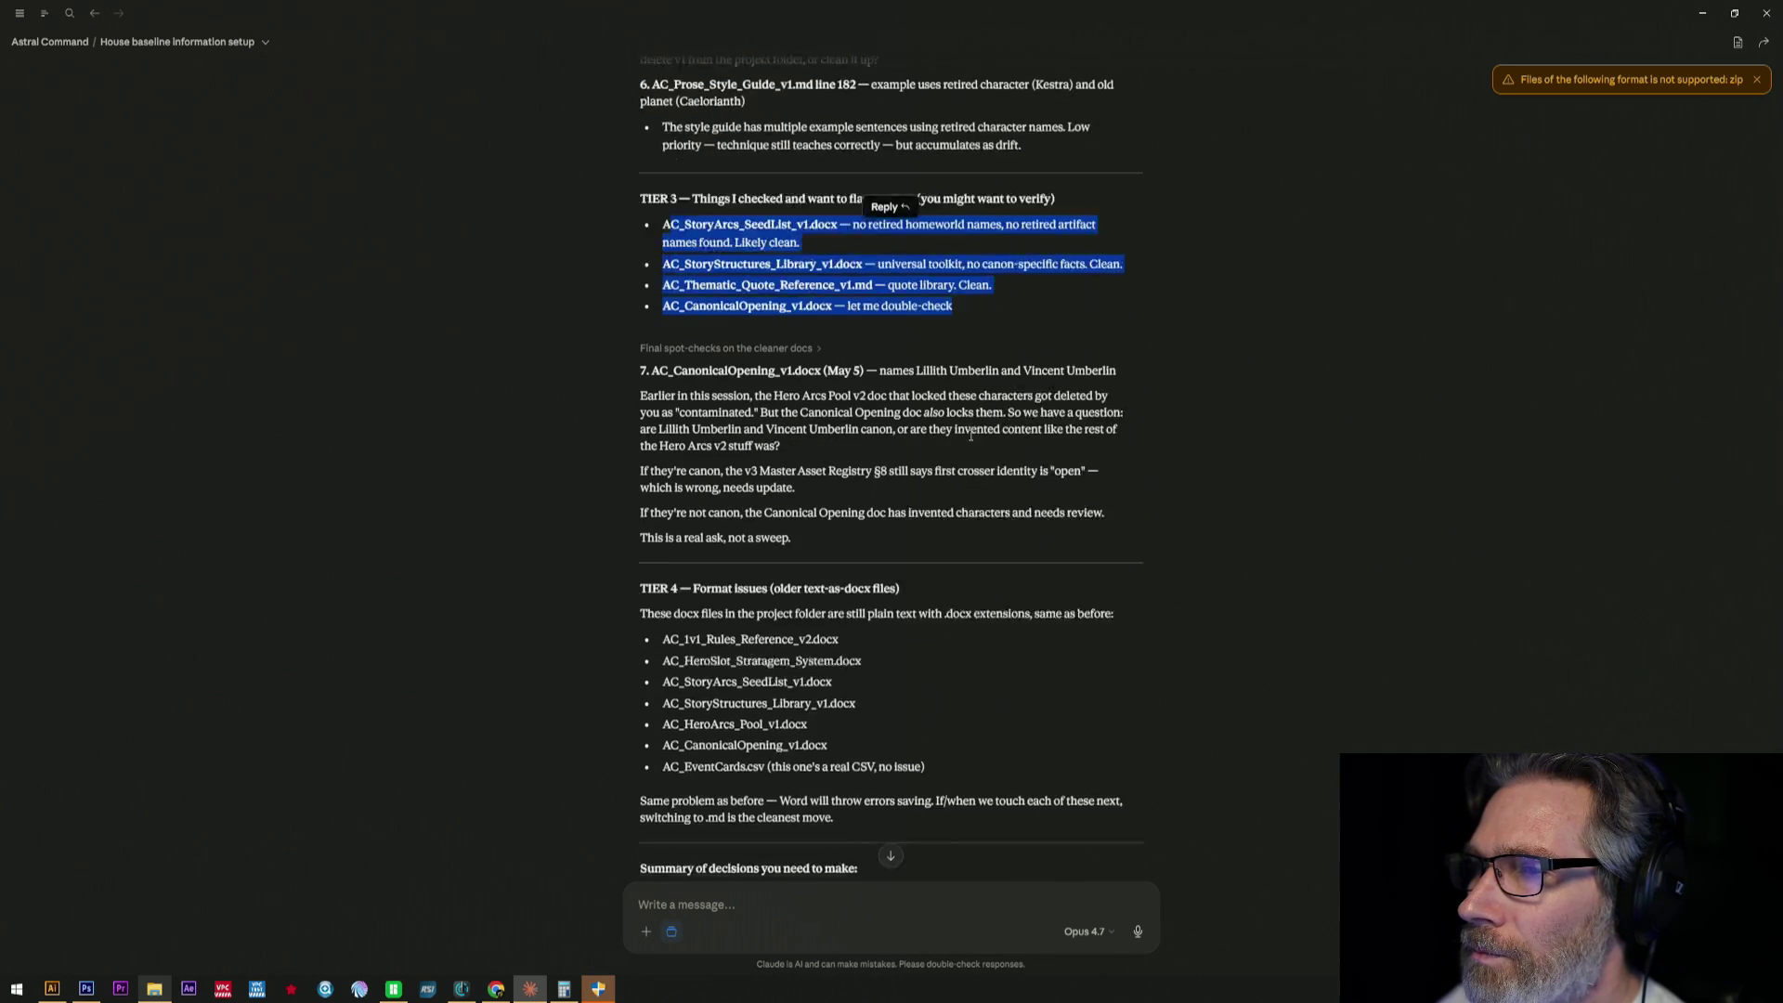
scroll(970, 436, "down", 3)
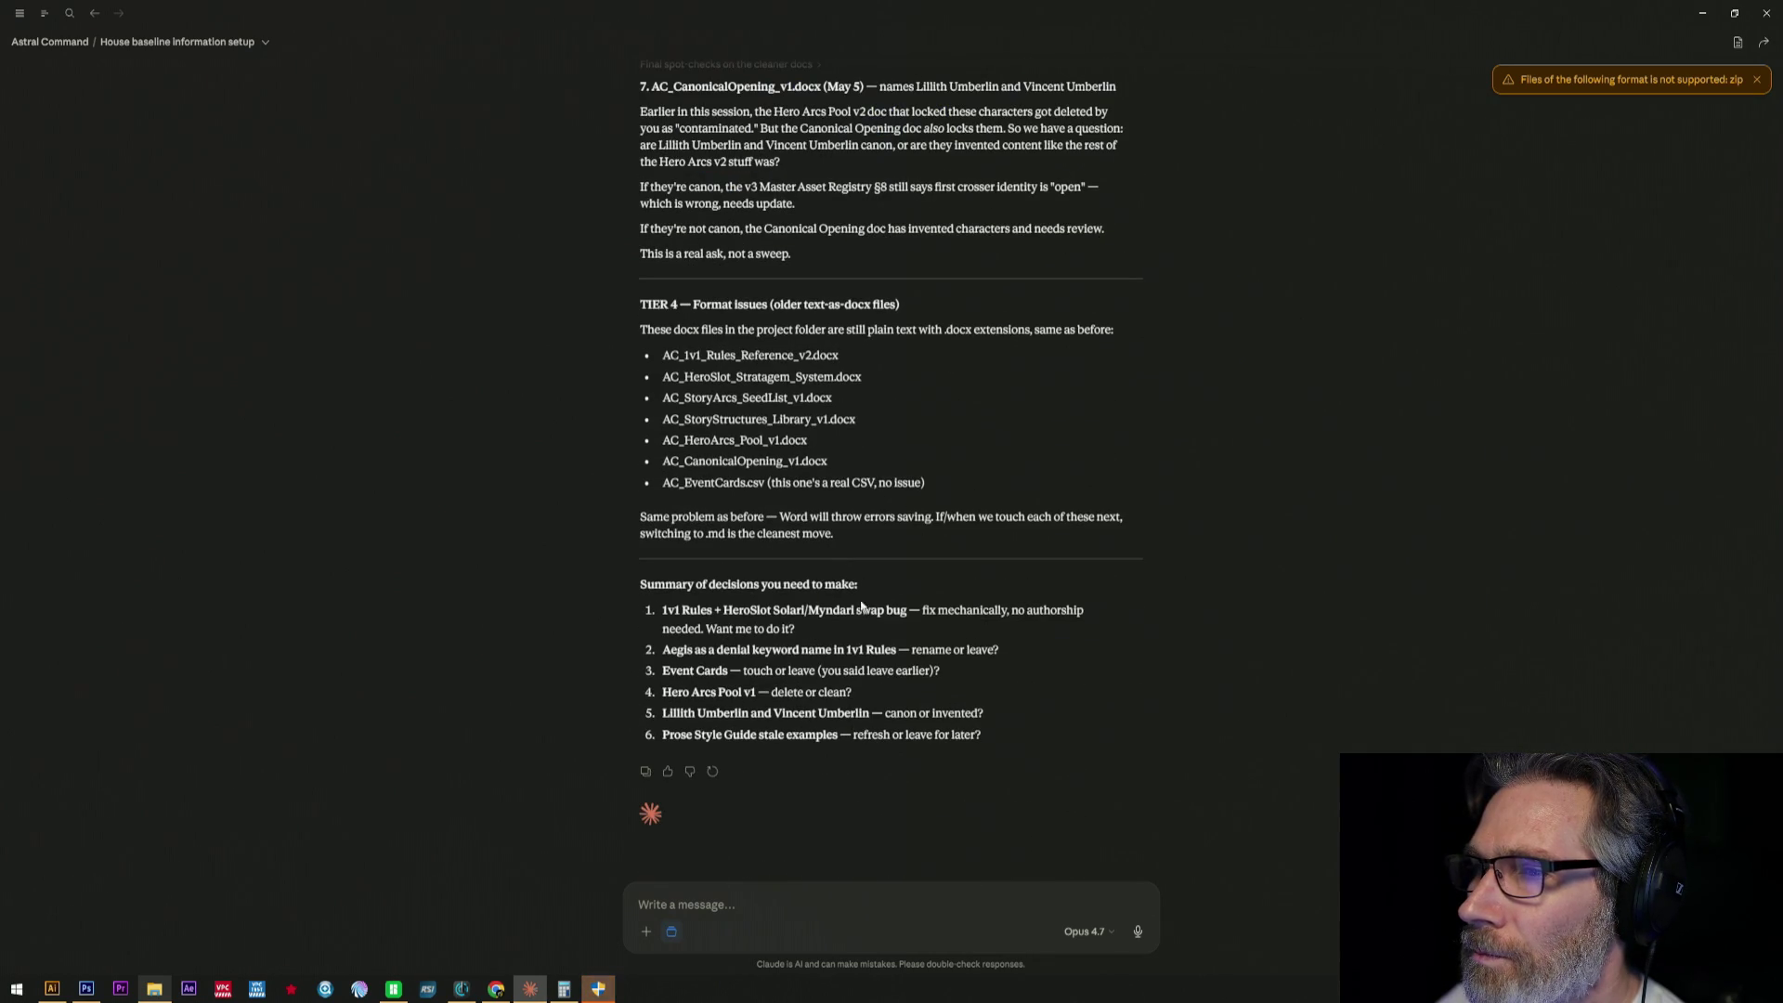
type("Lets fix 7")
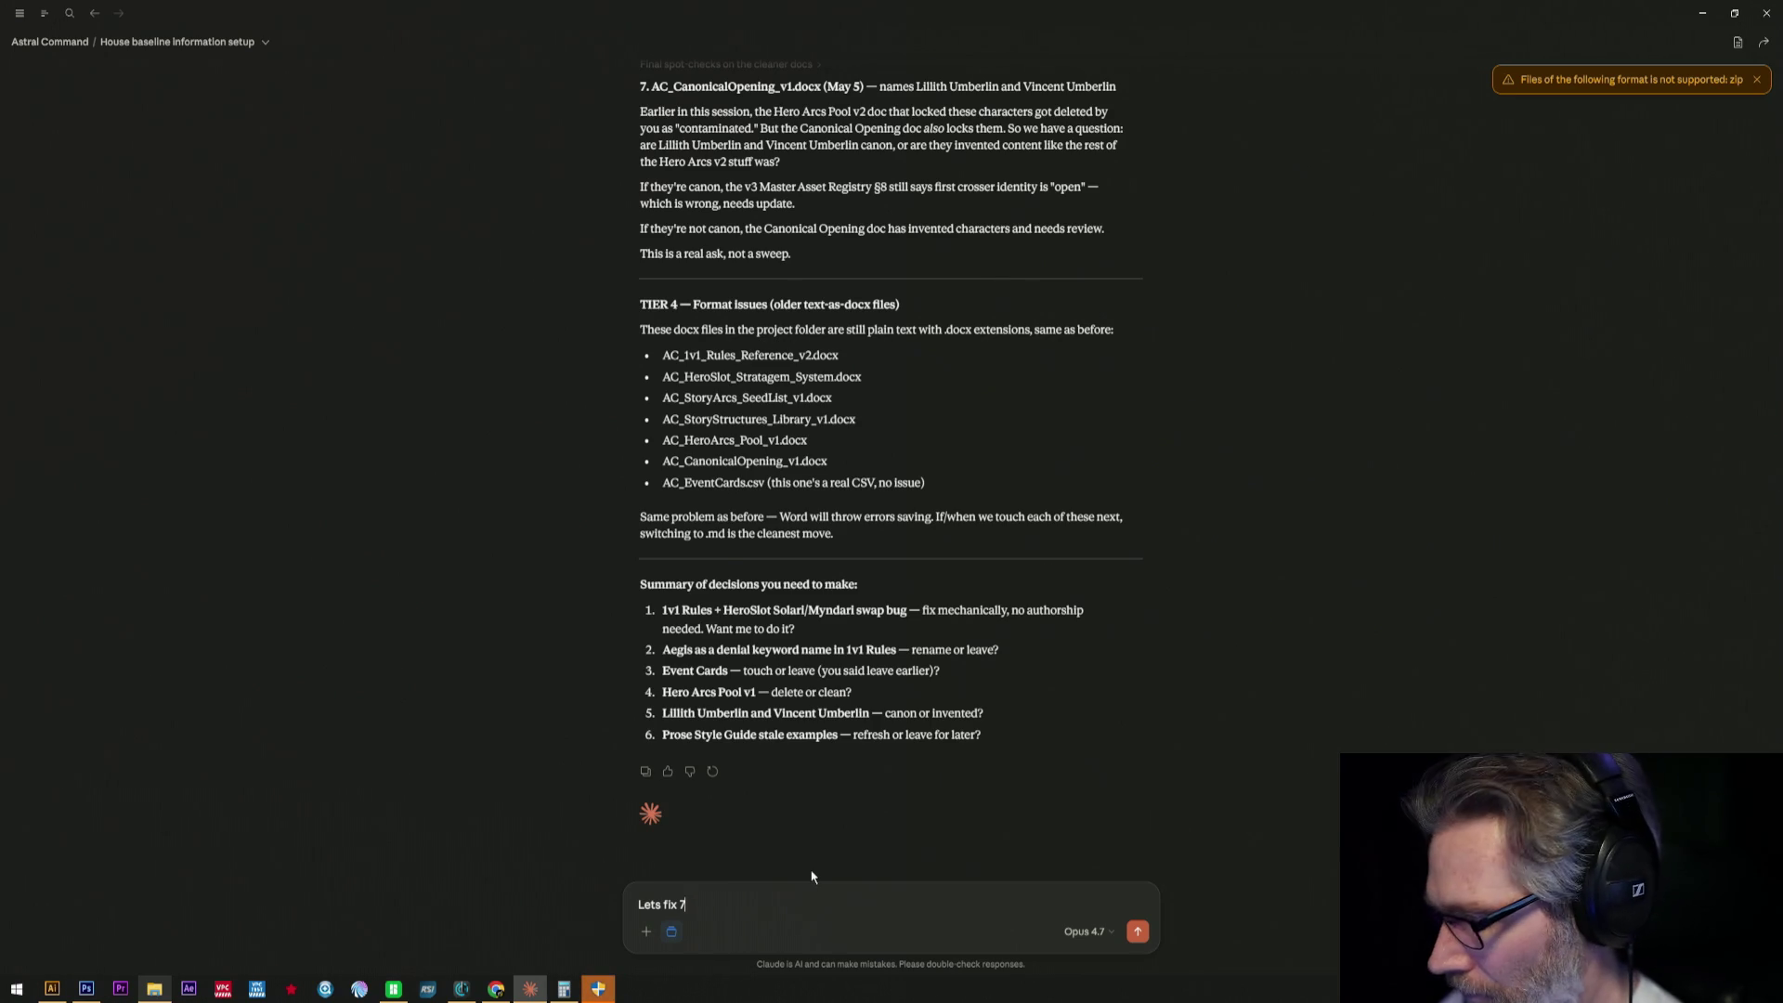
type(". Lets switch doe")
- Send 'Lets fix 7. Lets switch docx to md' and dismiss the unsupported-format warning
key("BackSpace")
type("c")
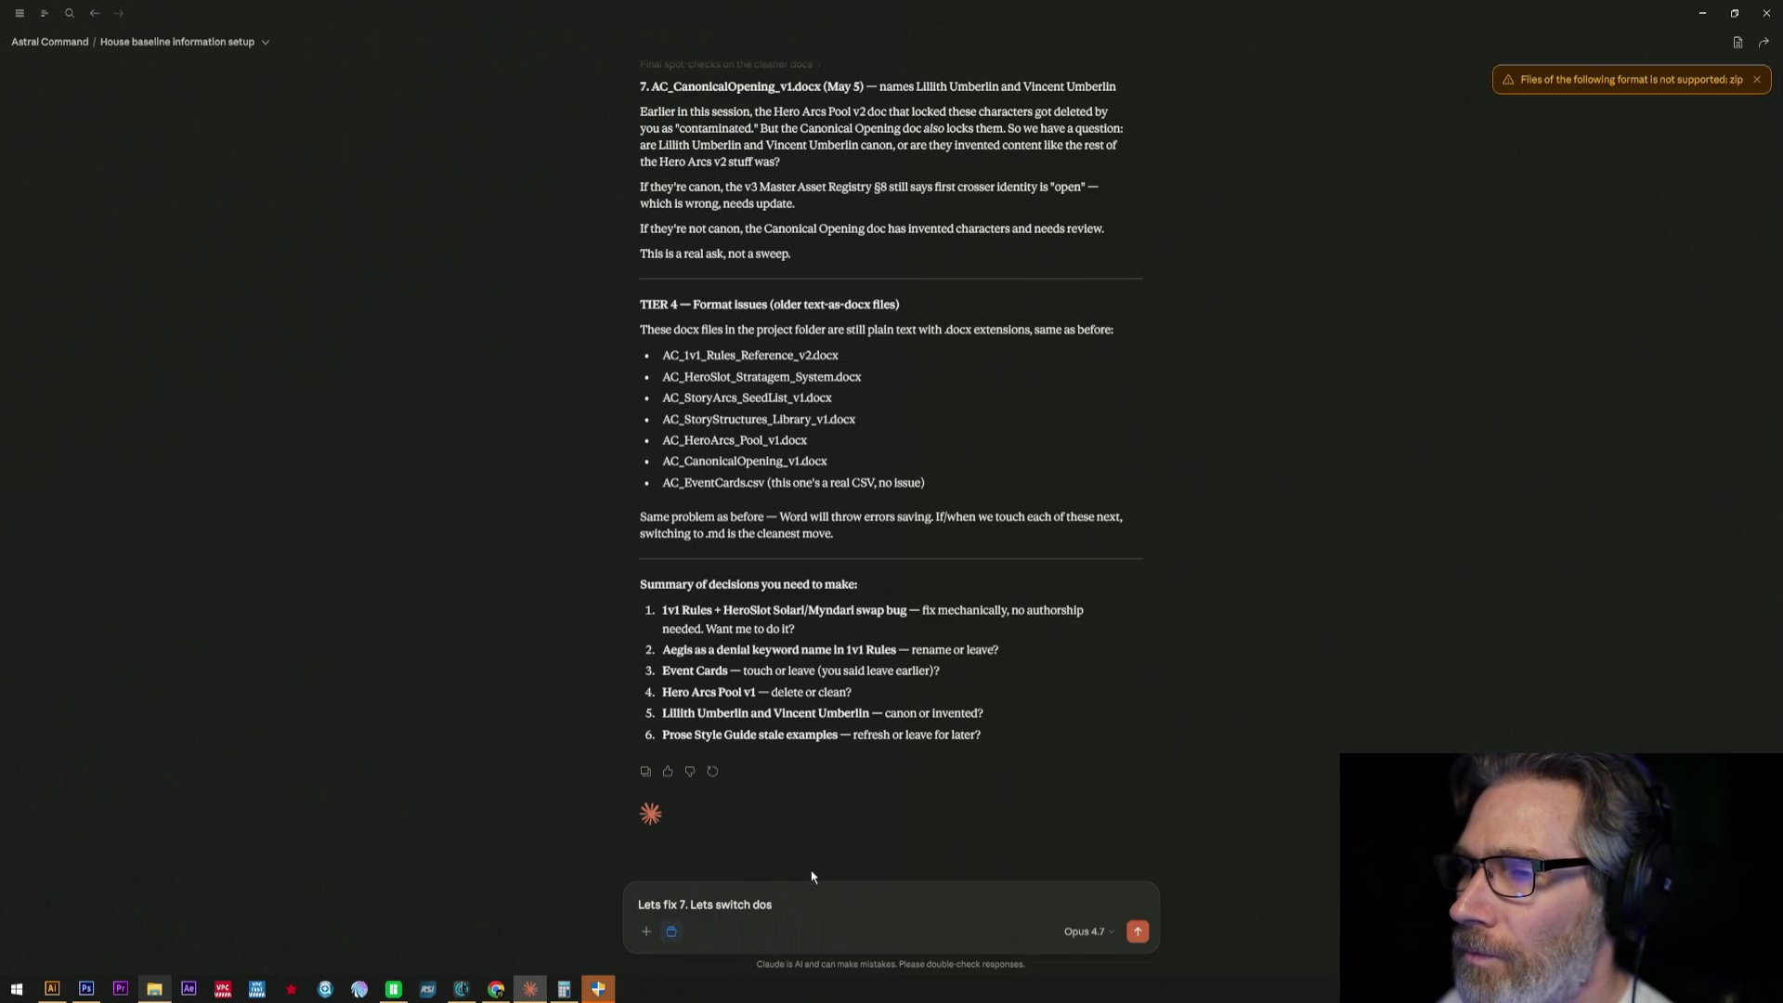
type("x to md")
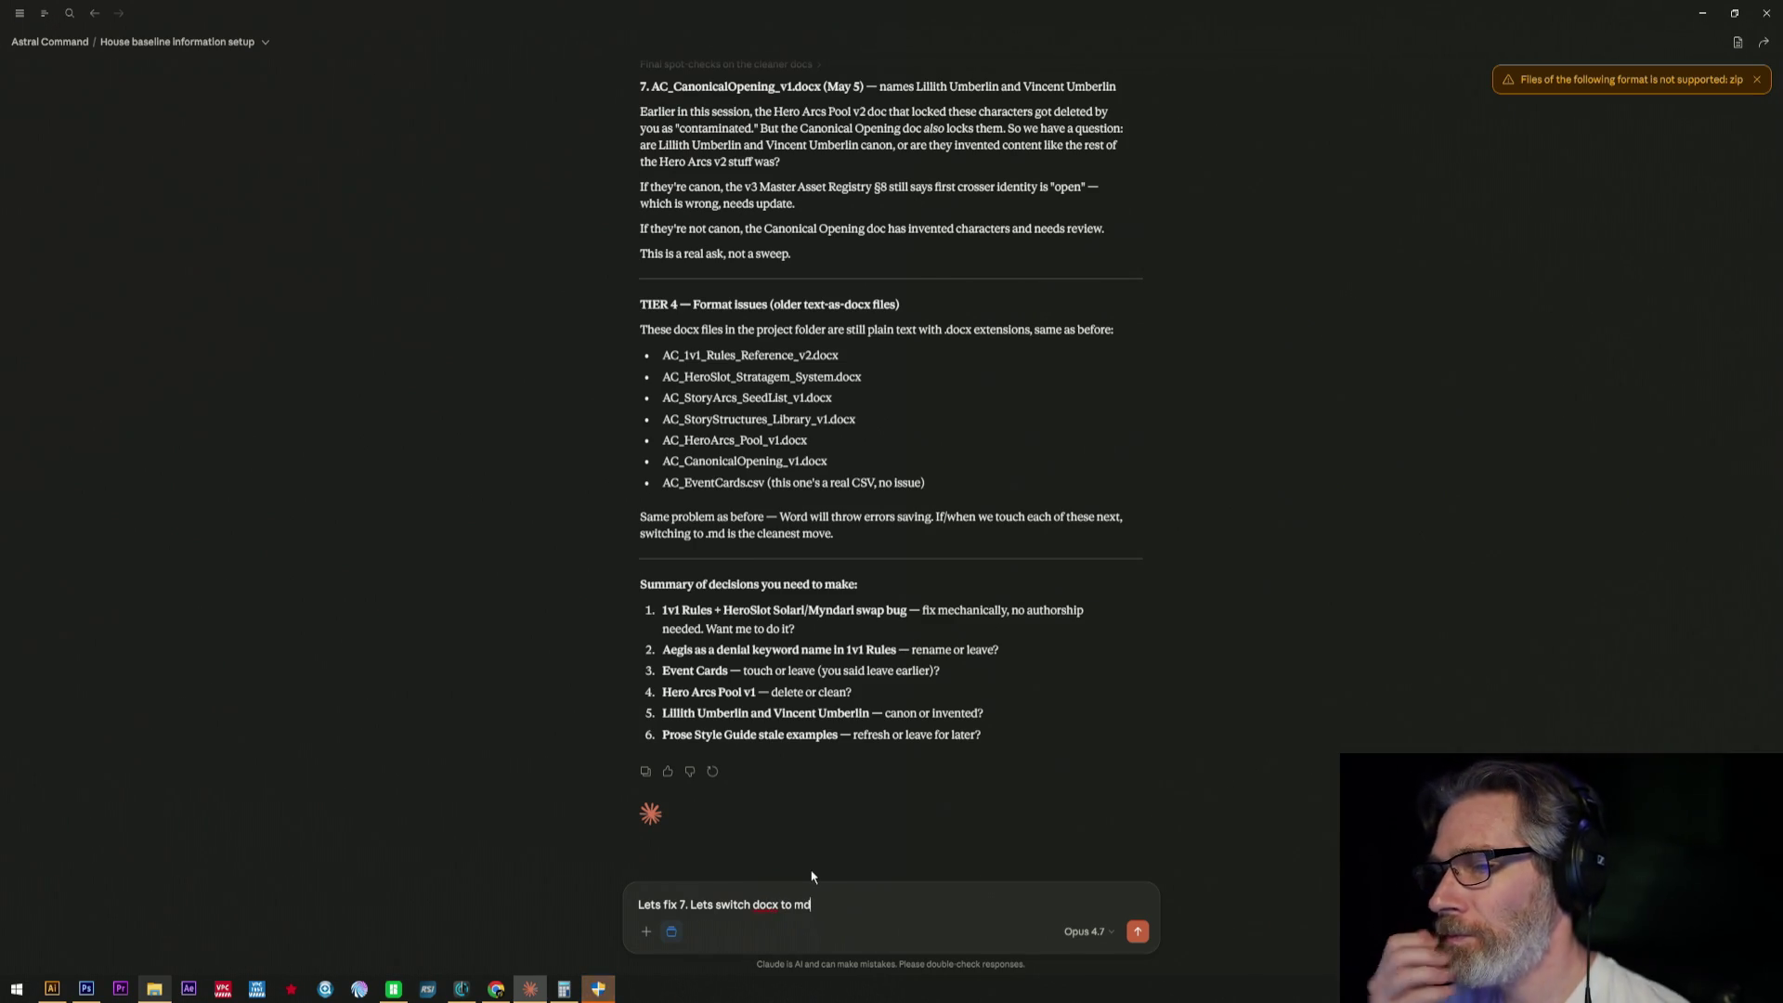
key("Return")
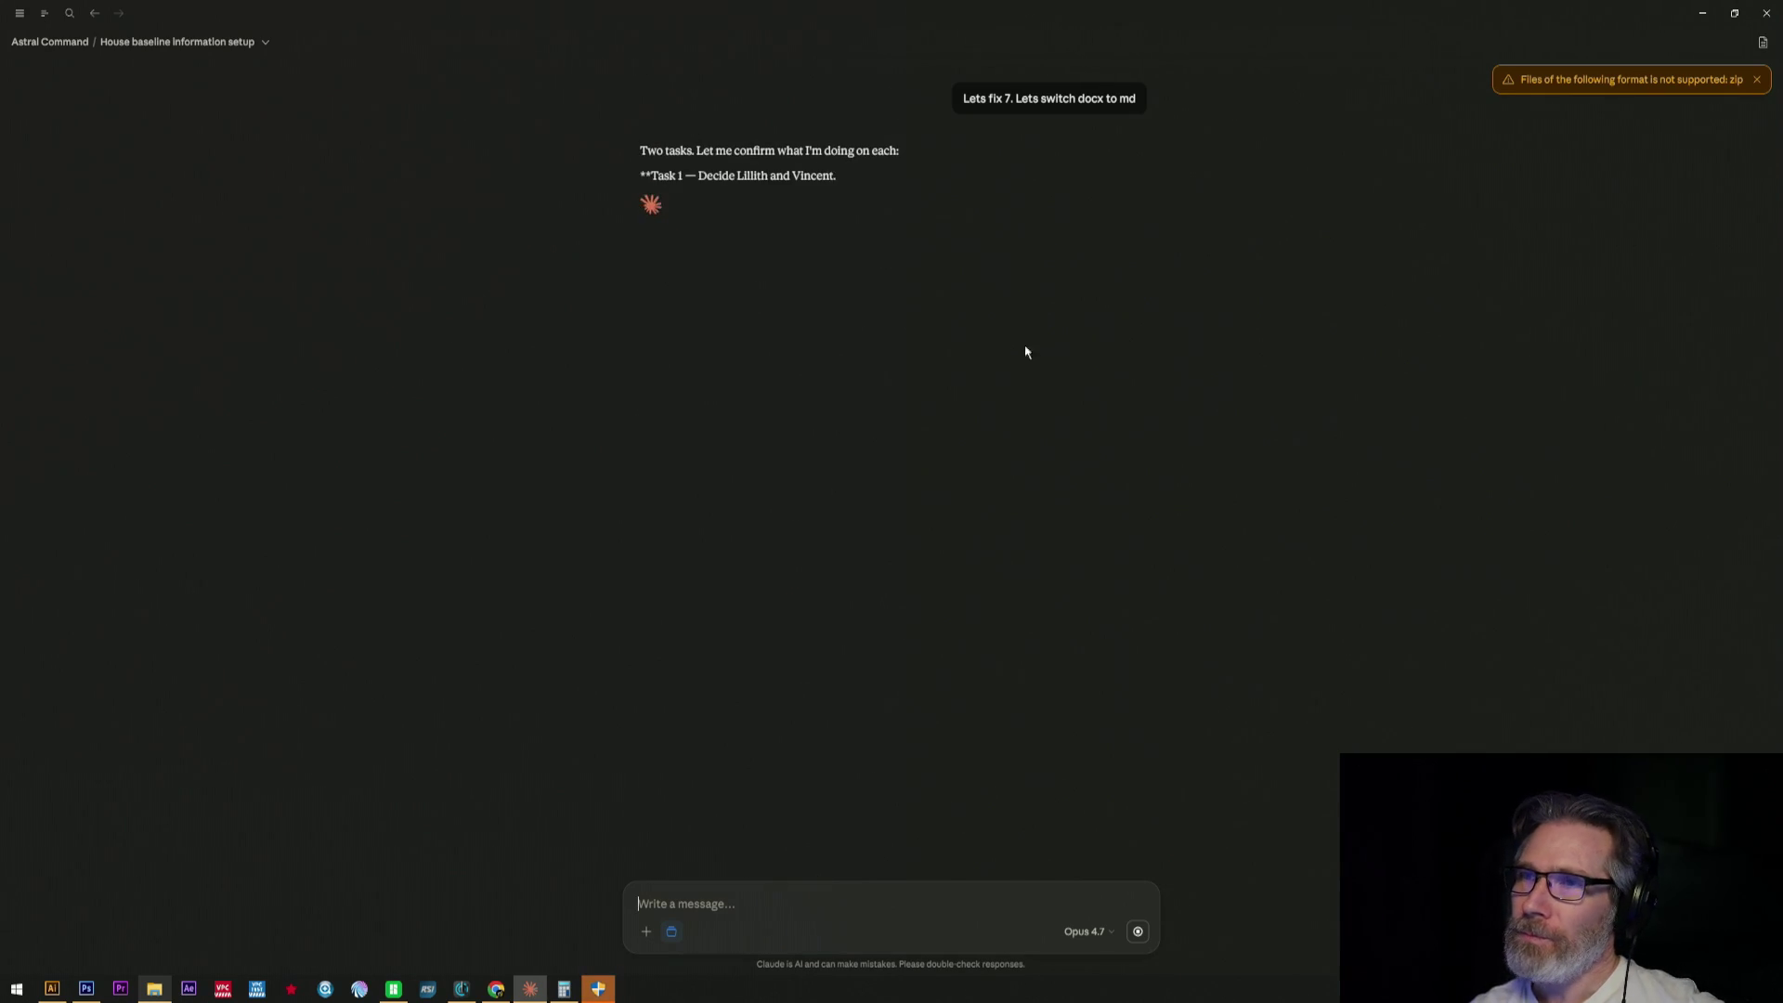
left_click(1757, 80)
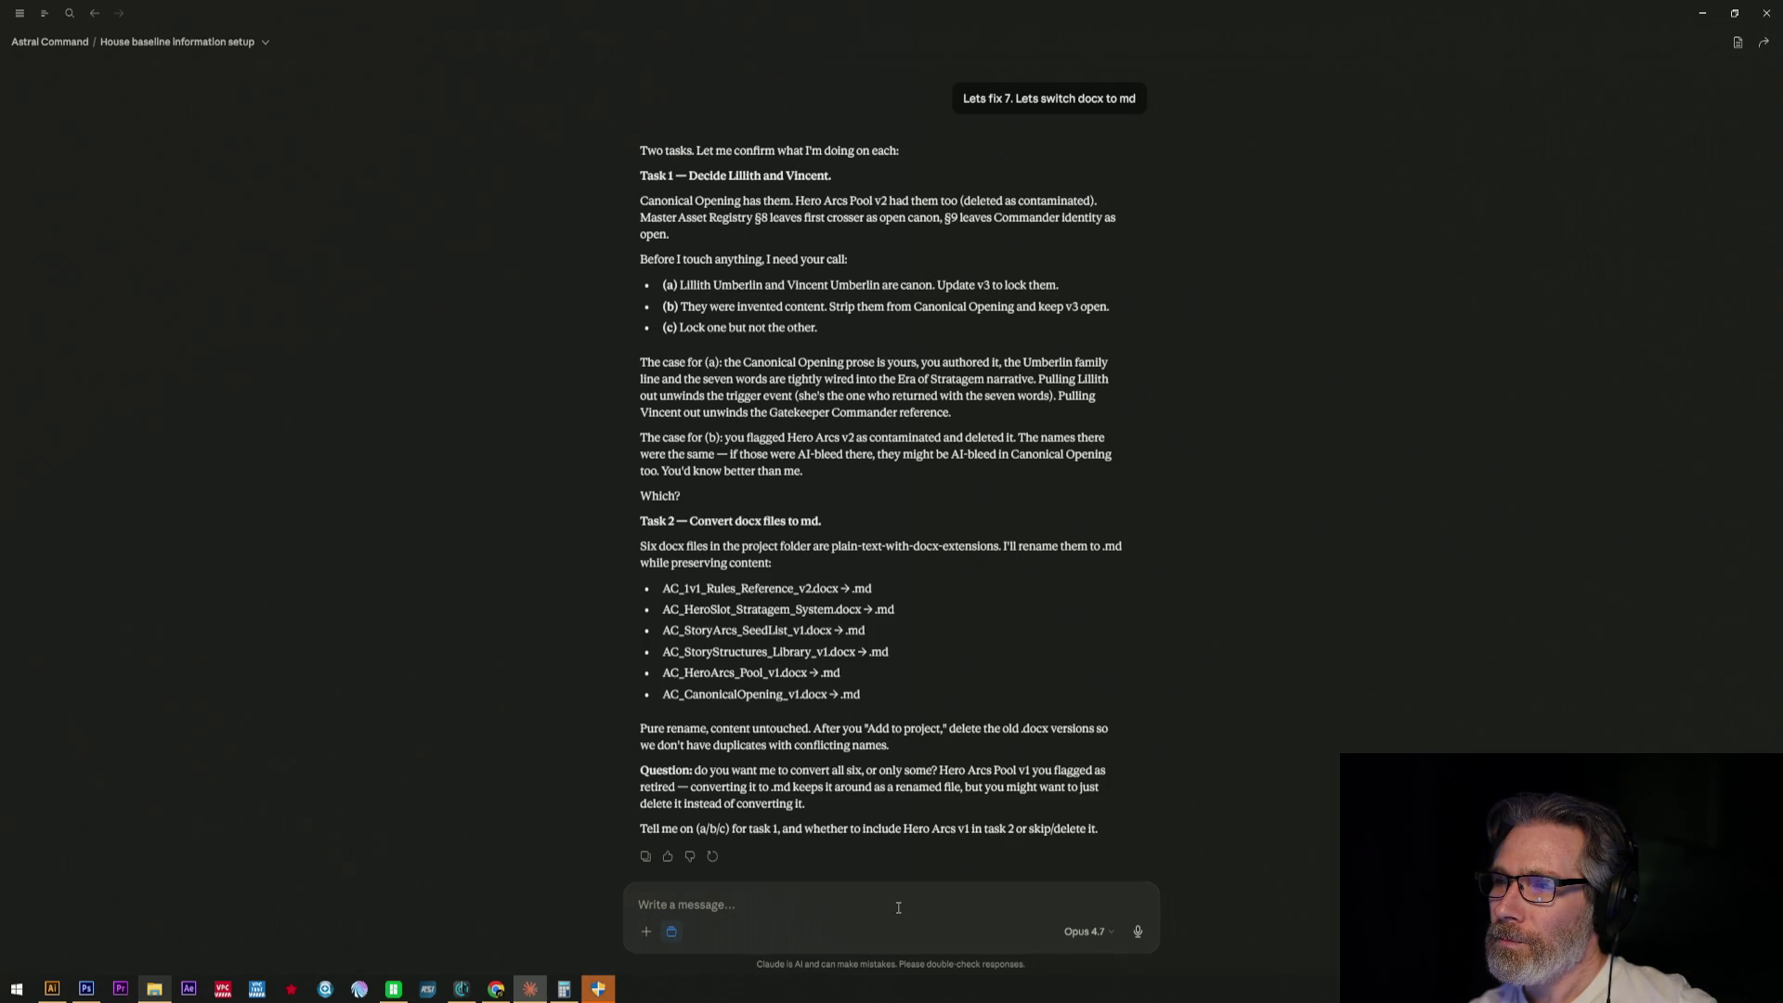
type("A")
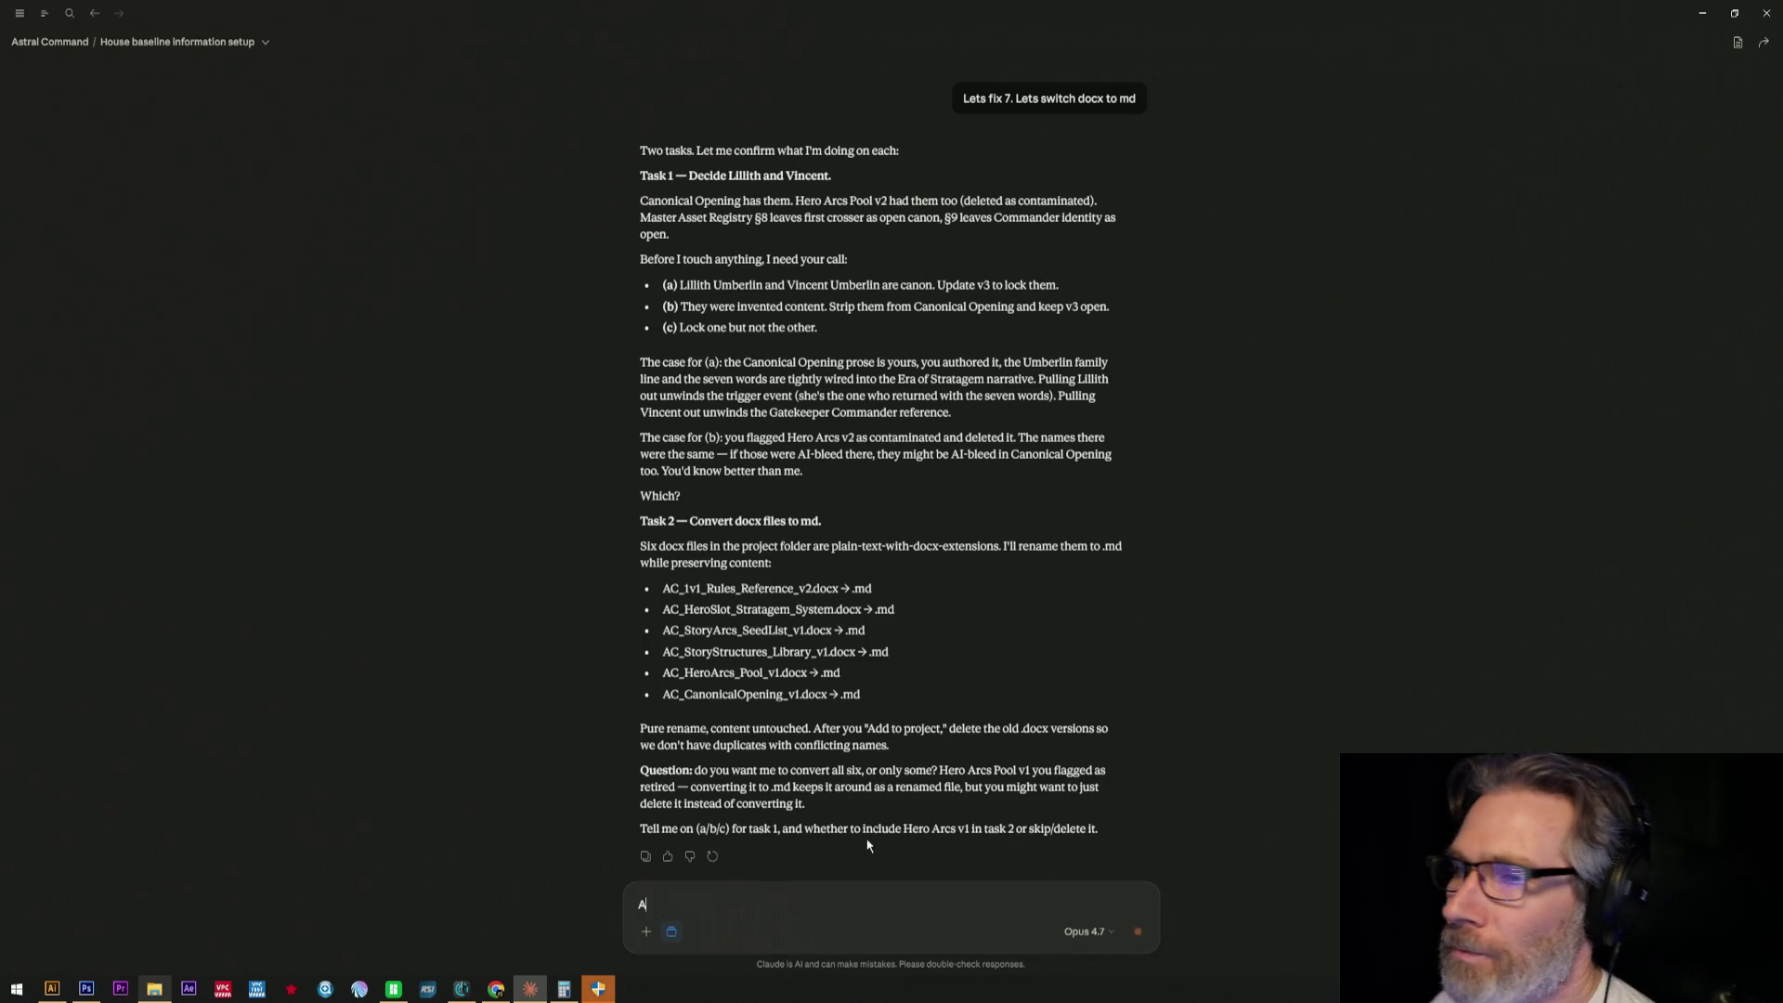
- Compose and send the reply choosing option A for task 1
key("BackSpace")
type("1A")
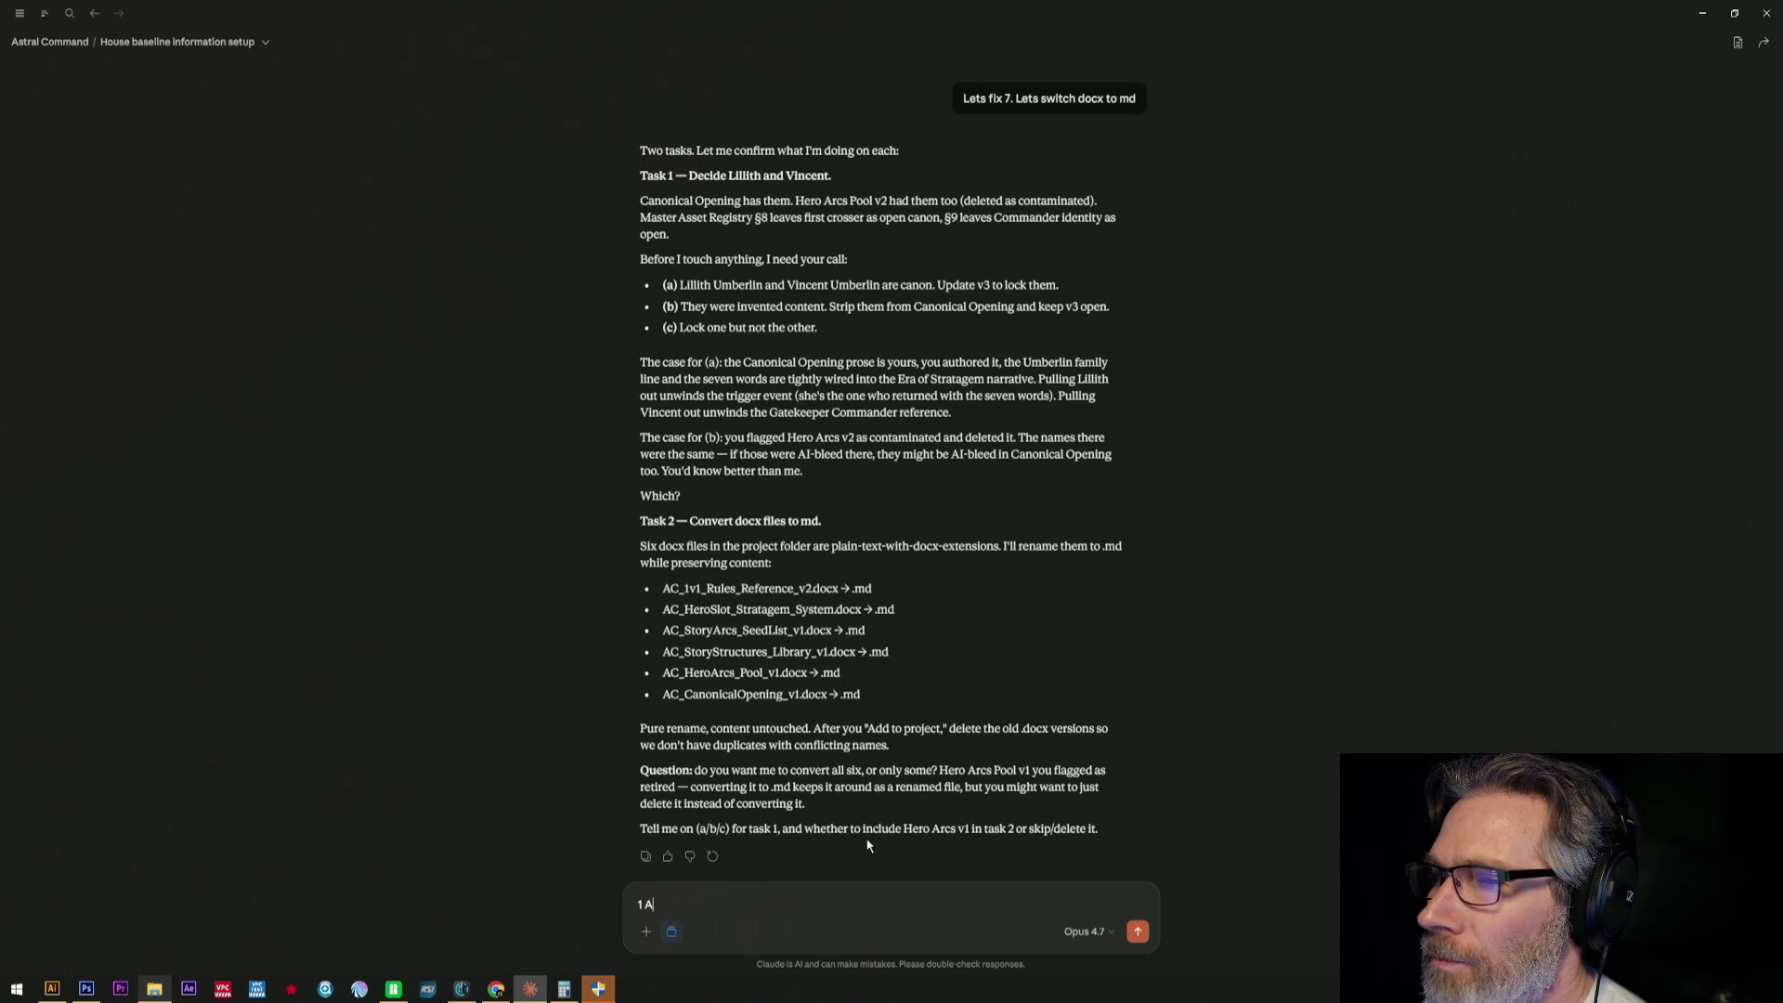
type("is")
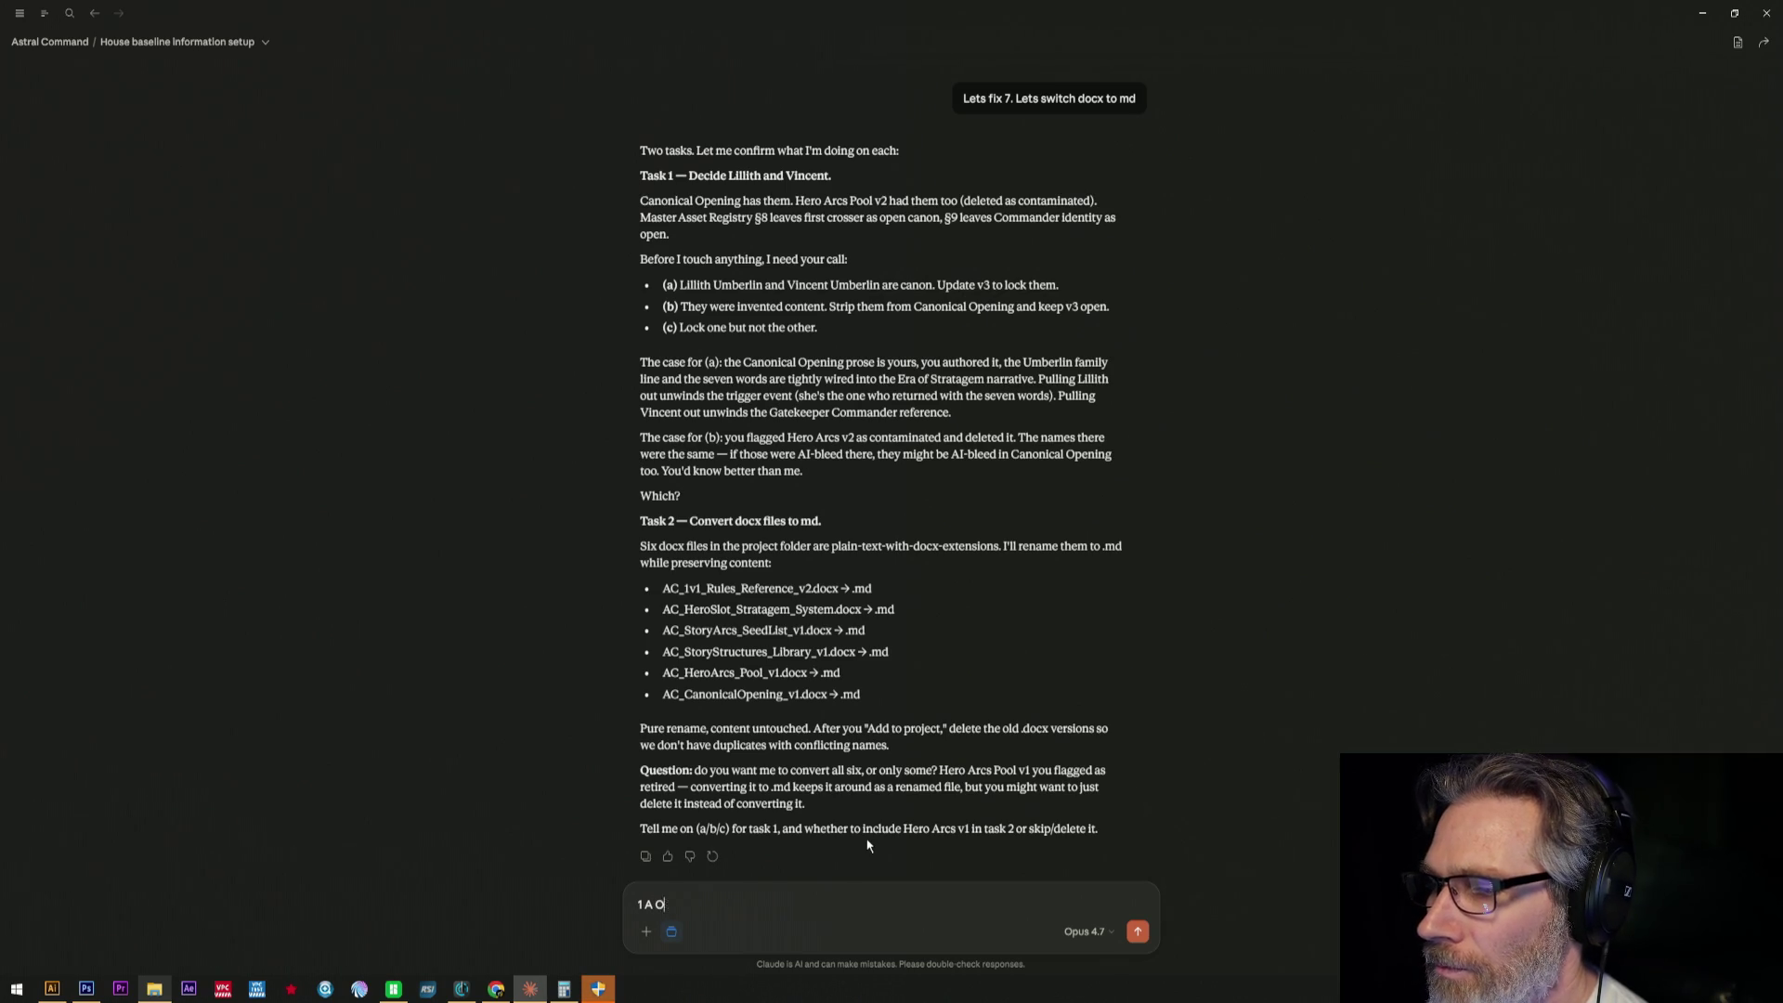
type(" all the")
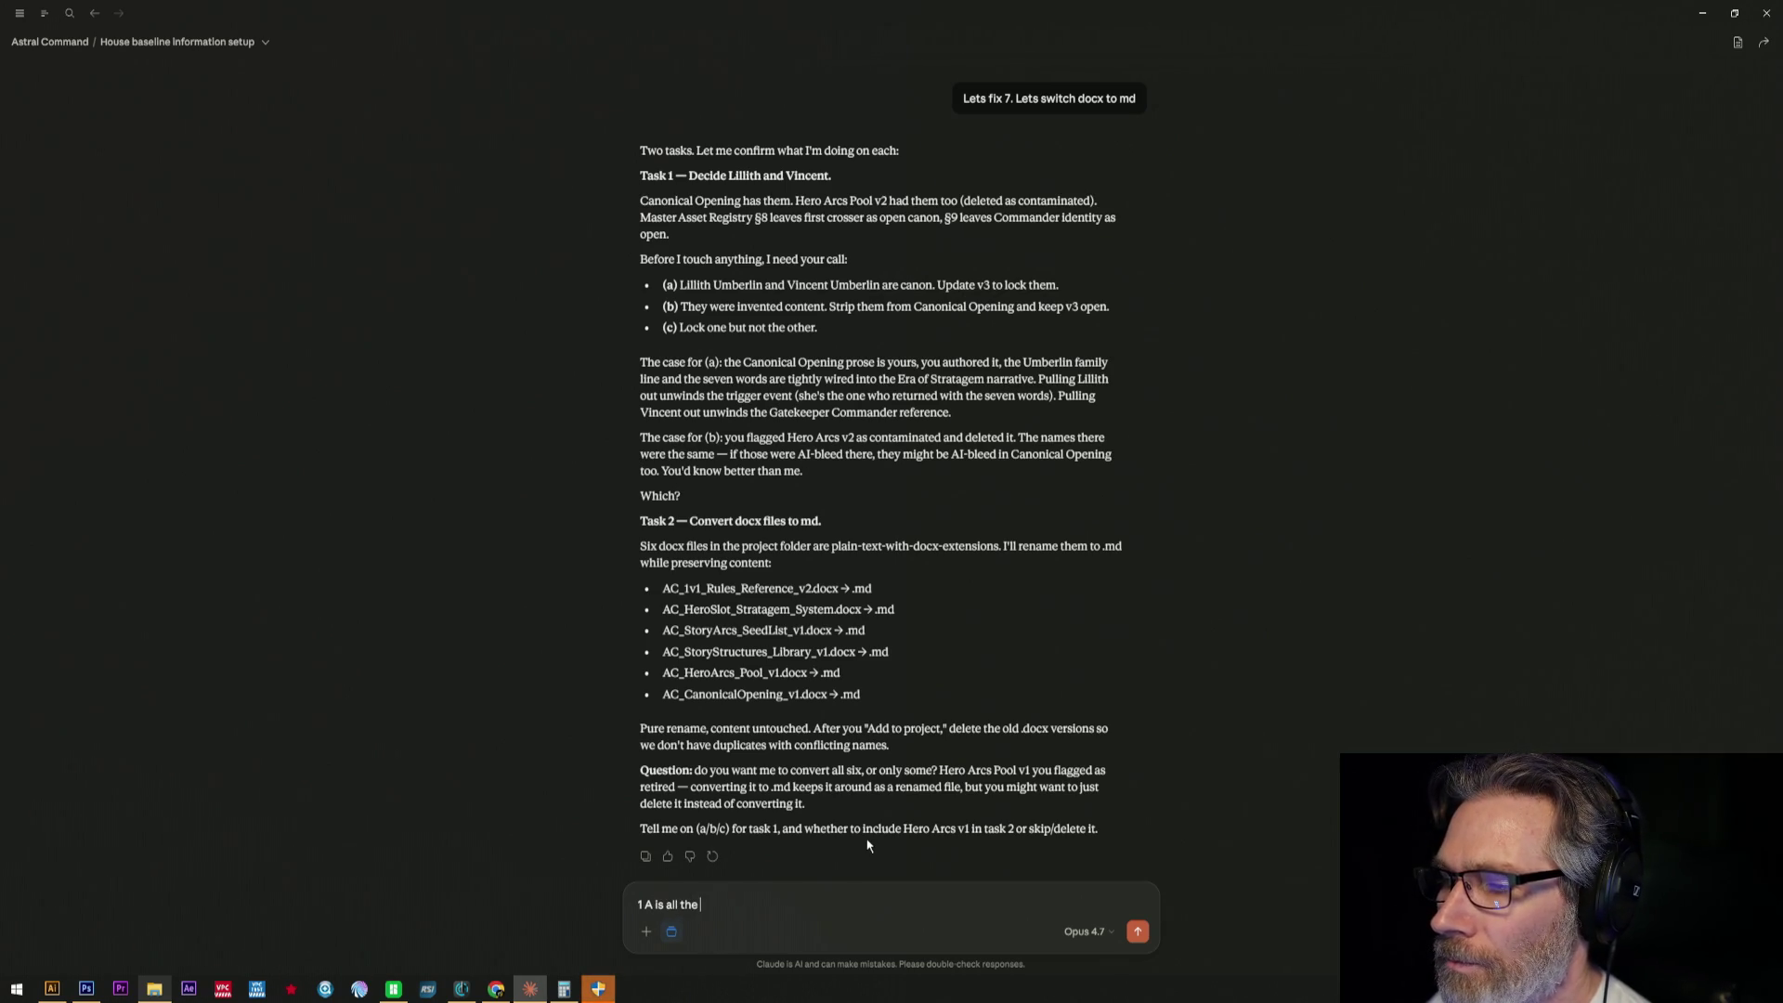
key("BackSpace")
key("BackSpace")
key("BackSpace")
type(". Is all teh")
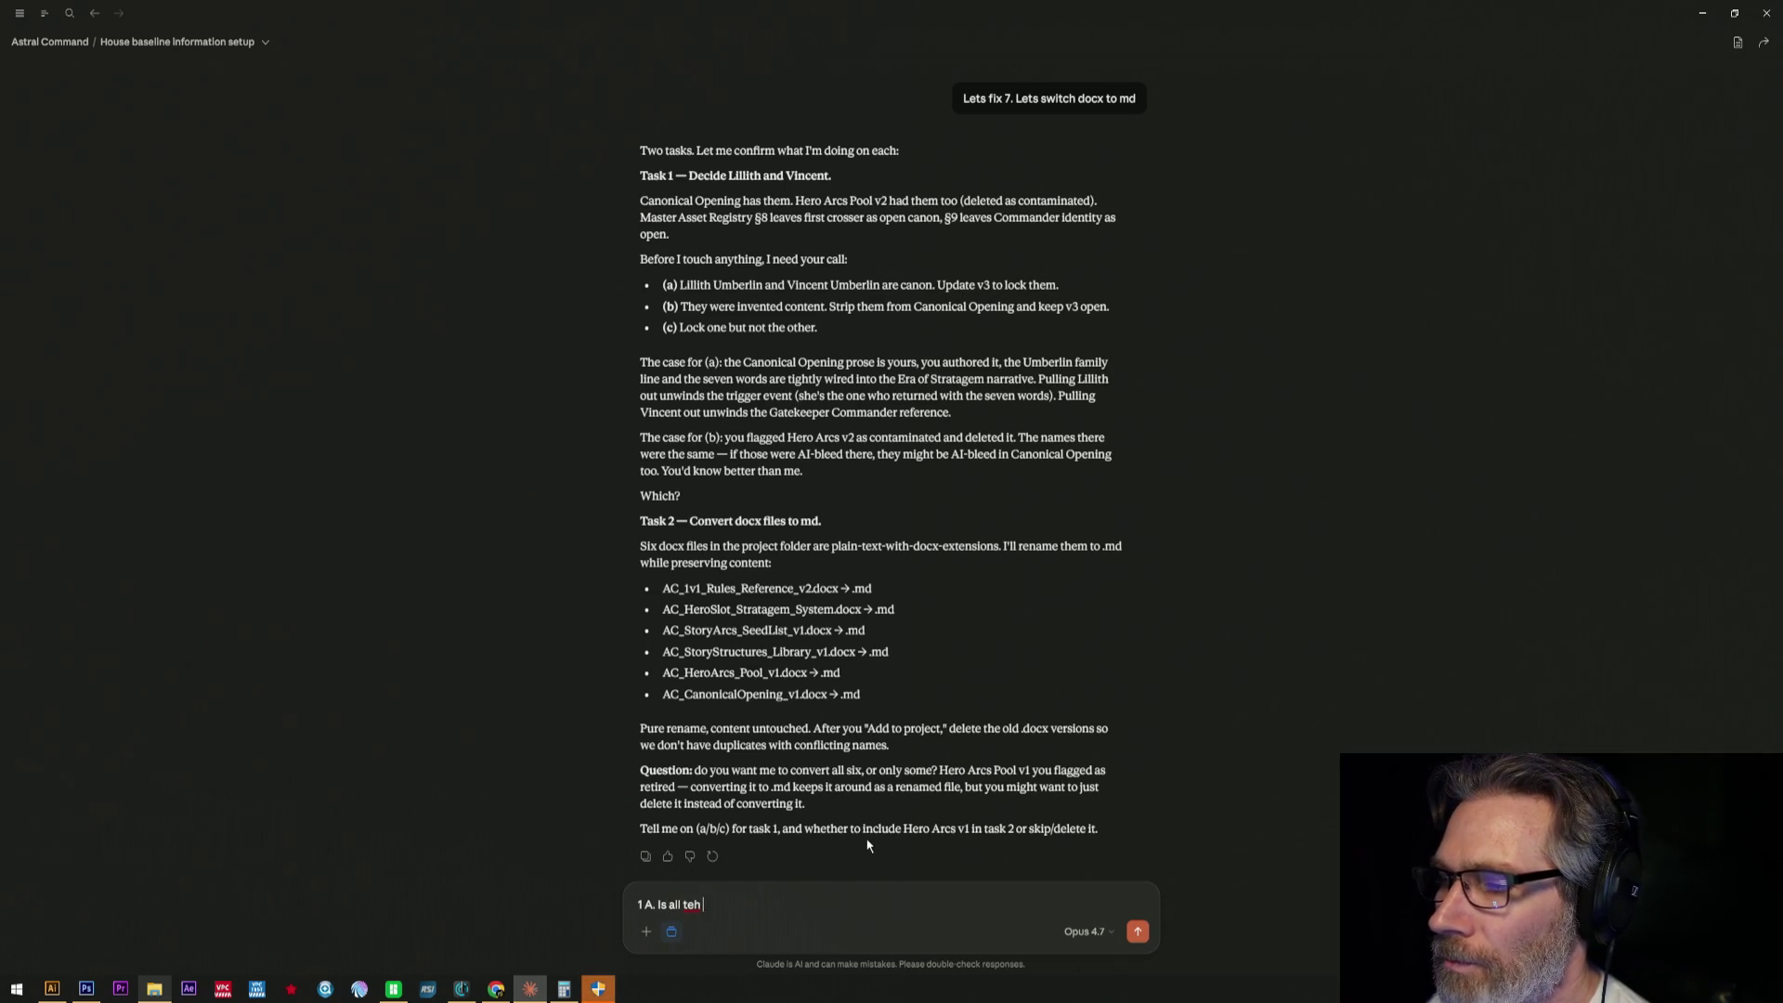
key("BackSpace")
type("he")
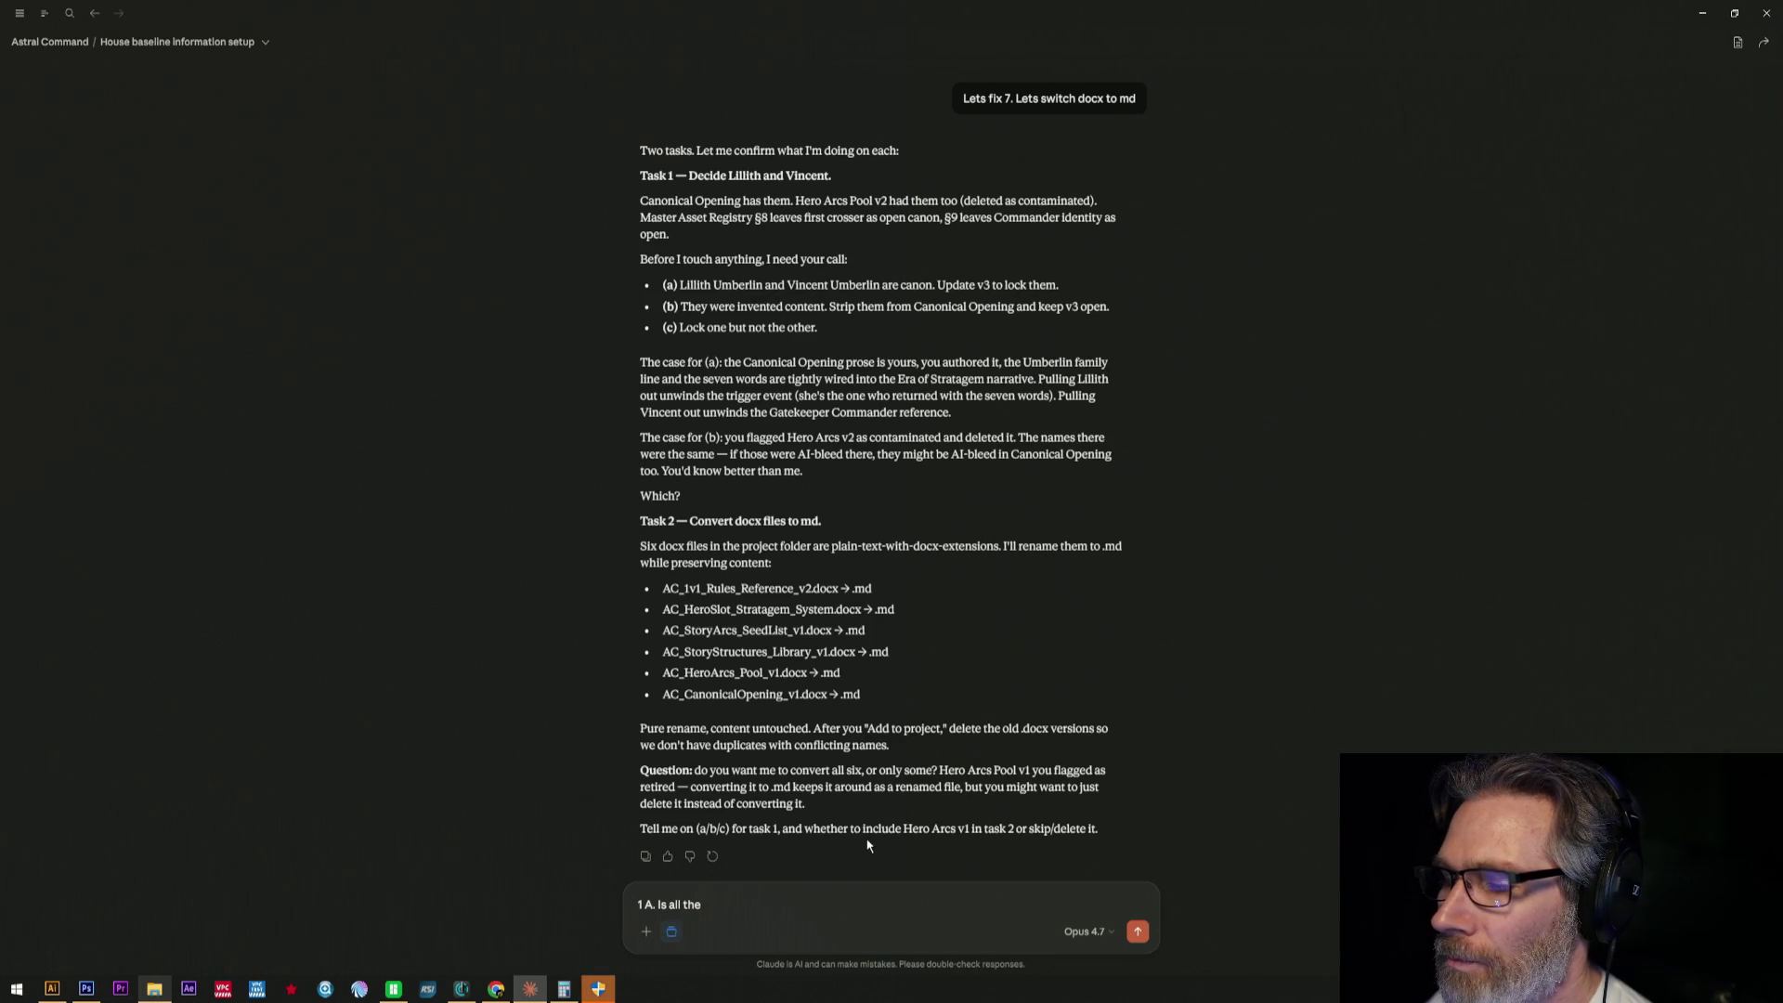
type(" canno")
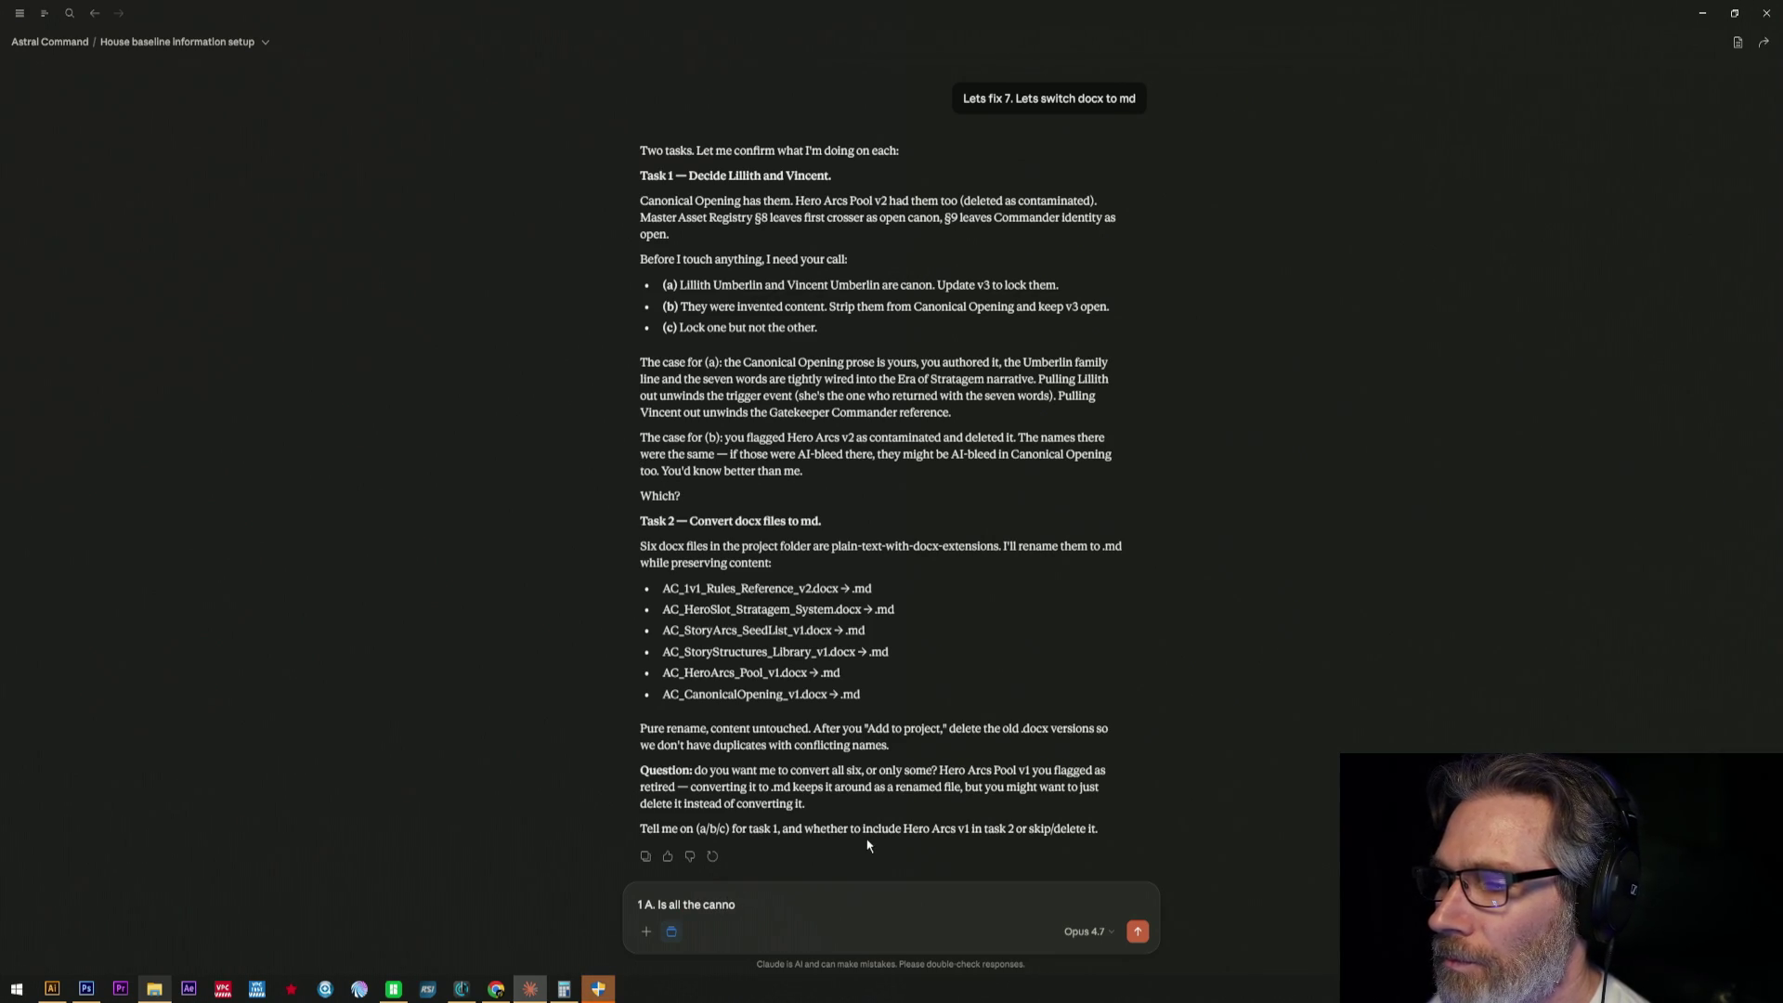
key("BackSpace")
key("BackSpace")
type("on there or d")
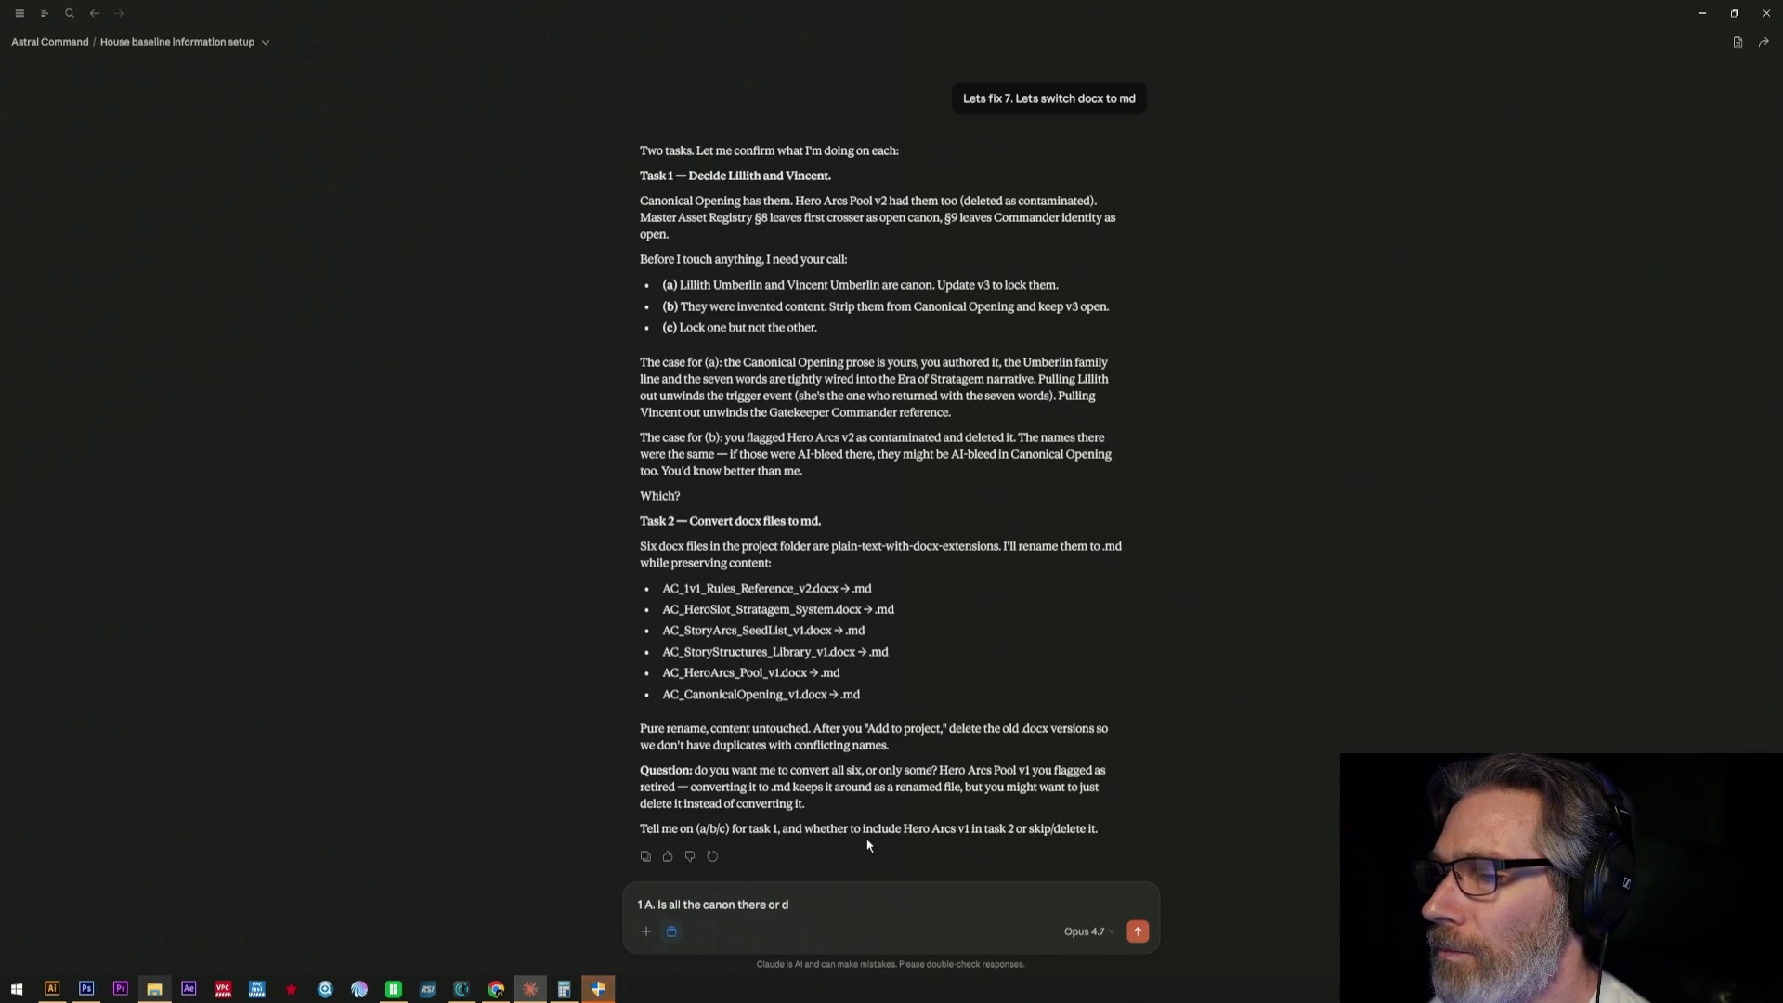
type(" I neecd")
key("BackSpace")
key("BackSpace")
type("d to look fo")
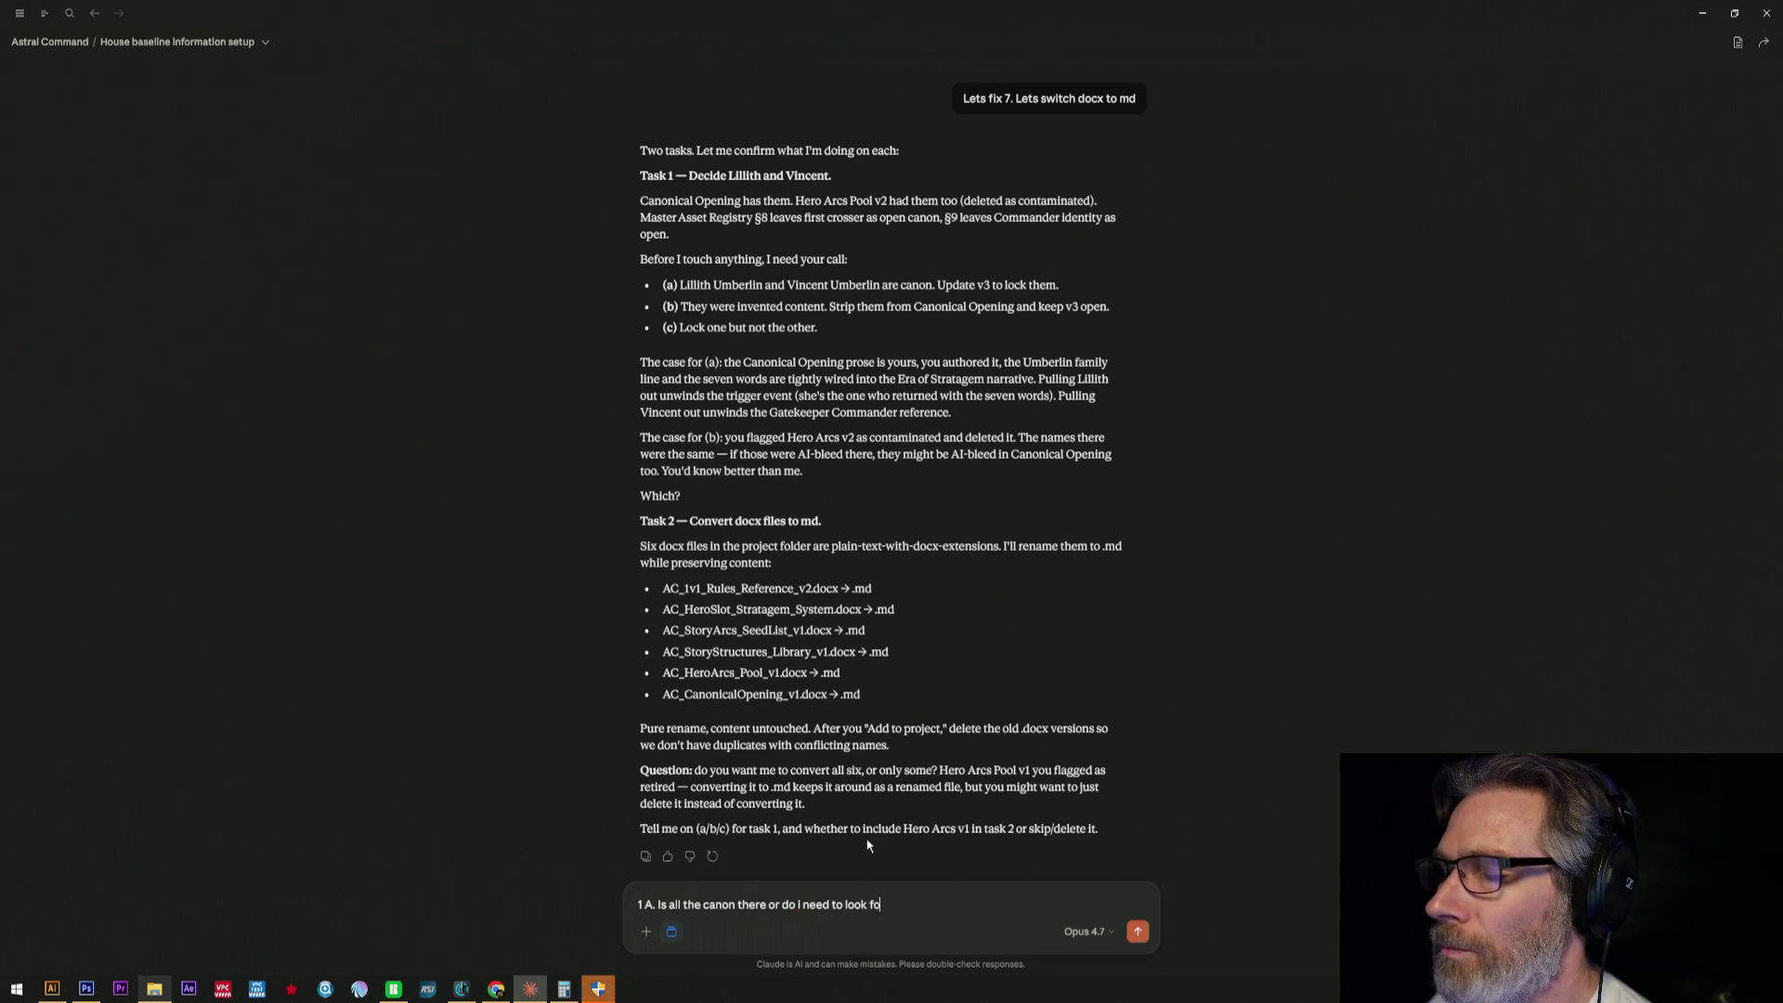
type("th")
type("There should ")
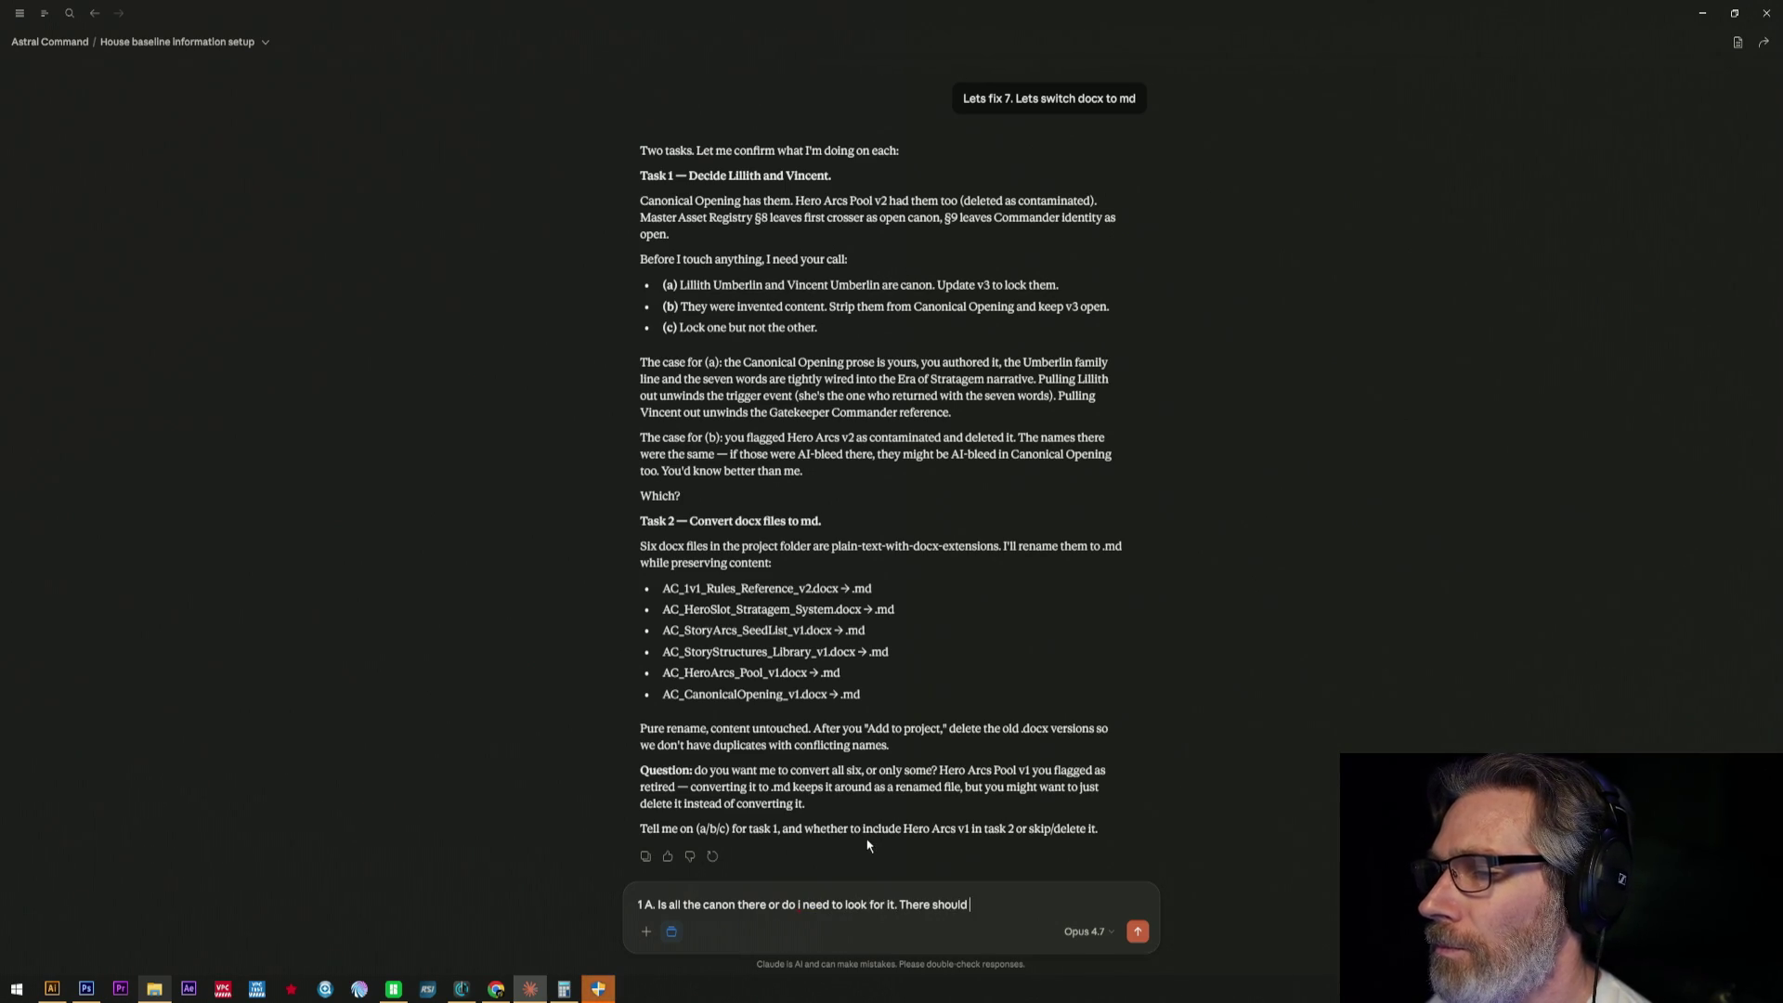
type("be some story there.")
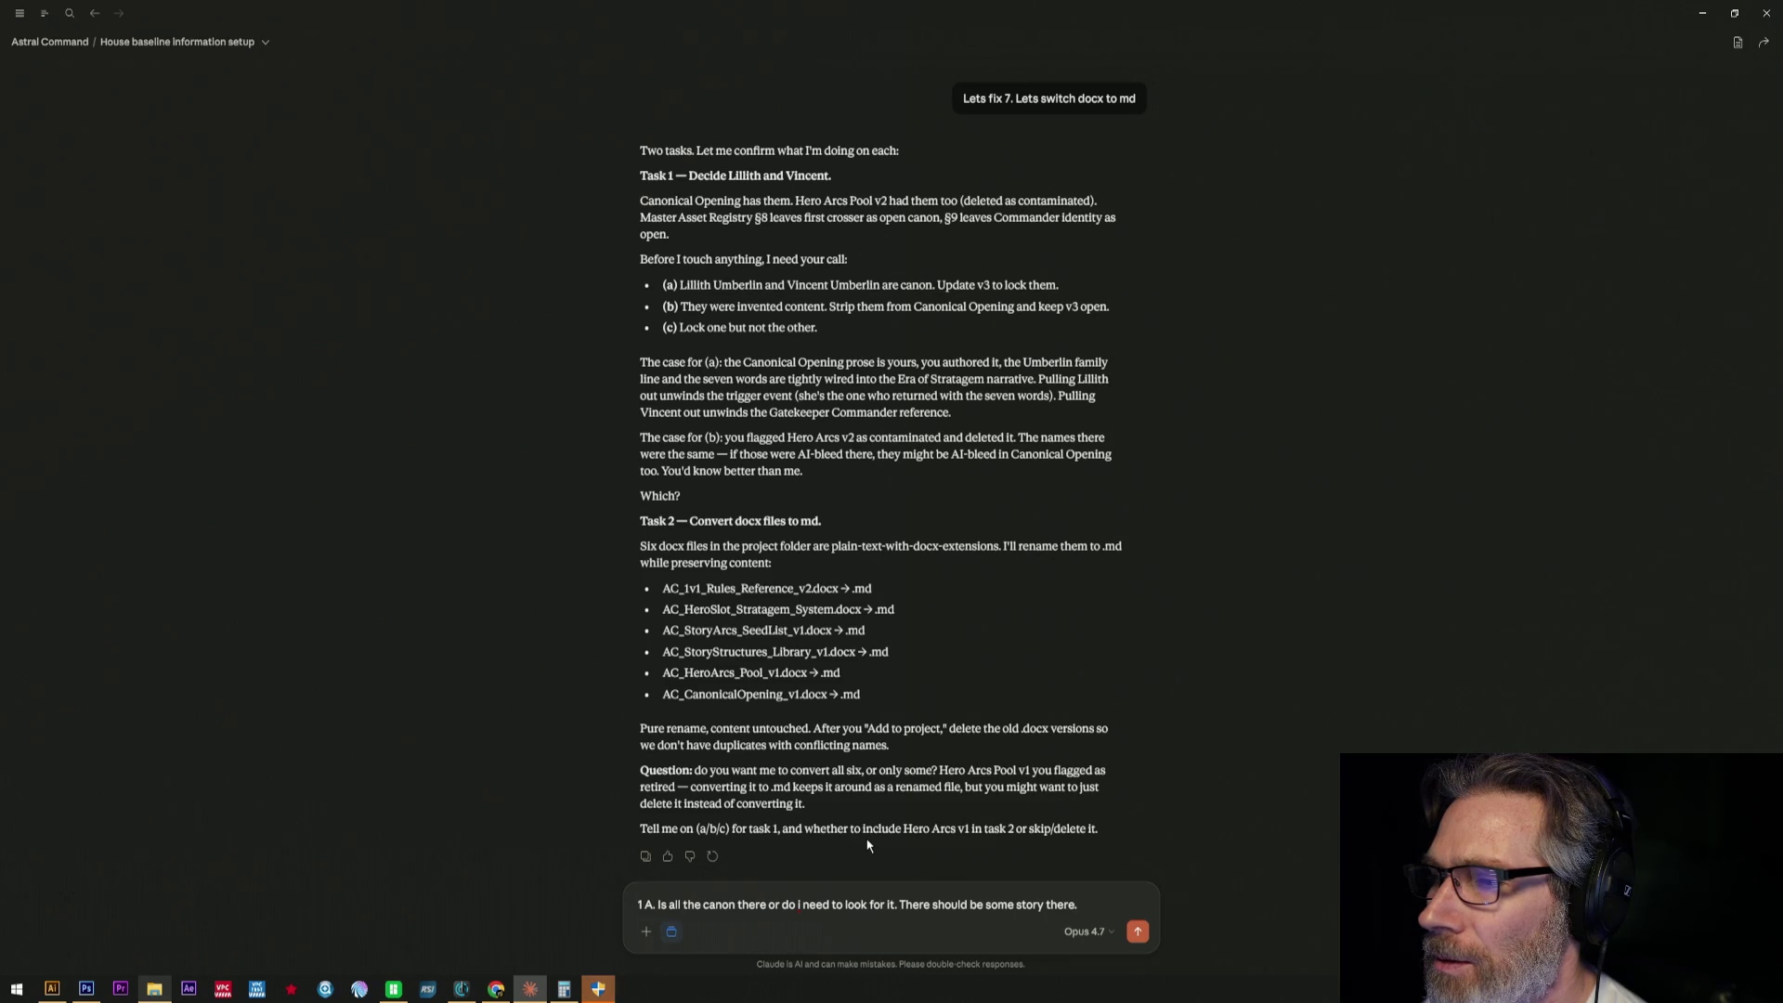
key("Return")
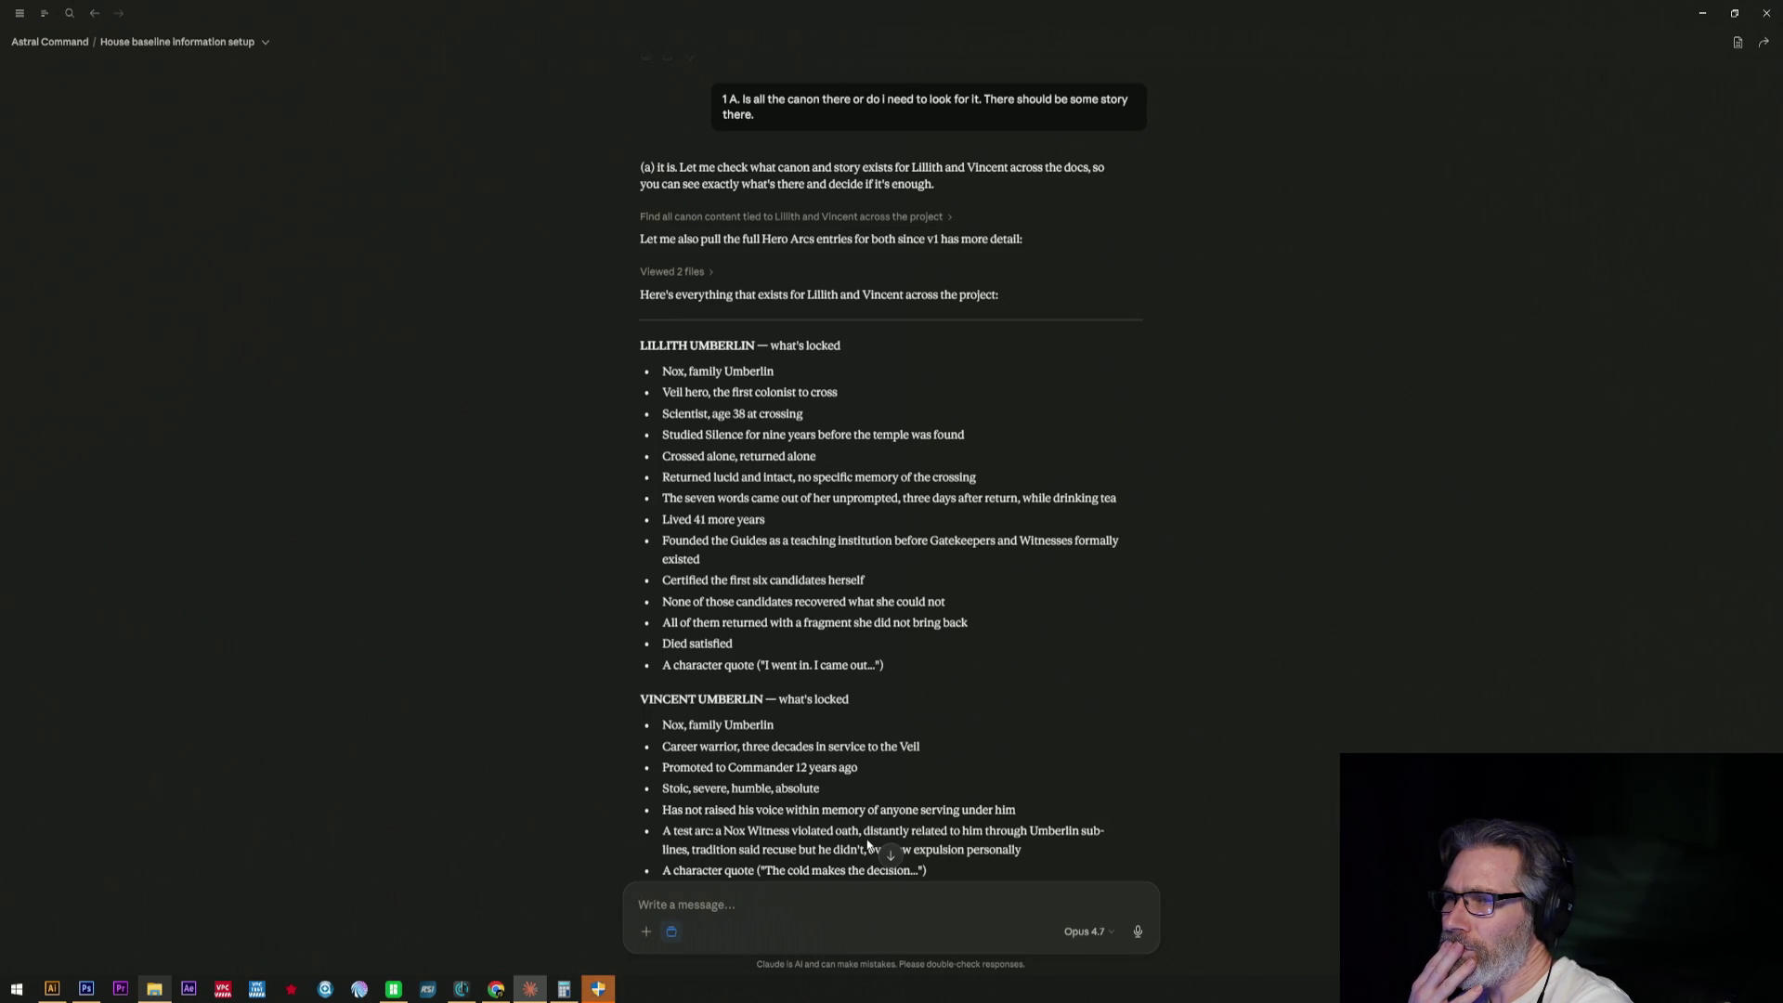
scroll(866, 753, "down", 5)
scroll(865, 703, "down", 1)
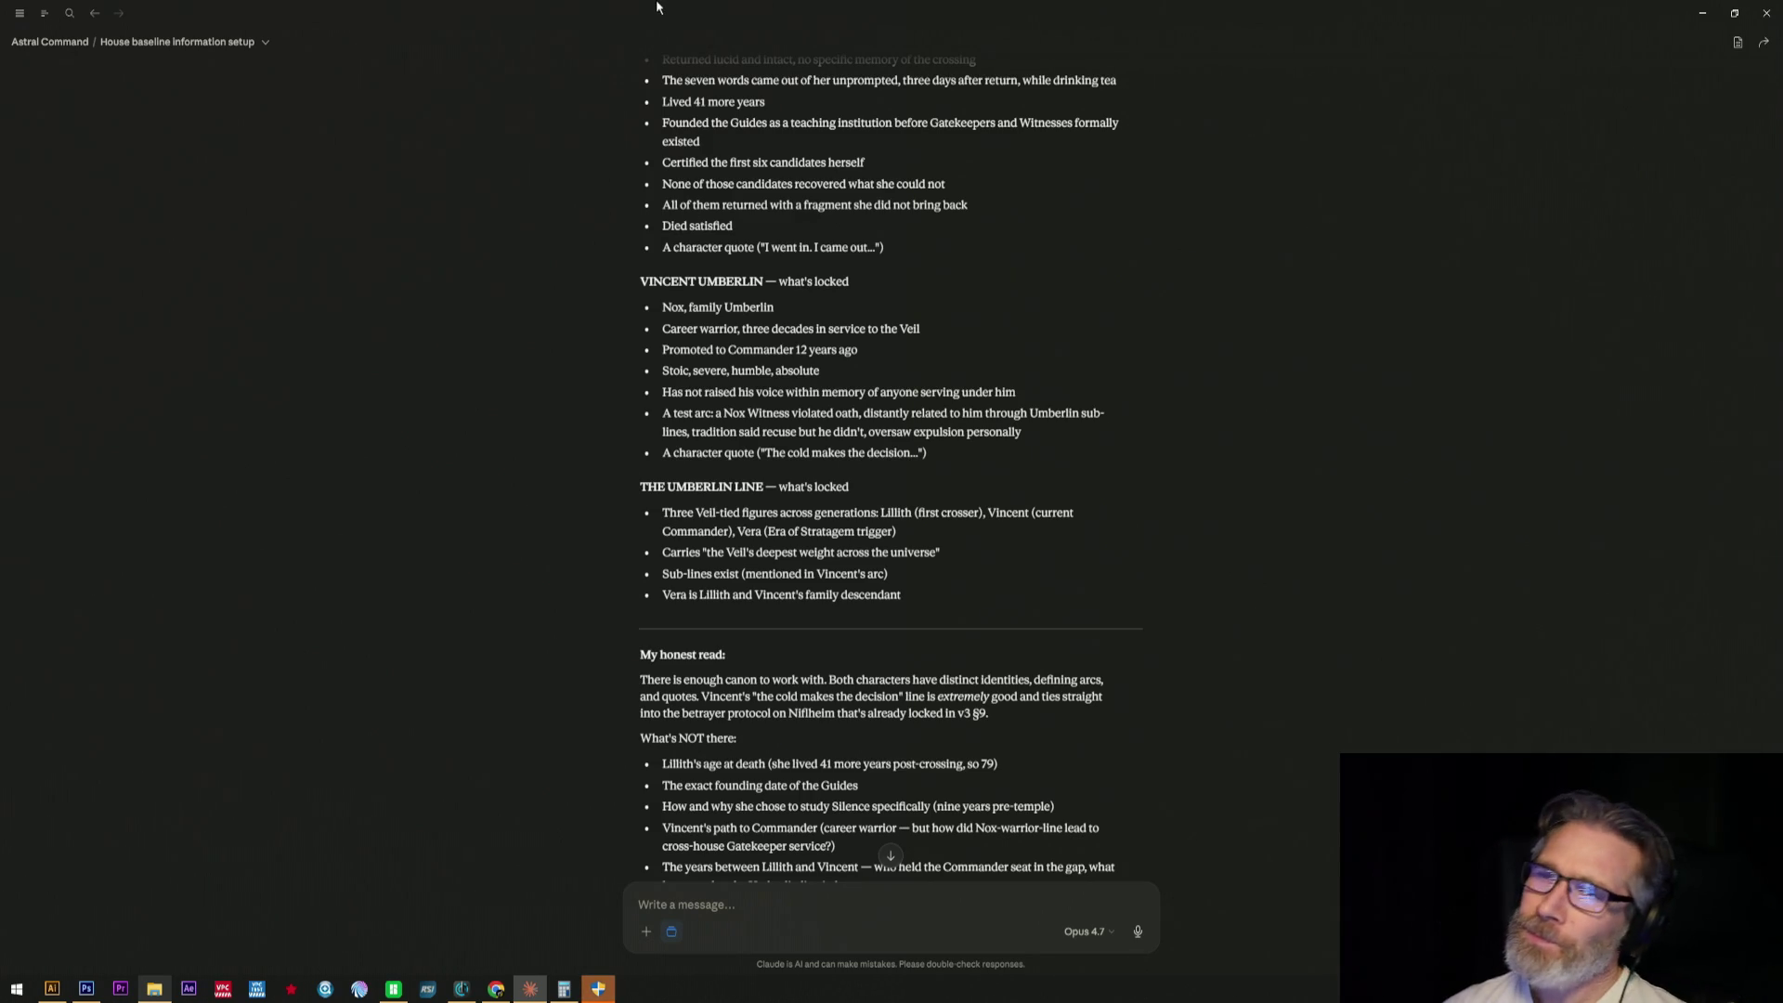
scroll(737, 374, "down", 2)
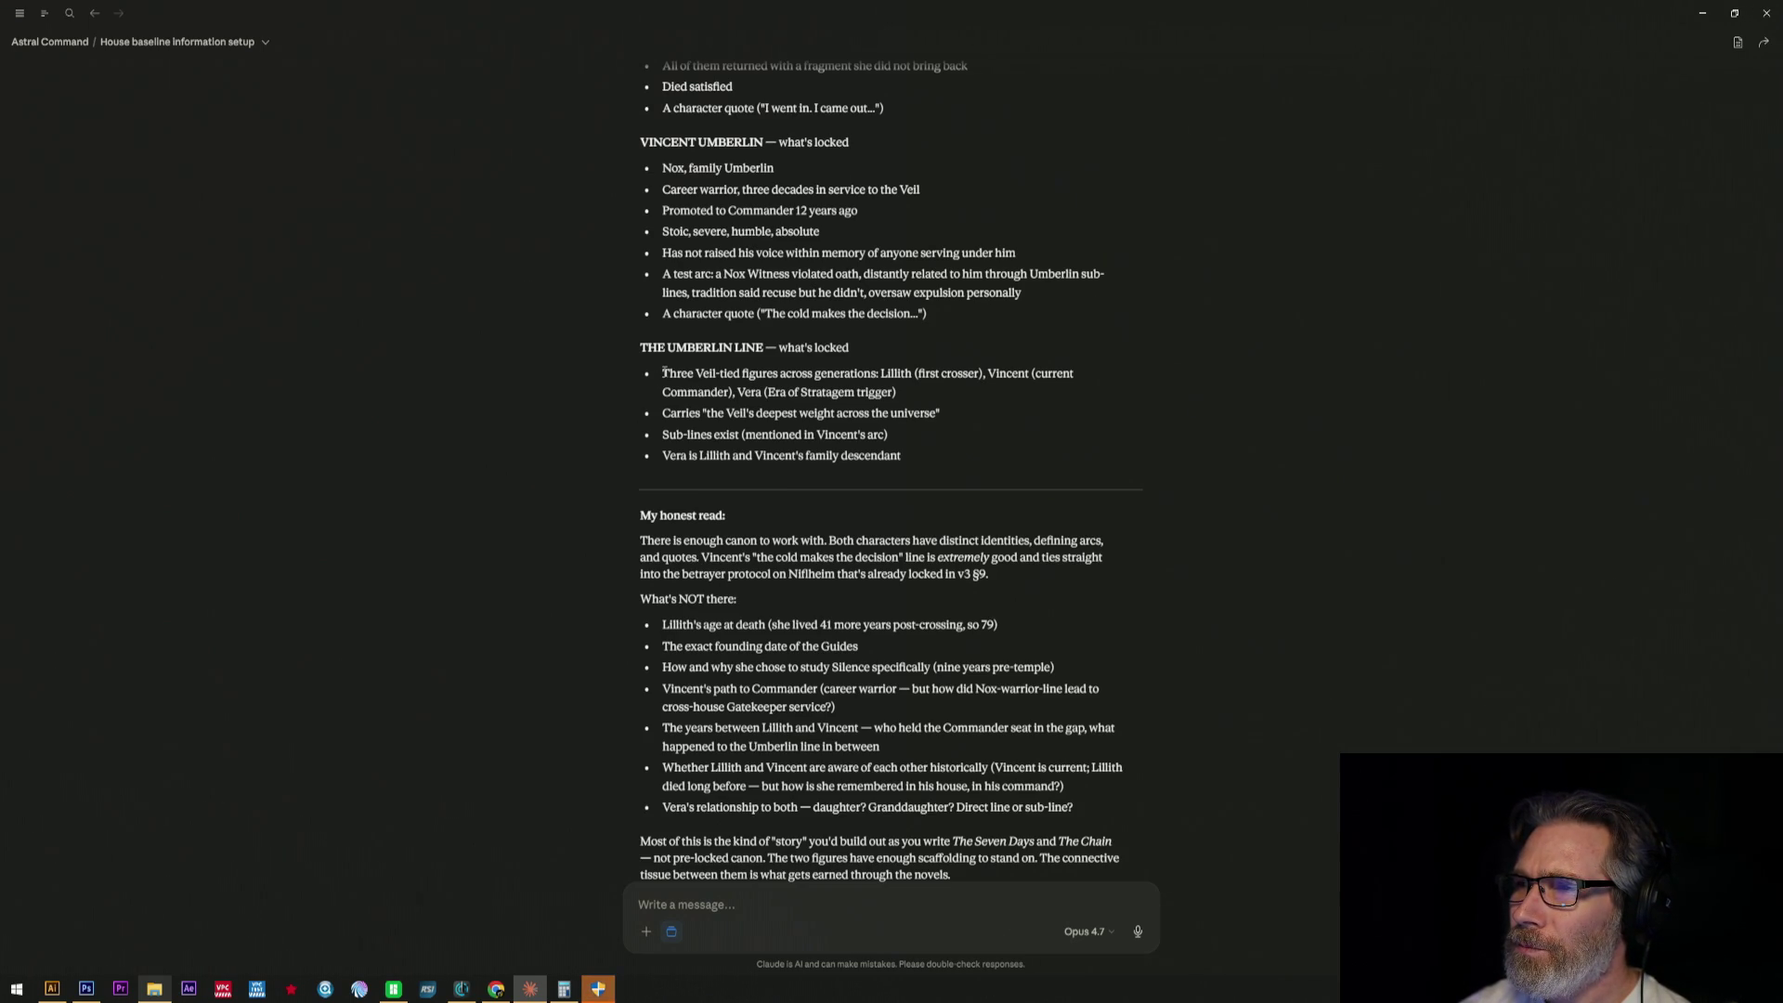
left_click_drag(664, 374, 686, 399)
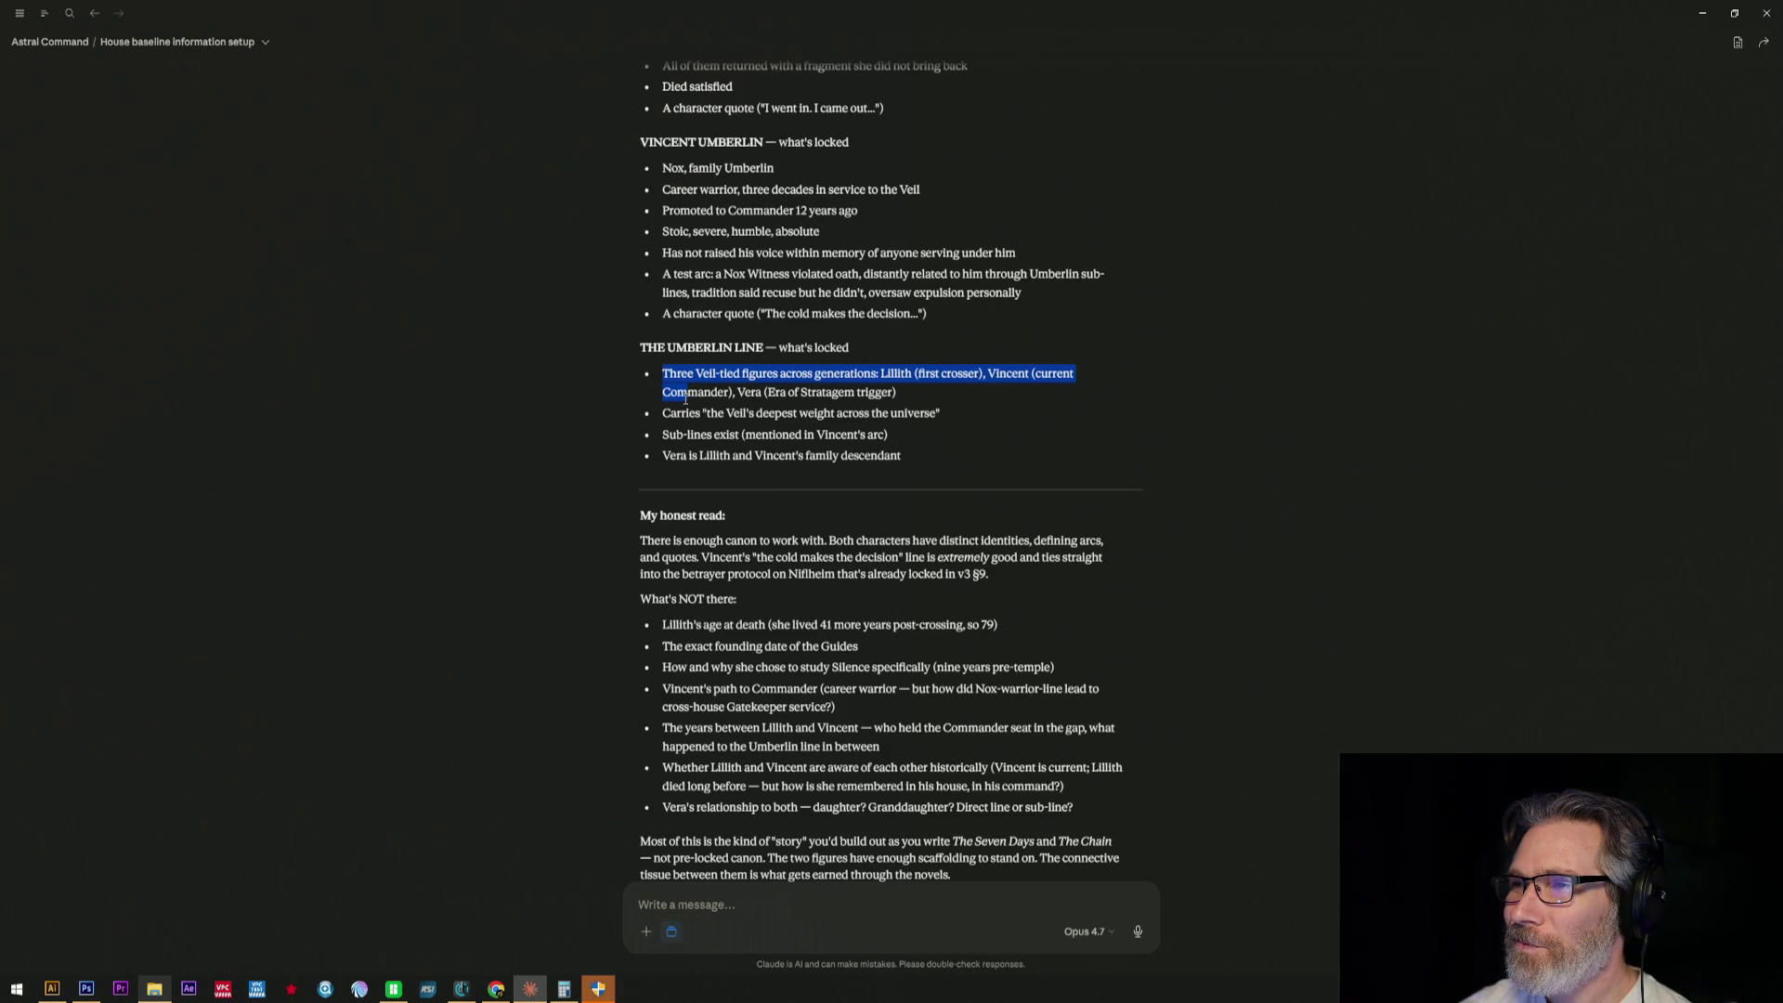
left_click_drag(693, 409, 926, 402)
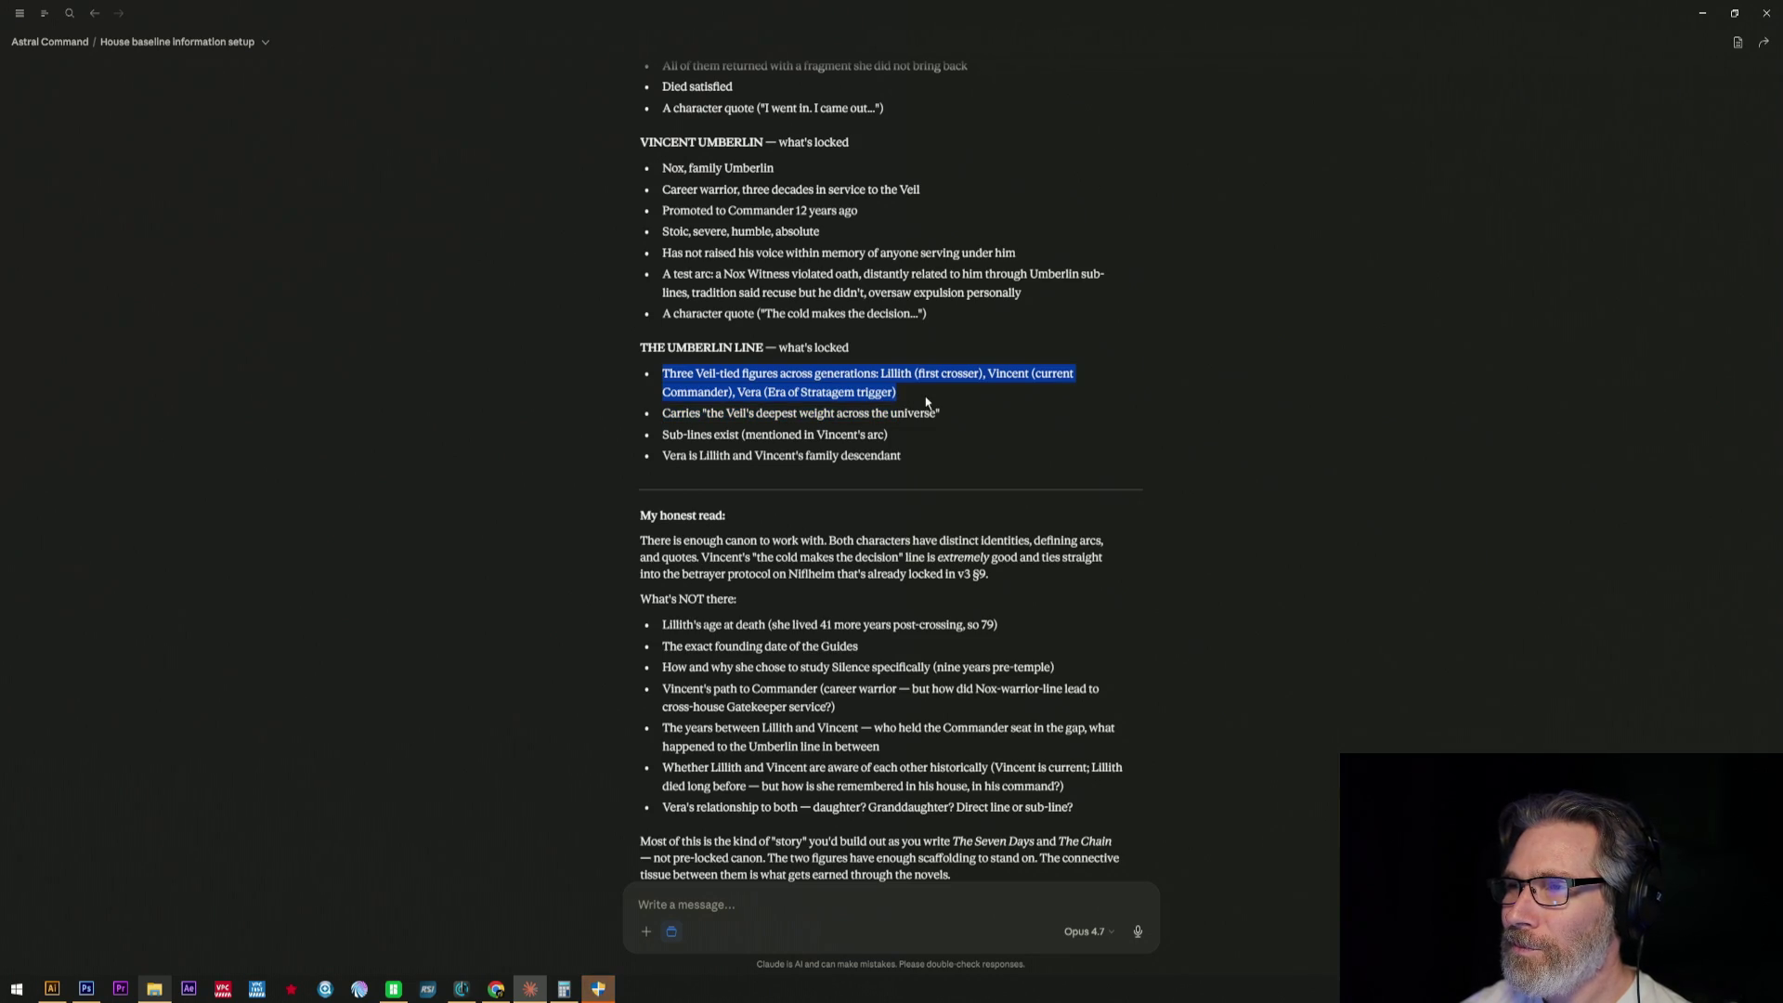
left_click_drag(926, 403, 964, 456)
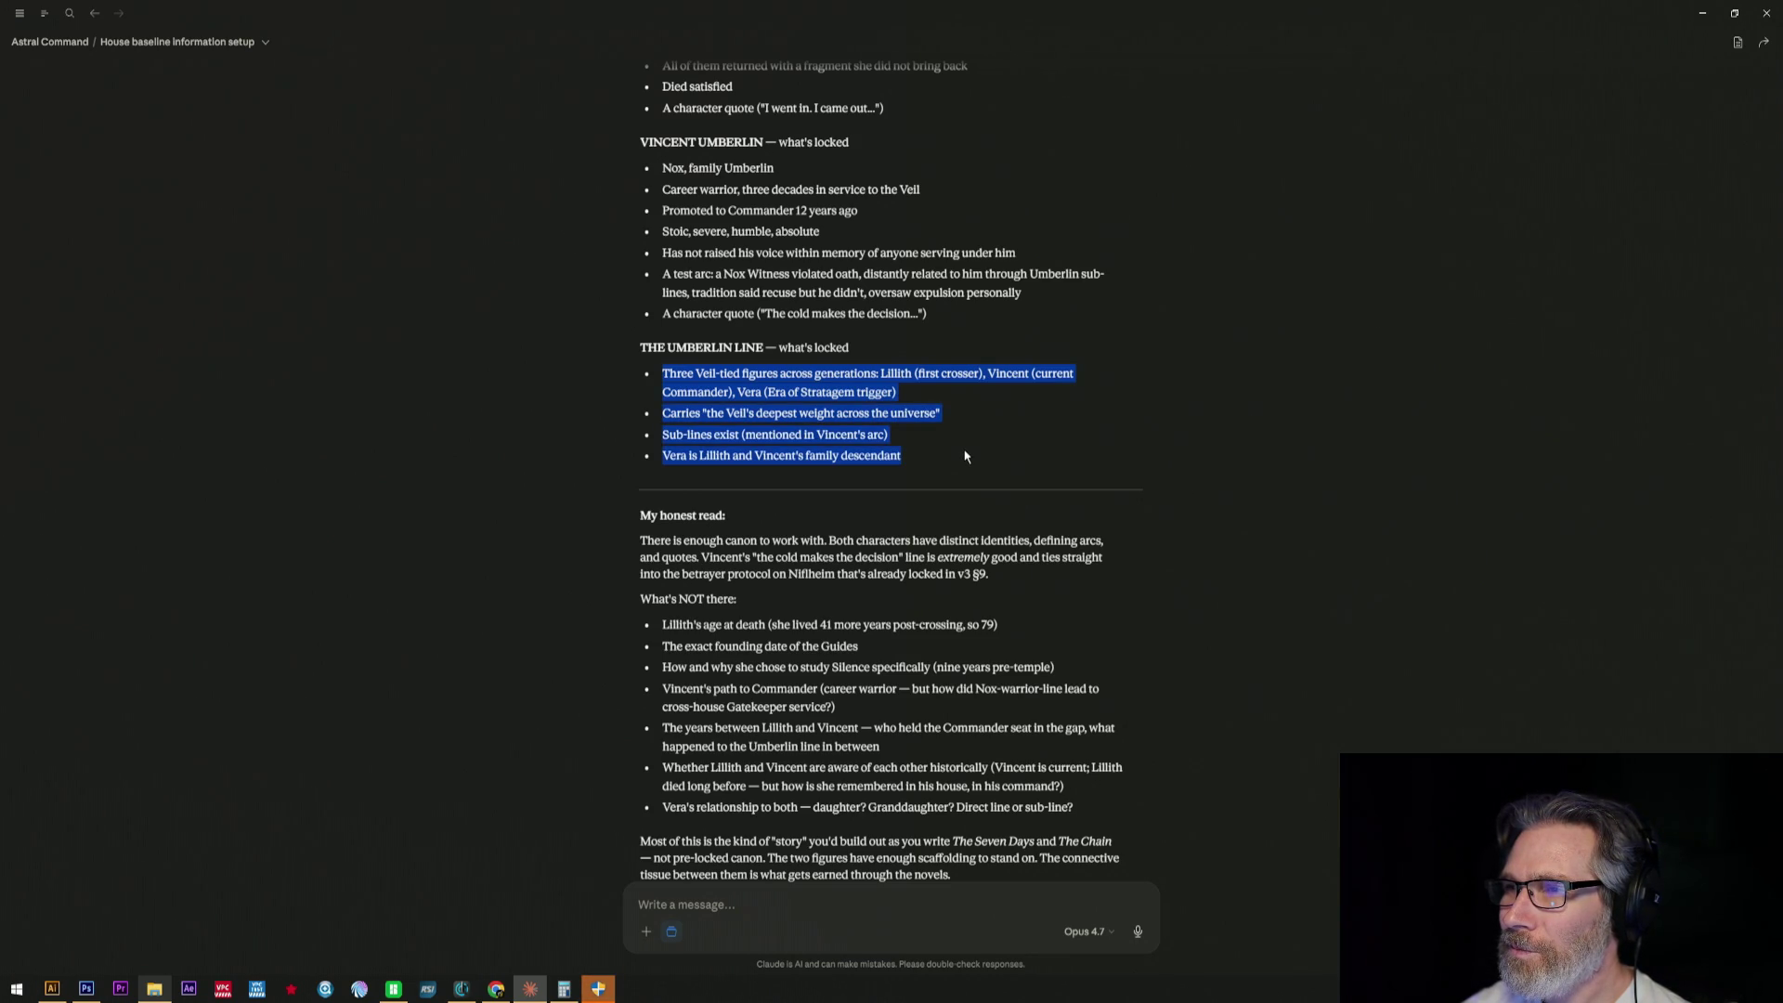
left_click(965, 456)
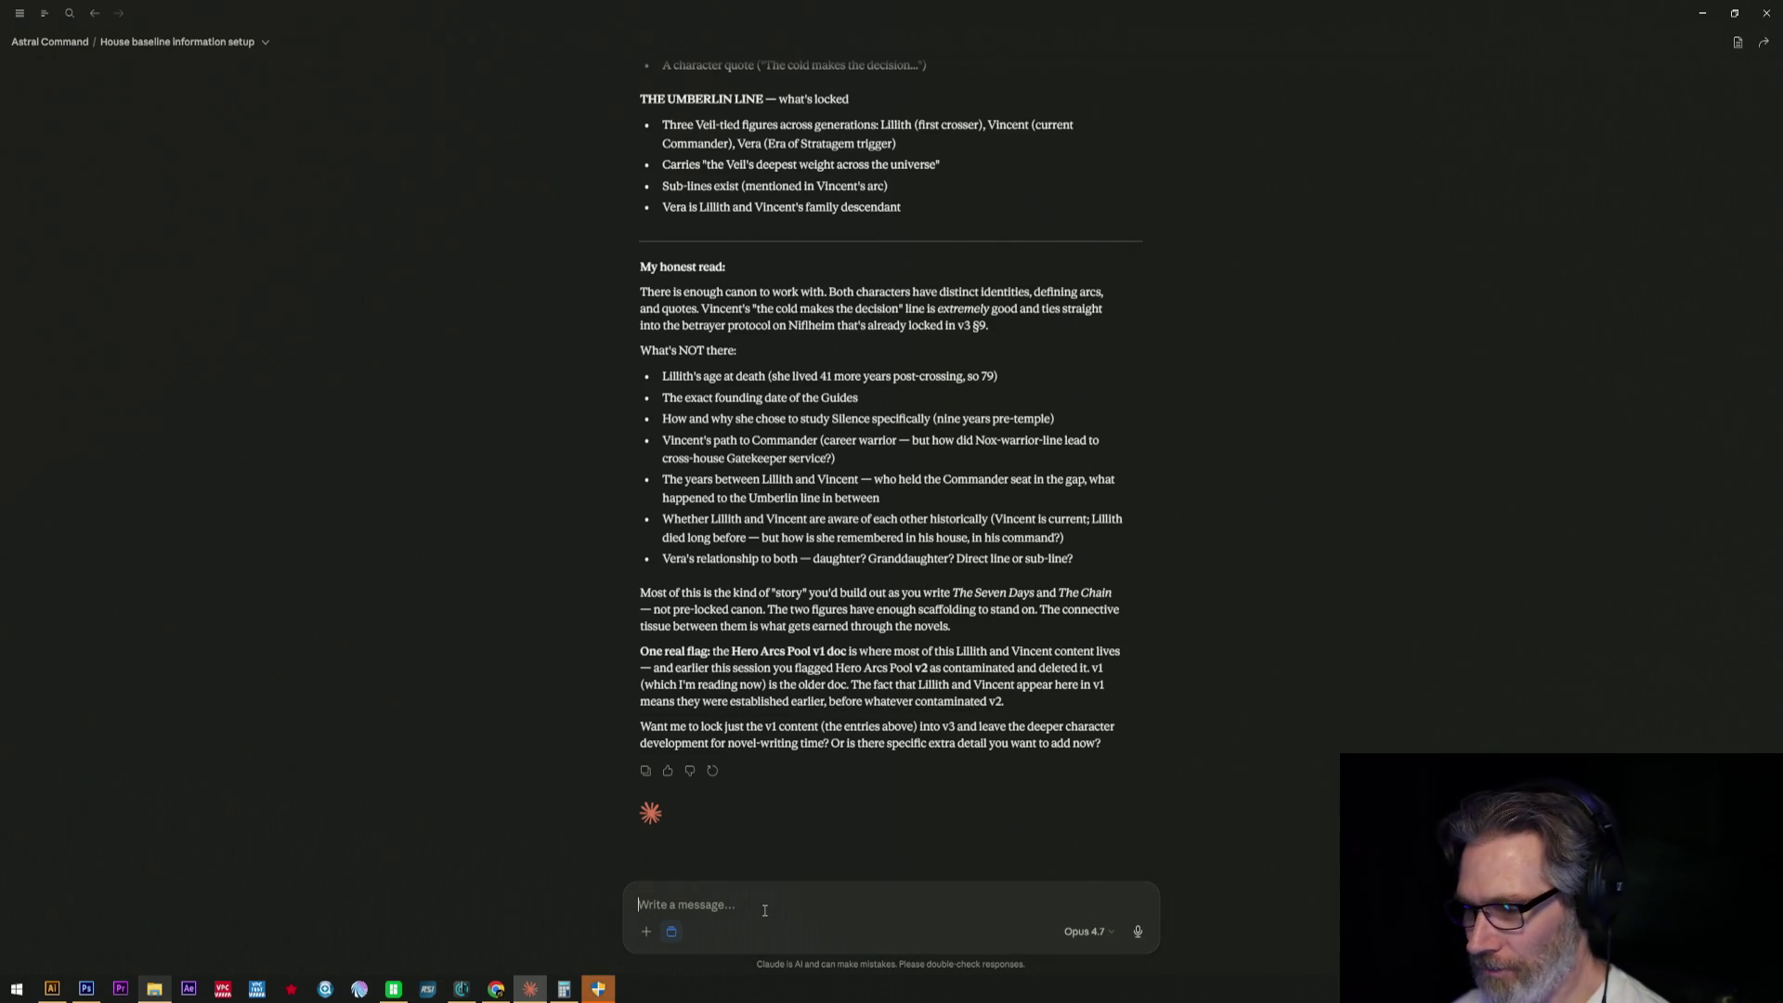
type("But you have the story that Tr")
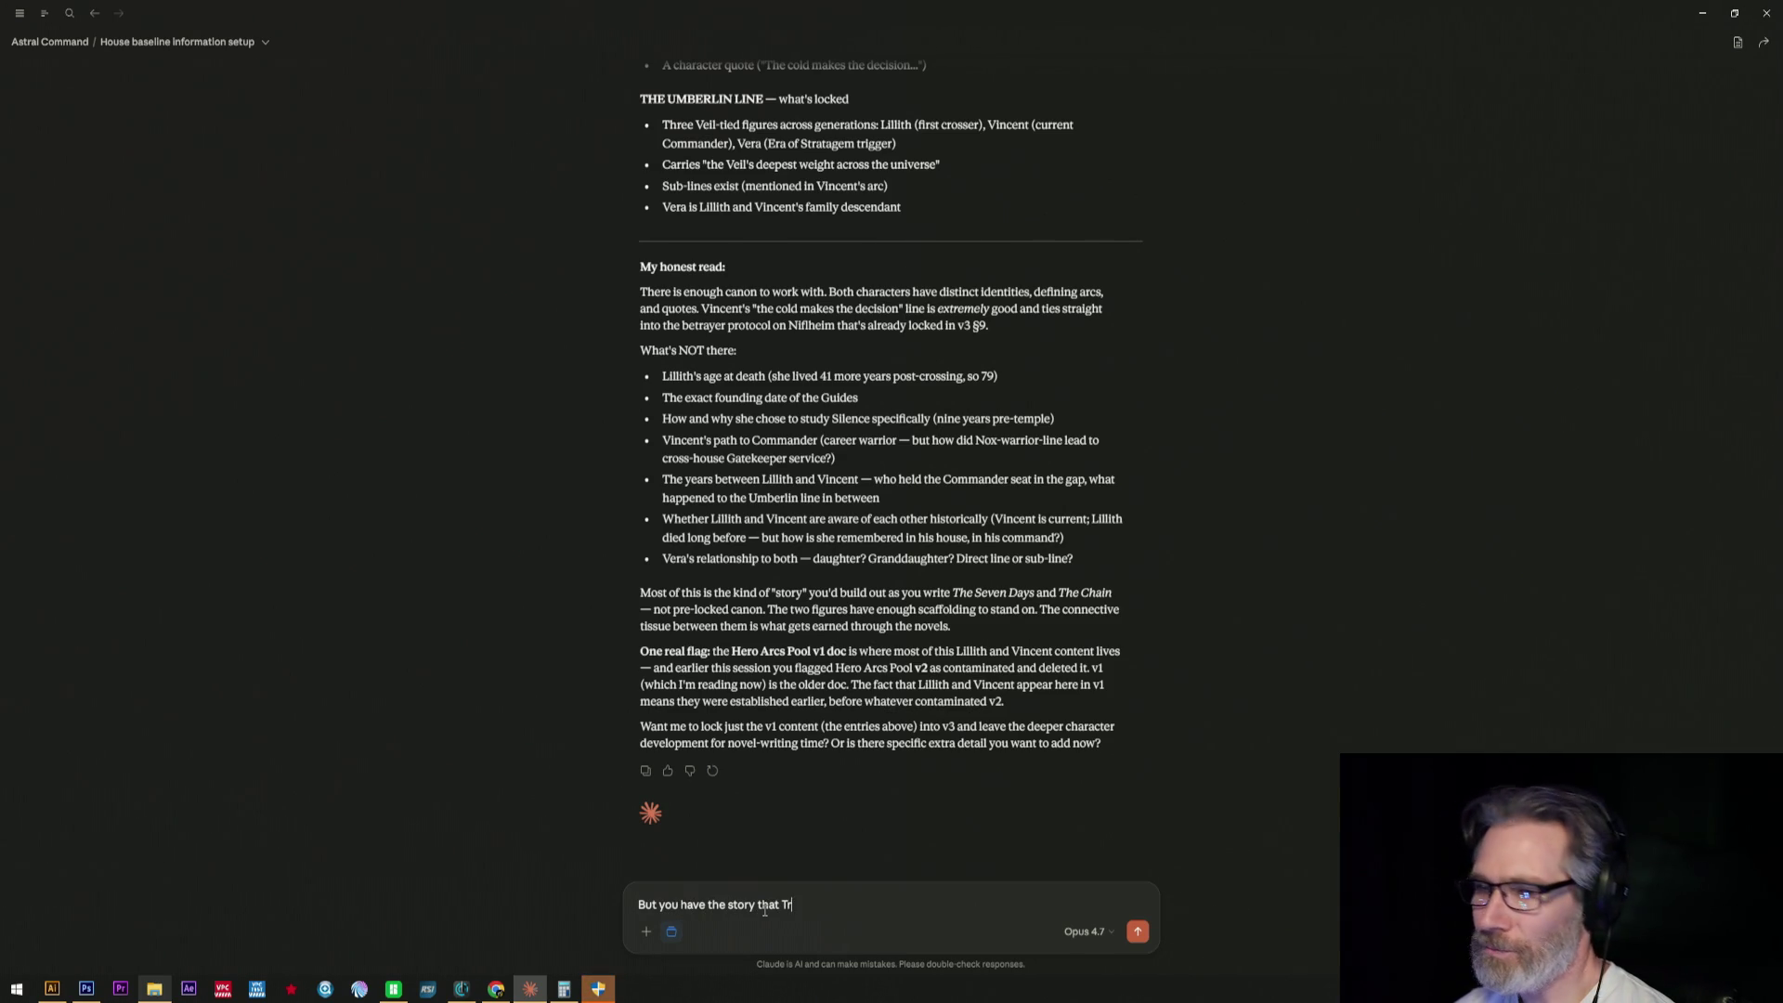
type("i")
type("tirg")
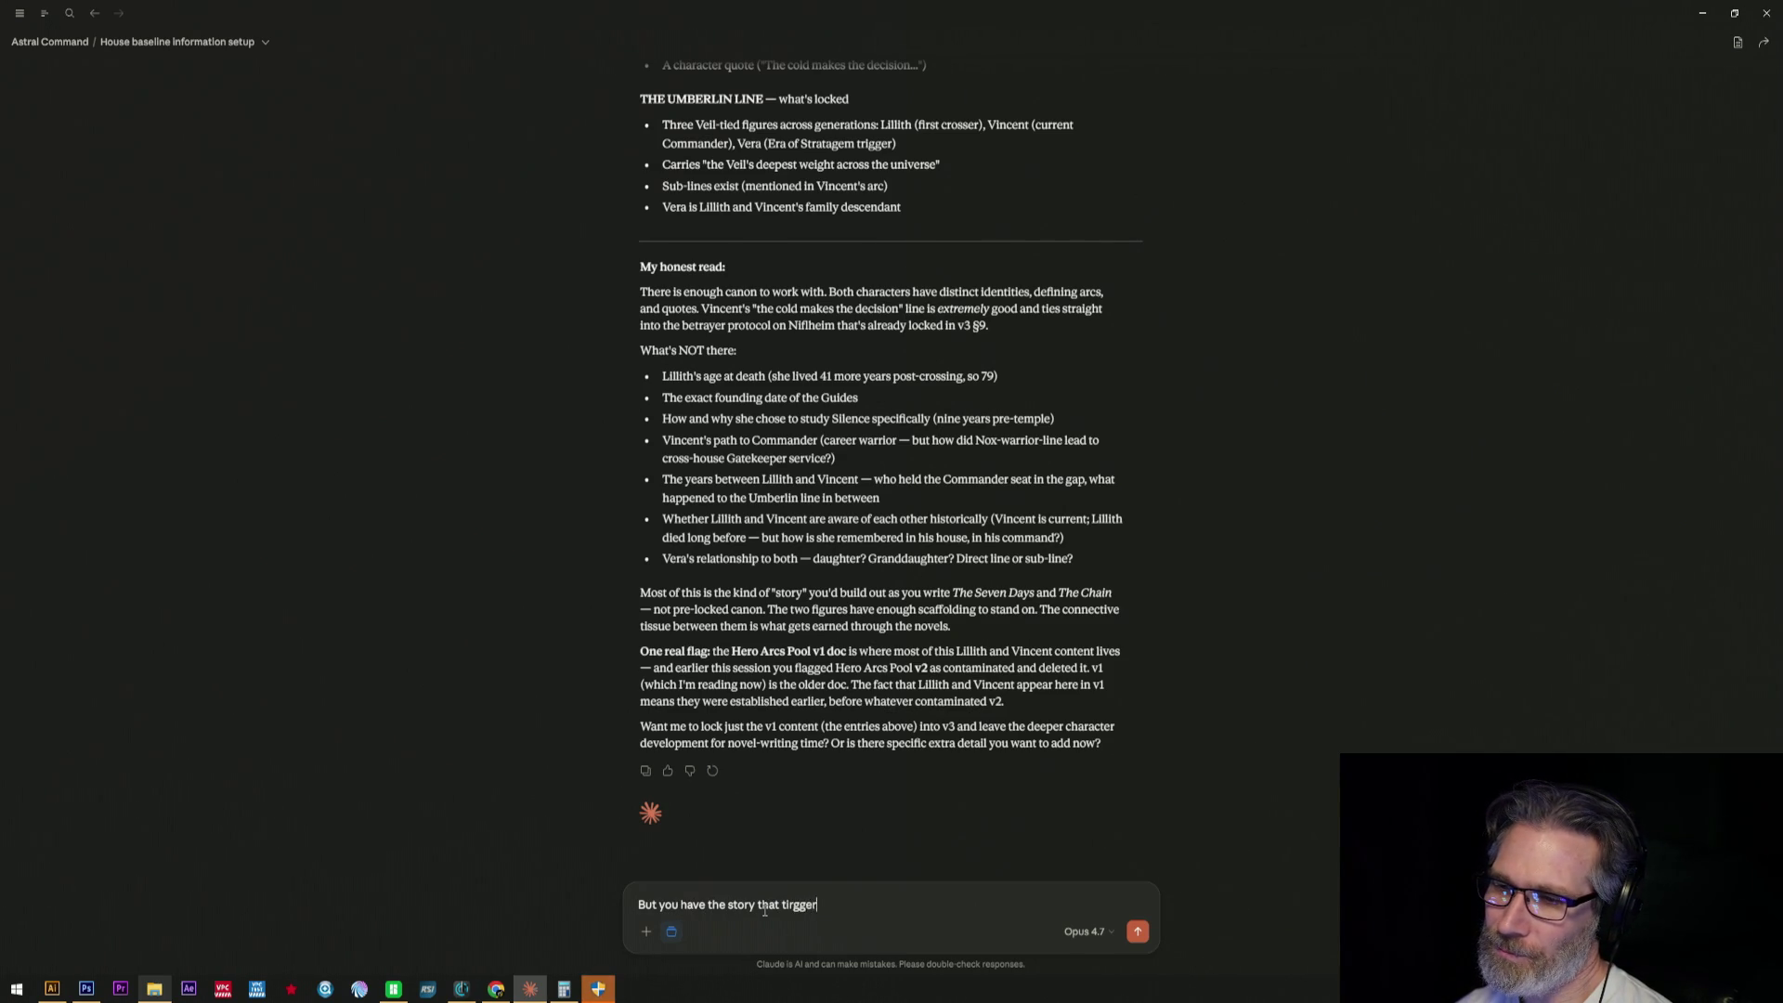
type("igg")
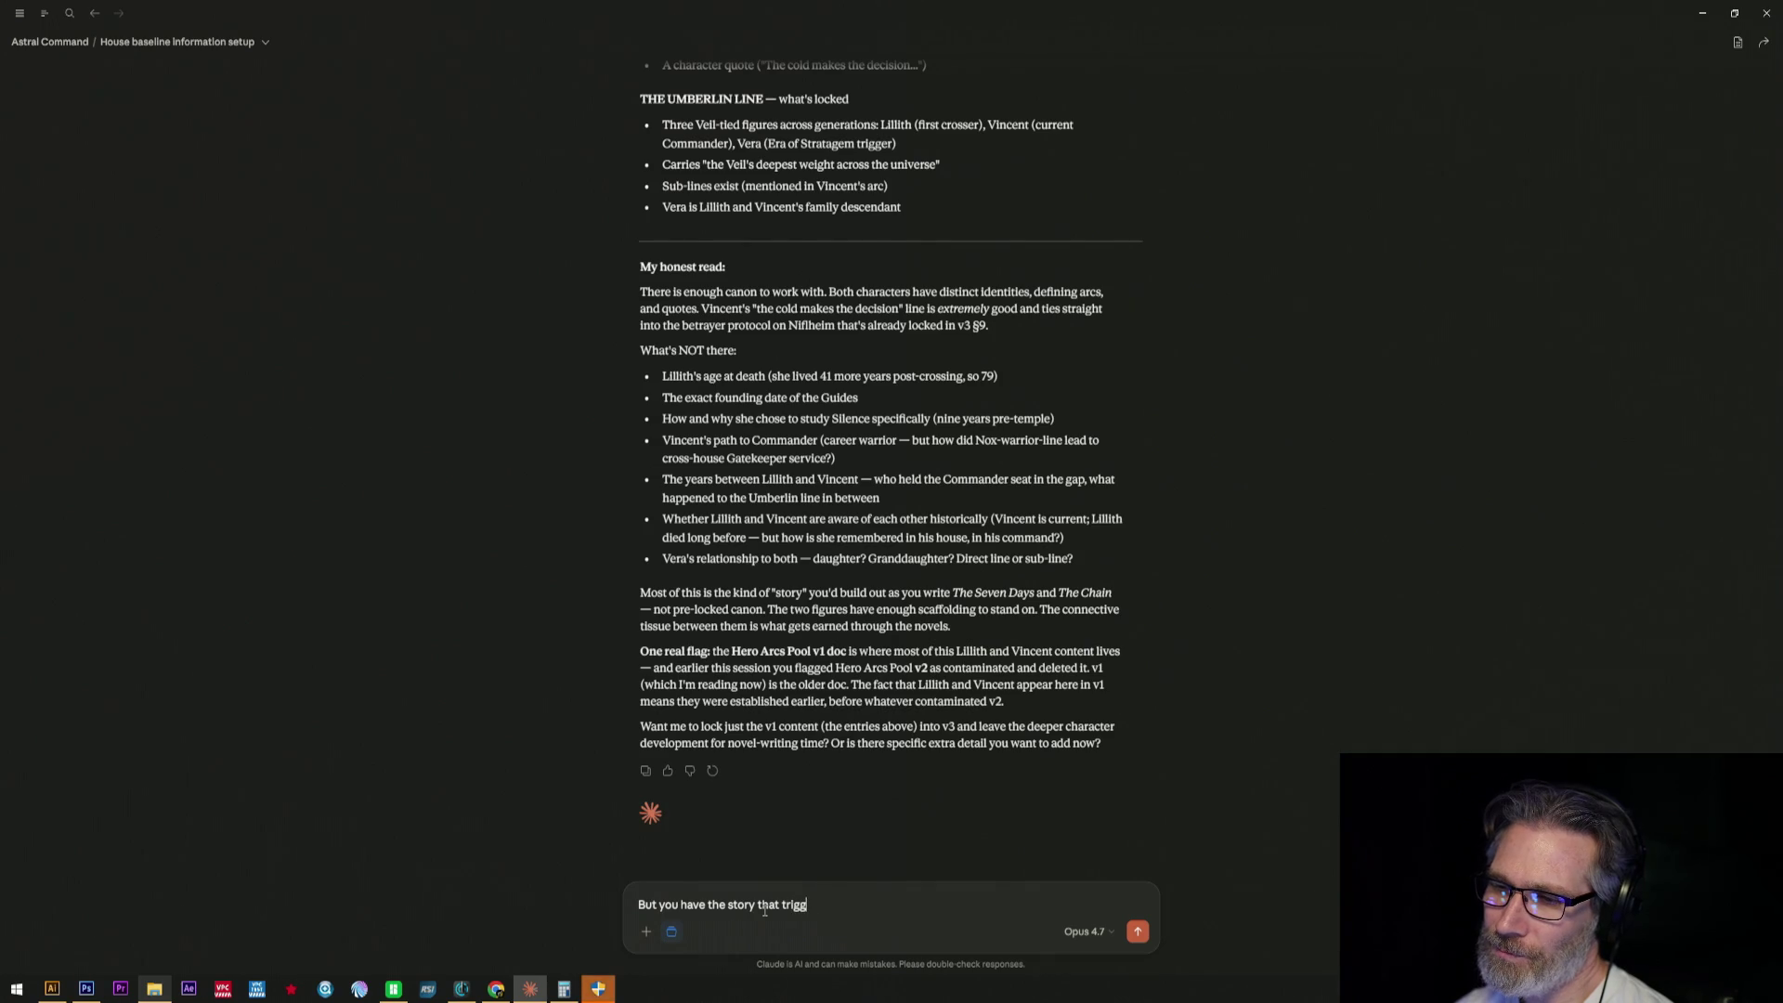
type("ered teh S")
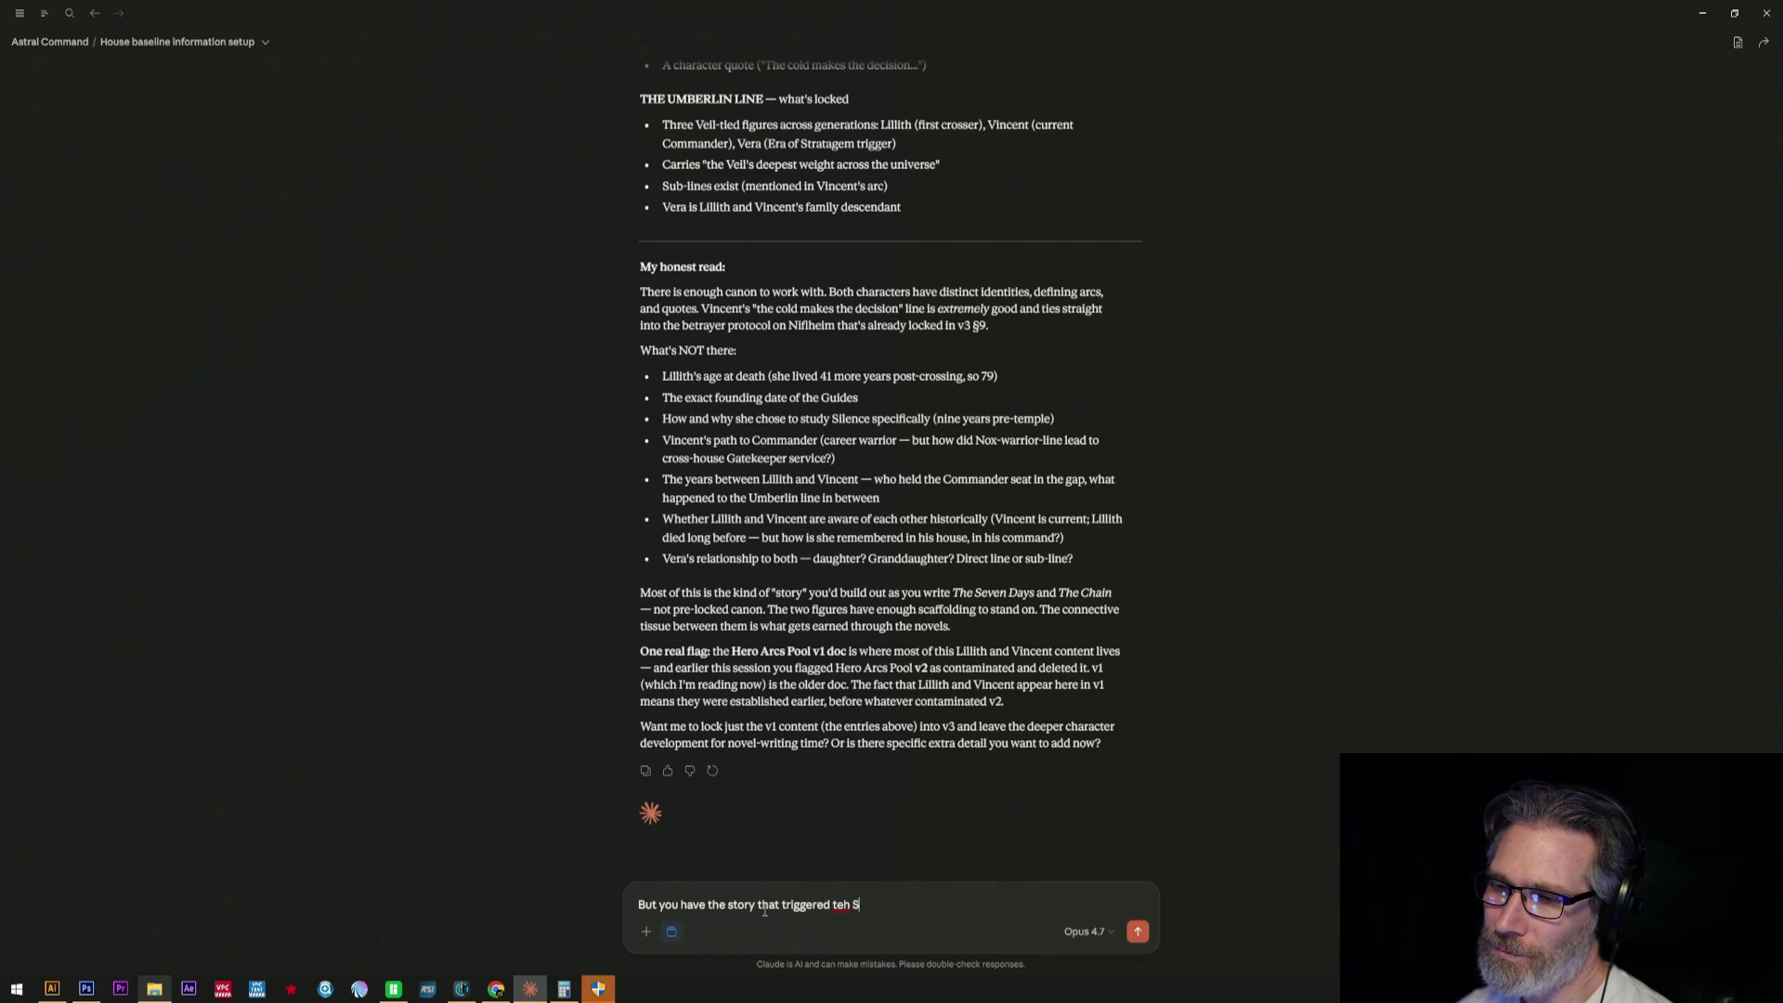
- Send 'But you have the story that triggered the Stratagem Era?'
key("BackSpace")
key("BackSpace")
key("BackSpace")
key("BackSpace")
type("he Stratagem Era")
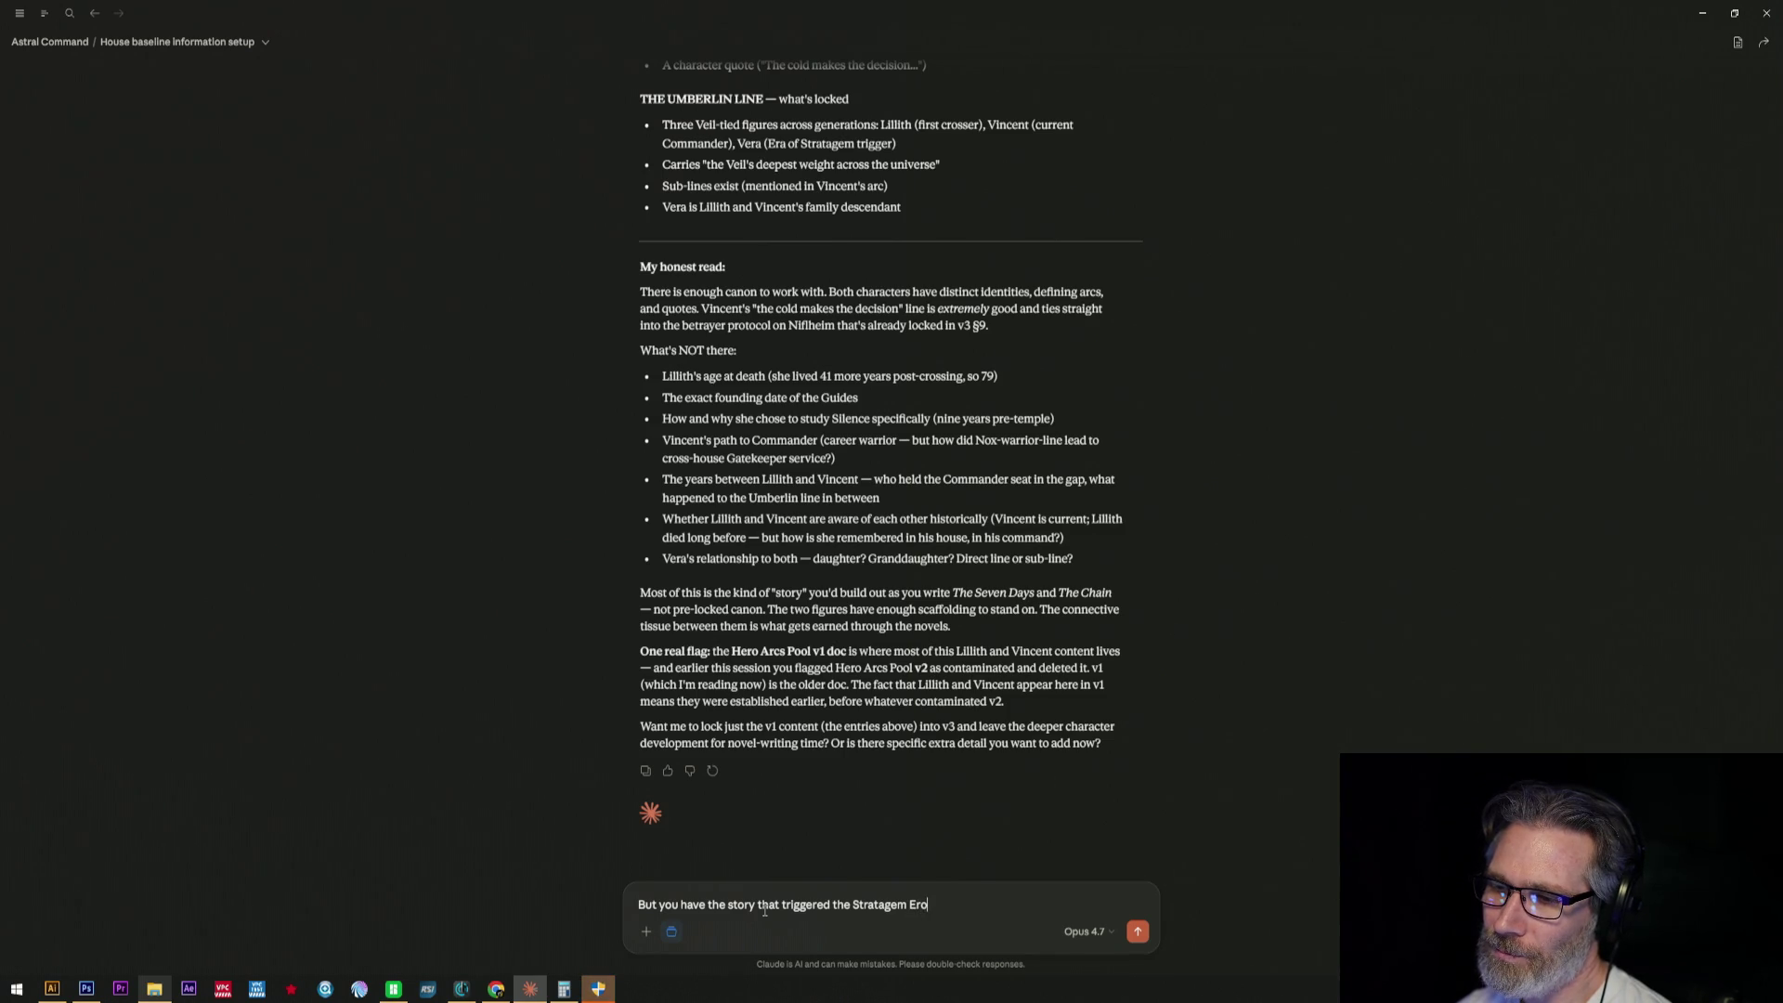
type("?")
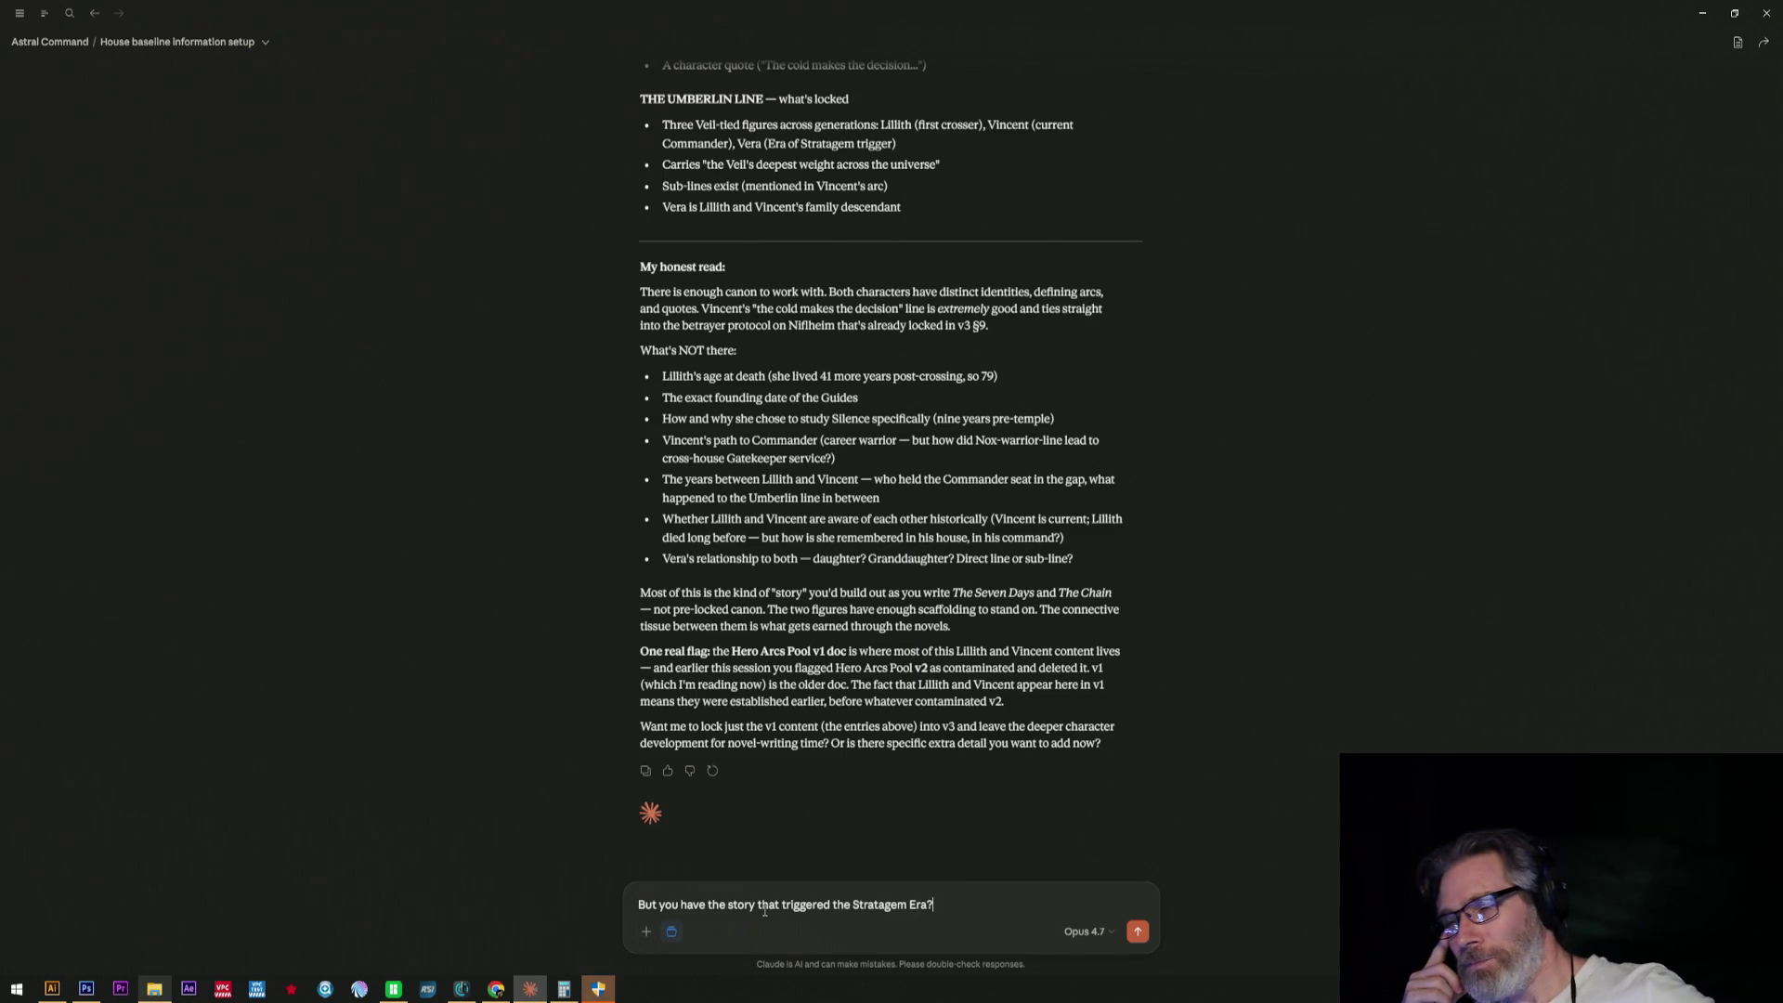
key("Return")
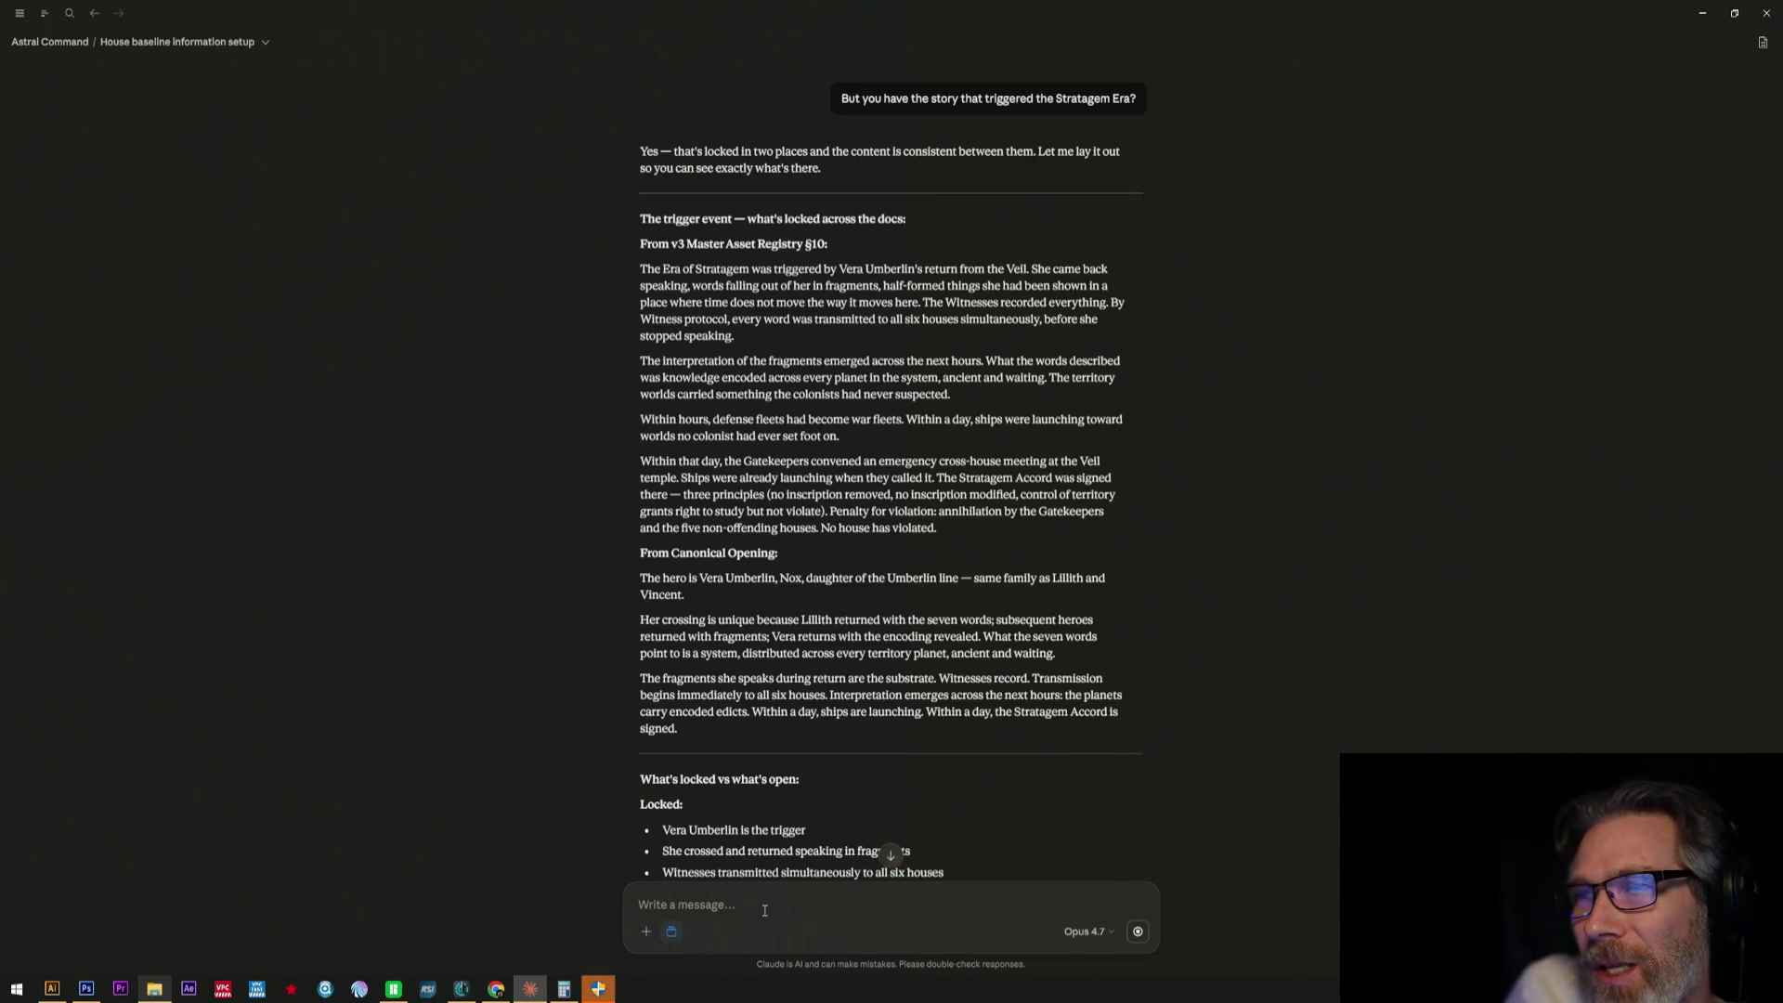
left_click(764, 909)
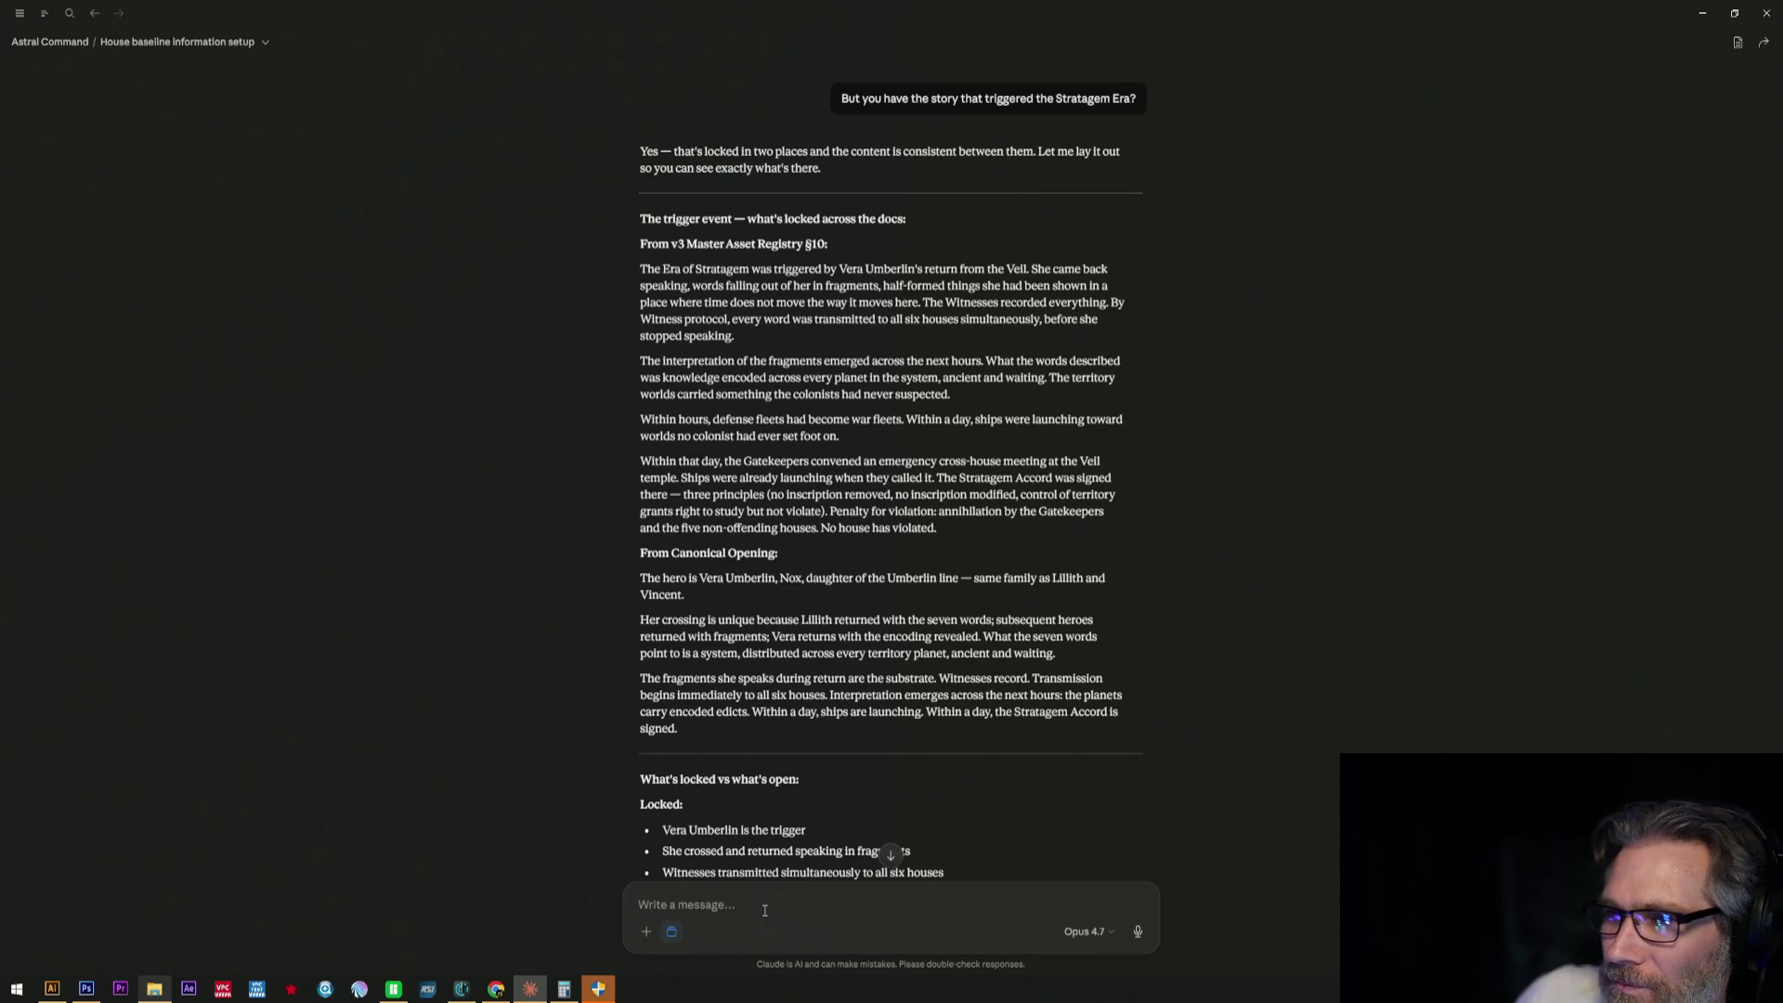
scroll(674, 478, "down", 2)
scroll(673, 473, "down", 2)
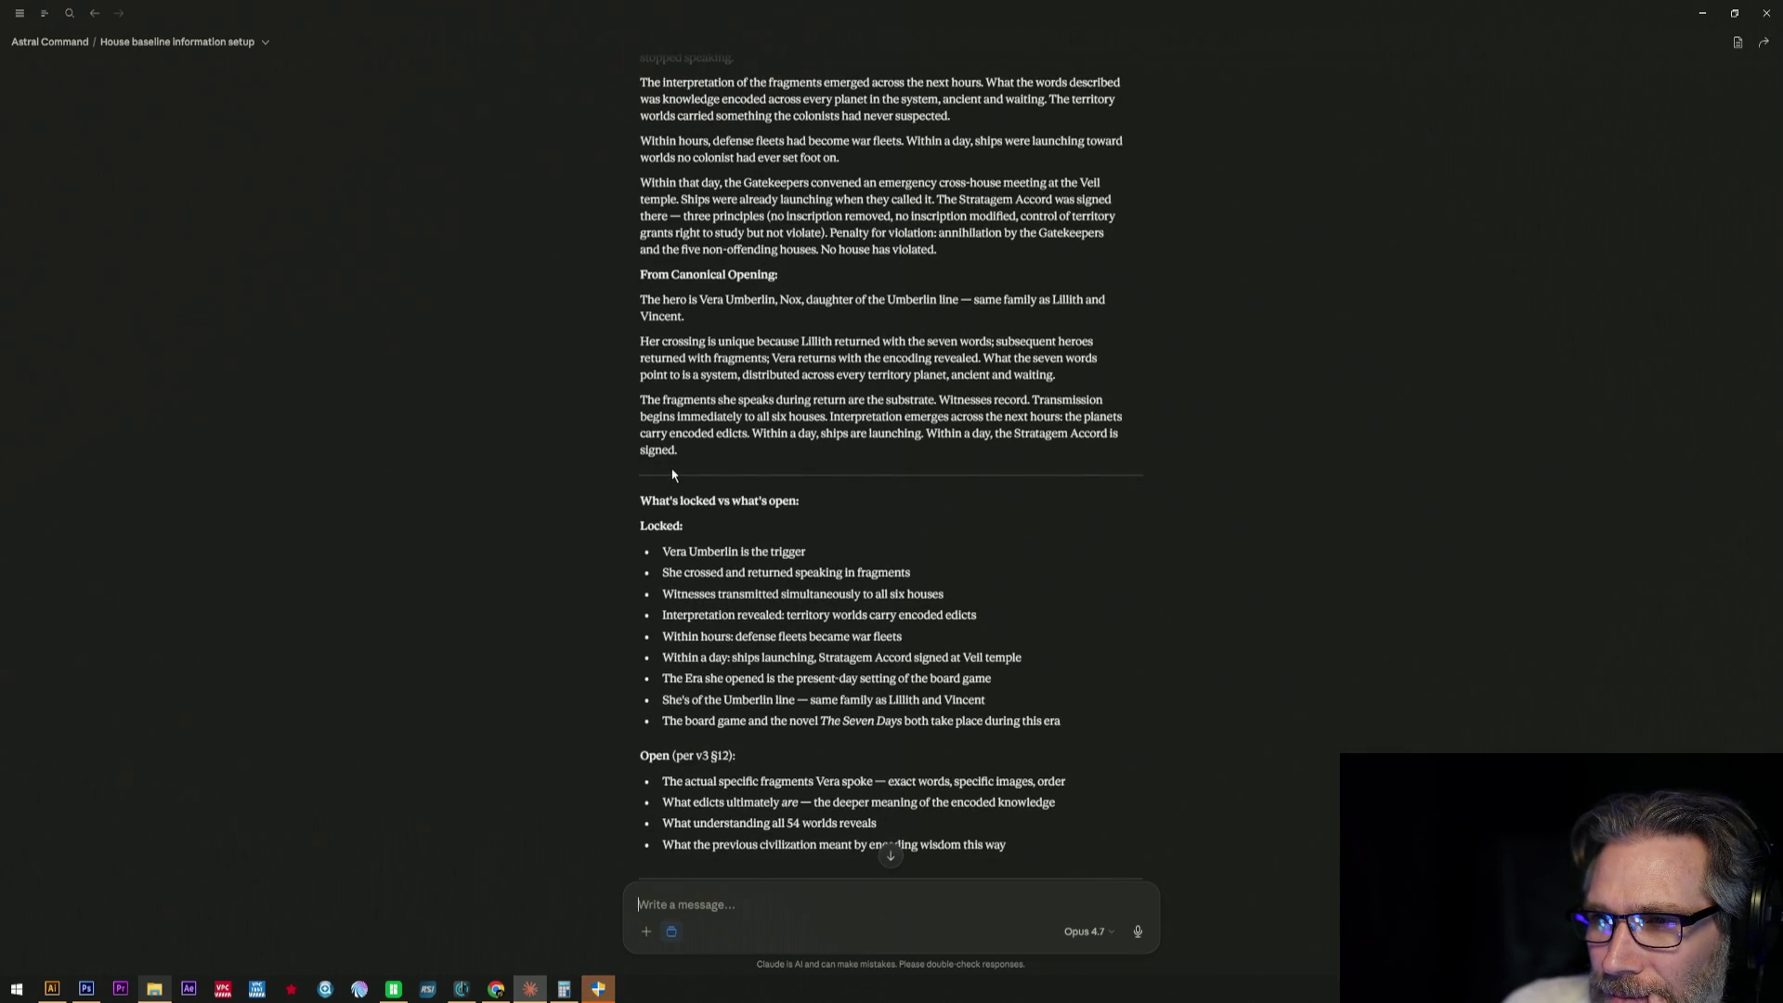
scroll(672, 474, "down", 1)
scroll(673, 475, "down", 1)
scroll(673, 476, "down", 1)
scroll(672, 475, "down", 1)
scroll(673, 476, "down", 2)
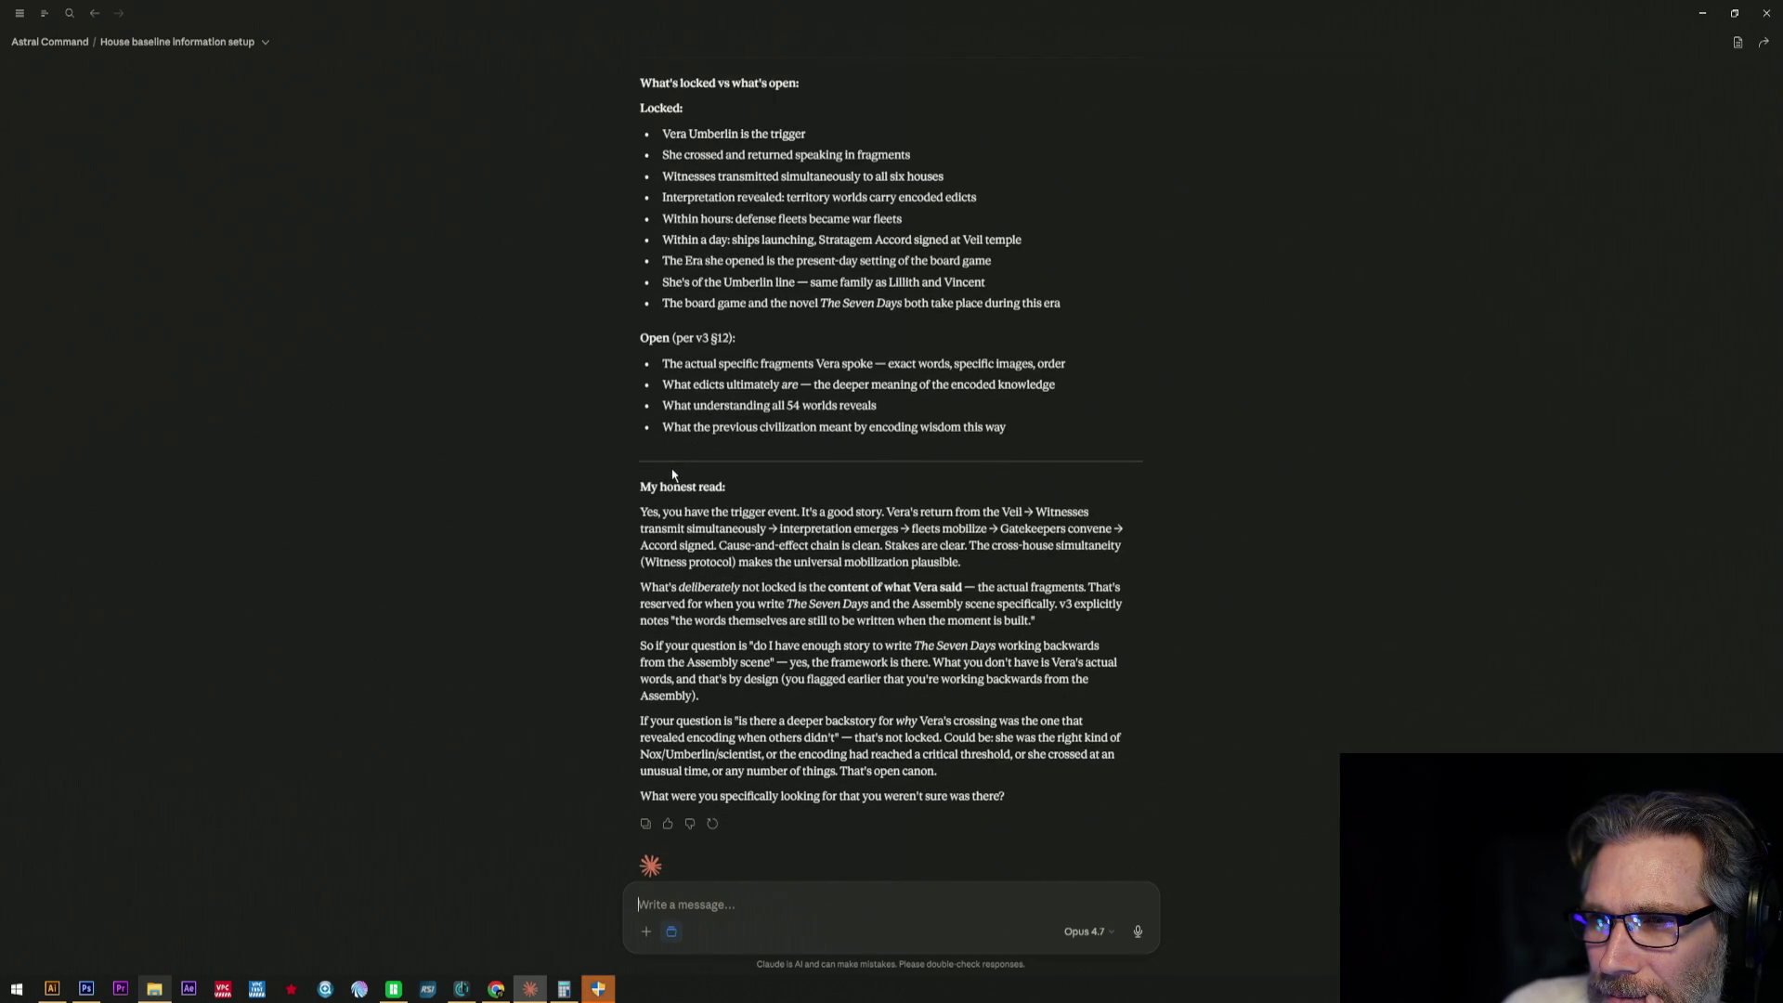
scroll(673, 474, "down", 1)
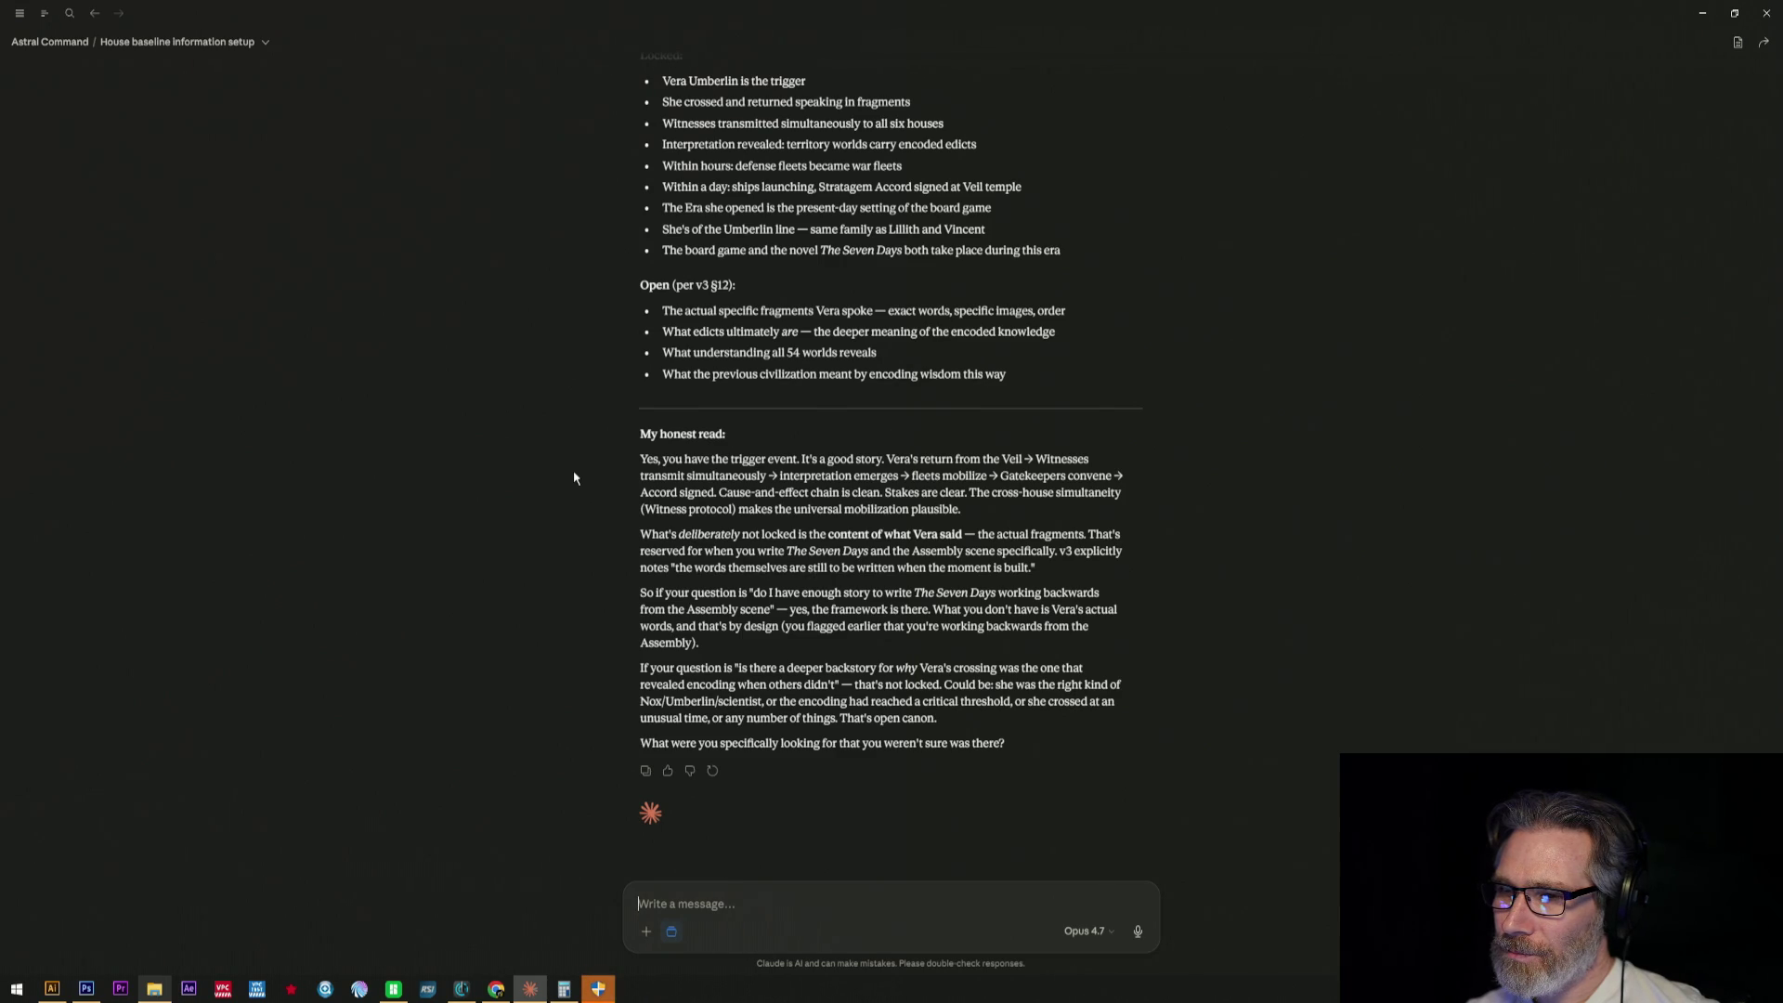
type("Just making suy")
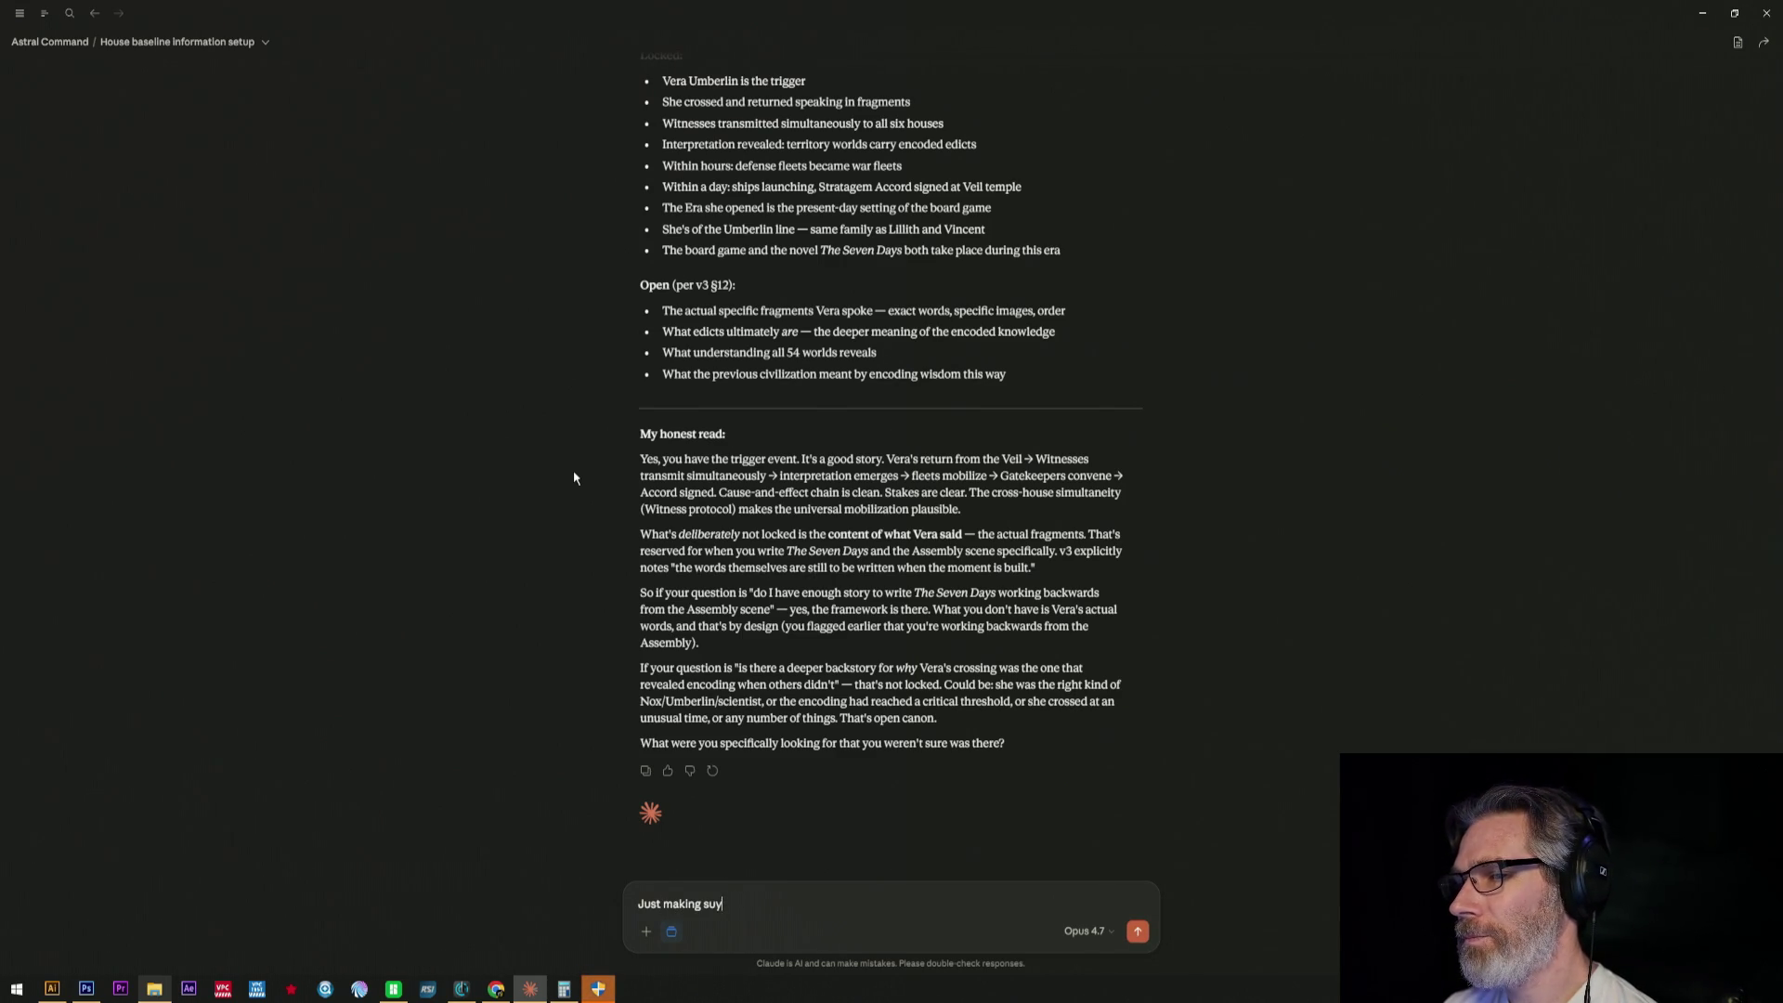
key("BackSpace")
type("er")
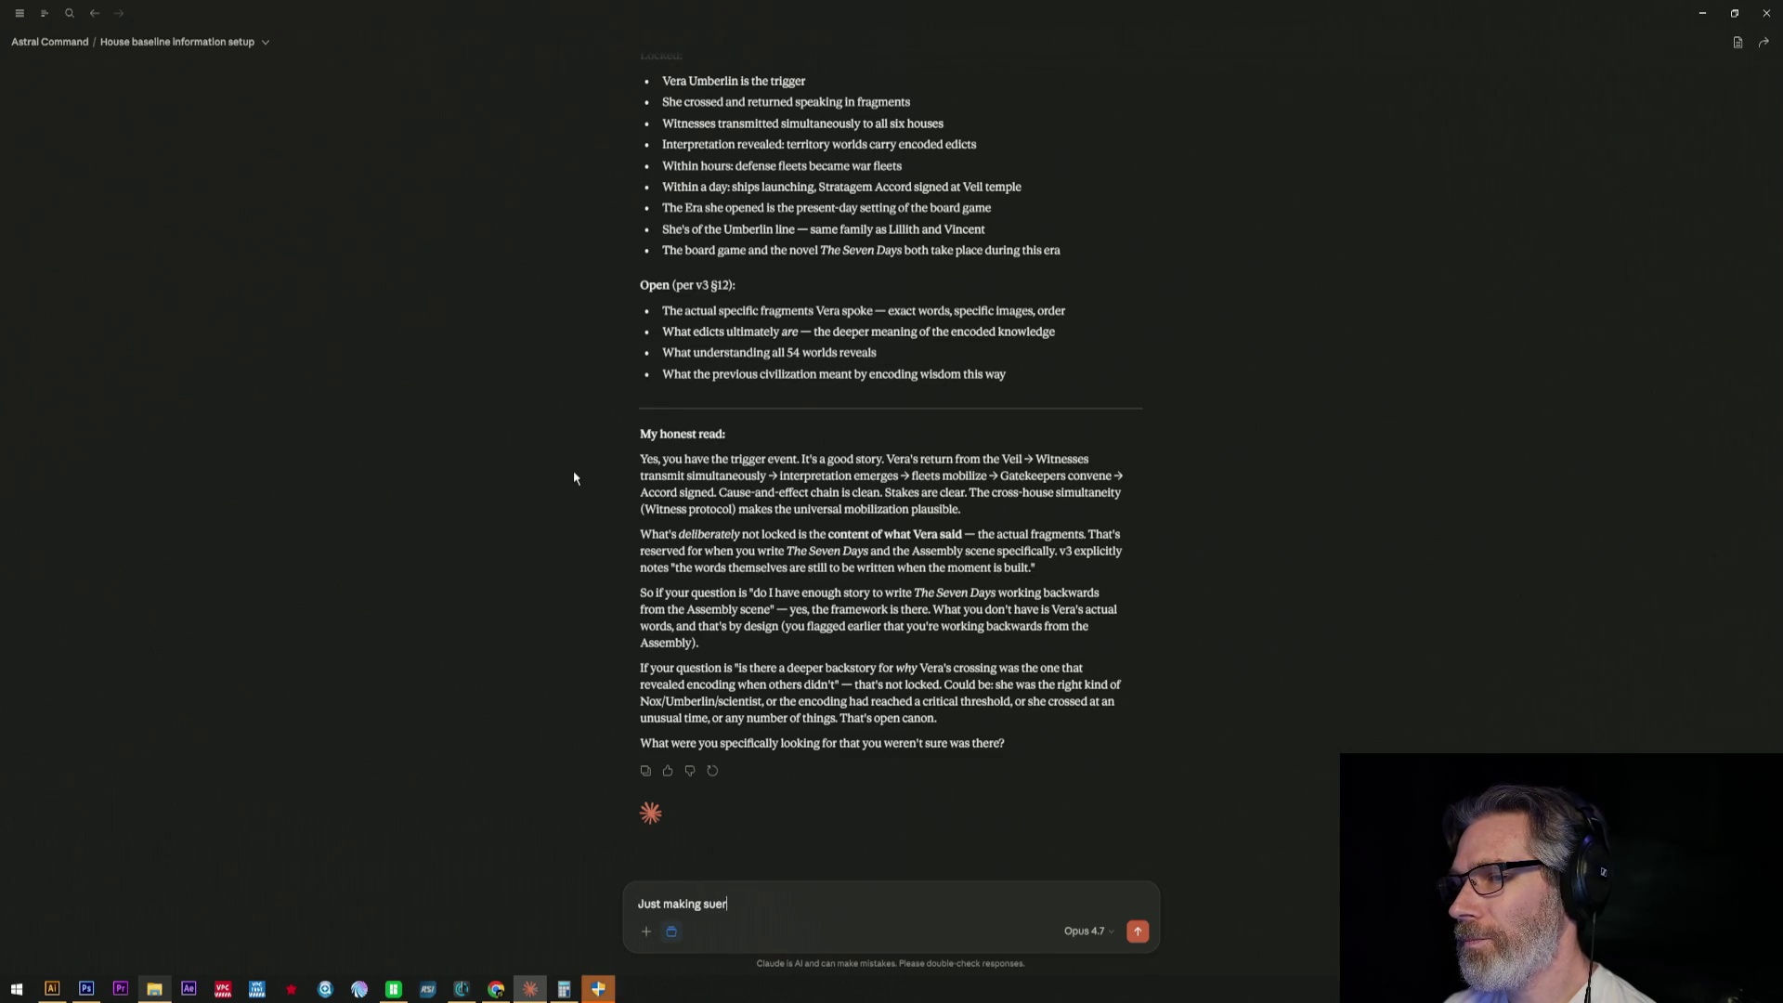
type("s lost from the session earlier t")
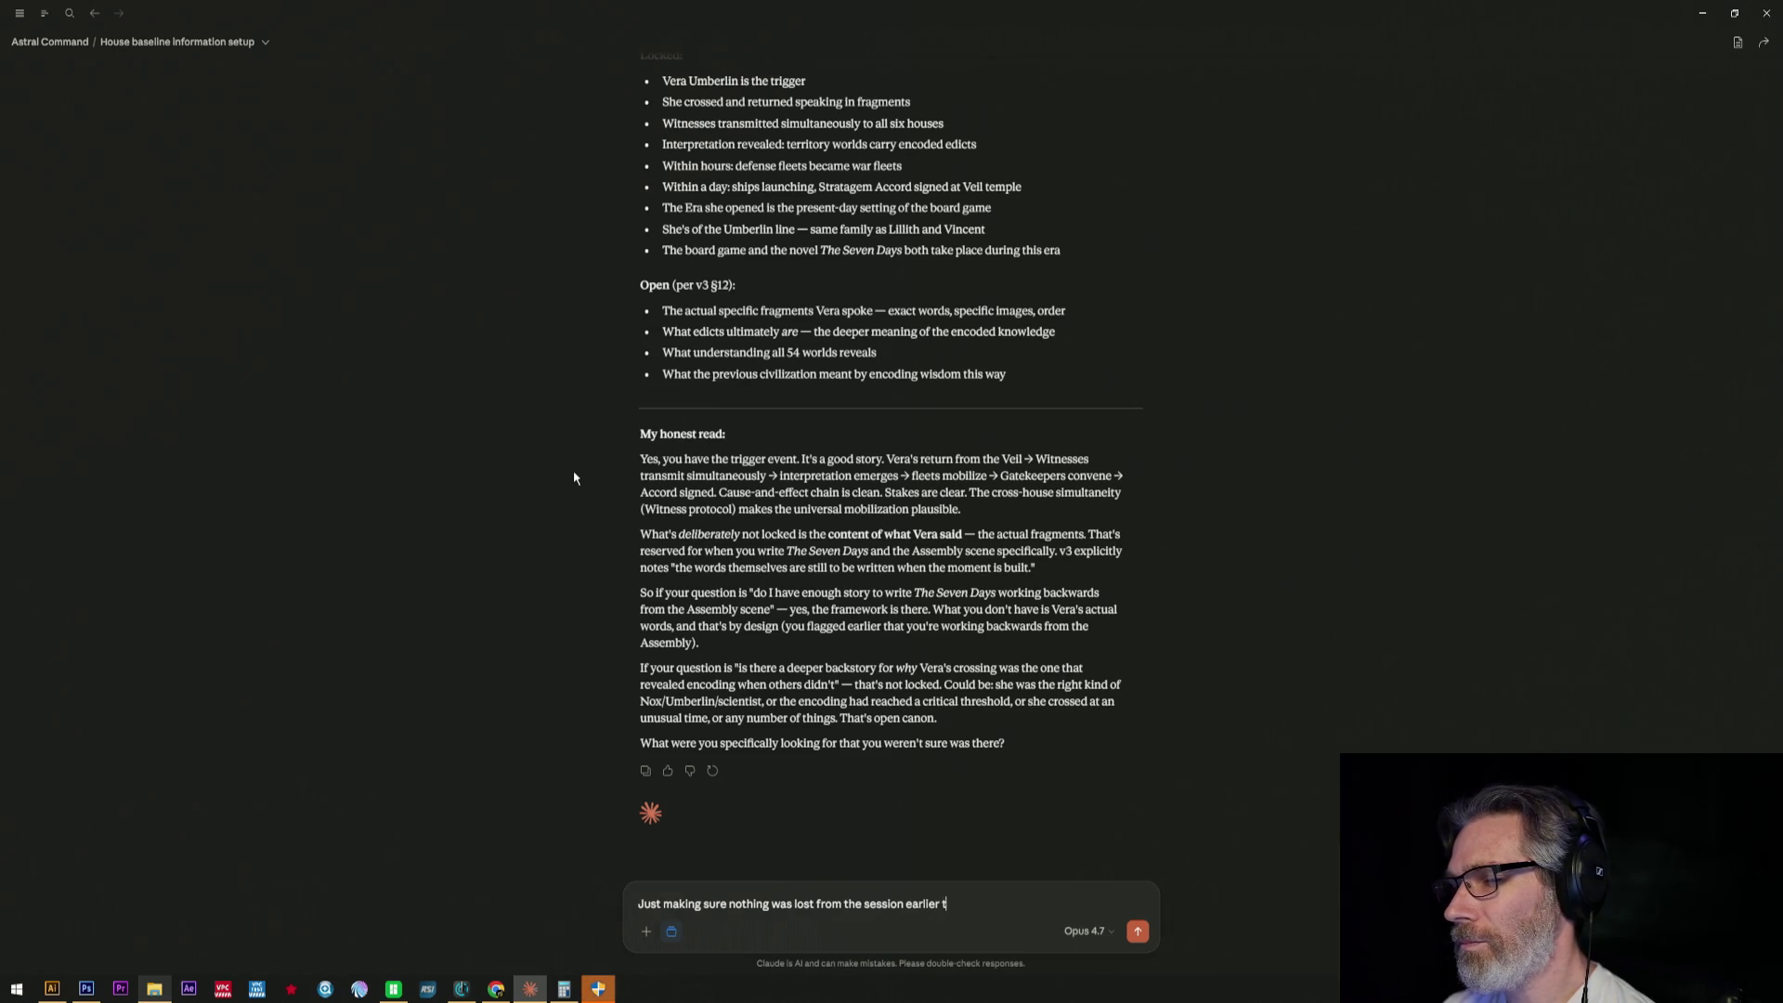
type("oday.")
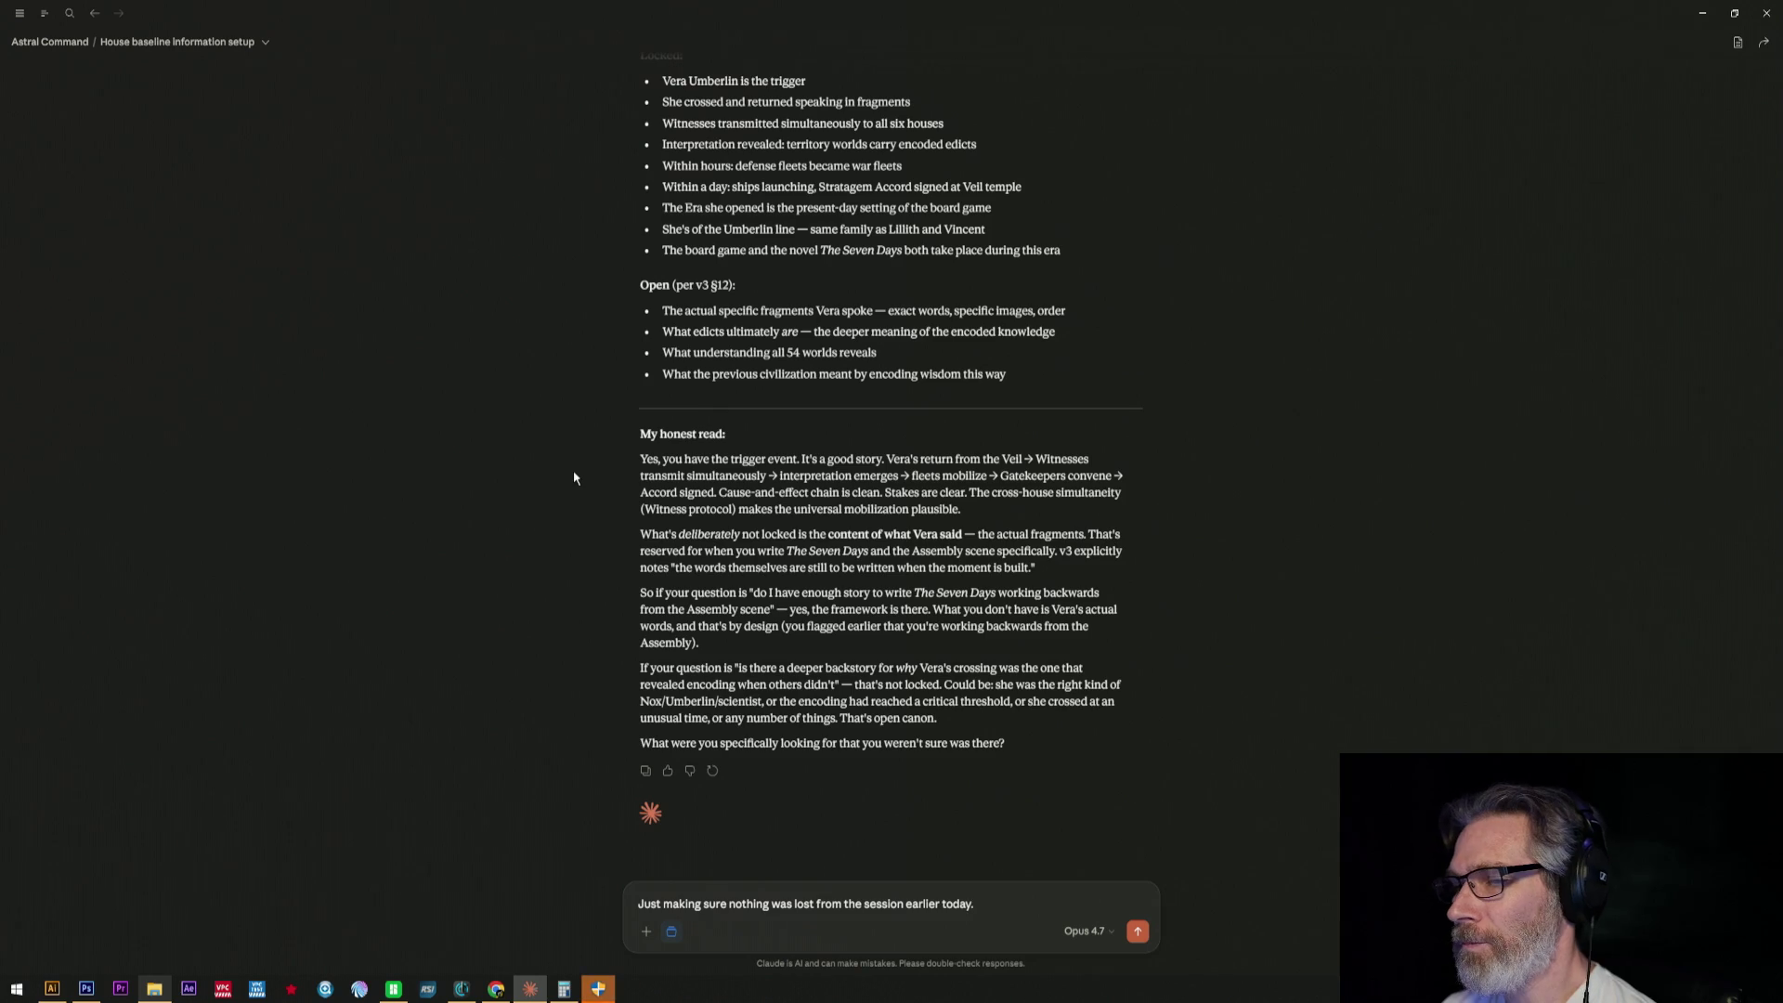
scroll(830, 533, "up", 5)
scroll(831, 532, "up", 5)
scroll(830, 529, "up", 5)
scroll(834, 518, "up", 5)
scroll(838, 505, "up", 3)
scroll(837, 504, "up", 5)
scroll(838, 505, "up", 2)
scroll(837, 504, "up", 2)
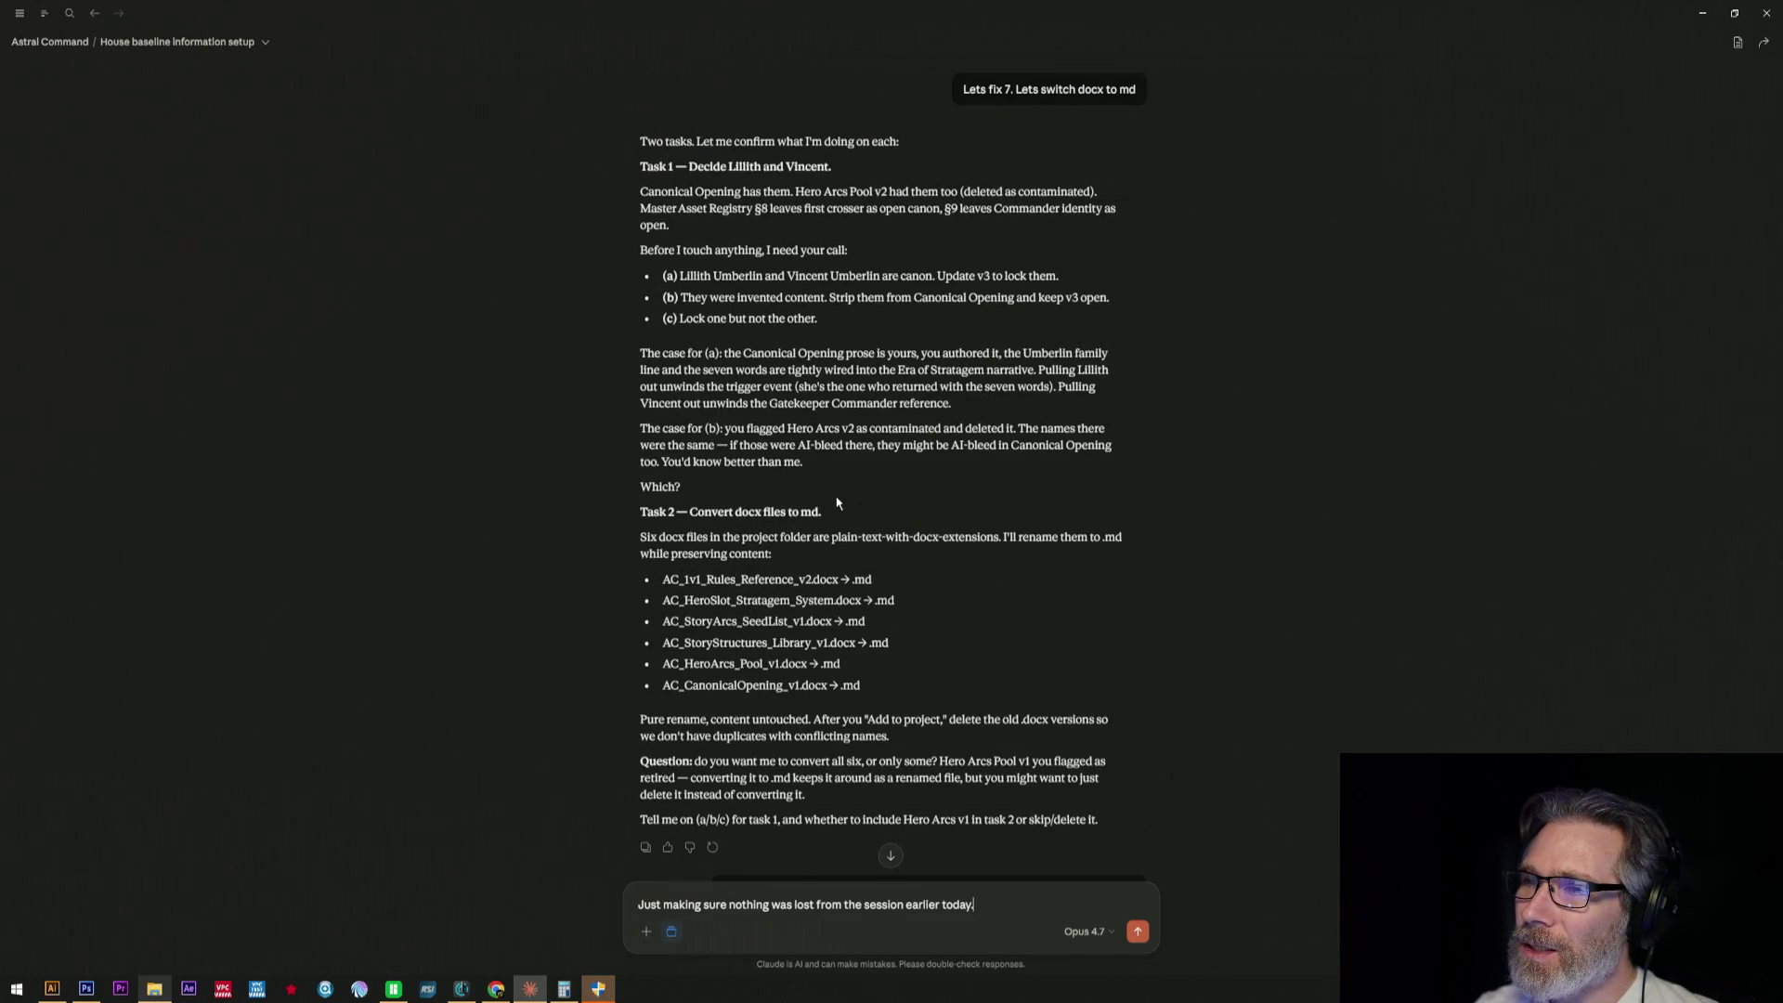
scroll(838, 504, "down", 5)
scroll(836, 504, "down", 5)
scroll(837, 501, "down", 5)
scroll(838, 500, "down", 3)
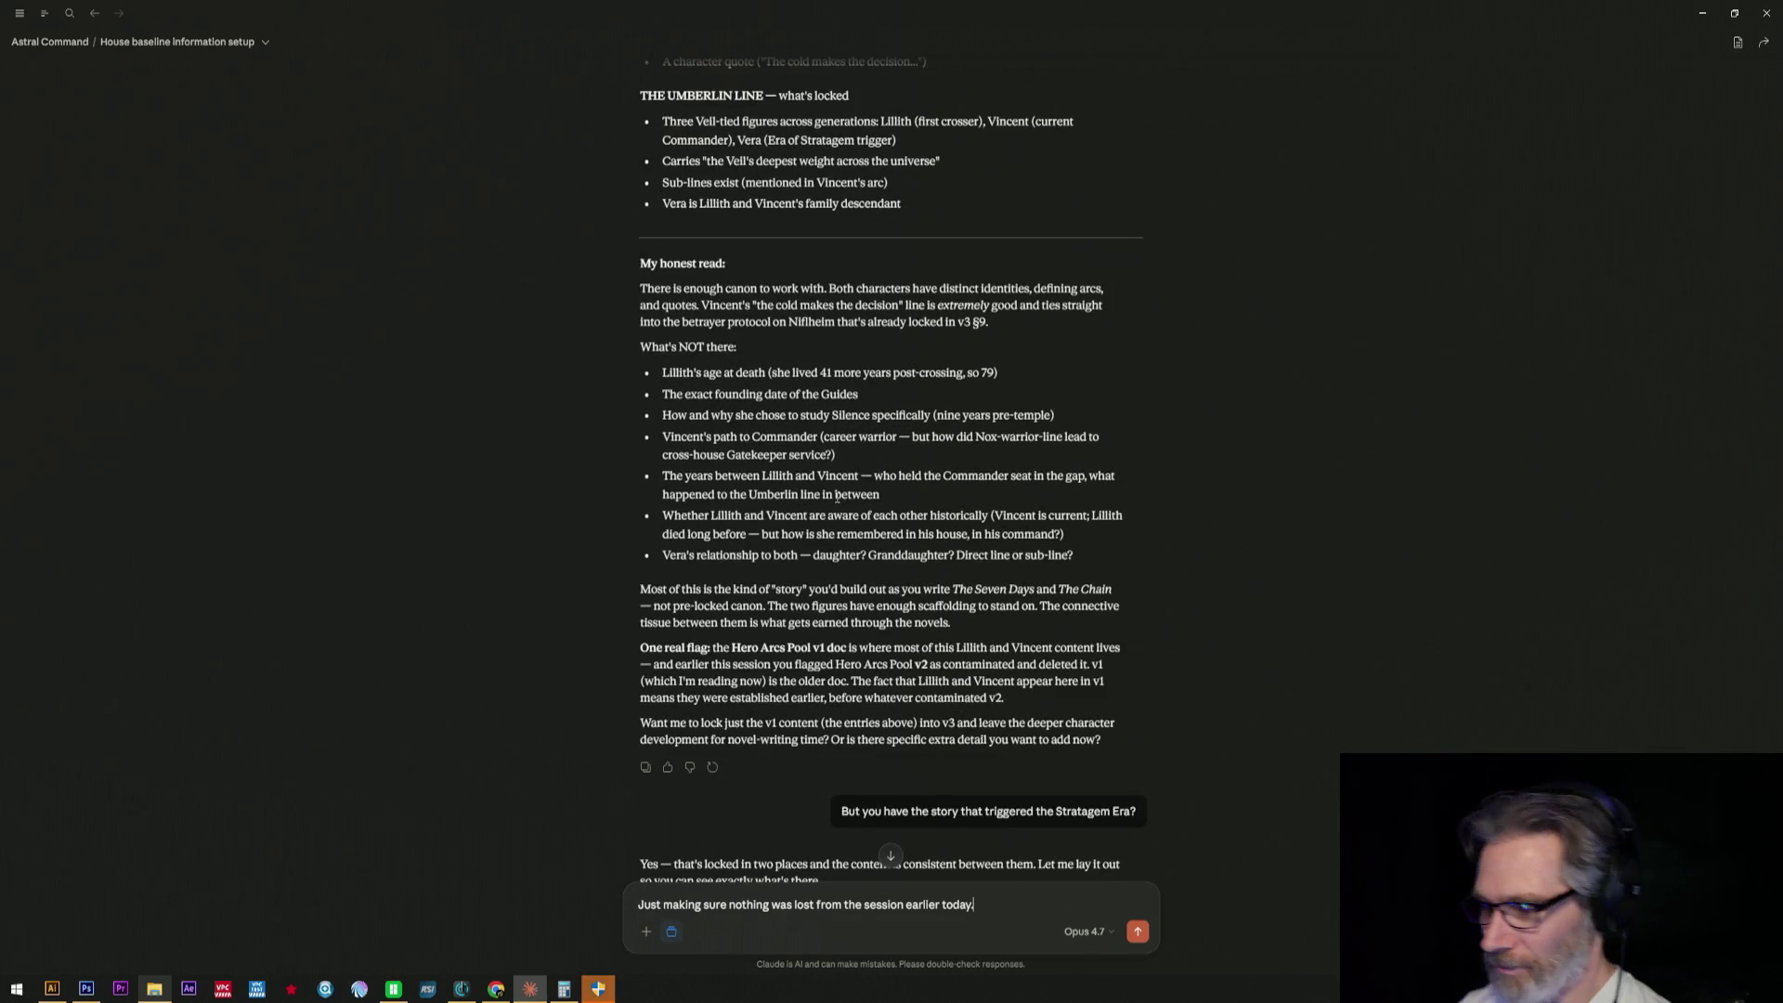
type(" Lets get teh")
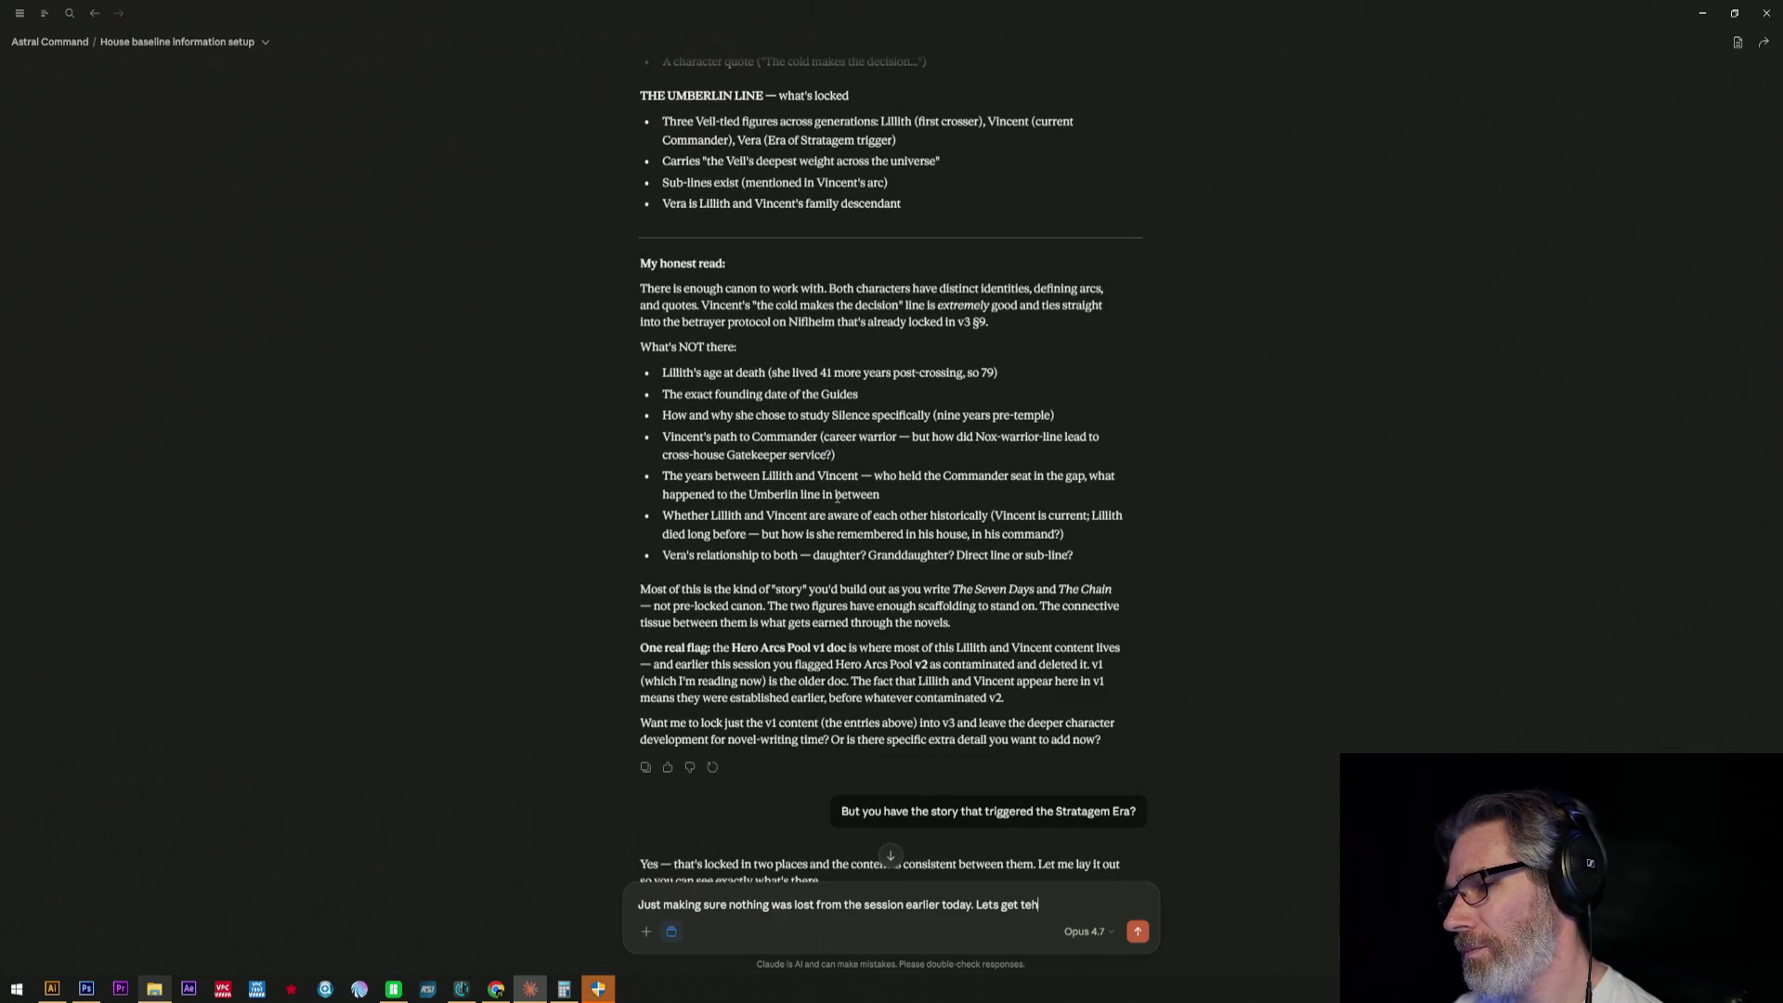
key("BackSpace")
key("BackSpace")
type("he docs c")
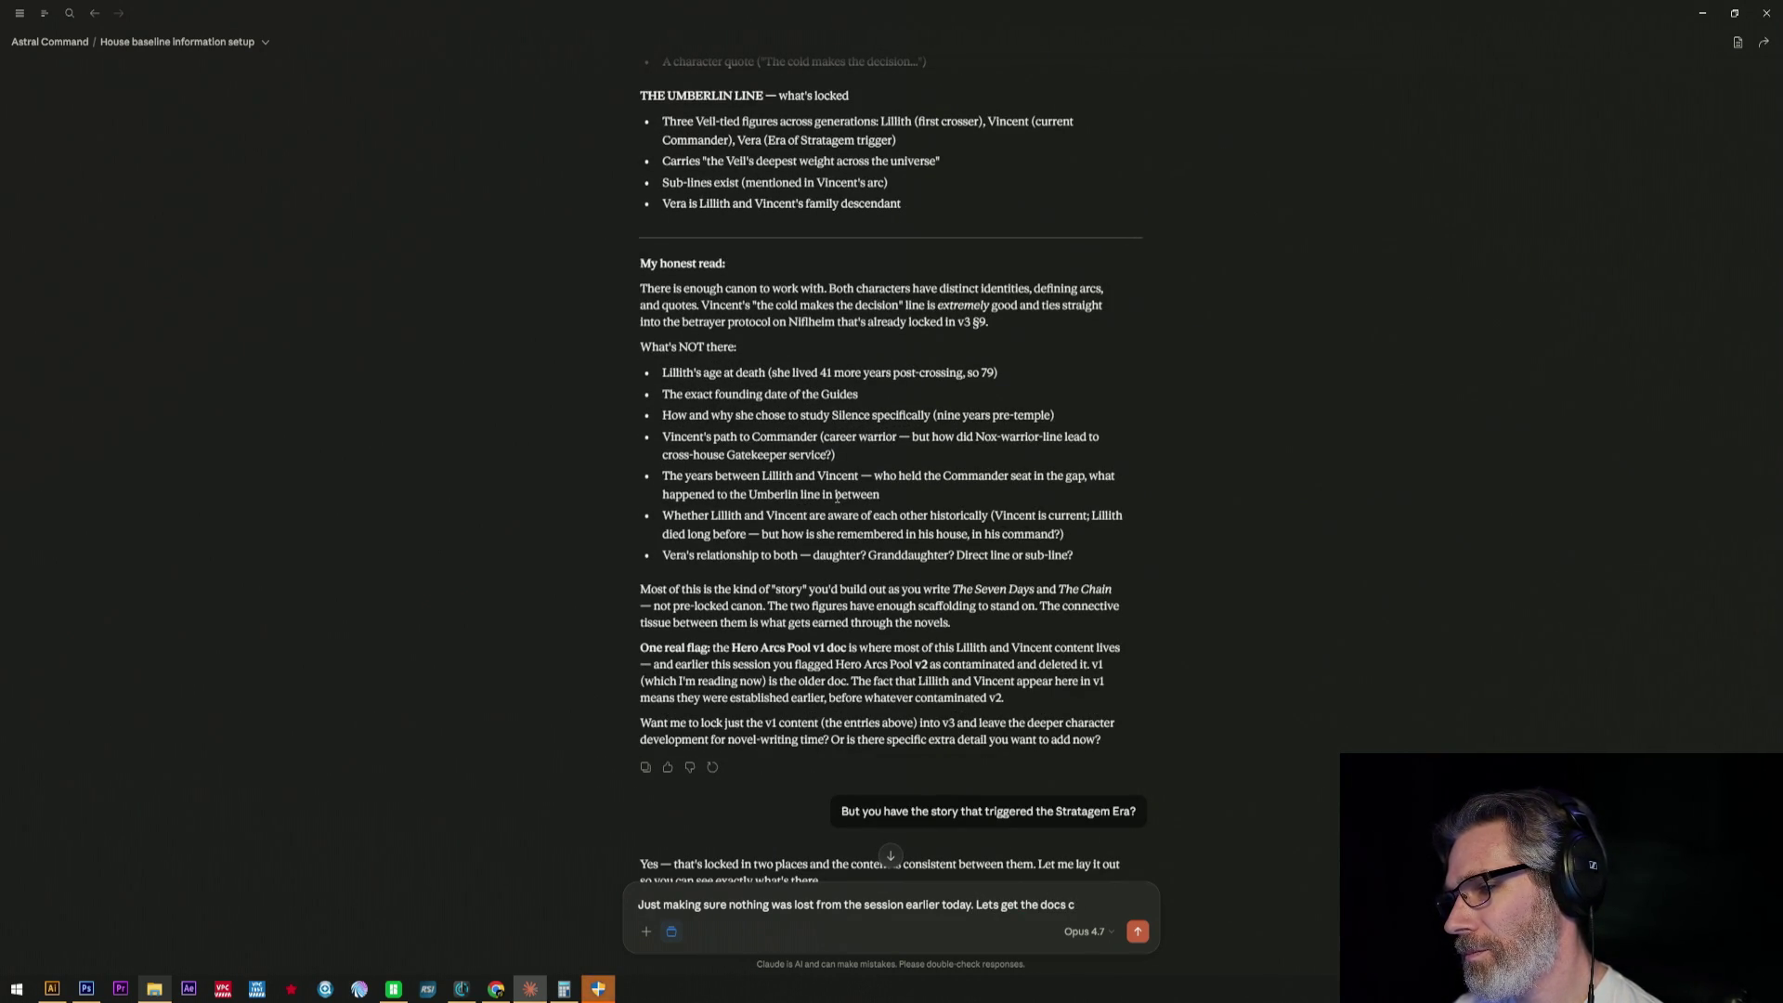
type("onverted to MD")
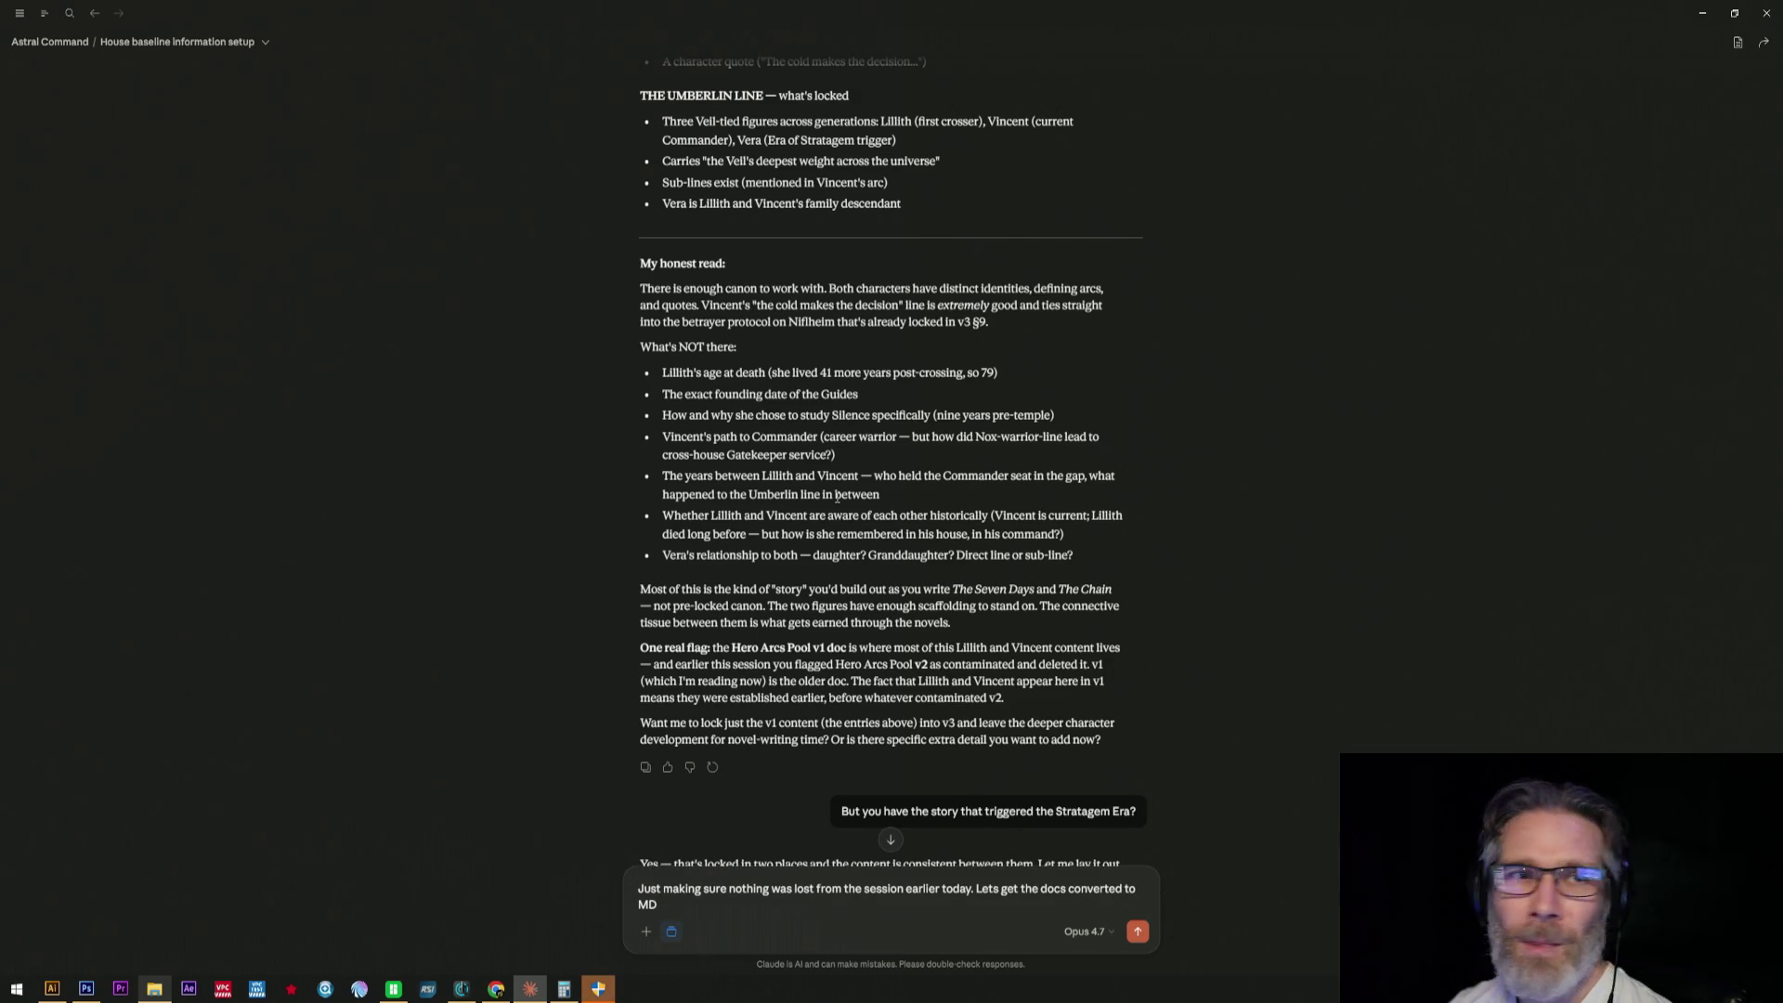
- Send the follow-up saying nothing was lost and asking to convert the docs to MD
key("Return")
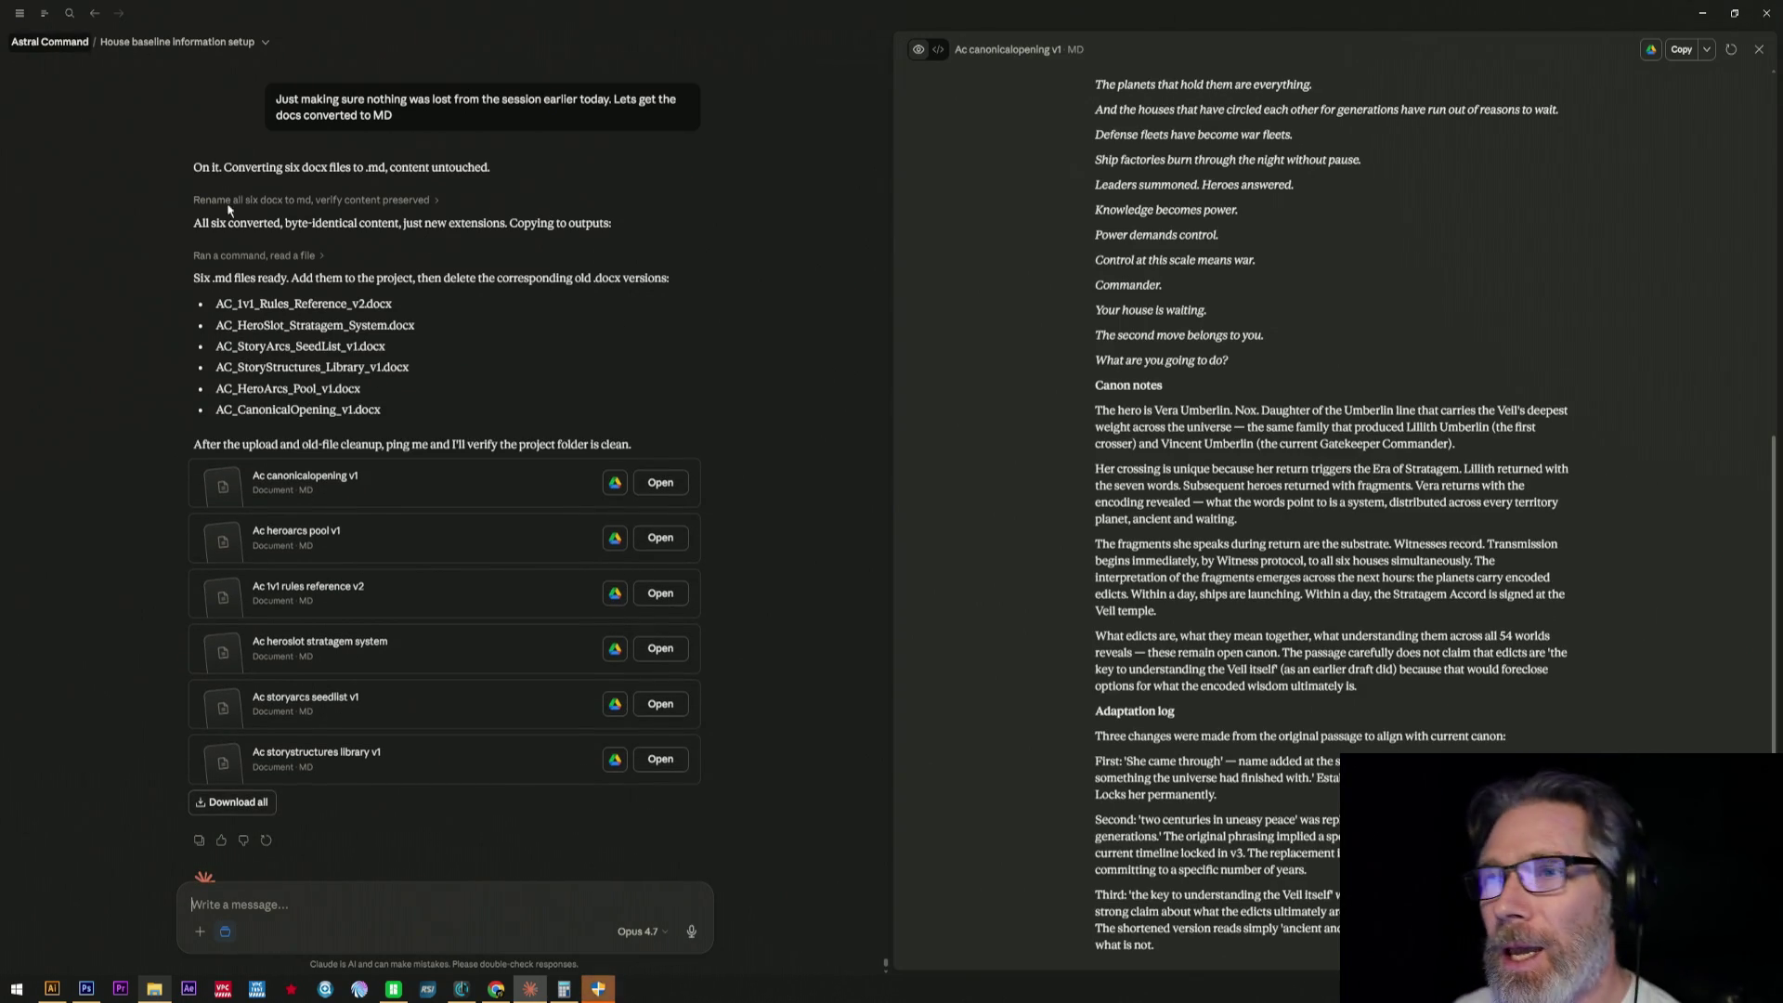
- Return to the Astral Command project page listing its chats and files
left_click(49, 41)
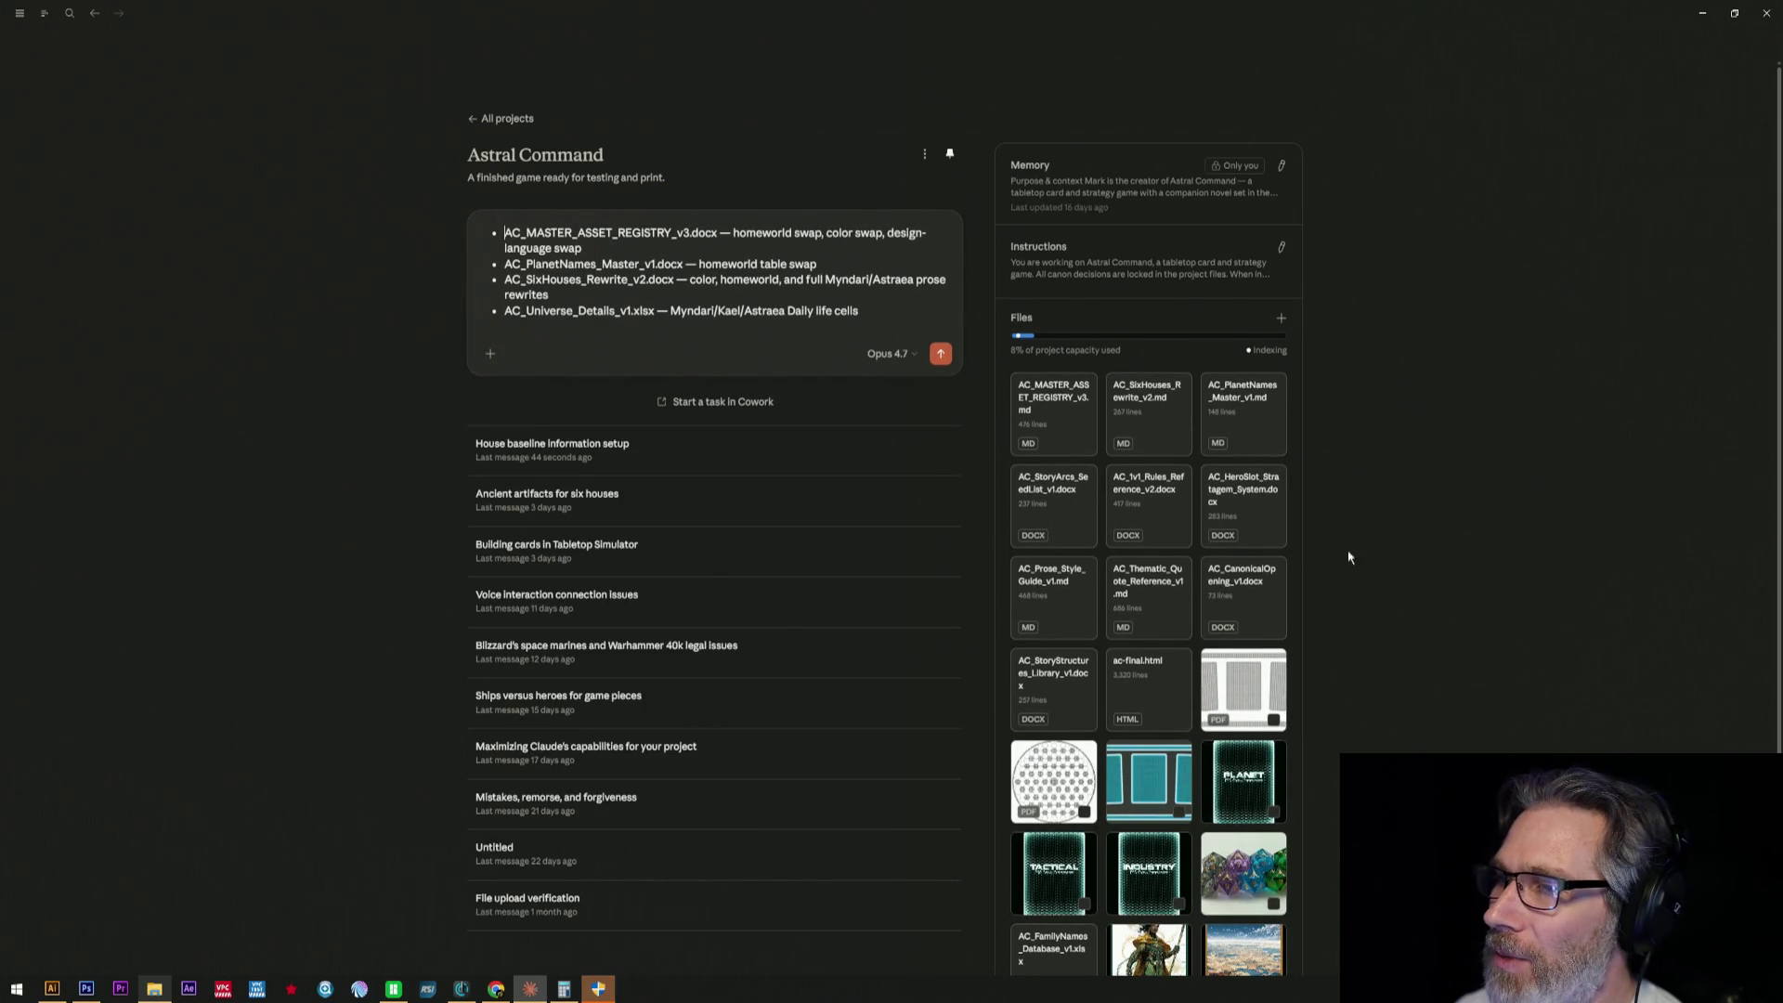
scroll(1335, 559, "down", 2)
- Preview ac-final.html, close it, and bring File Explorer back up
left_click(1117, 539)
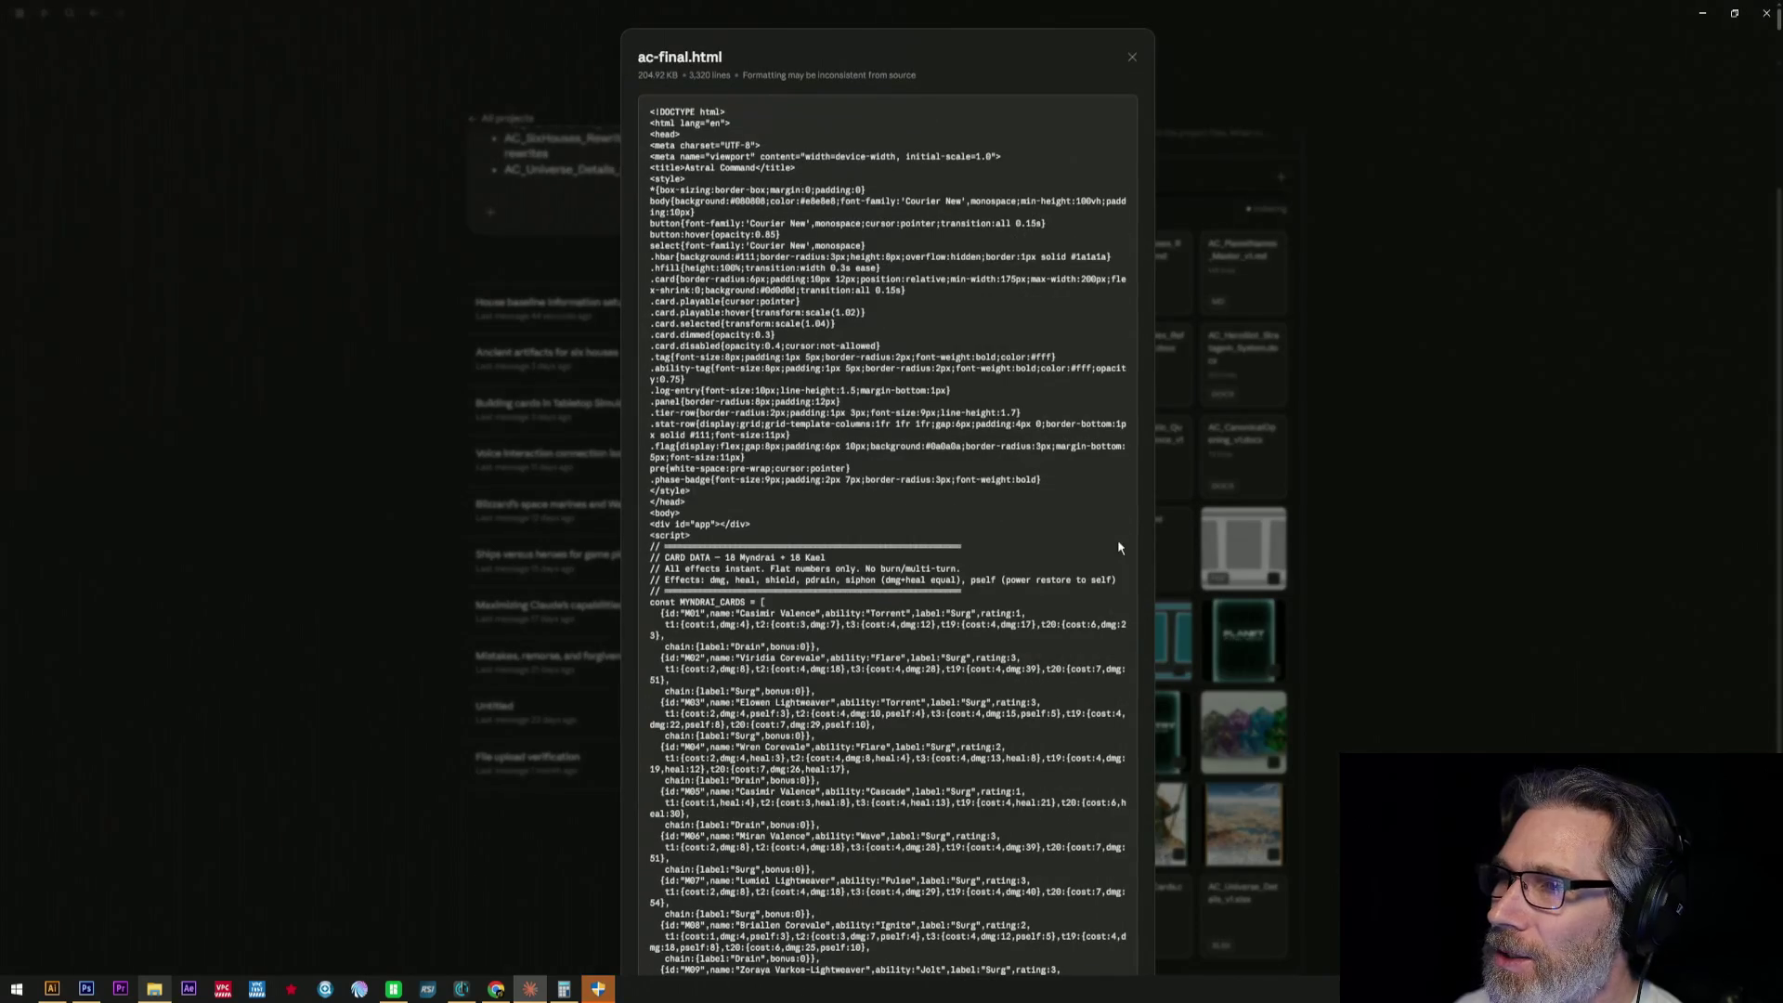
left_click(1179, 553)
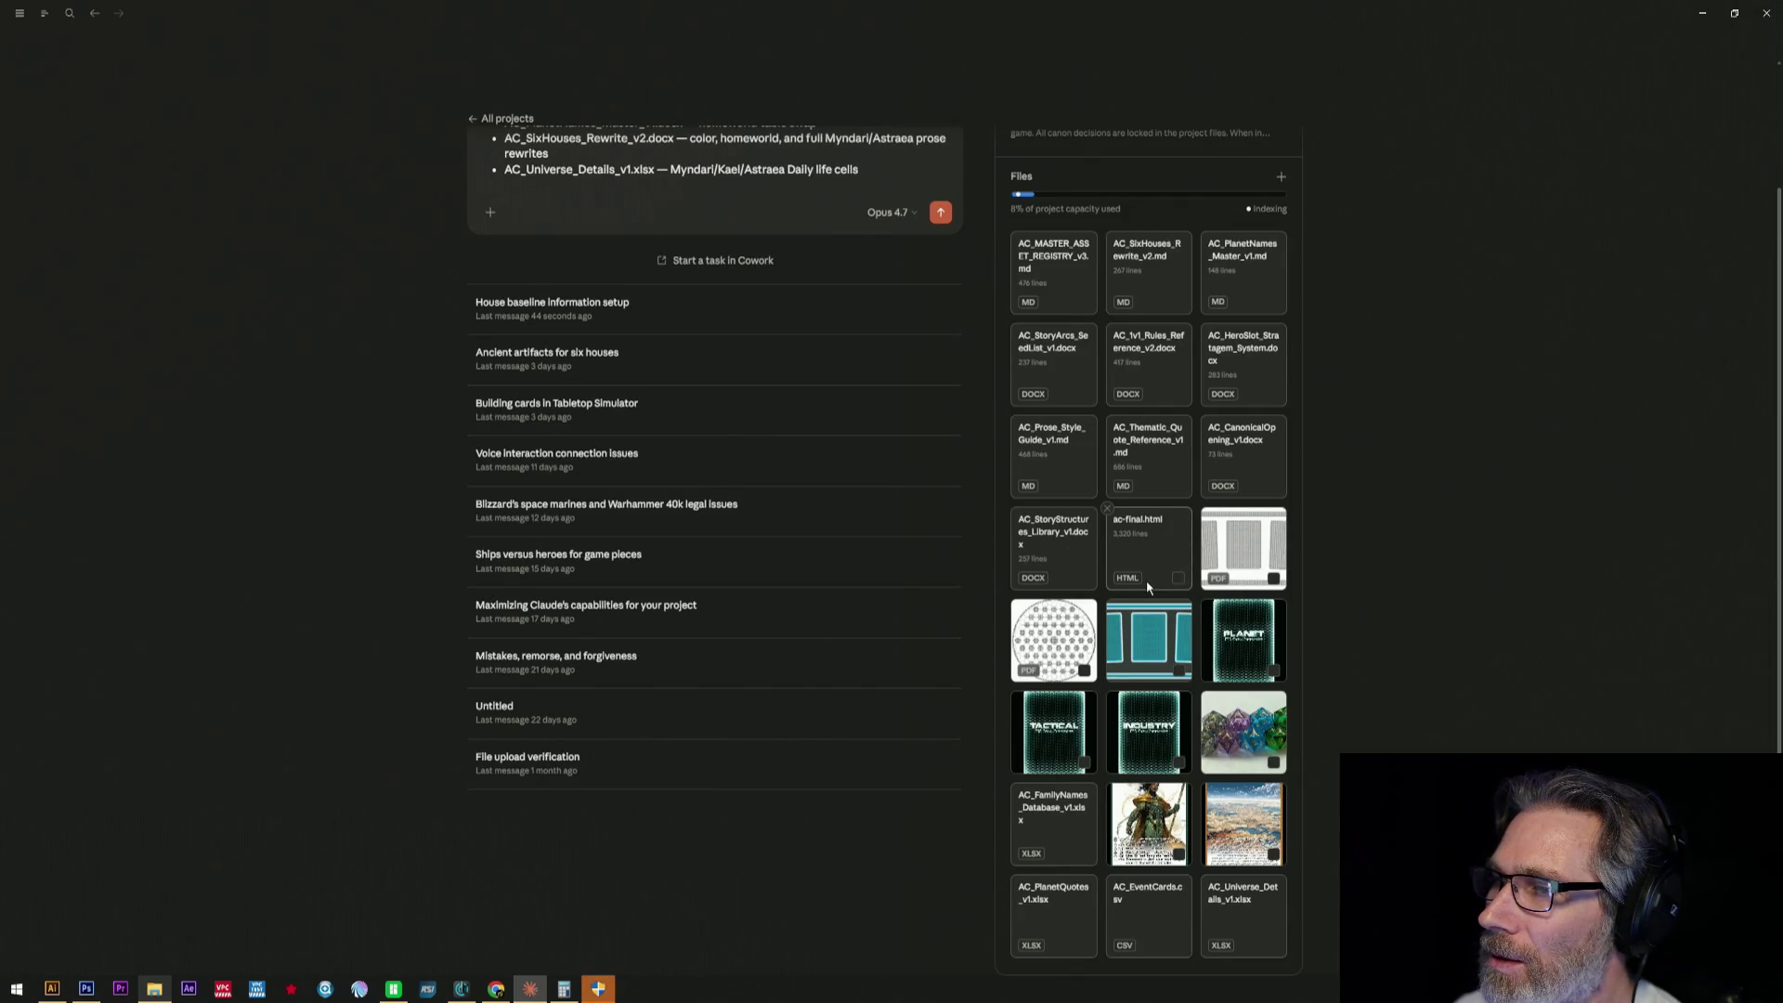
left_click(153, 988)
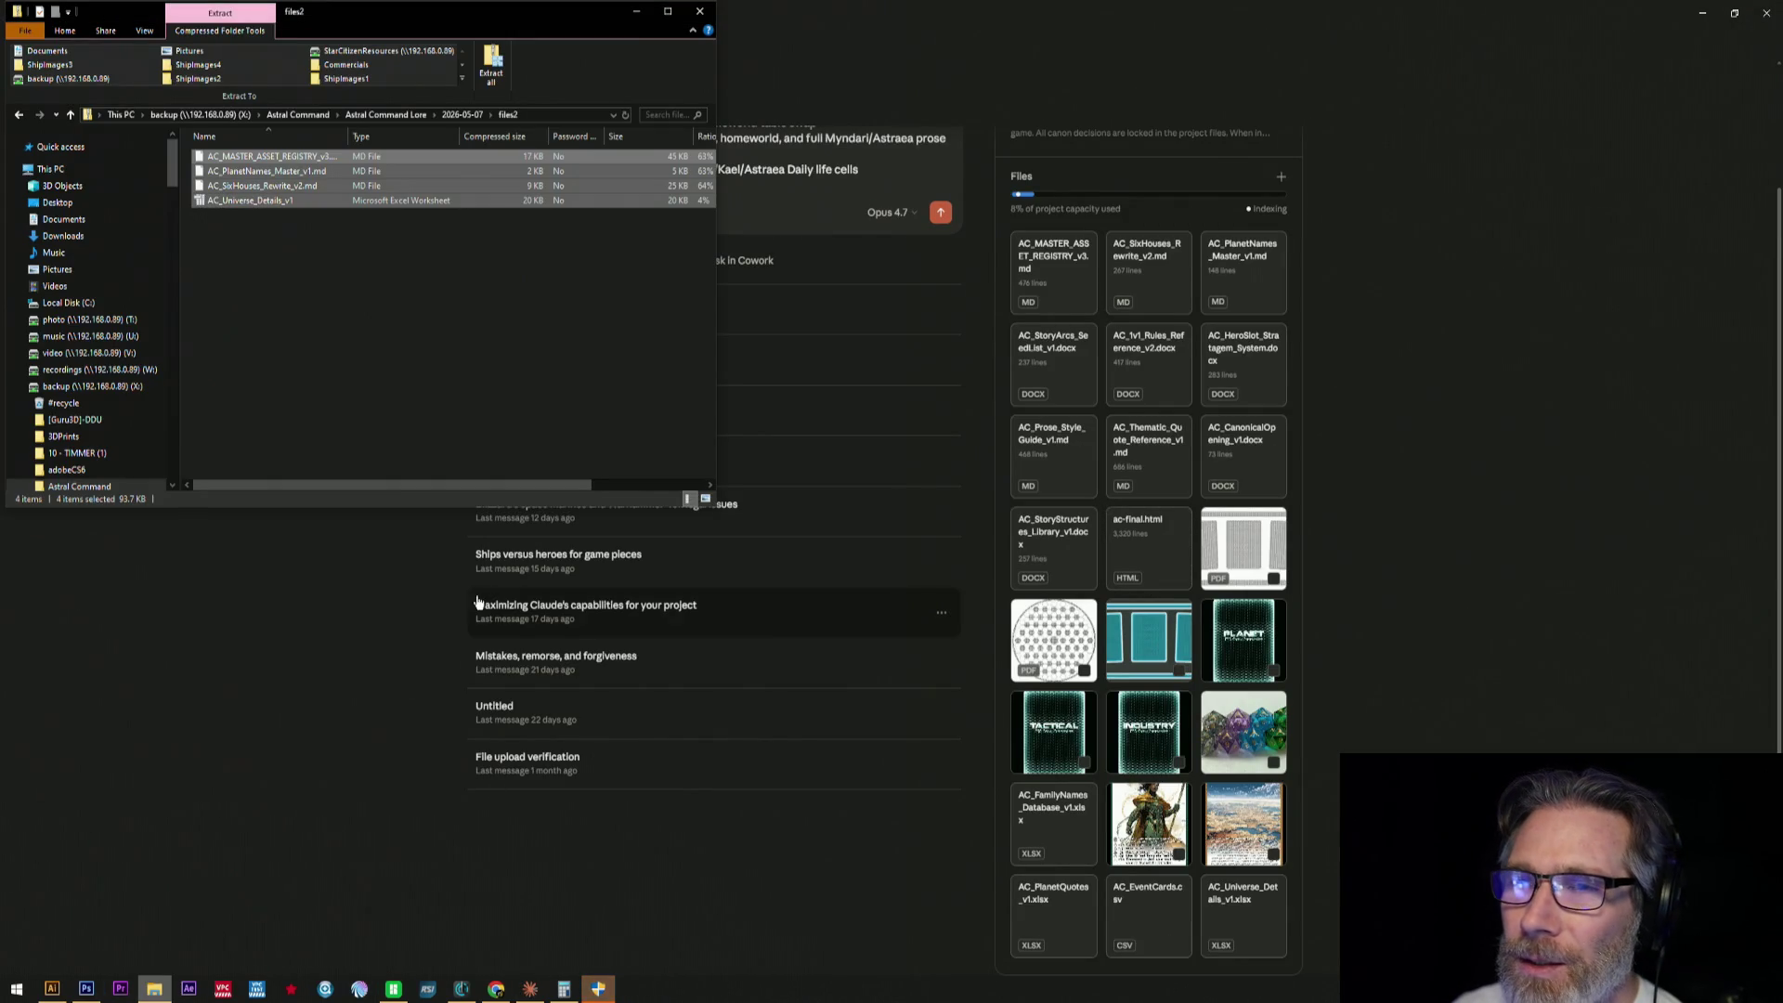
- Browse up to the Astral Command Lore folder, then hide File Explorer
left_click(396, 117)
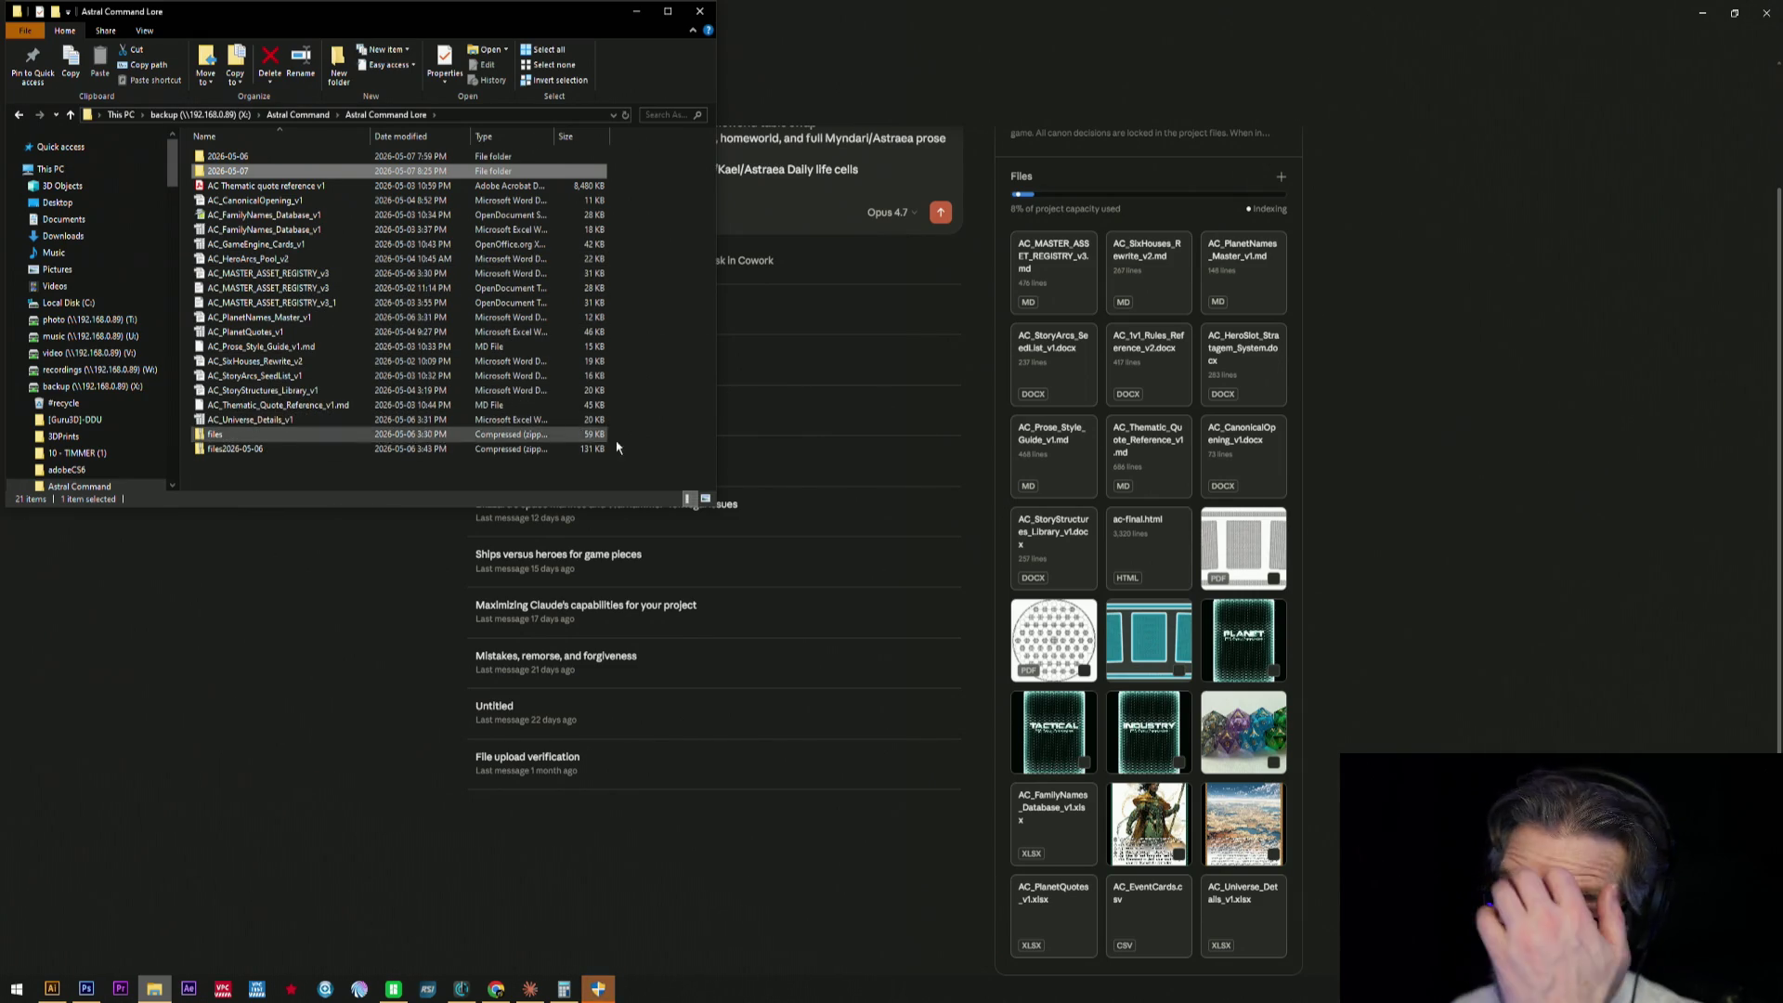
left_click(1465, 411)
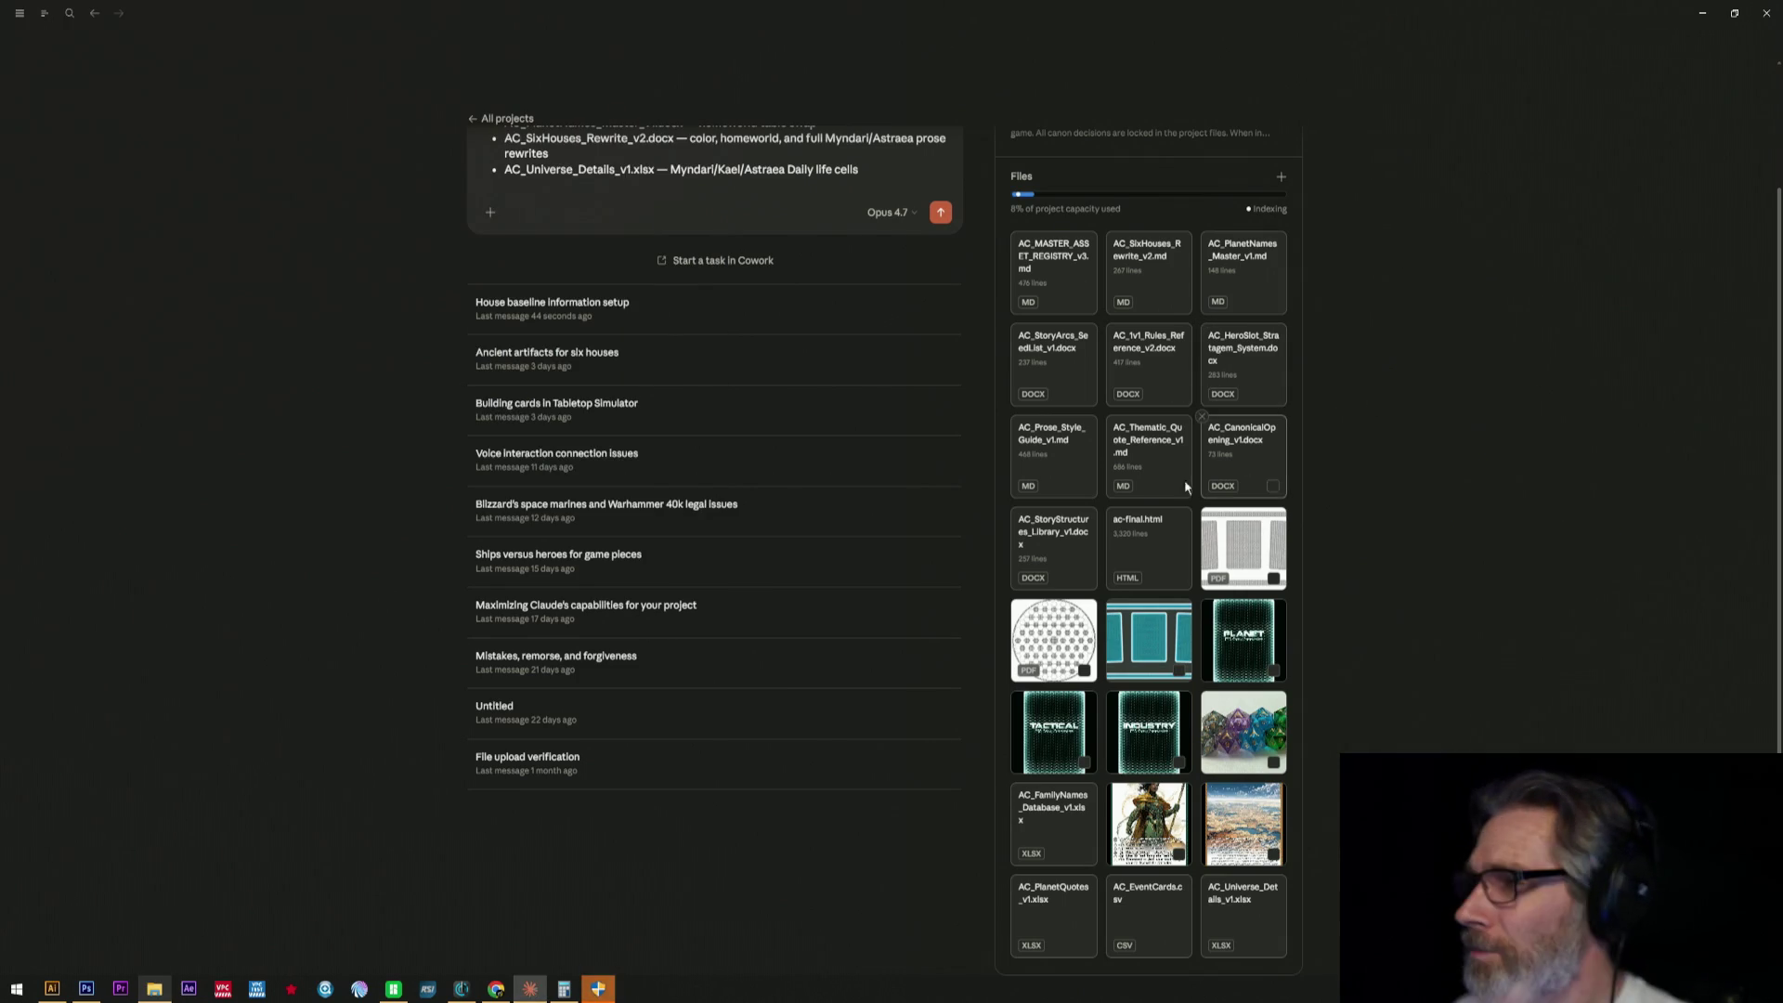
- Check the ac-final.html preview several times, then minimize the Claude window
left_click(1165, 558)
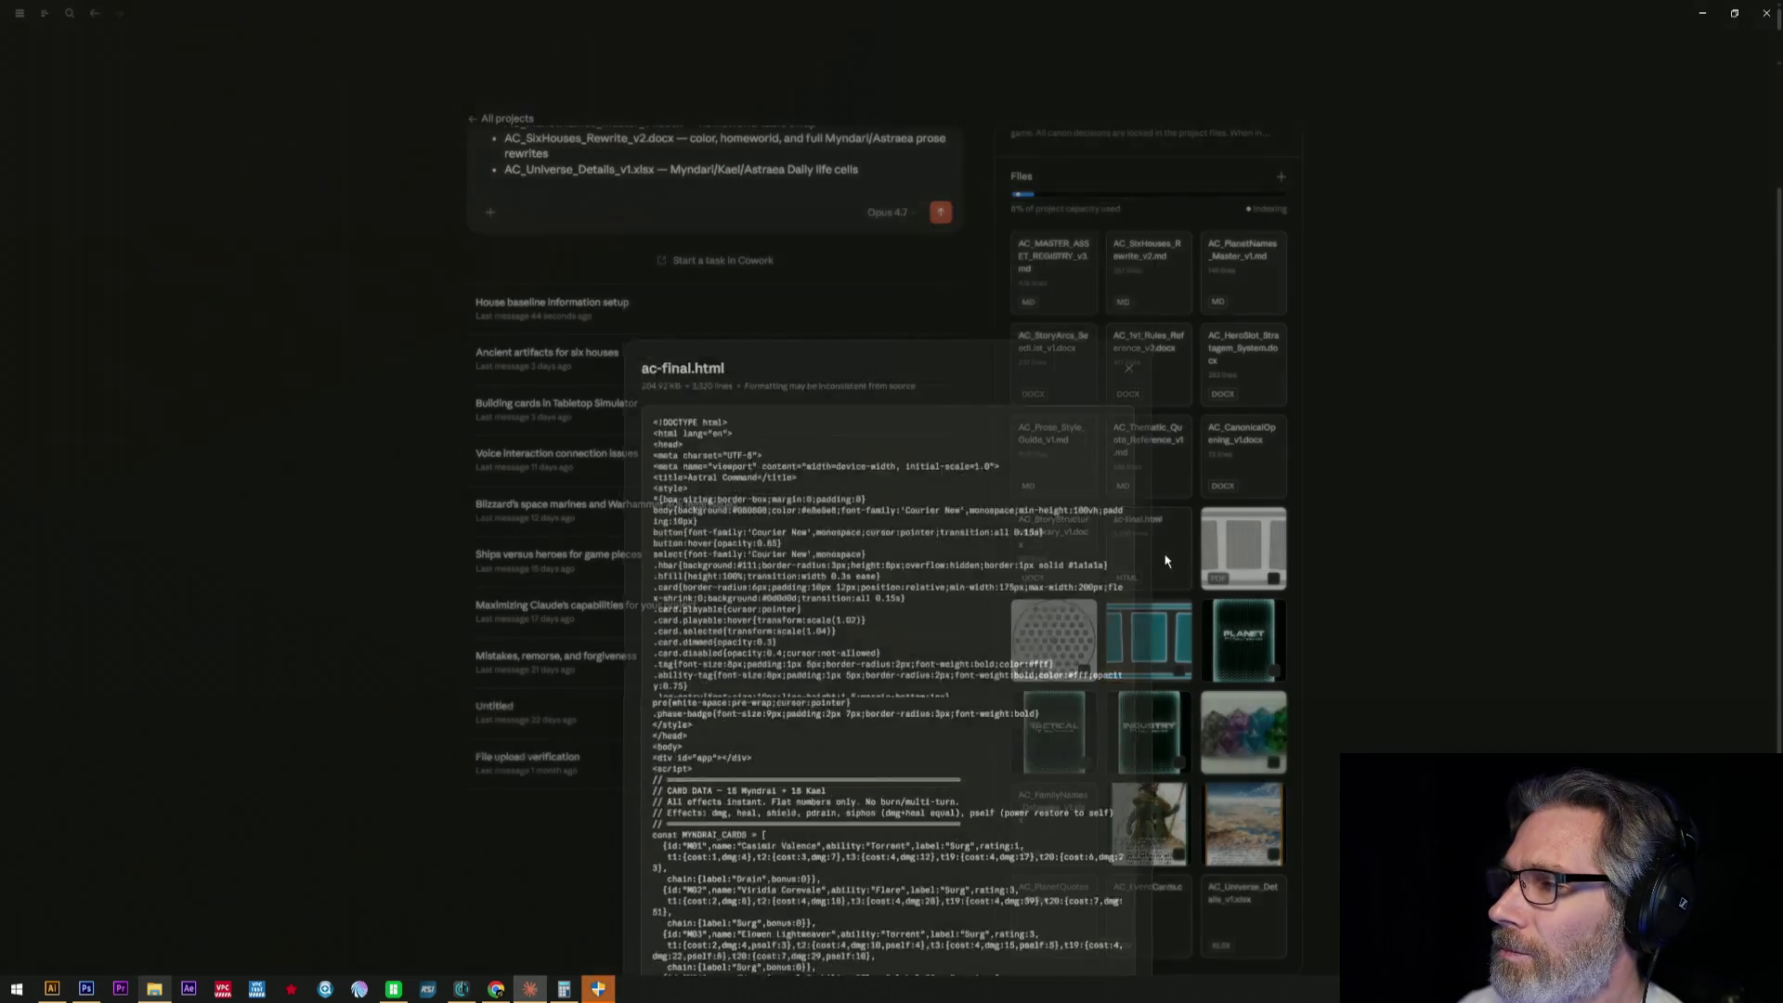
left_click(1170, 550)
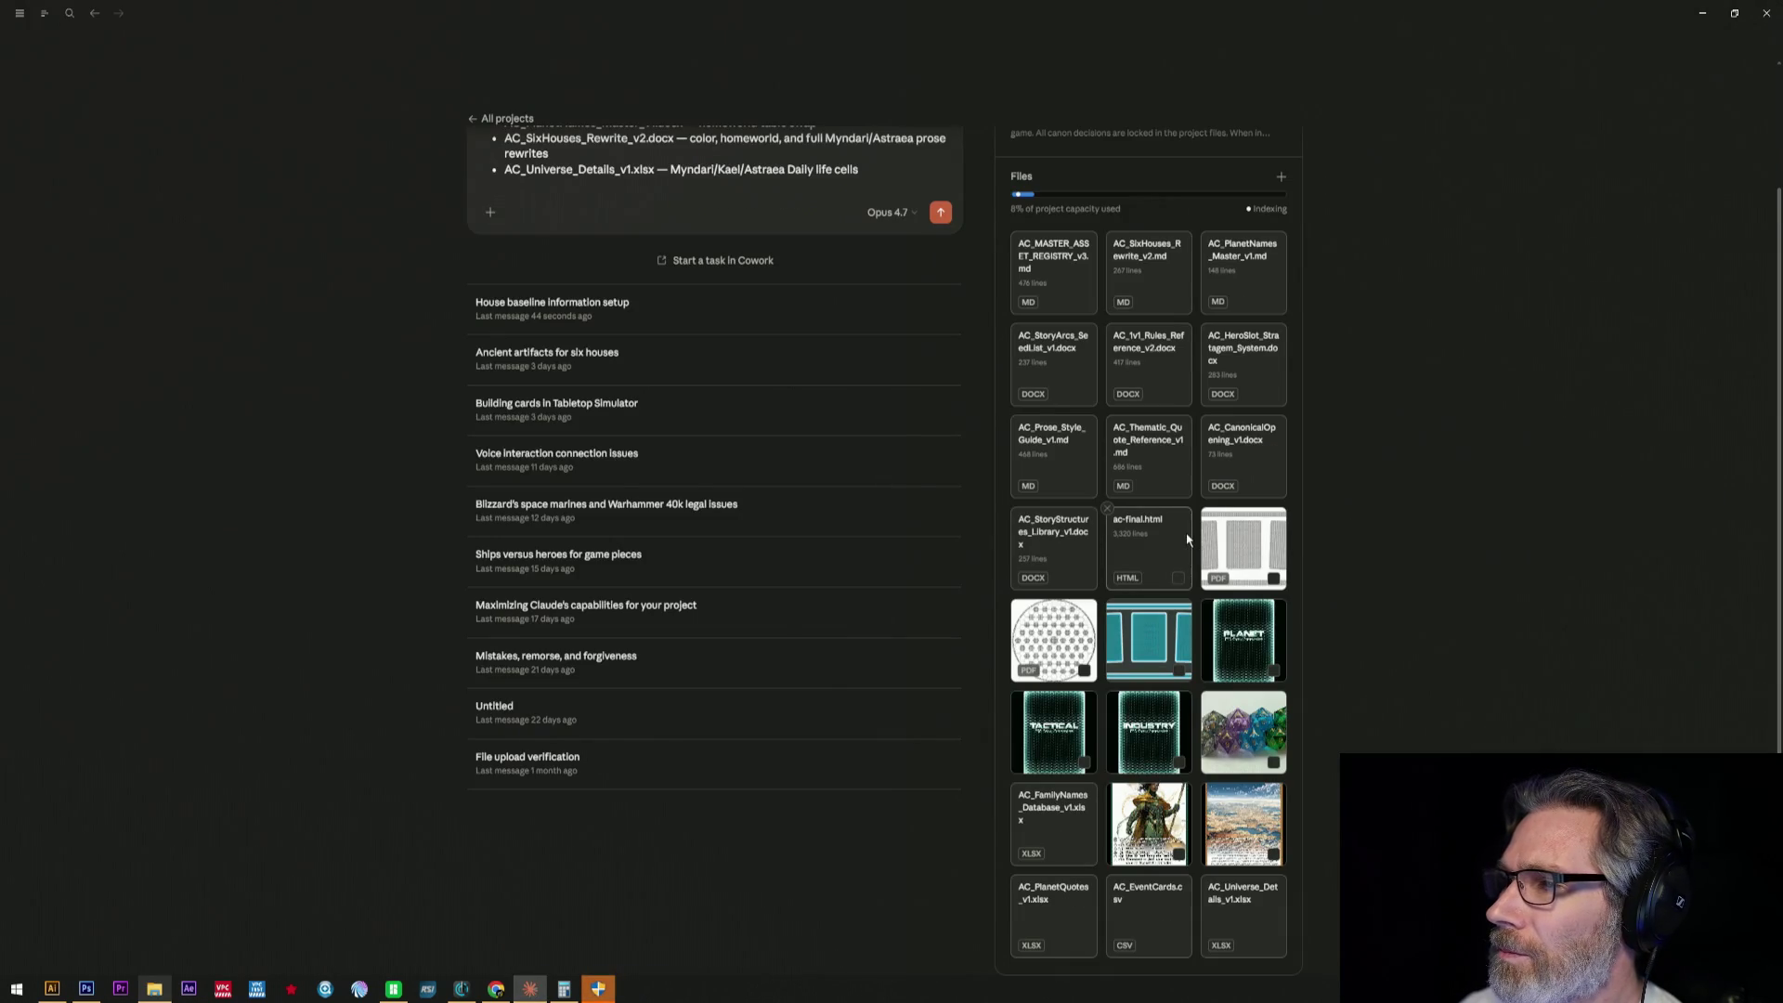
left_click(1186, 539)
scroll(1049, 504, "down", 5)
scroll(1049, 506, "down", 5)
left_click(1524, 456)
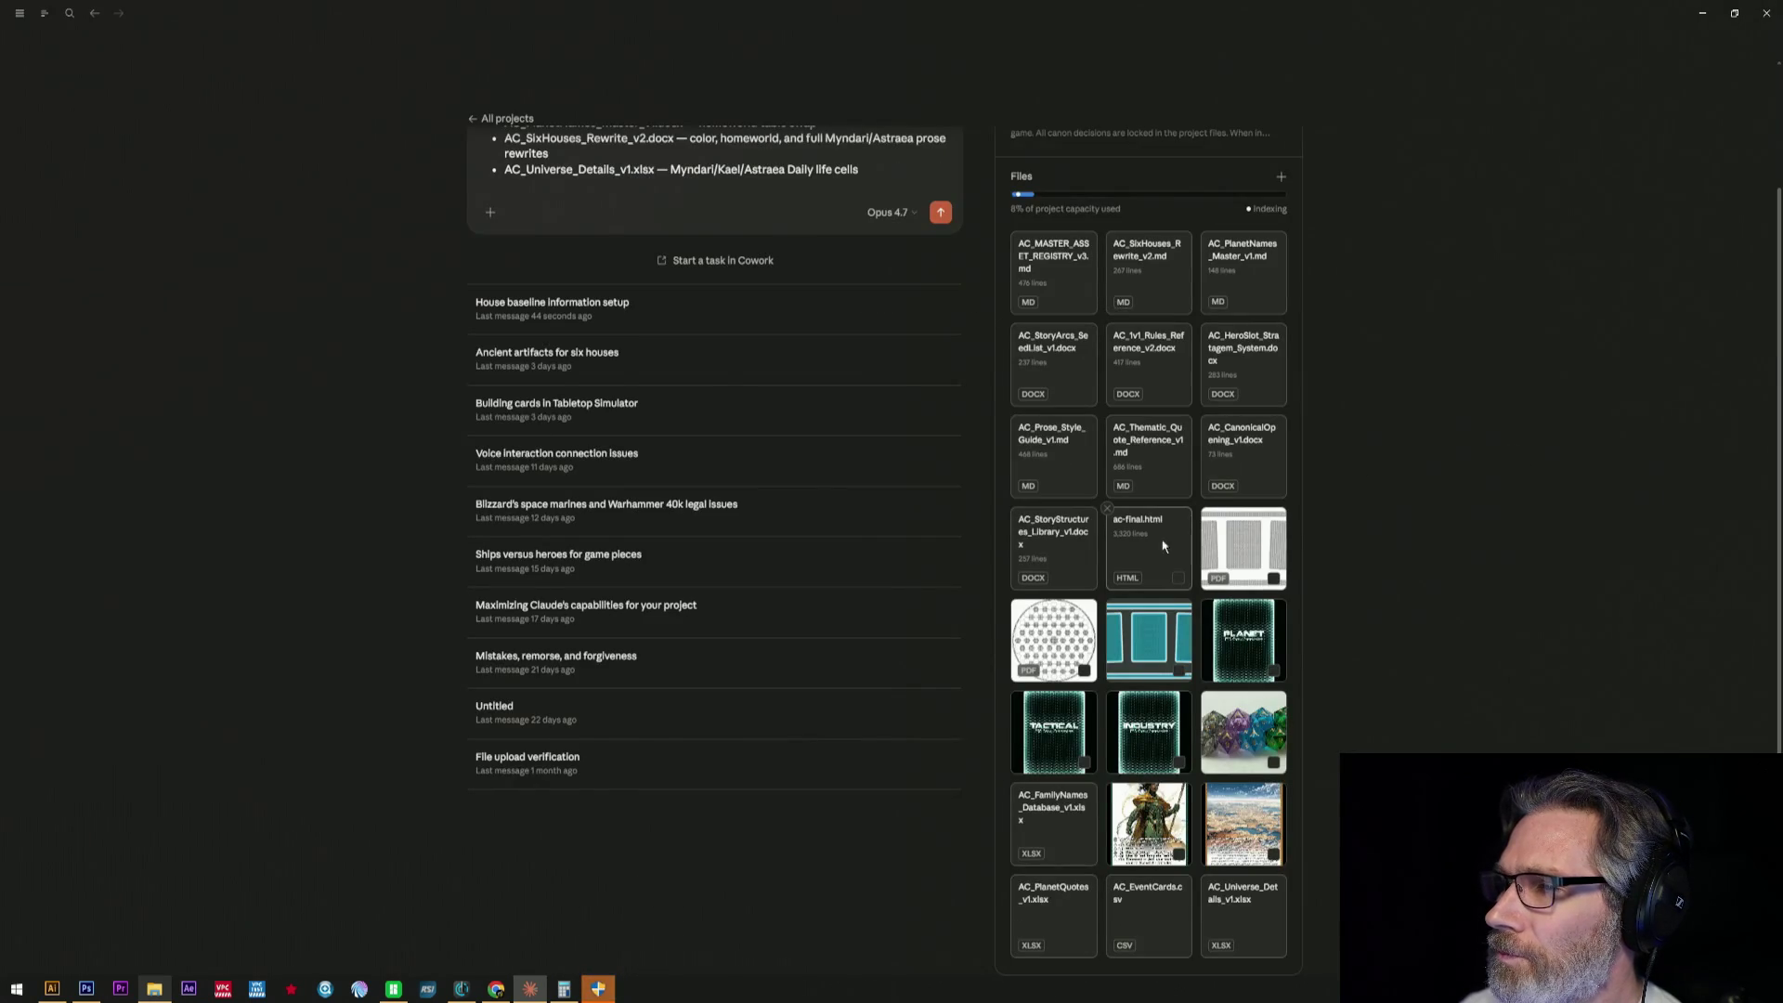
left_click(1133, 581)
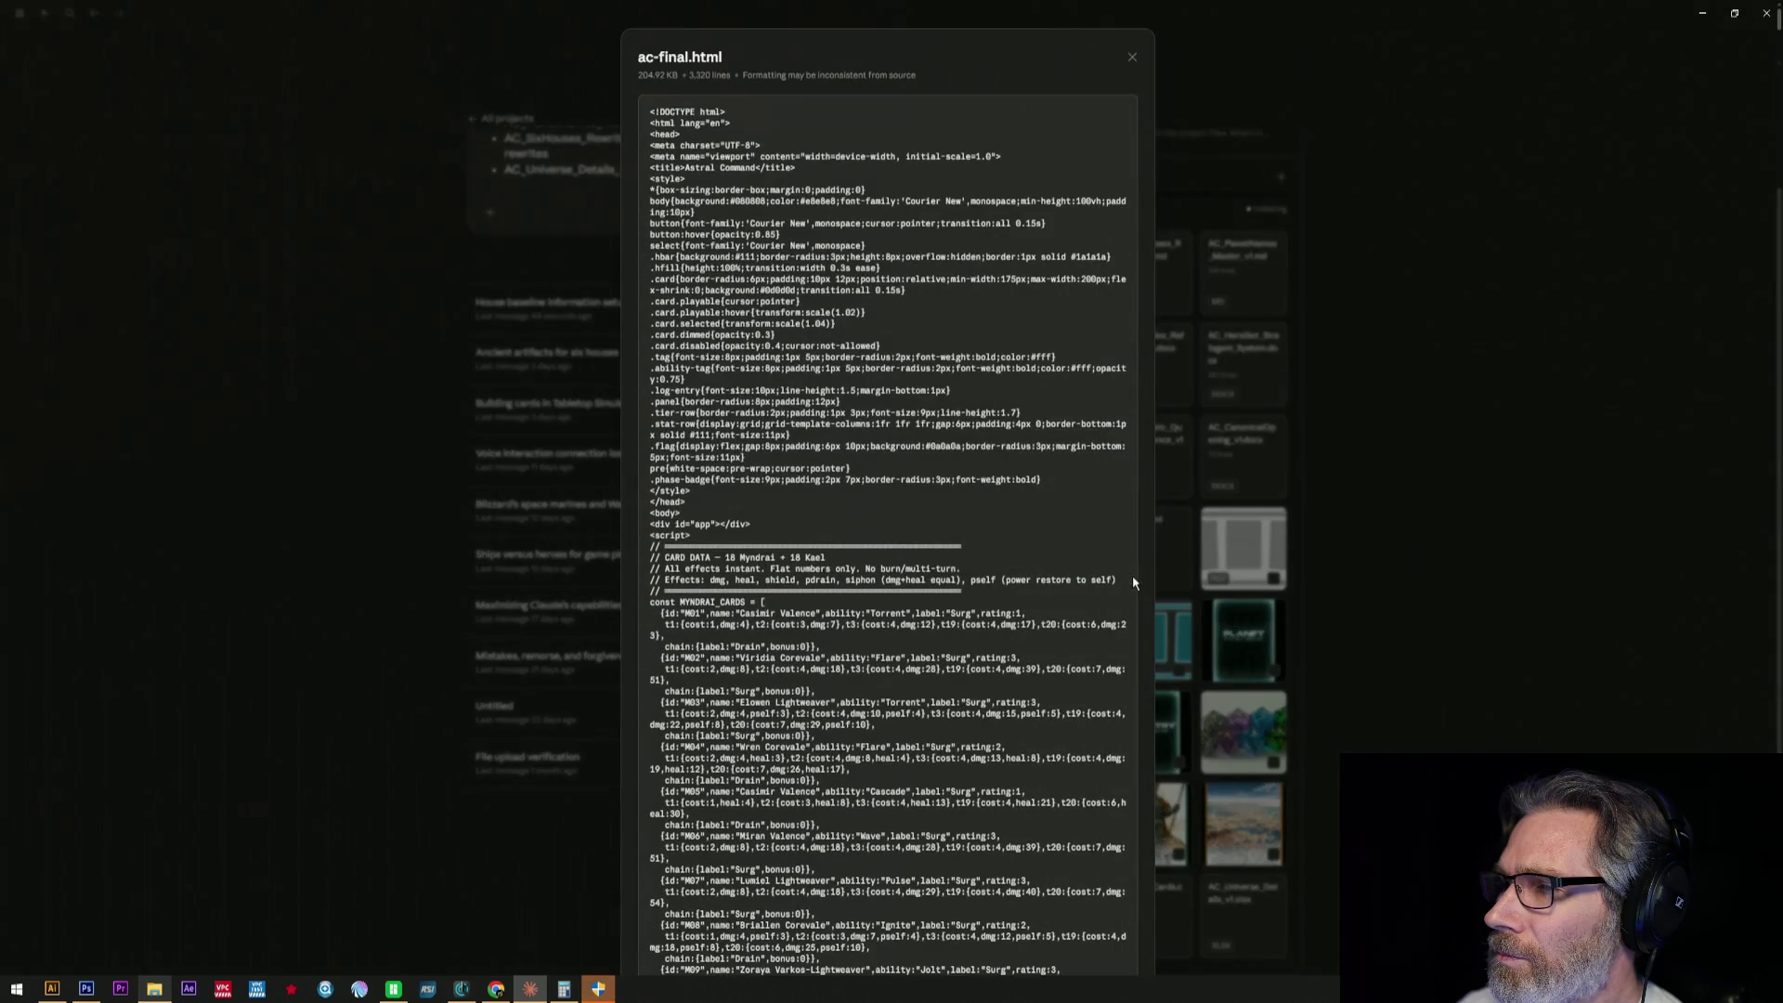
left_click(1164, 577)
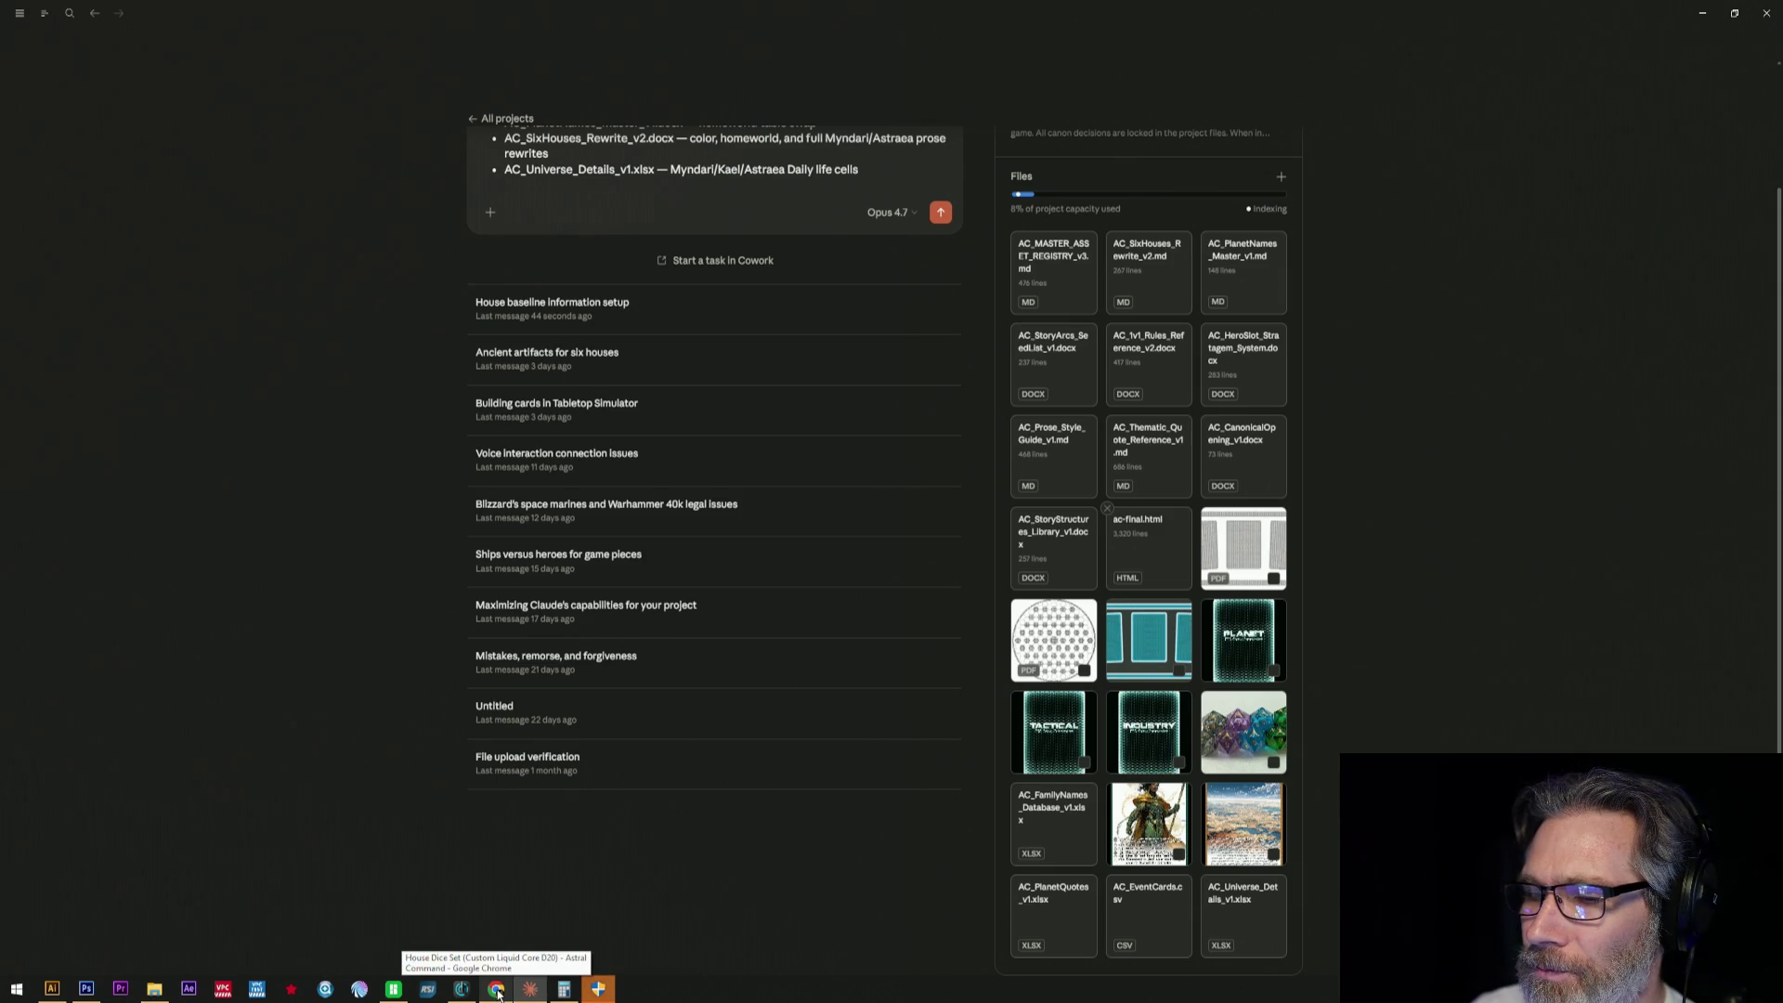
mouse_move(710, 308)
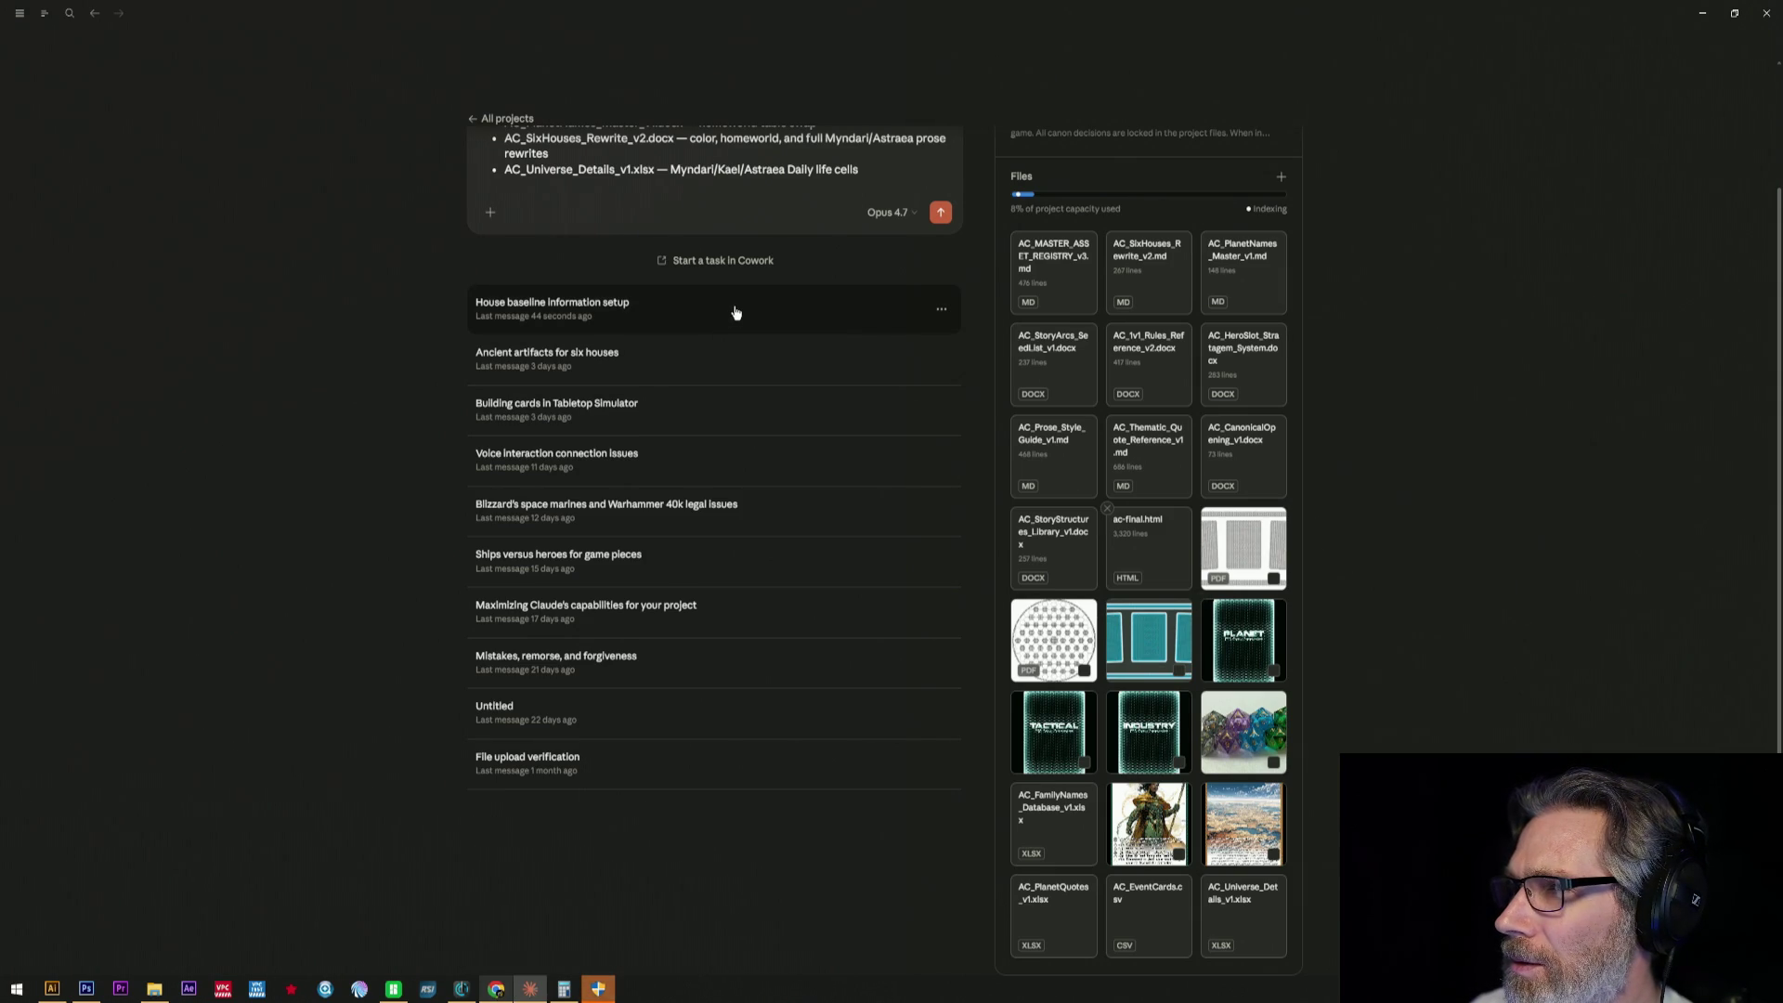
left_click(1157, 529)
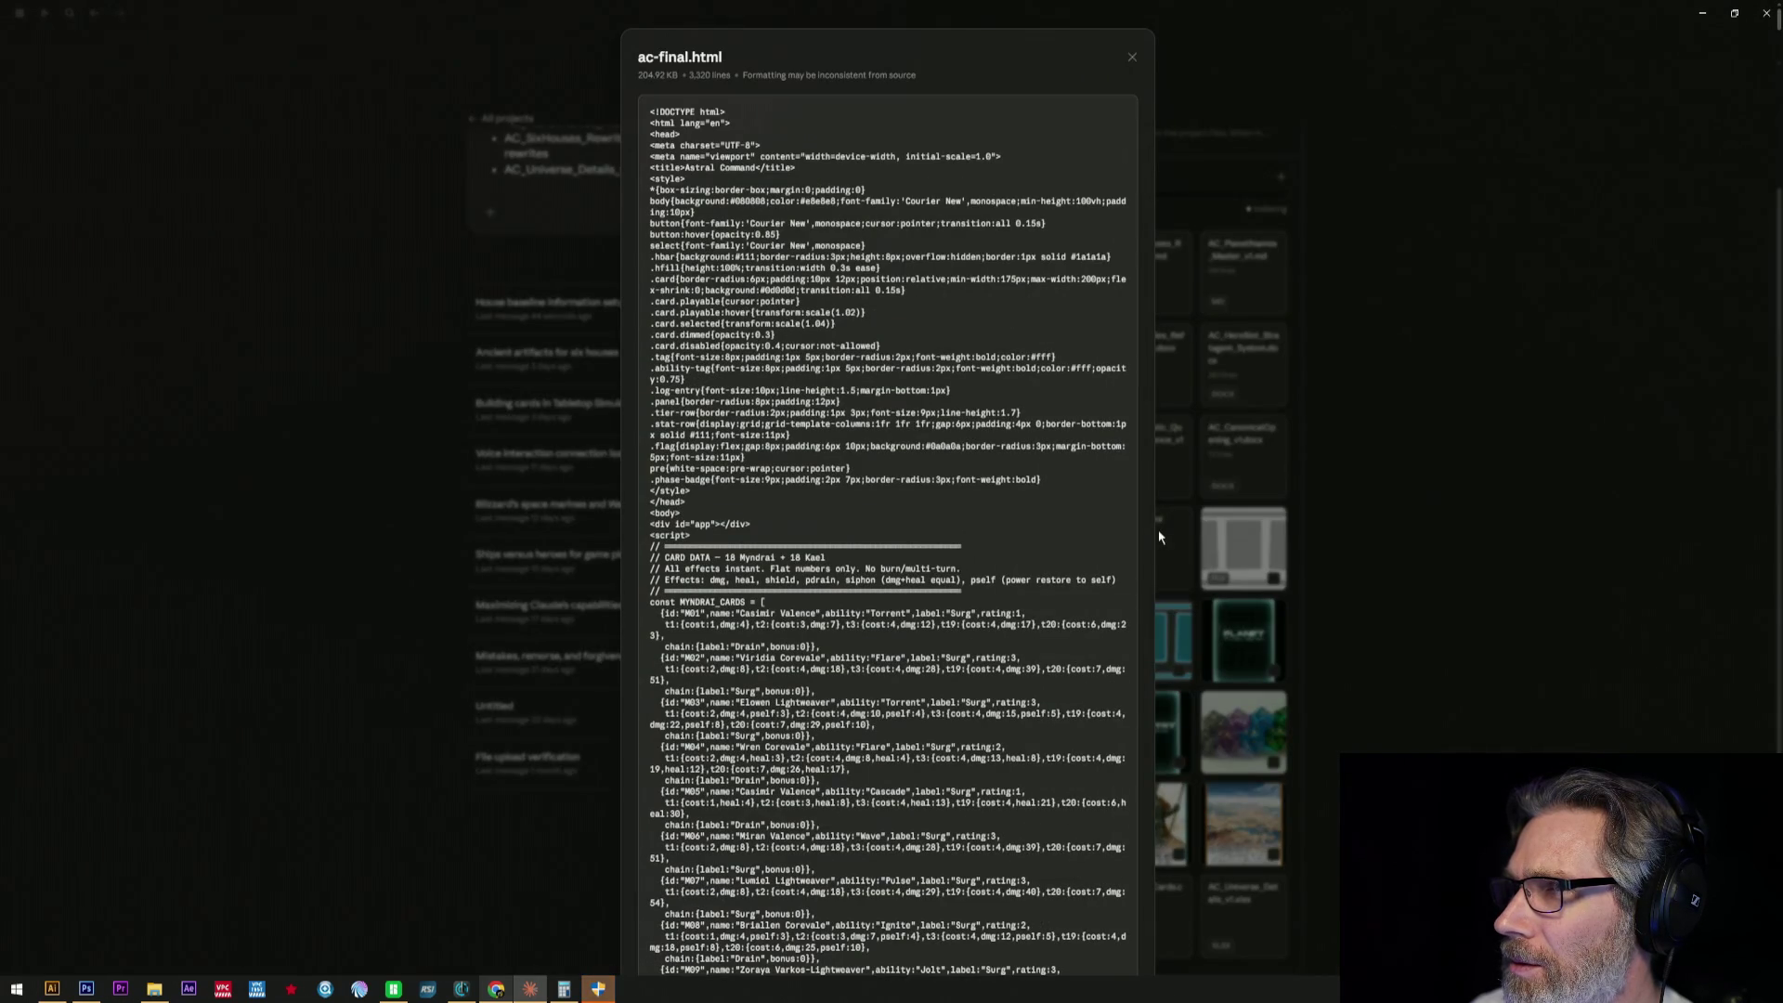
left_click(1164, 535)
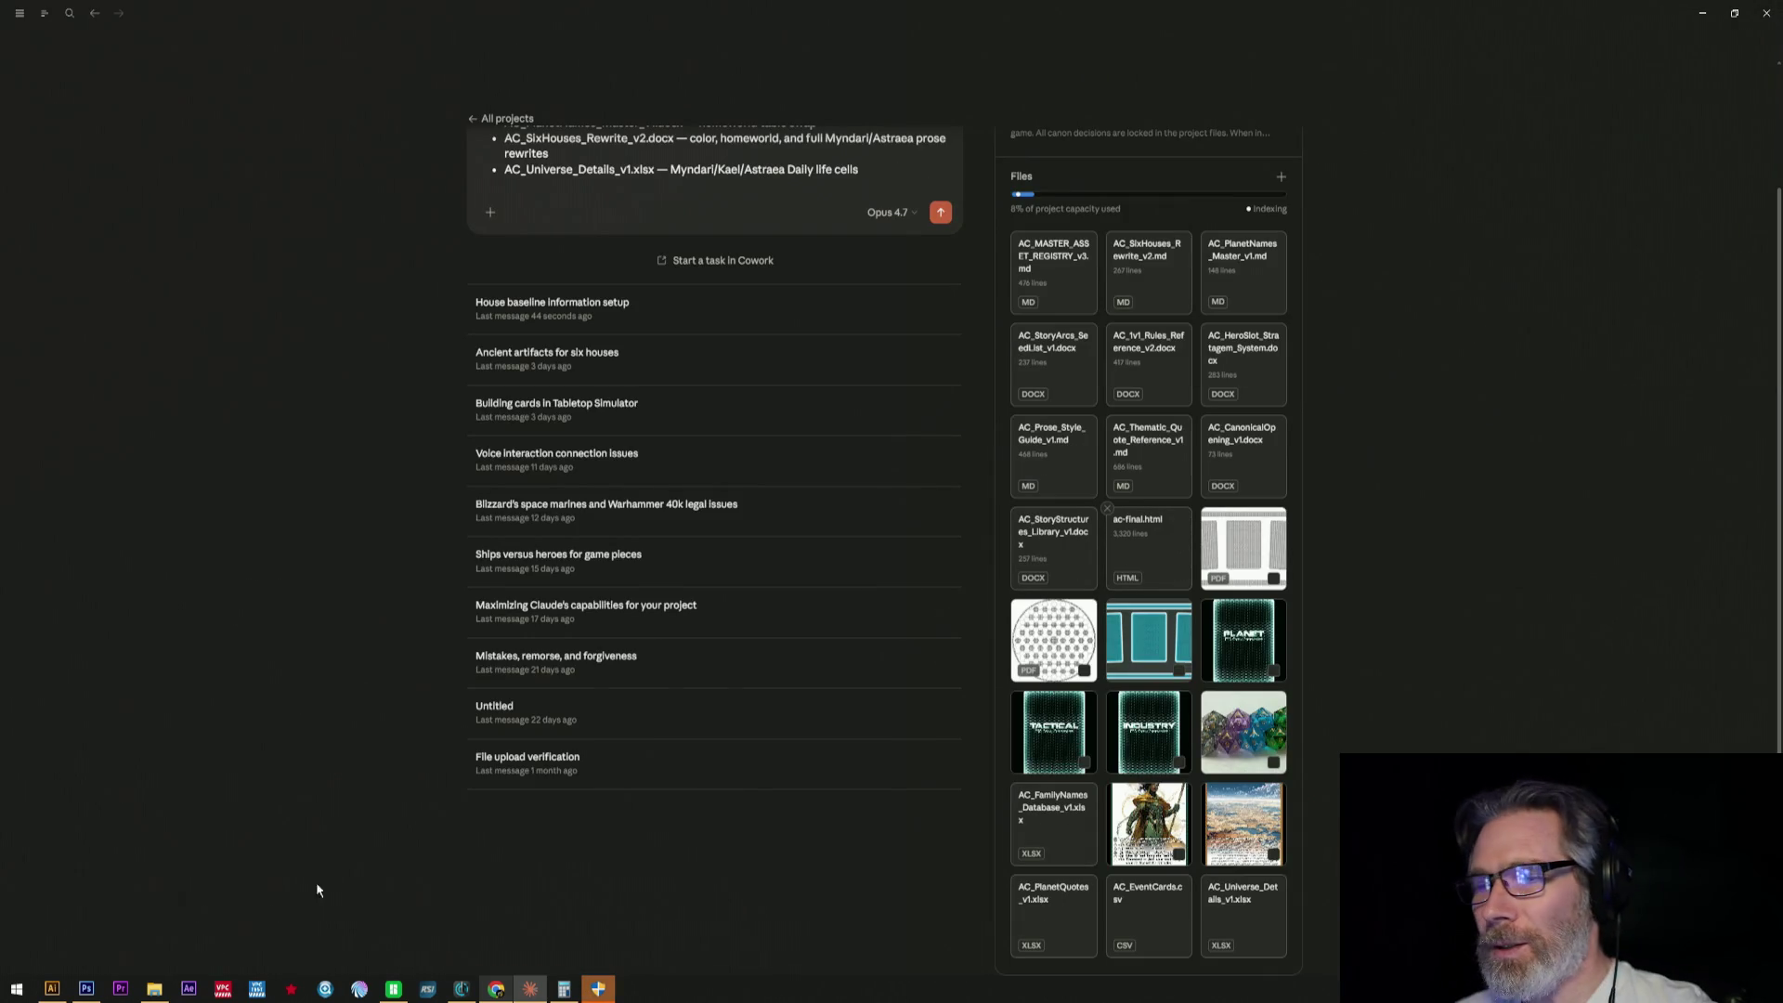
left_click(1702, 13)
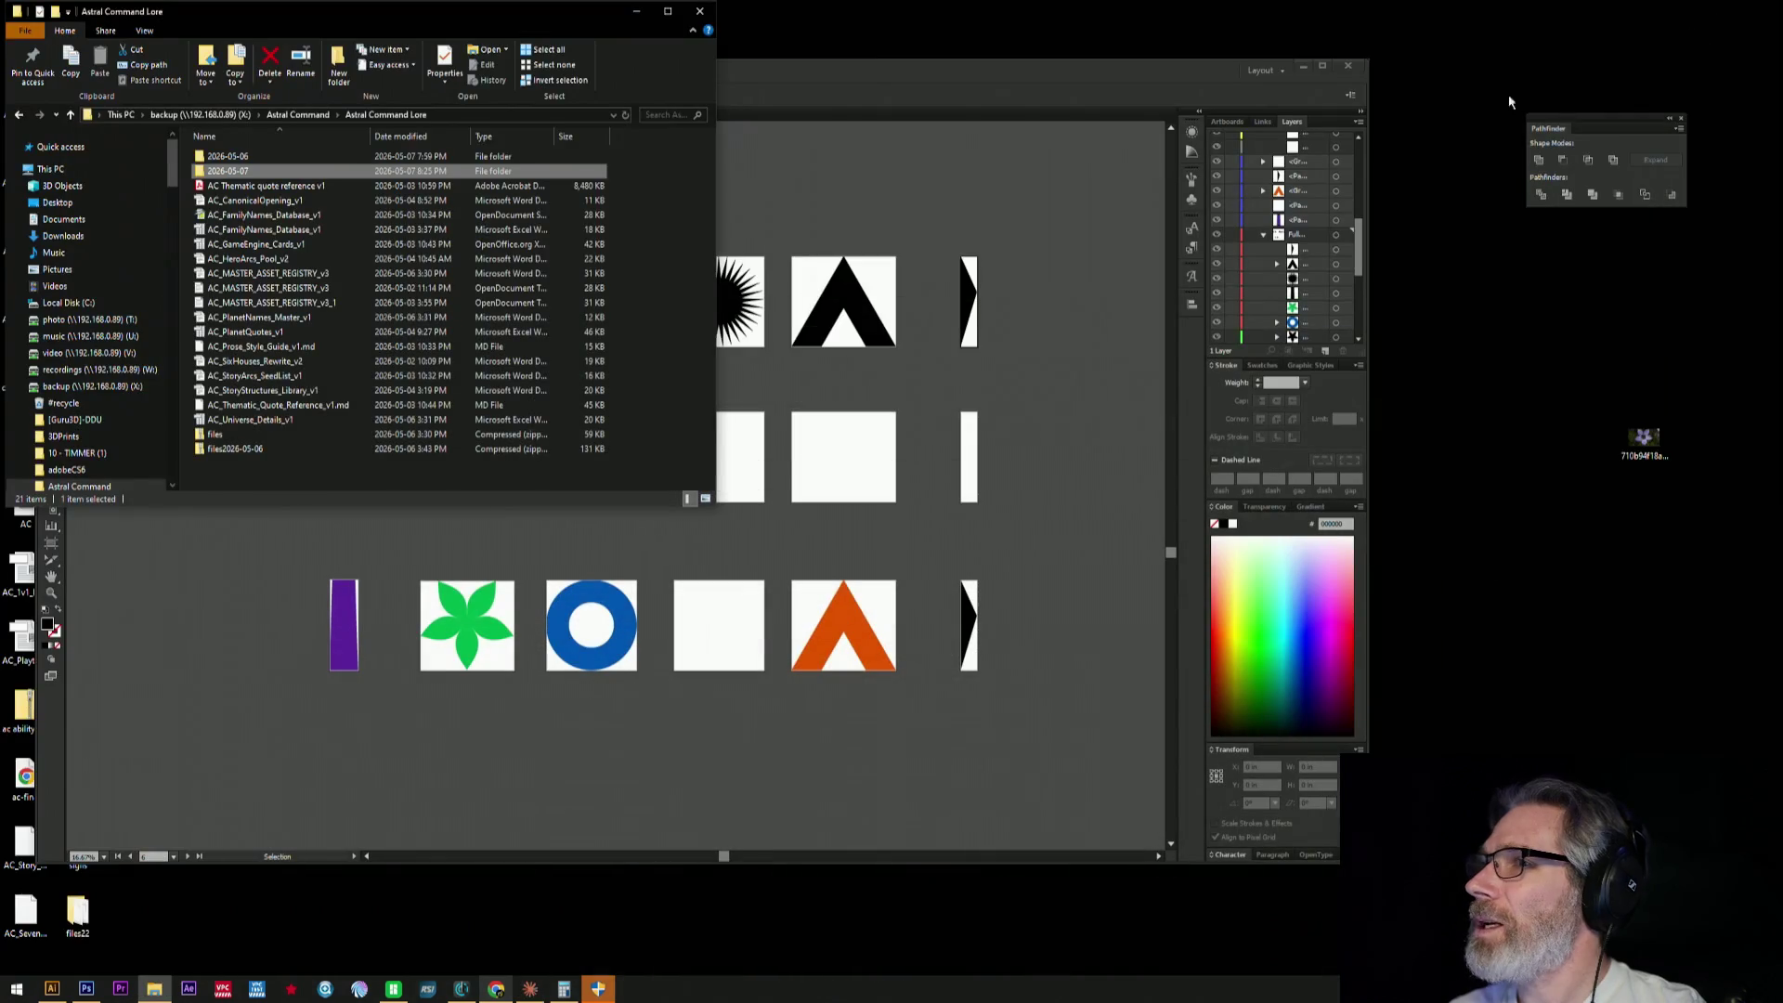
- Minimize File Explorer and Illustrator to reveal the desktop
left_click(635, 13)
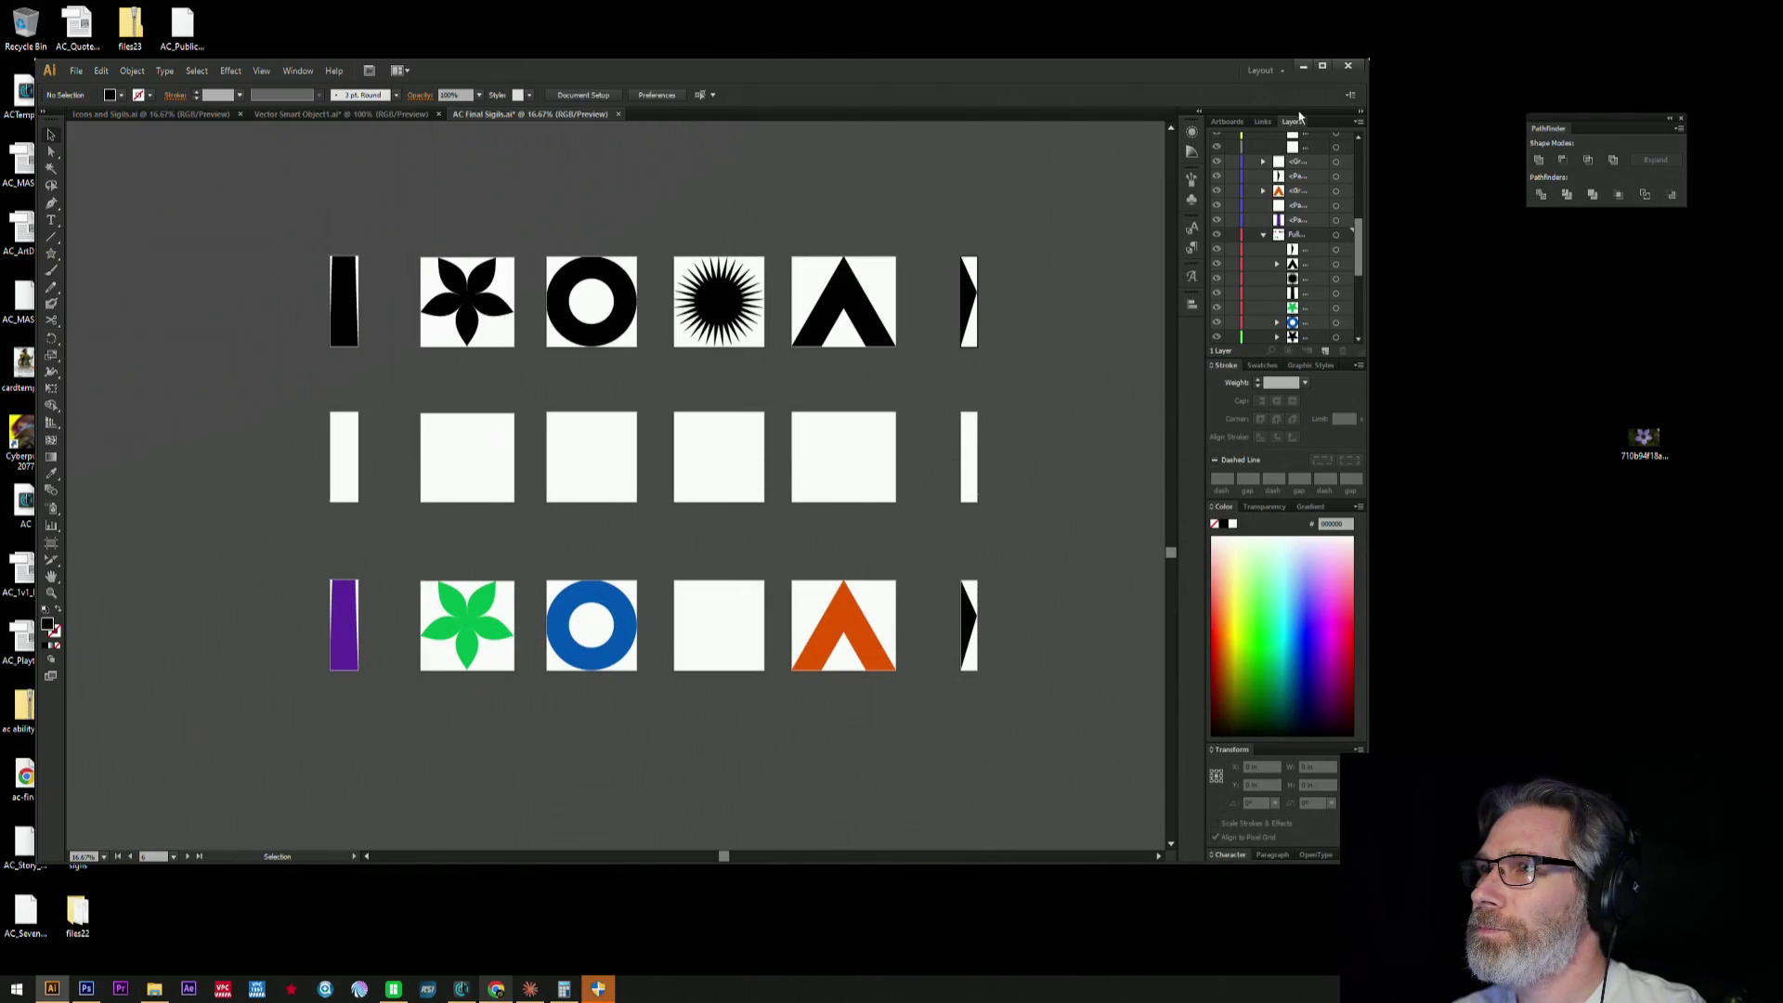
left_click(1303, 66)
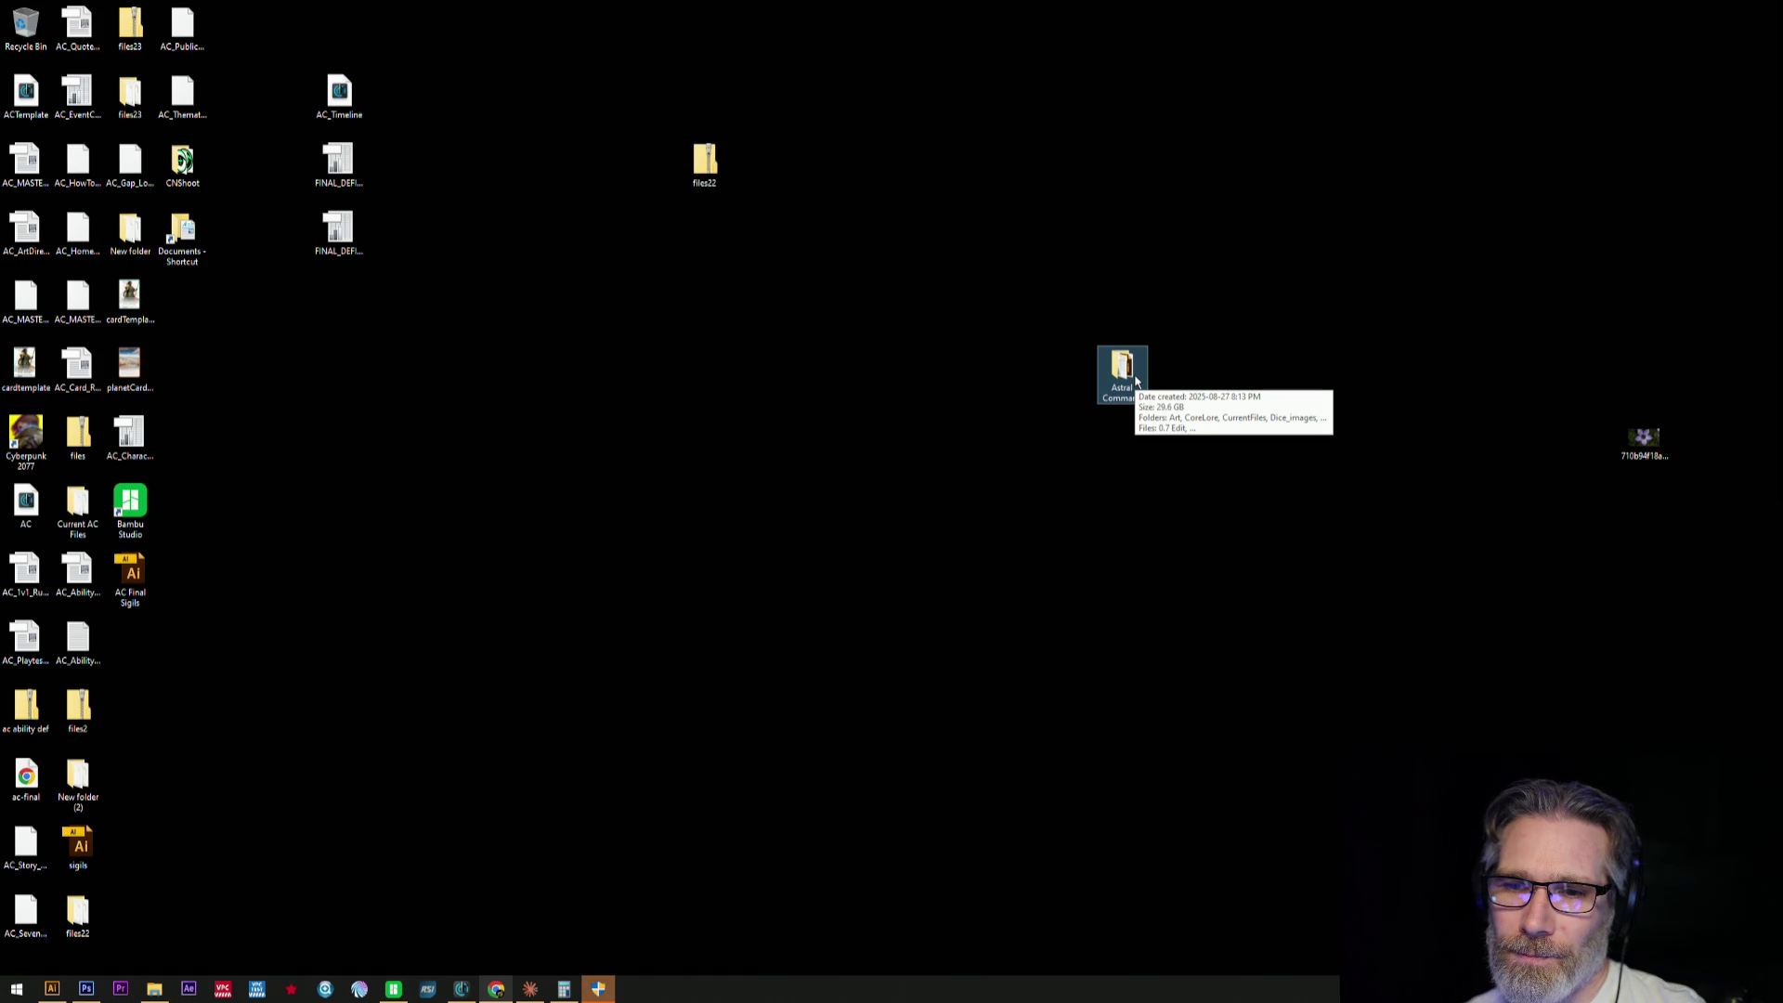
- Browse to backup (X:) > Astral Command > Astral Command Lore, review it, then close File Explorer
double_click(1121, 369)
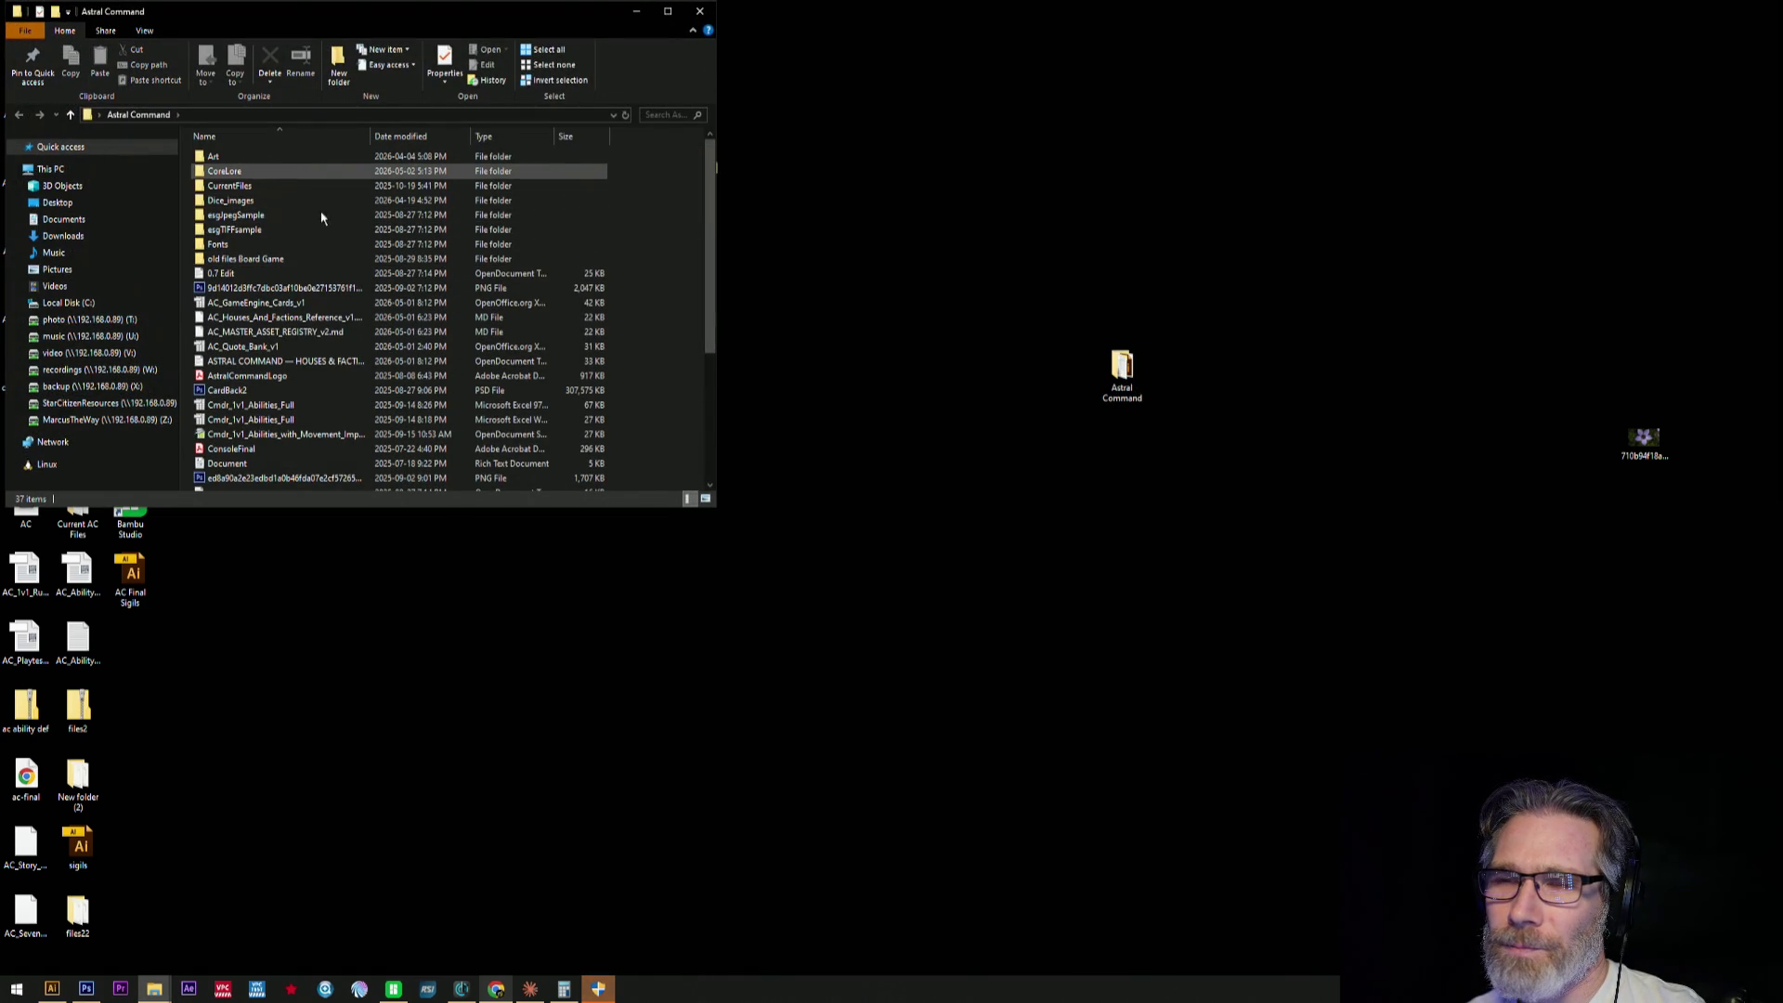
scroll(358, 321, "down", 5)
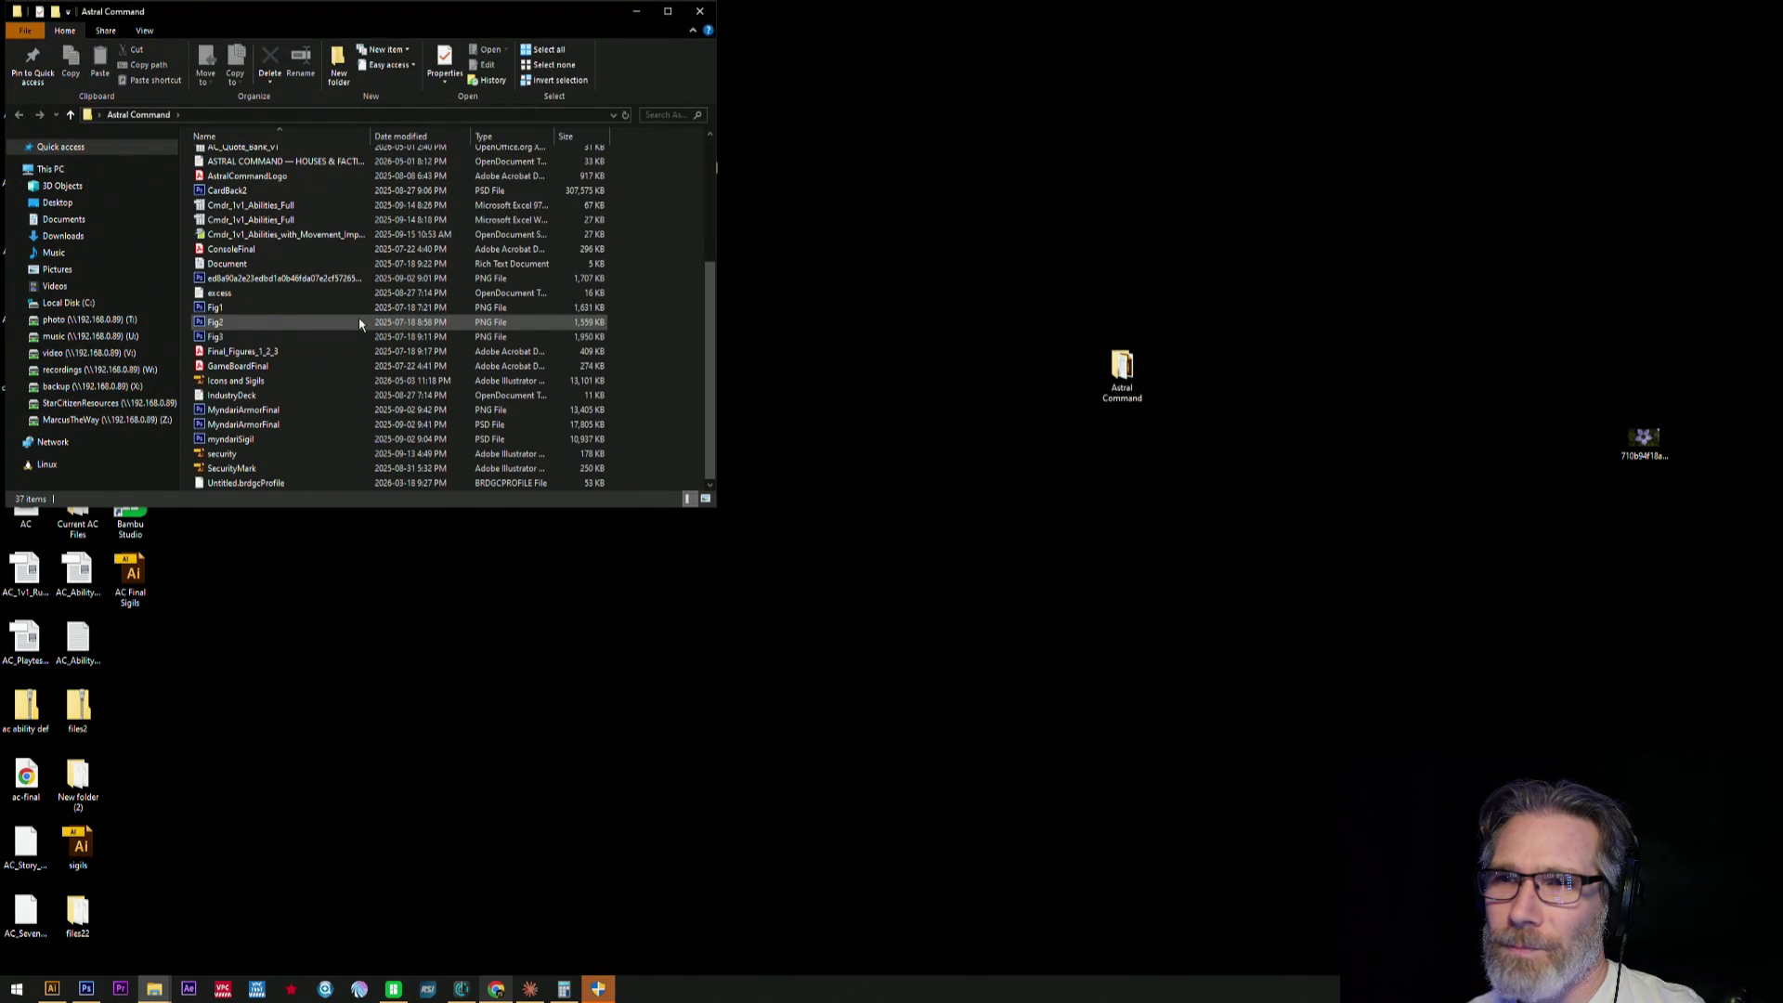
left_click(110, 387)
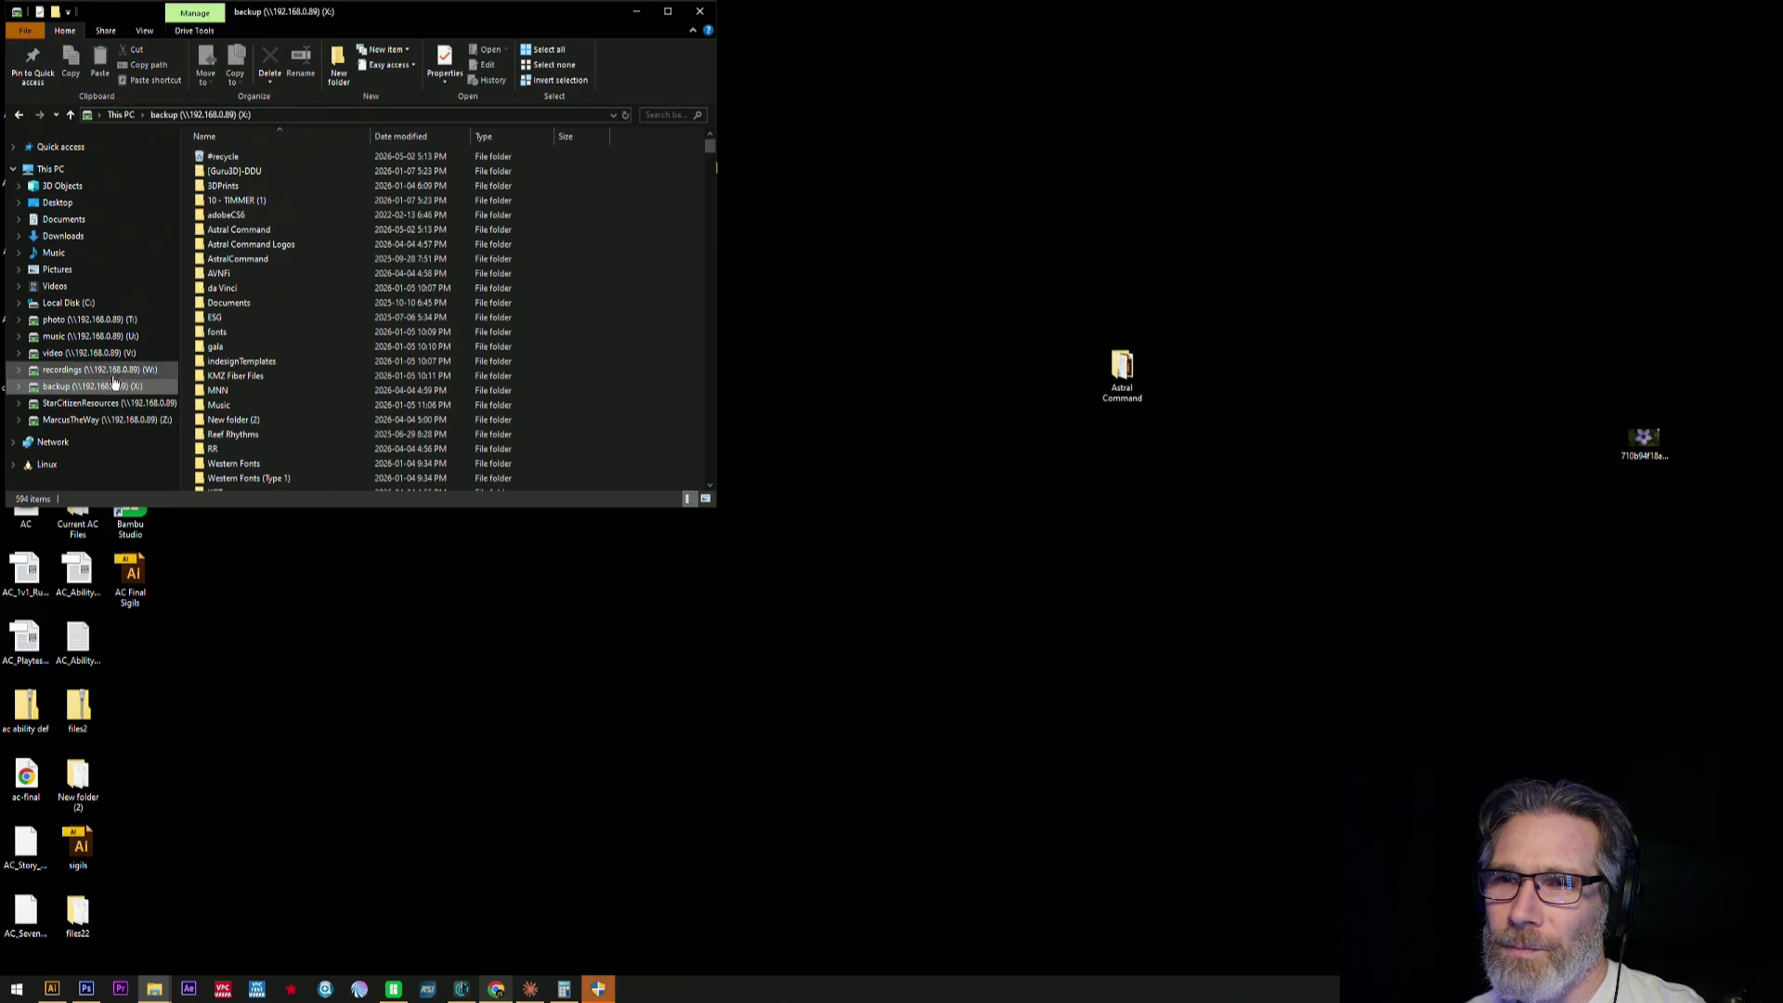
double_click(257, 229)
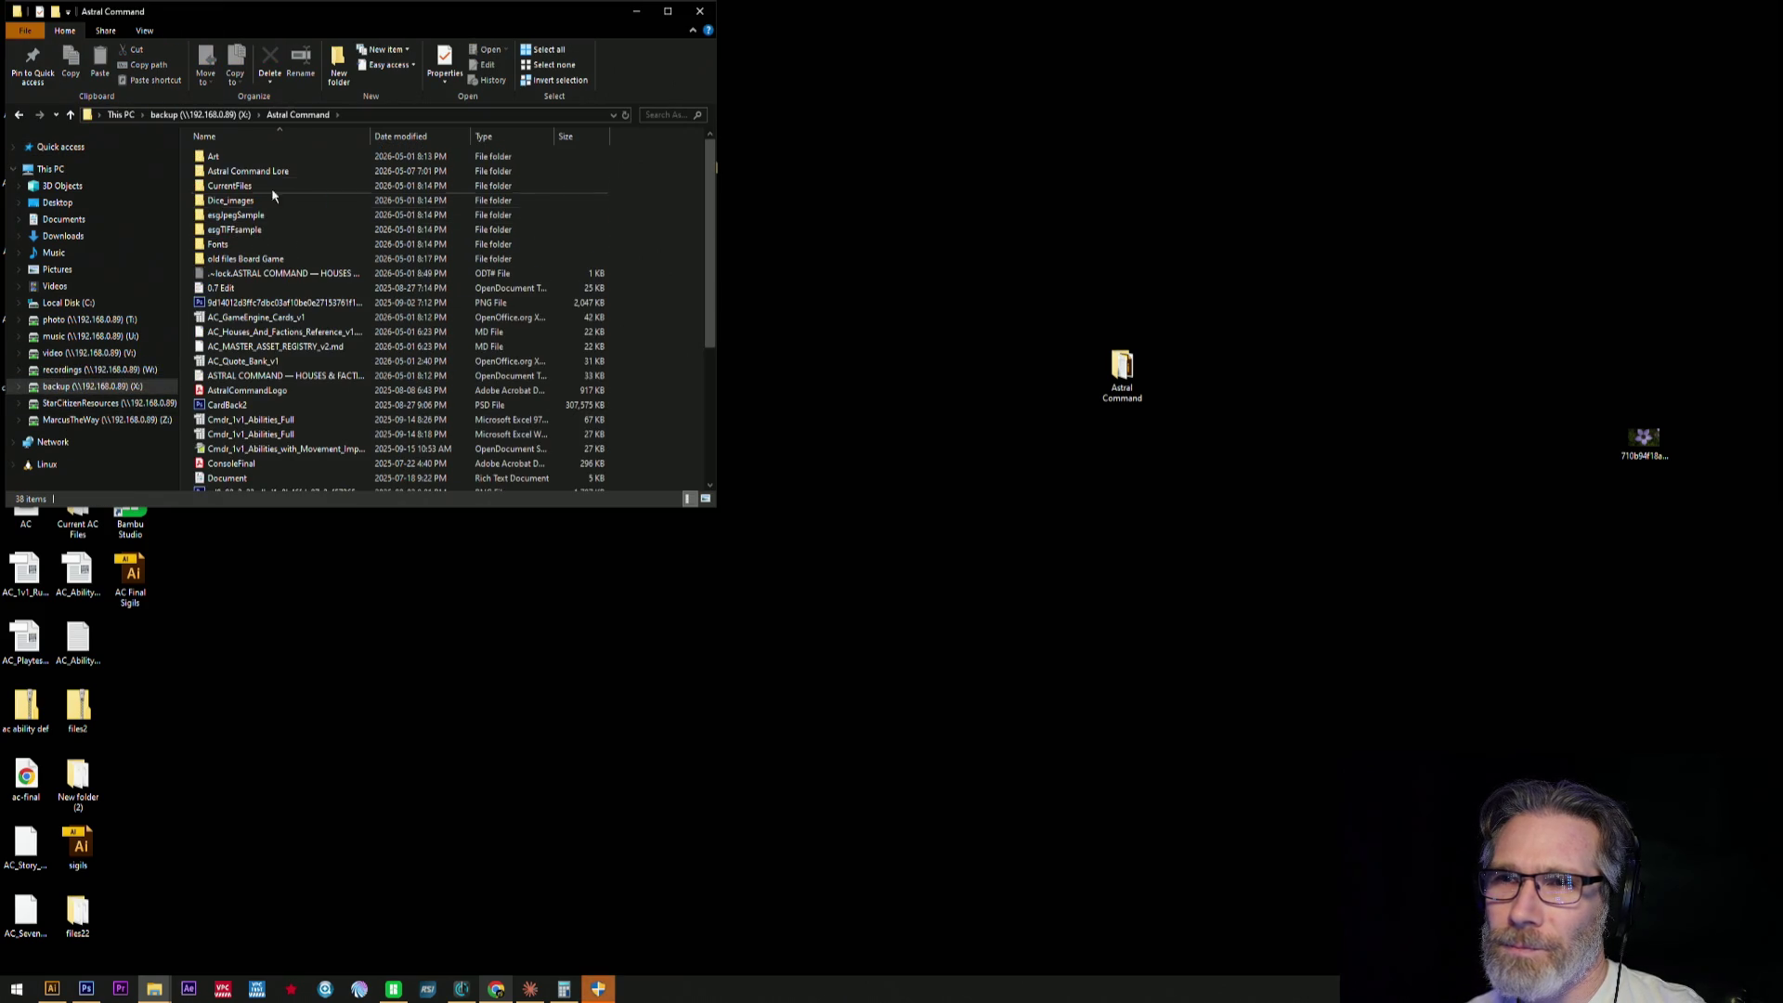
double_click(281, 168)
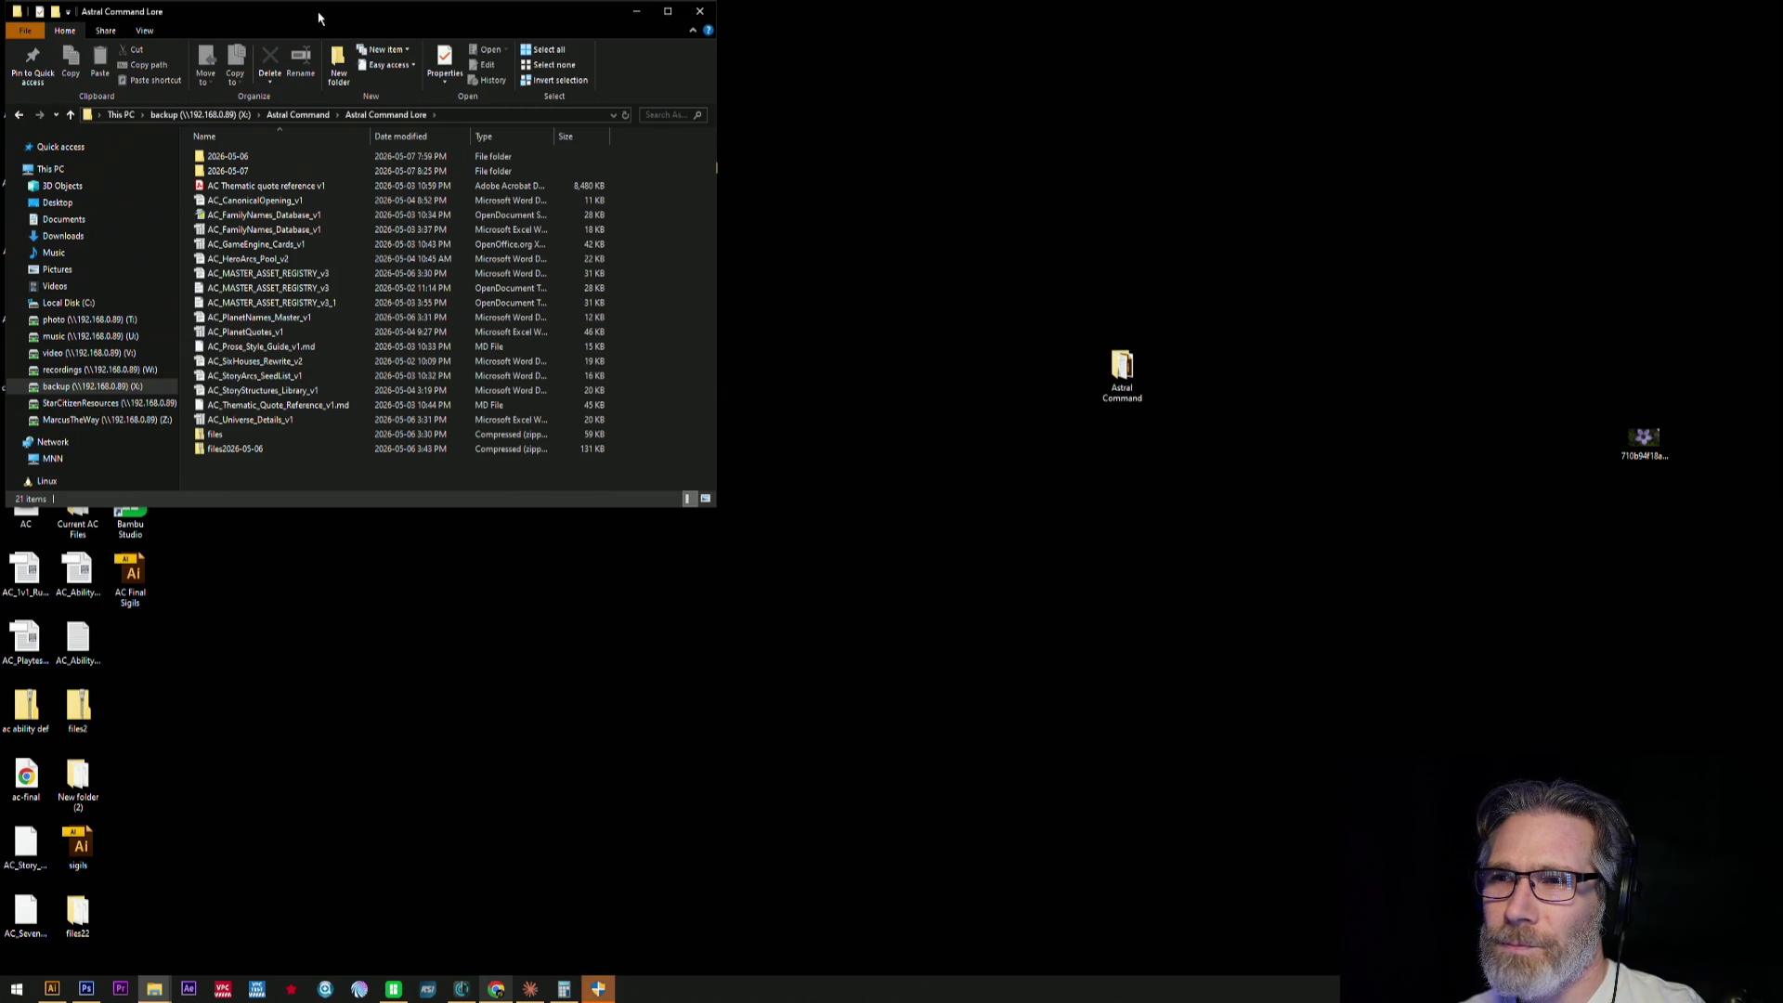
left_click(700, 11)
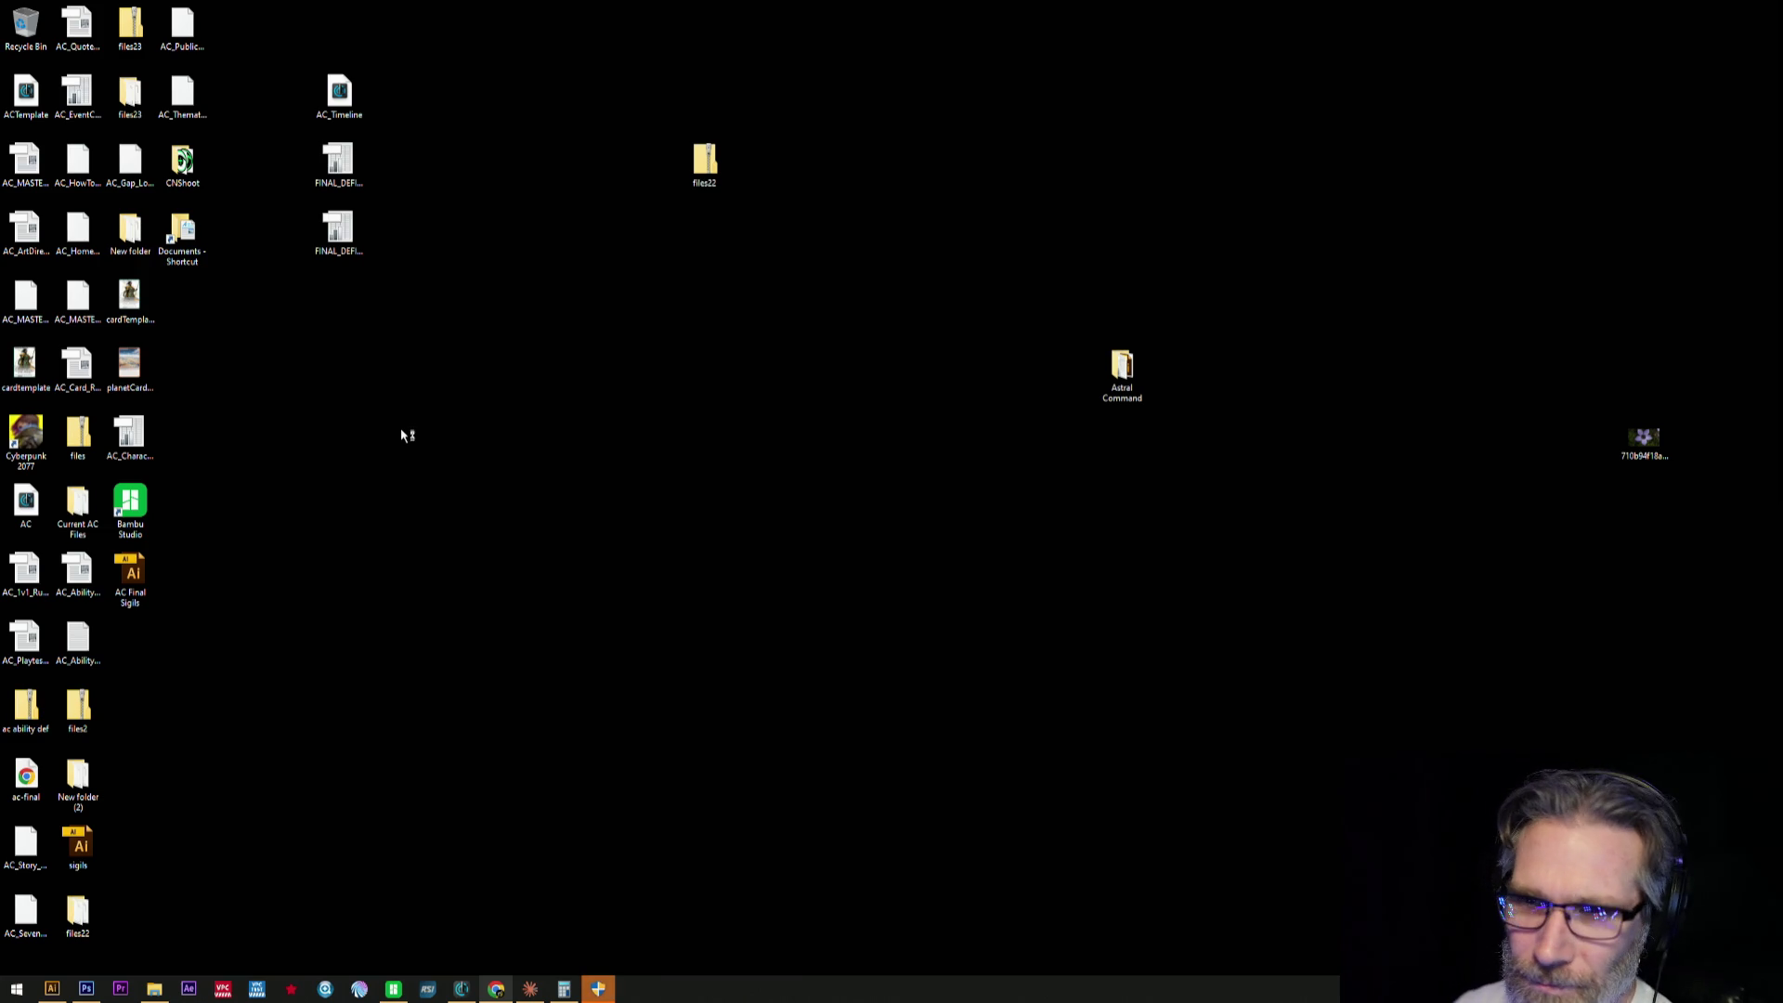
- Select the ac-final desktop icon with the keyboard and launch it in Chrome
key("a")
key("c")
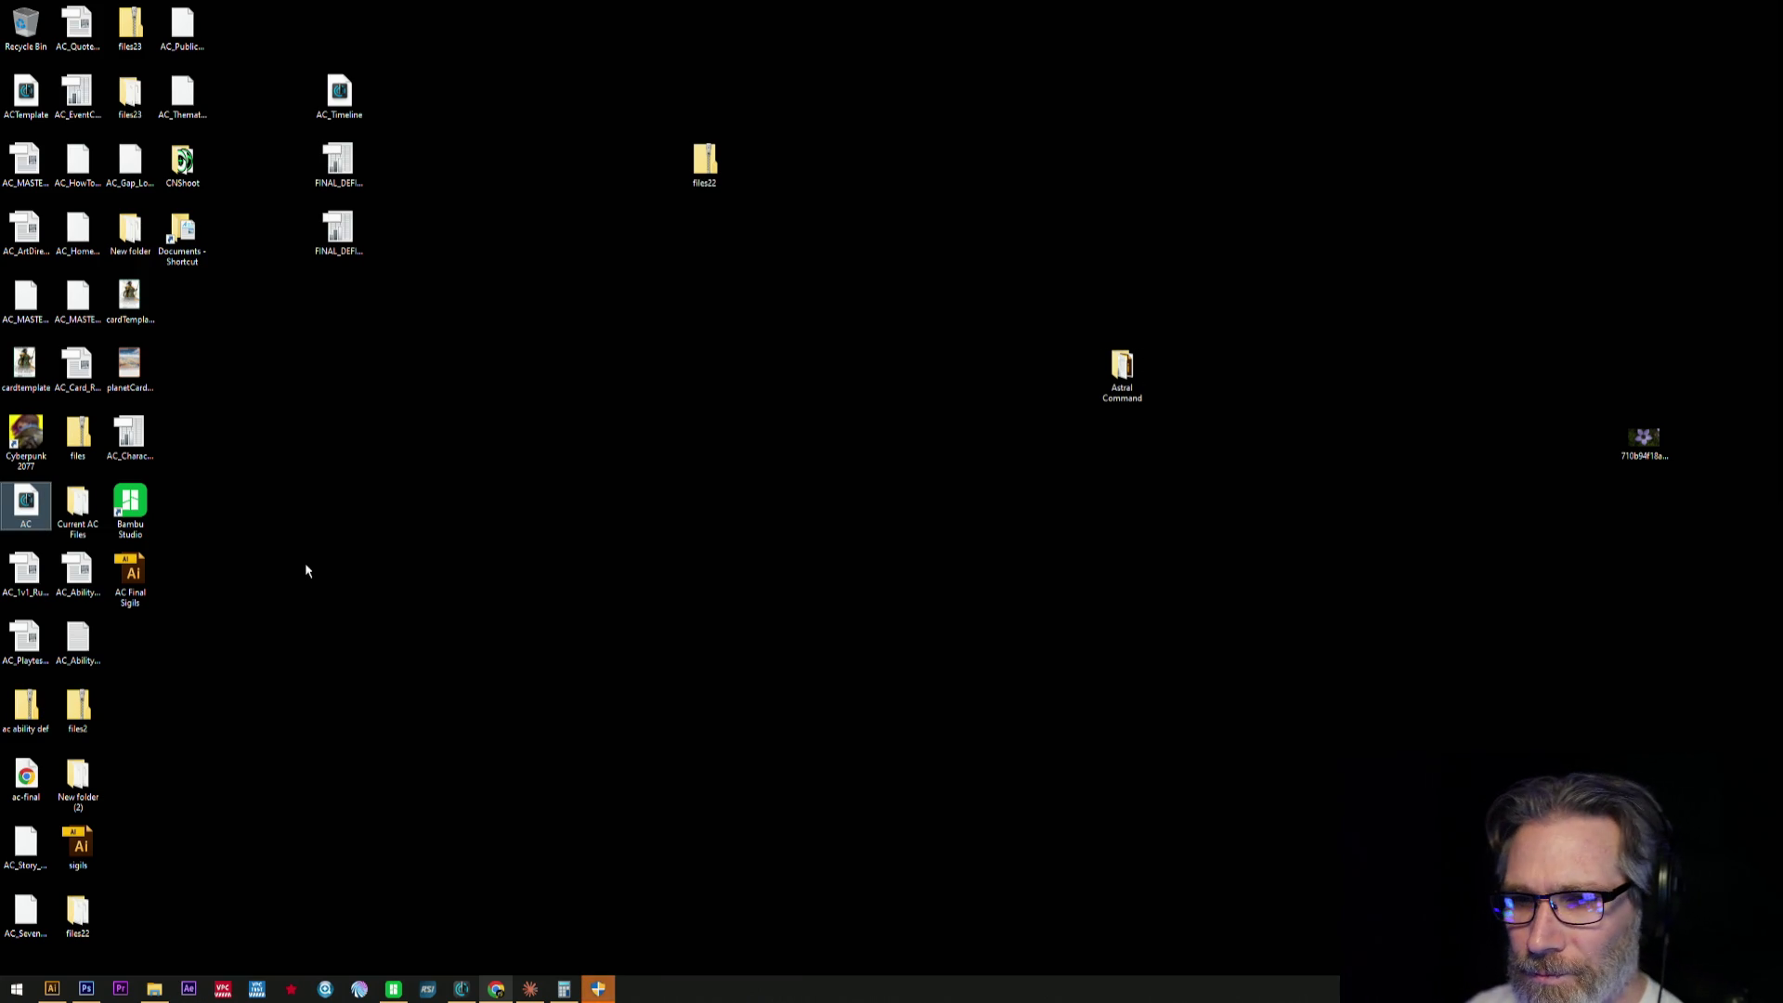
key("Down")
key("Down")
key("Down")
key("Down")
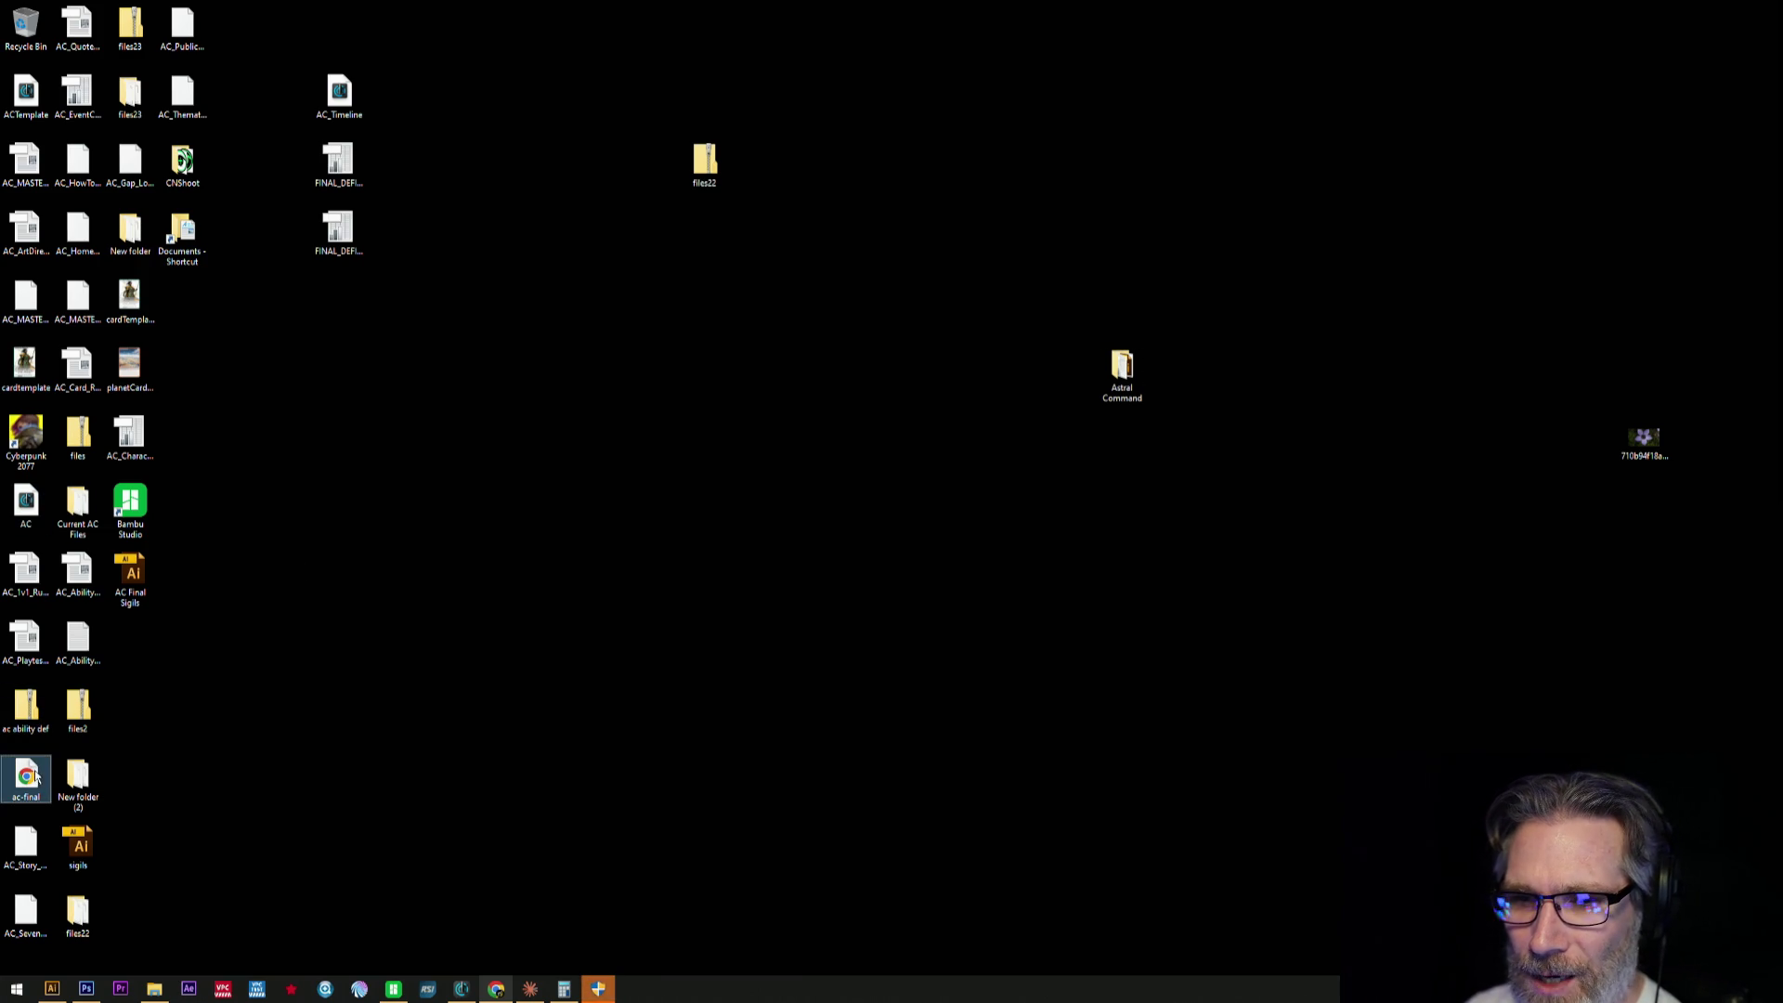
key("Return")
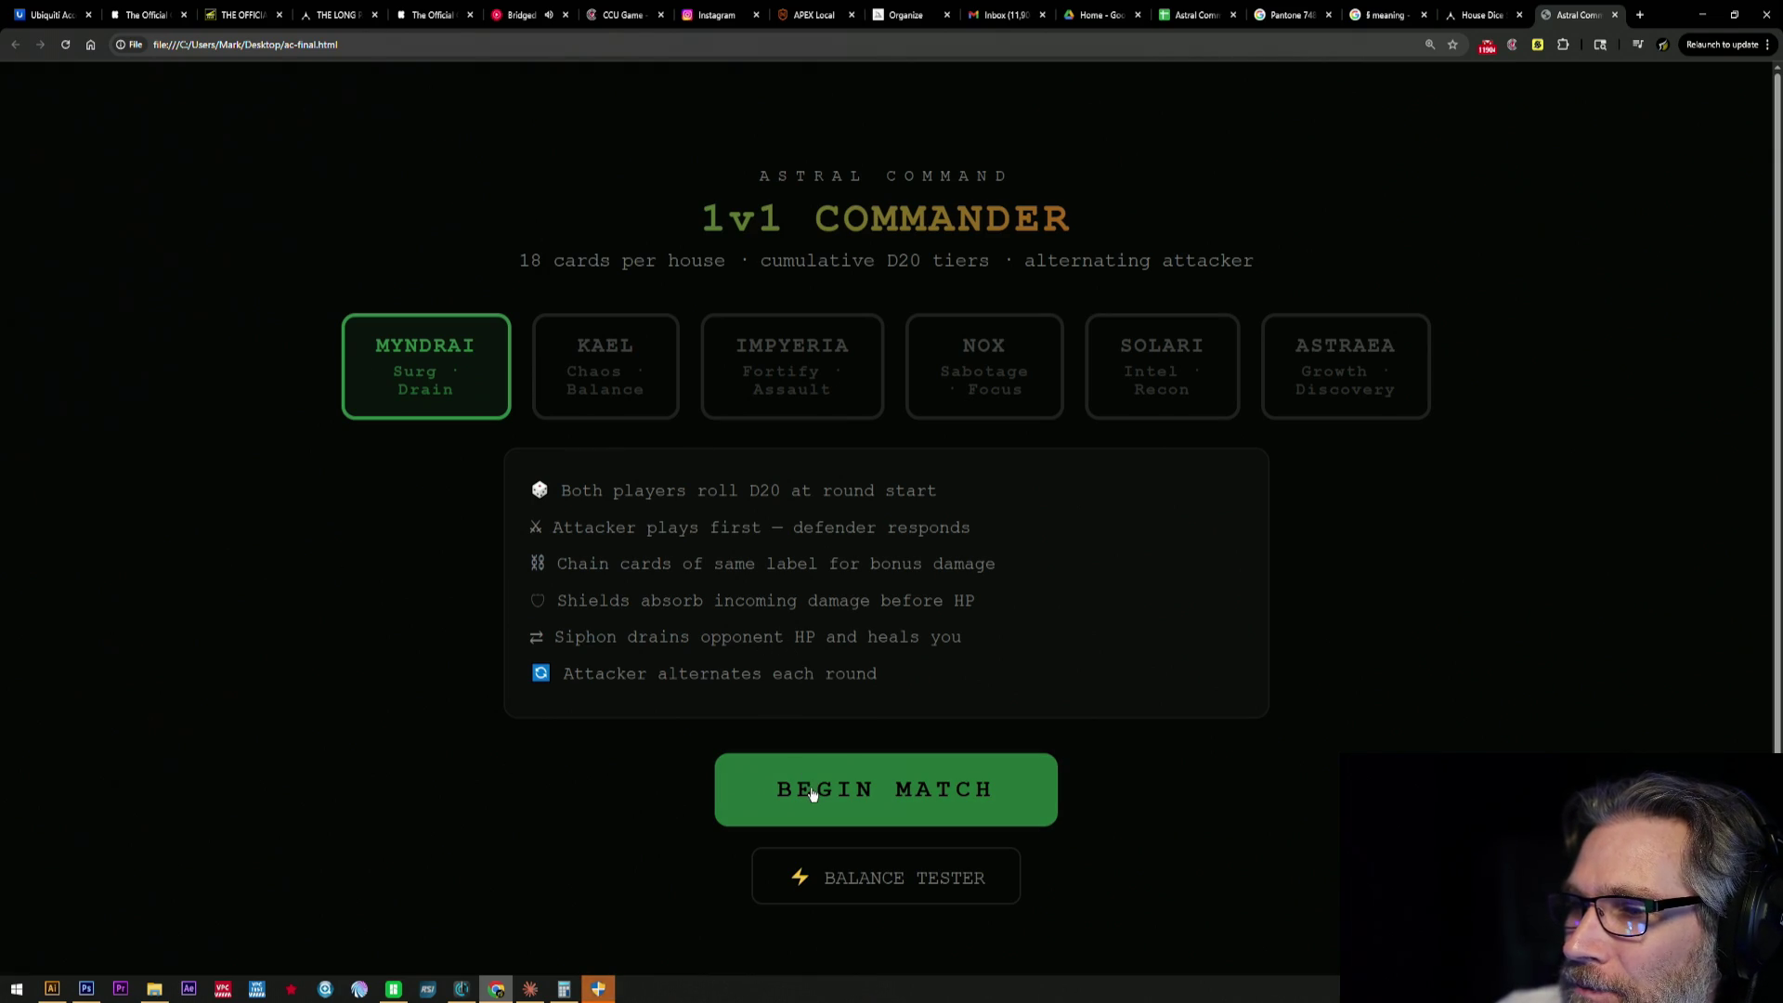
- Enter the Balance Tester and set Games/matchup to 1000
left_click(847, 883)
left_click(272, 298)
left_click(279, 411)
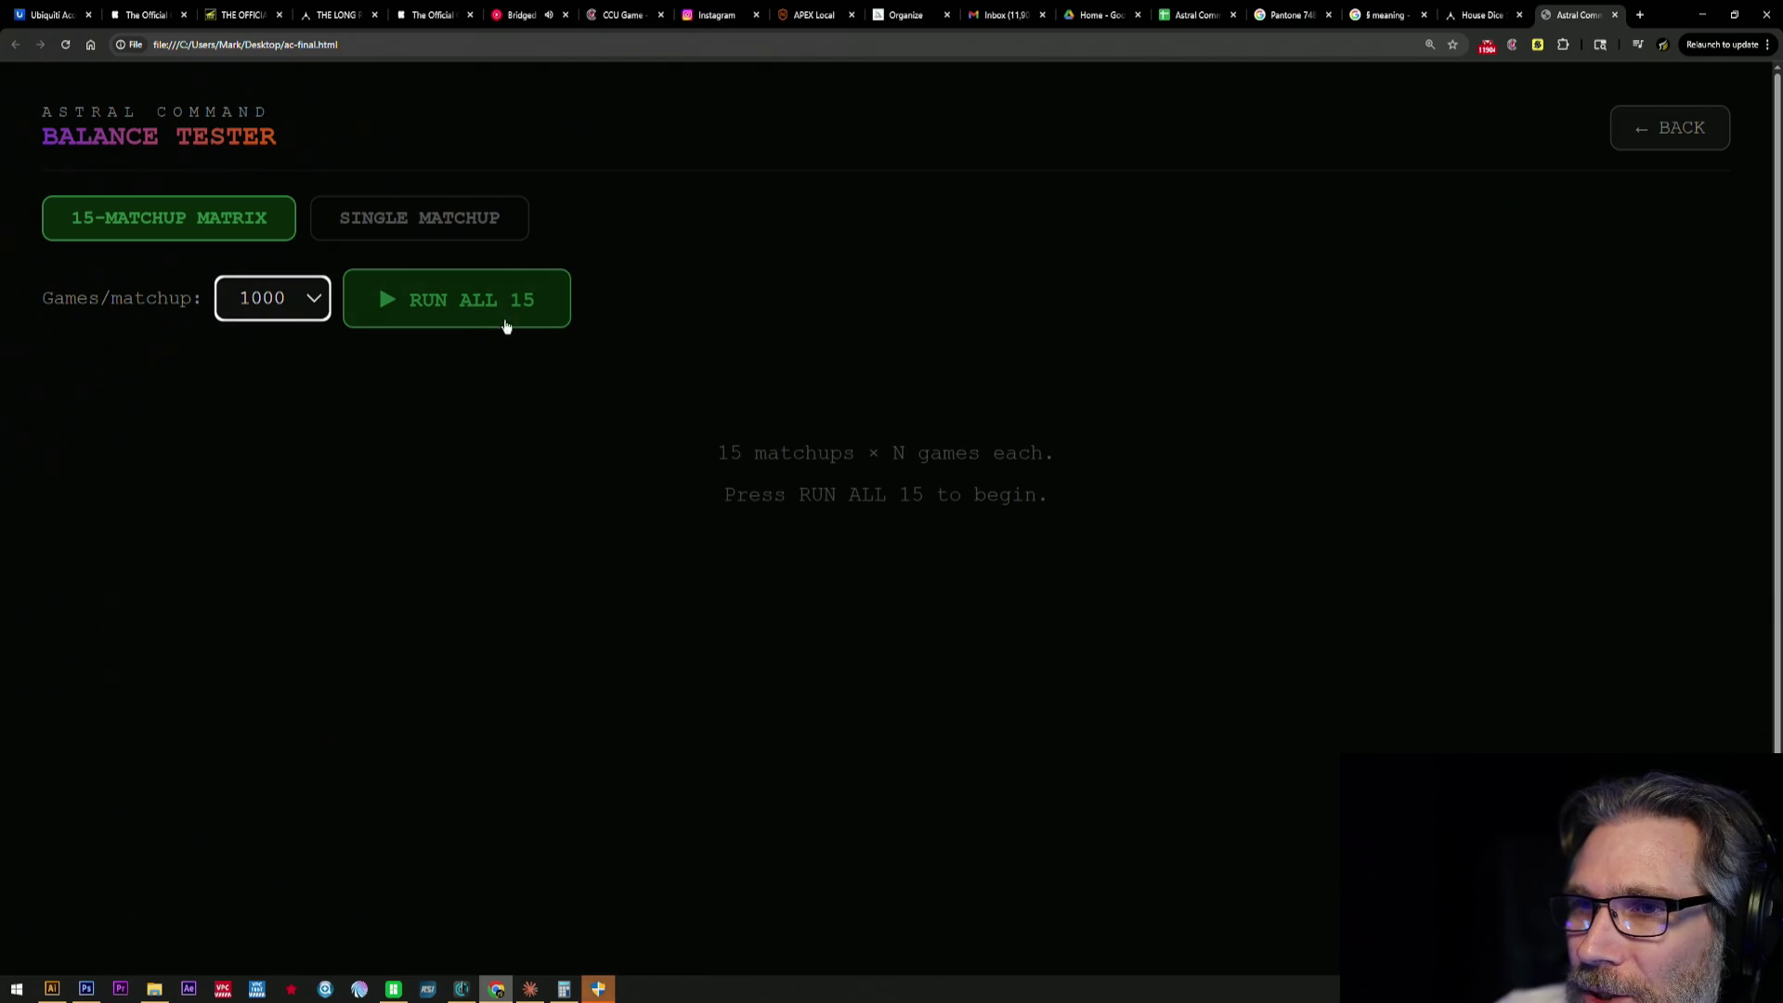
- Run all 15 matchups to completion, review the results, then return to the start page
left_click(473, 318)
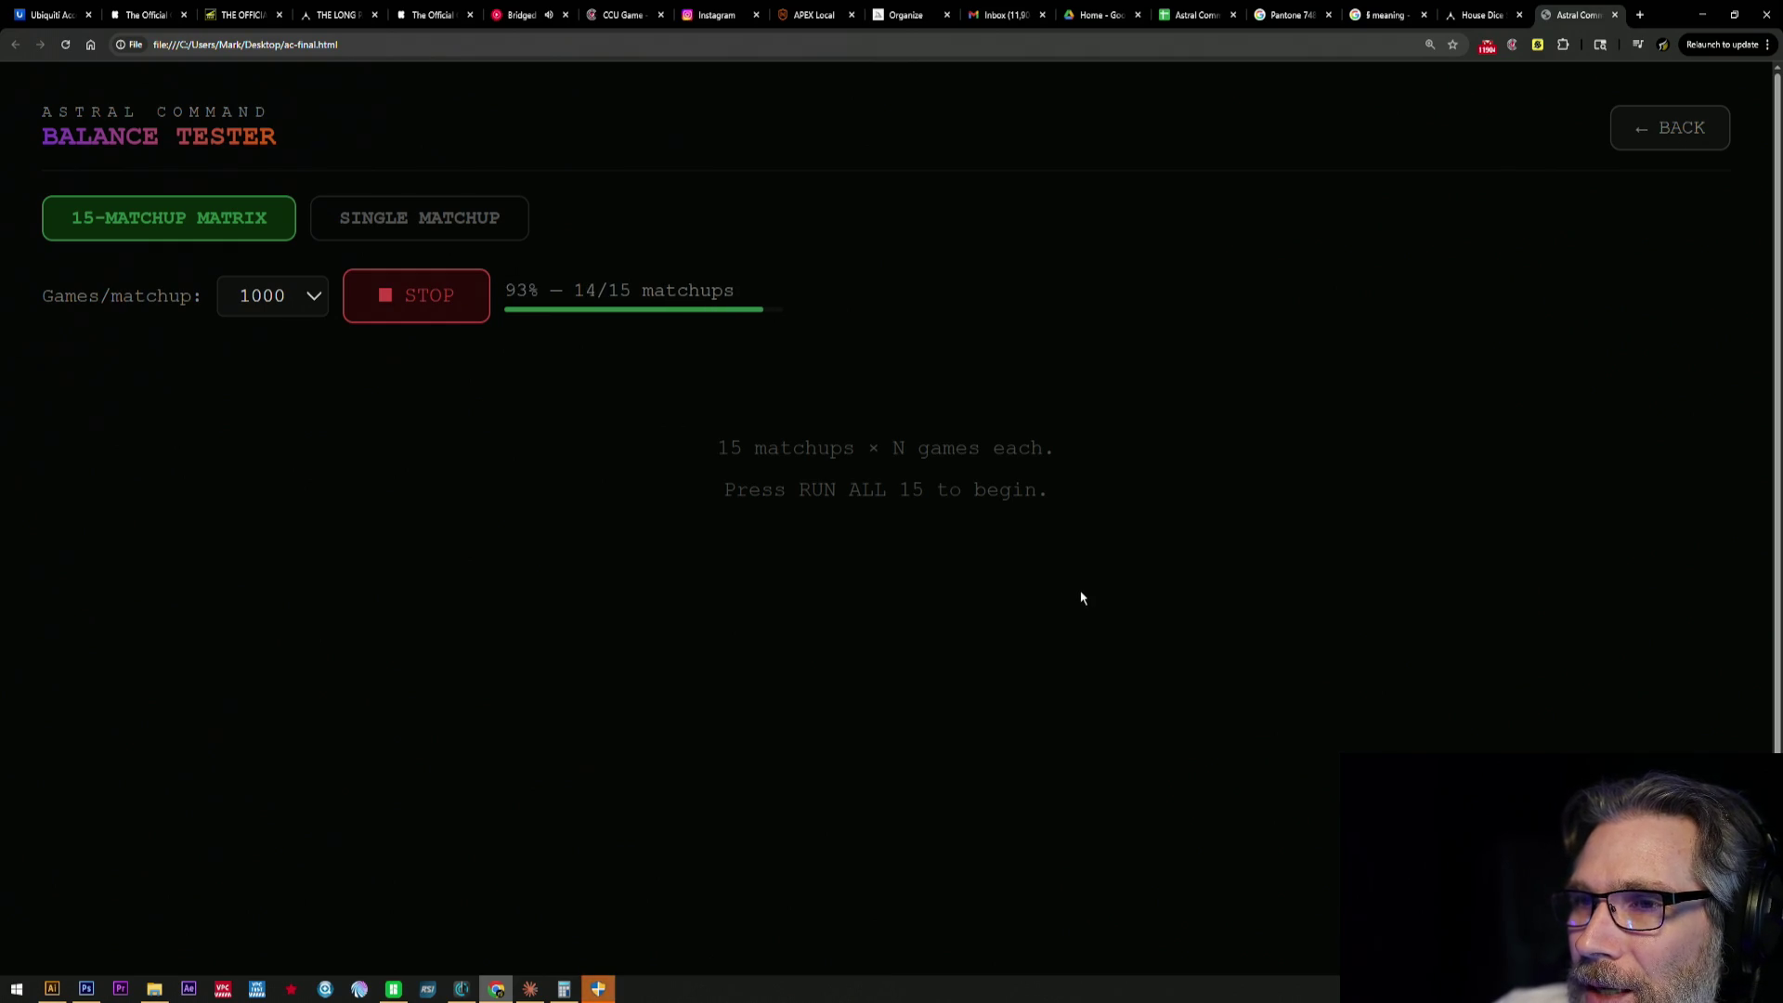
scroll(922, 479, "down", 1)
scroll(923, 479, "down", 1)
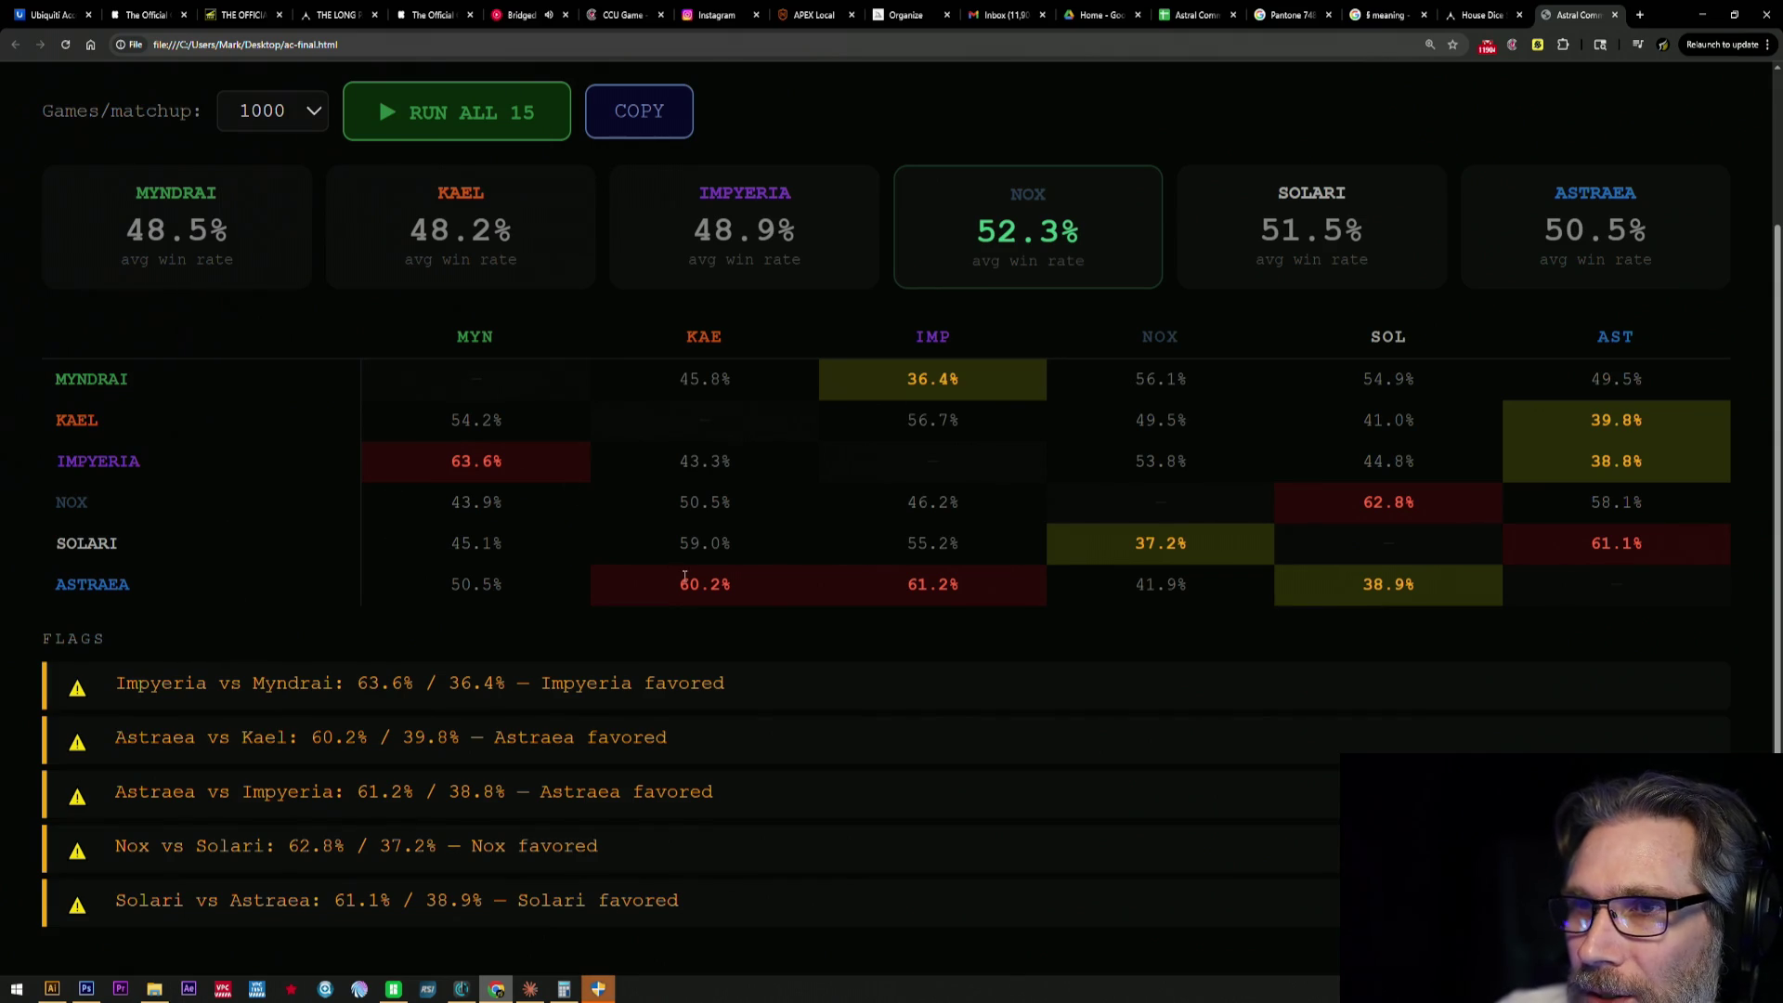
scroll(565, 581, "up", 2)
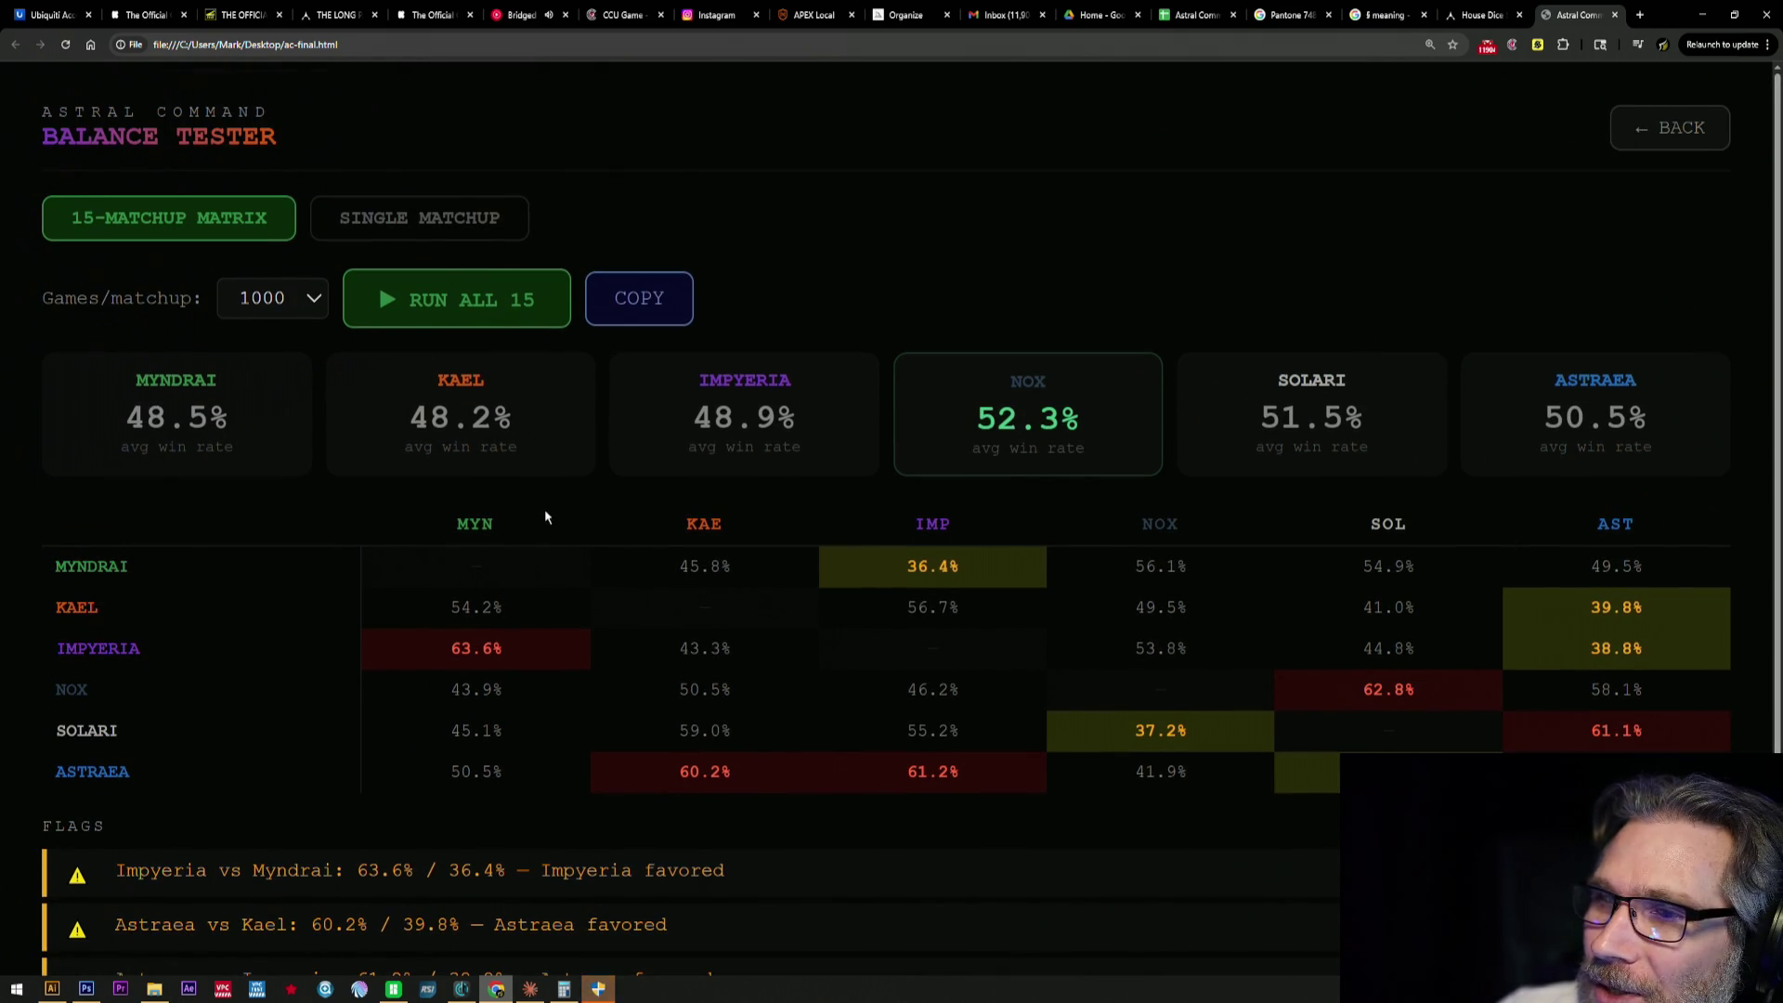
scroll(544, 517, "down", 1)
scroll(545, 517, "down", 2)
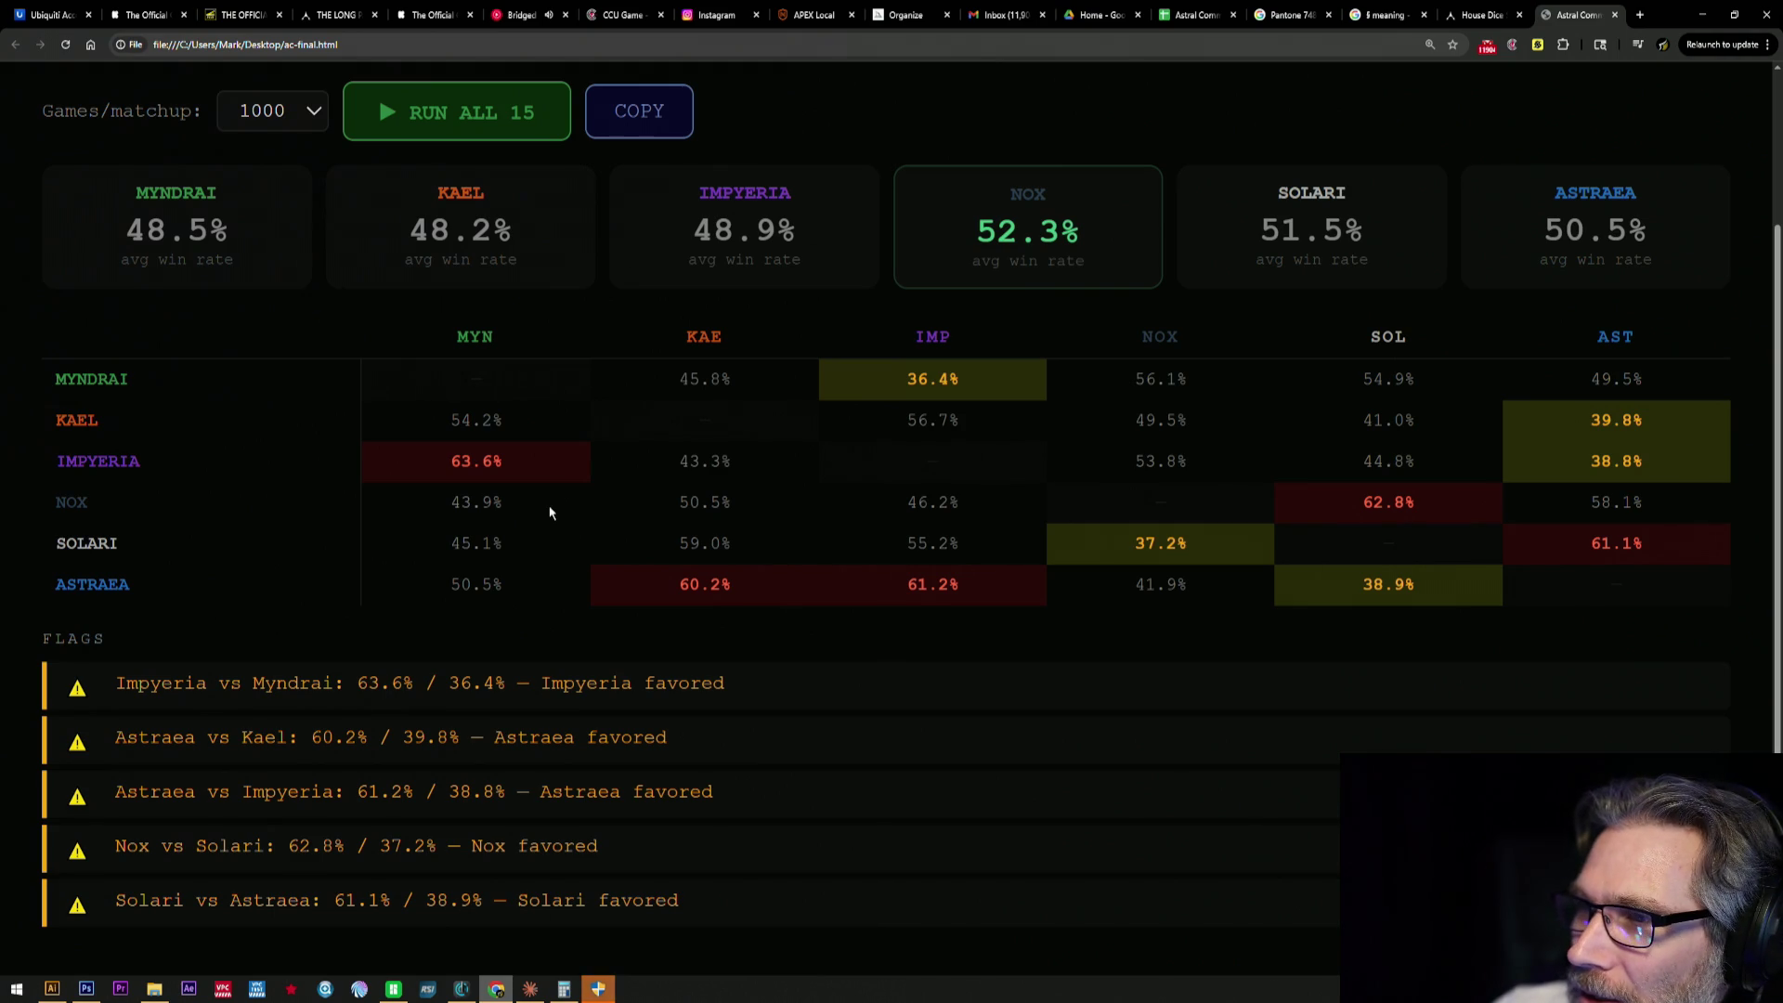
scroll(936, 593, "up", 3)
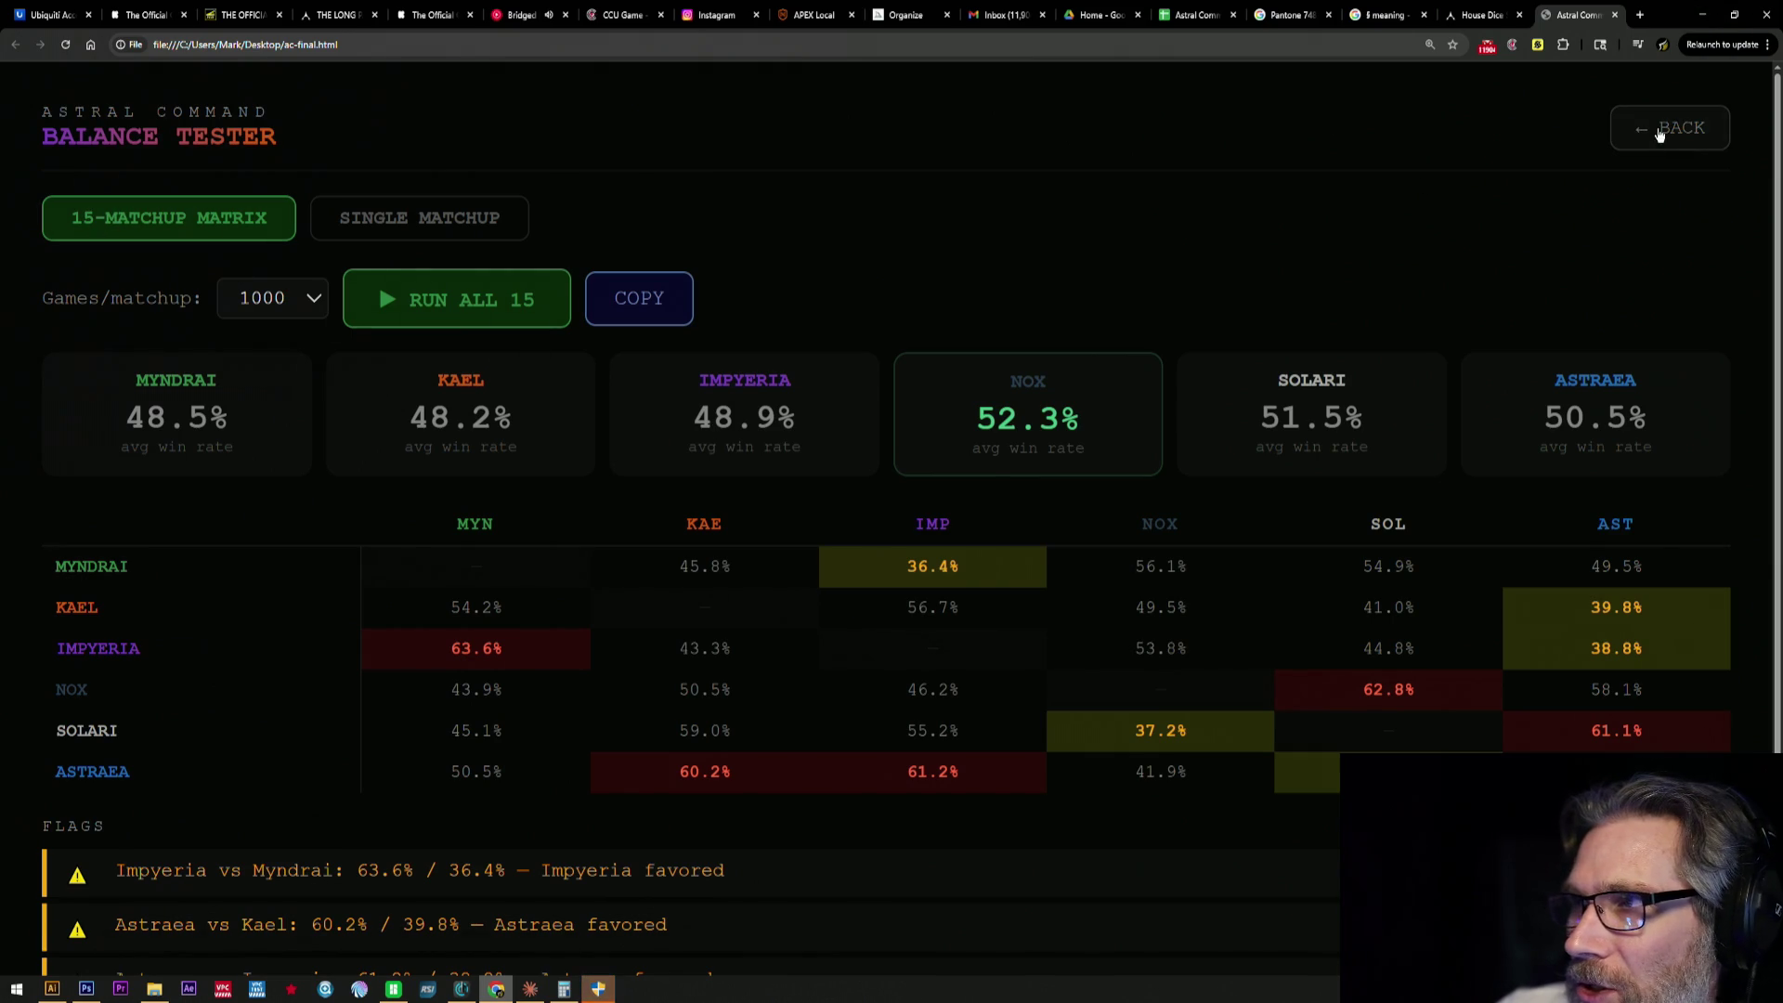
left_click(1664, 129)
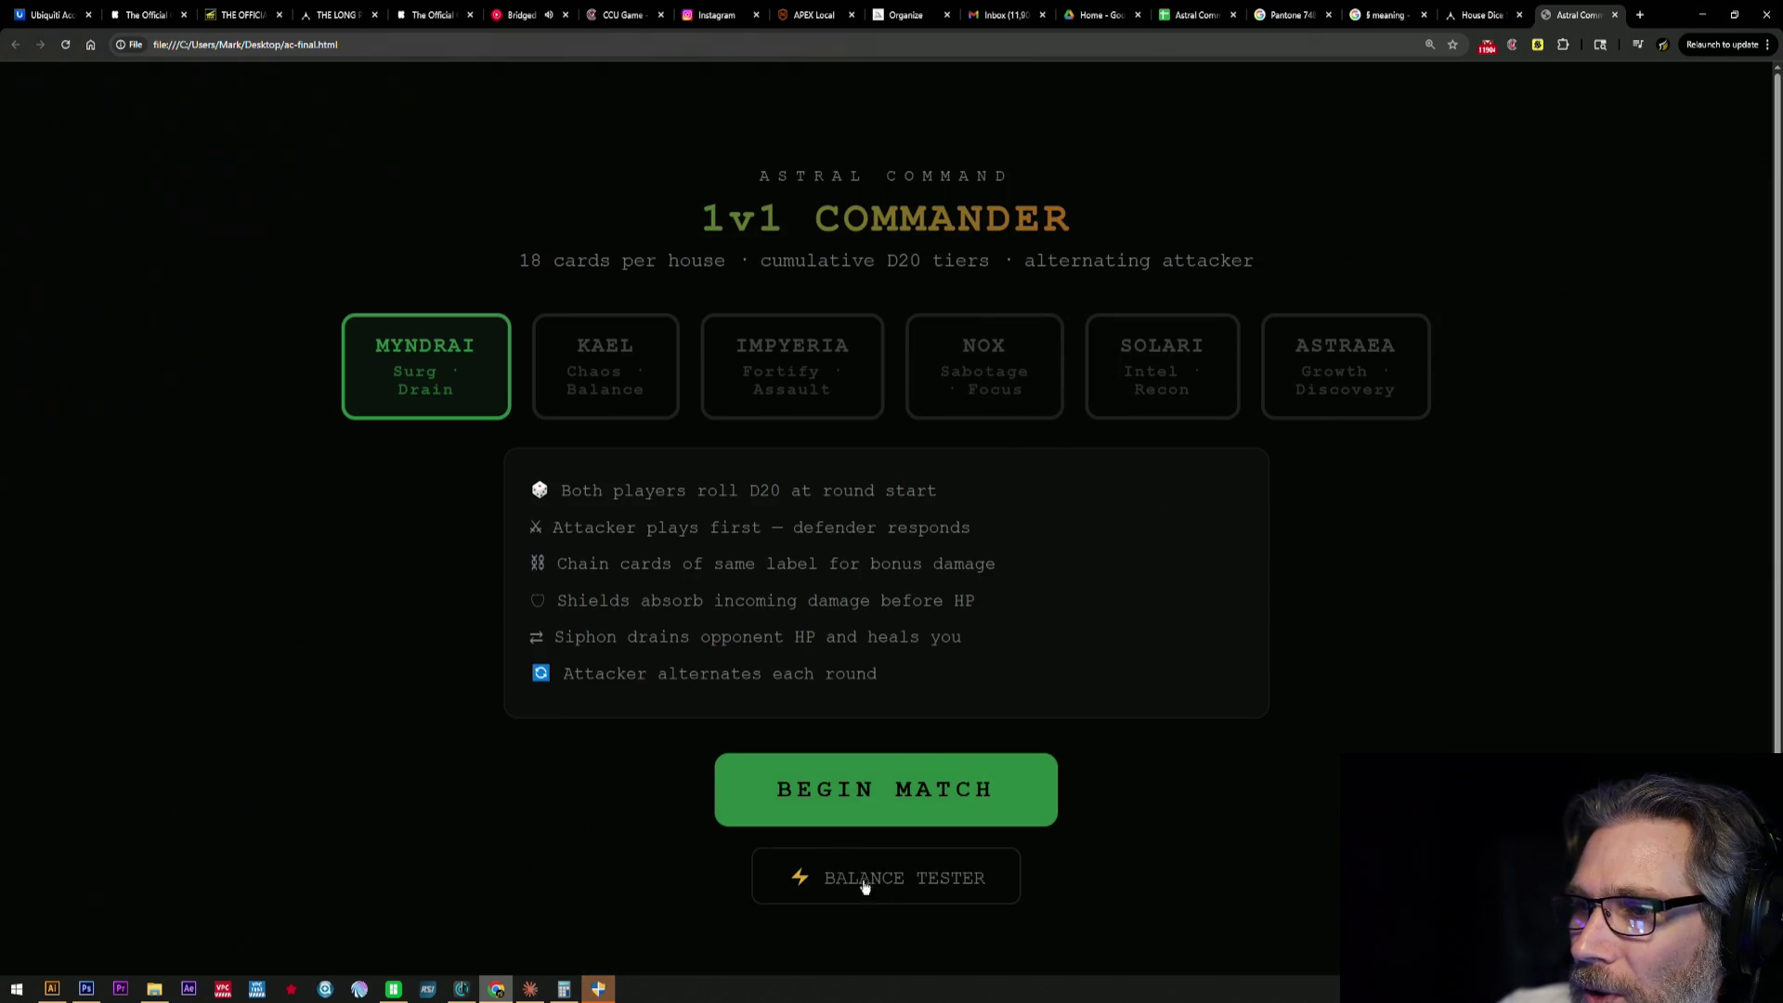
- Revisit the Balance Tester, then begin a match as Kael and roll the round-one D20
left_click(874, 889)
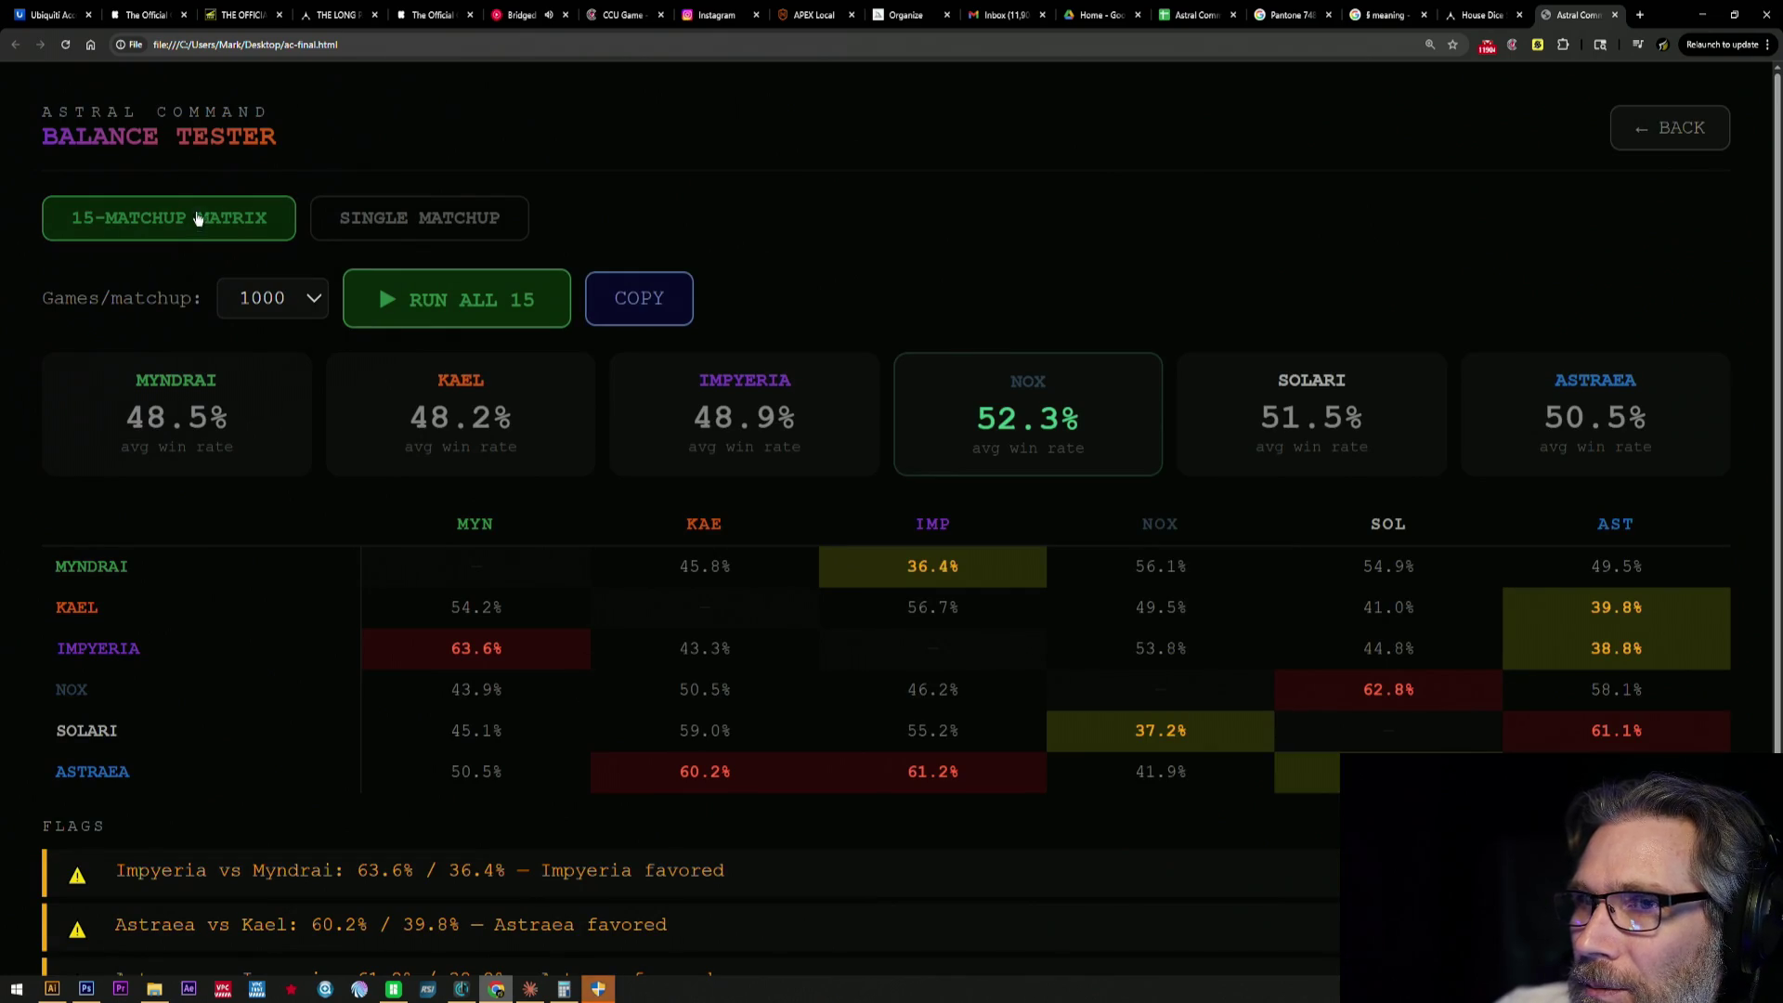
left_click(1665, 127)
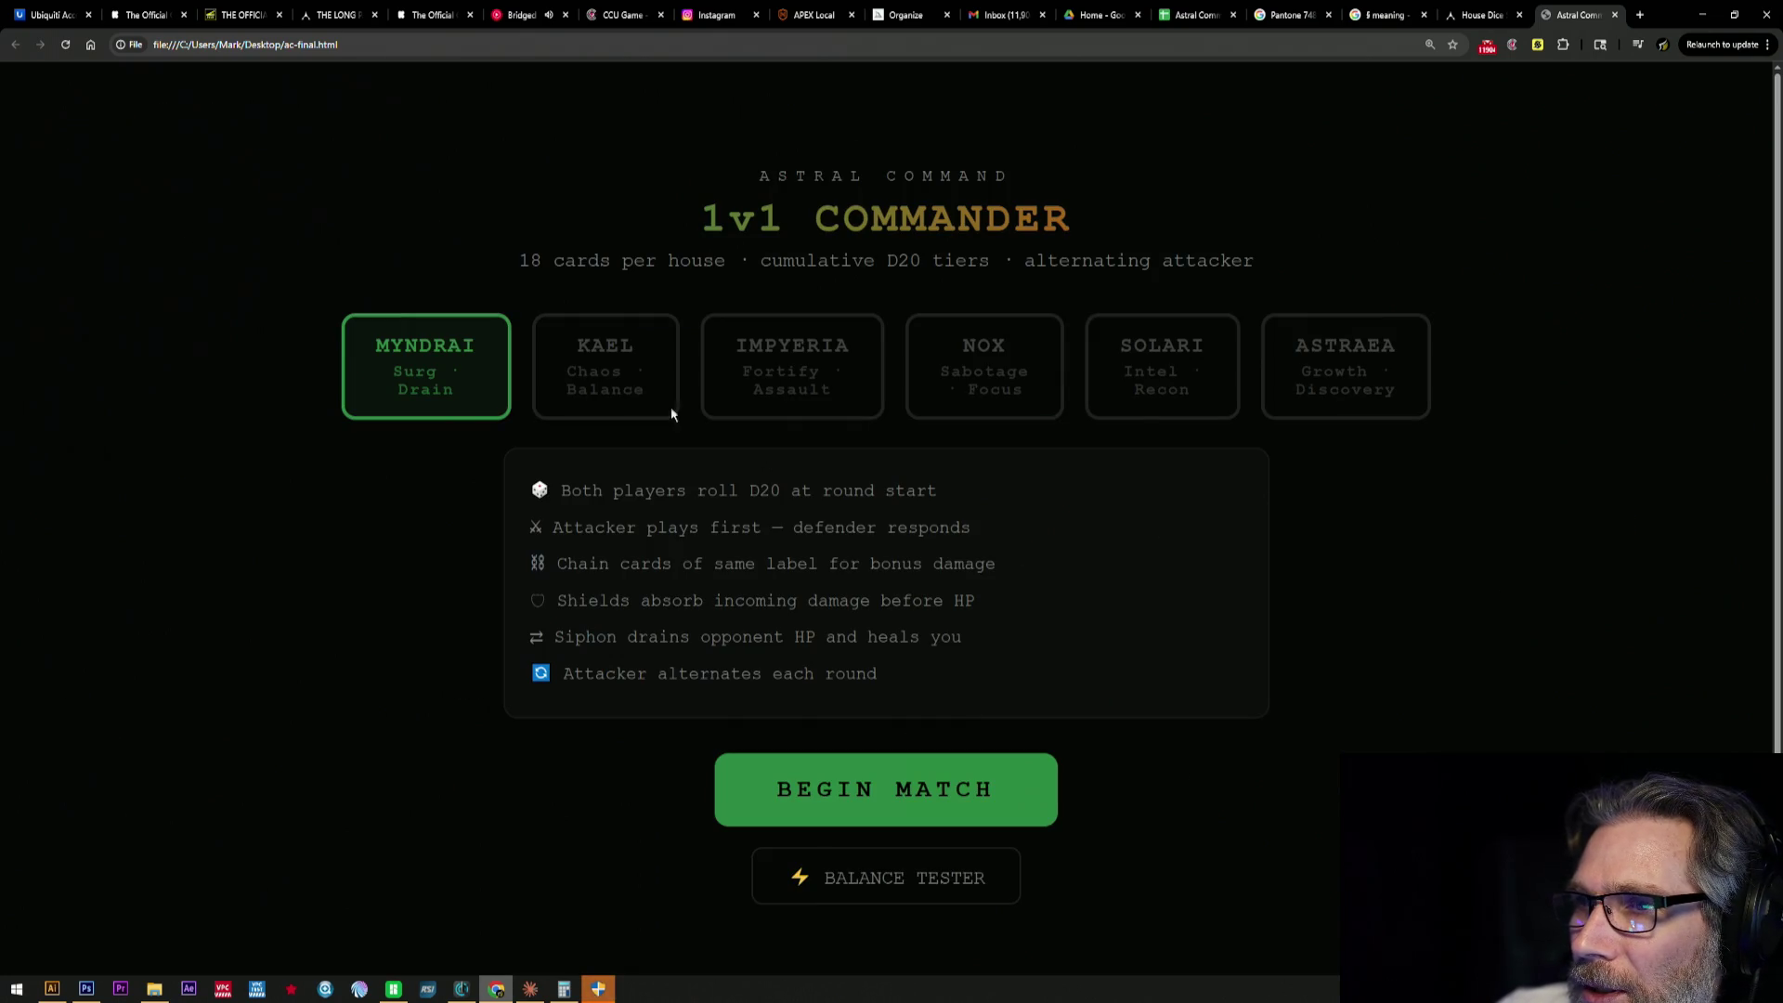
left_click(602, 370)
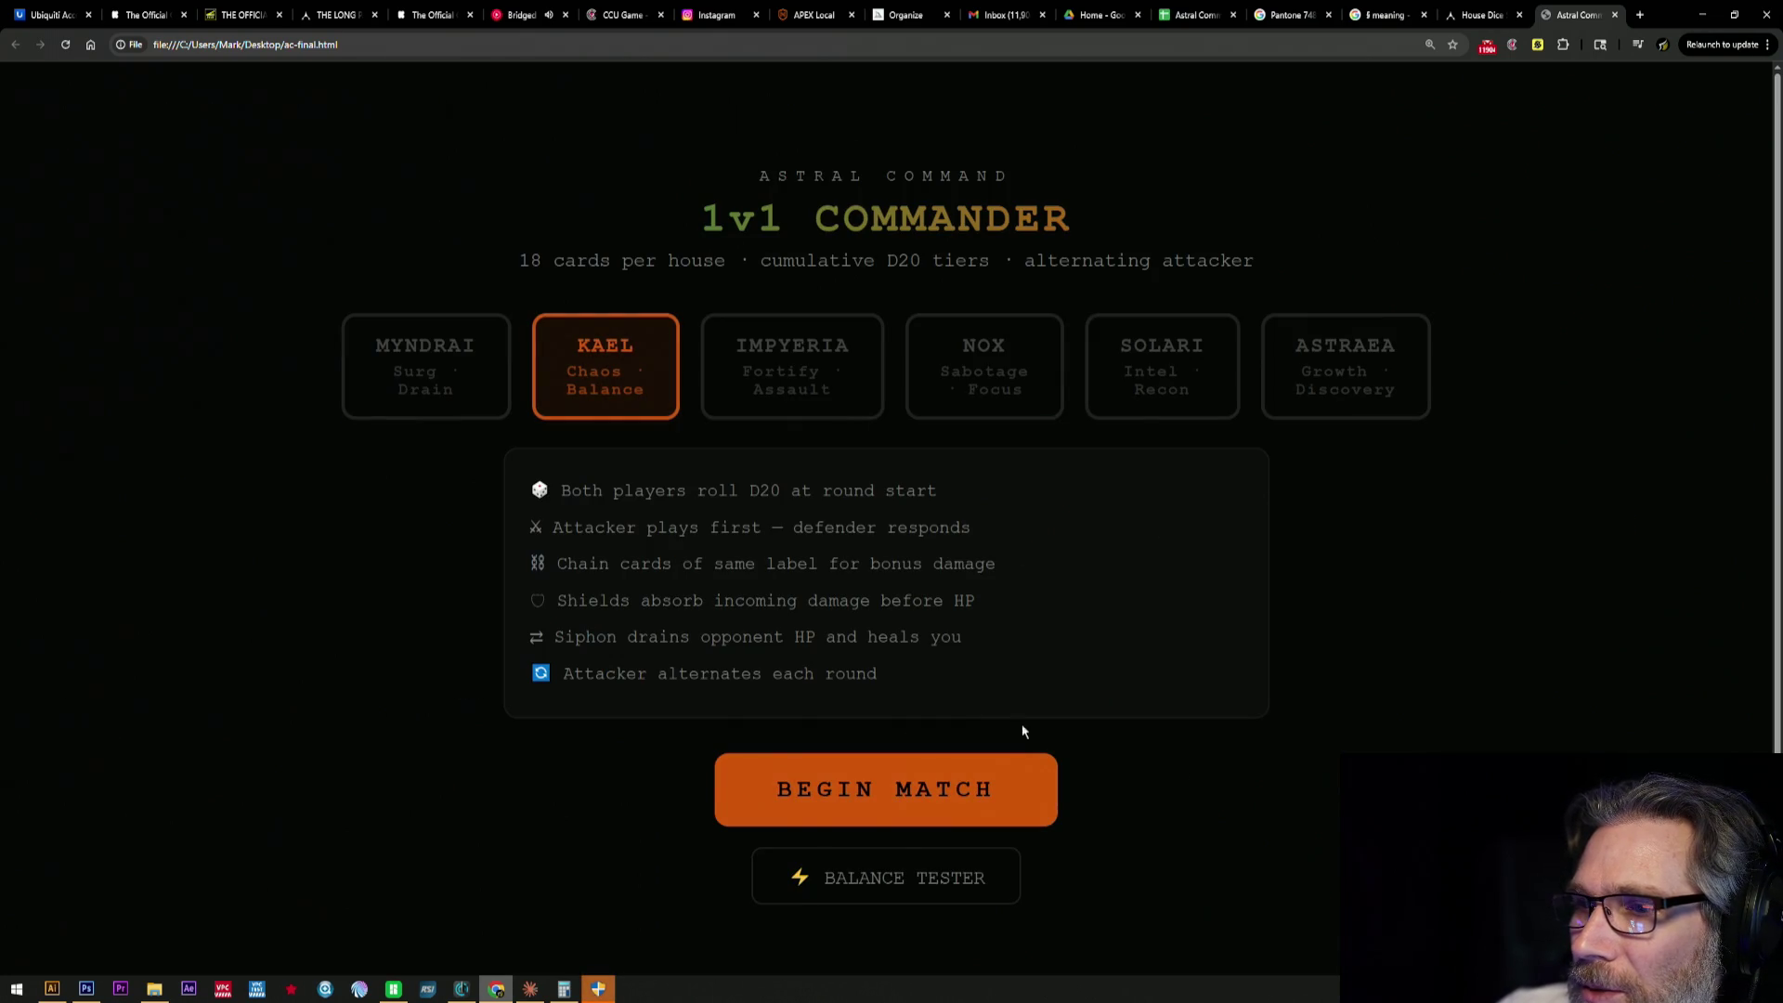
left_click(967, 789)
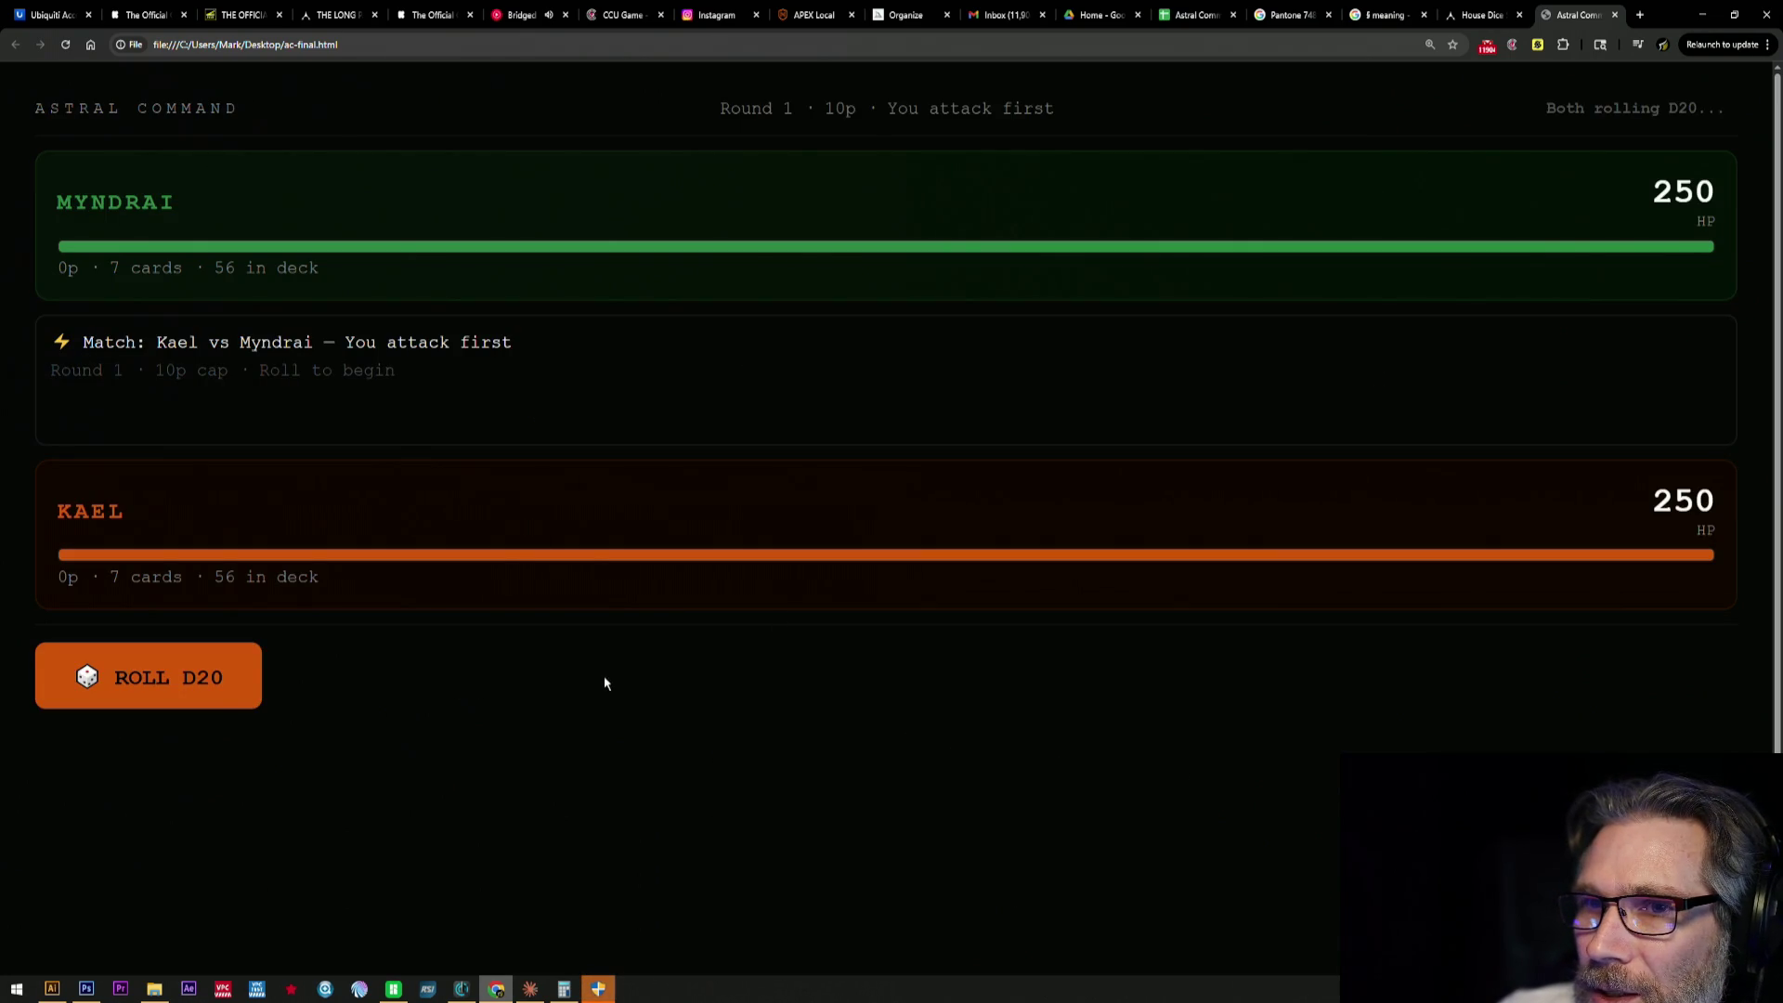
scroll(613, 676, "down", 1)
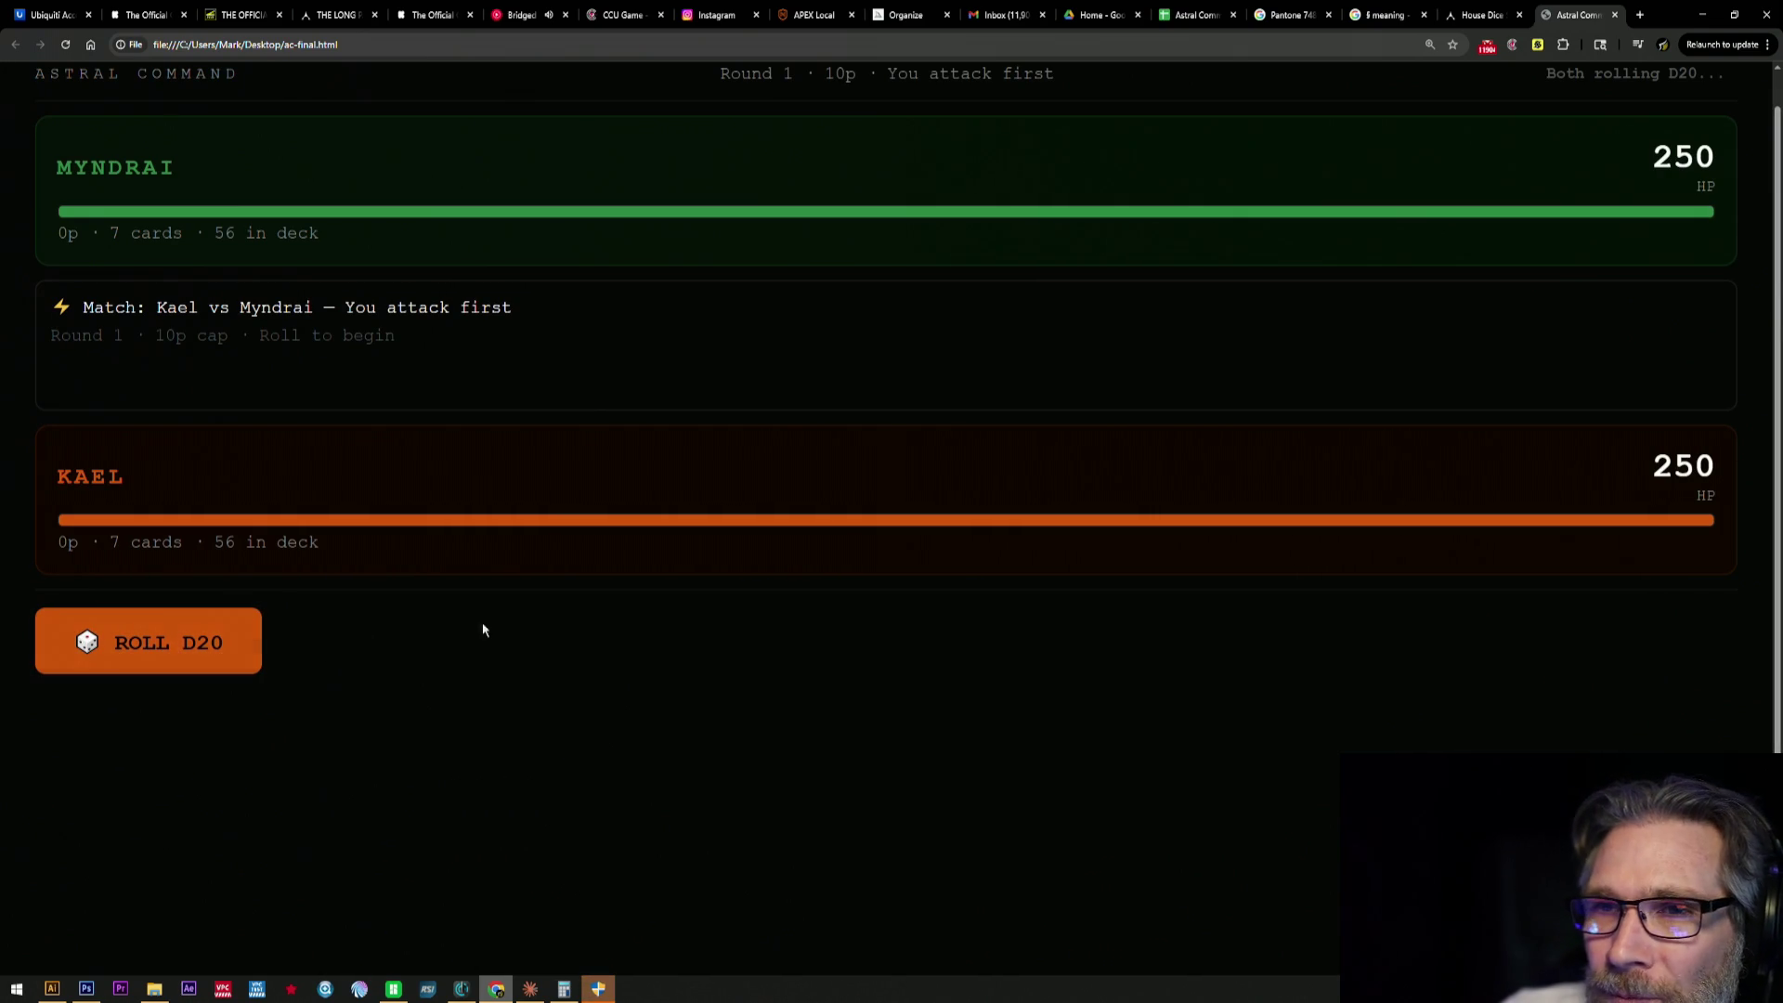
left_click(191, 651)
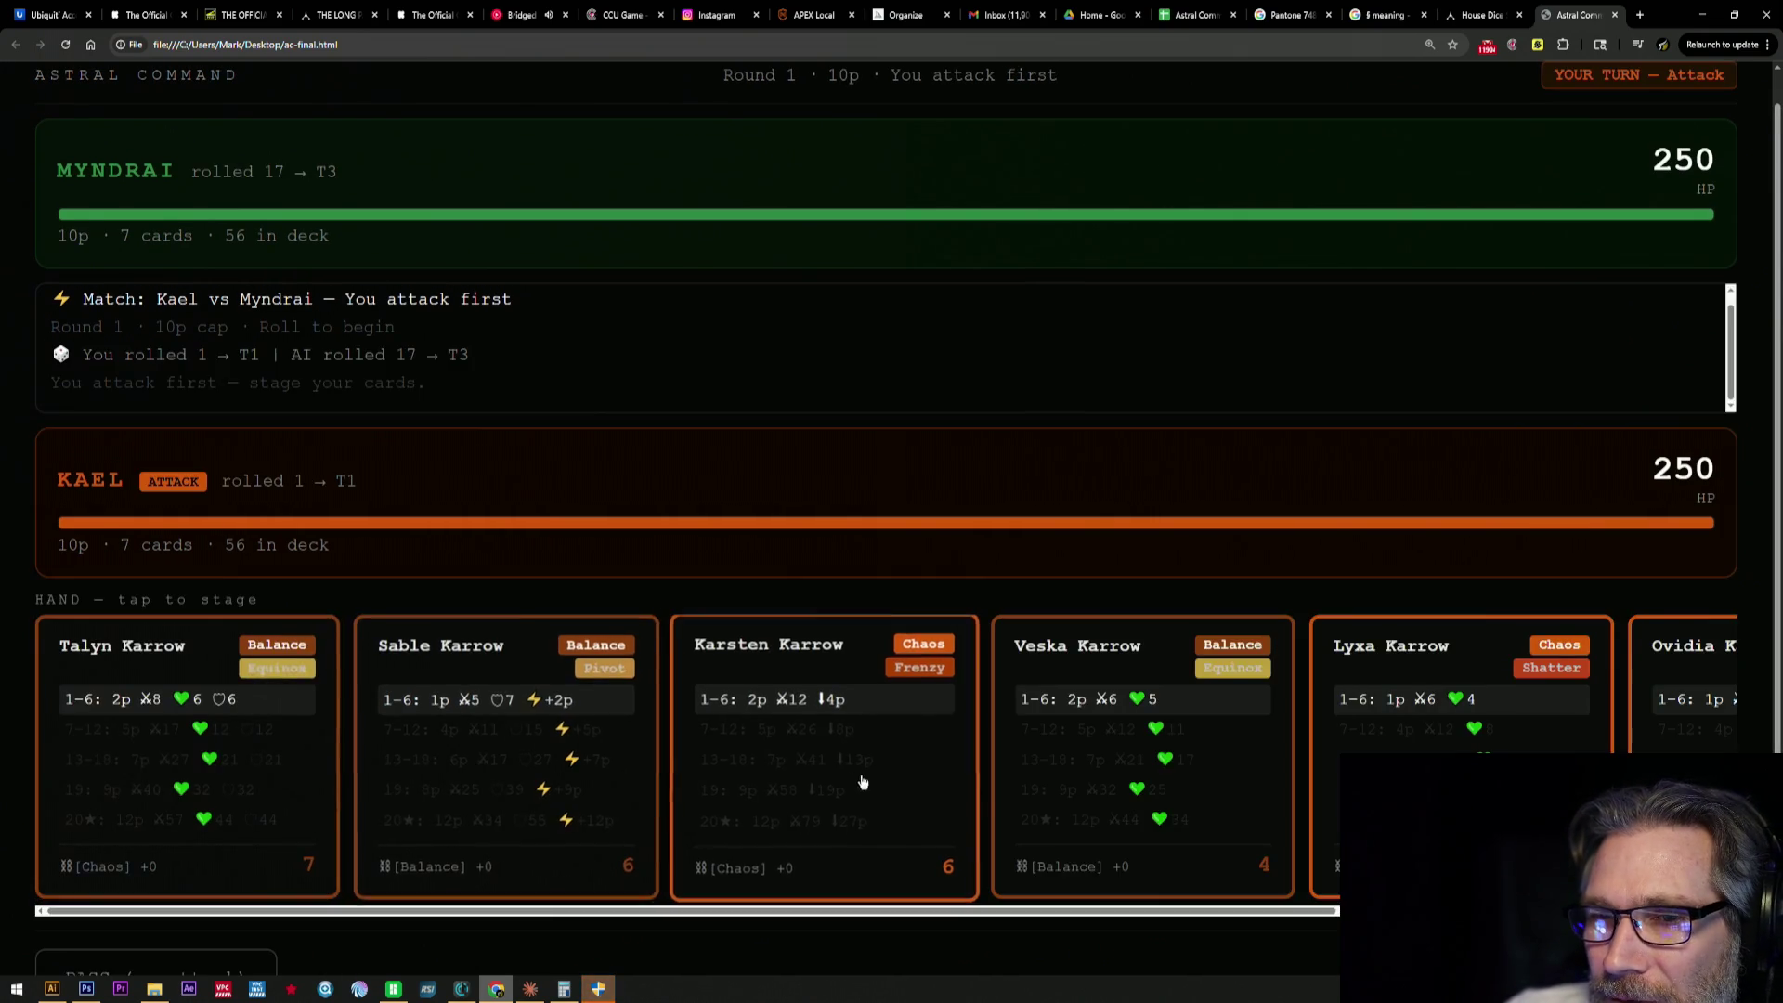
scroll(819, 788, "down", 1)
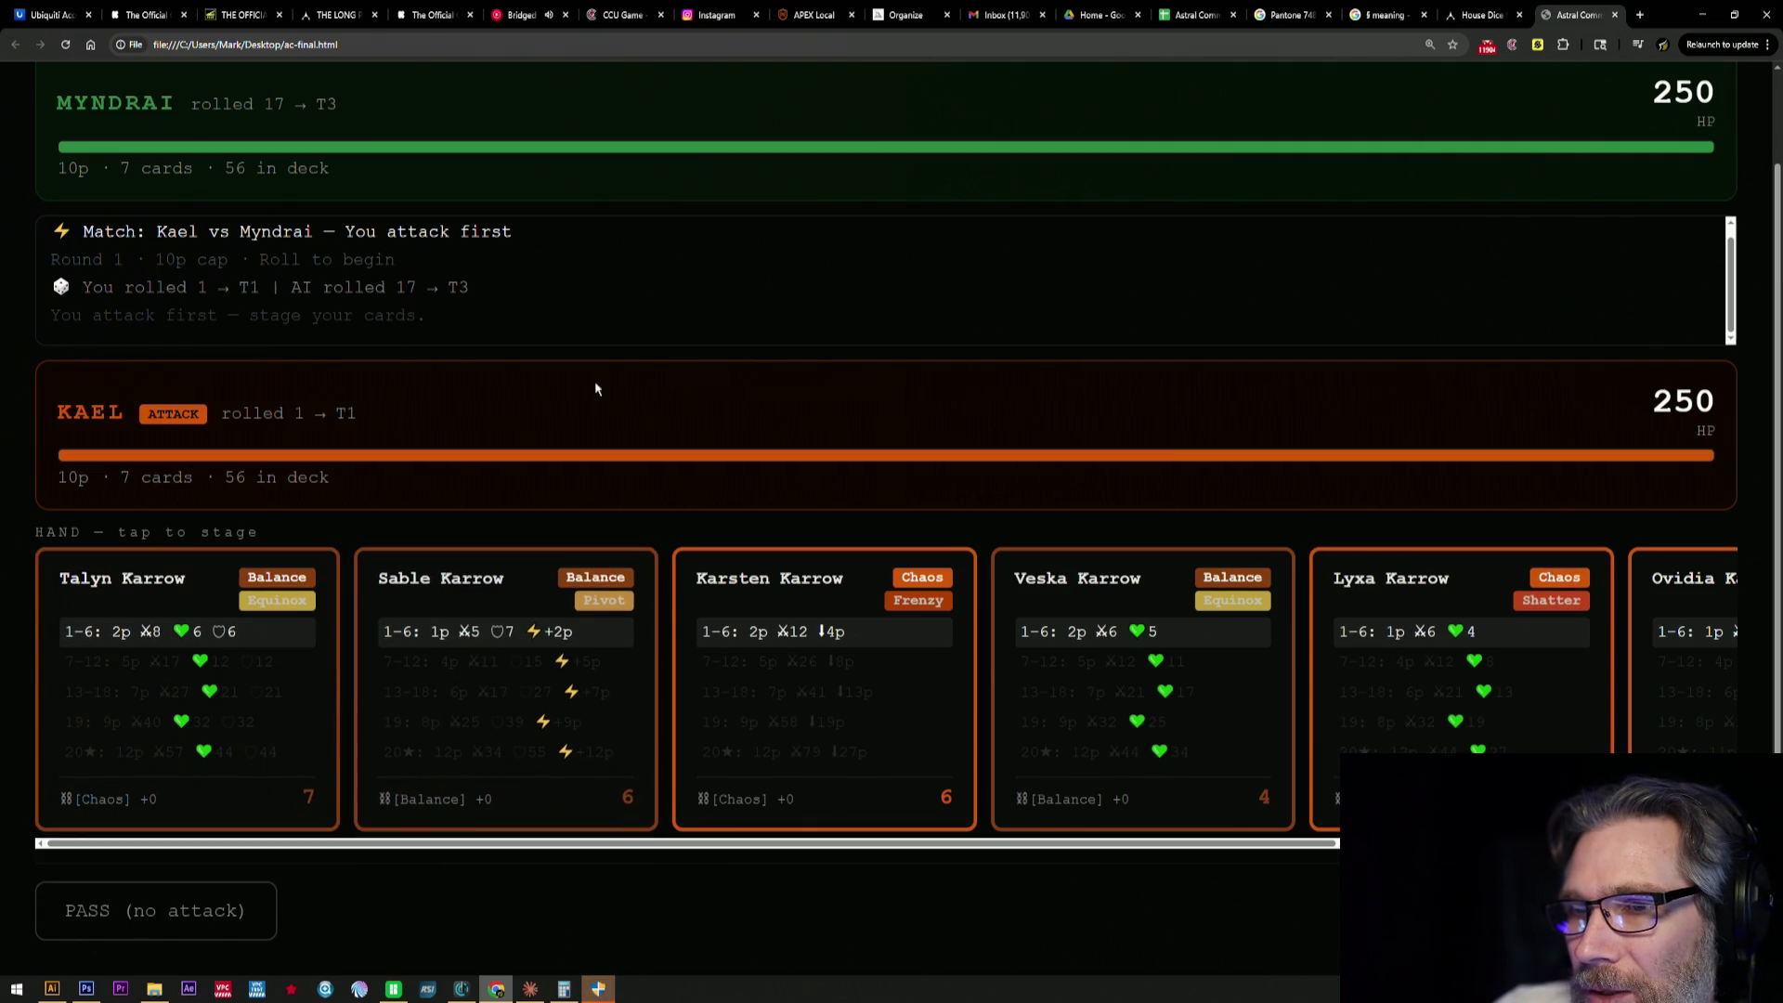
- Stage Sable, Drask, Karsten, Lyxa, Ovidia and Veska Karrow and commit the six-card attack
left_click(484, 746)
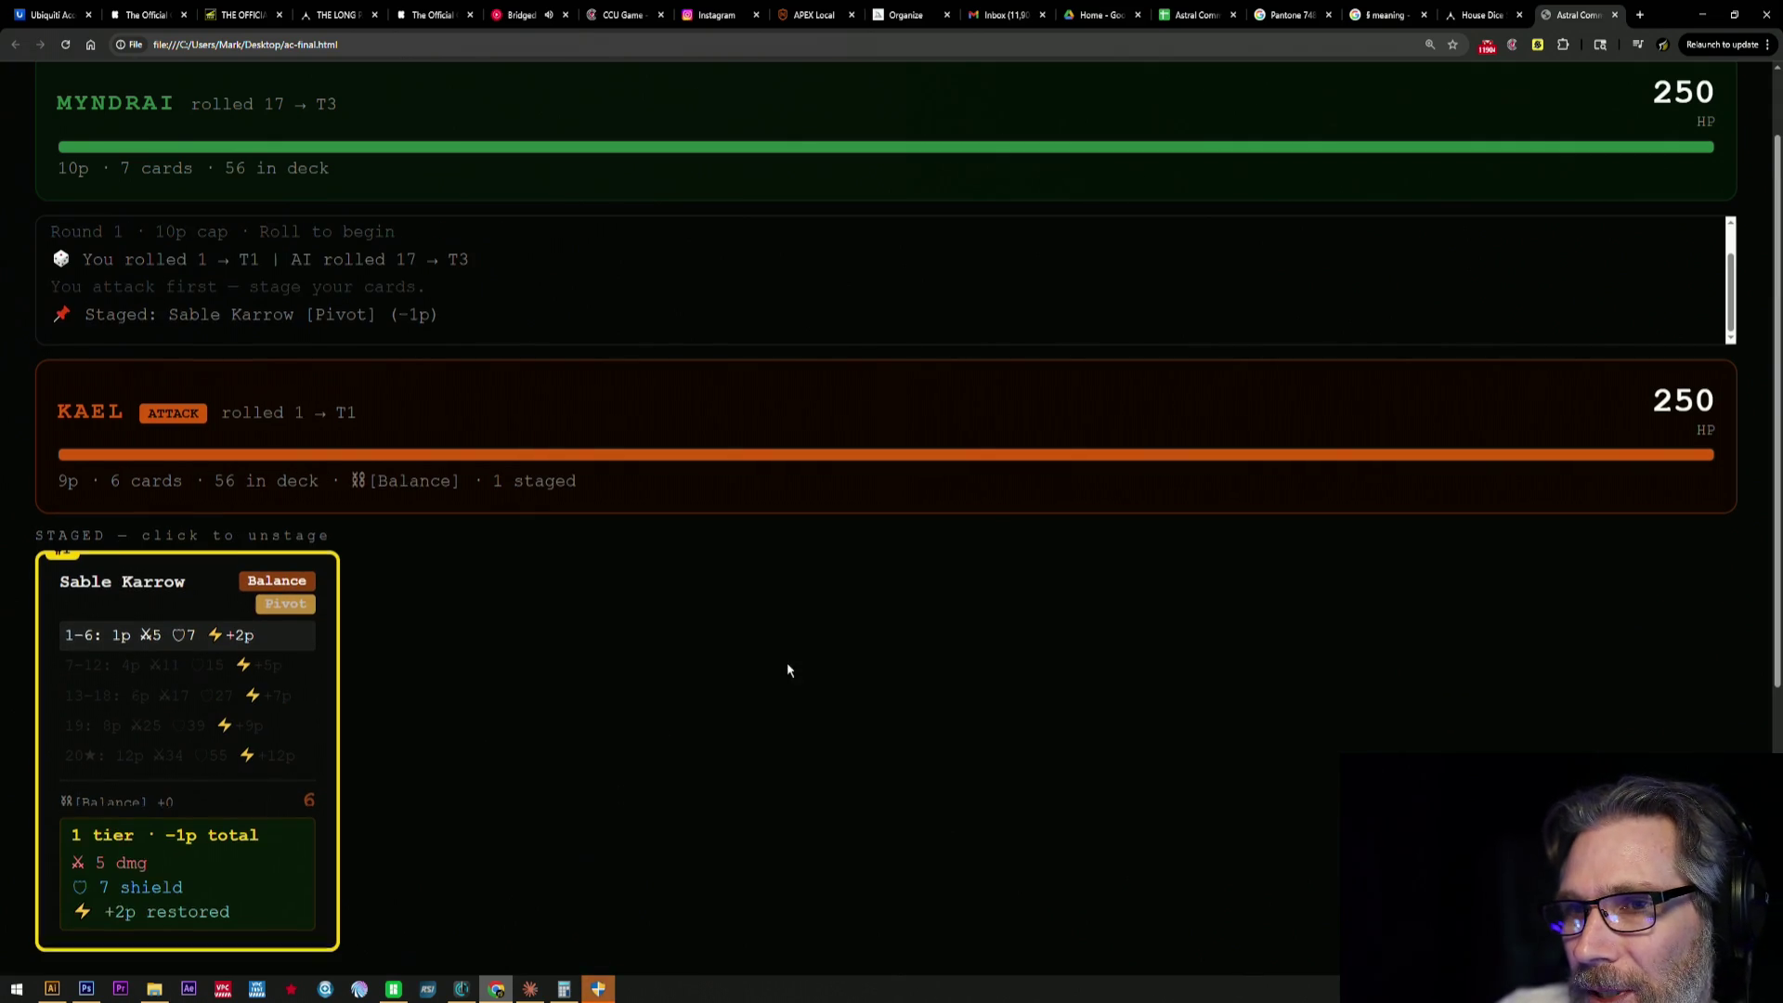
scroll(787, 666, "down", 3)
scroll(787, 676, "up", 2)
scroll(785, 680, "down", 1)
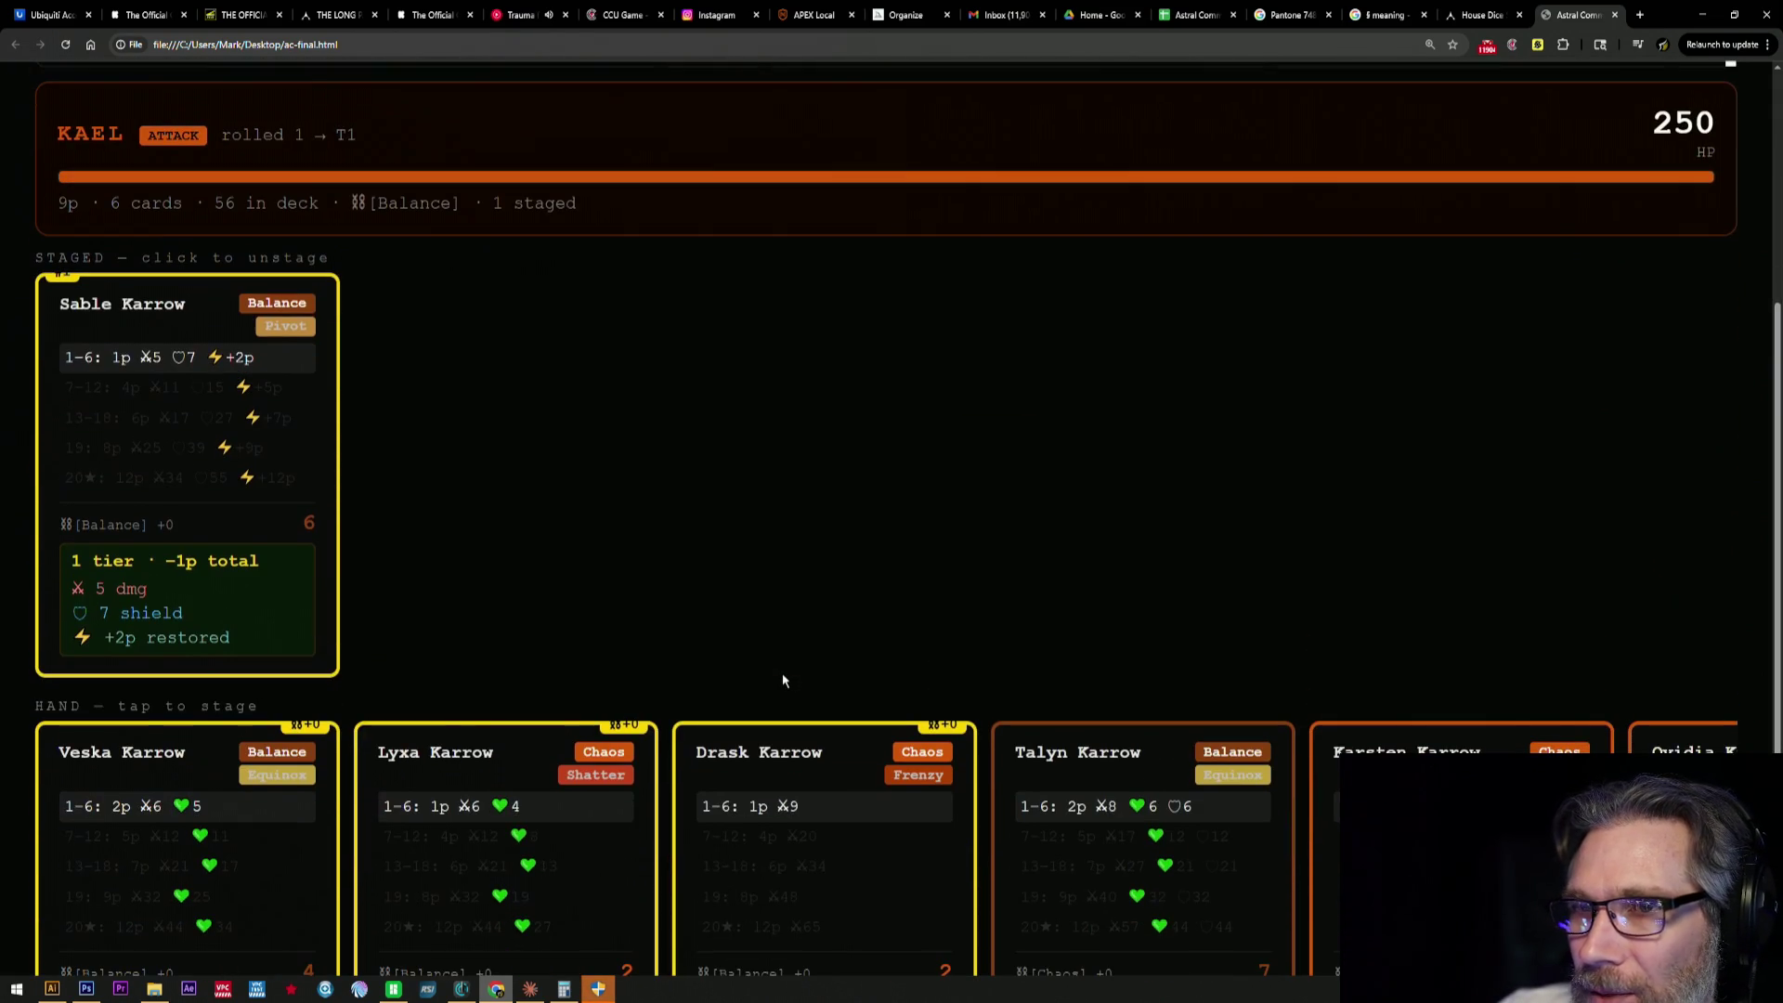
scroll(785, 683, "down", 2)
left_click(790, 696)
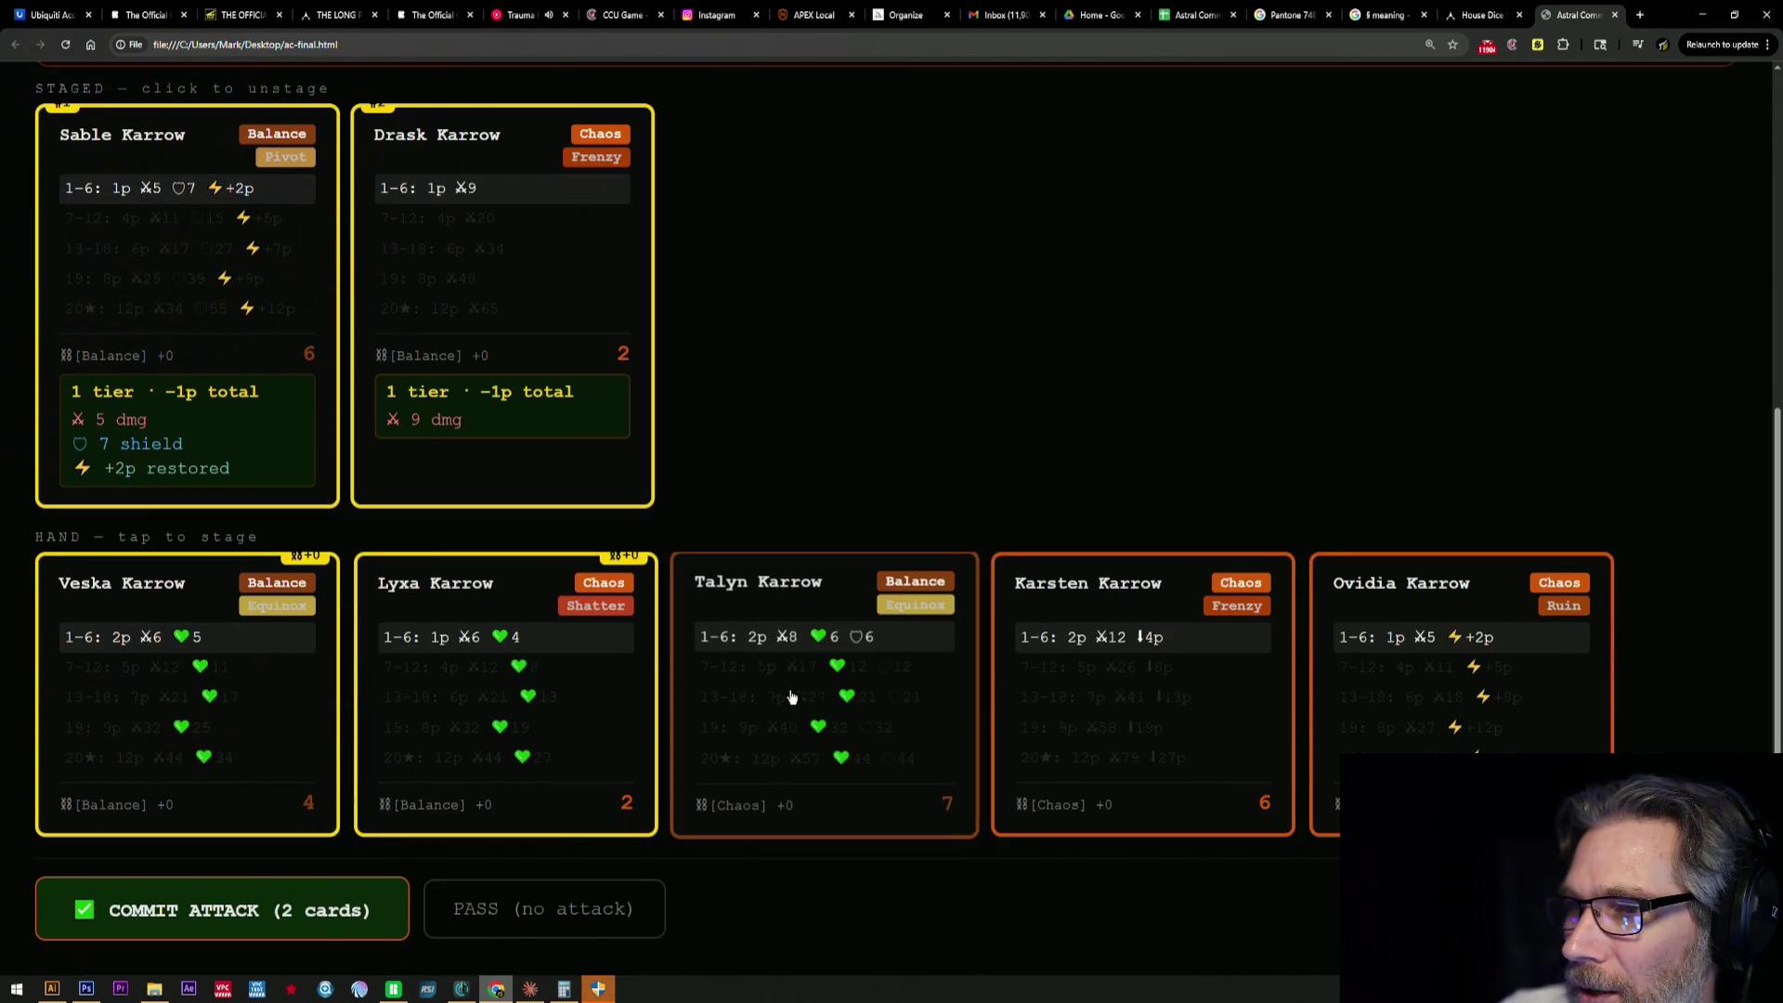
left_click(1179, 728)
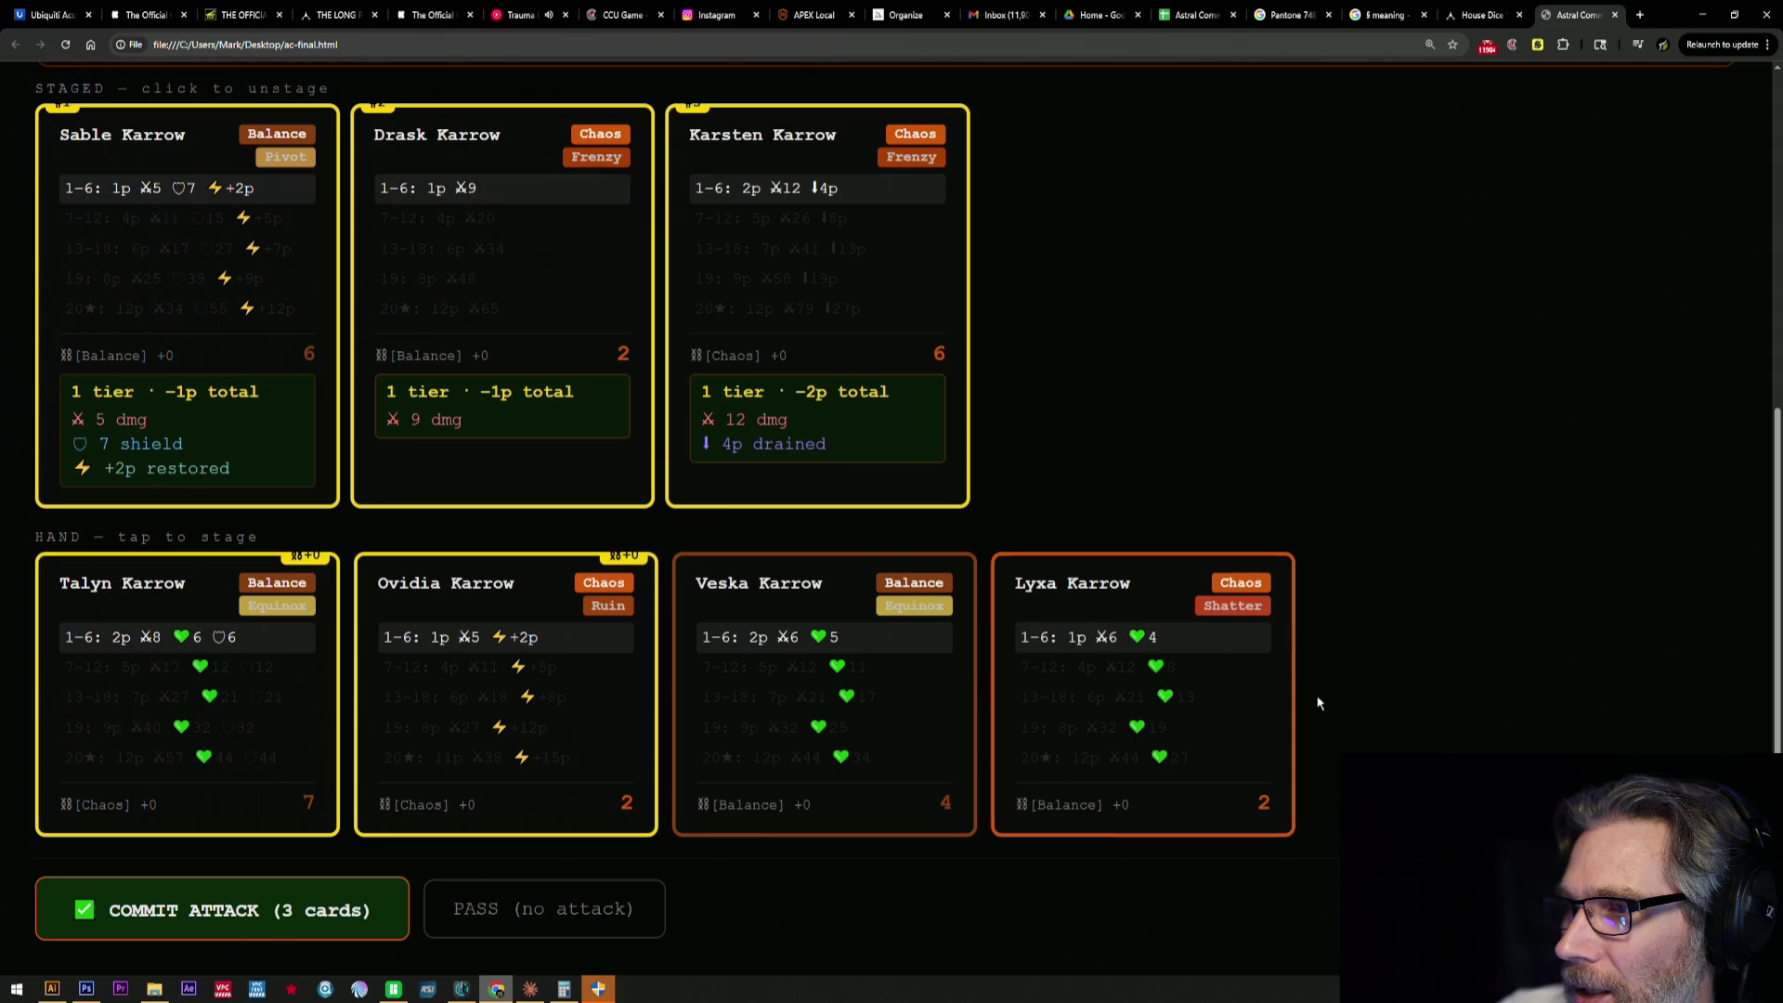
left_click(1220, 733)
left_click(892, 725)
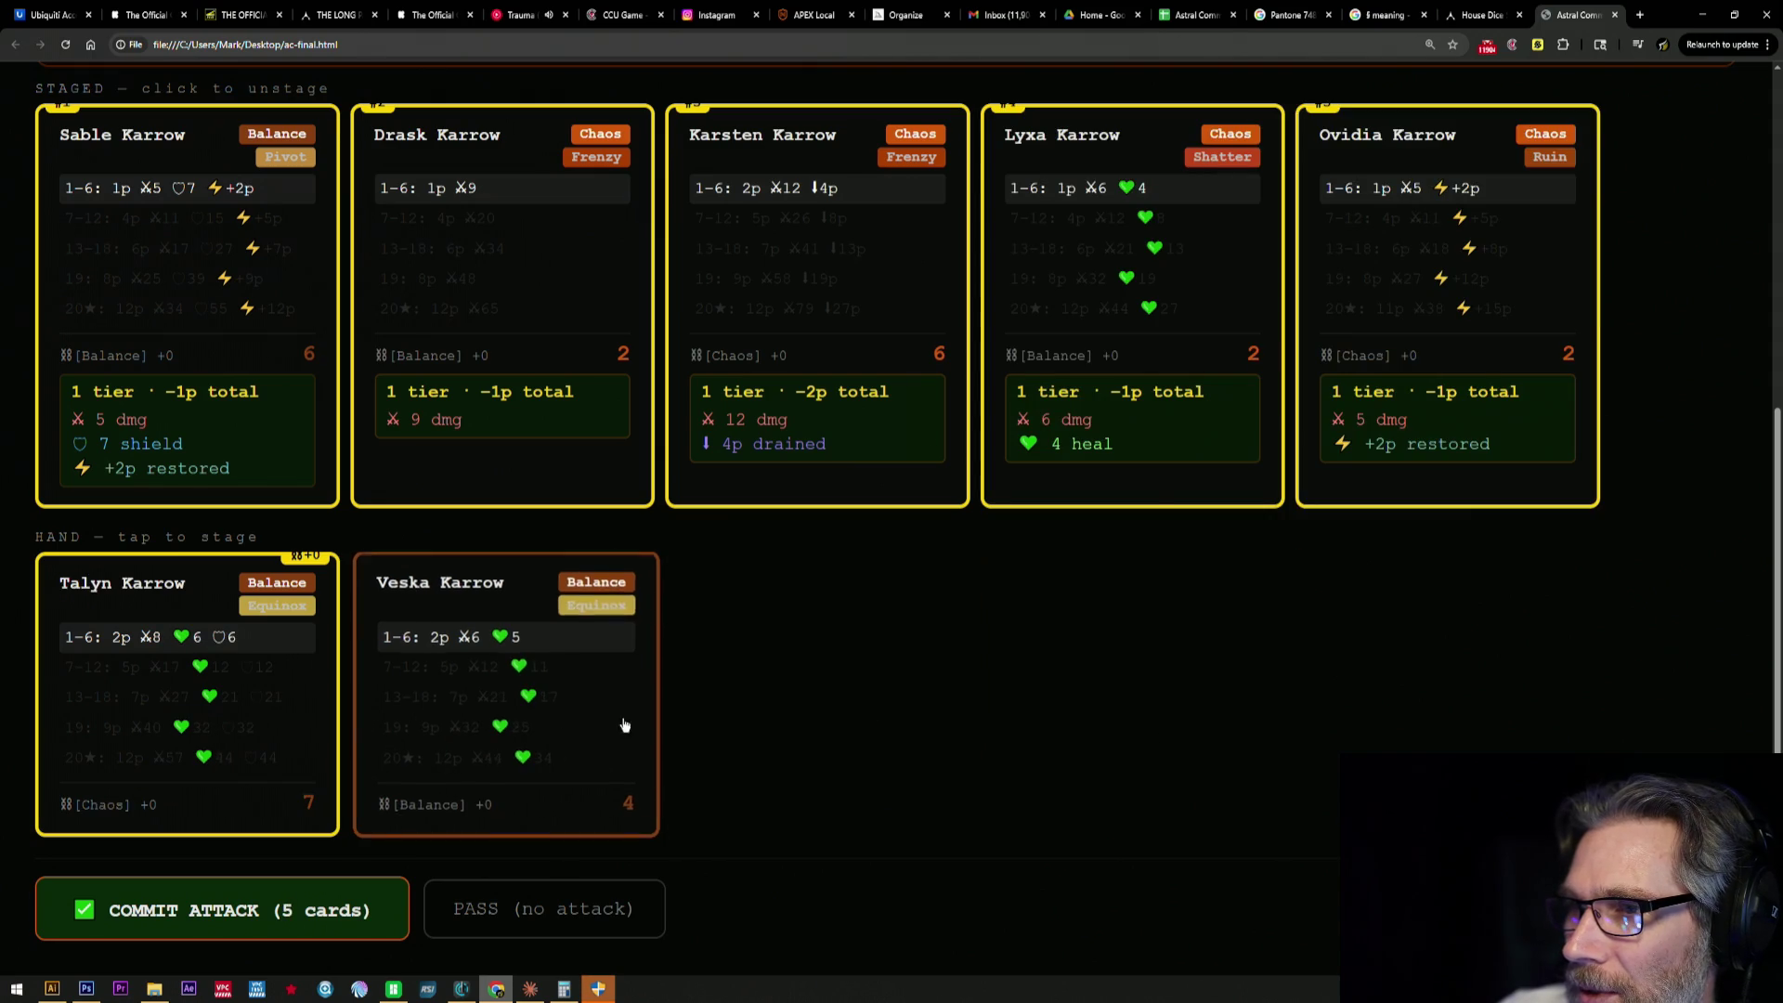
left_click(642, 716)
scroll(984, 724, "up", 2)
scroll(985, 725, "up", 1)
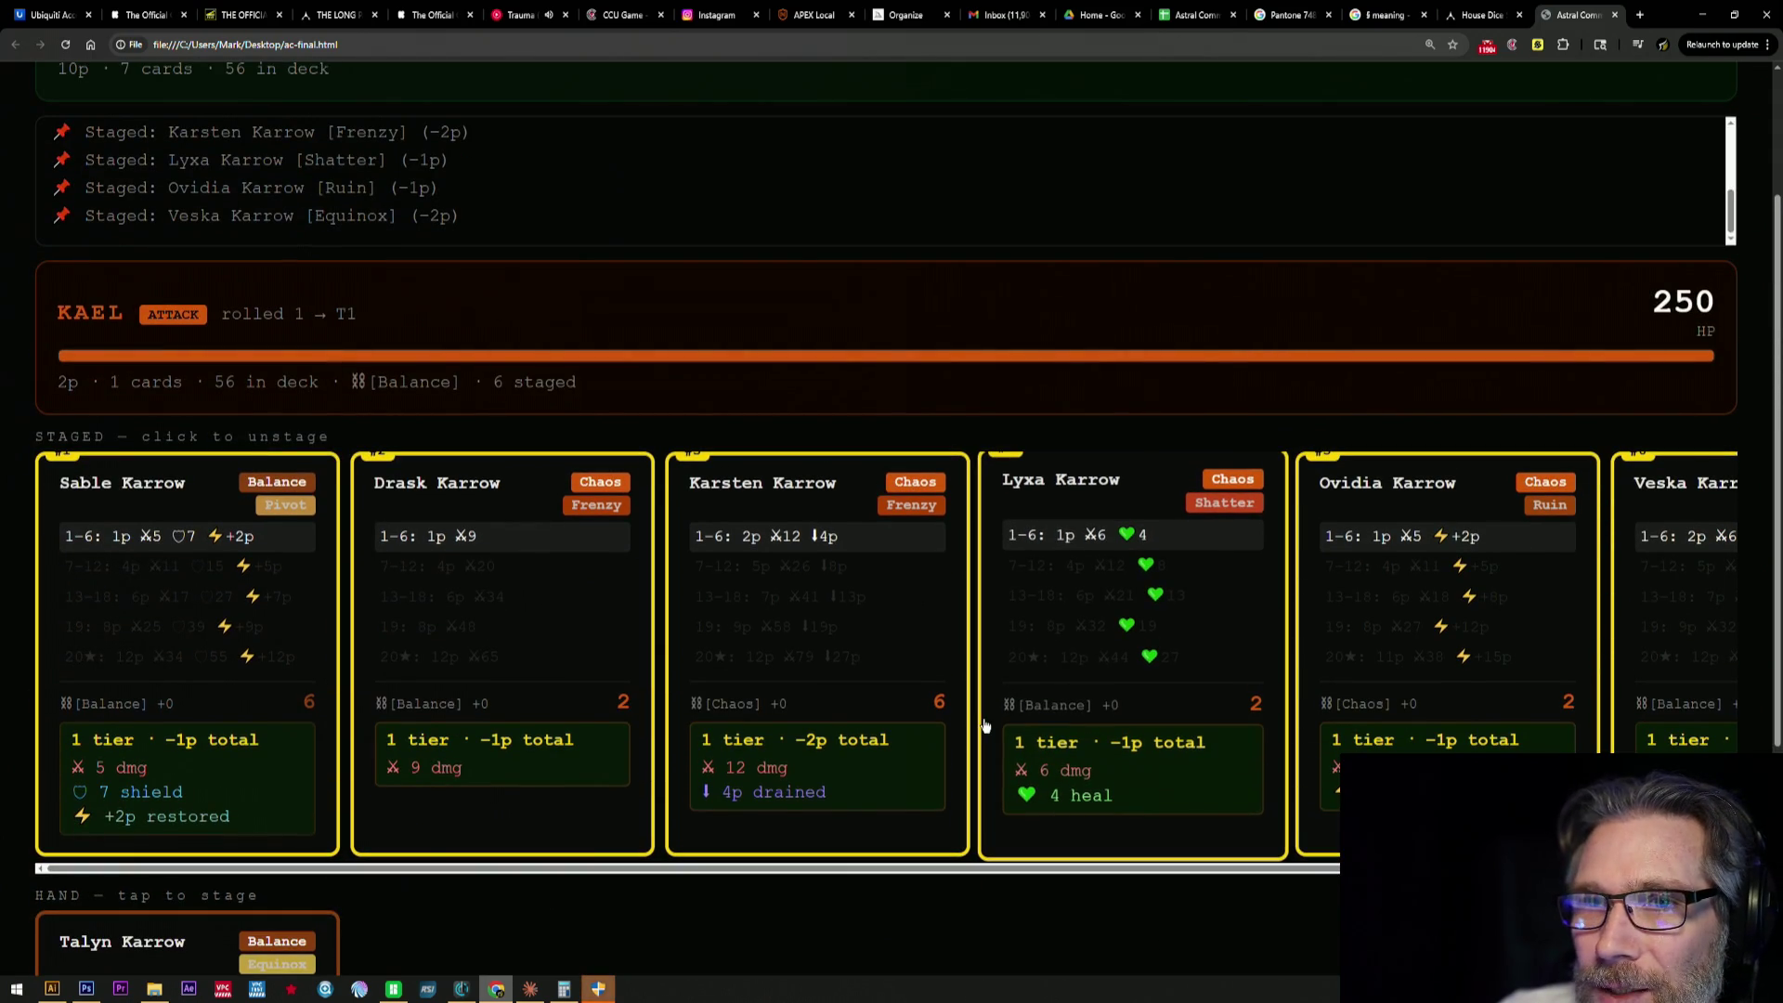
scroll(984, 725, "down", 3)
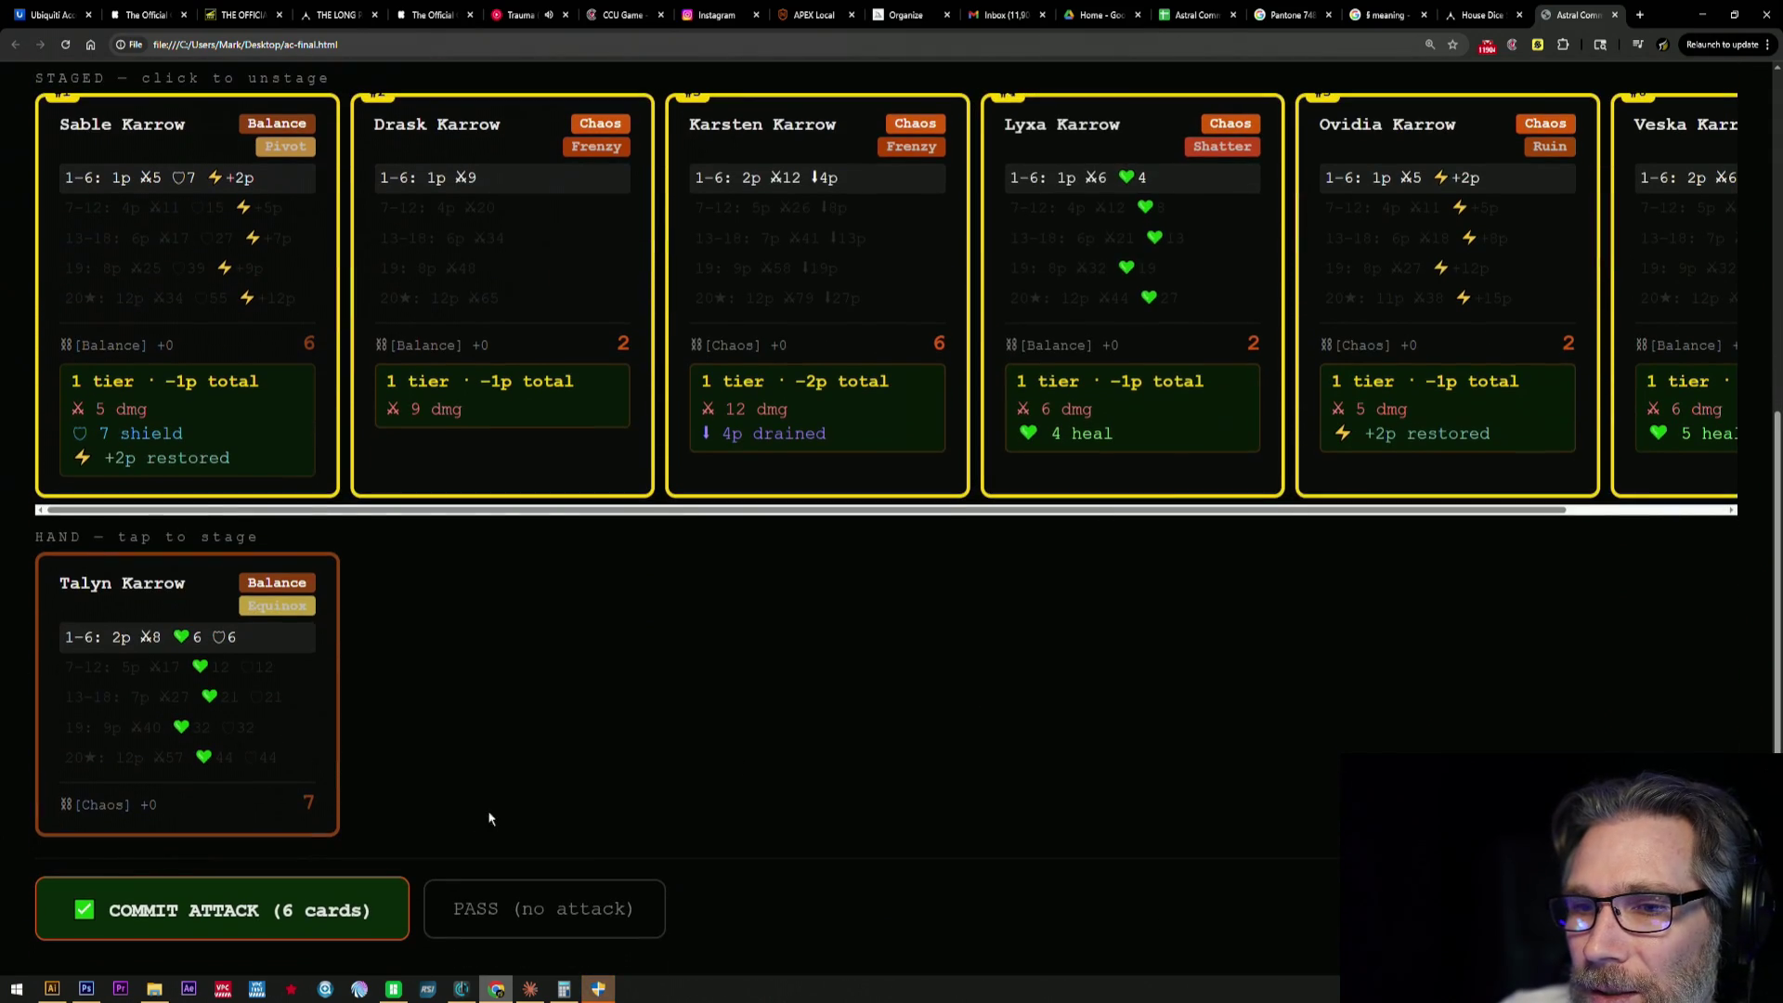
left_click(318, 911)
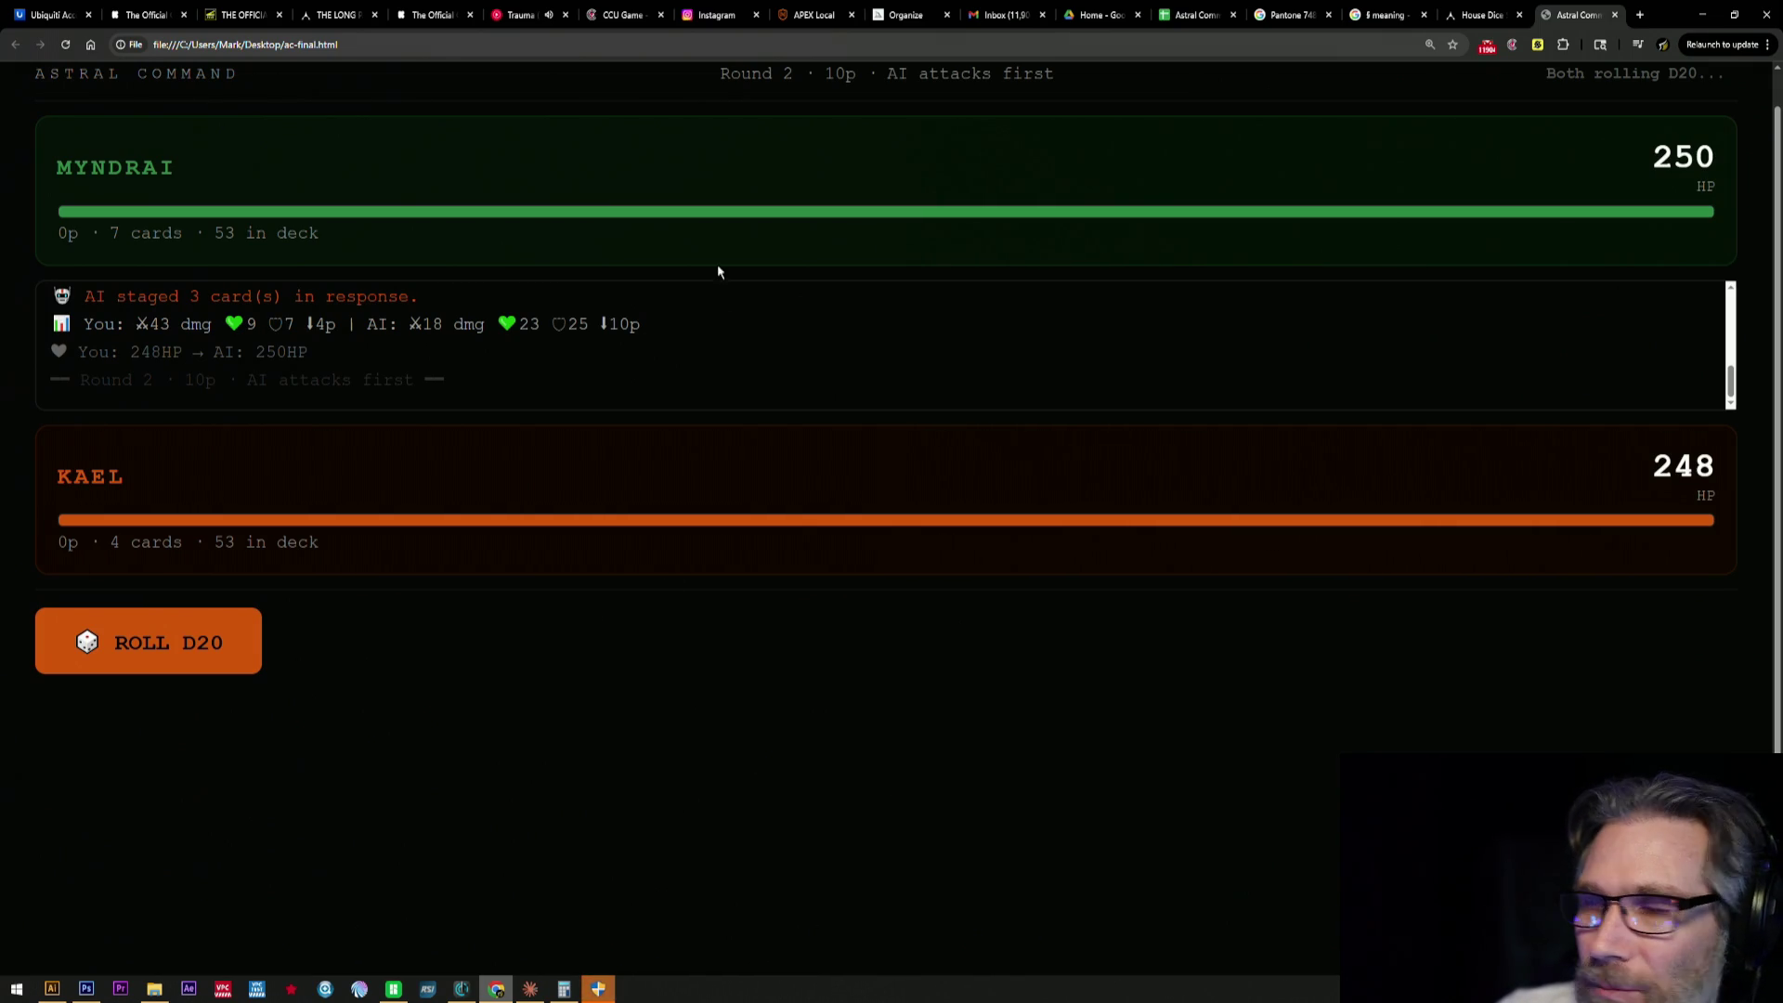
- Roll the round-two D20, then close the Astral Command tab
left_click(194, 665)
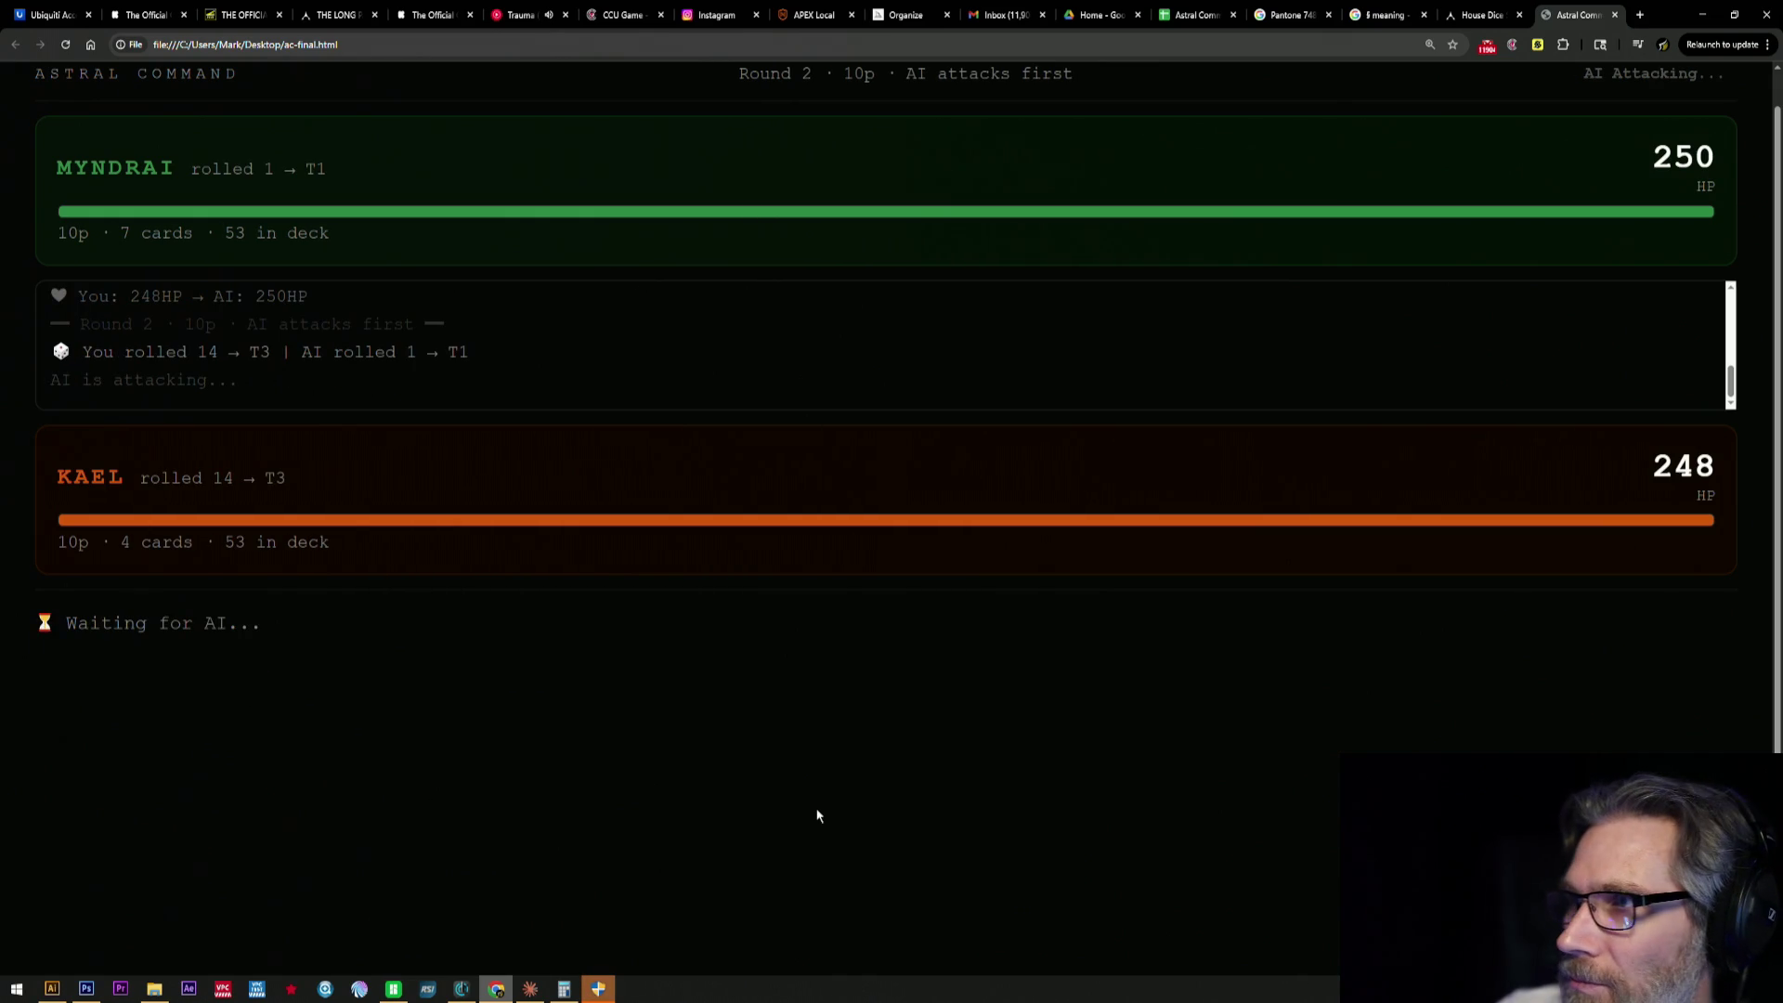
scroll(793, 615, "up", 1)
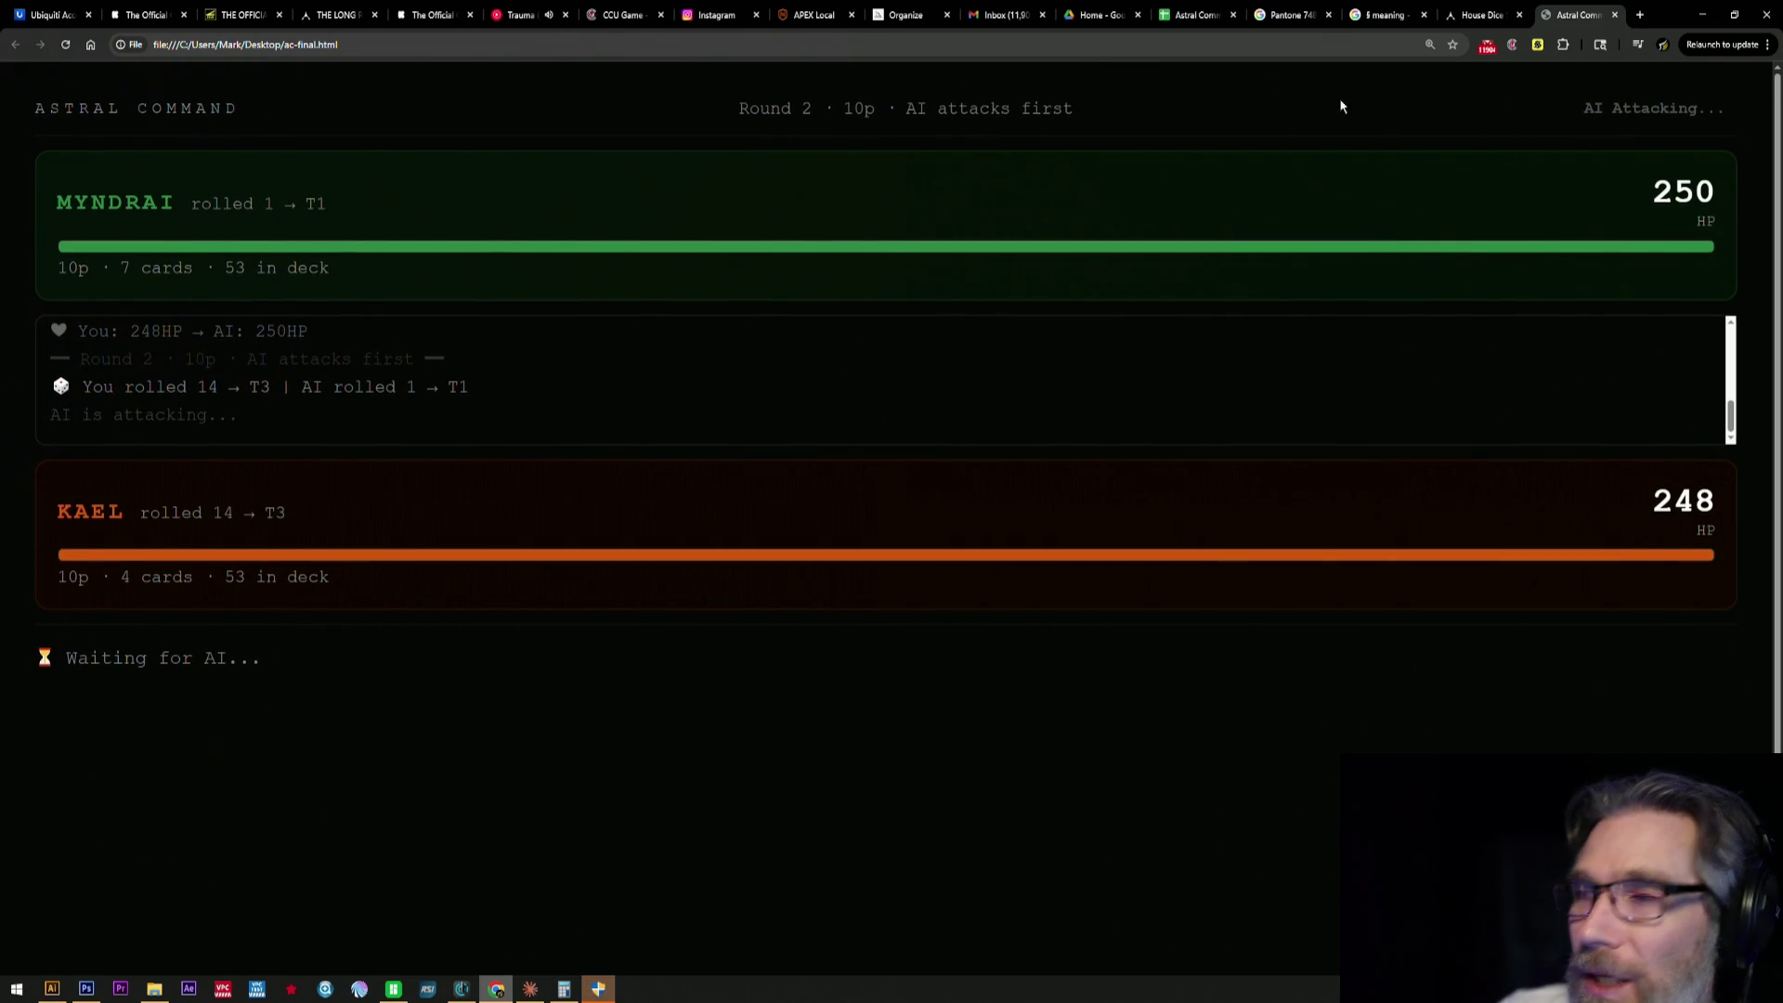
left_click(1616, 16)
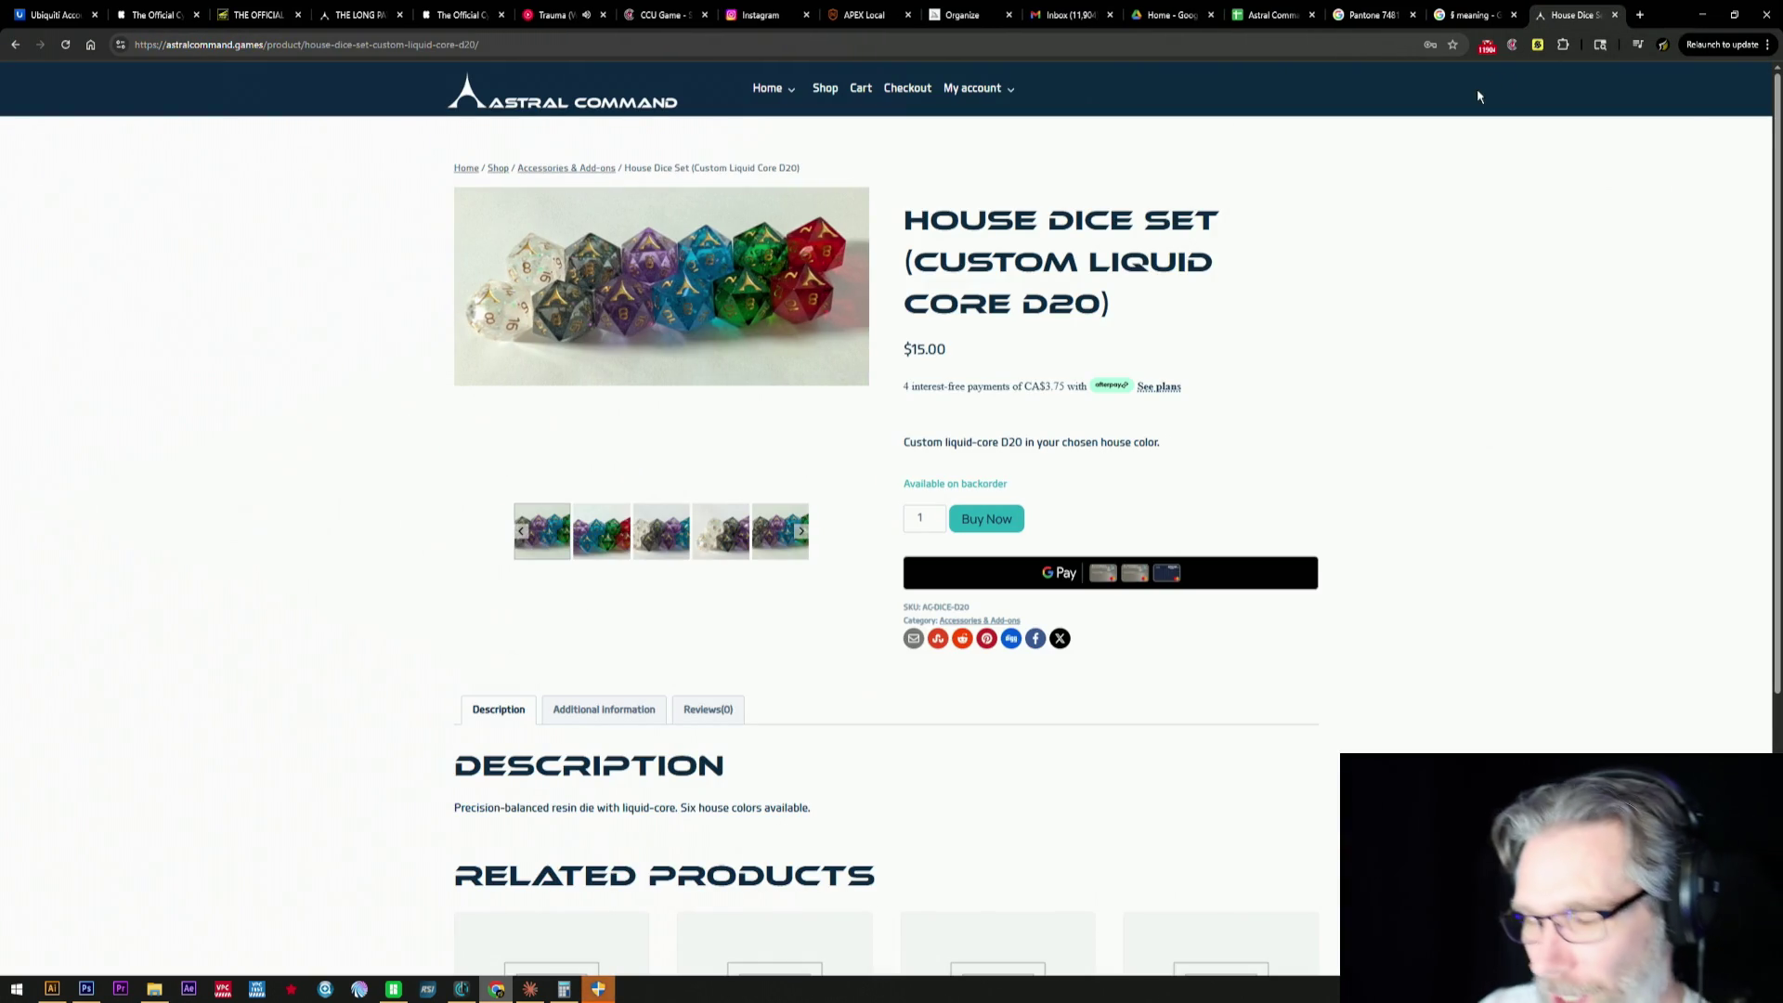
- Minimize Chrome and bring the Claude Astral Command project window back up
left_click(1701, 14)
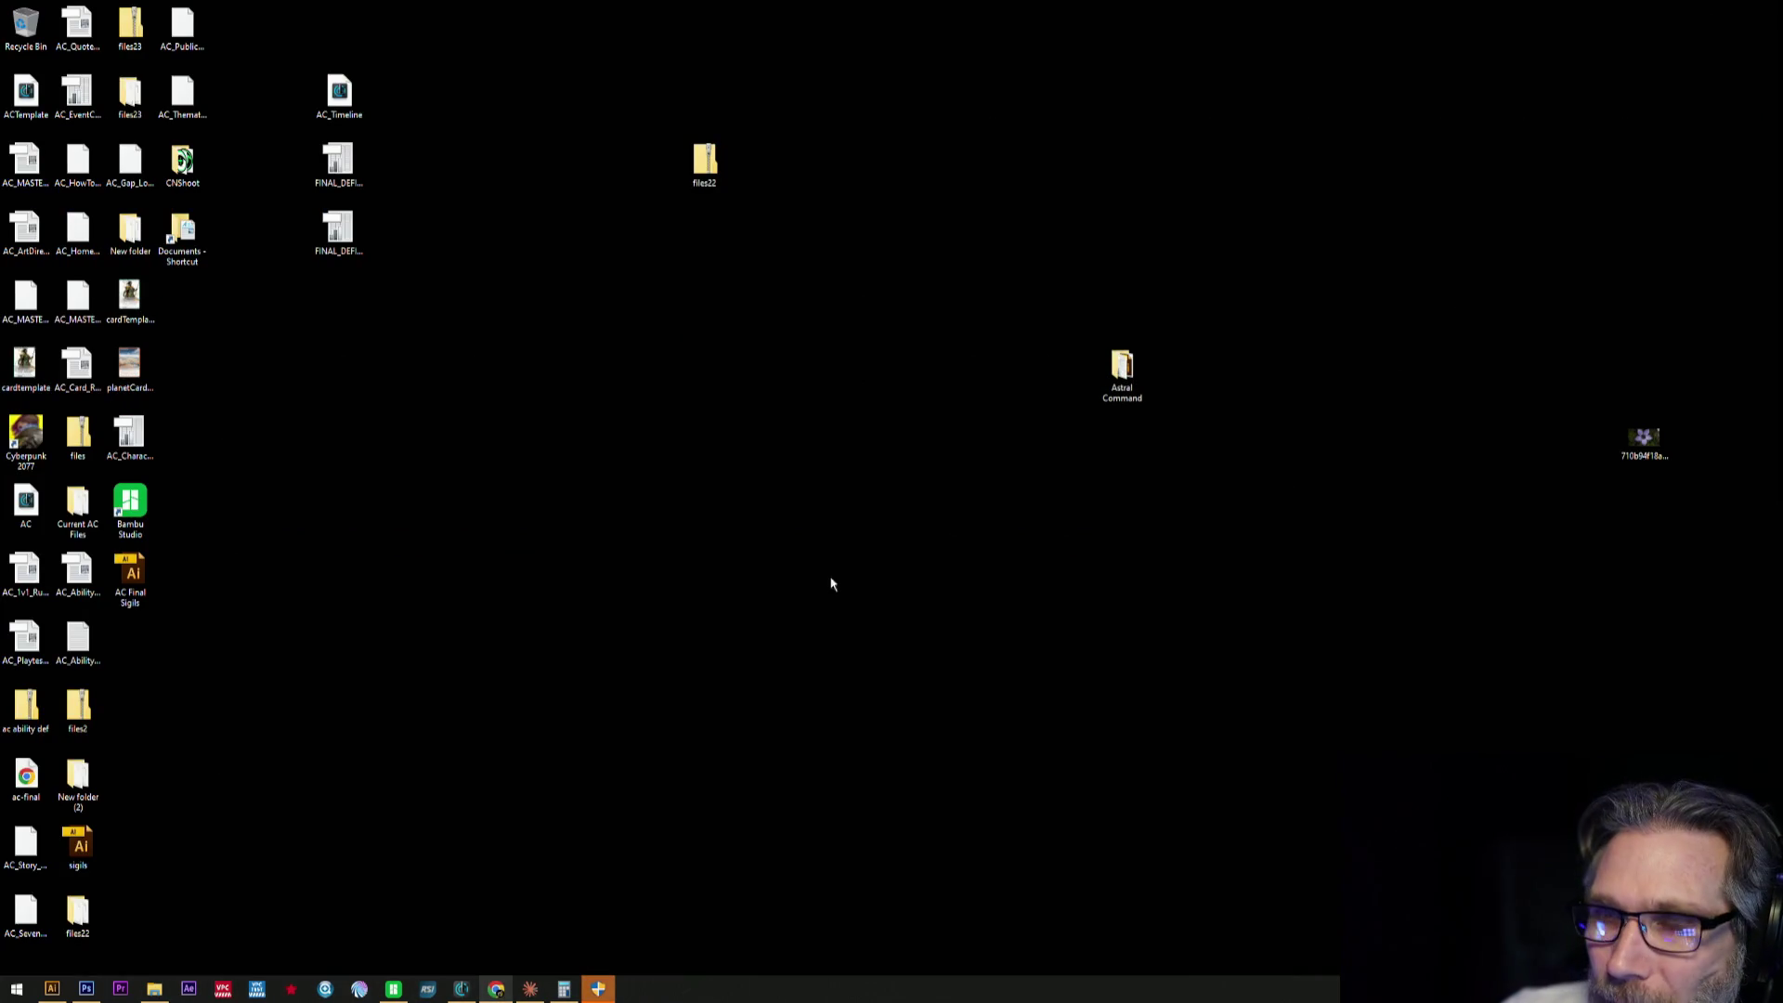
left_click(529, 989)
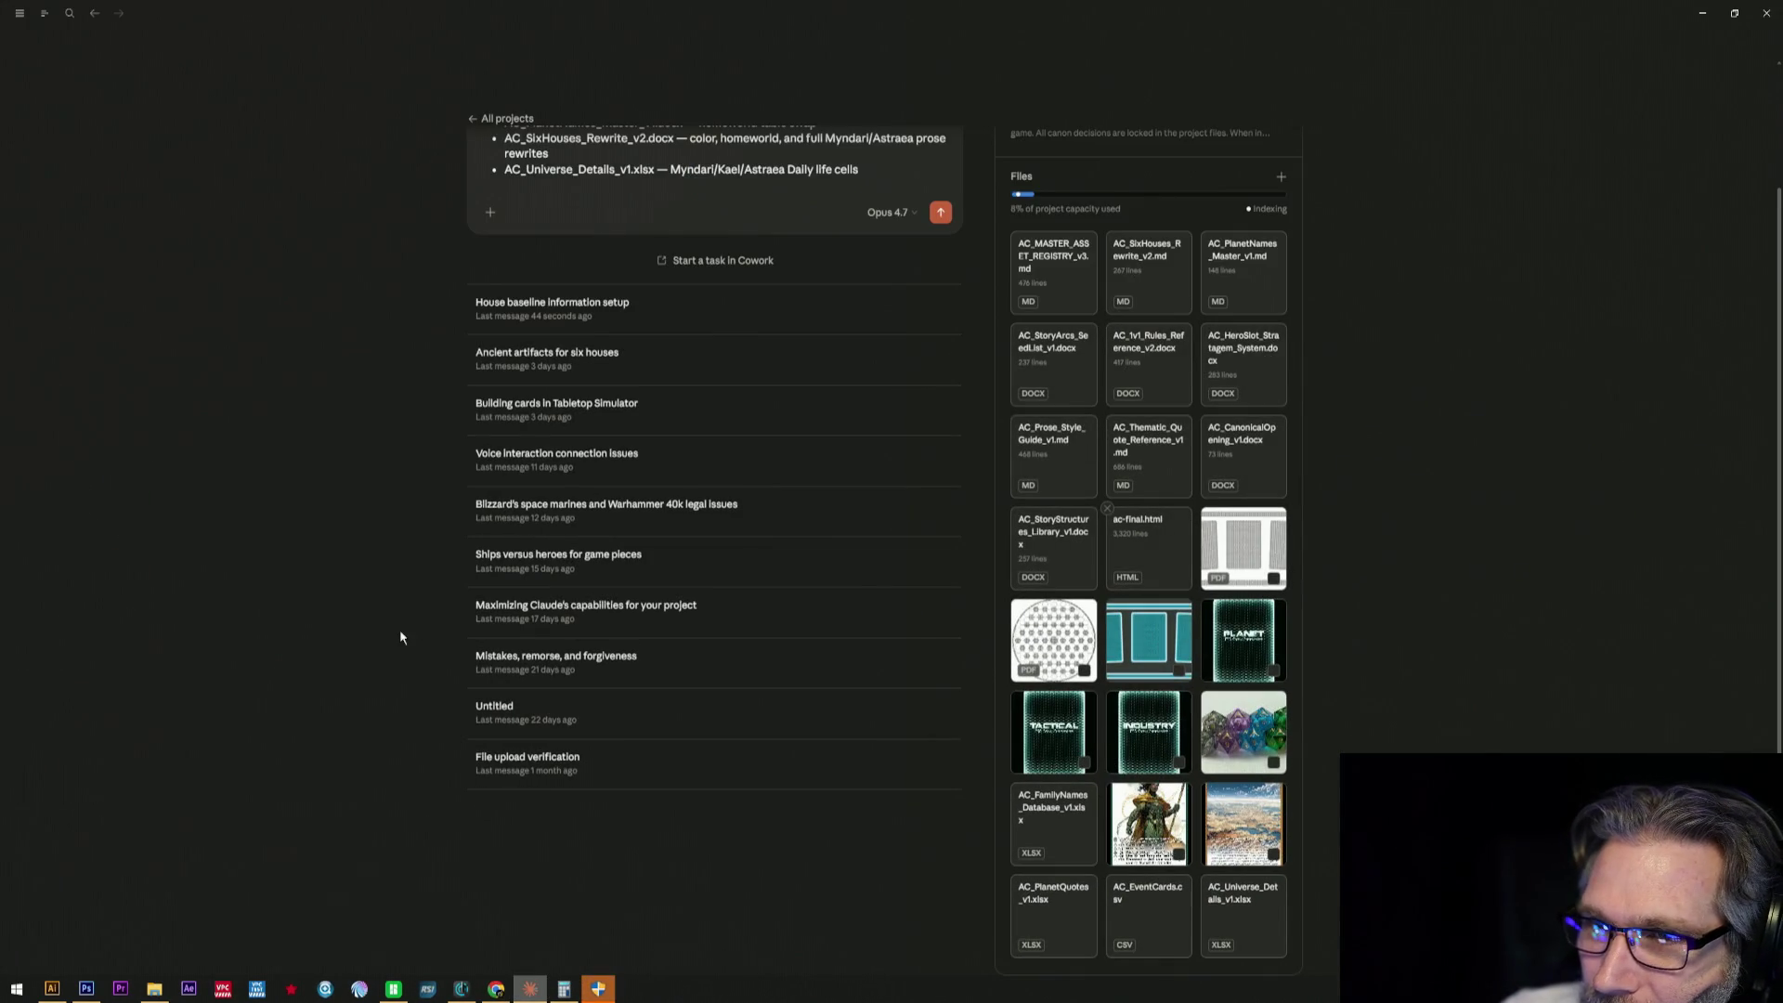
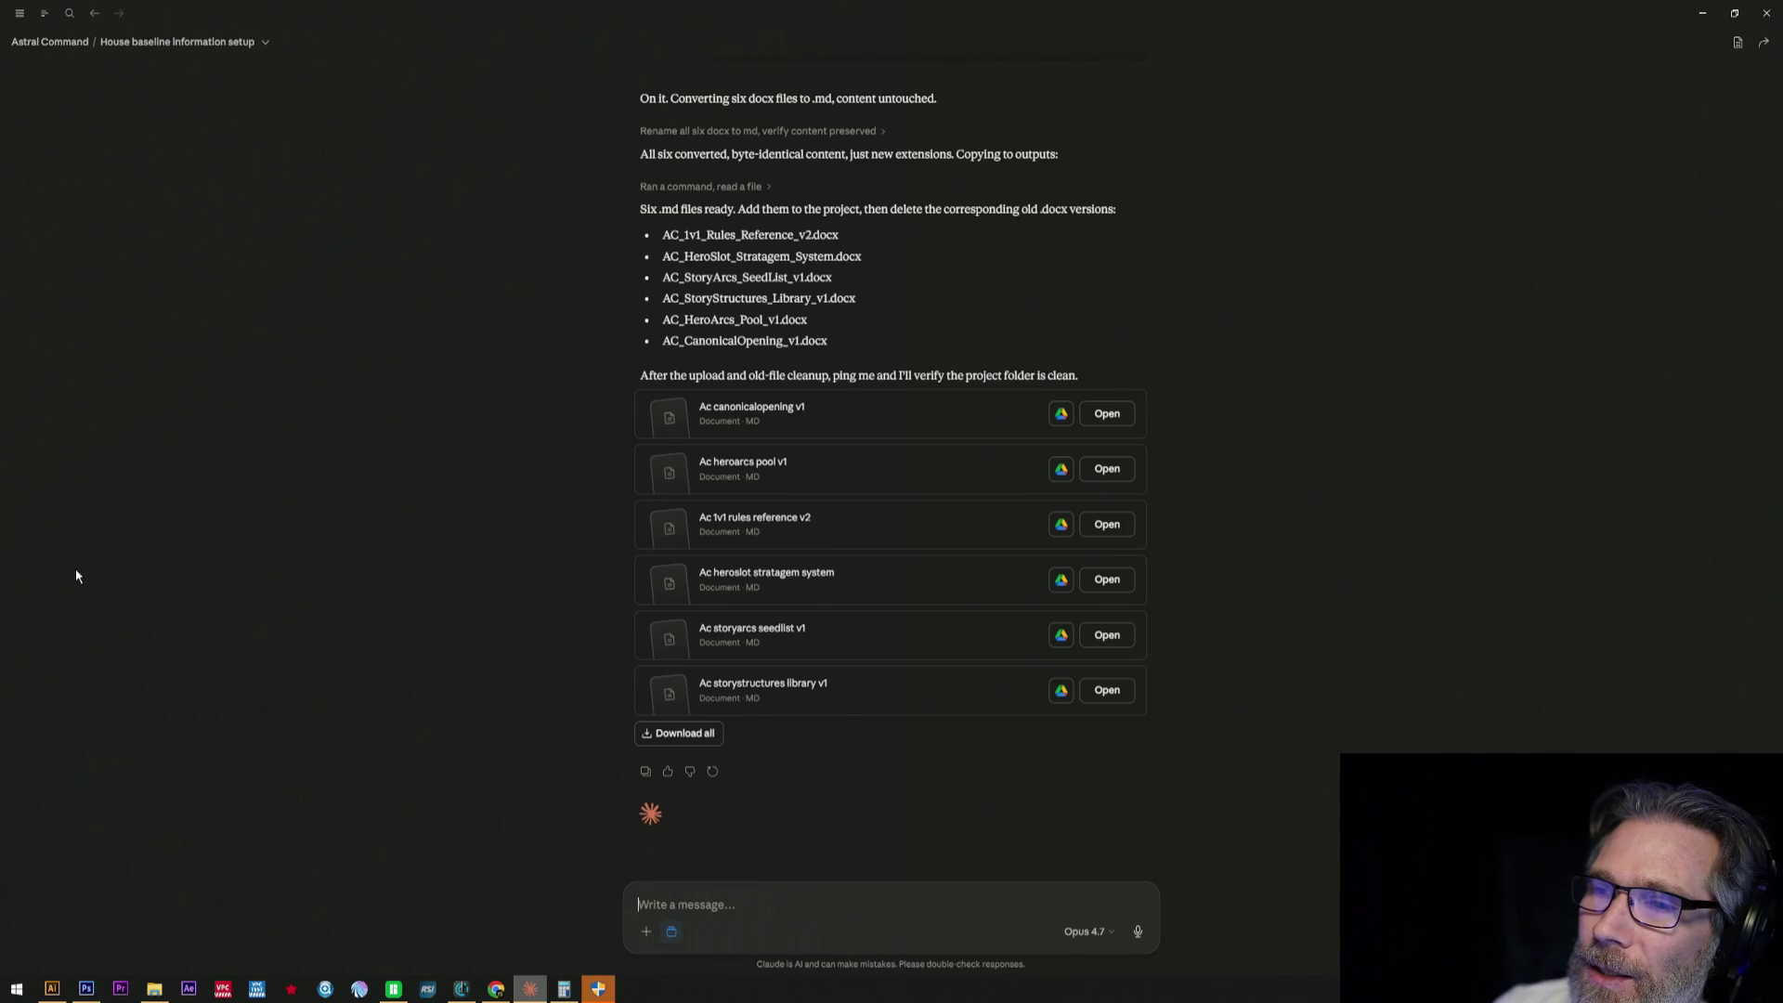
- Check the green flower shape in the Illustrator artwork, then return to the chat with converted files
left_click(53, 990)
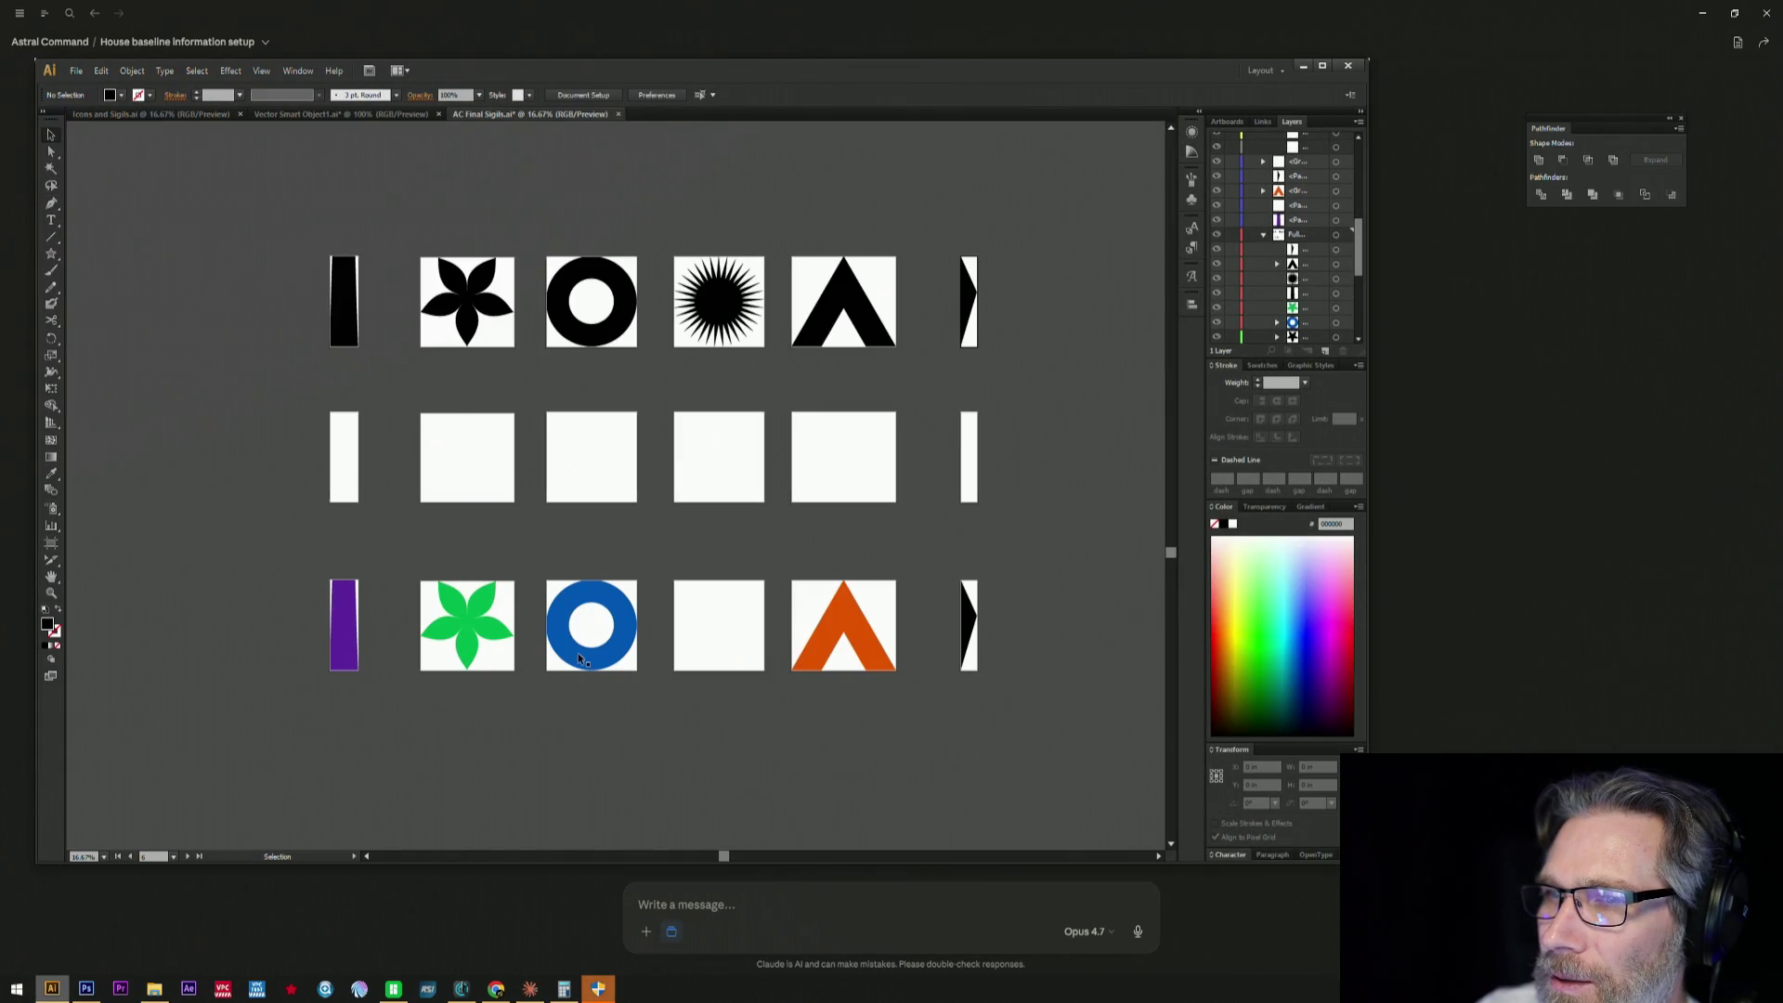
left_click(476, 600)
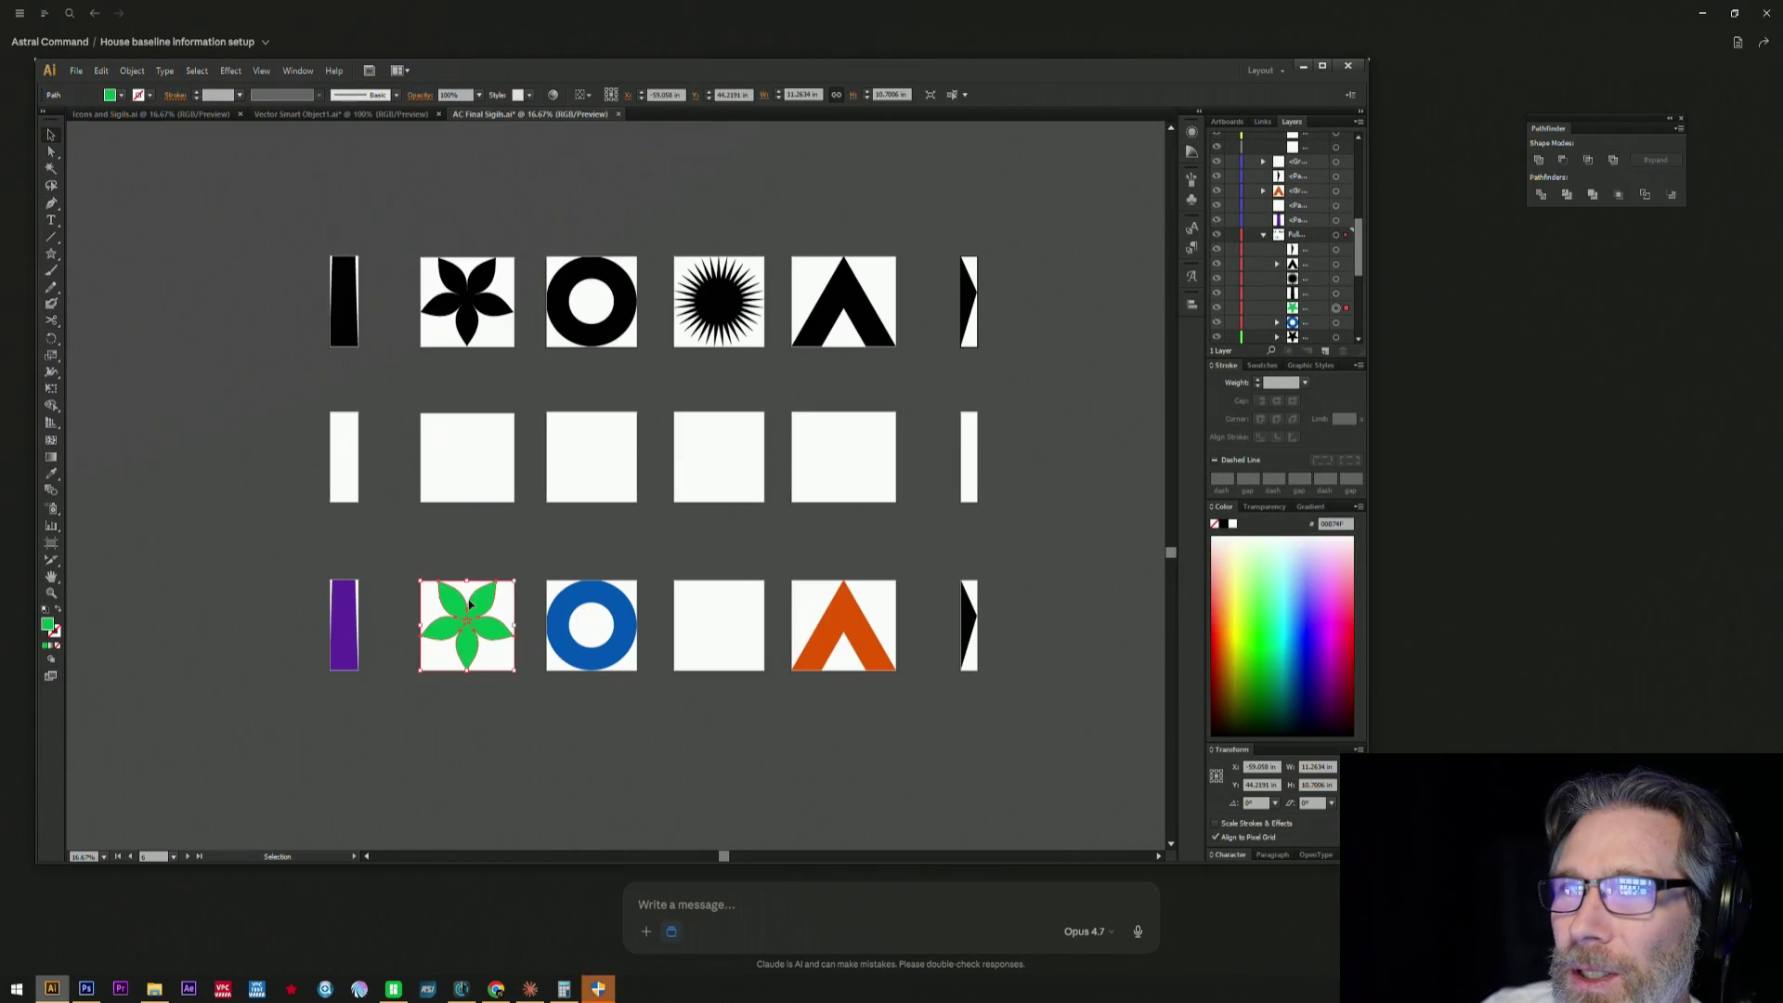
left_click(1697, 544)
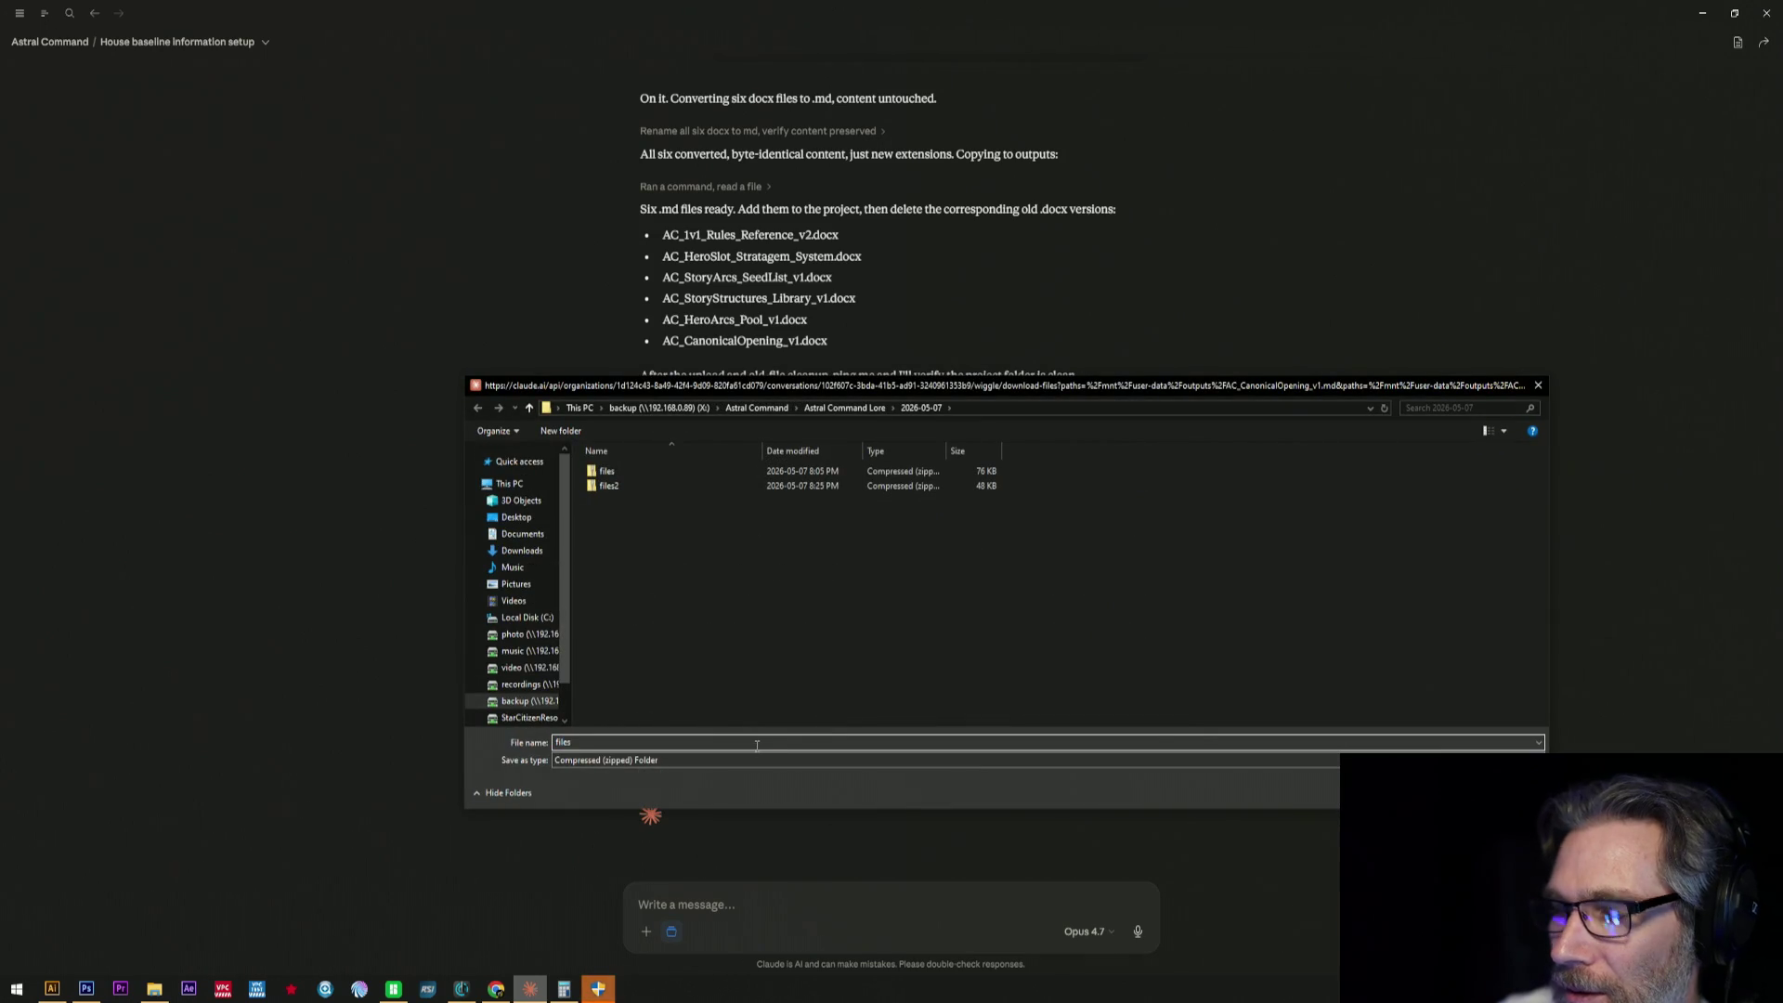
- Save the zipped download, replace the draft message with the six .docx filenames, and bring up File Explorer
key("Return")
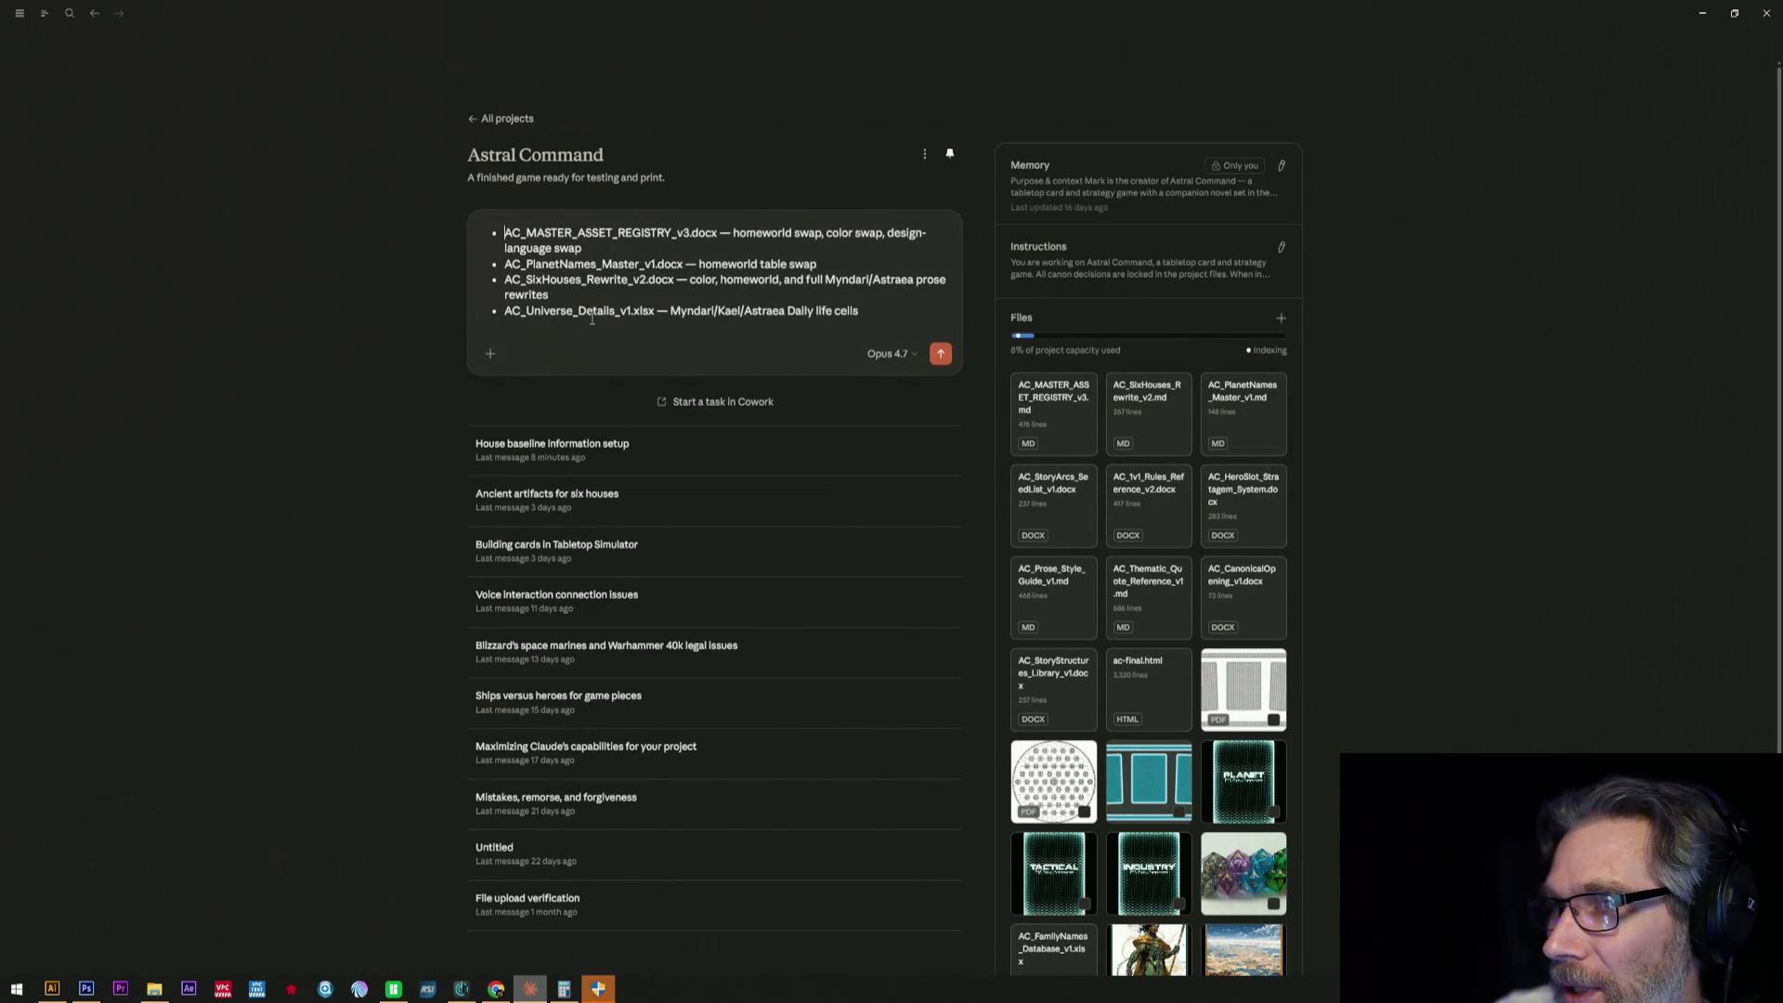
key("ctrl+a")
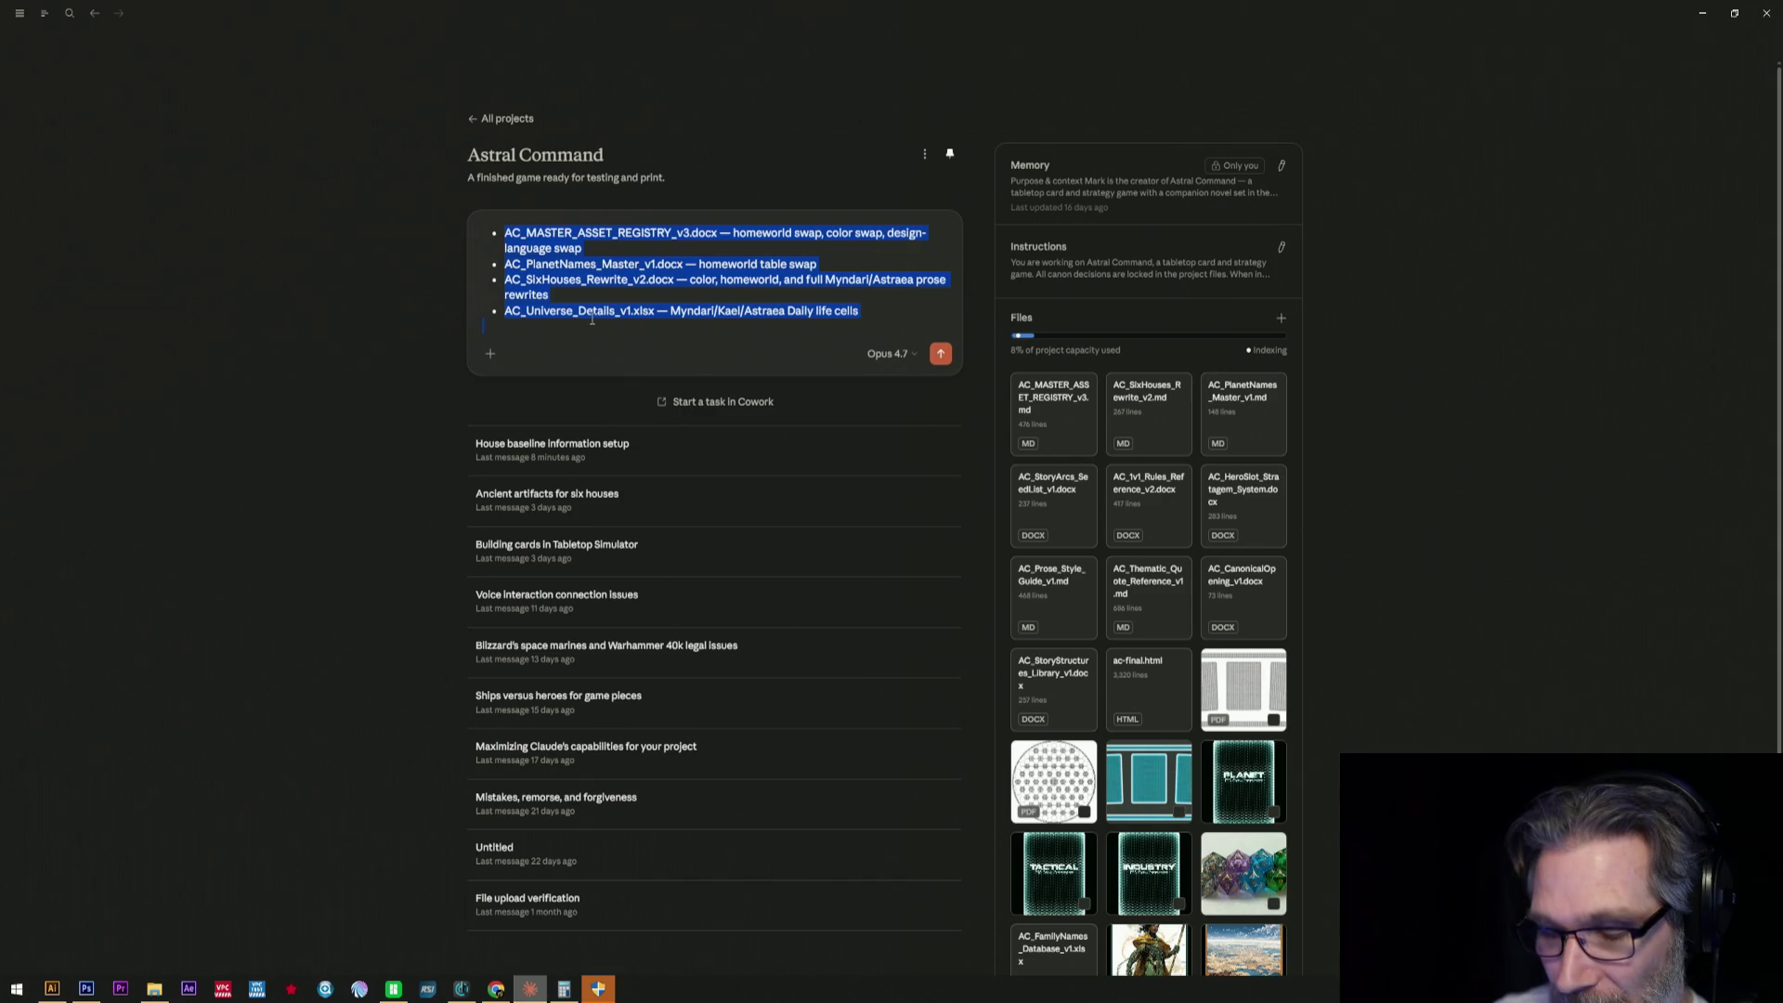
type("AC_1v1_Rules_Reference_v2.docx AC_HeroSlot_Stratagem_System.docx AC_StoryArcs_SeedList_v1.docx AC_StoryStructures_Library_v1.docx AC_HeroArcs_Pool_v1.docx AC_CanonicalOpening_v1.docx")
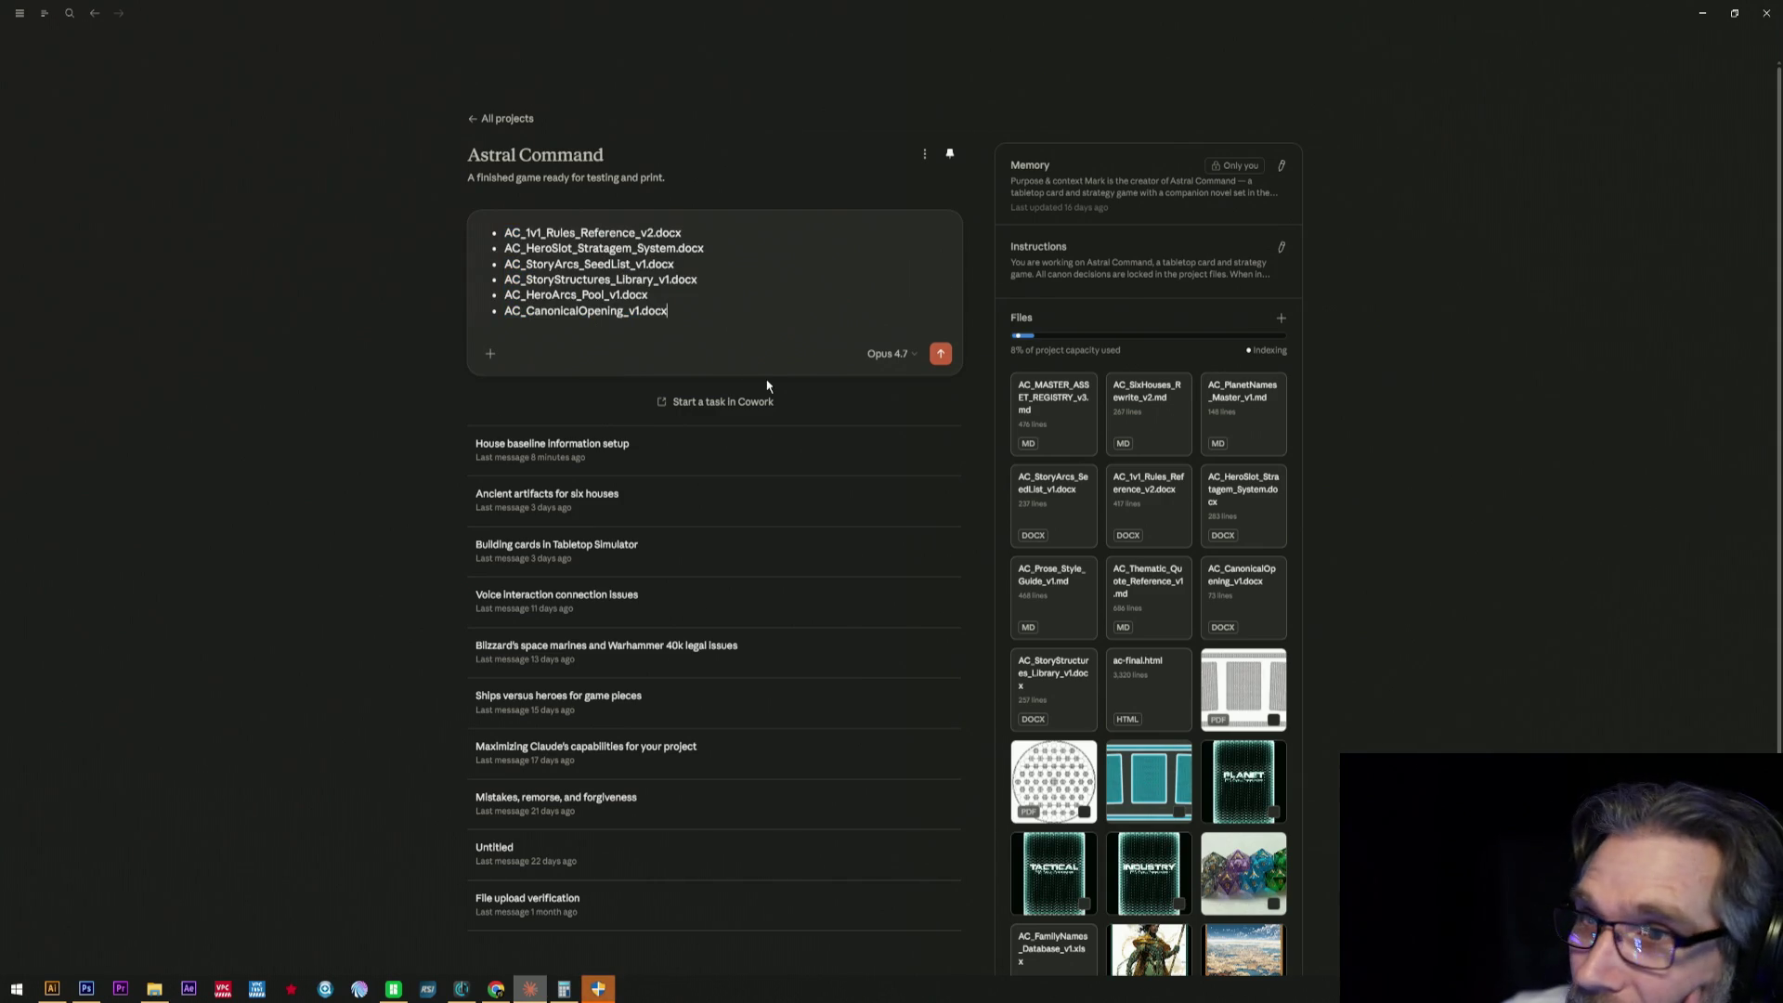
left_click(153, 990)
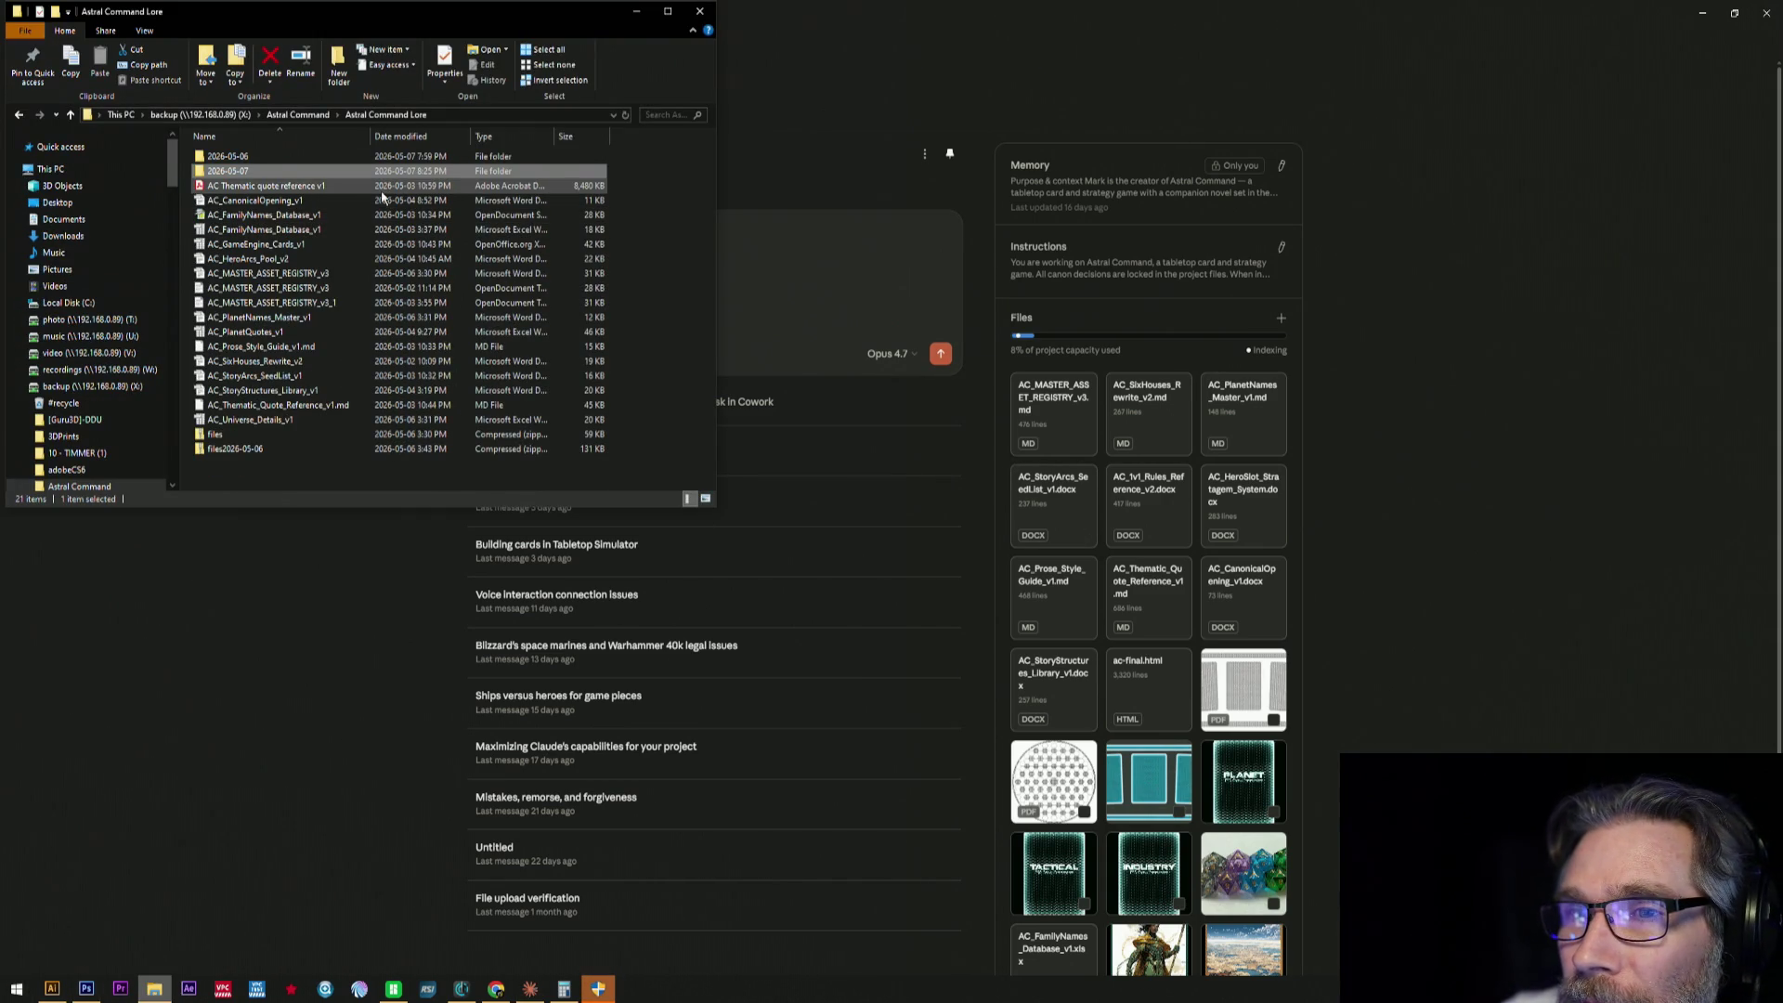
- View the files3 zip in the 2026-05-07 folder, accepting the security warning, and move the chat window aside
double_click(322, 171)
double_click(255, 270)
left_click(933, 507)
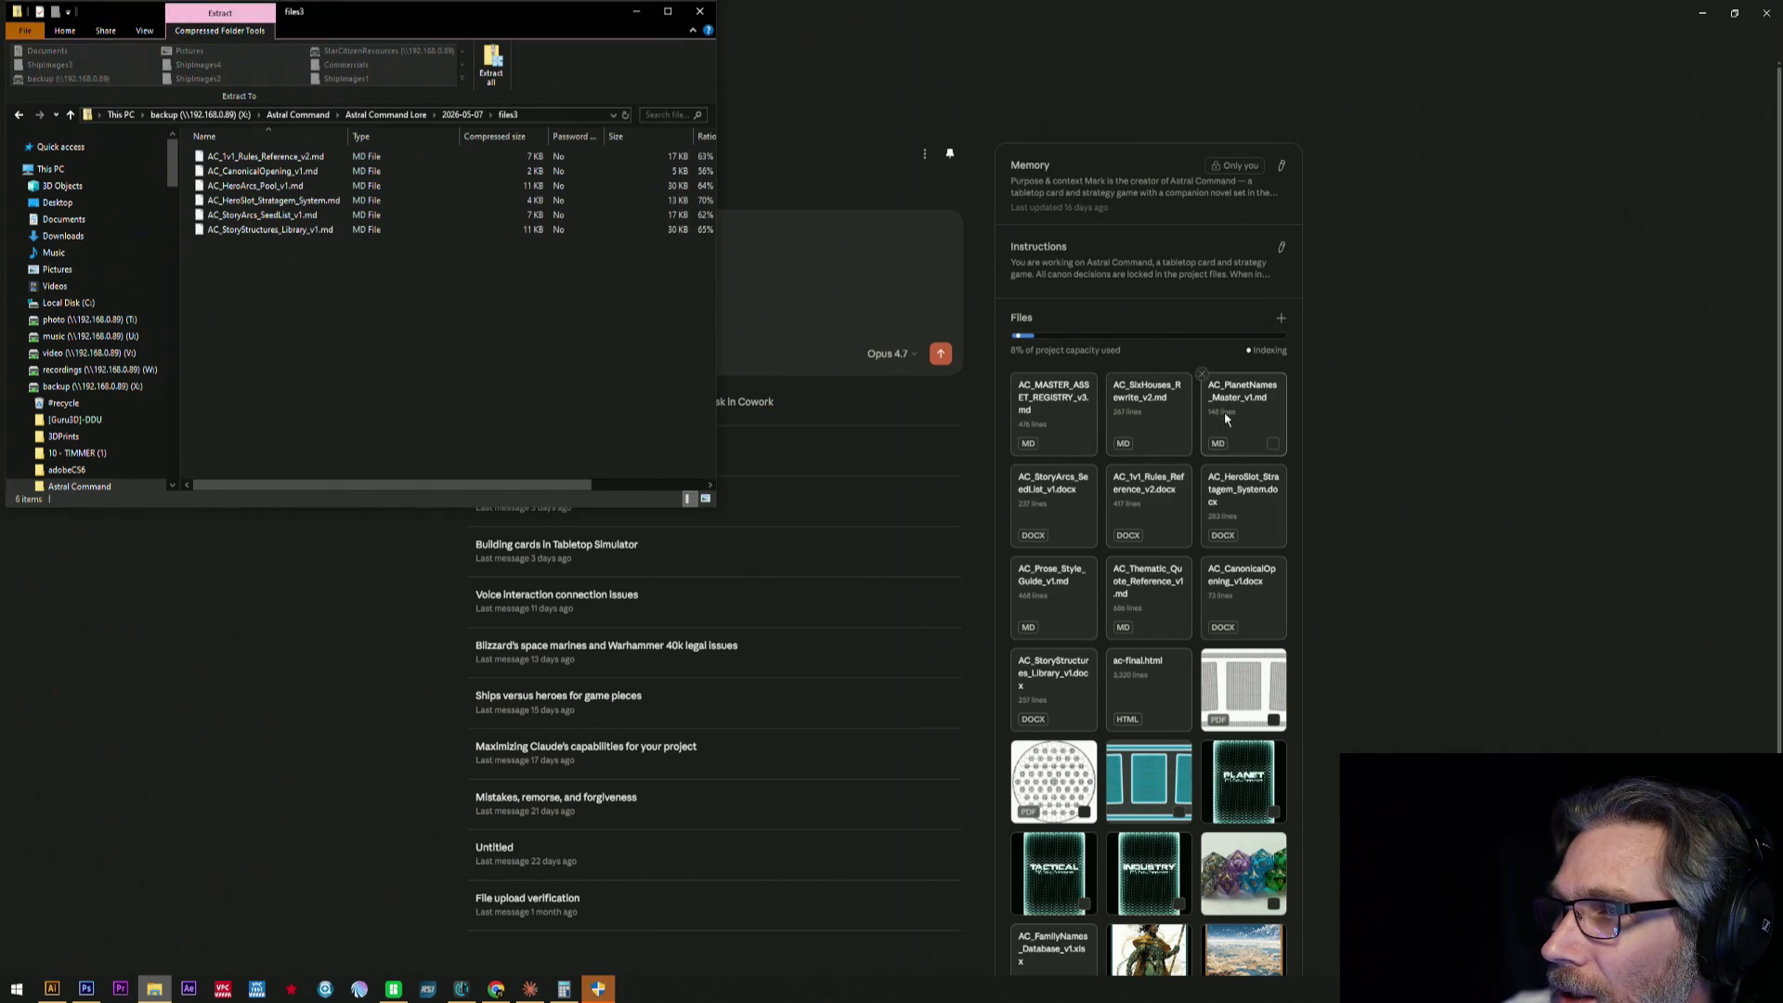
left_click(1733, 14)
left_click_drag(1288, 91, 1150, 20)
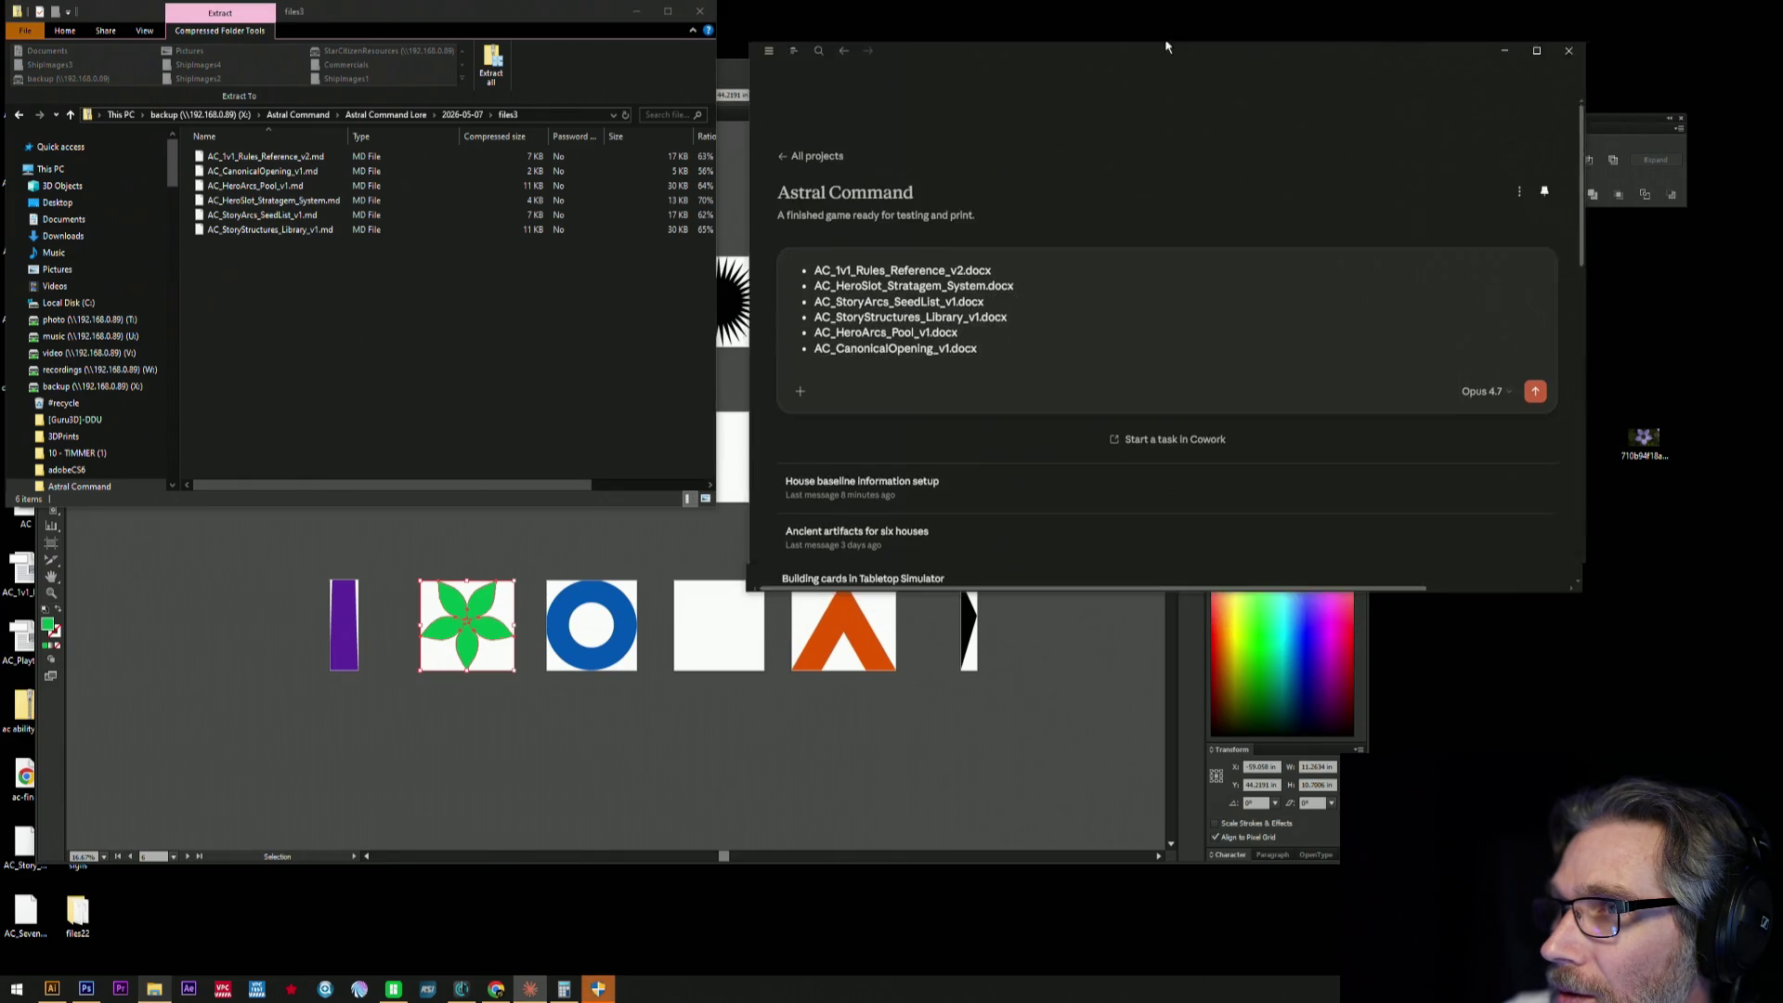
- Remove the old CanonicalOpening, HeroSlot Stratagem, StoryArcs and StoryStructures .docx files, then select the six MD files
left_click_drag(1558, 572, 1716, 922)
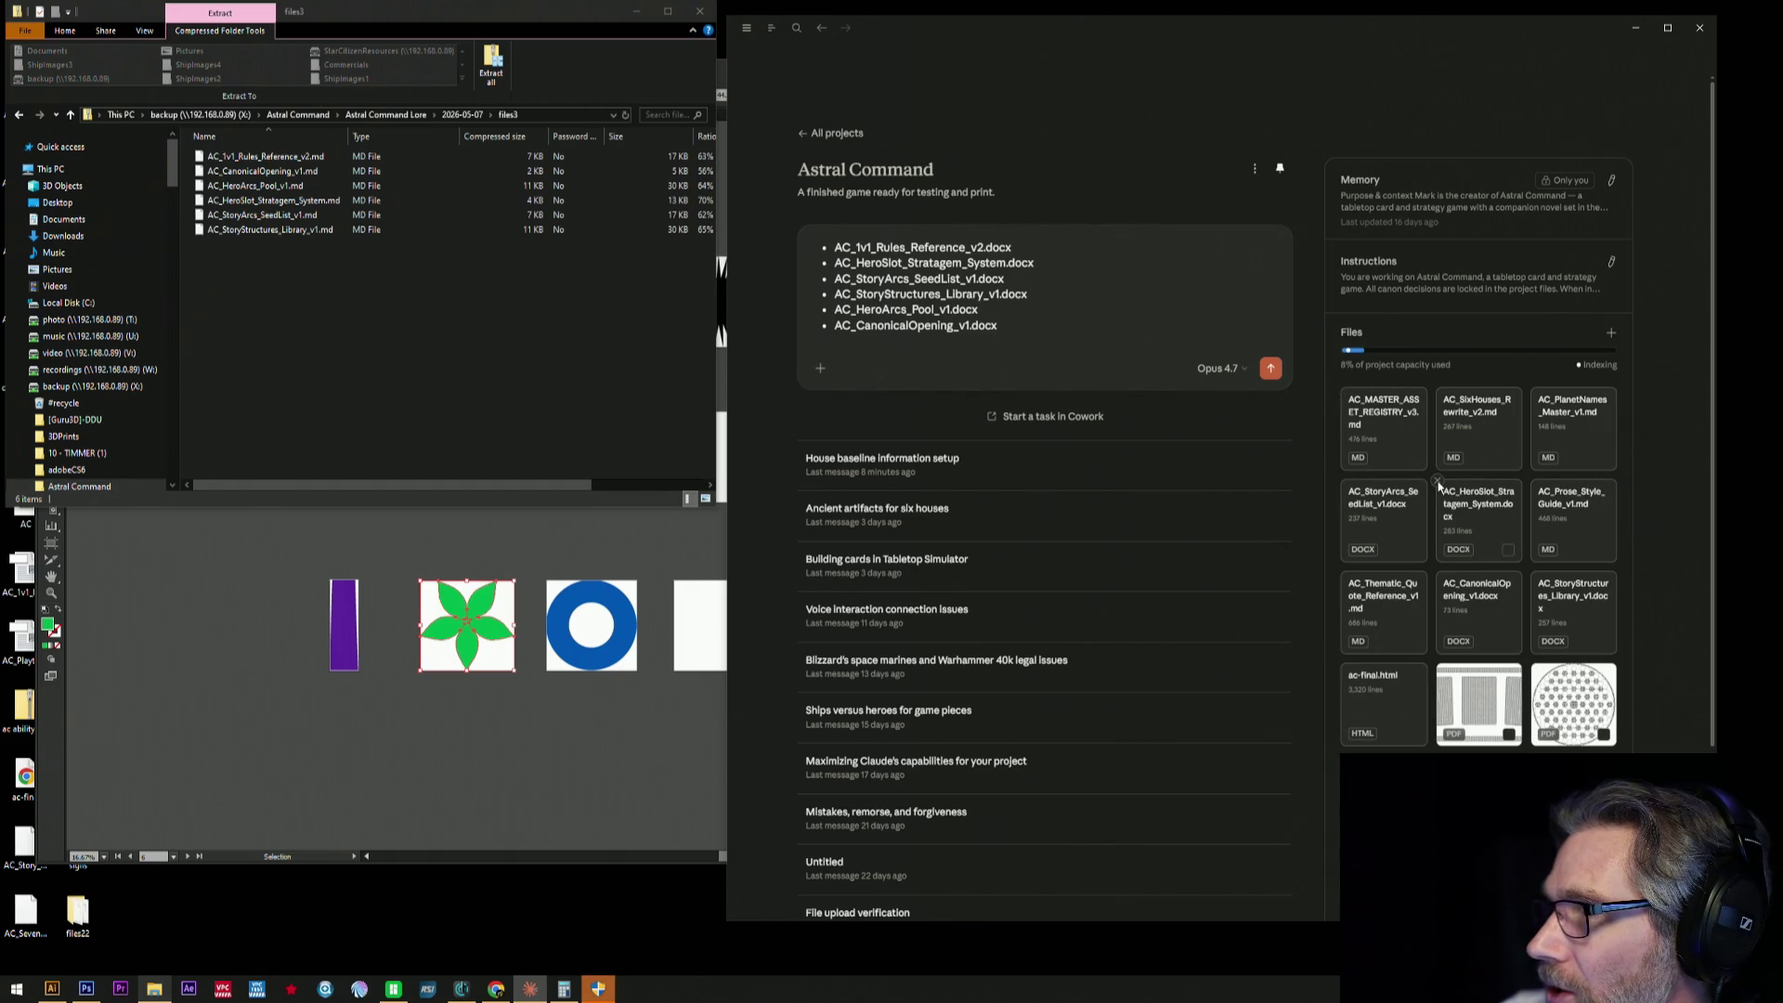
left_click(1437, 575)
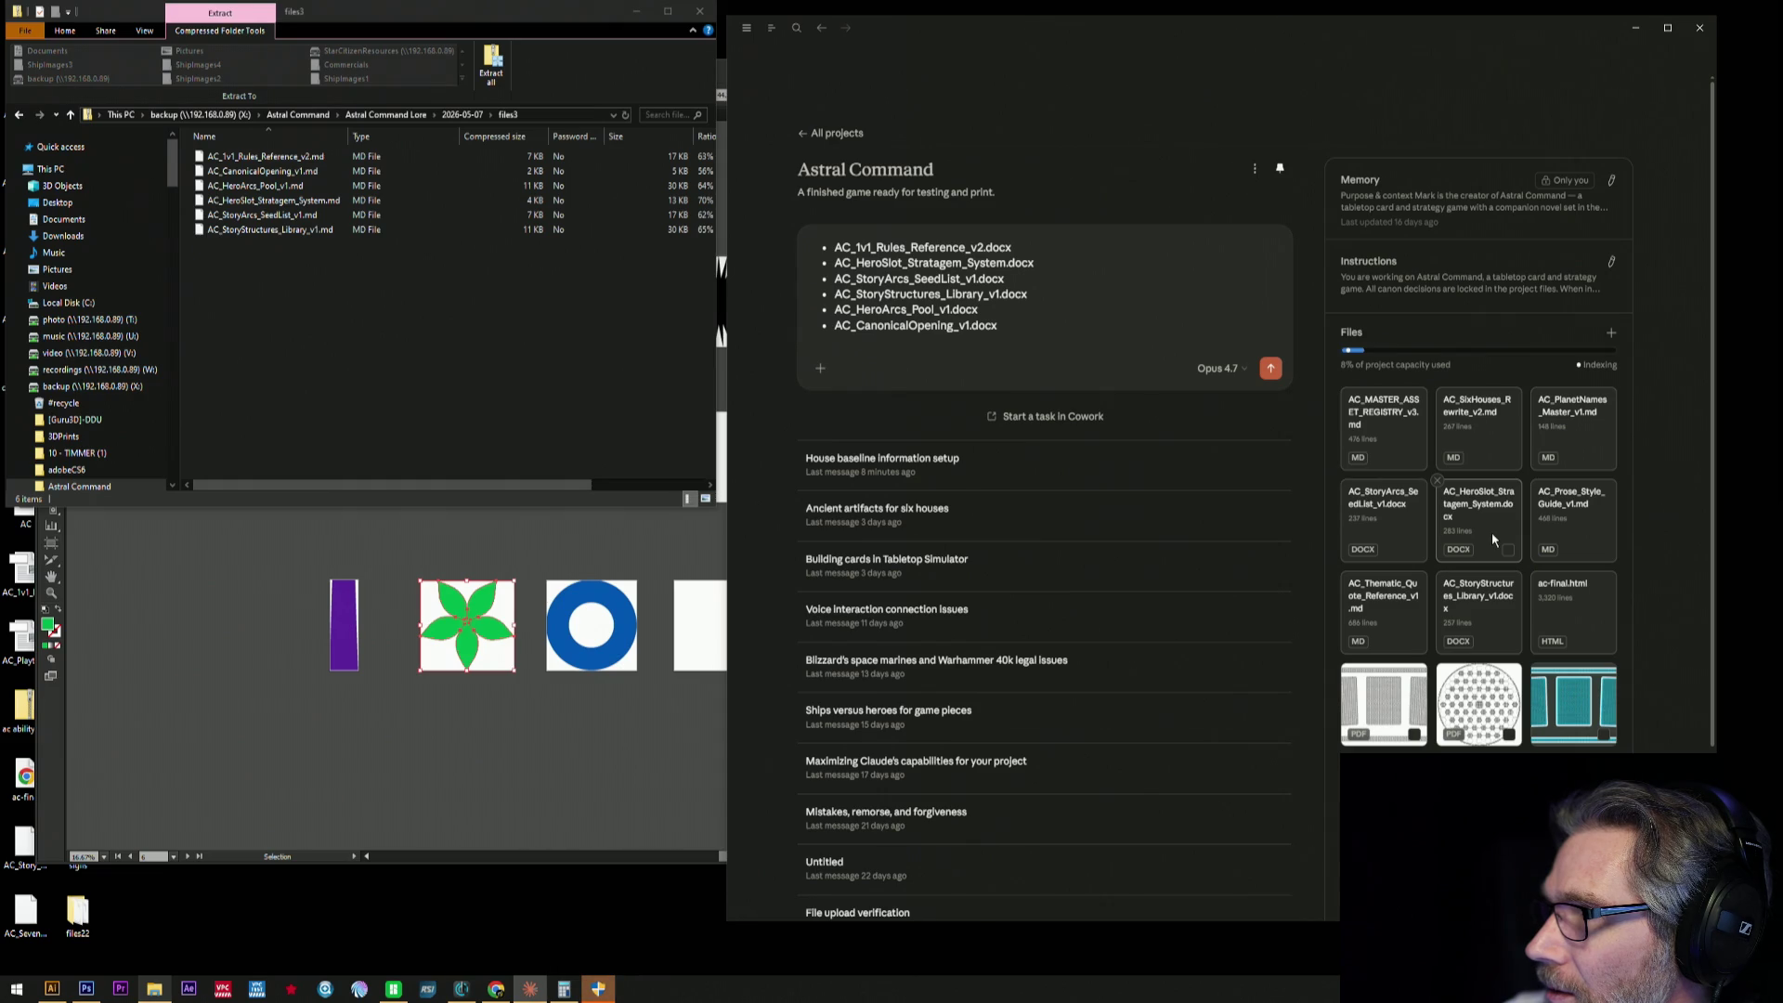
scroll(1492, 532, "down", 3)
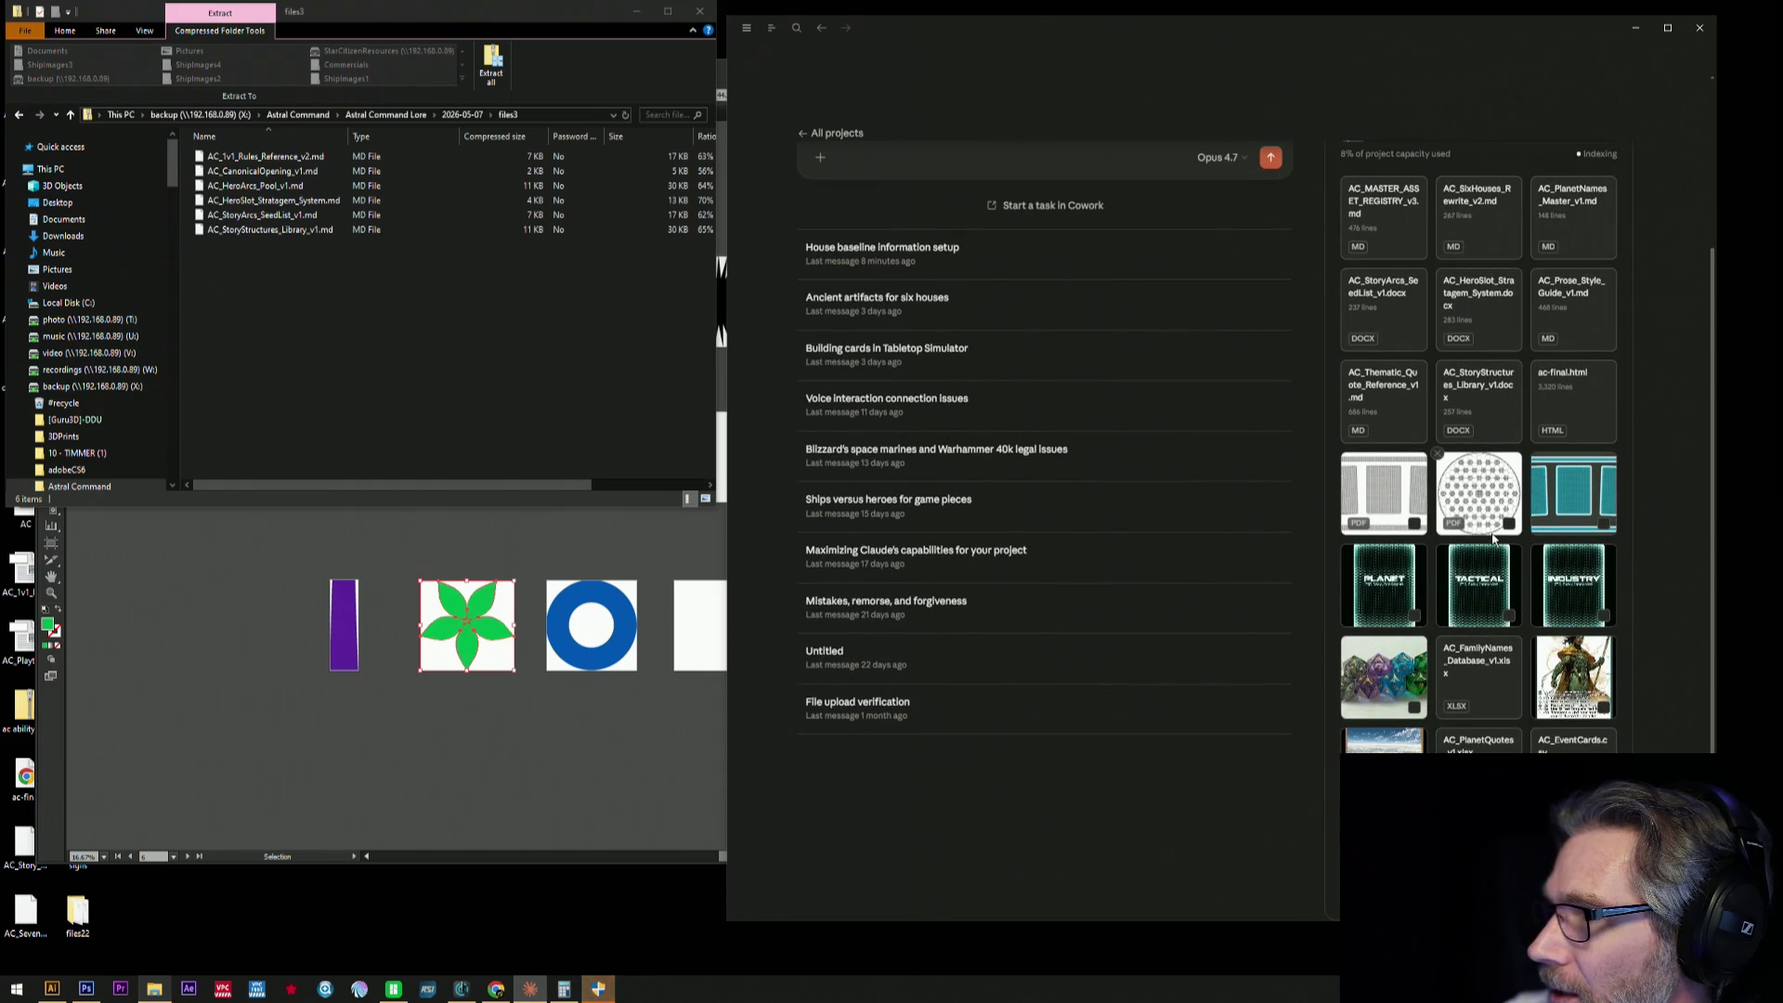
scroll(1492, 532, "up", 3)
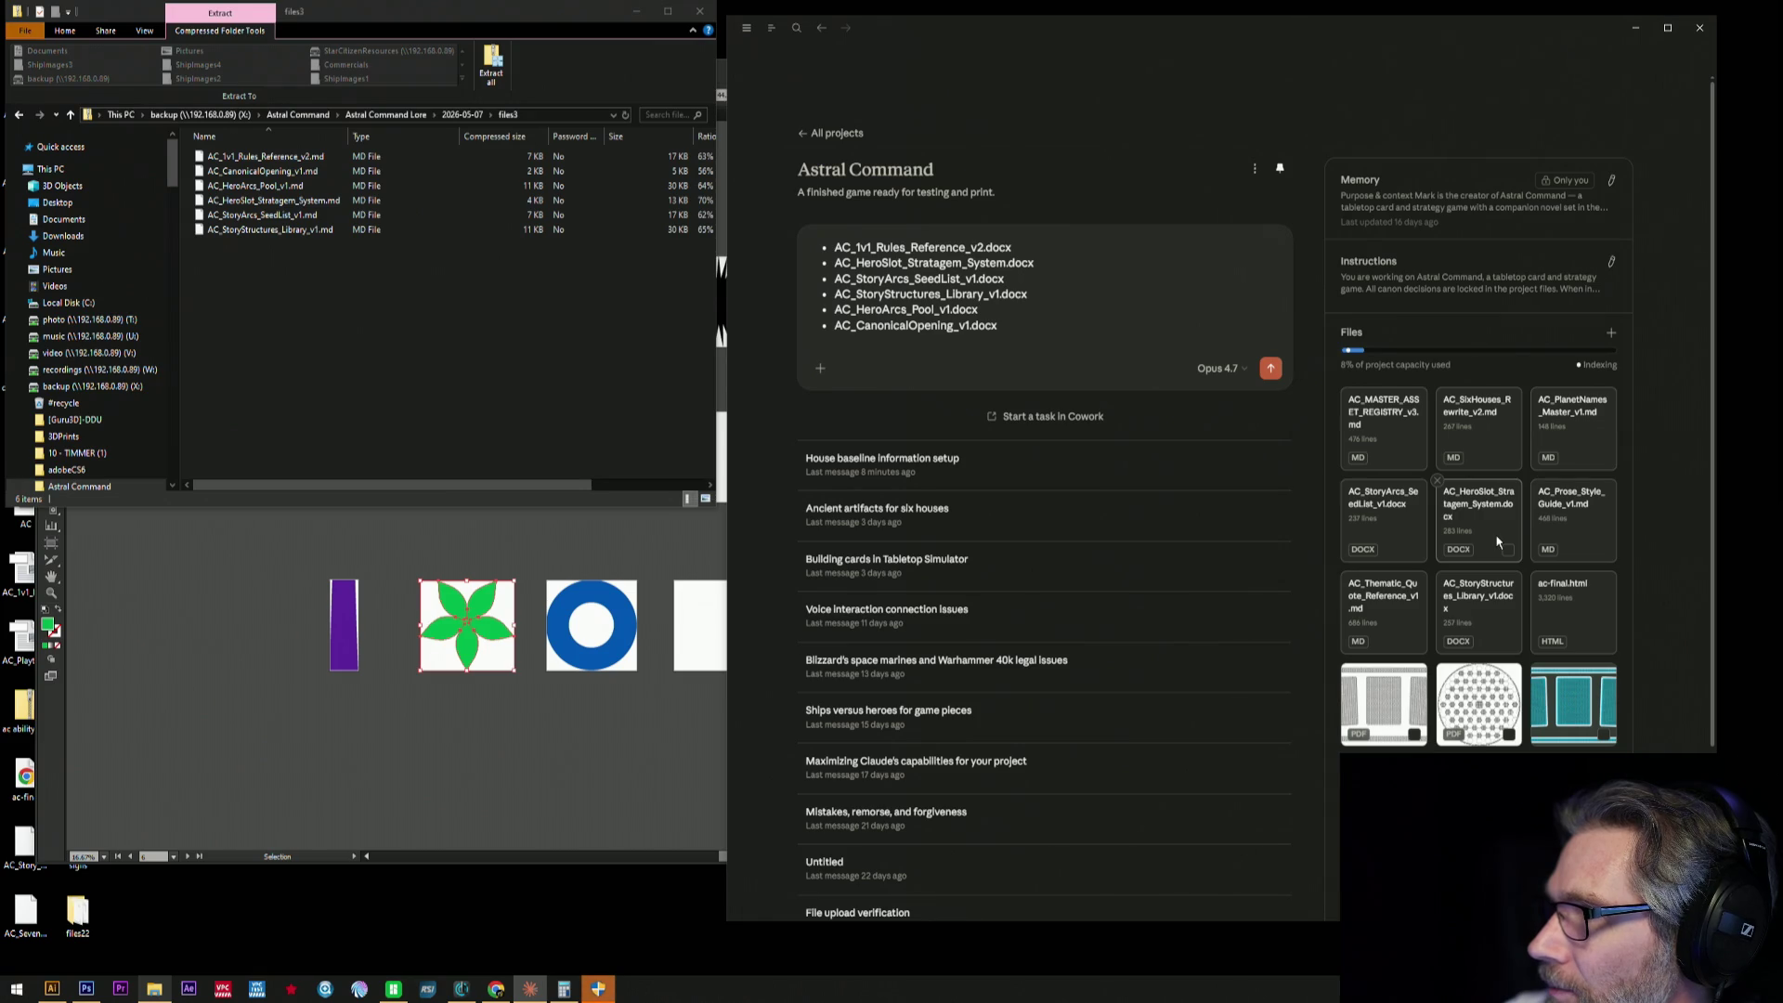
left_click(1438, 481)
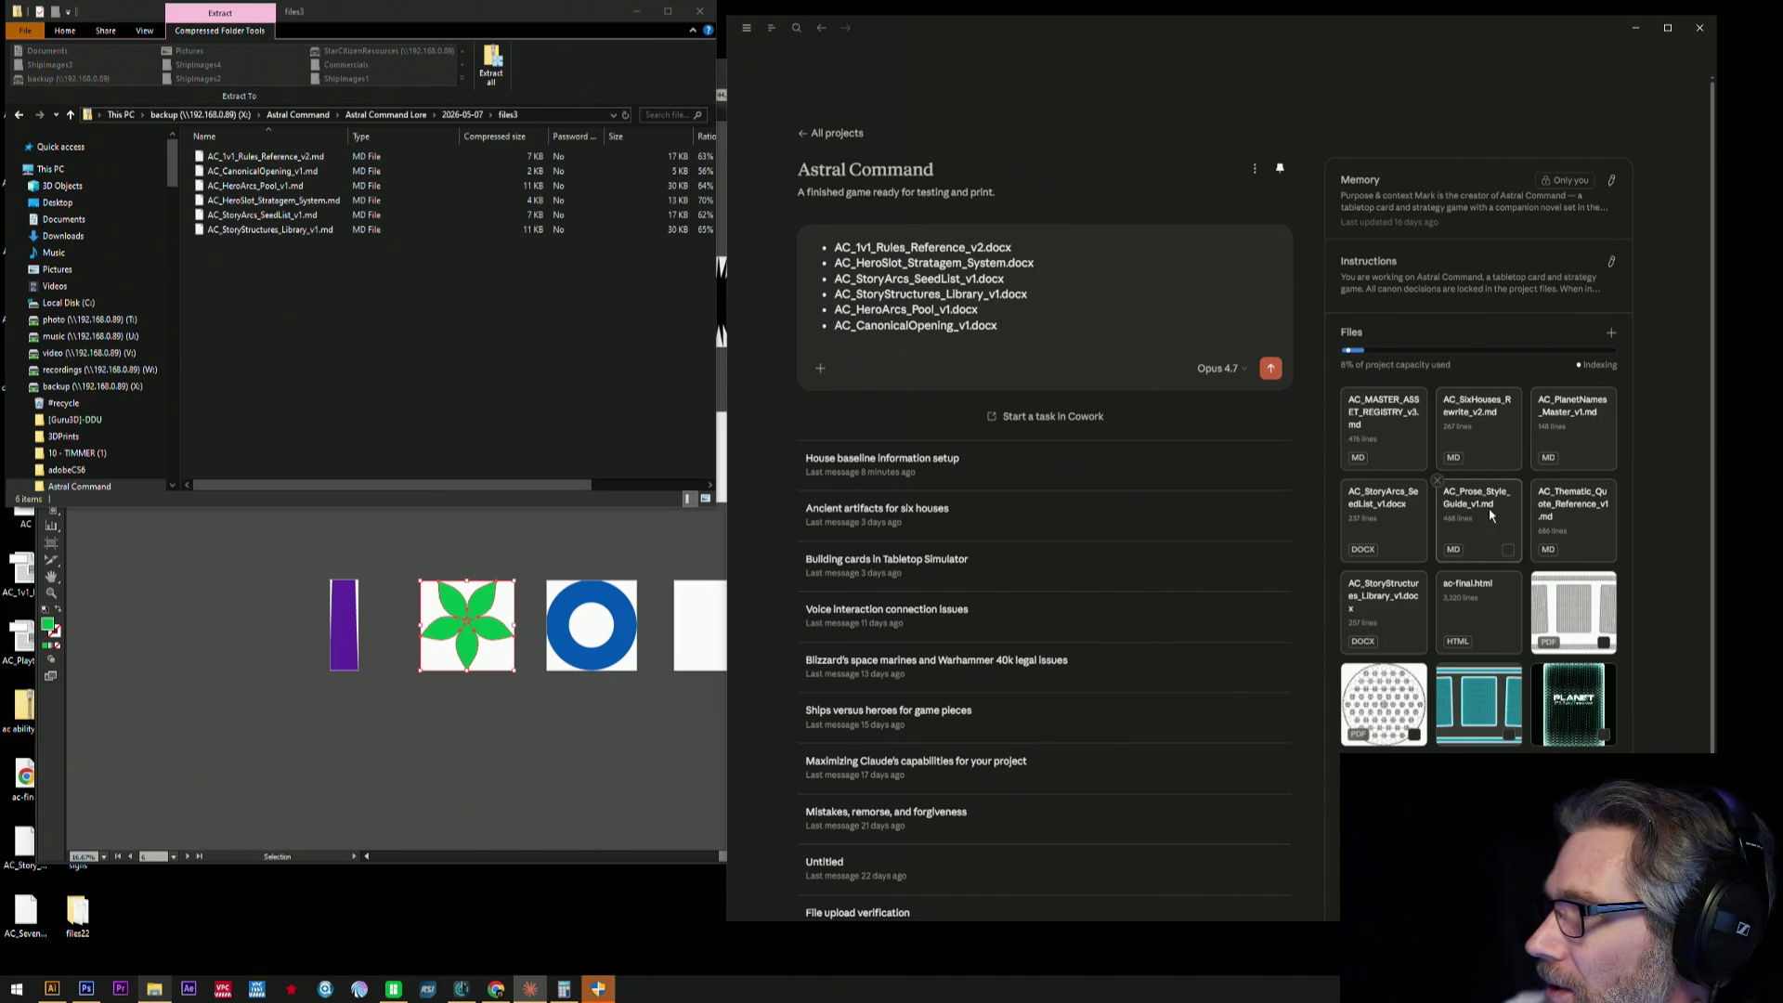
left_click(1347, 481)
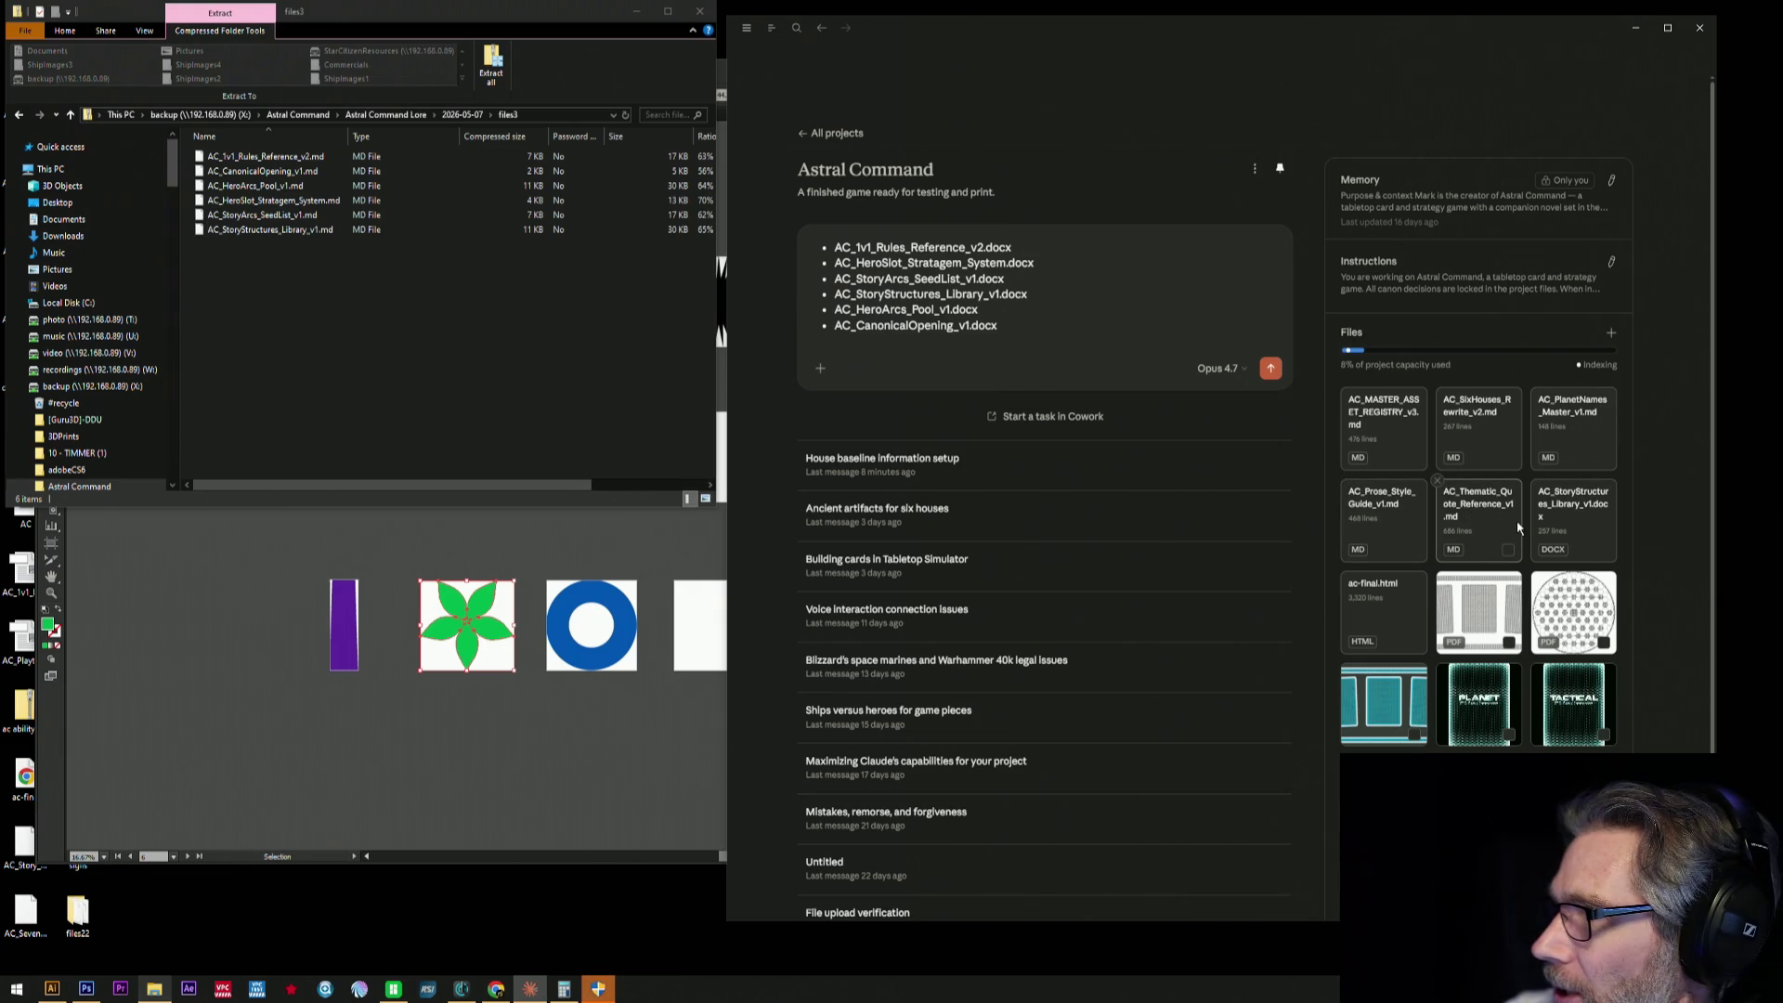
left_click(1532, 482)
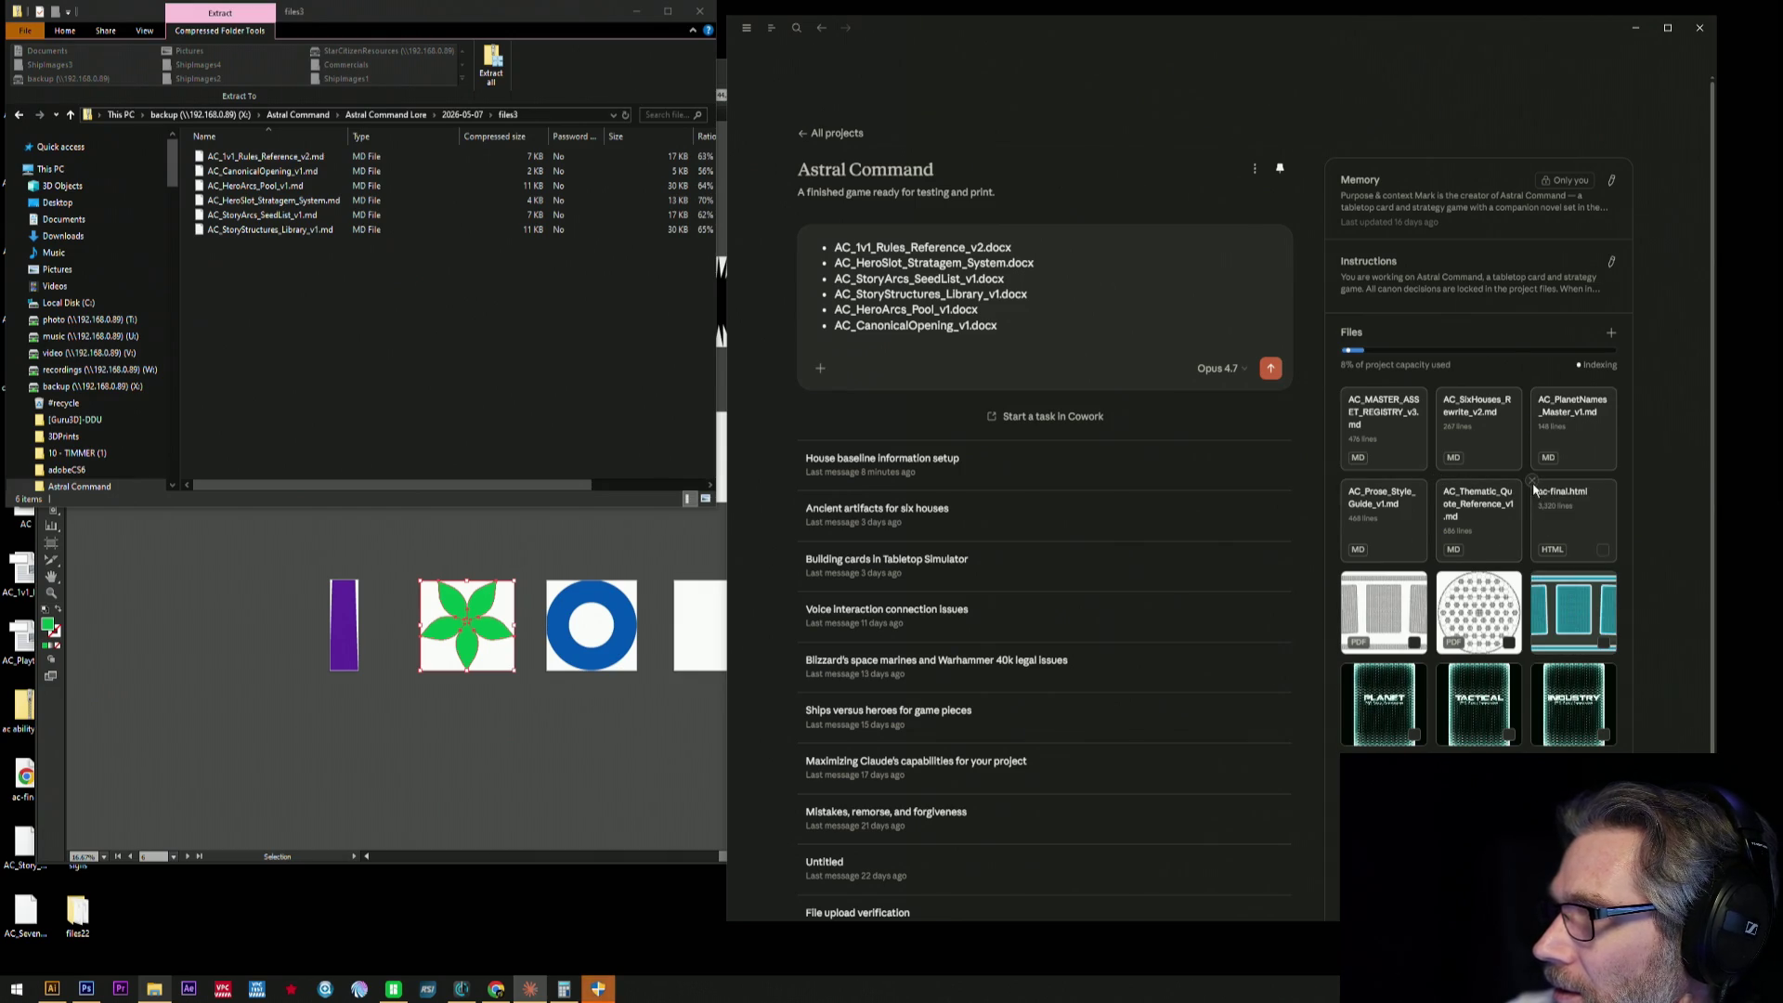
mouse_move(516, 398)
left_mouse_down()
mouse_move(241, 151)
mouse_move(1351, 401)
left_mouse_up()
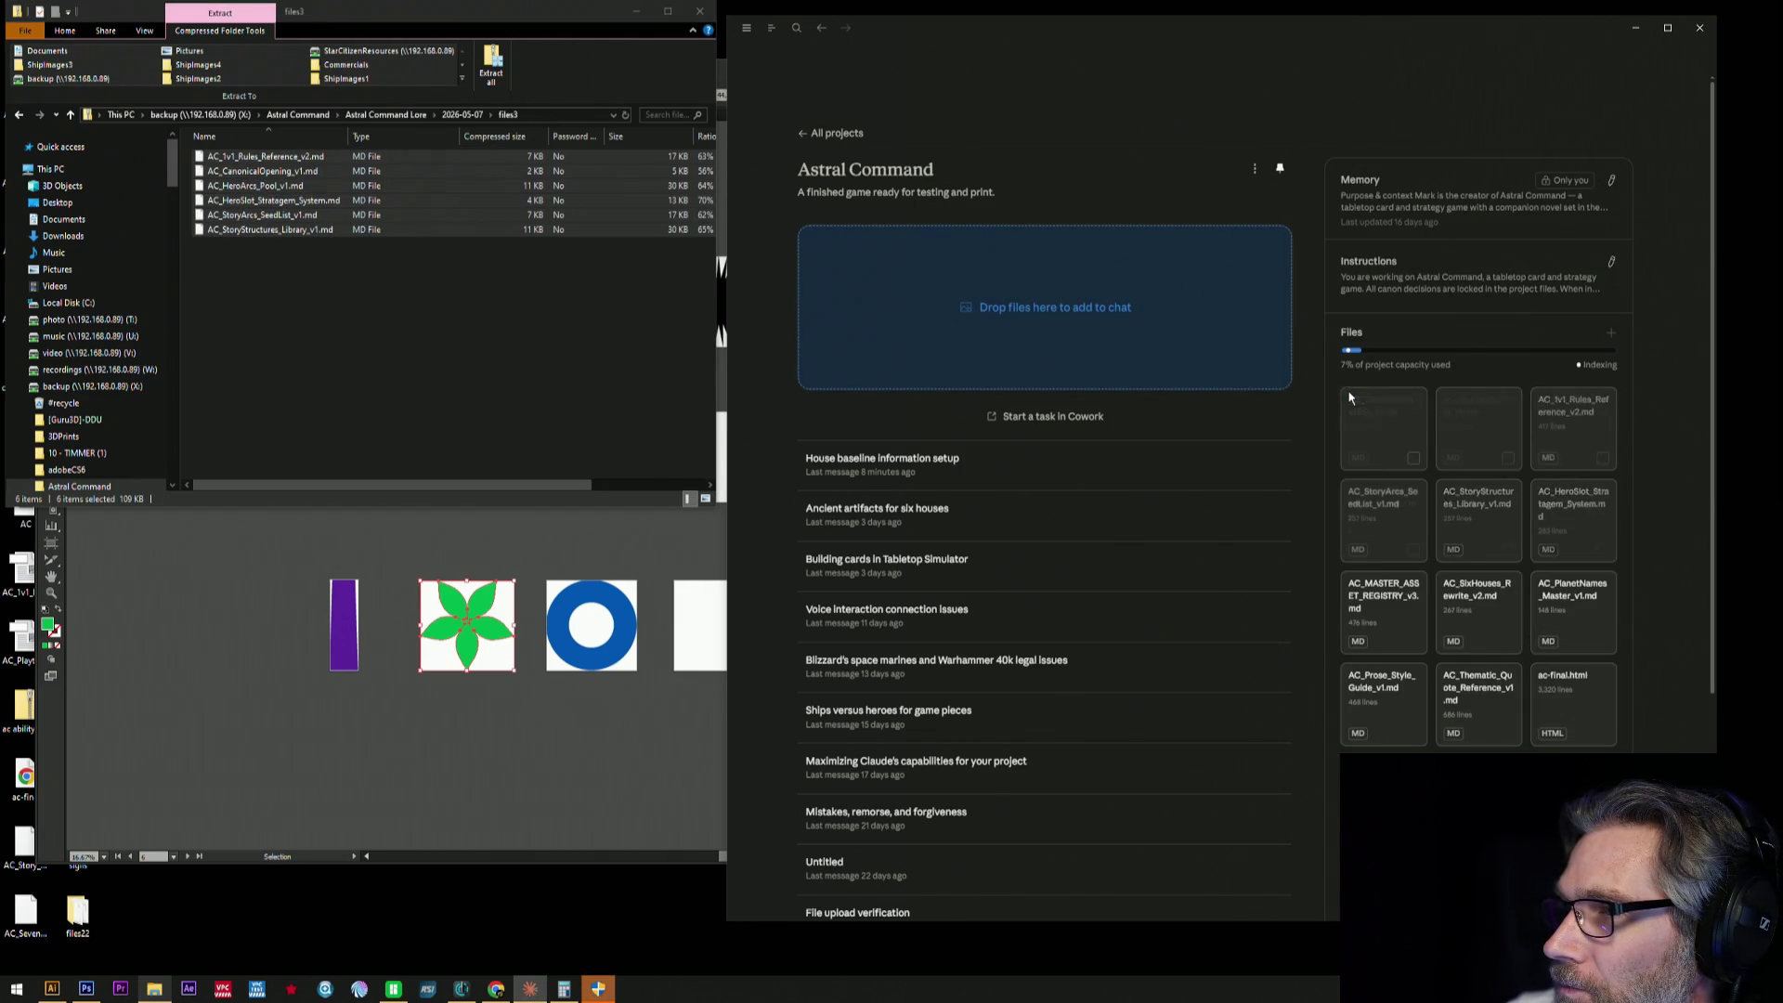
scroll(1504, 439, "down", 3)
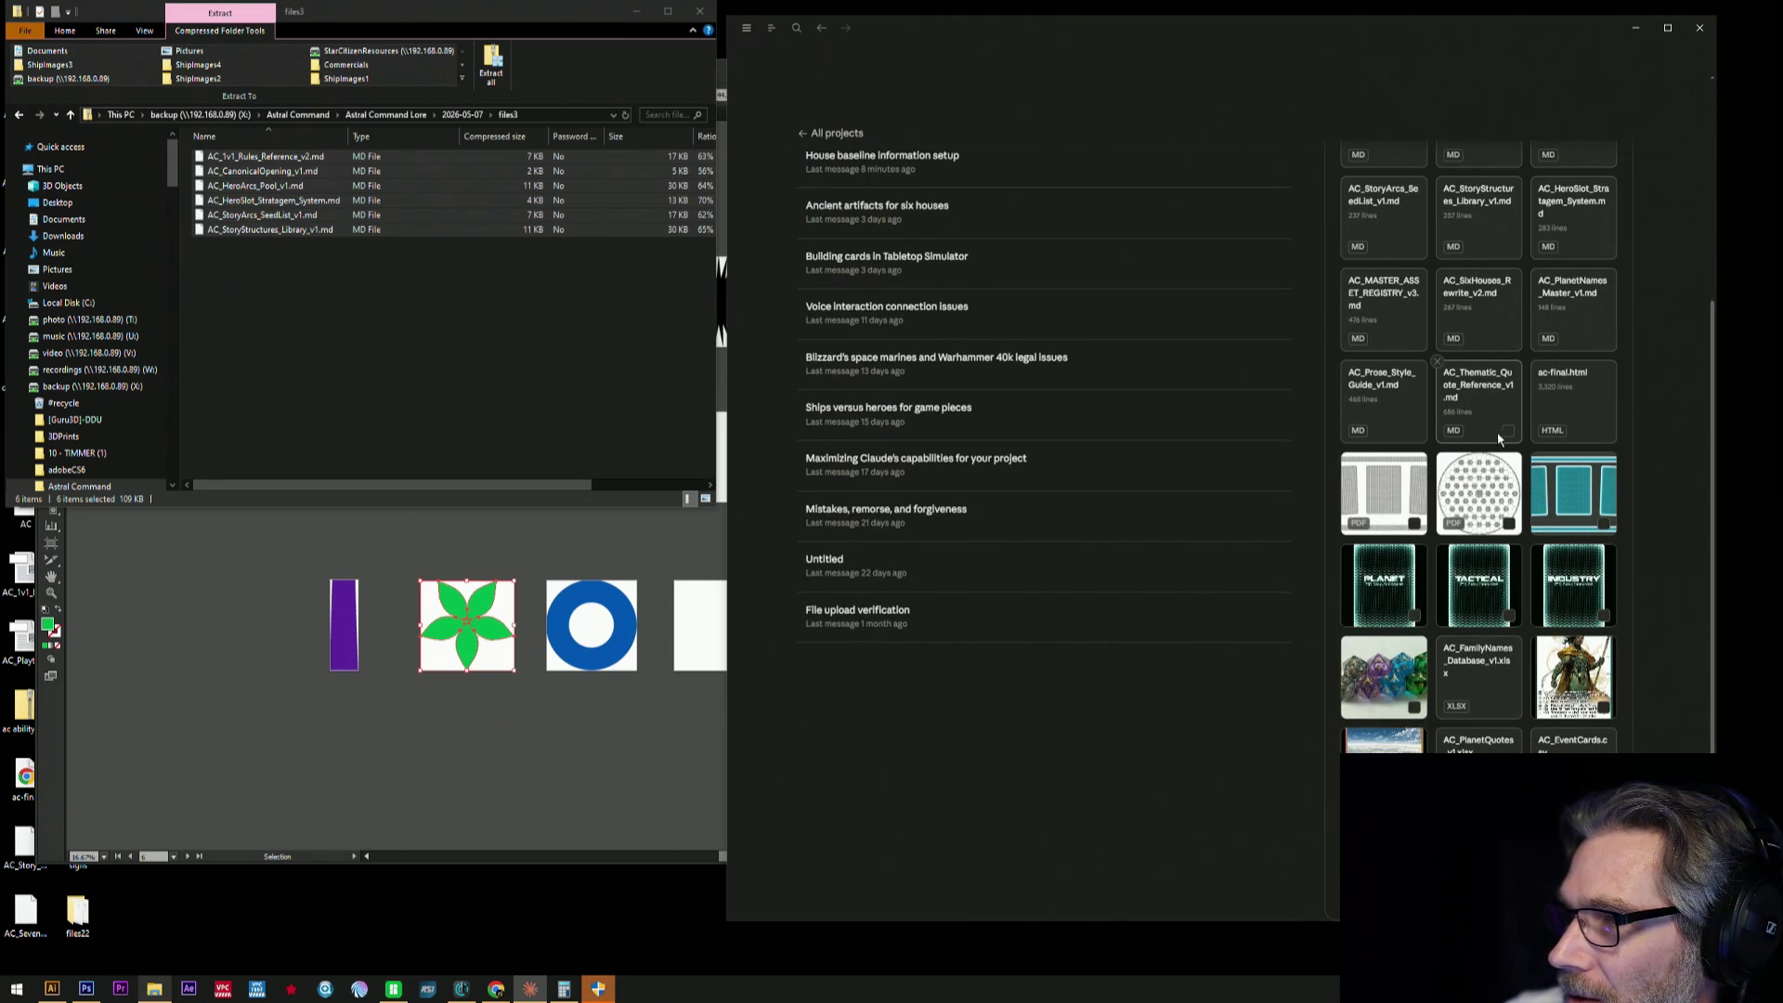
- Return to the House baseline information setup chat and send the corrected verify-and-canon-audit request
left_click(699, 11)
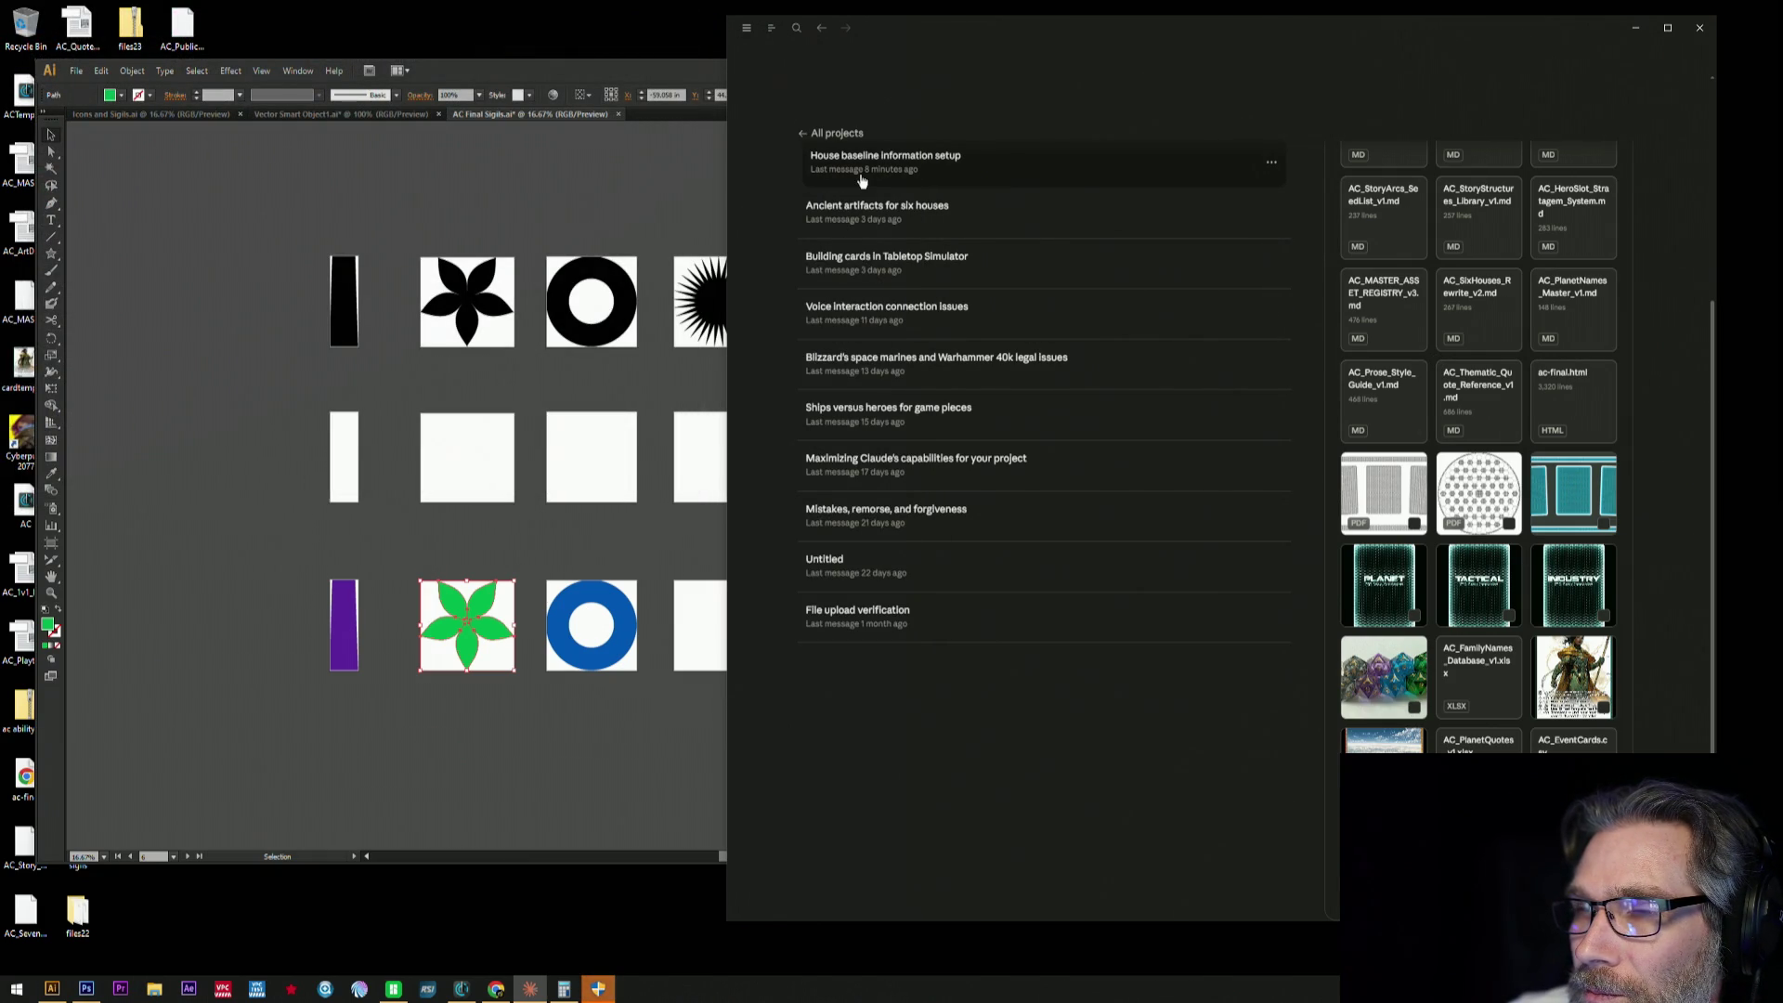
left_click(860, 174)
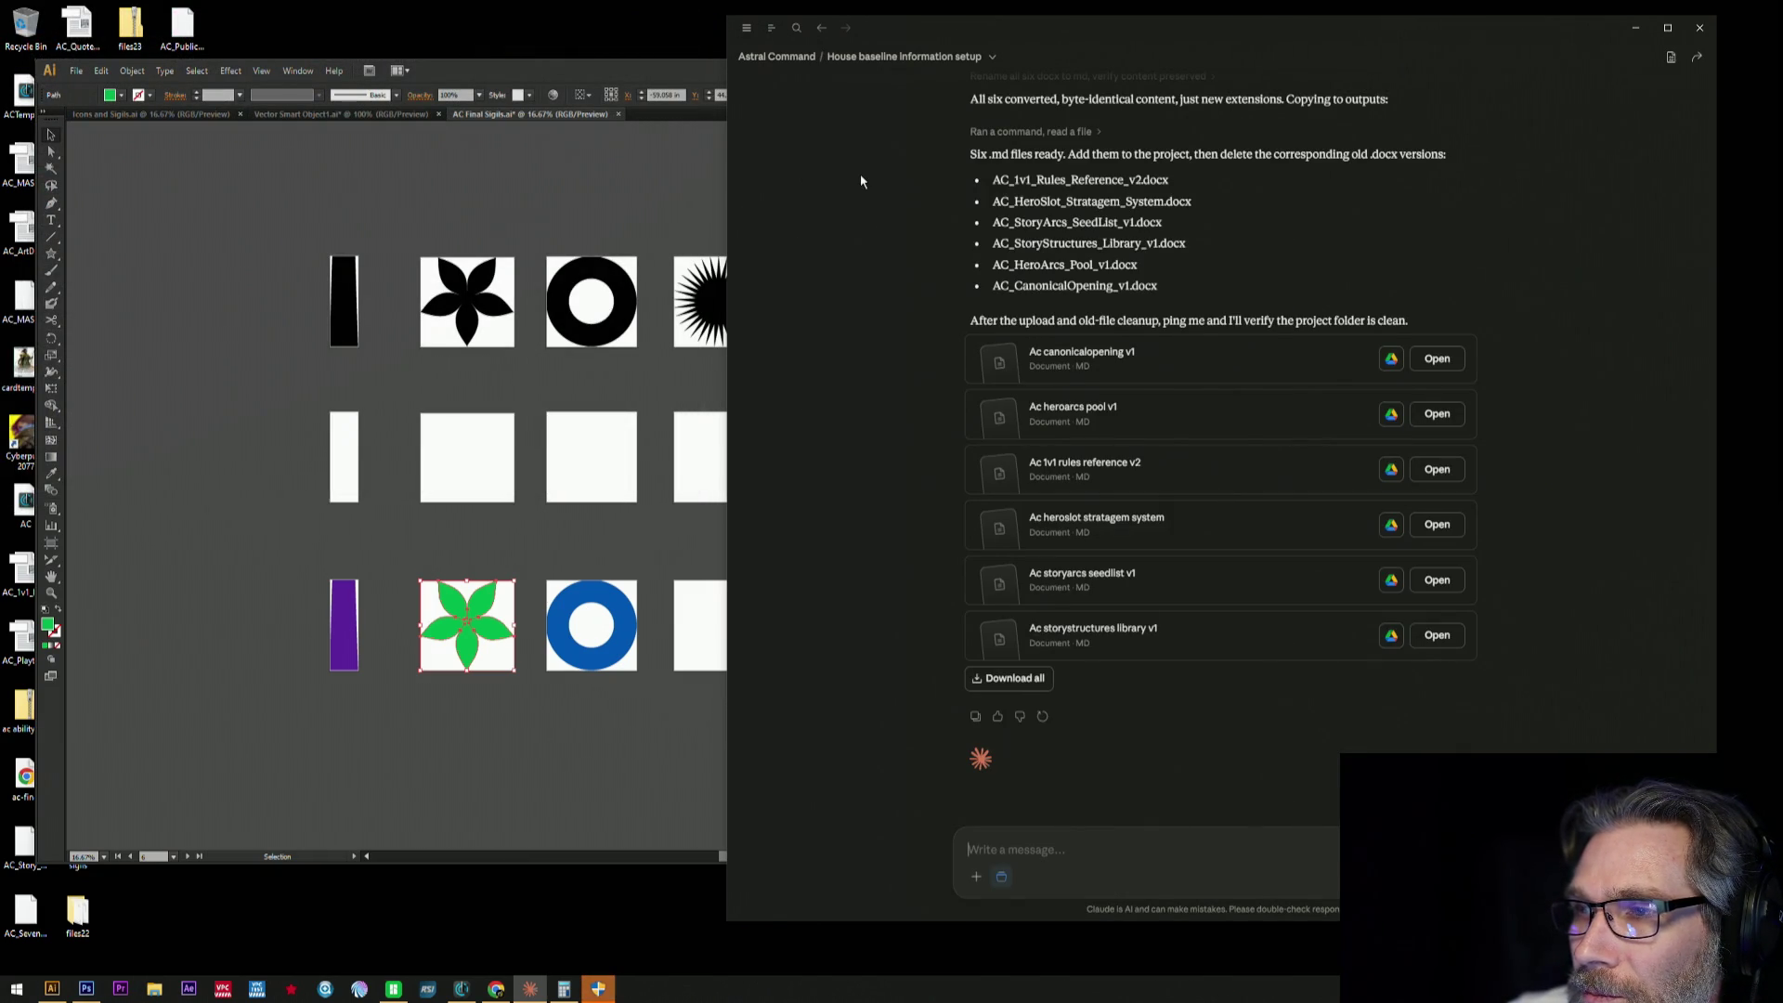
left_click(1666, 30)
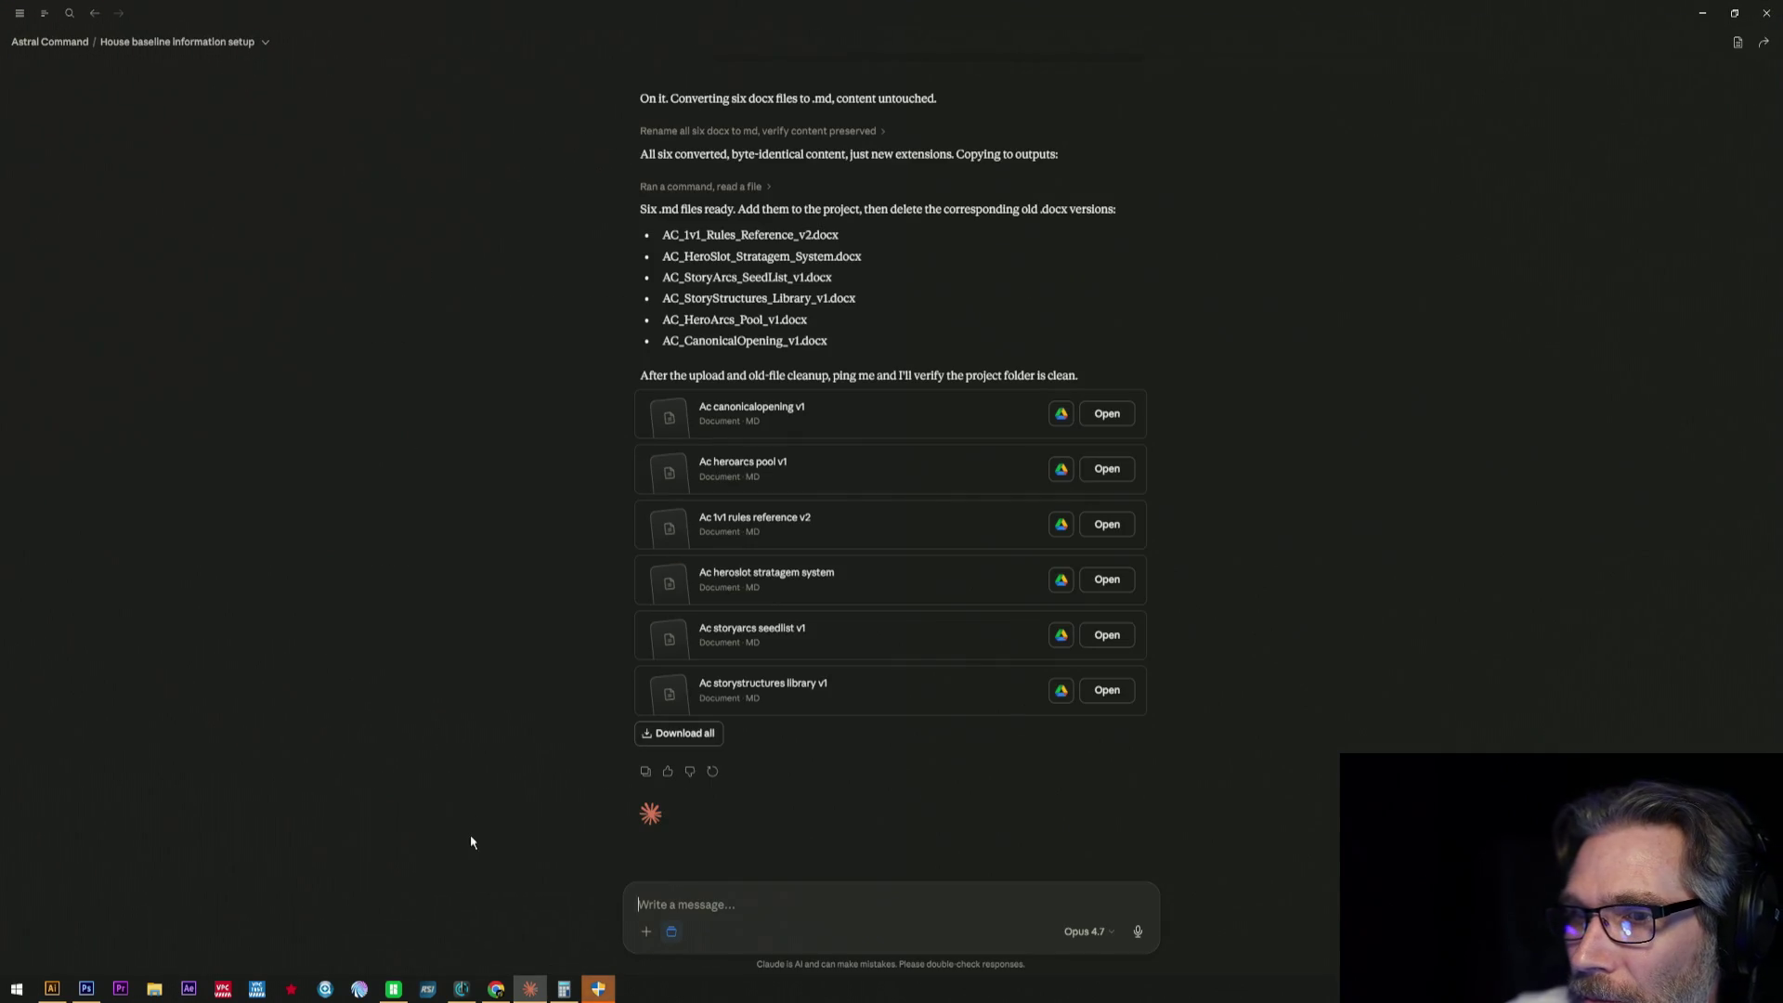
type("Ok all u")
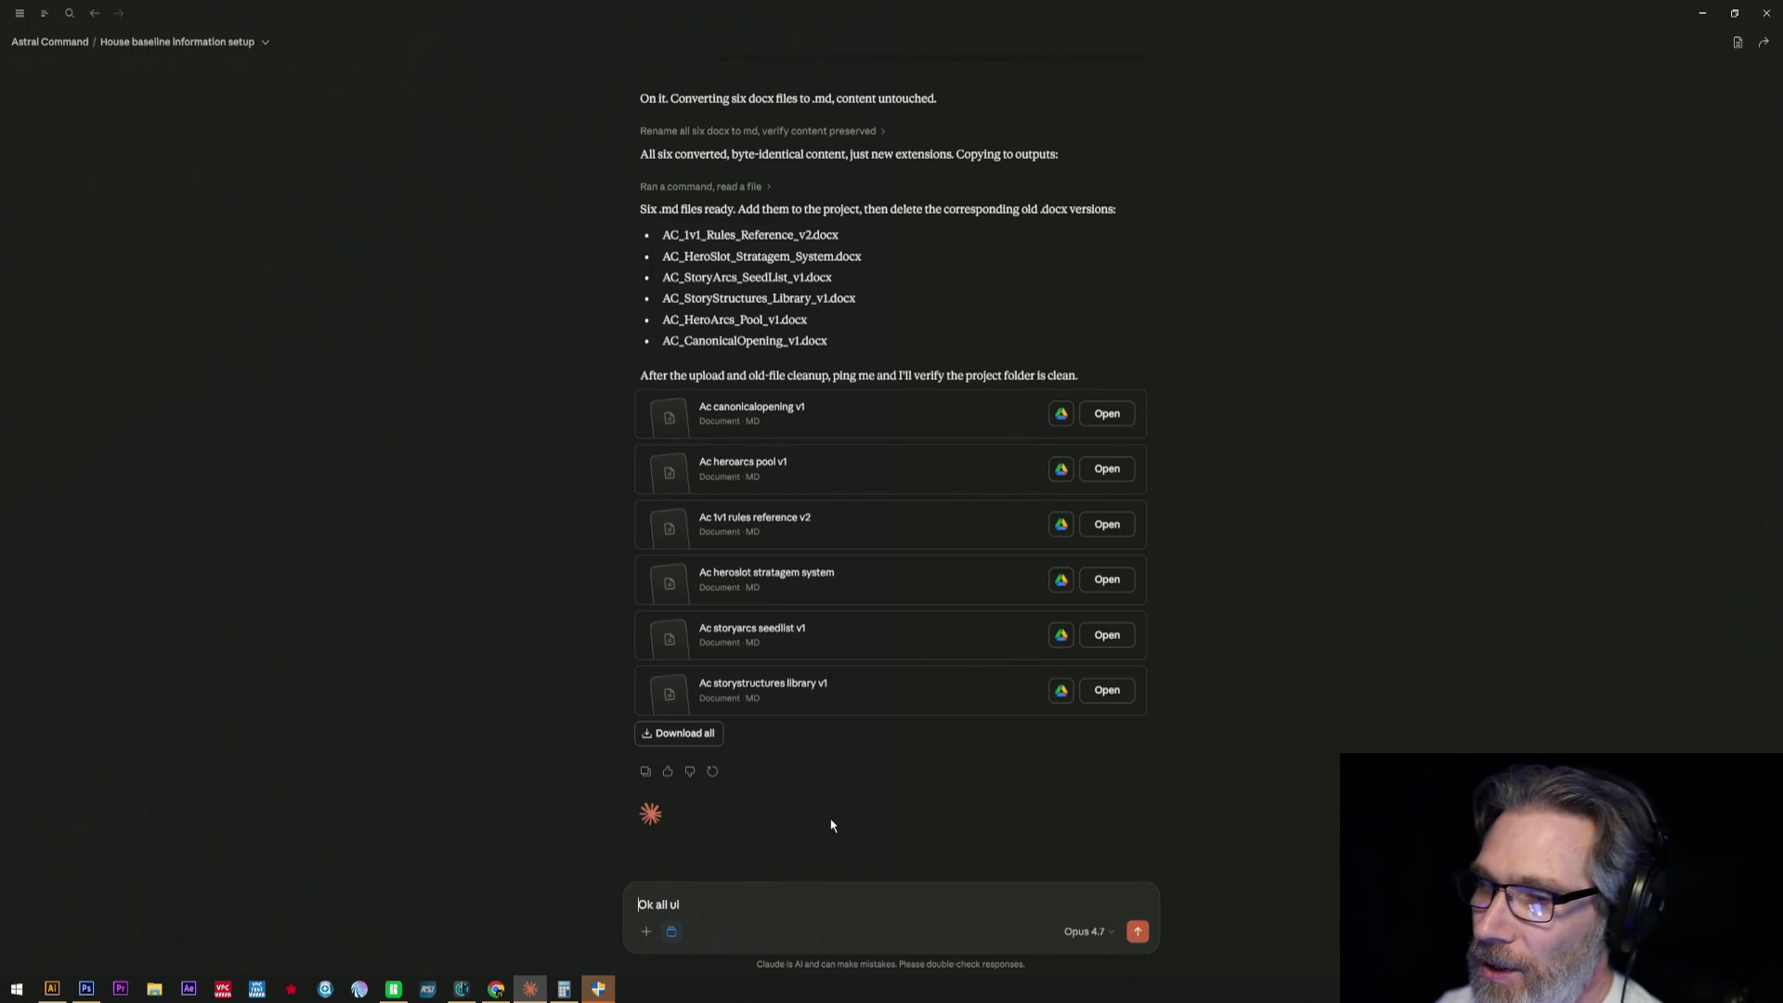
type("ploaded")
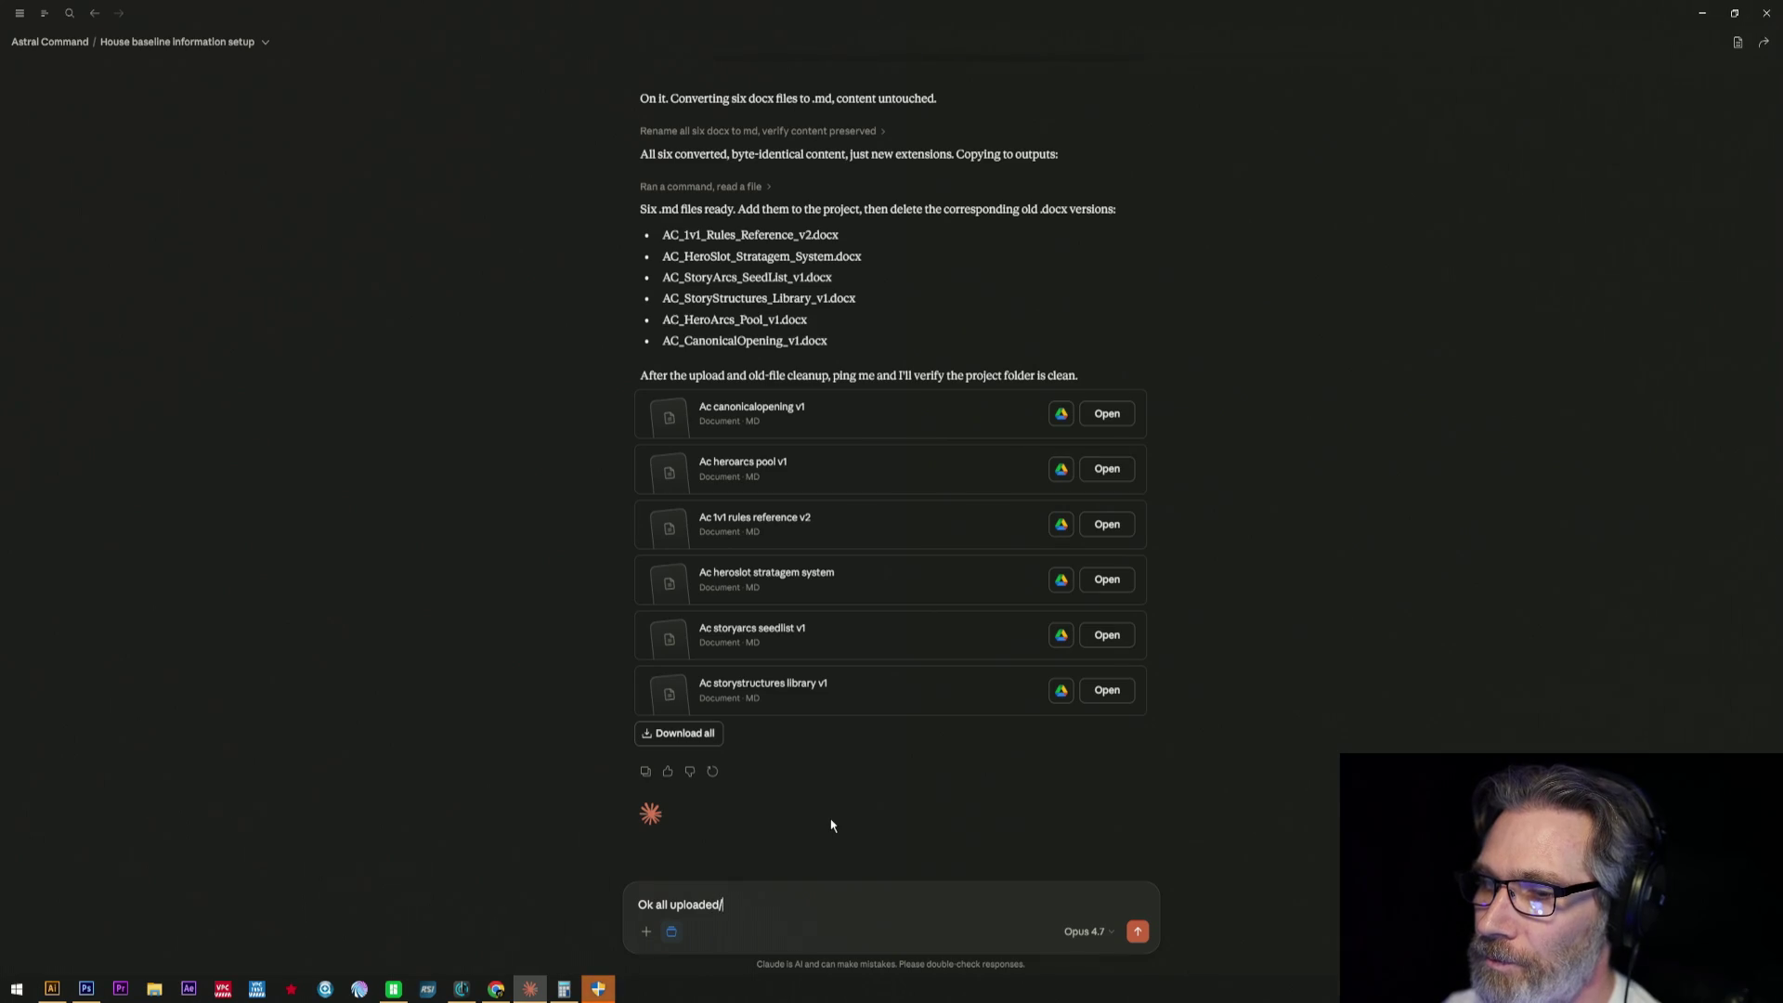
type(">")
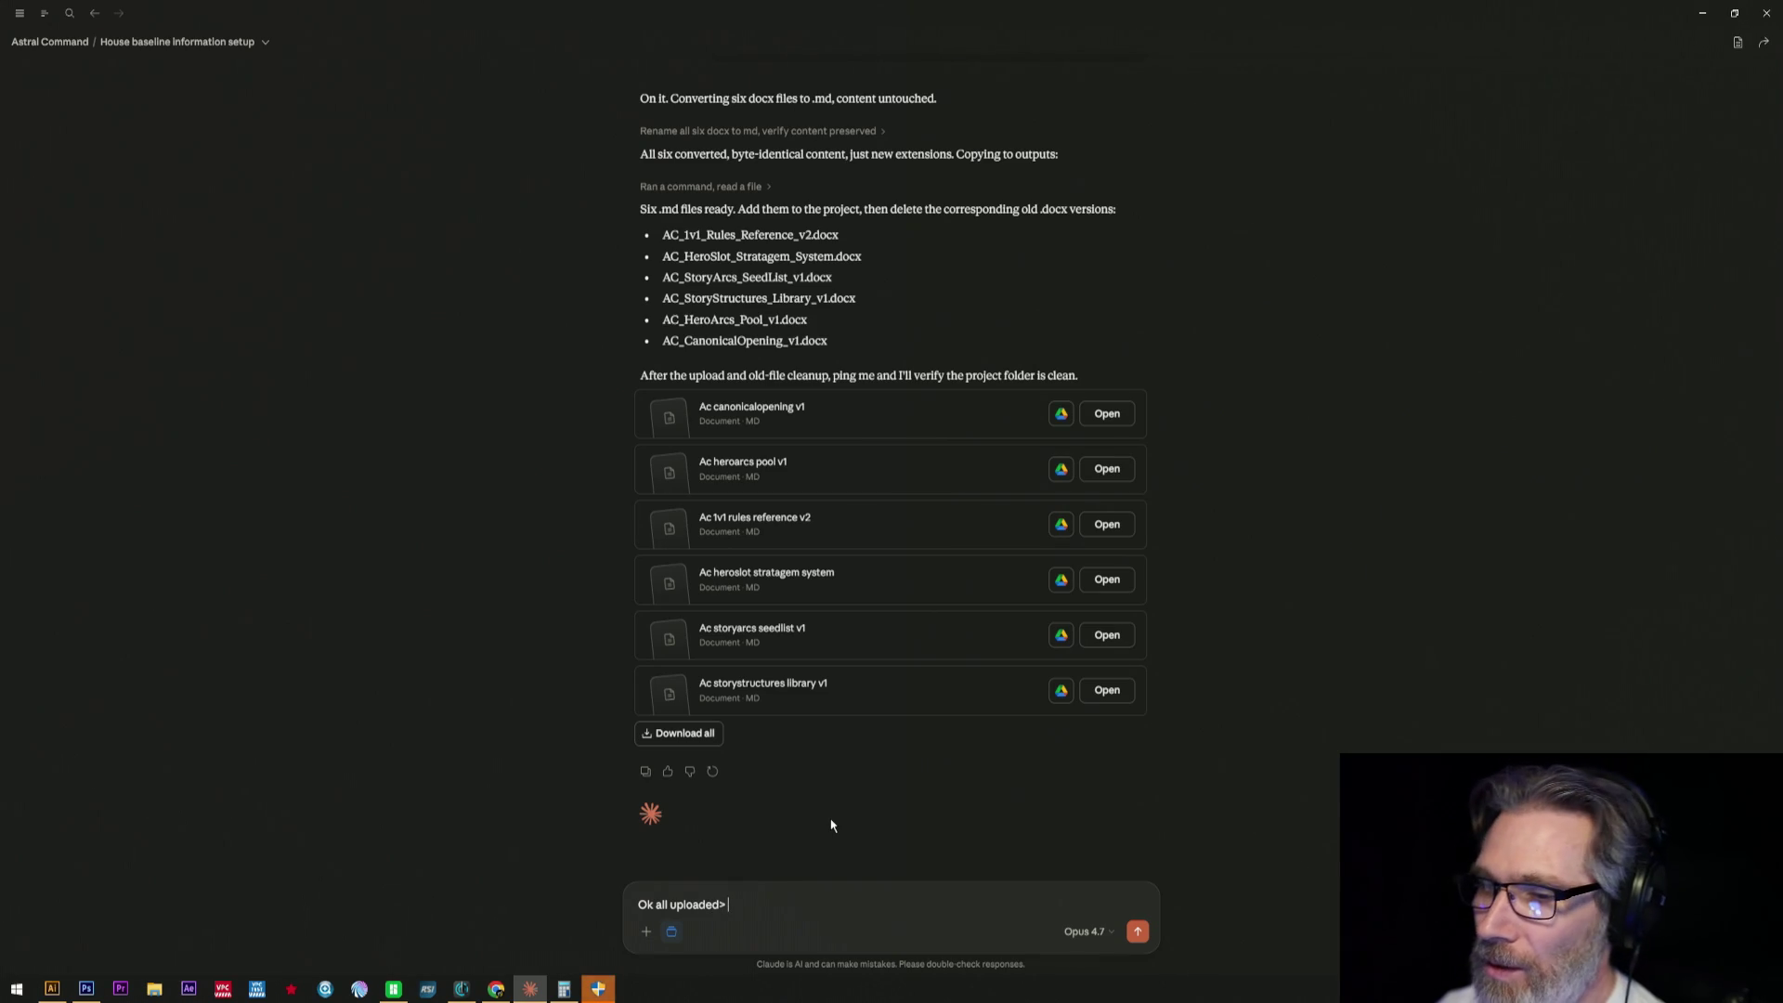
key("BackSpace")
type(". Please verof")
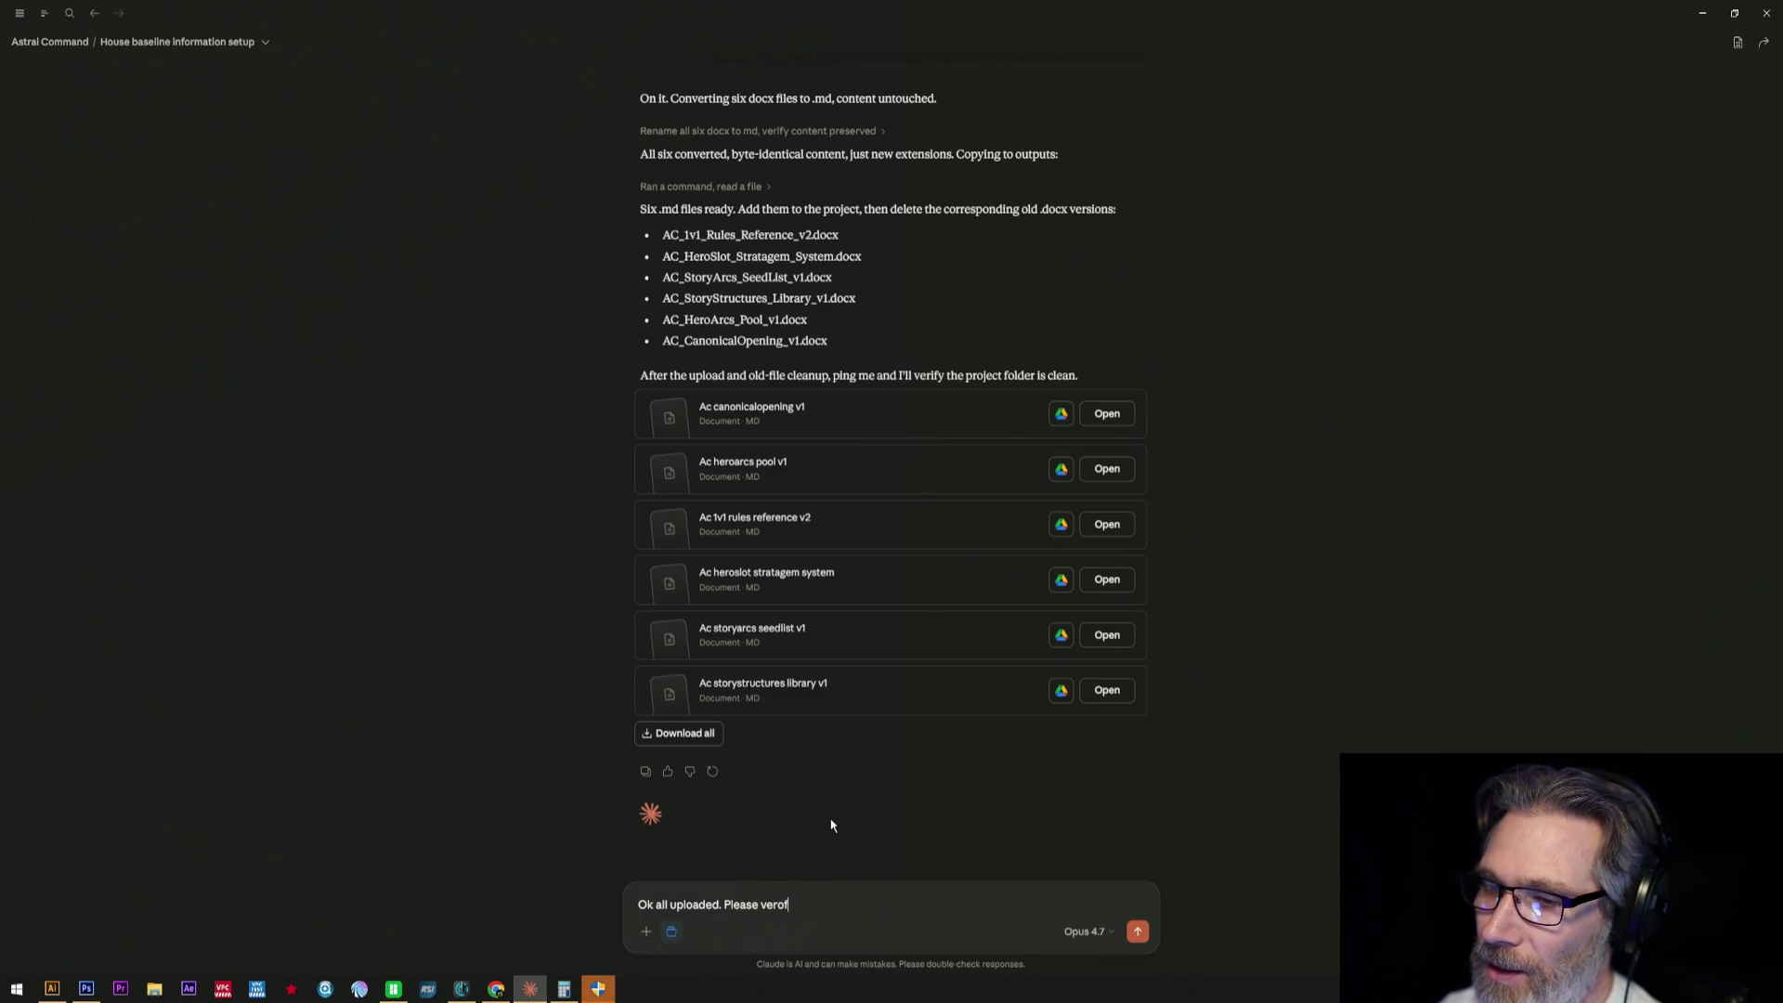
key("BackSpace")
key("BackSpace")
type("ify. Then ")
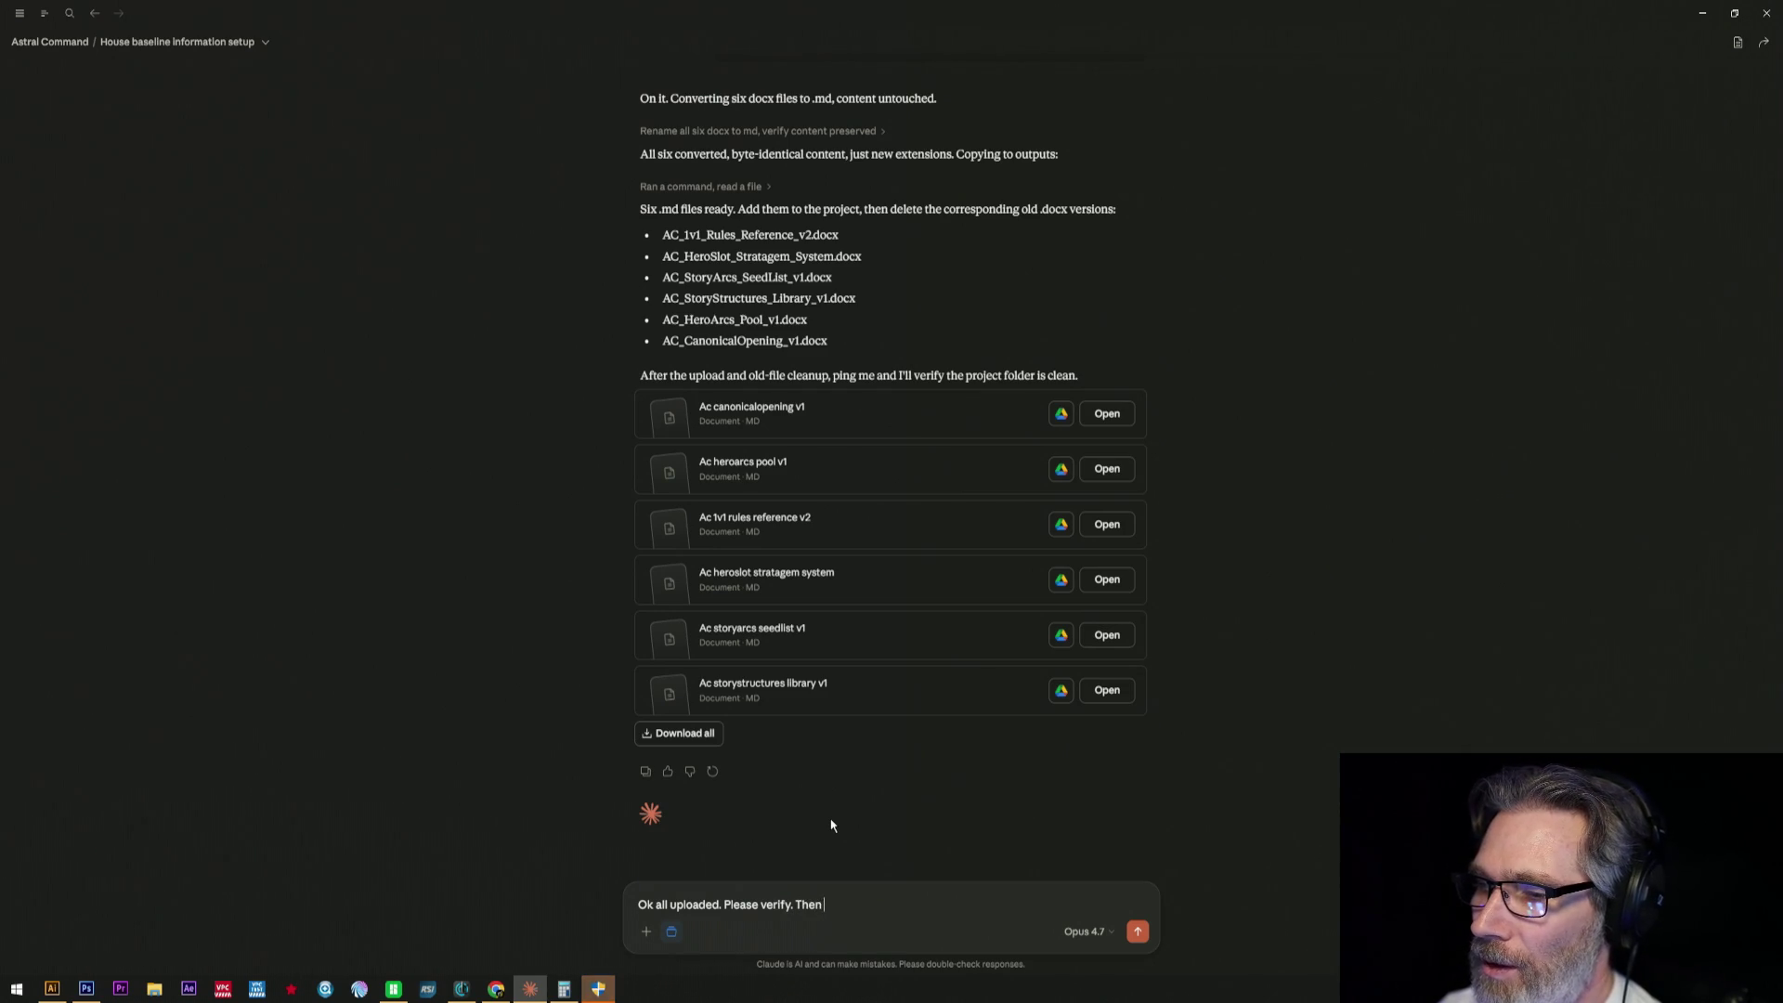
type("please read")
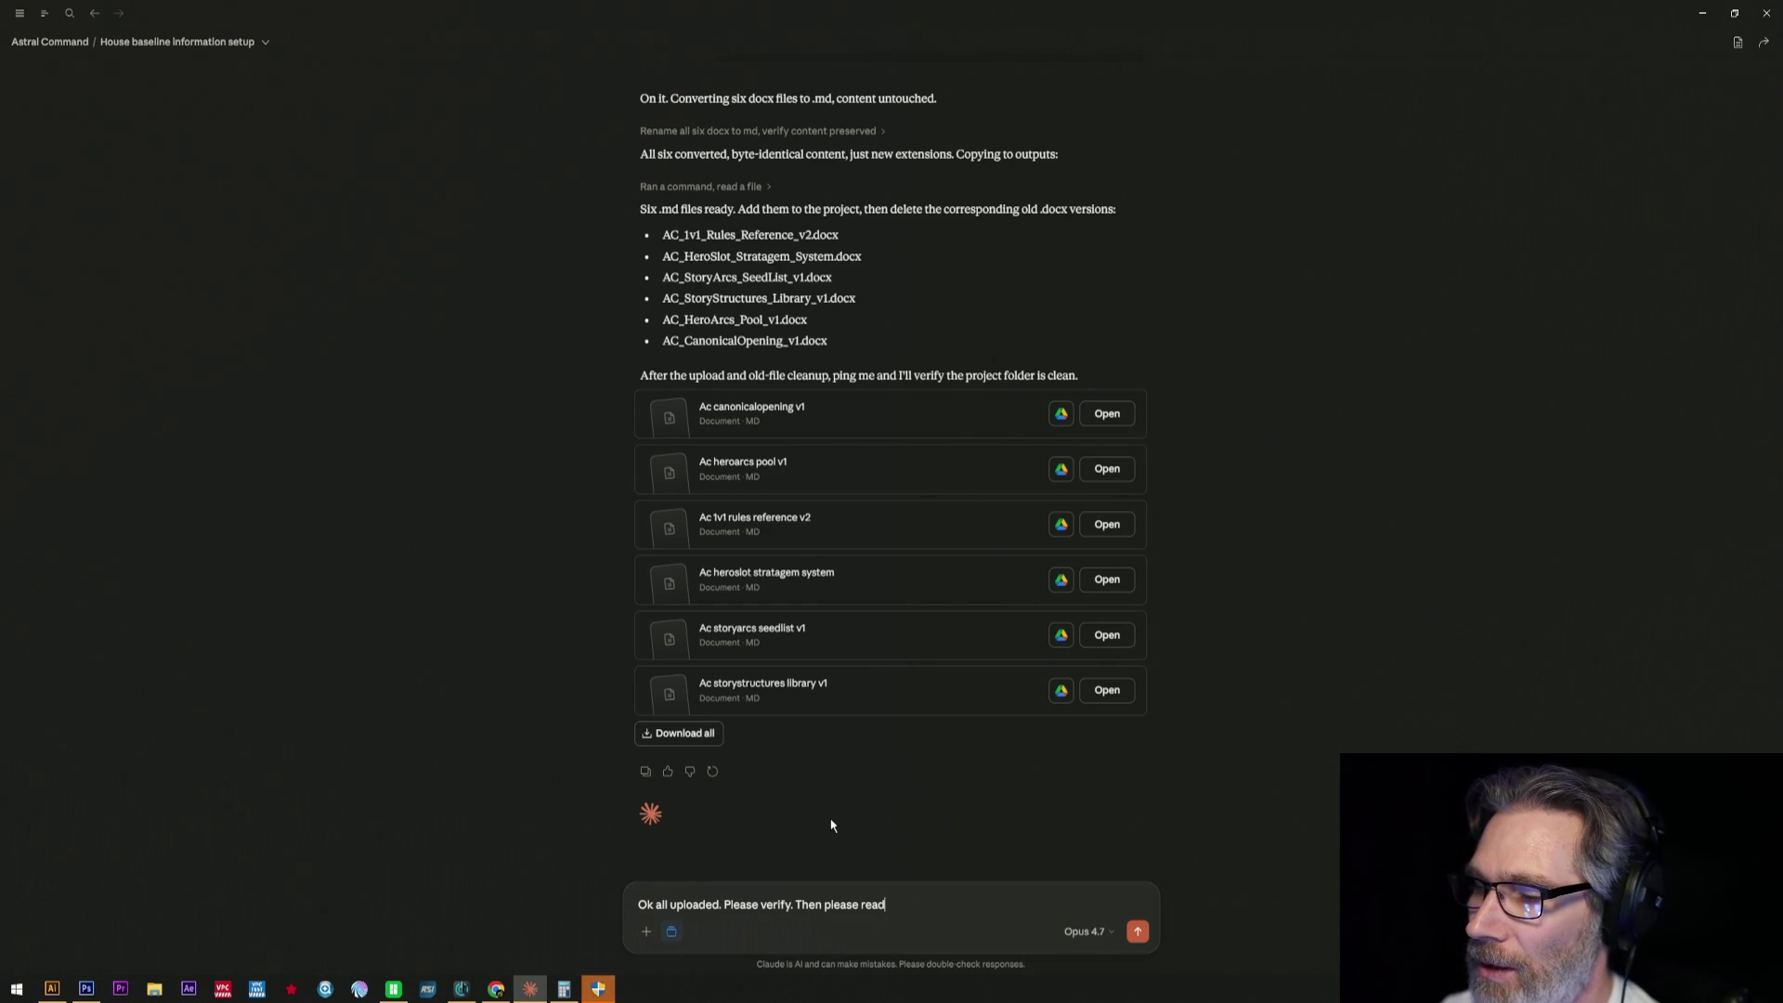
type(" everyuth")
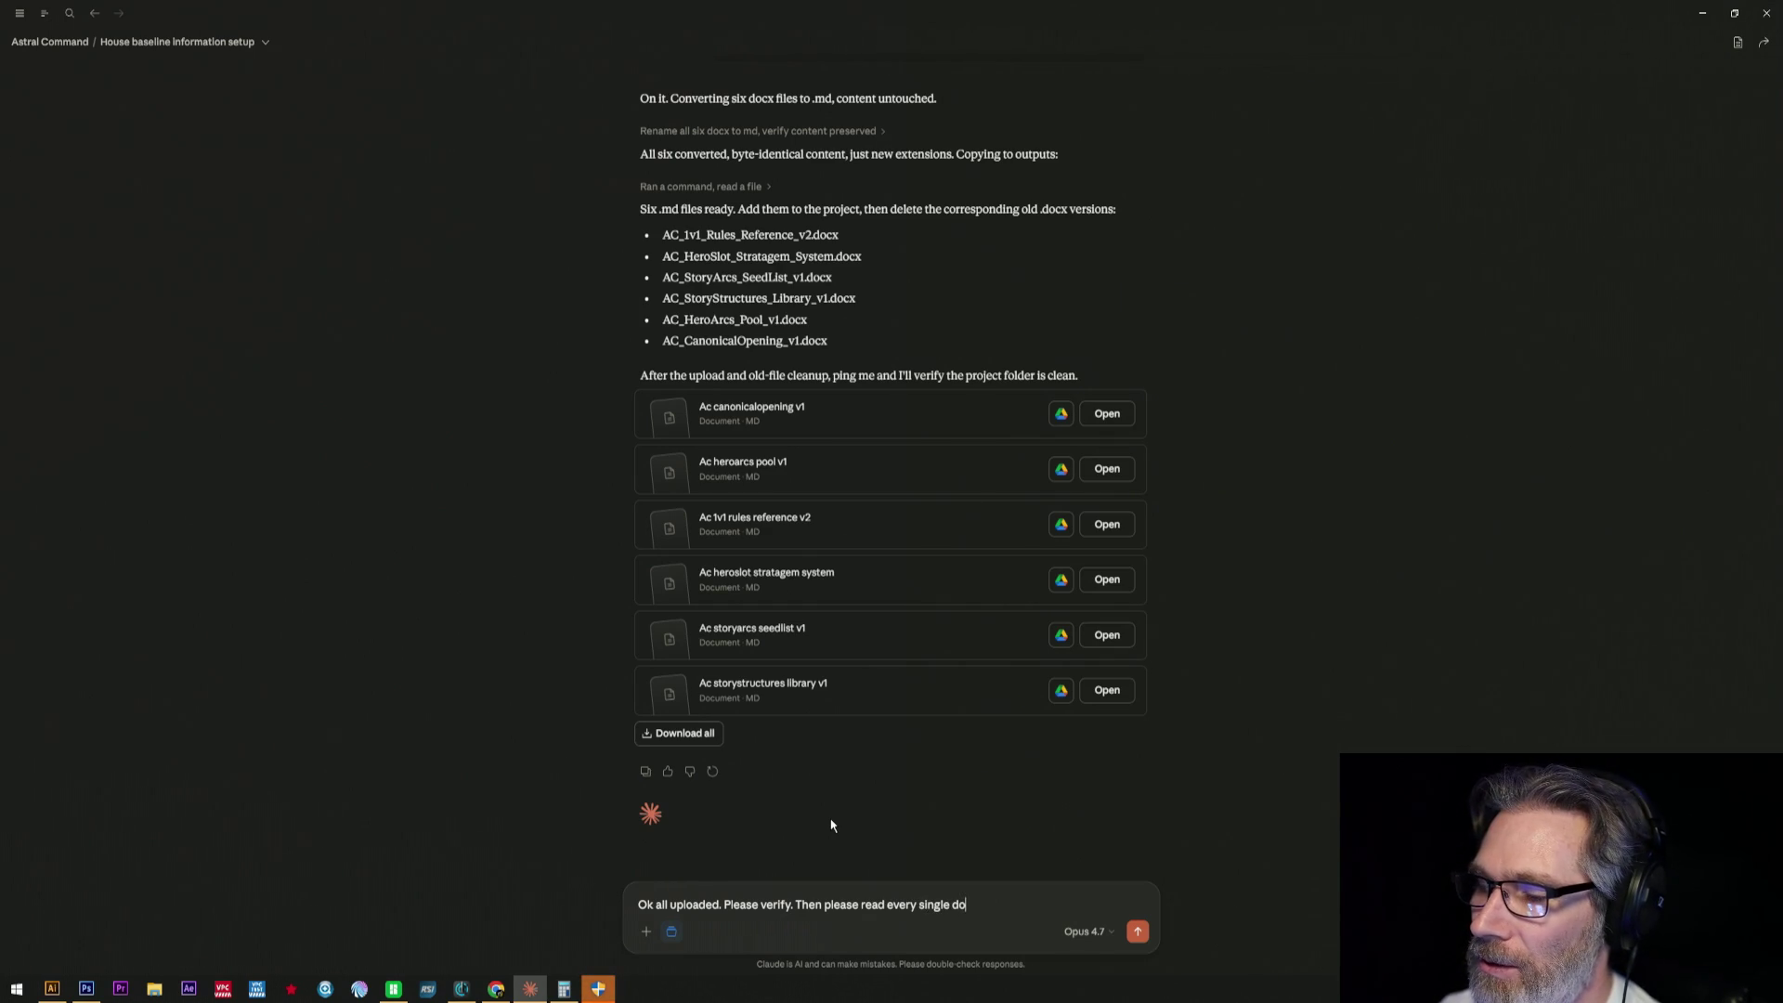
type("cument t")
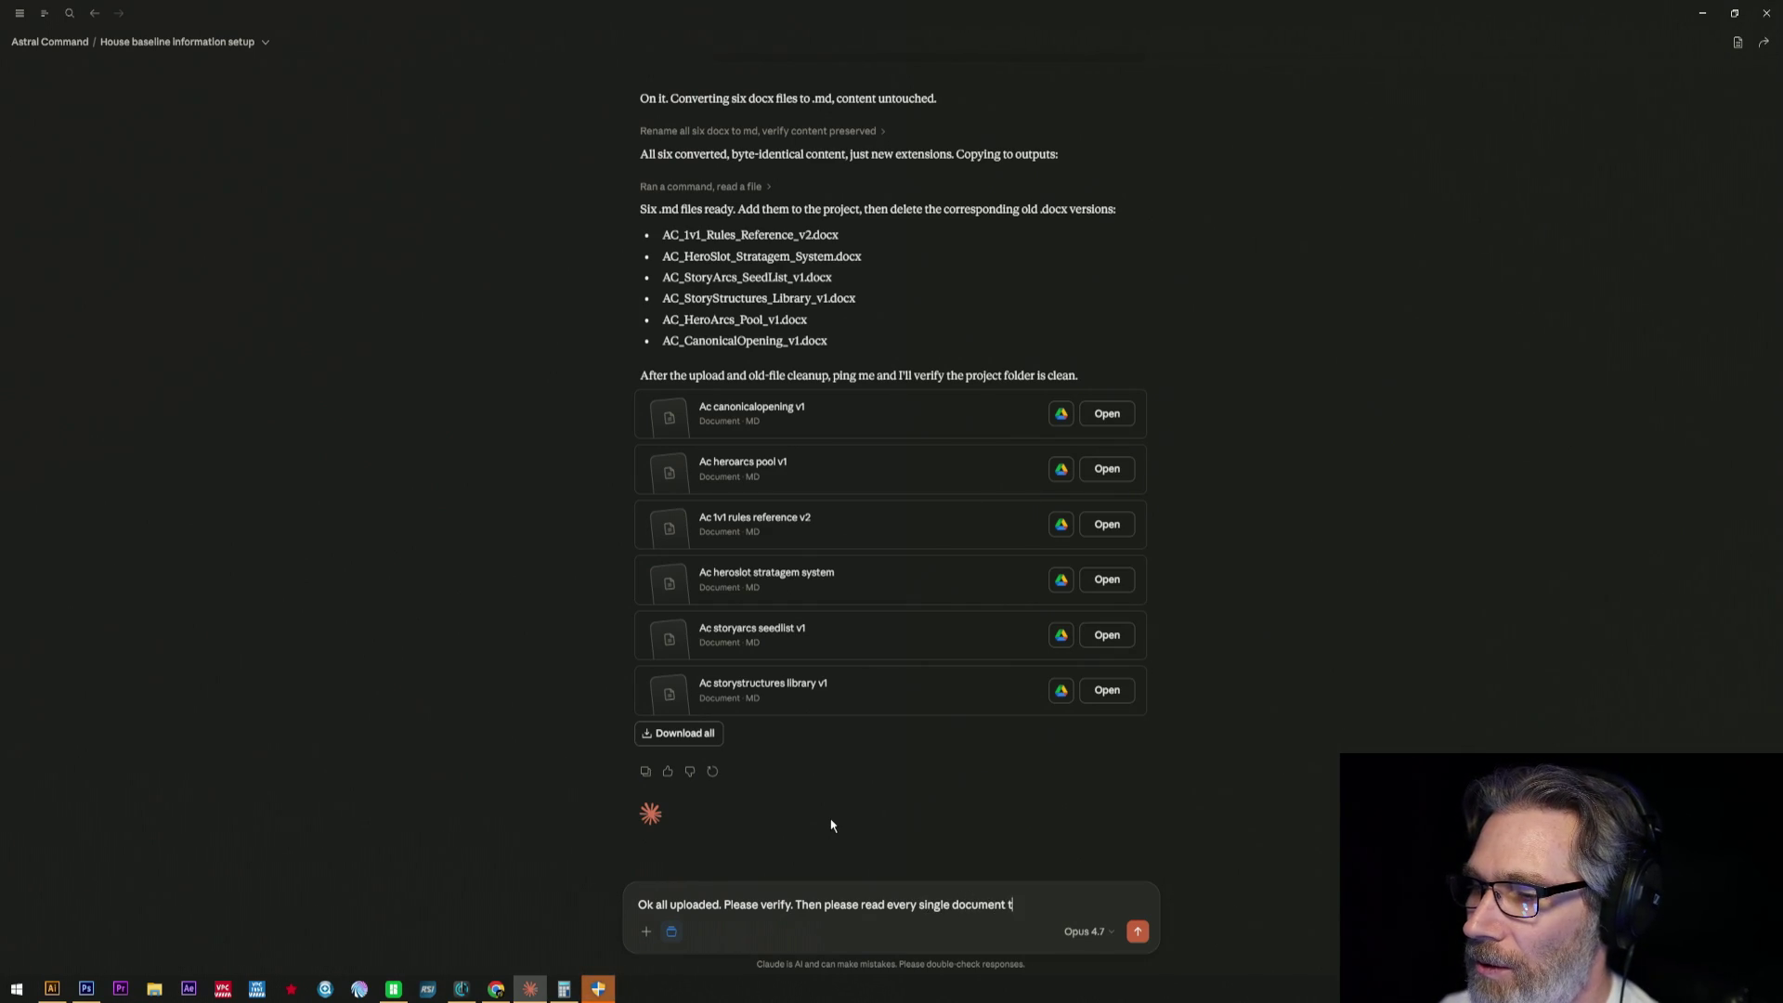
type("horou")
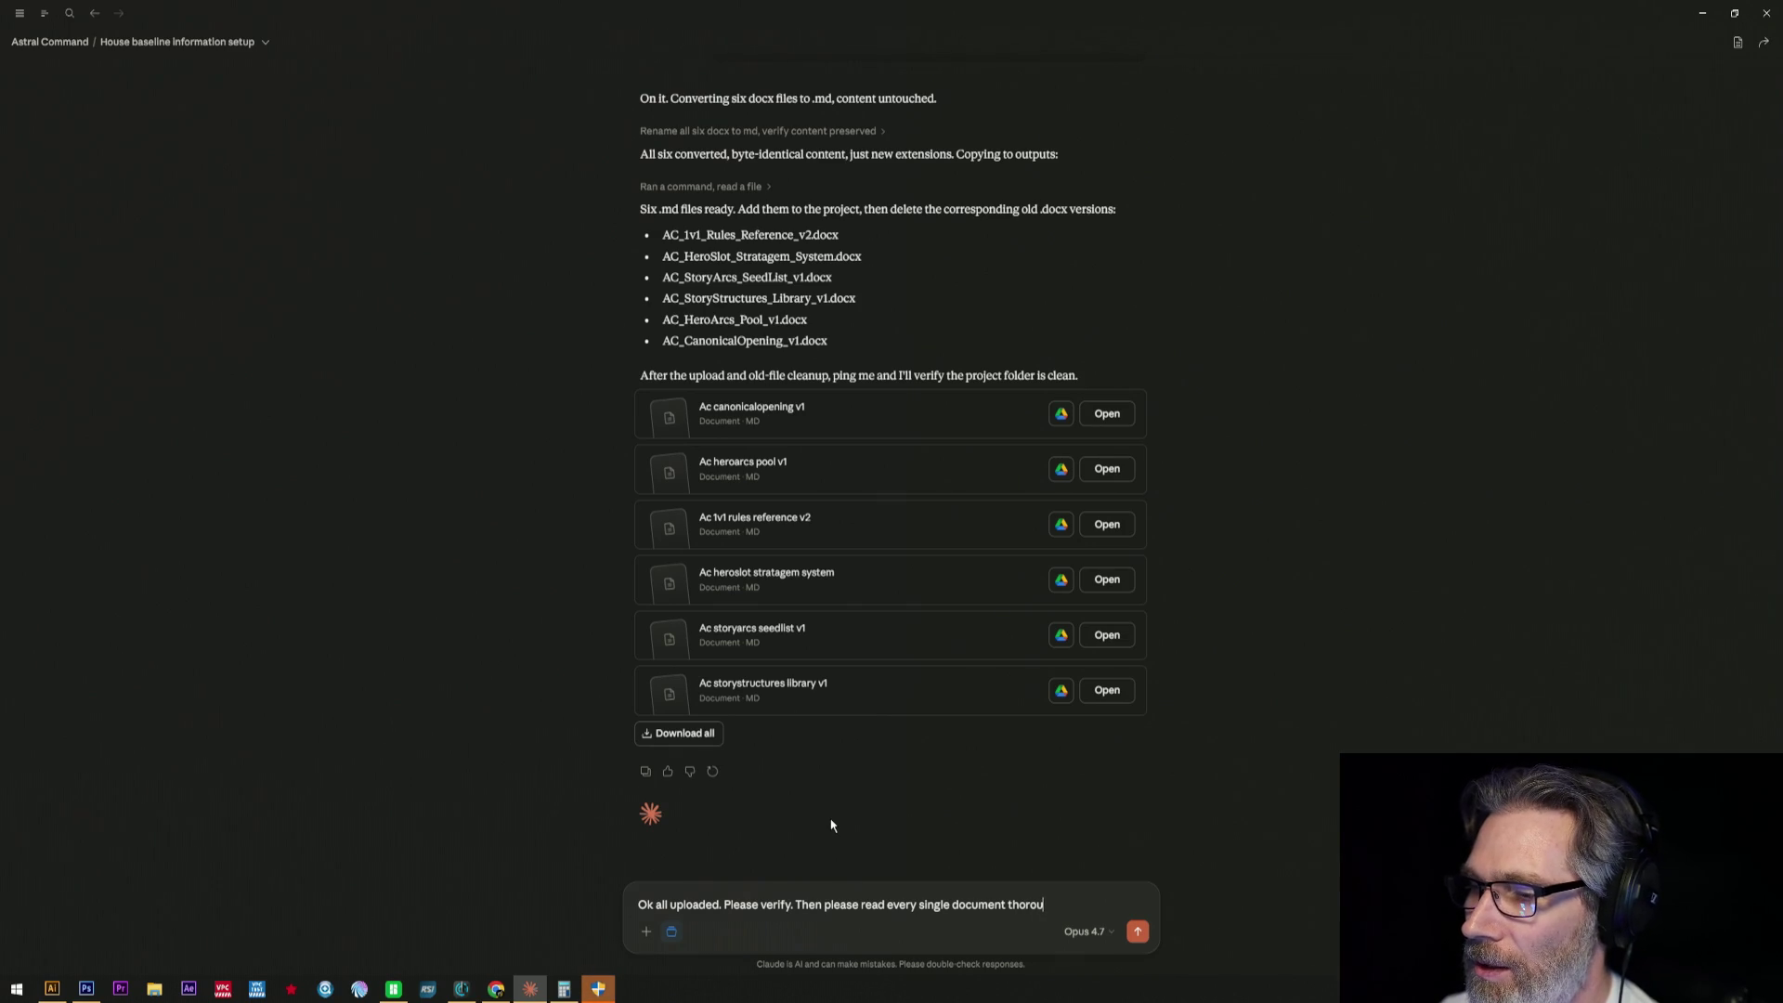
type("ghly")
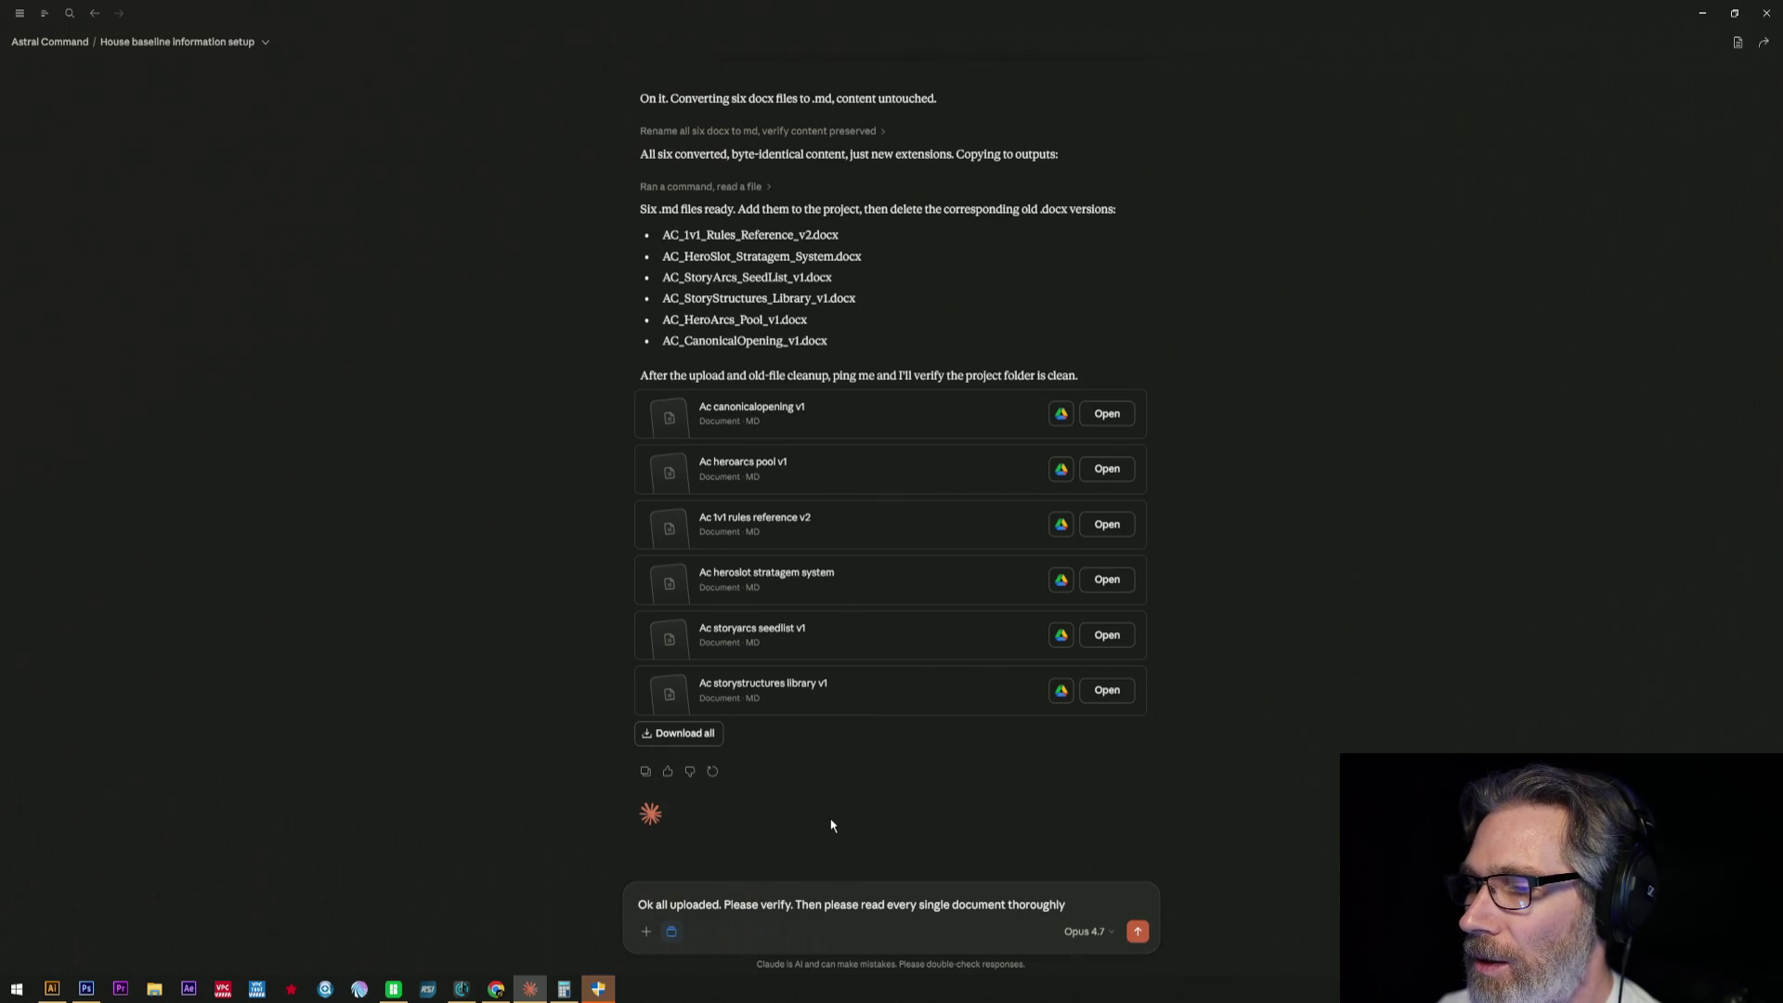
type(" for ca")
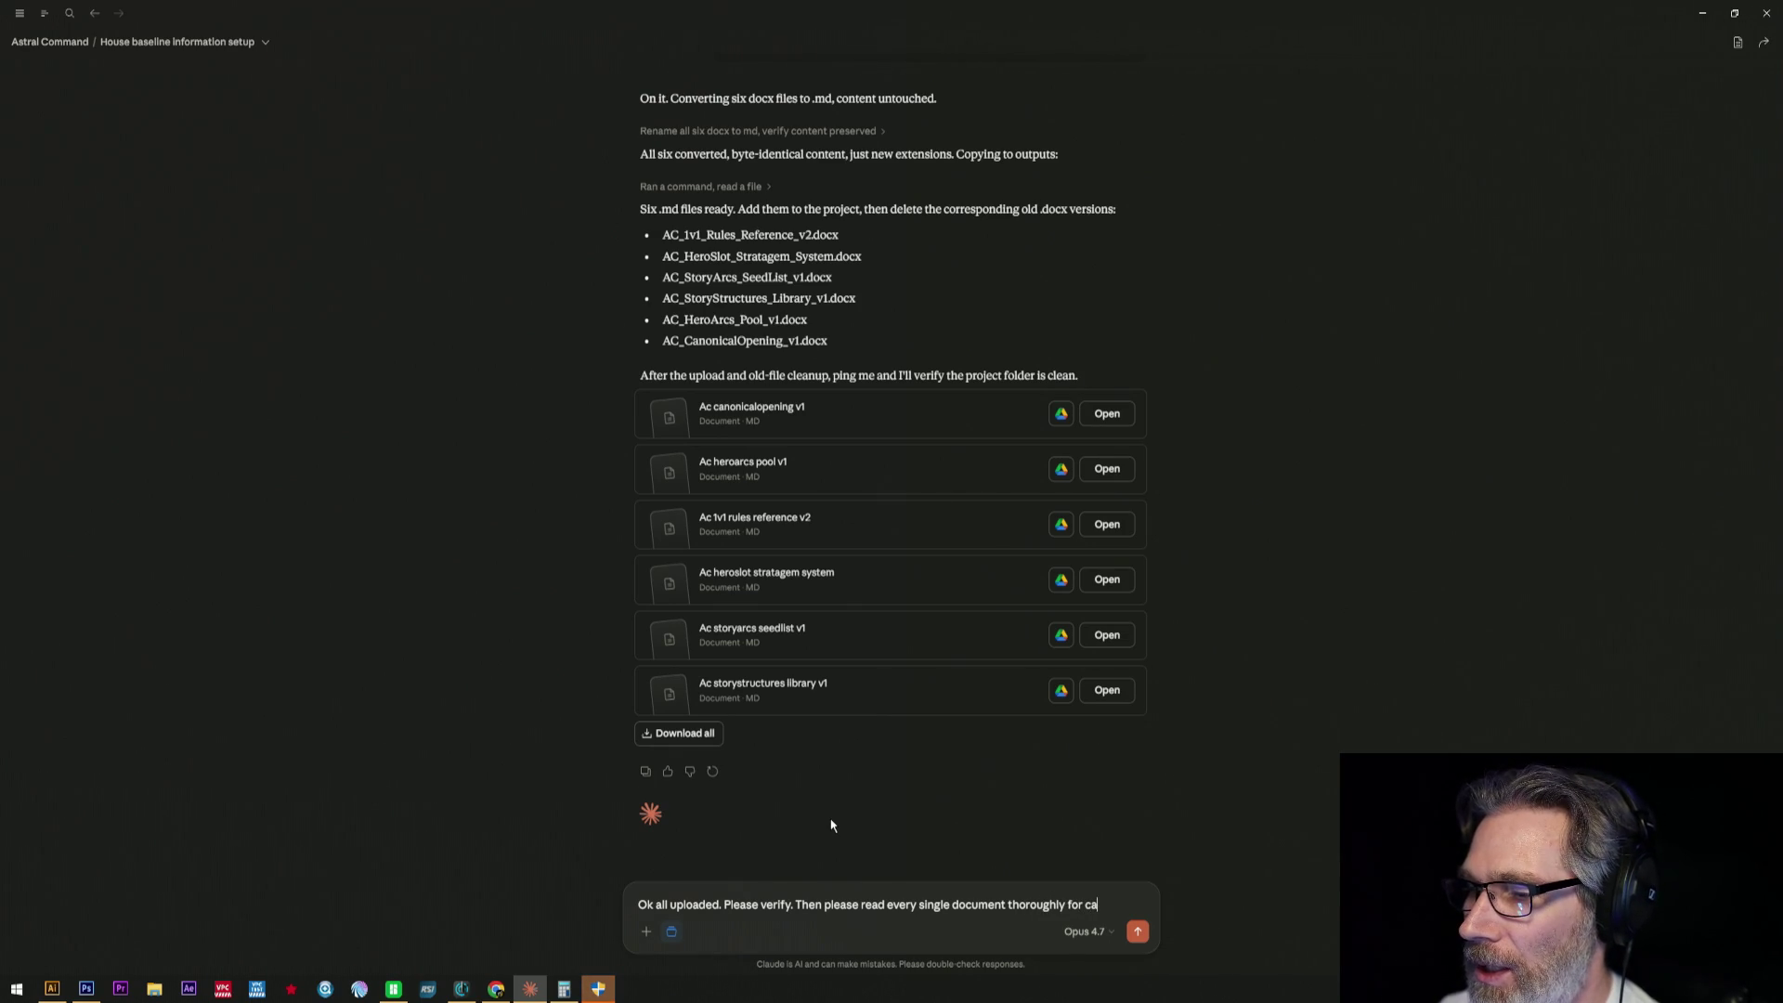
type("non")
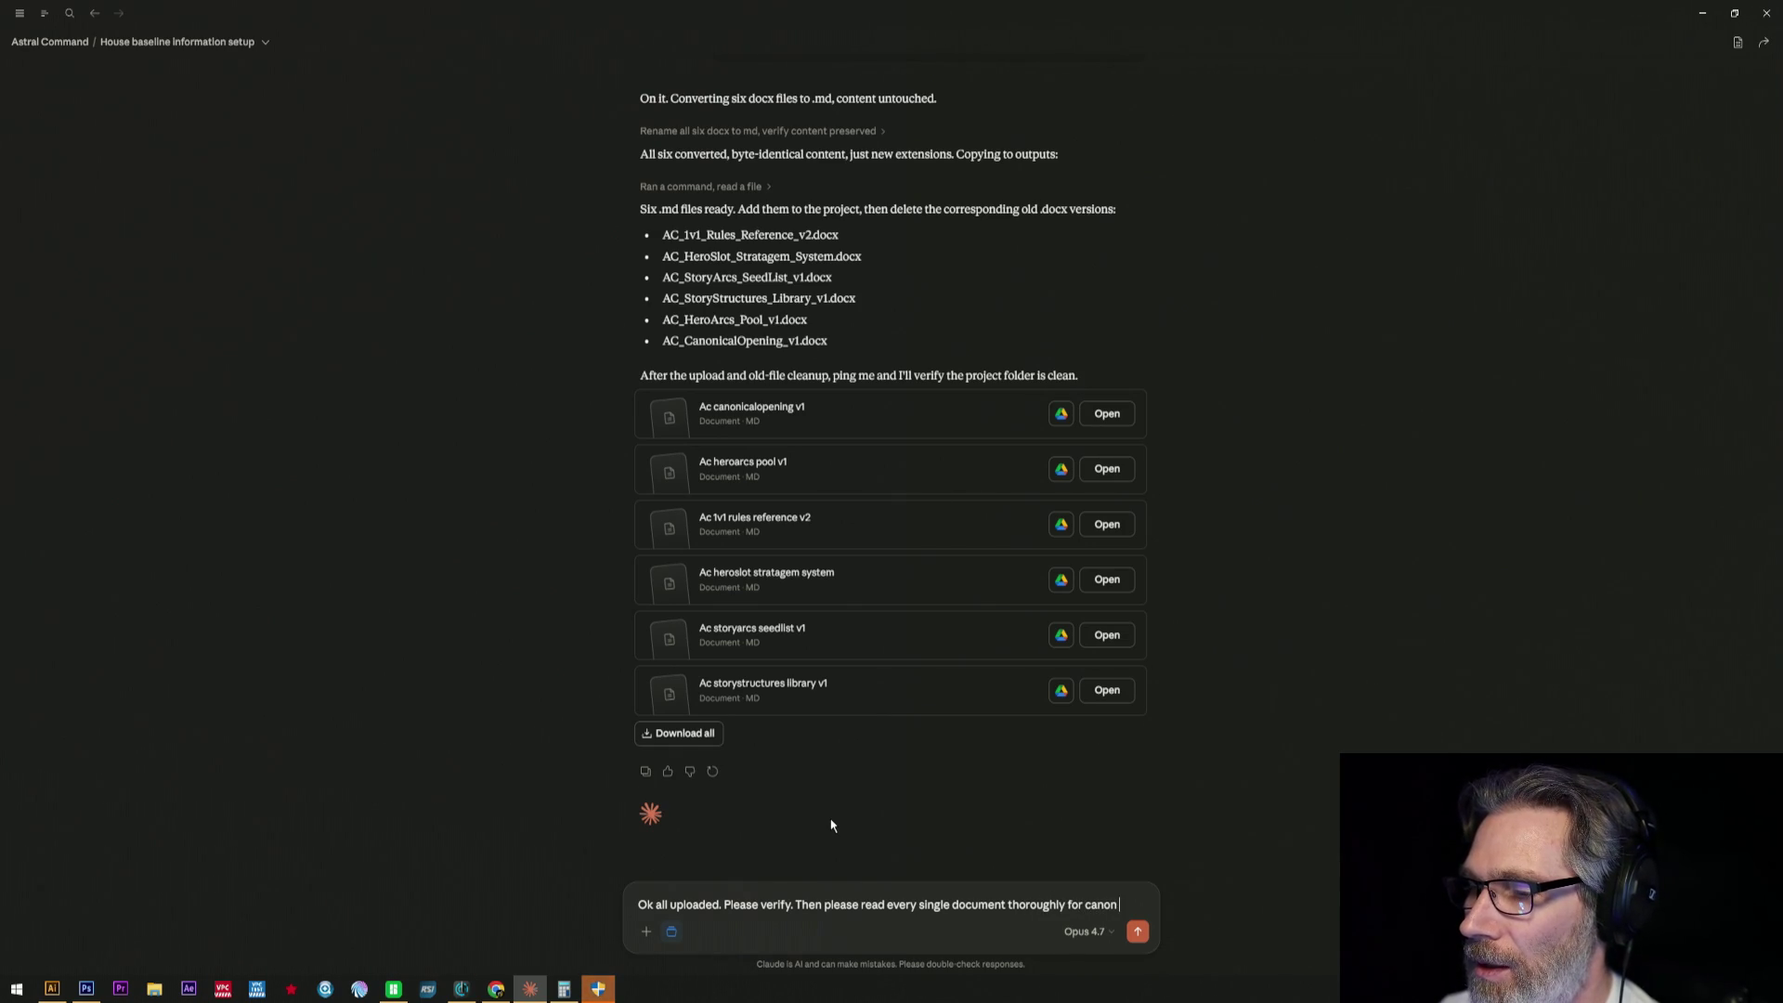
key("BackSpace")
key("BackSpace")
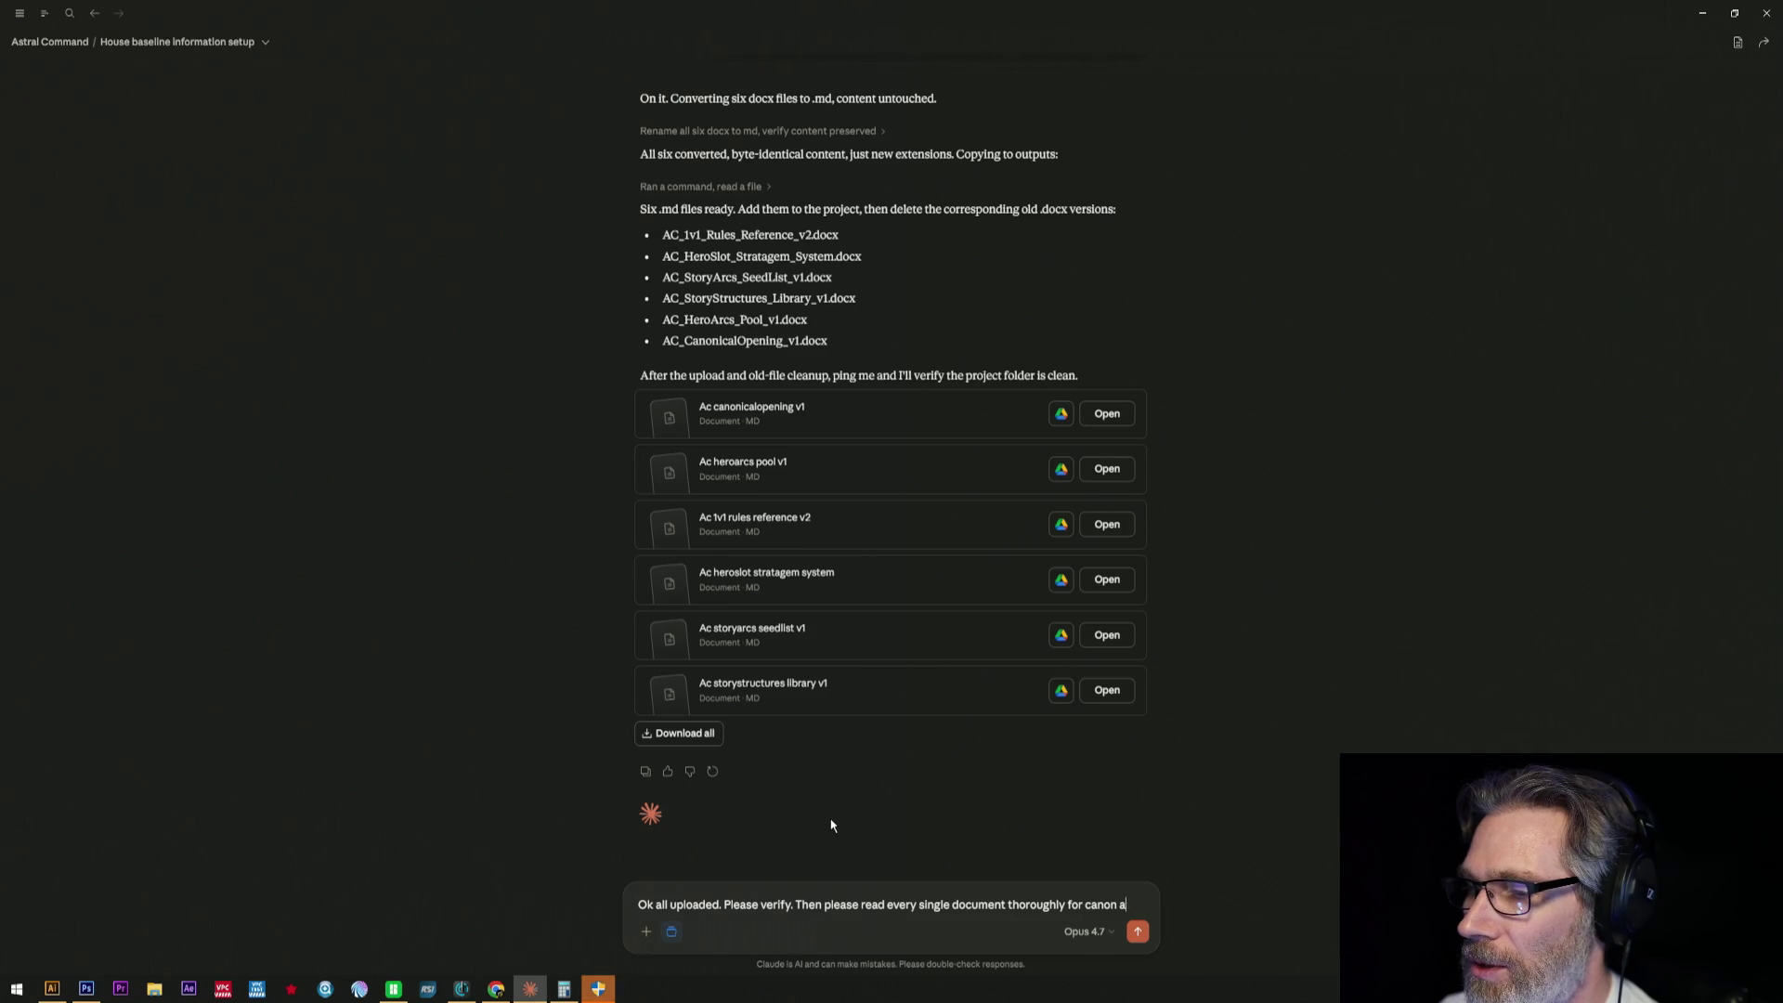
type("s")
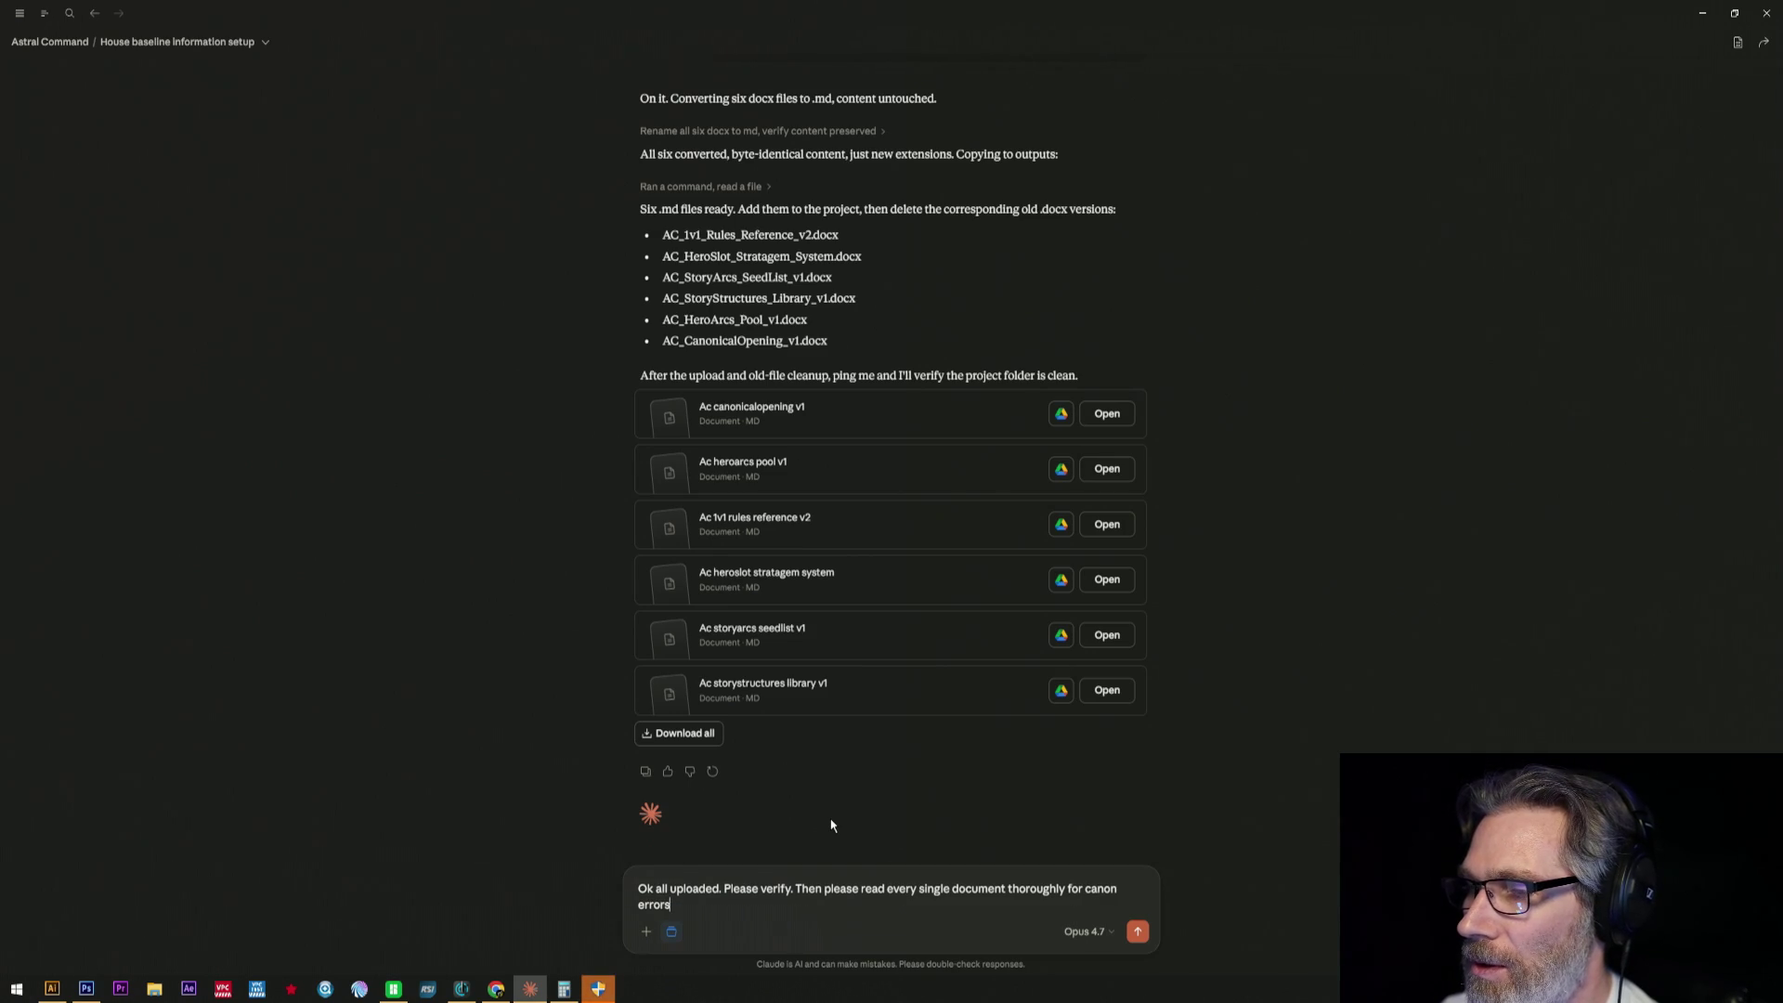
key("Return")
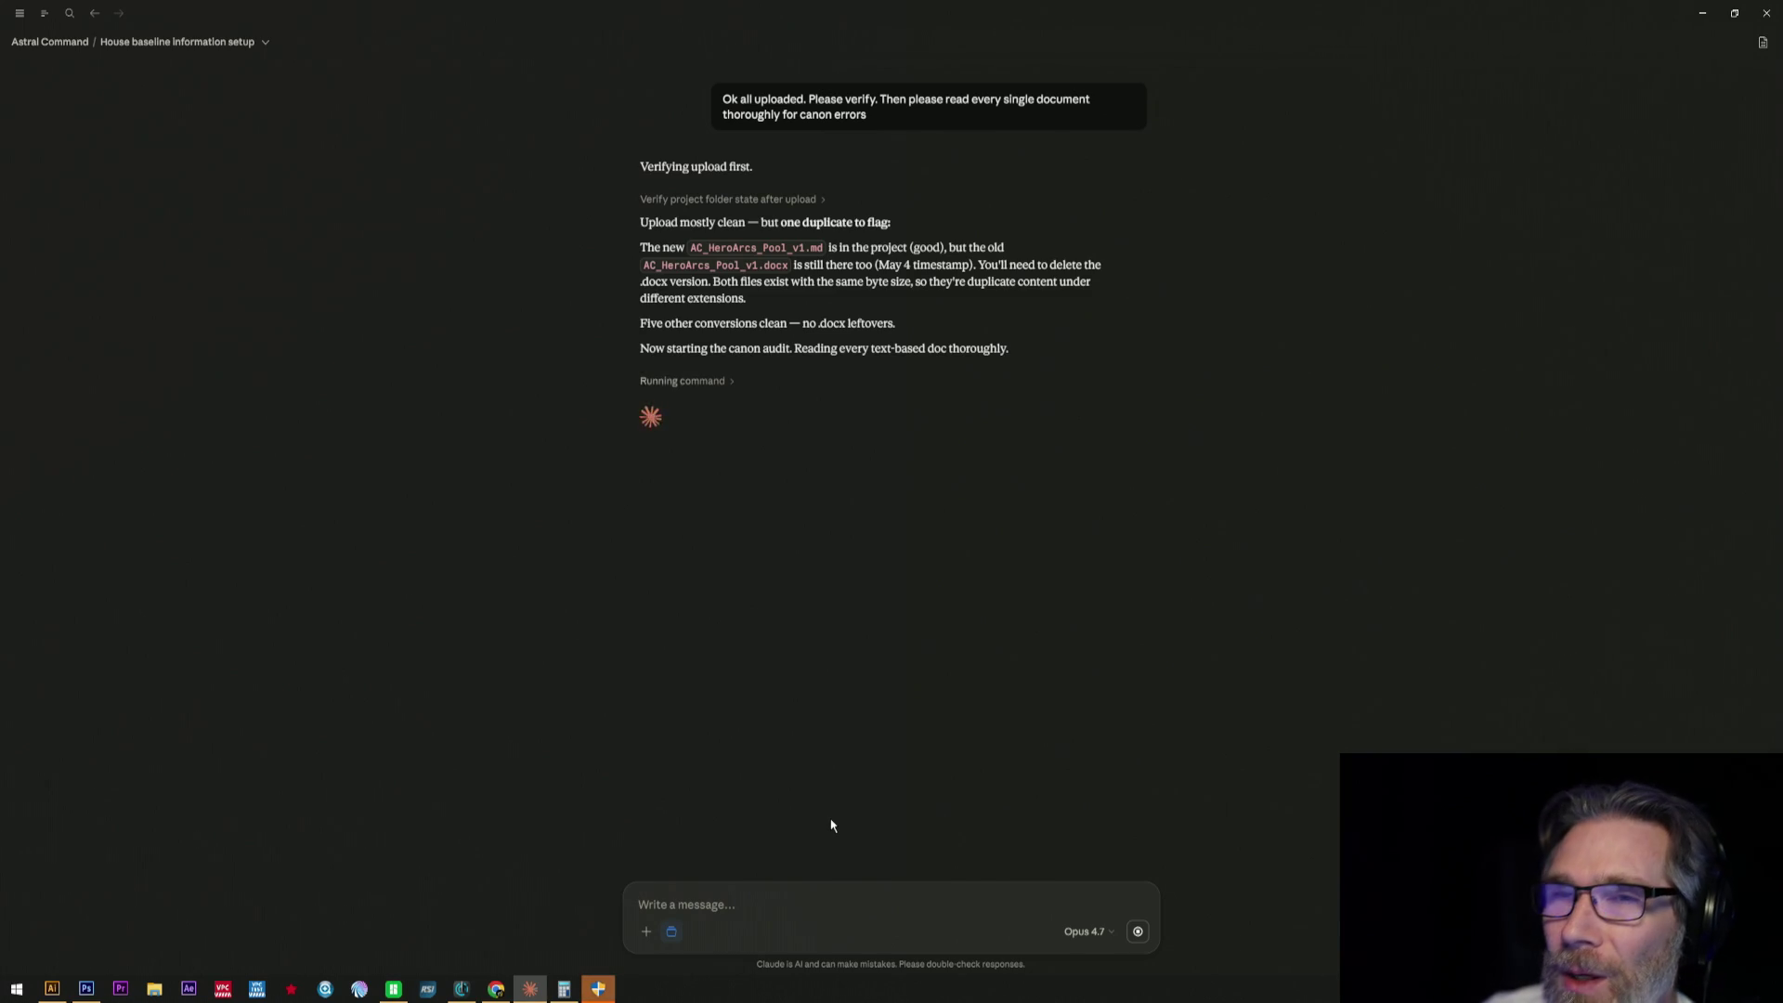
- Go to the Astral Command project page after the verification reply
left_click(57, 42)
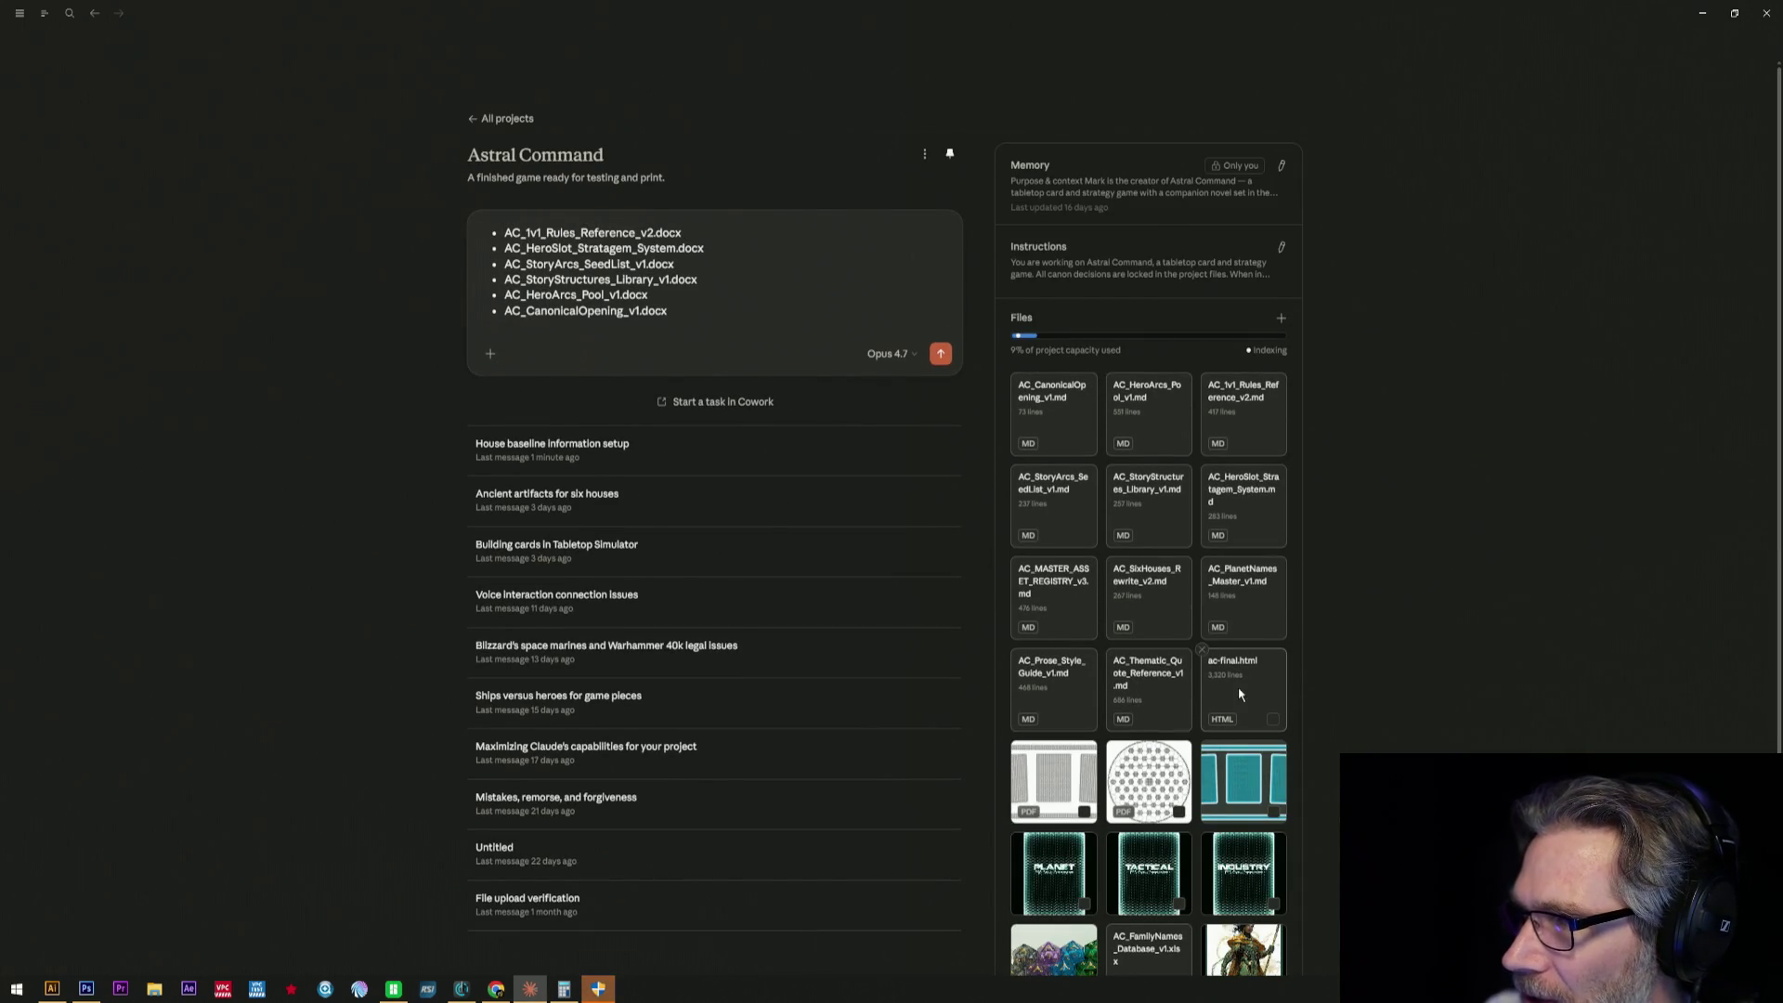
scroll(1198, 648, "down", 3)
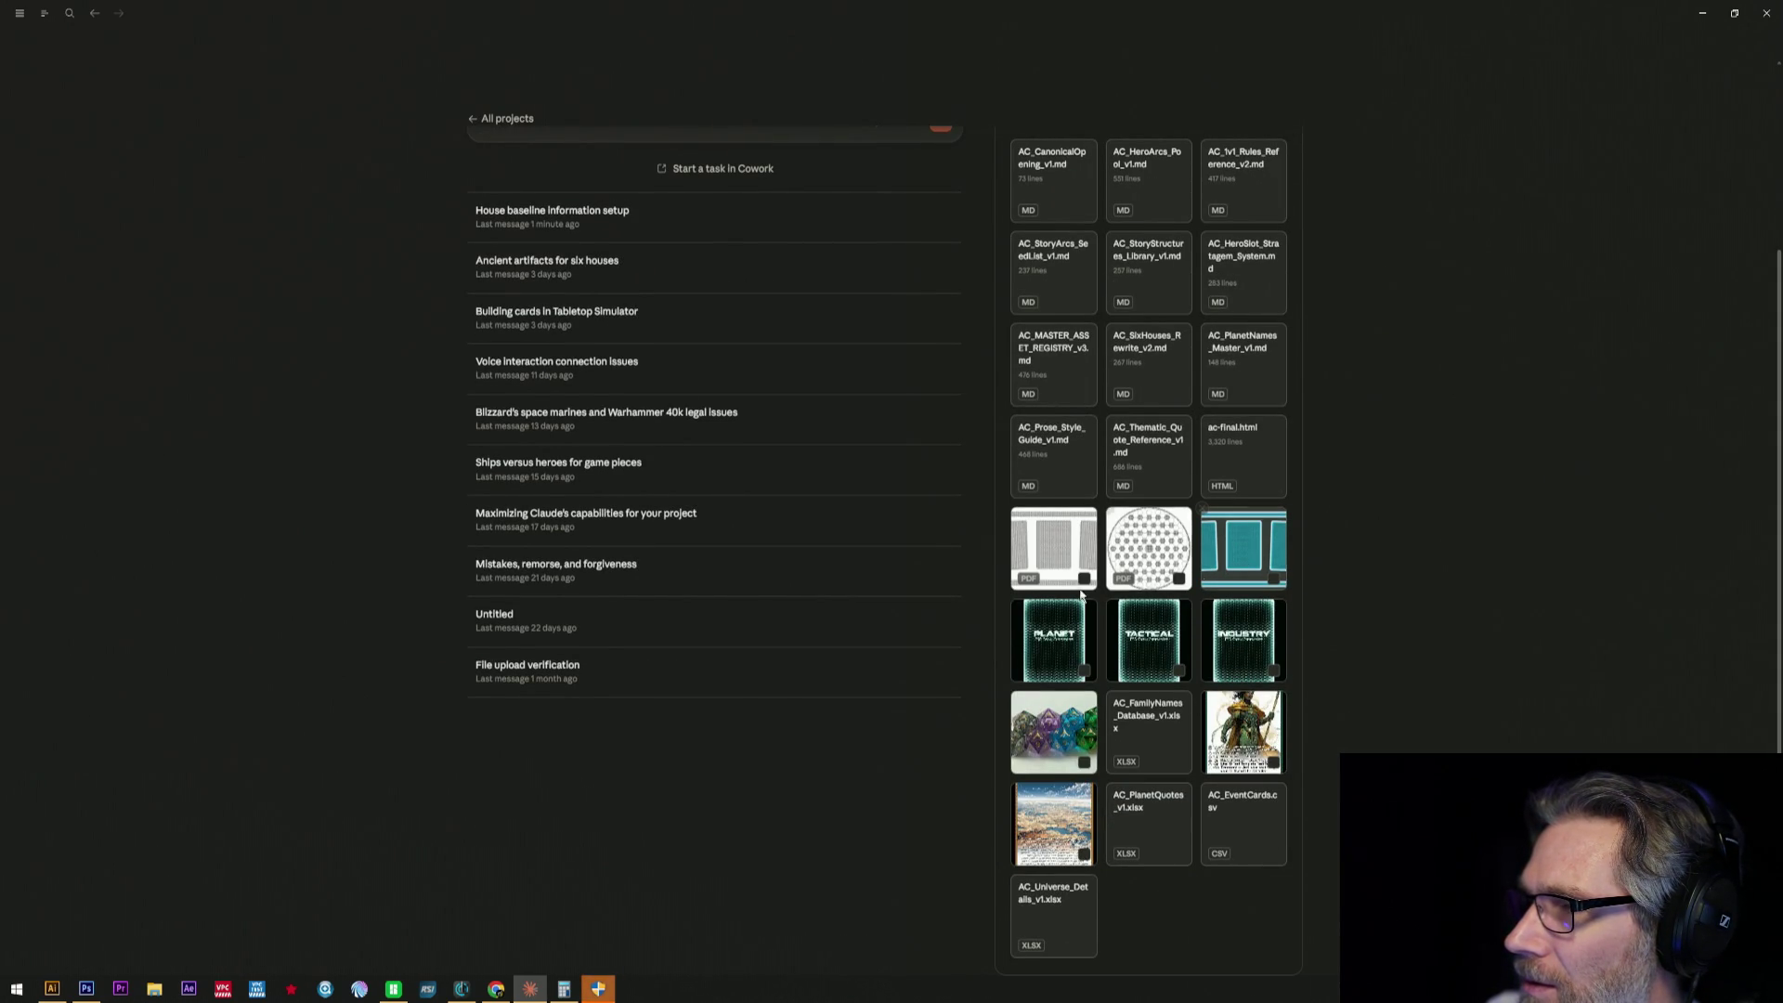
- Remove the PLANET, TACTICAL and INDUSTRY images from the project files and return to the audit conversation
left_click(1021, 610)
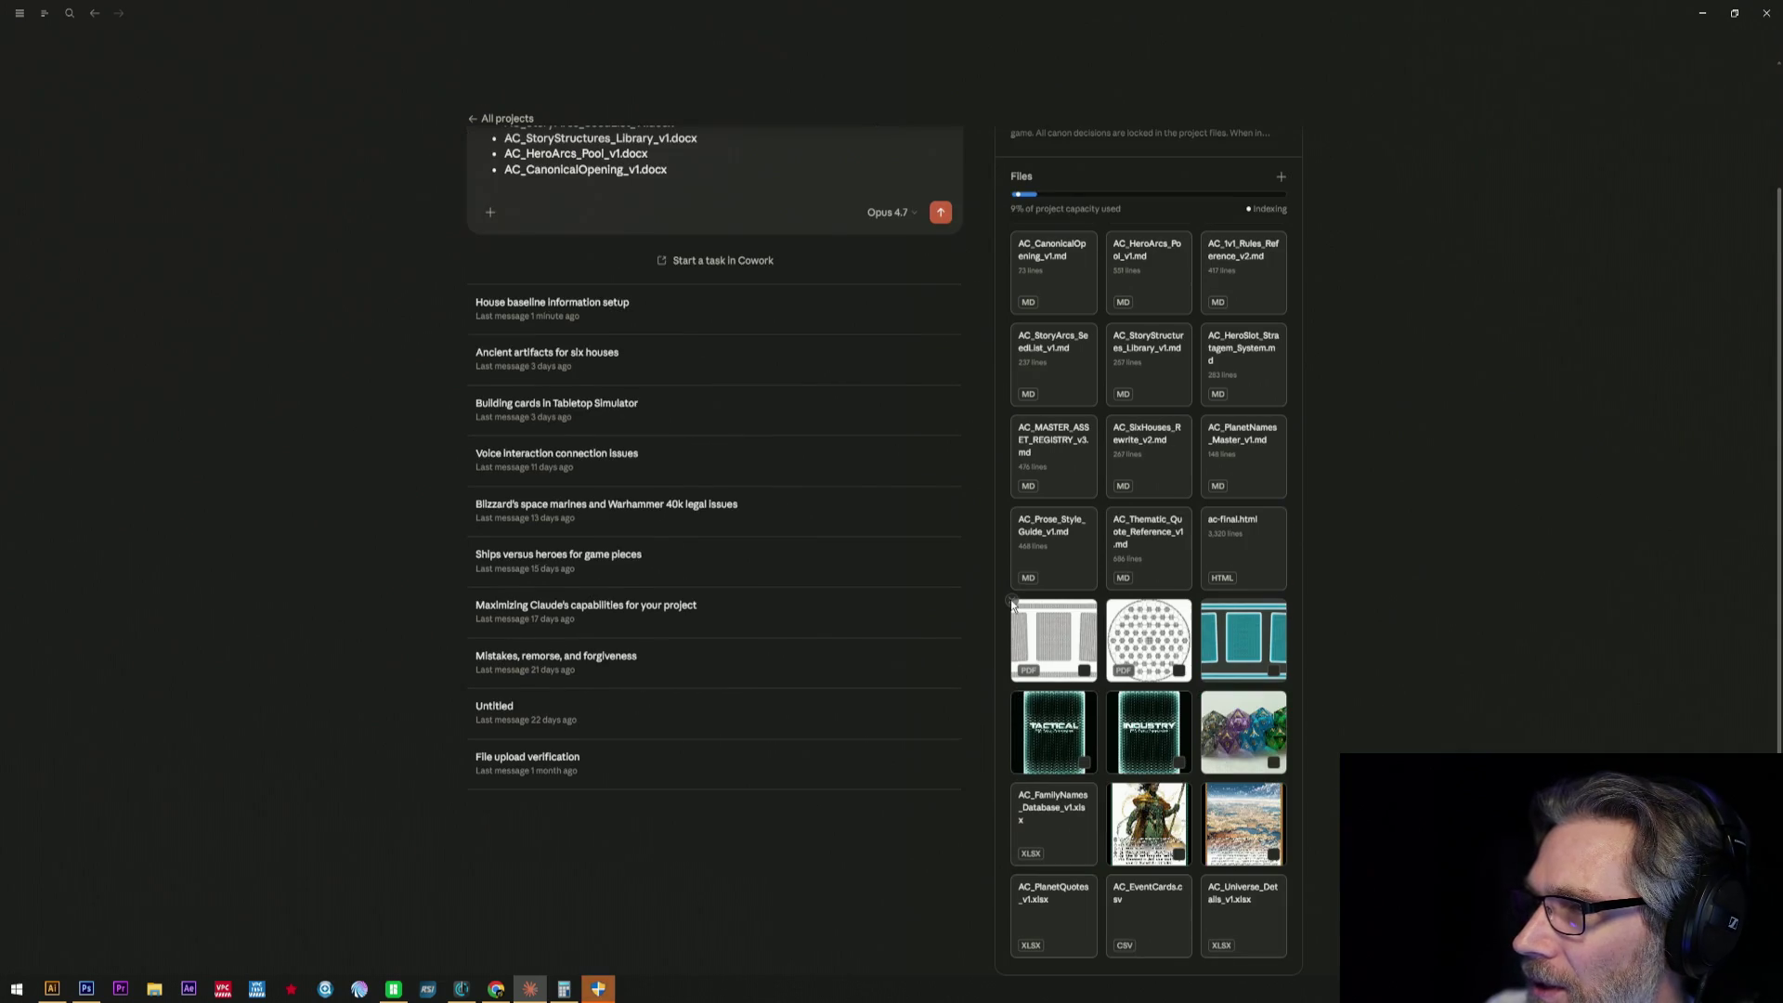
left_click(1009, 695)
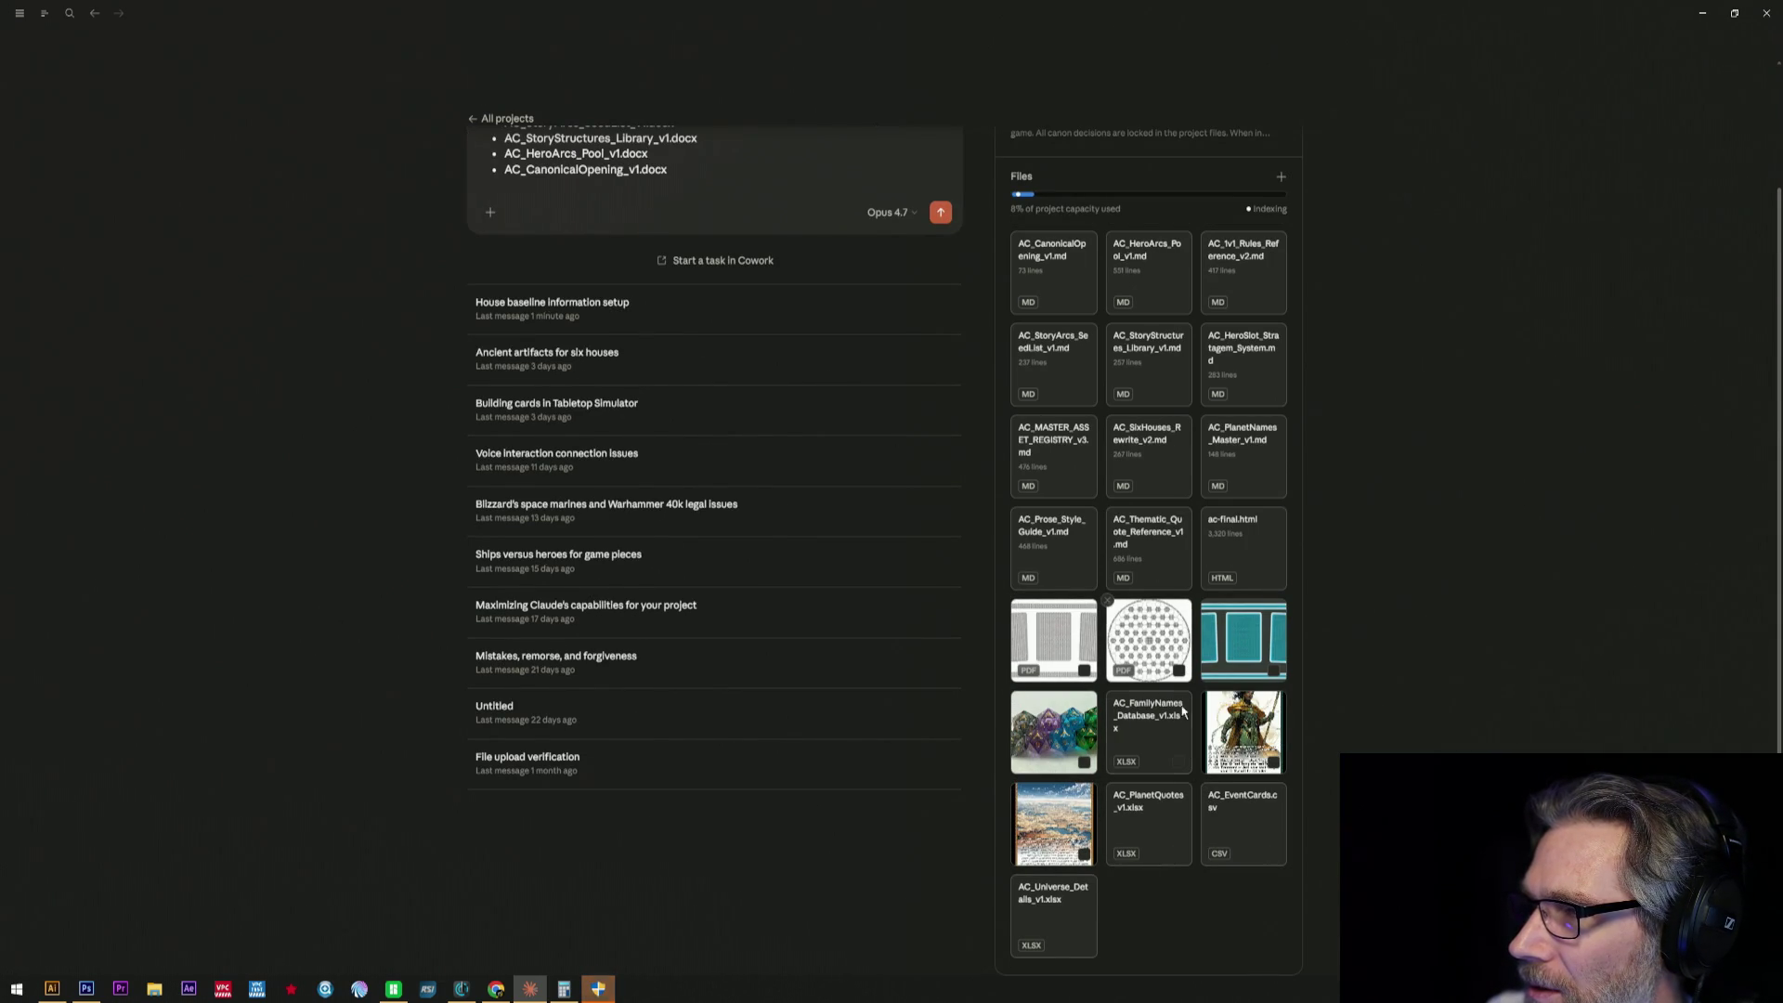
scroll(1162, 717, "up", 2)
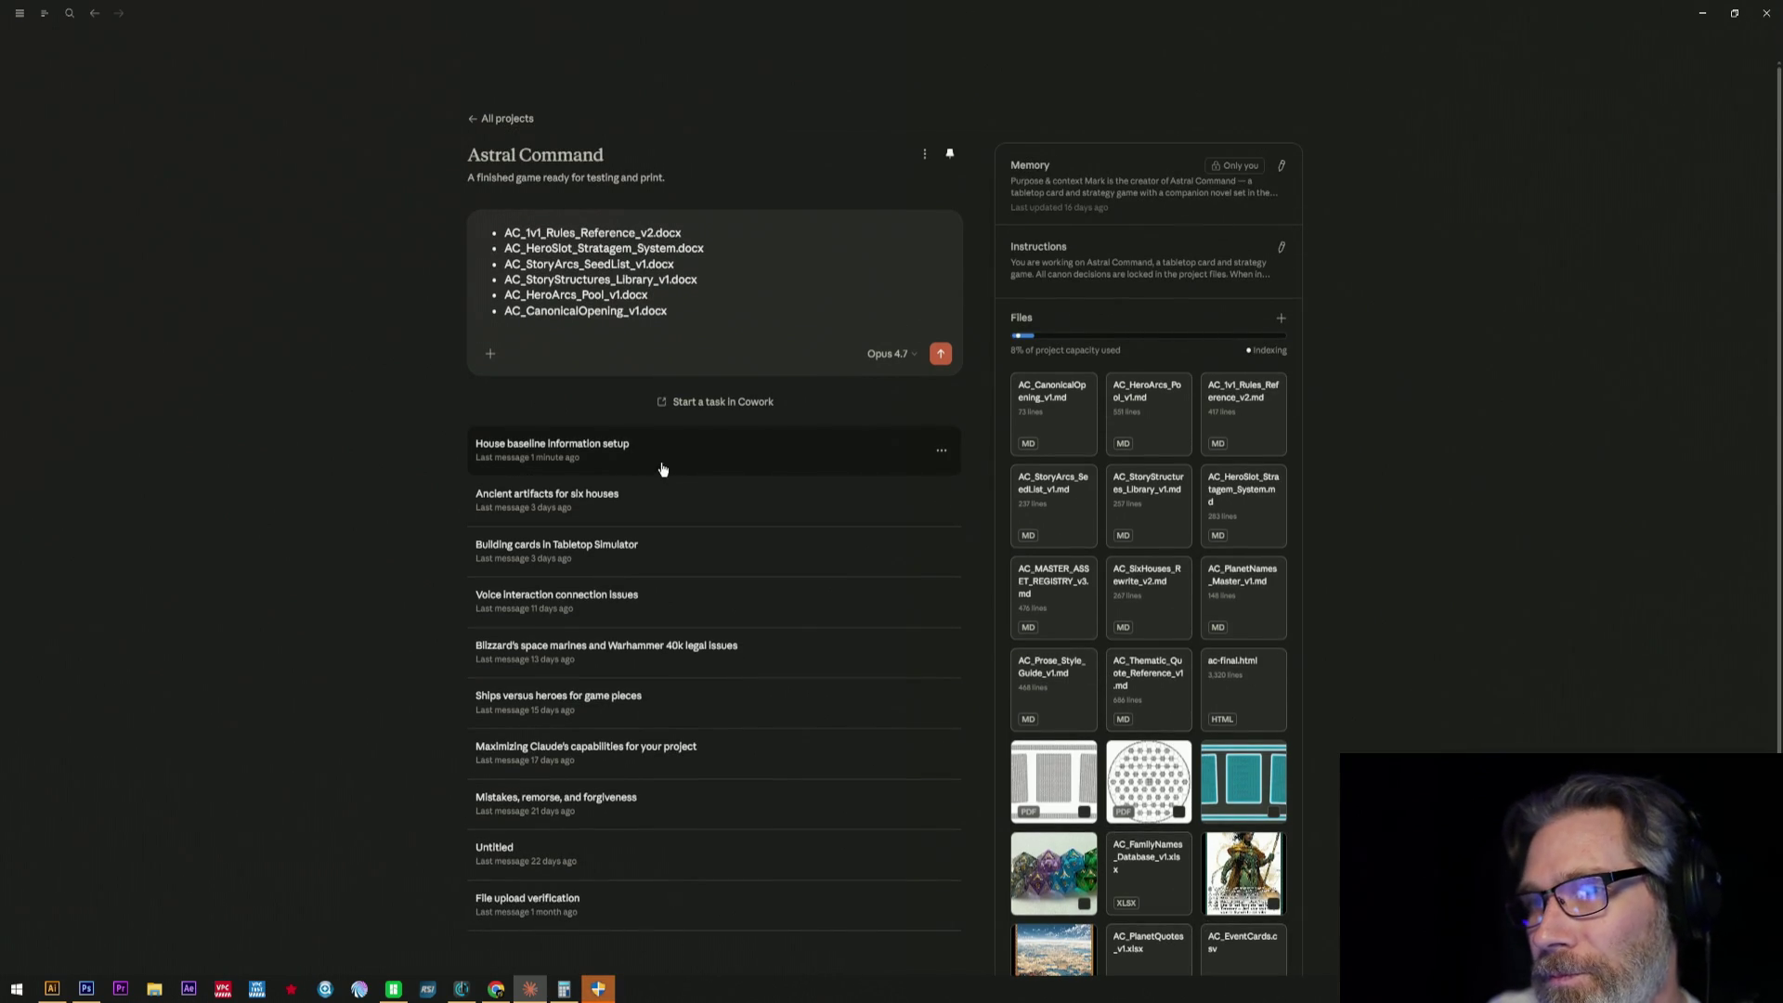
mouse_move(662, 448)
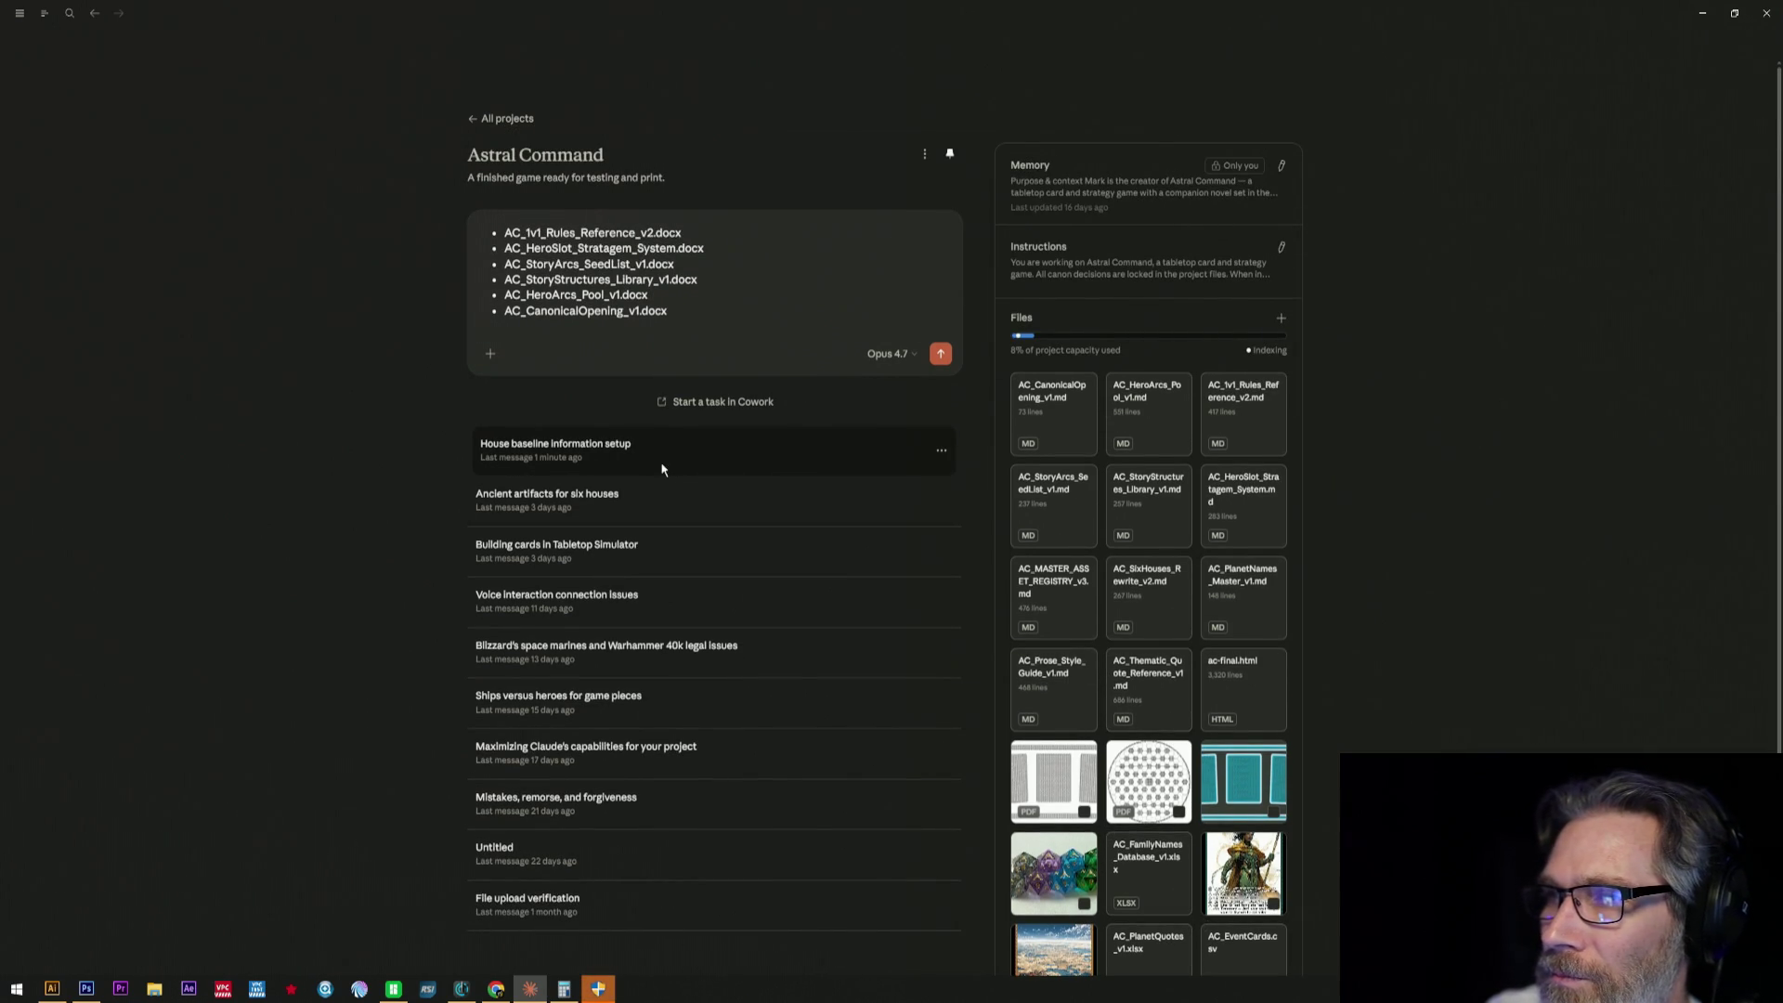
left_click(662, 469)
scroll(975, 599, "down", 5)
scroll(972, 634, "down", 5)
scroll(970, 669, "down", 5)
scroll(966, 725, "down", 3)
scroll(966, 726, "down", 5)
scroll(967, 726, "down", 5)
scroll(969, 725, "down", 5)
scroll(968, 725, "down", 5)
scroll(968, 724, "down", 5)
scroll(968, 725, "down", 5)
scroll(1760, 752, "up", 10)
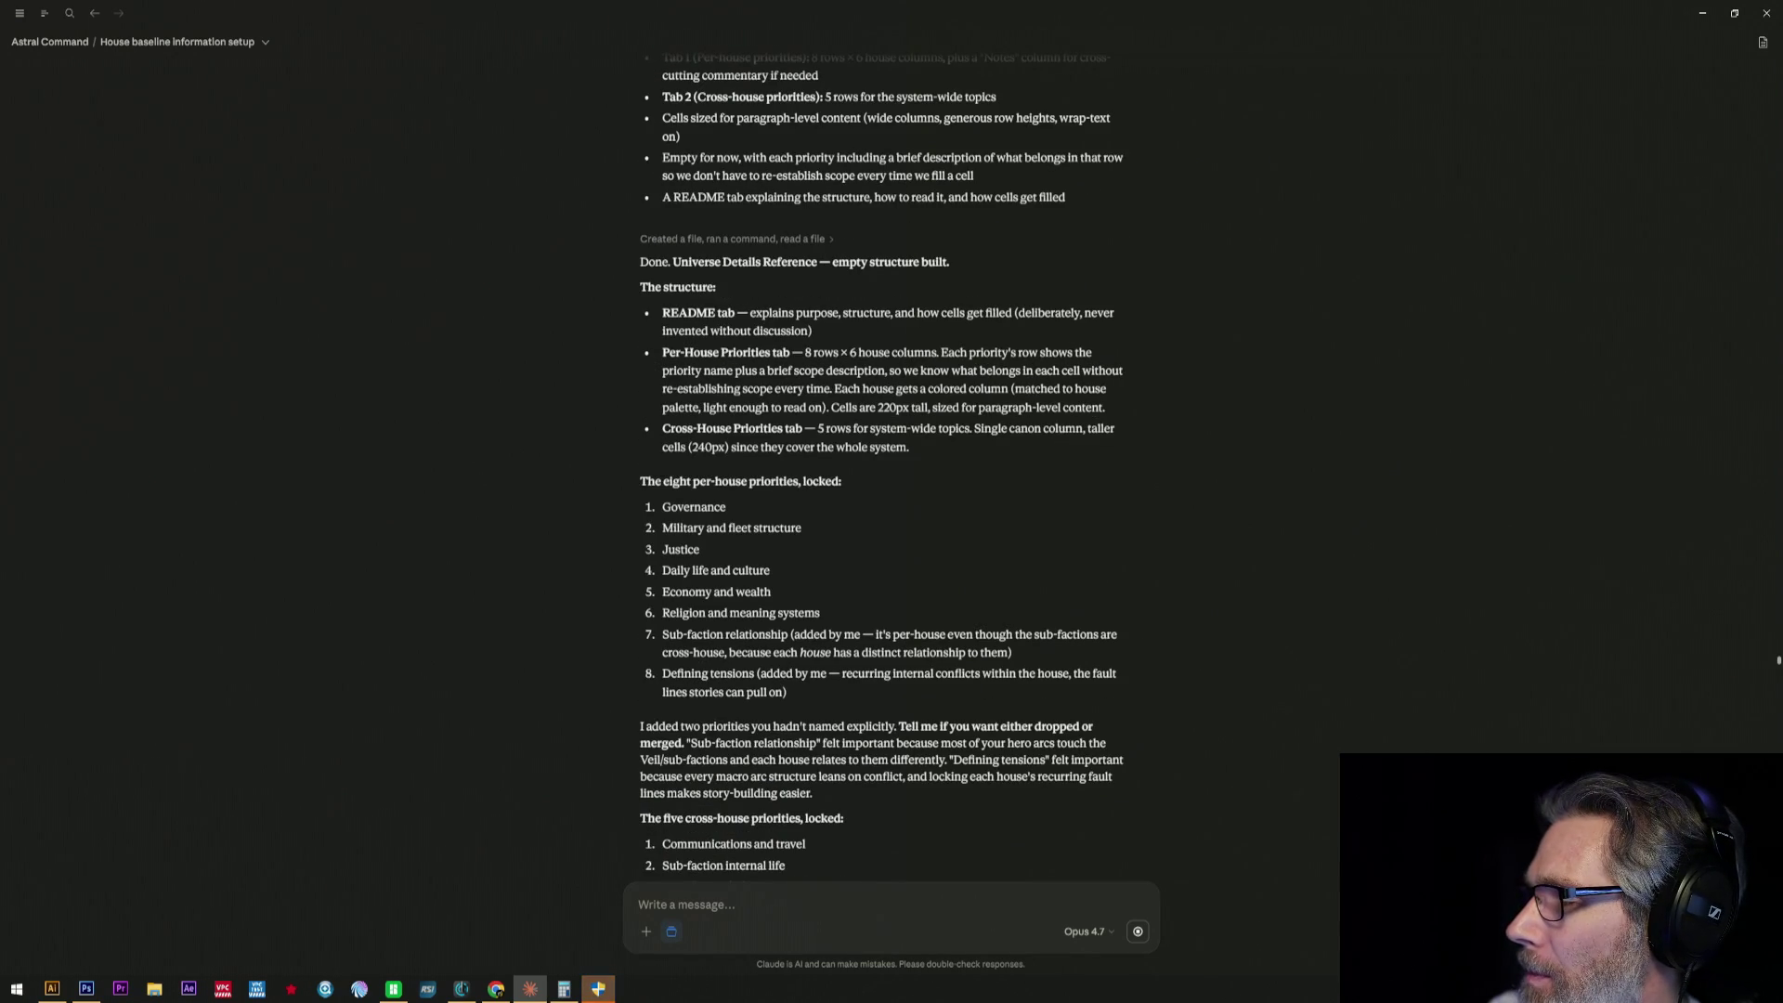
scroll(1774, 672, "down", 5)
scroll(1775, 671, "down", 5)
scroll(1775, 671, "down", 5)
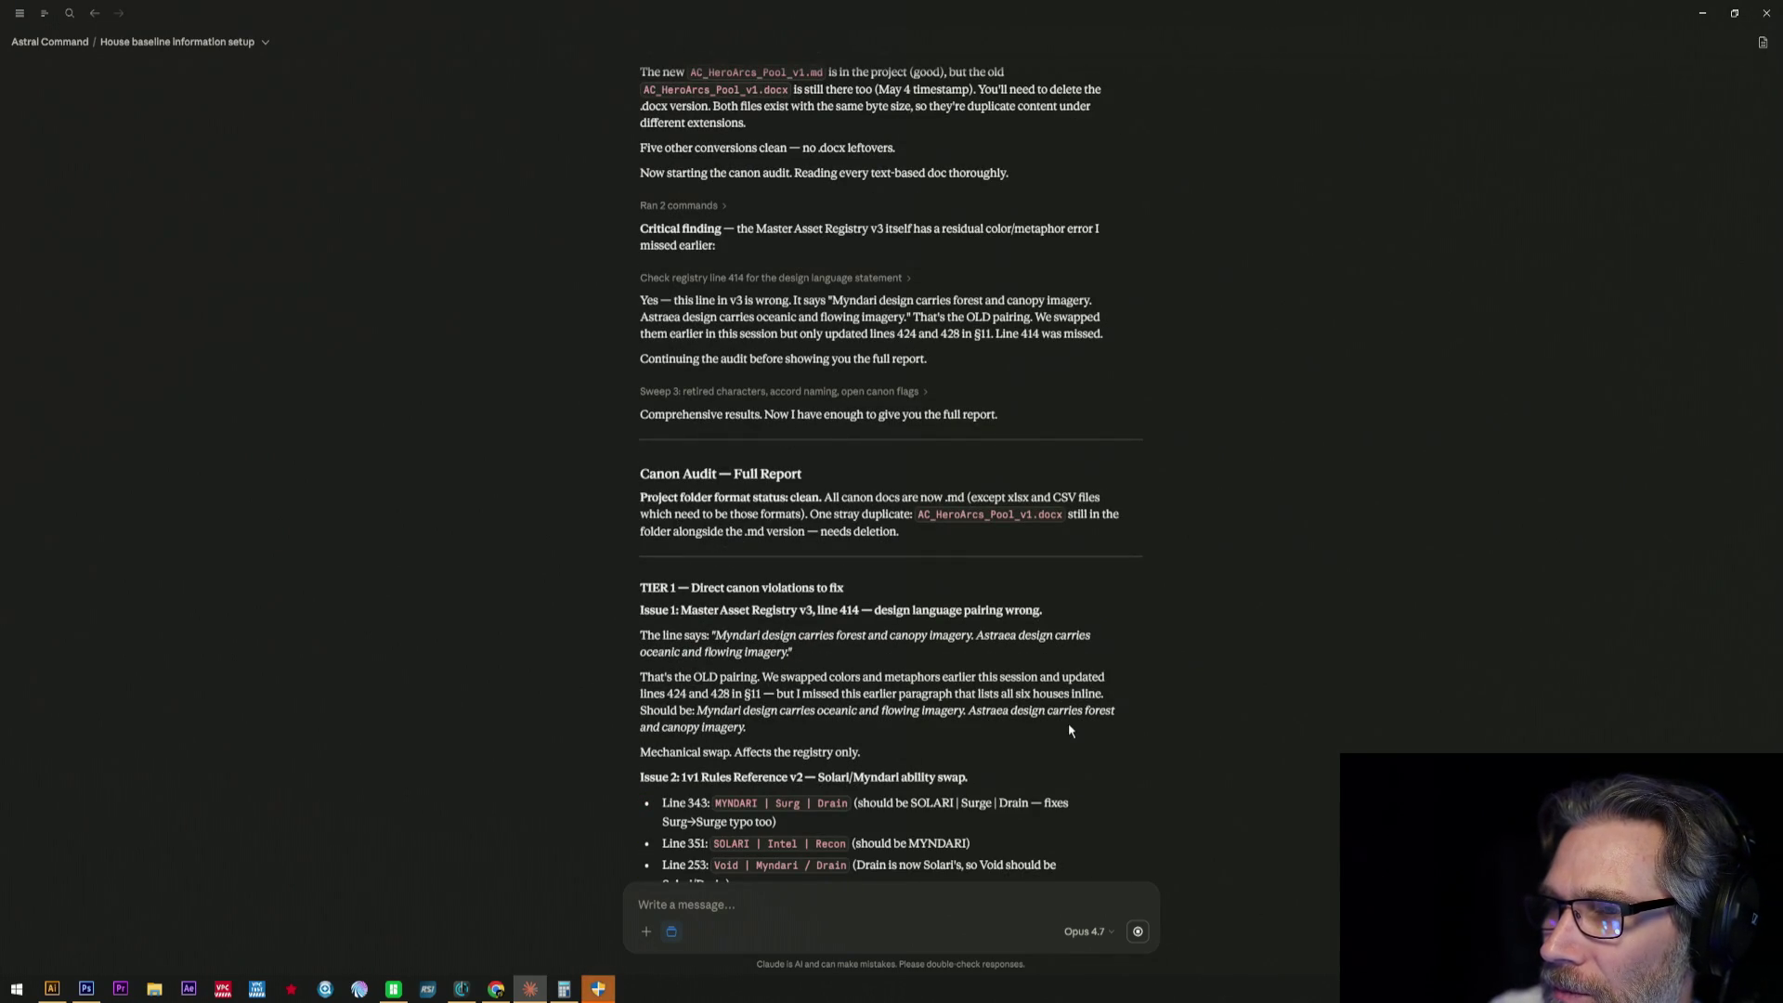
scroll(1068, 726, "down", 2)
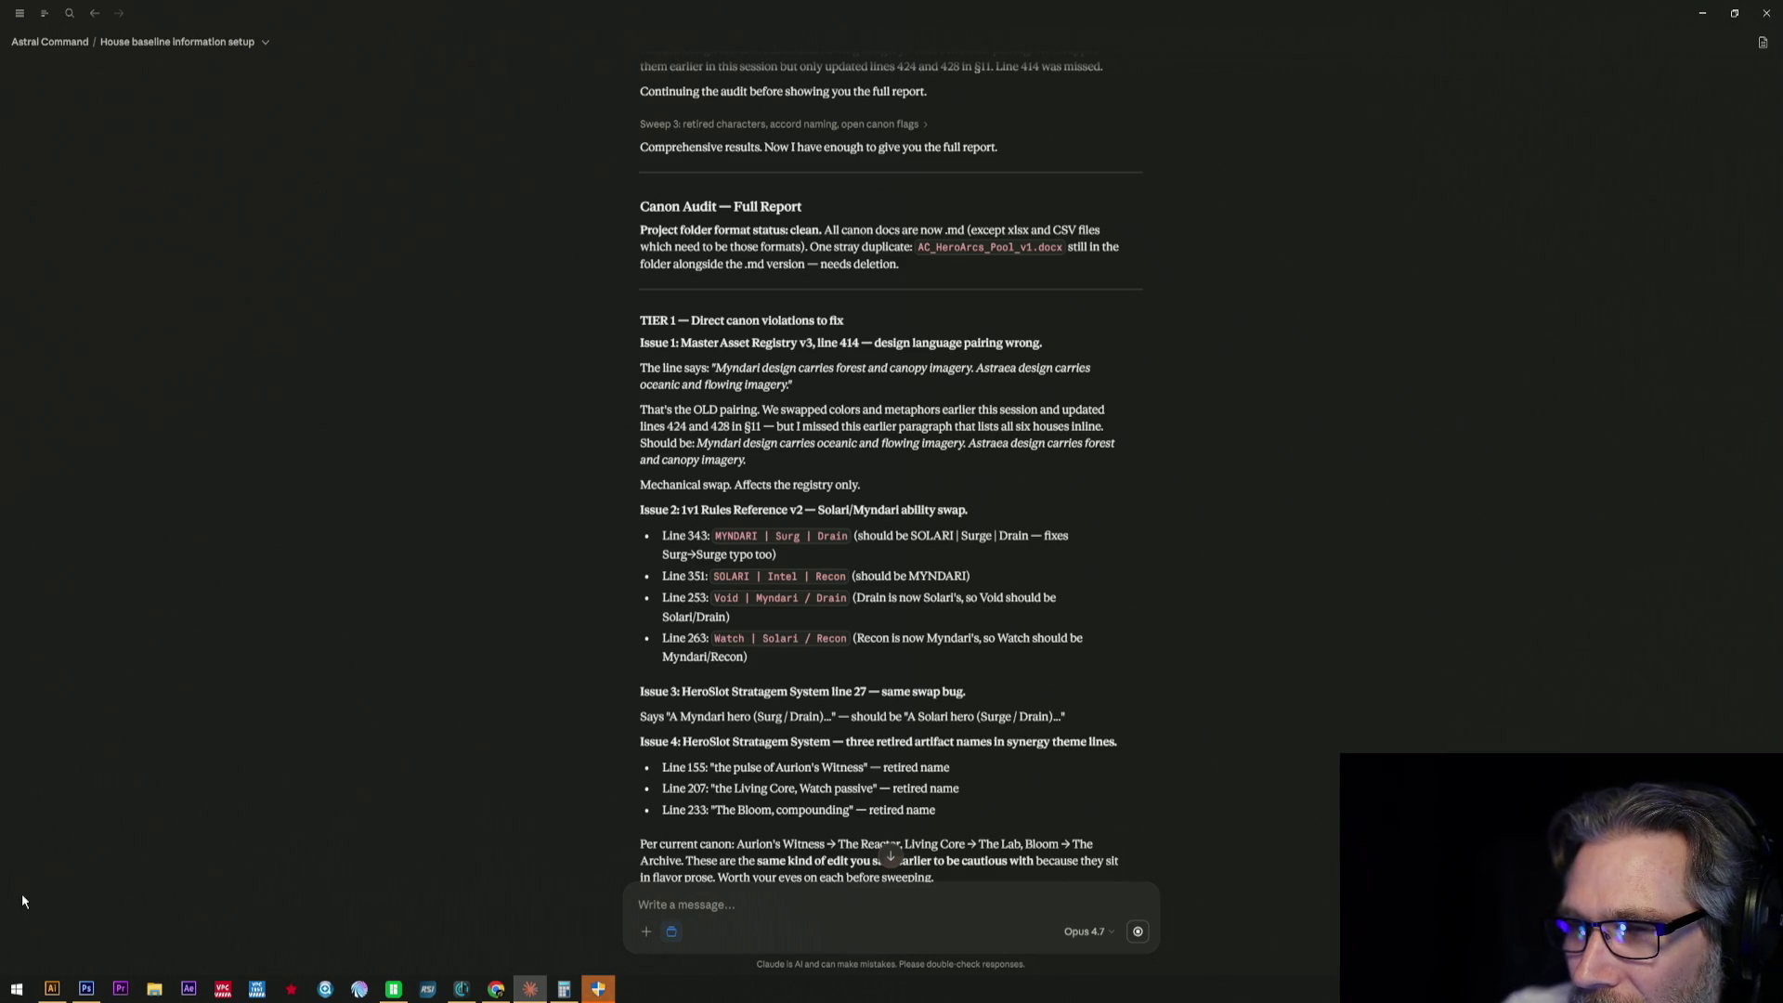
left_click(55, 990)
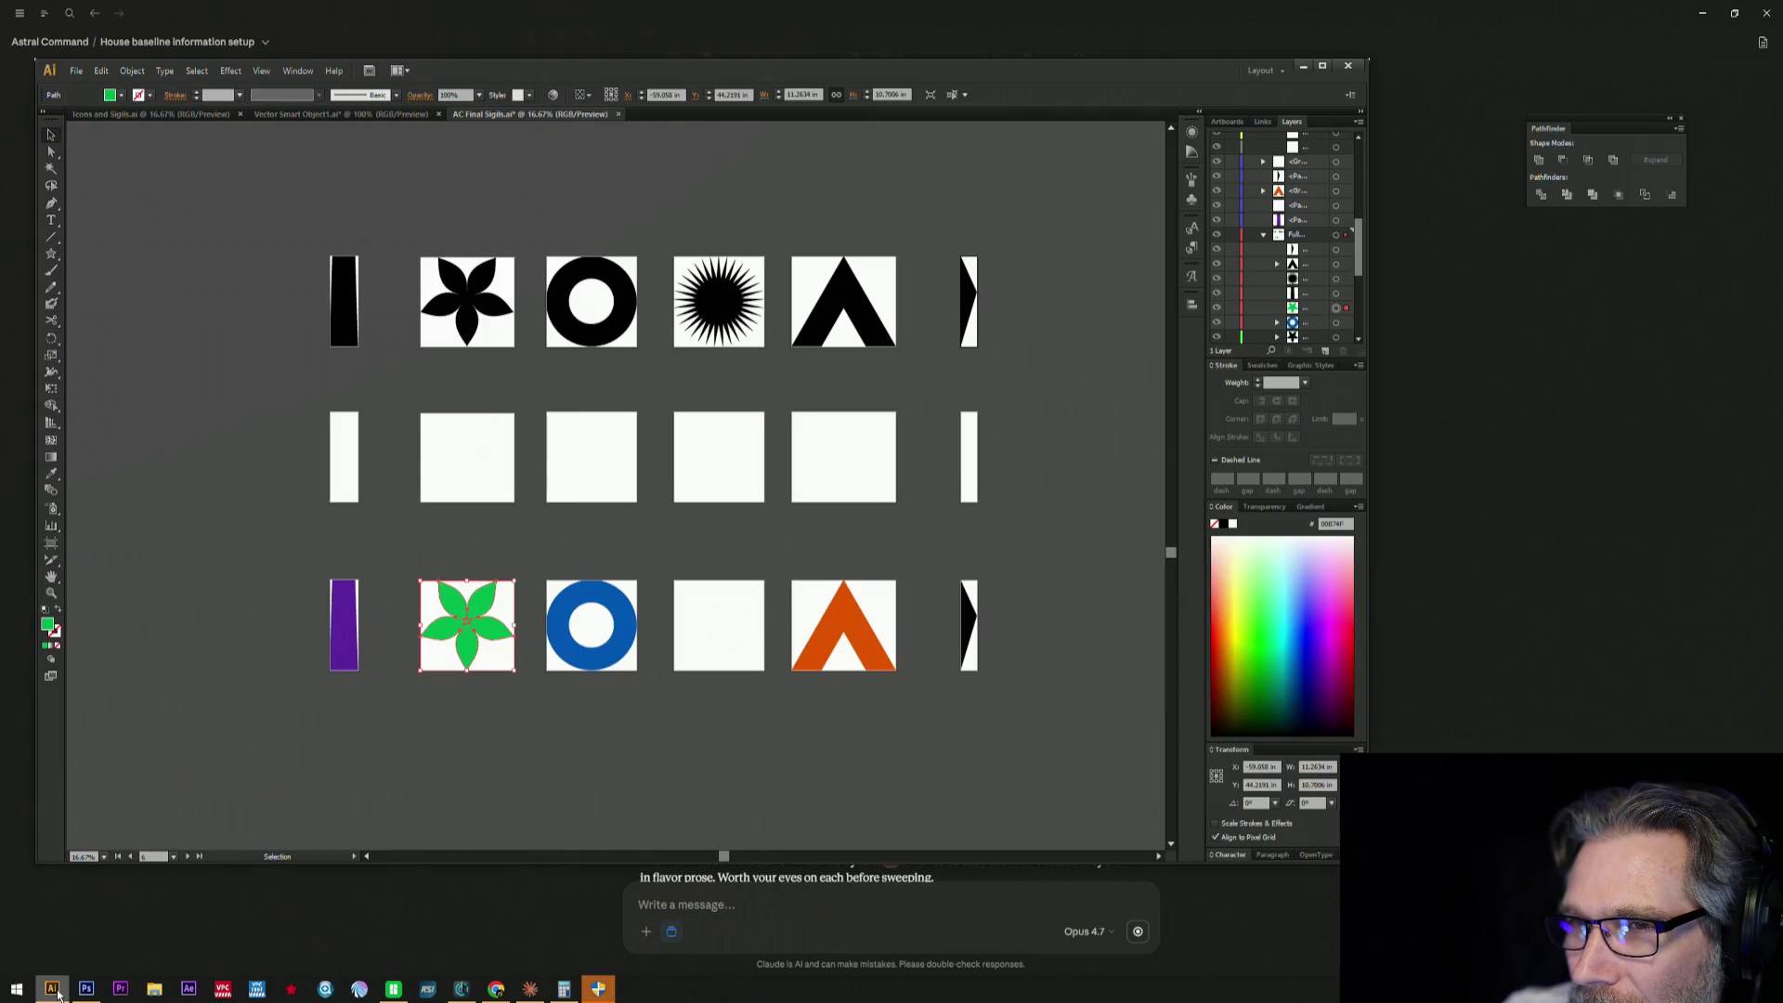
left_click(54, 991)
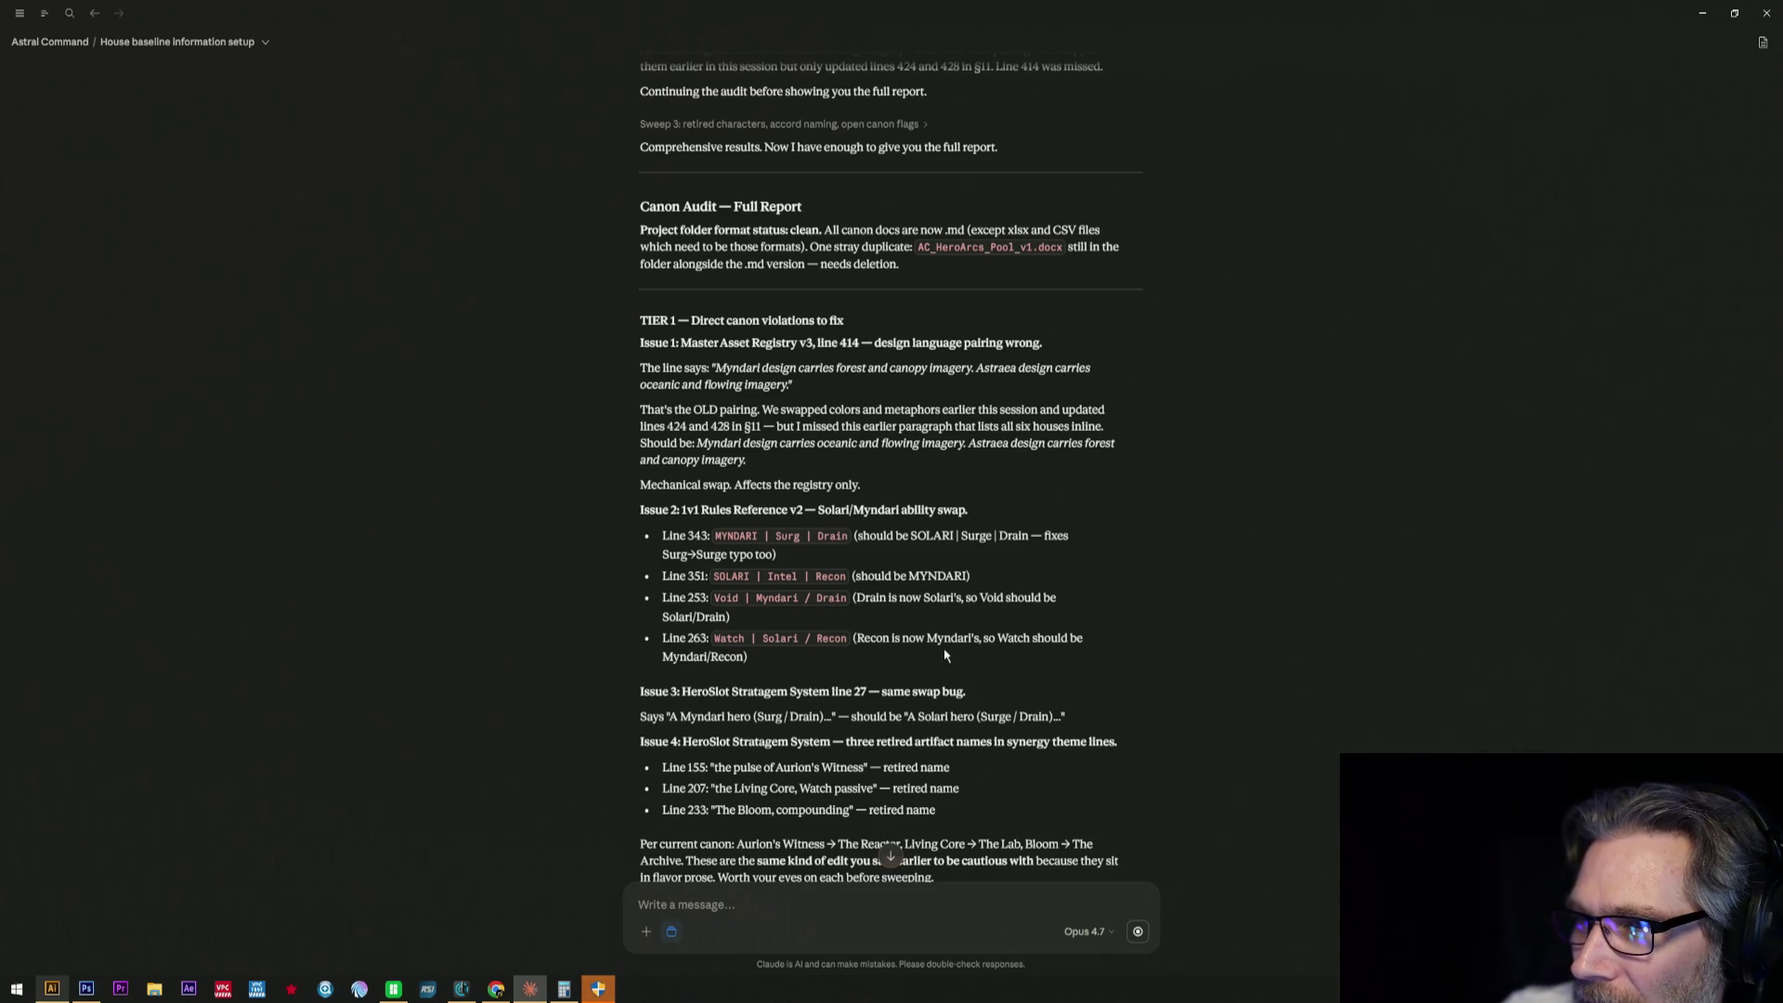
scroll(943, 647, "down", 3)
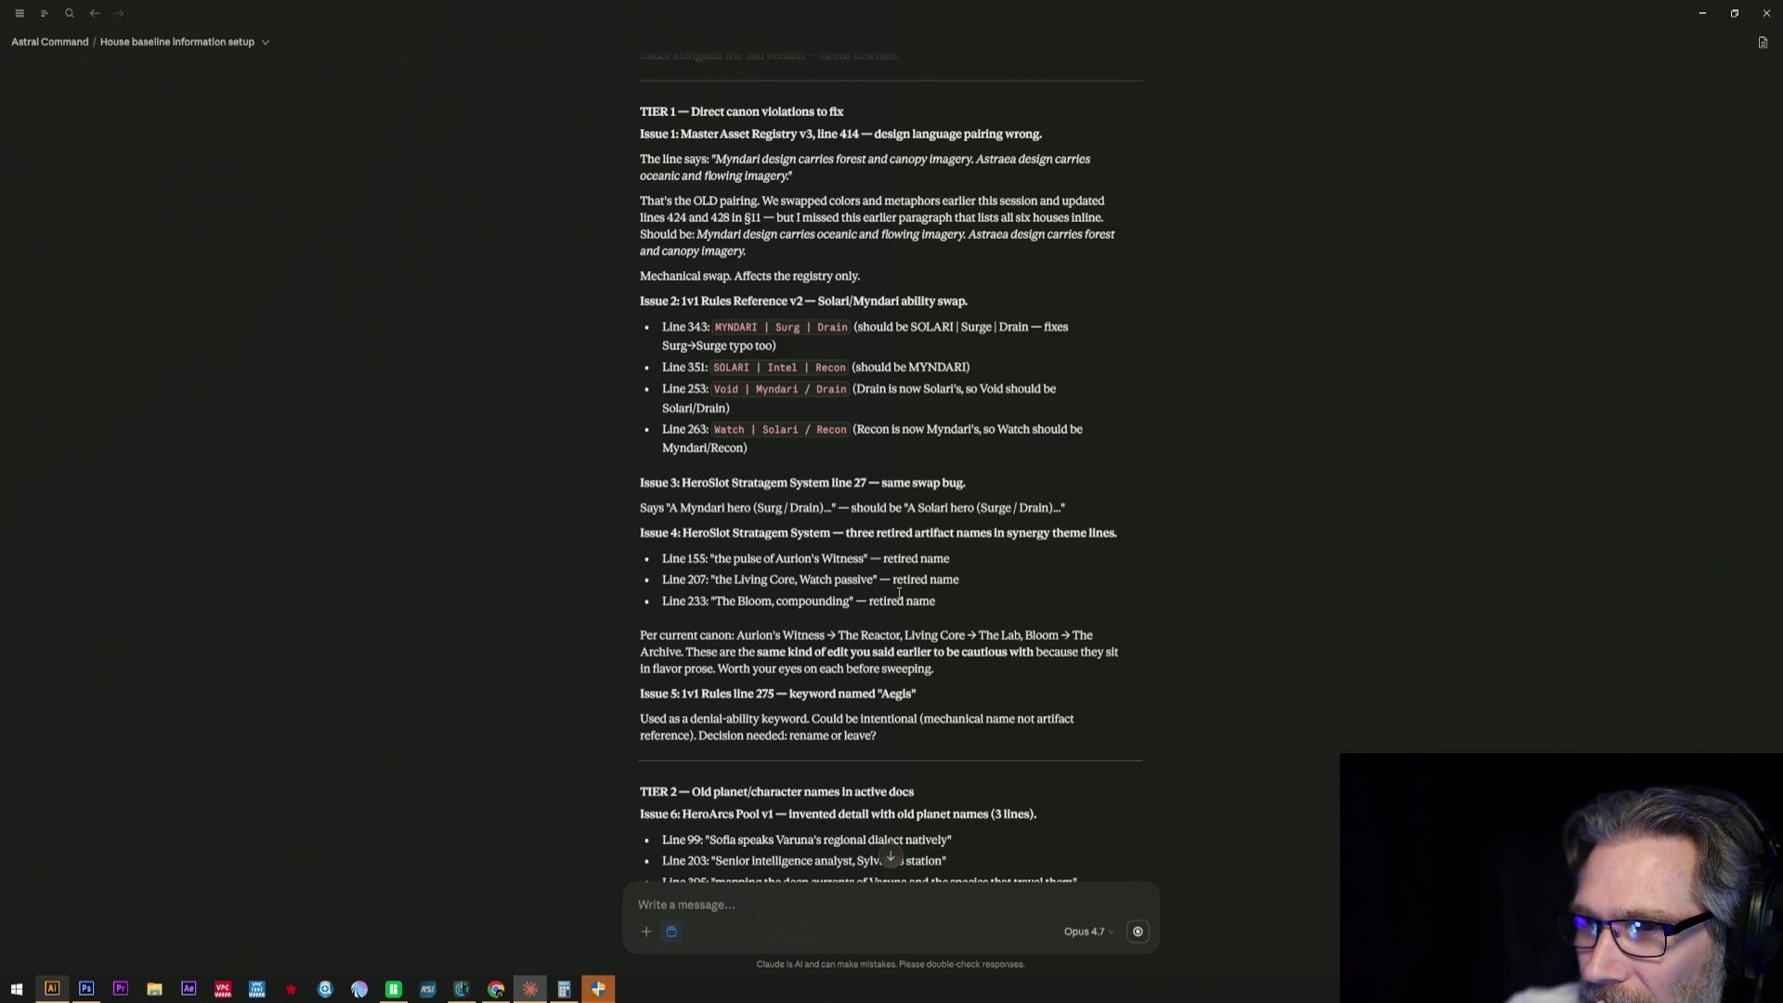
scroll(899, 592, "down", 2)
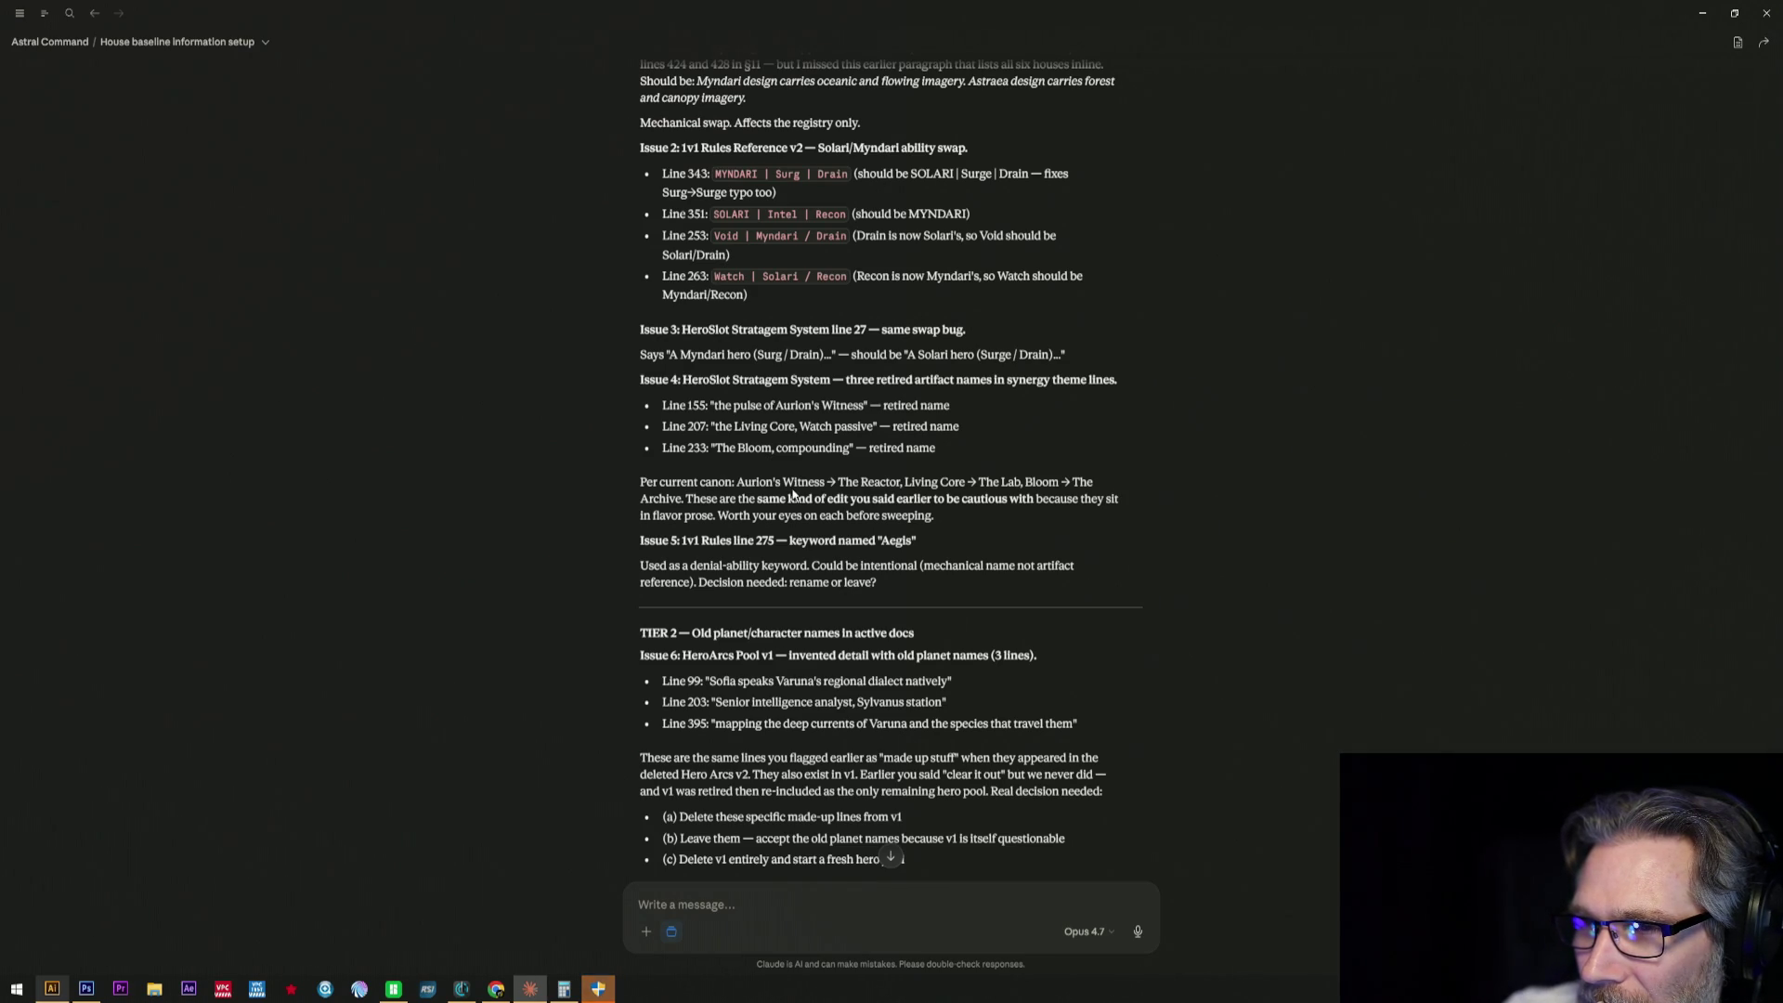
left_click_drag(640, 484, 961, 522)
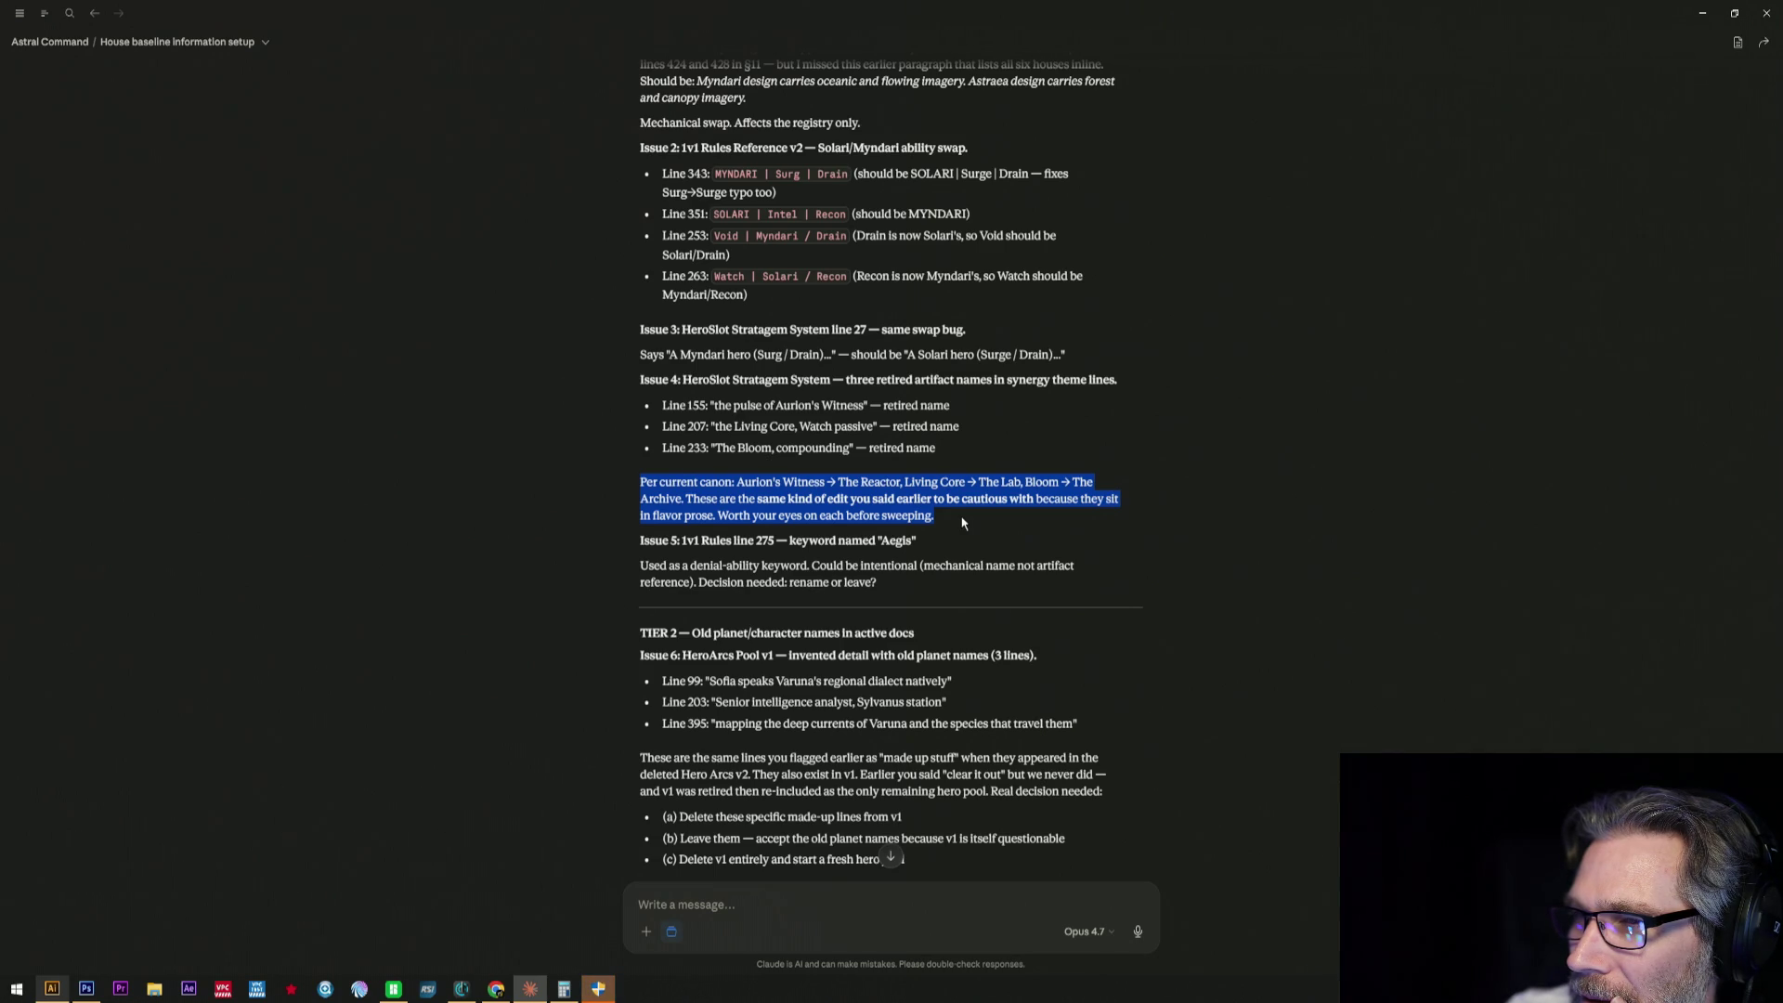
right_click(932, 523)
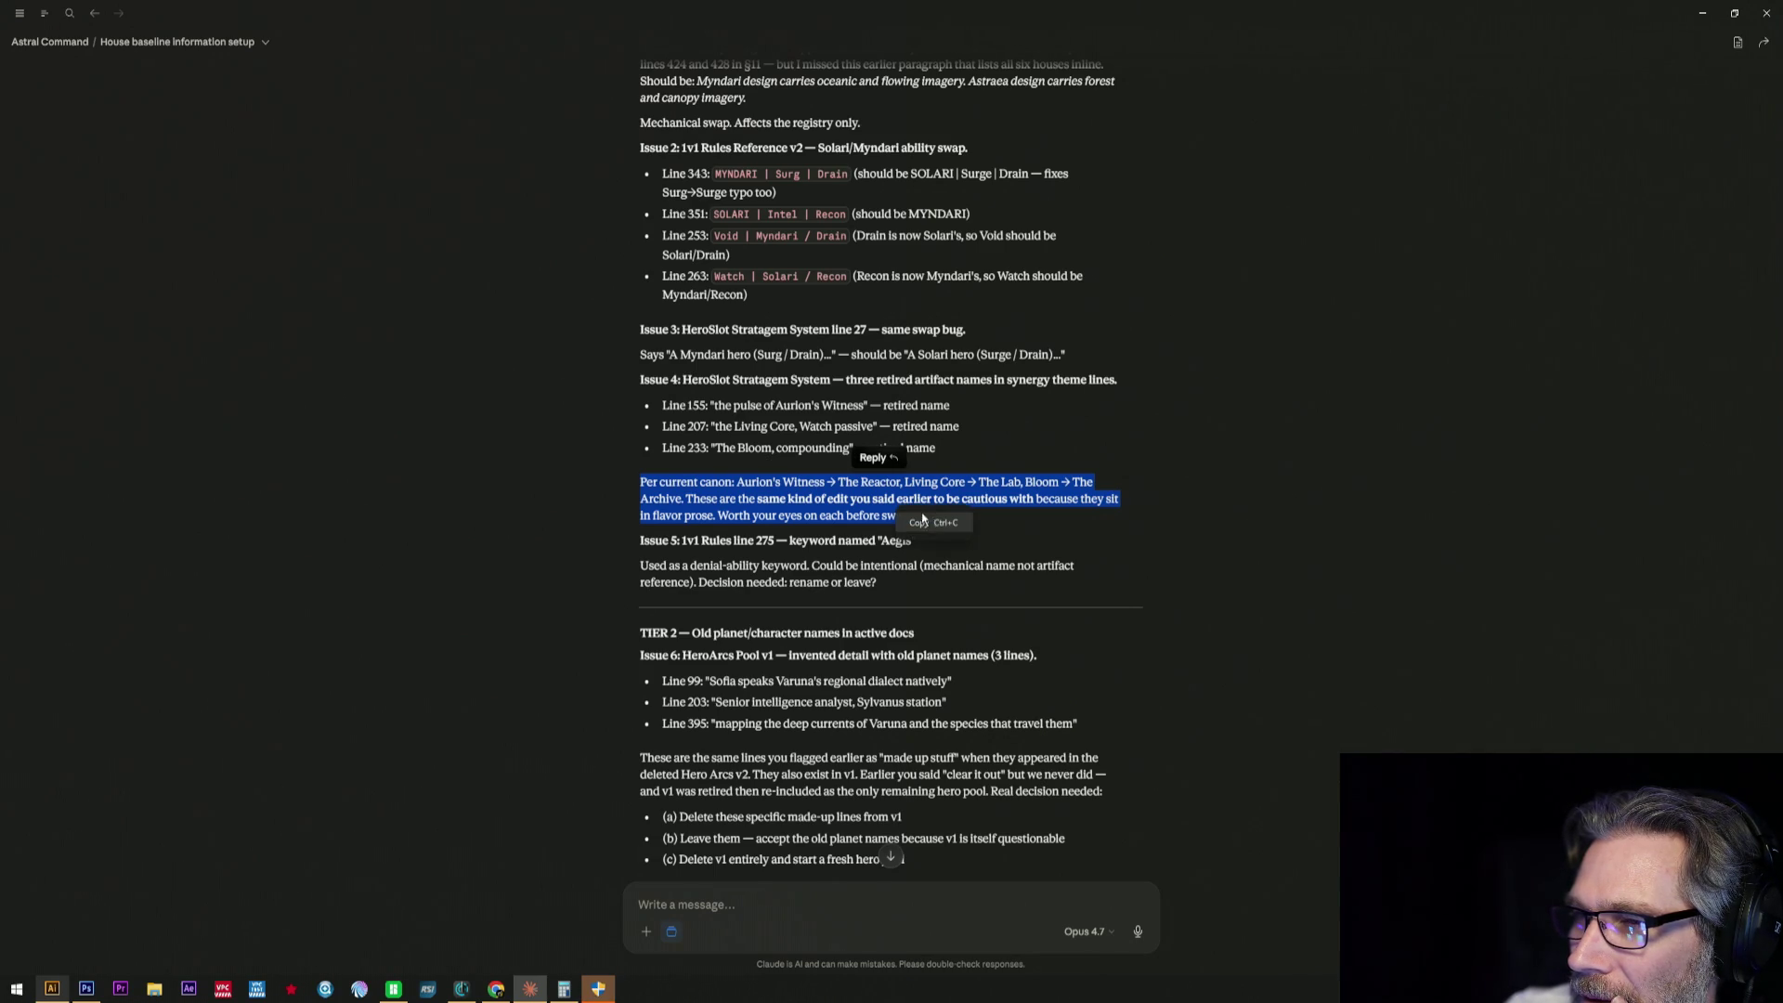
left_click(932, 523)
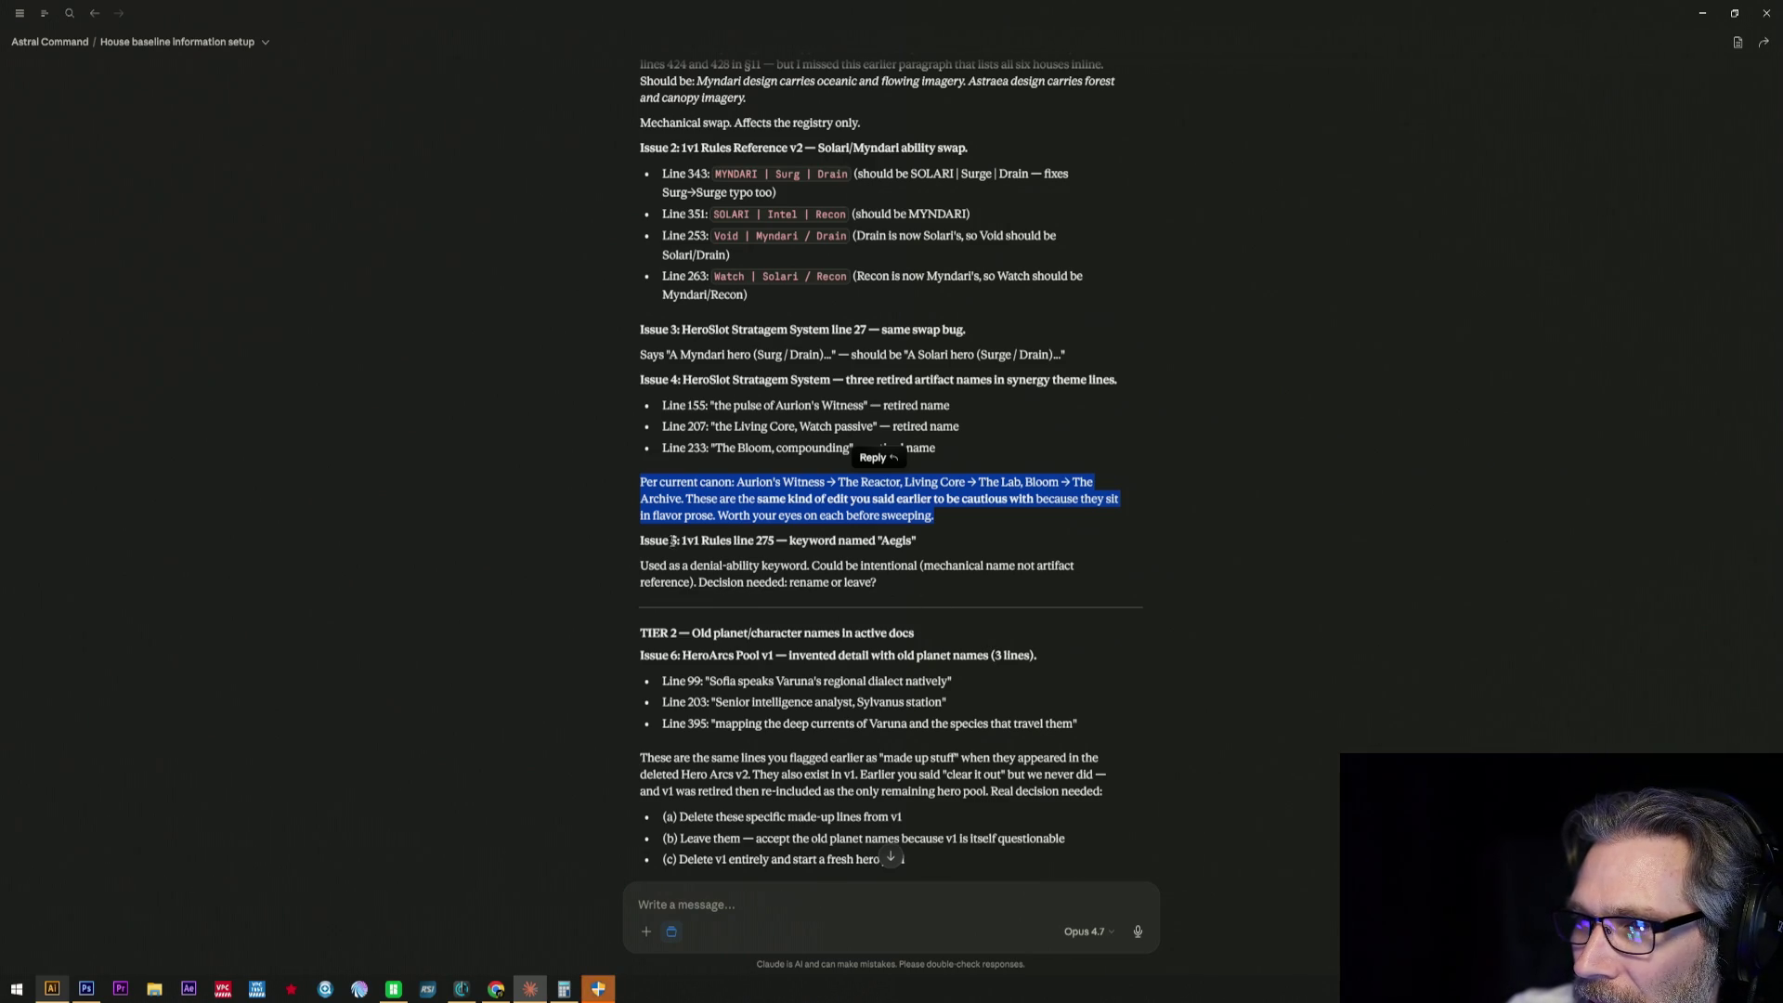
left_click(625, 482)
left_click_drag(626, 482, 959, 551)
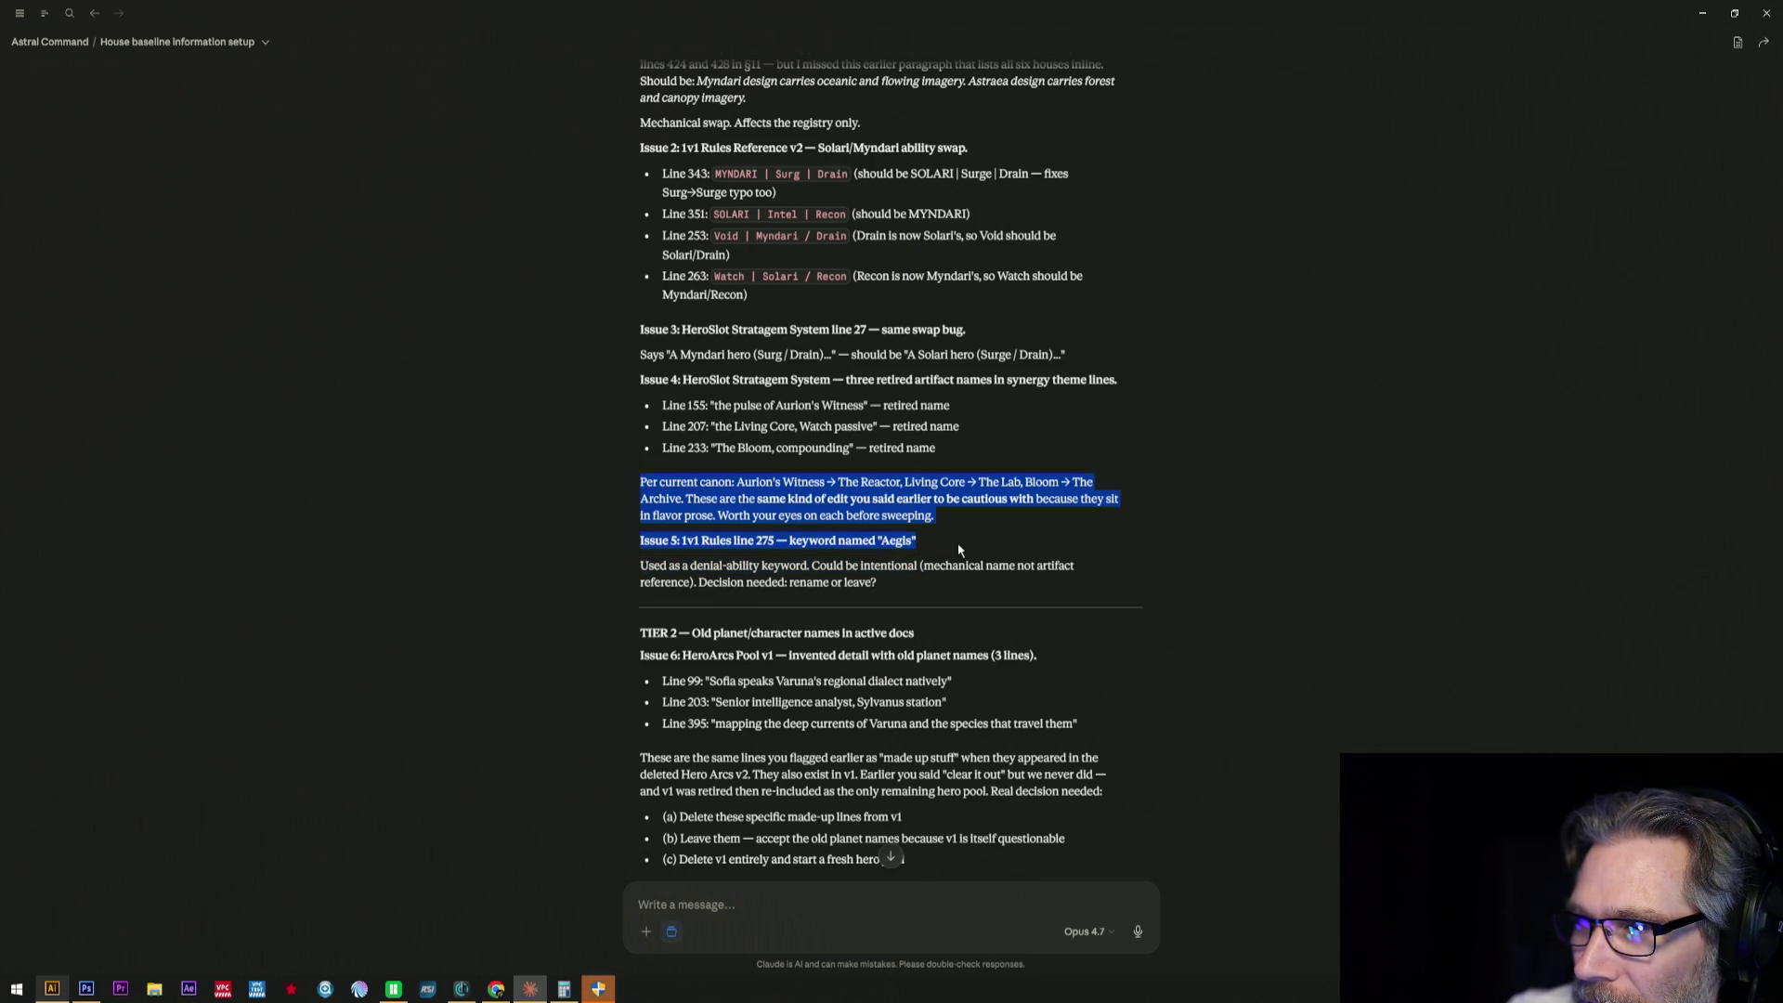
left_click_drag(958, 549, 958, 550)
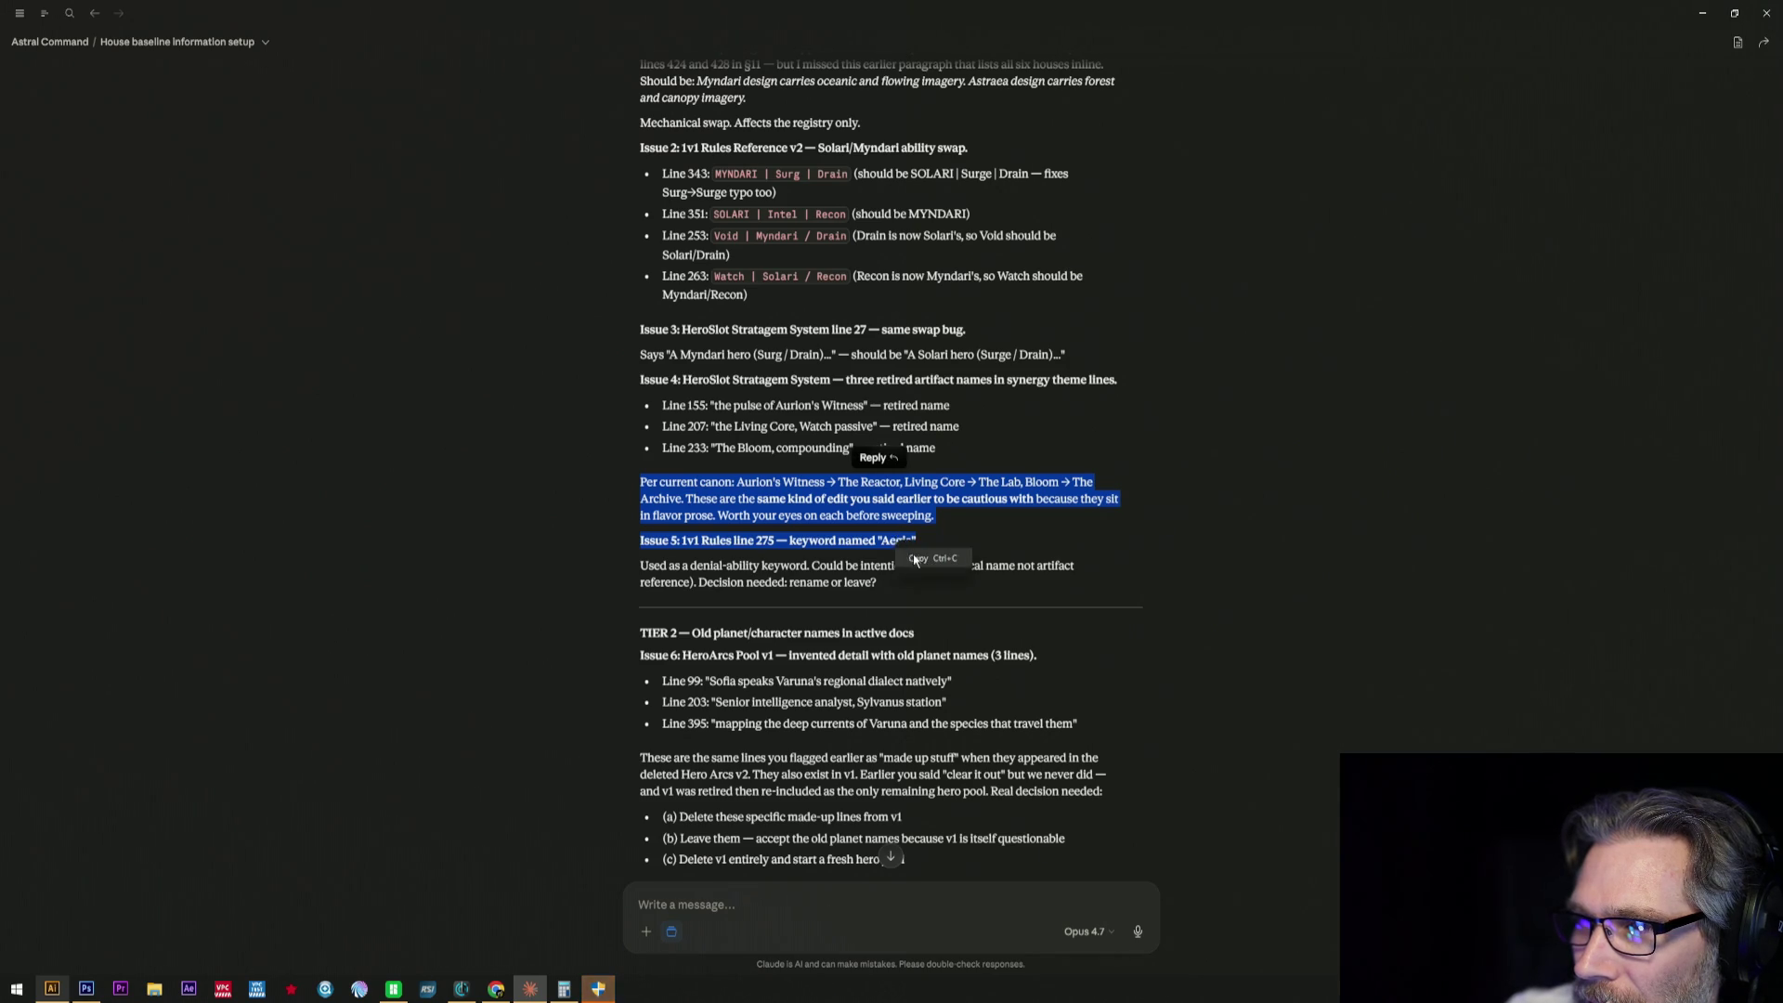
scroll(1044, 571, "down", 1)
scroll(1042, 586, "down", 2)
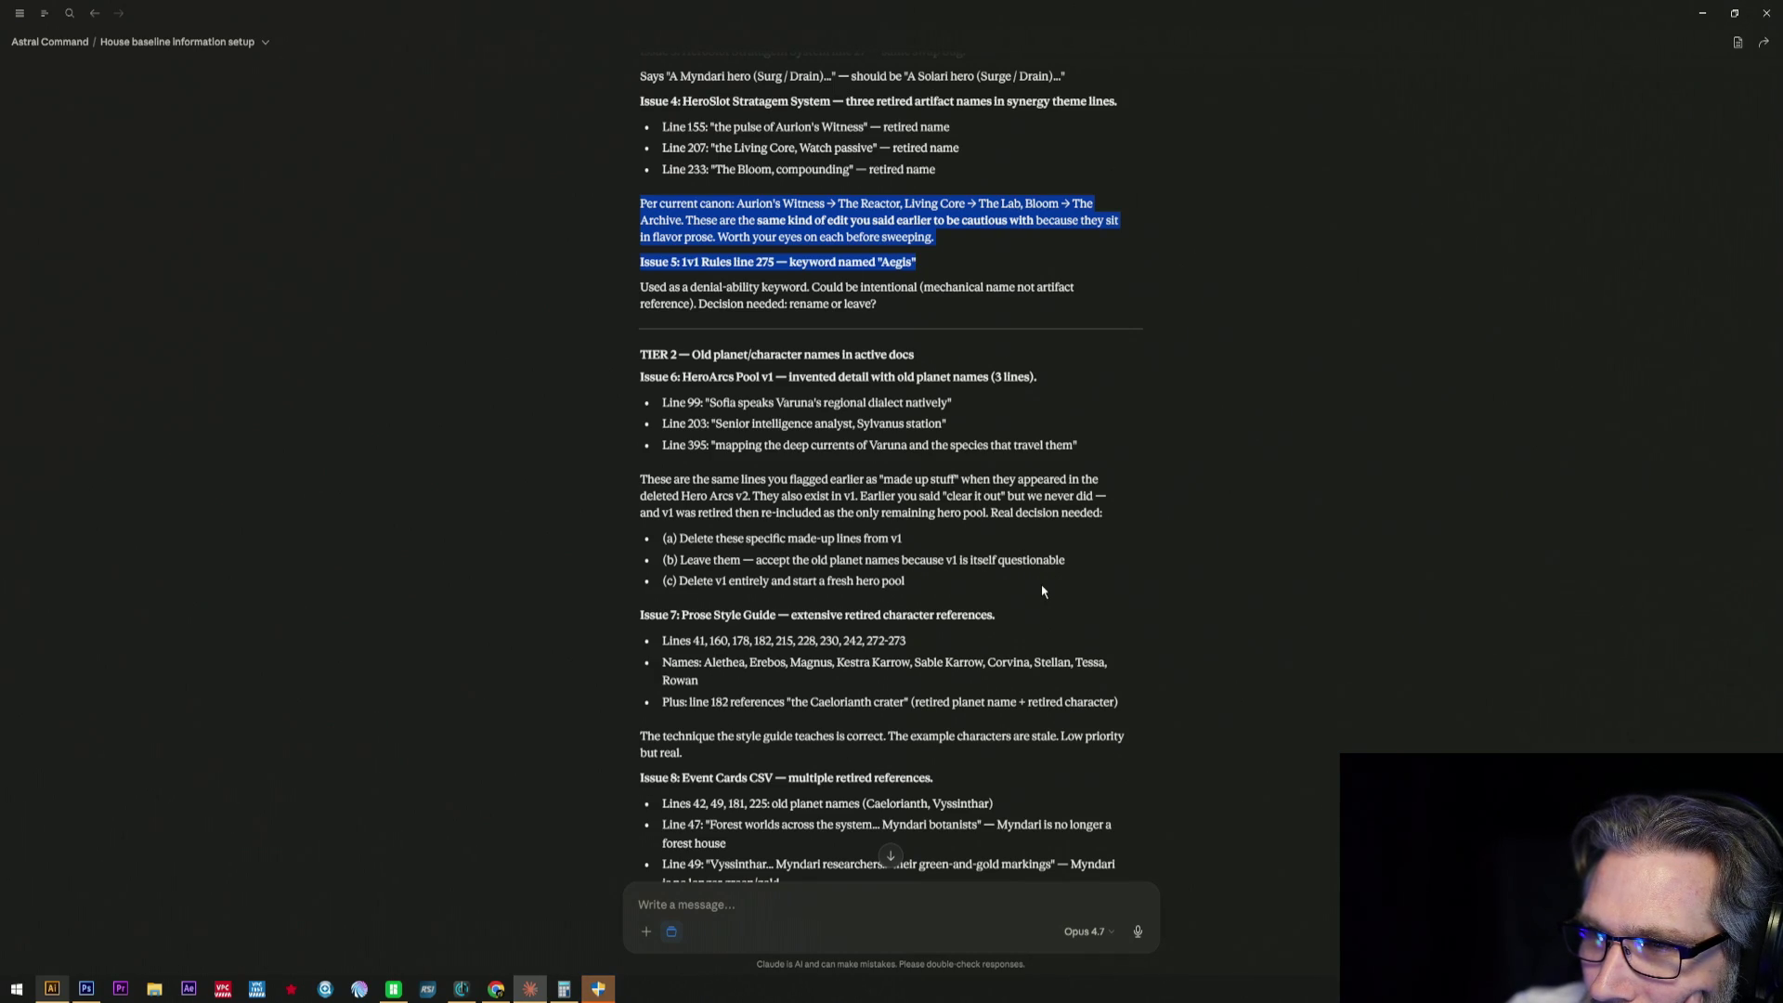
scroll(1043, 592, "down", 1)
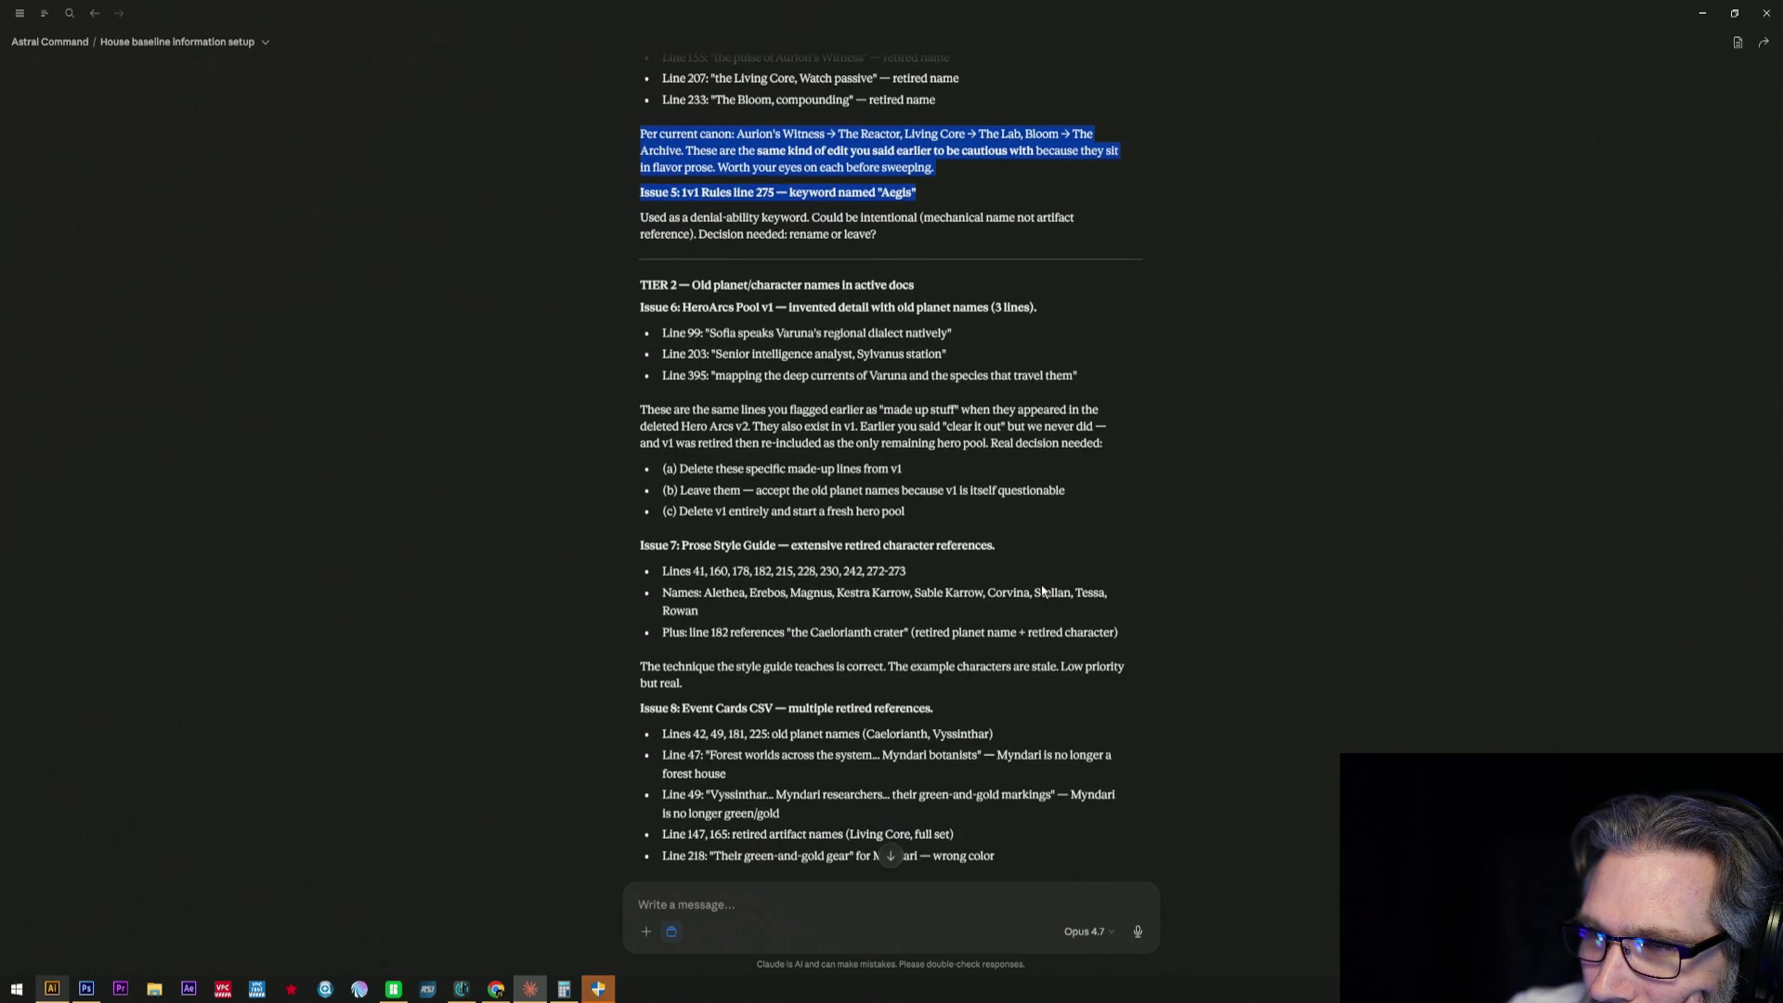
scroll(1042, 593, "down", 1)
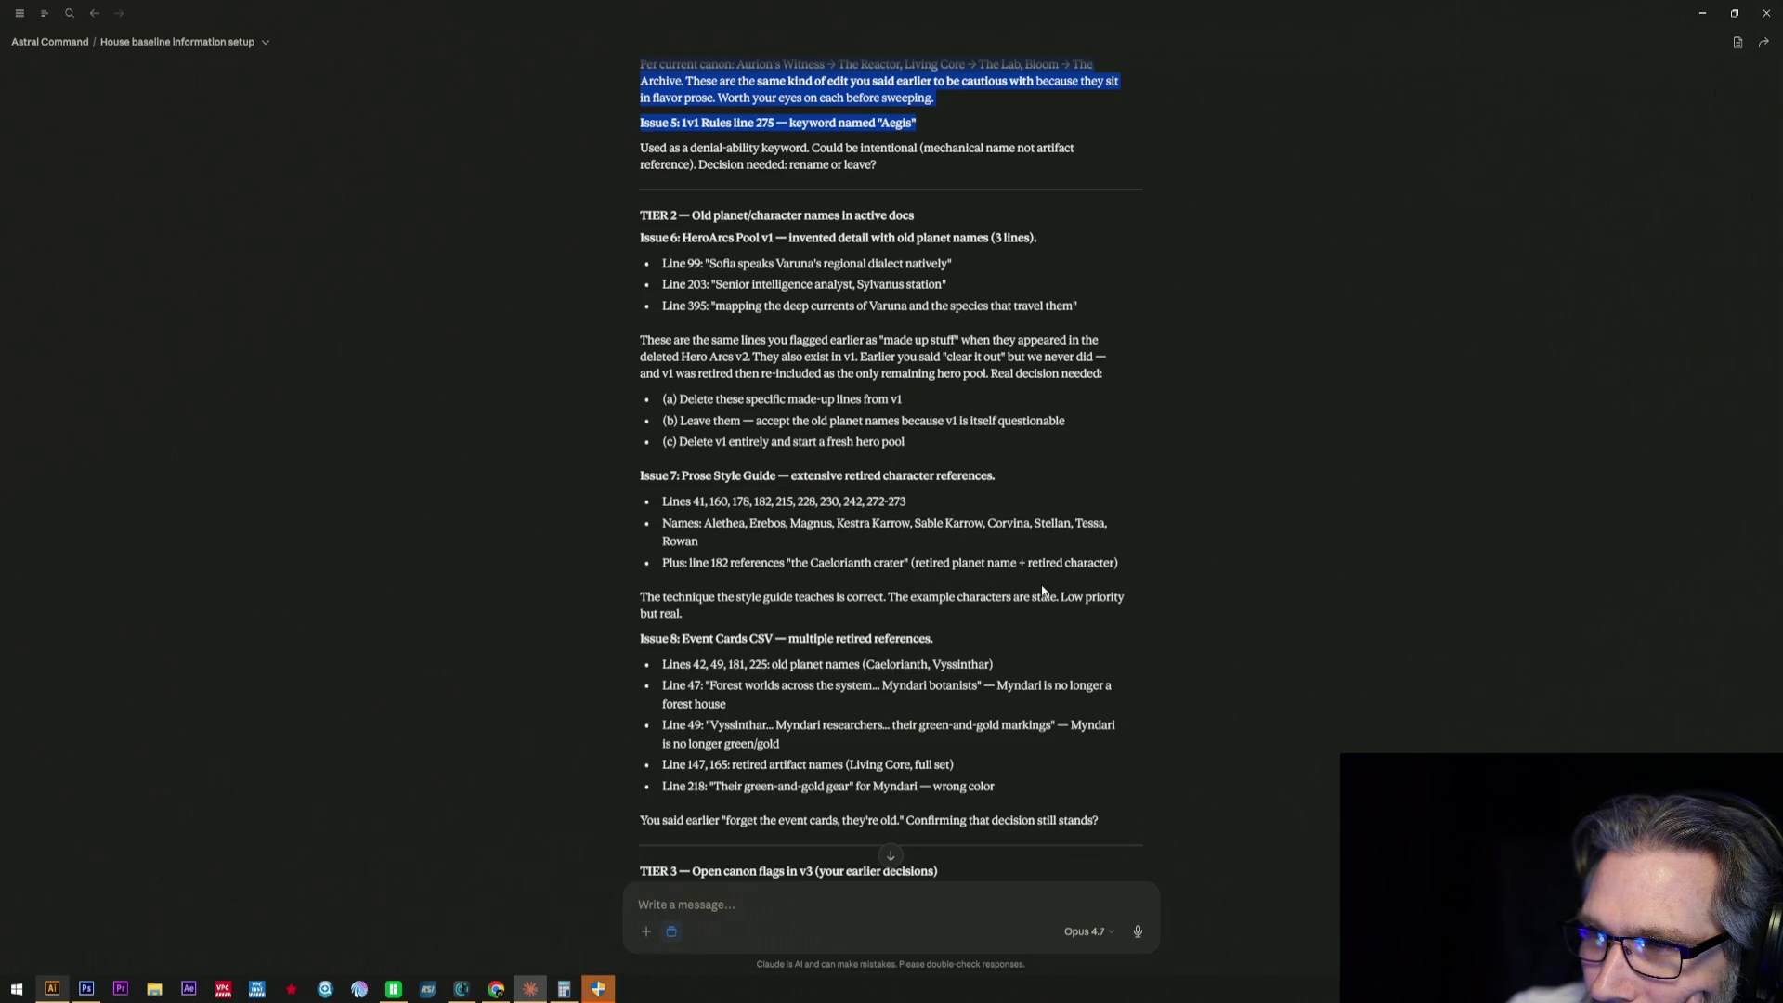
scroll(1043, 593, "down", 2)
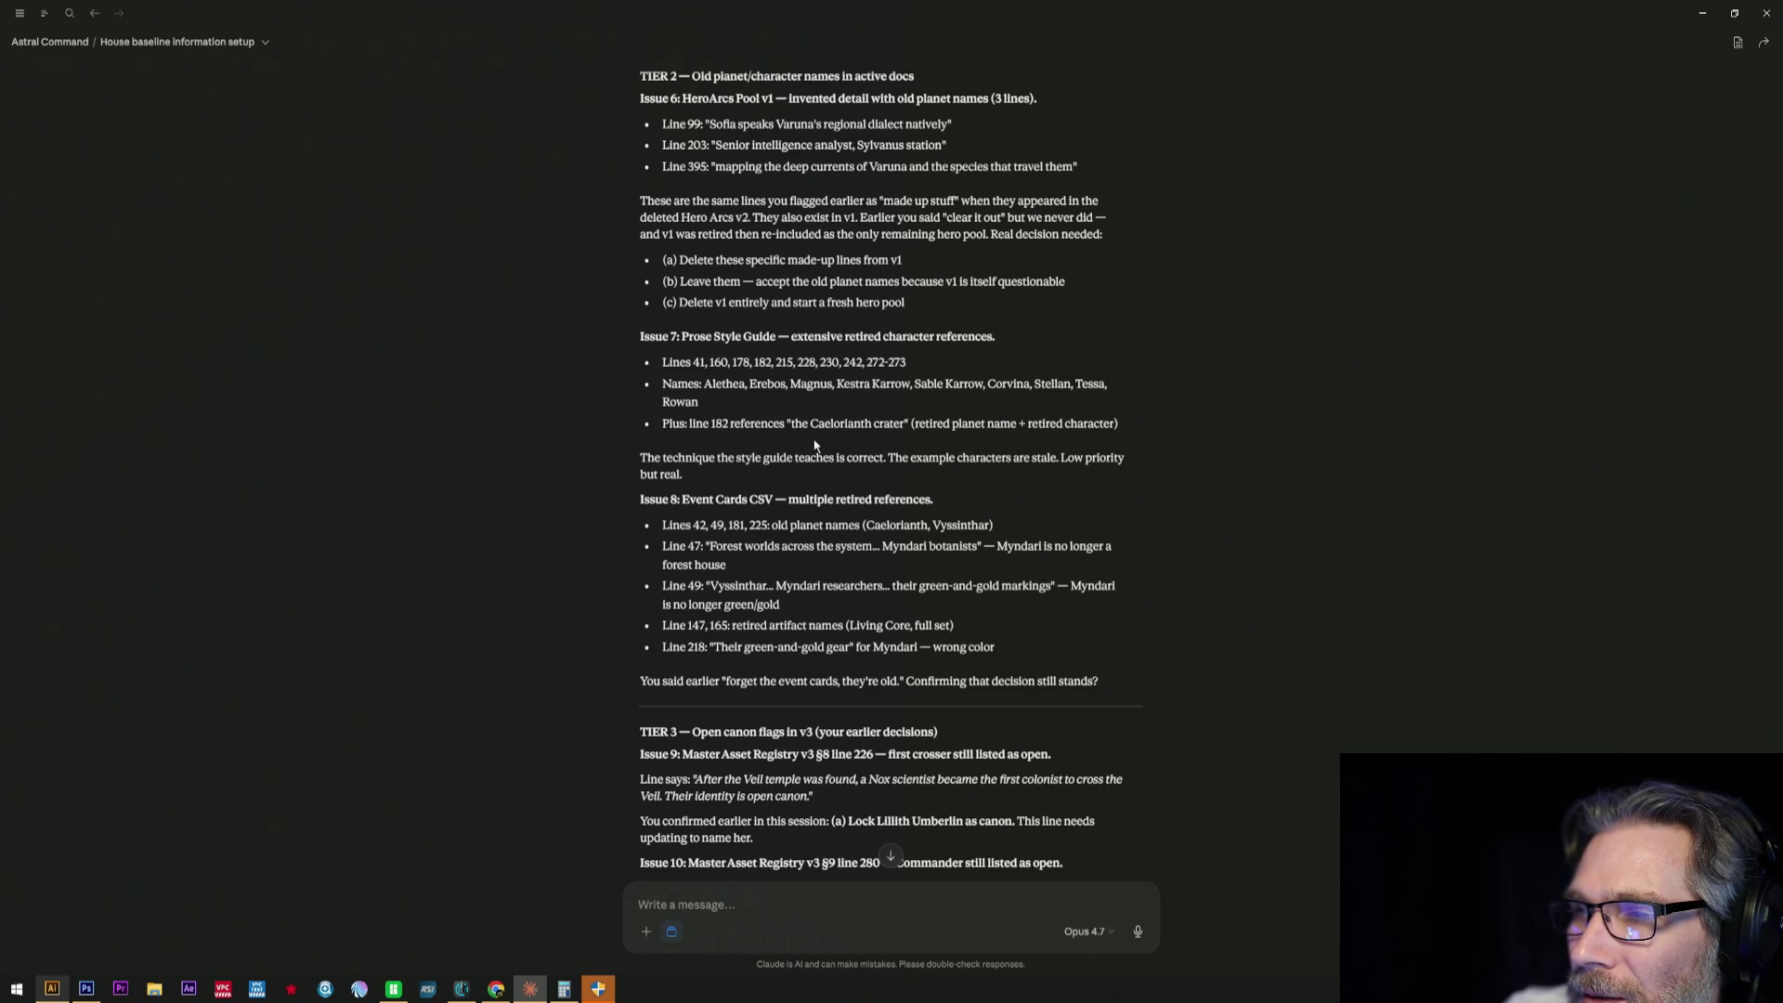
scroll(816, 444, "down", 1)
scroll(815, 444, "down", 1)
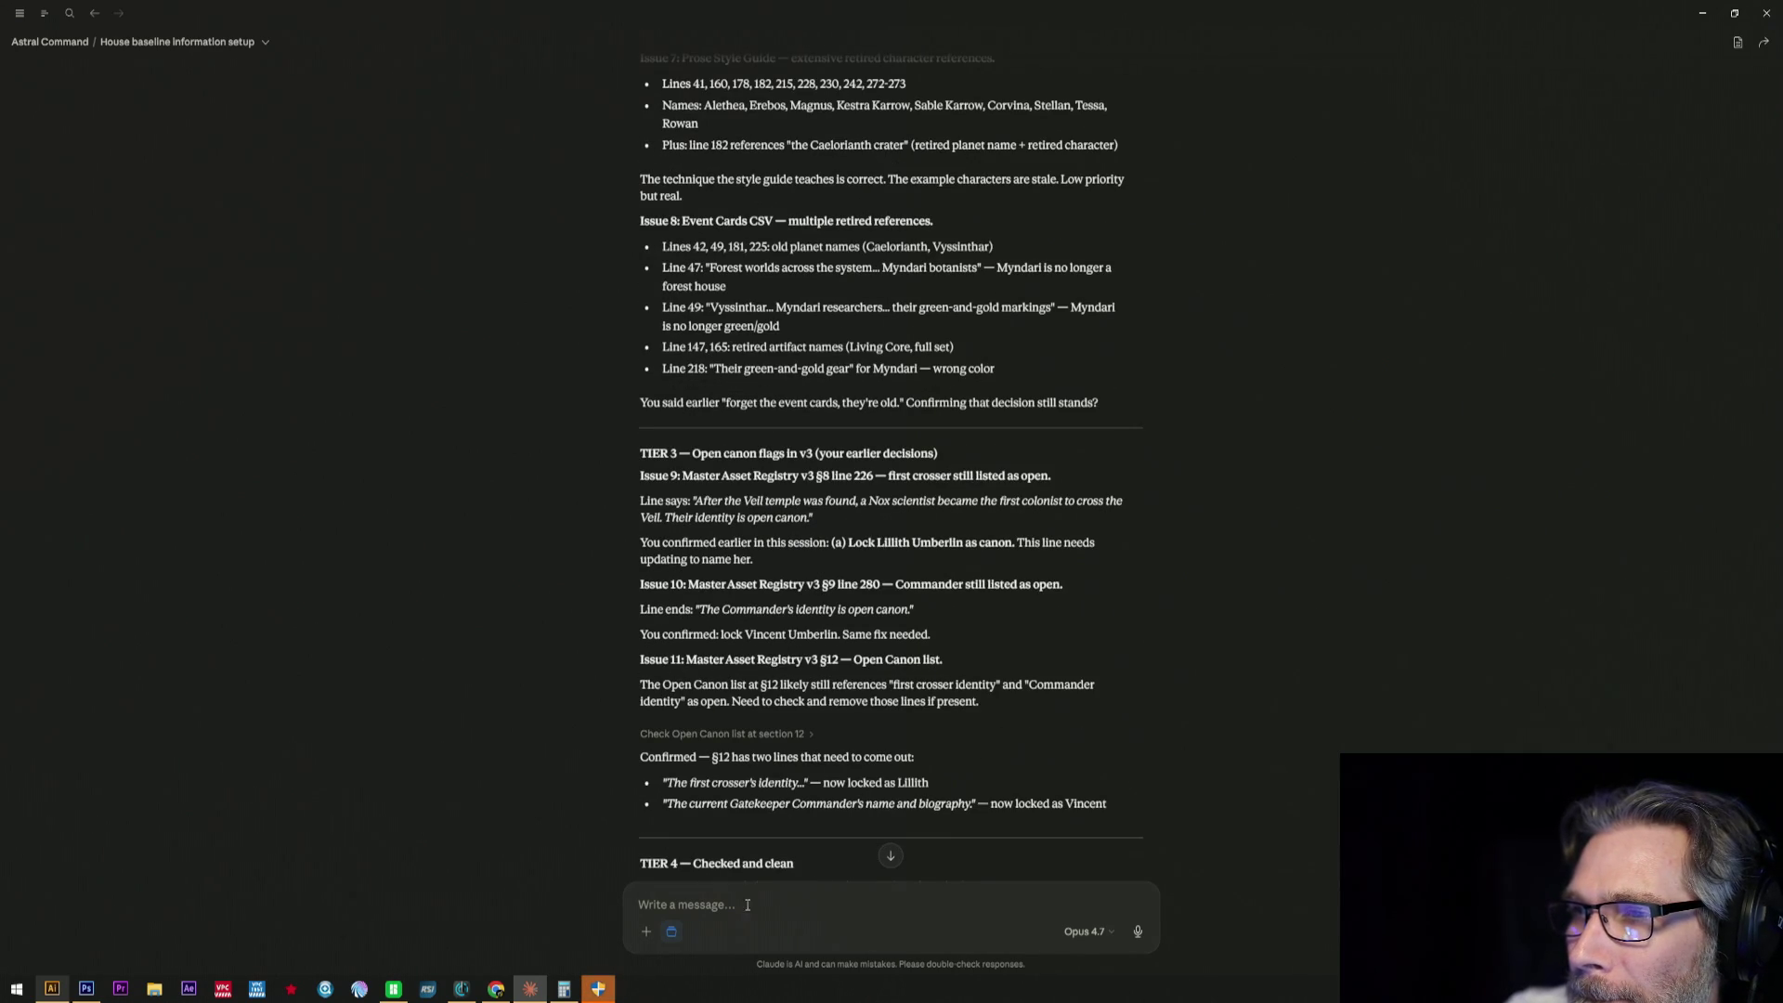
type("LEt")
- Send the one-by-one review request with the pasted list of flagged issues
key("BackSpace")
key("BackSpace")
type("ets go")
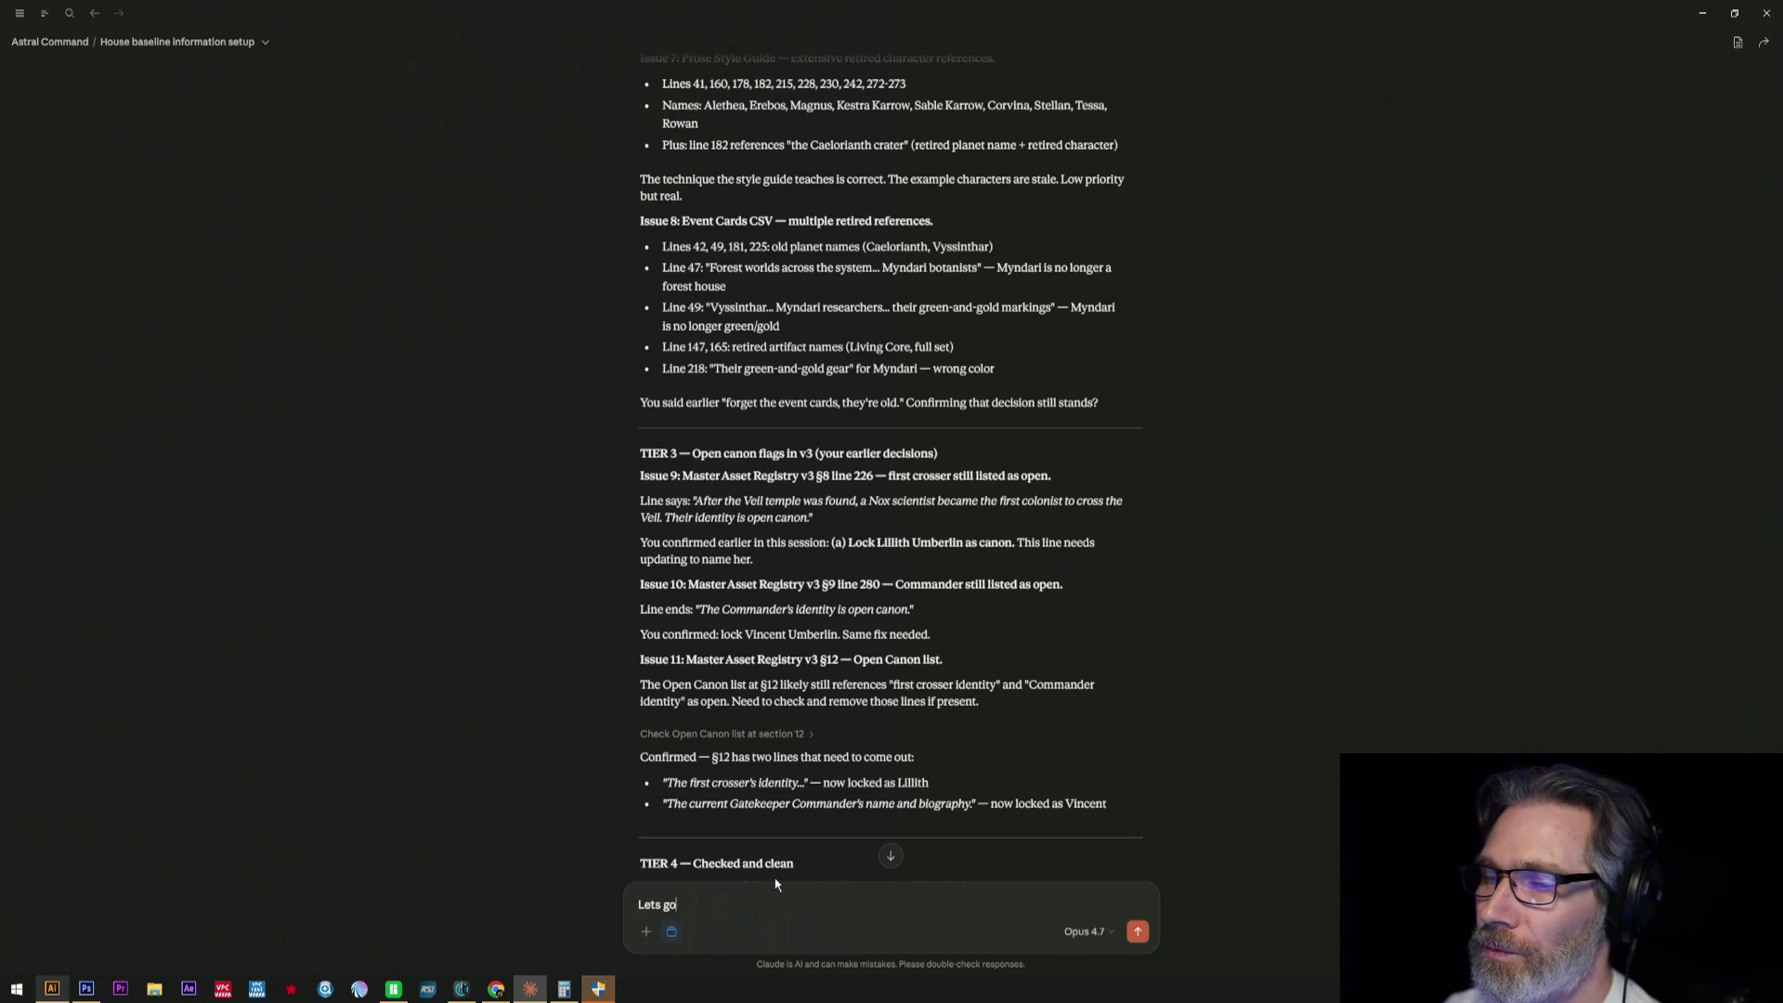
type(" through")
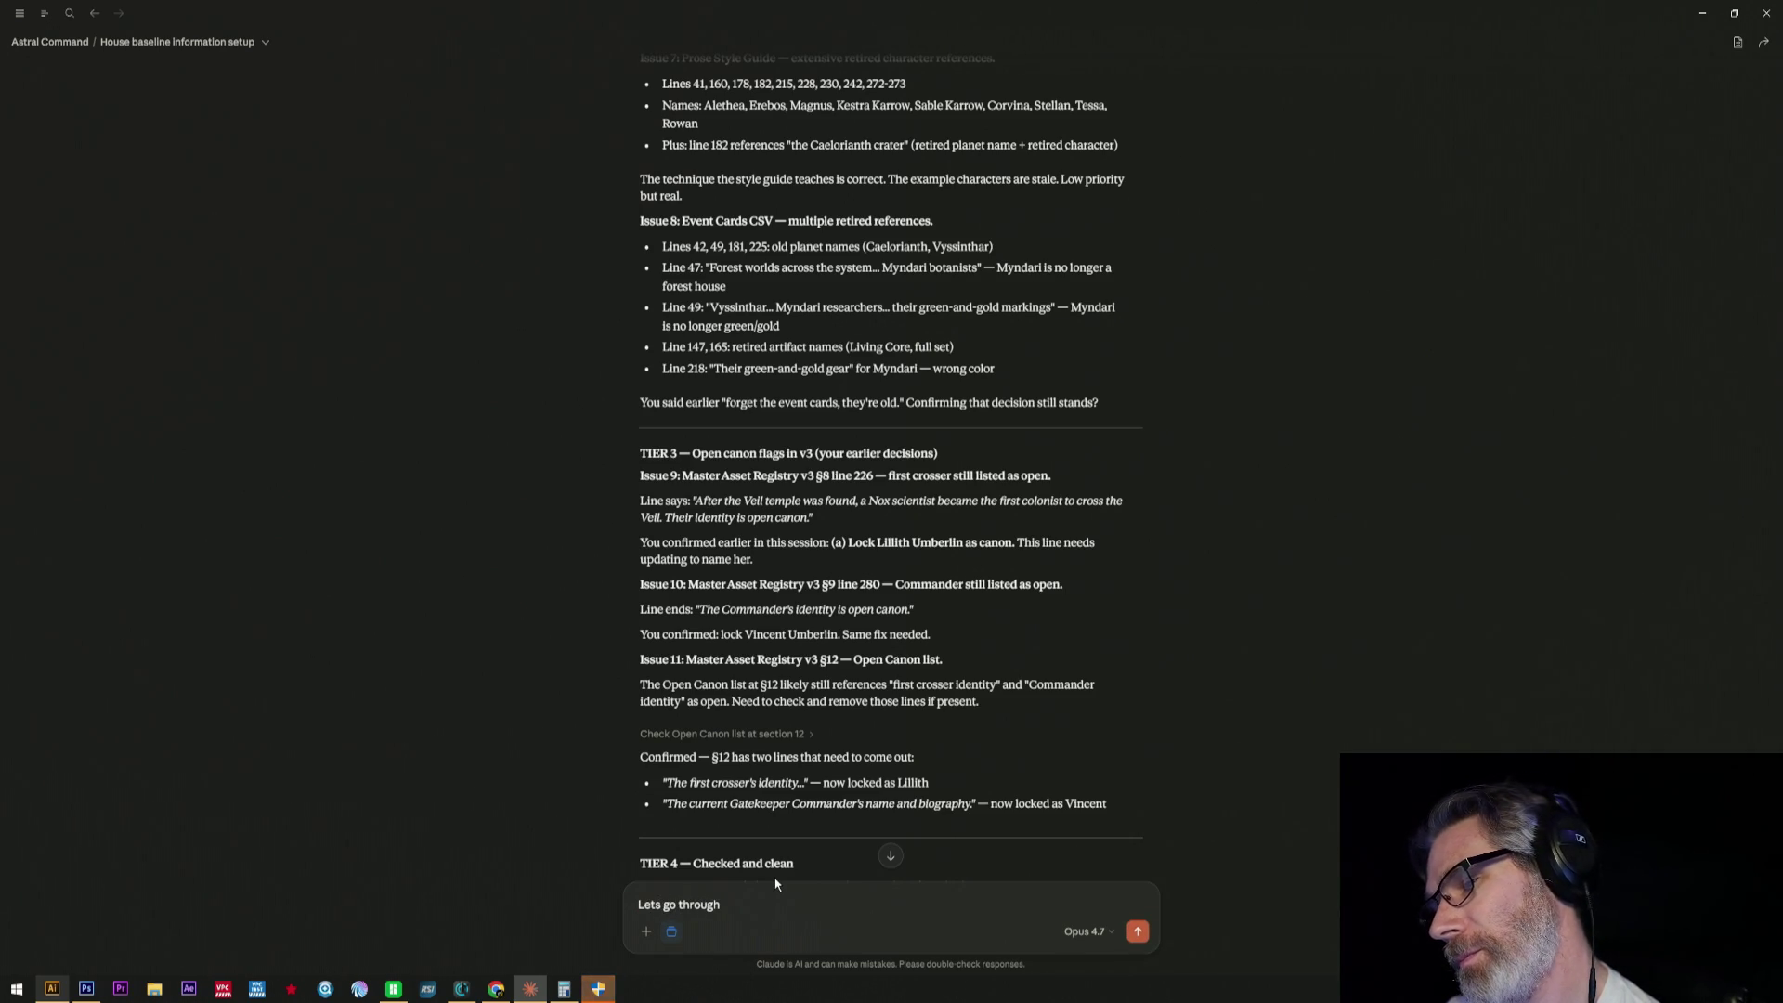
type(" each iu")
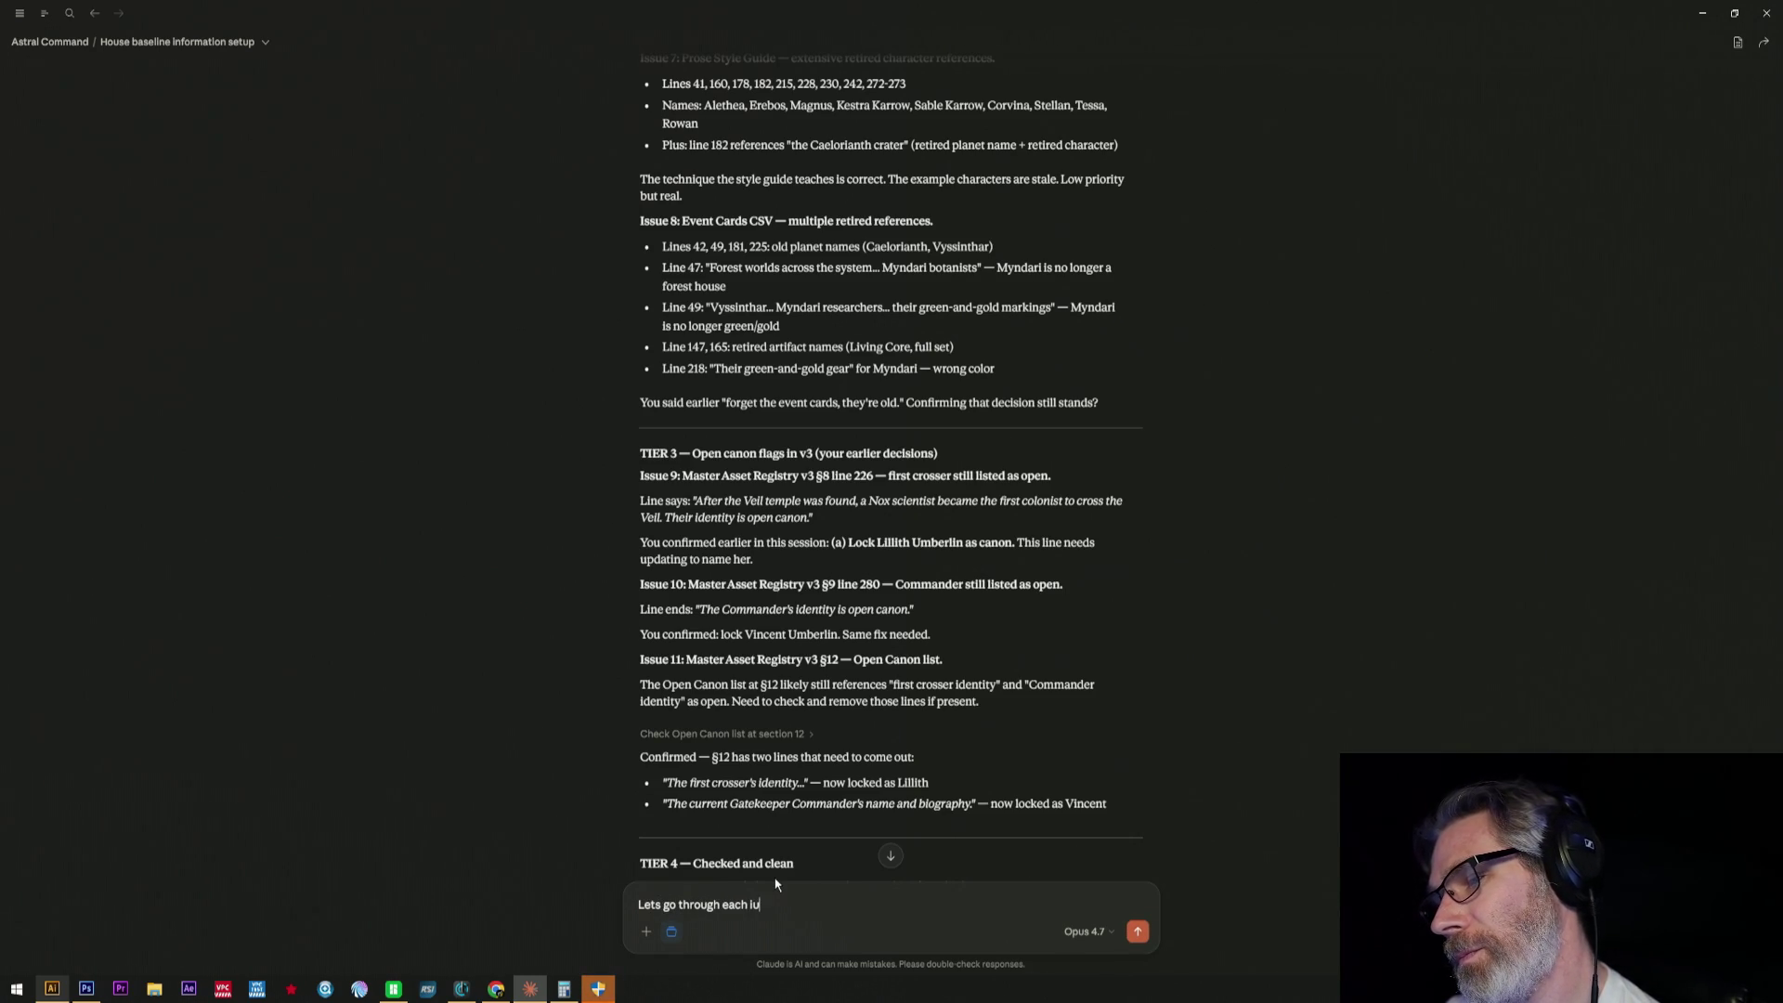
key("BackSpace")
type("ssue one by one starting with \"")
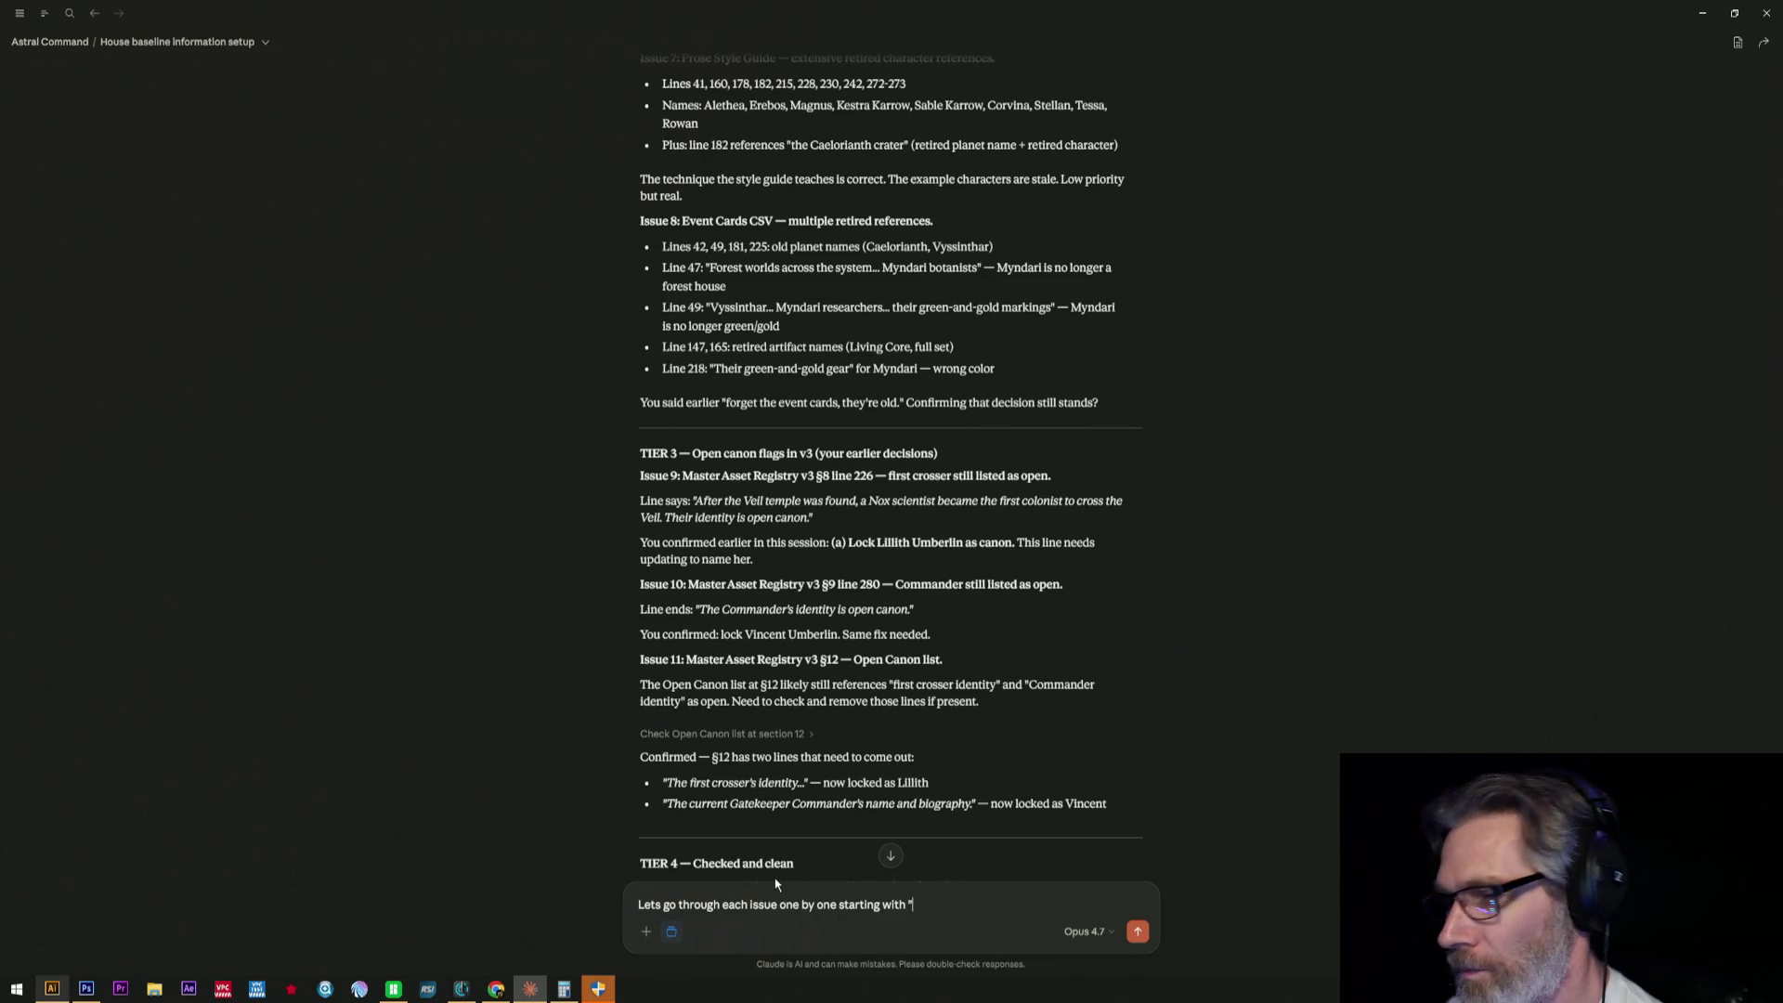
type("Per current canon: Aurion's Witness → The Reactor, Living Core → The Lab, Bloom → The Archive. These are the same kind of edit you said earlier to be cautious with because they sit in flavor prose. Worth your eyes on each before sweeping. Issue 5: 1v1 Rules line 275 — keyword named \"Aegis\"")
type("\"")
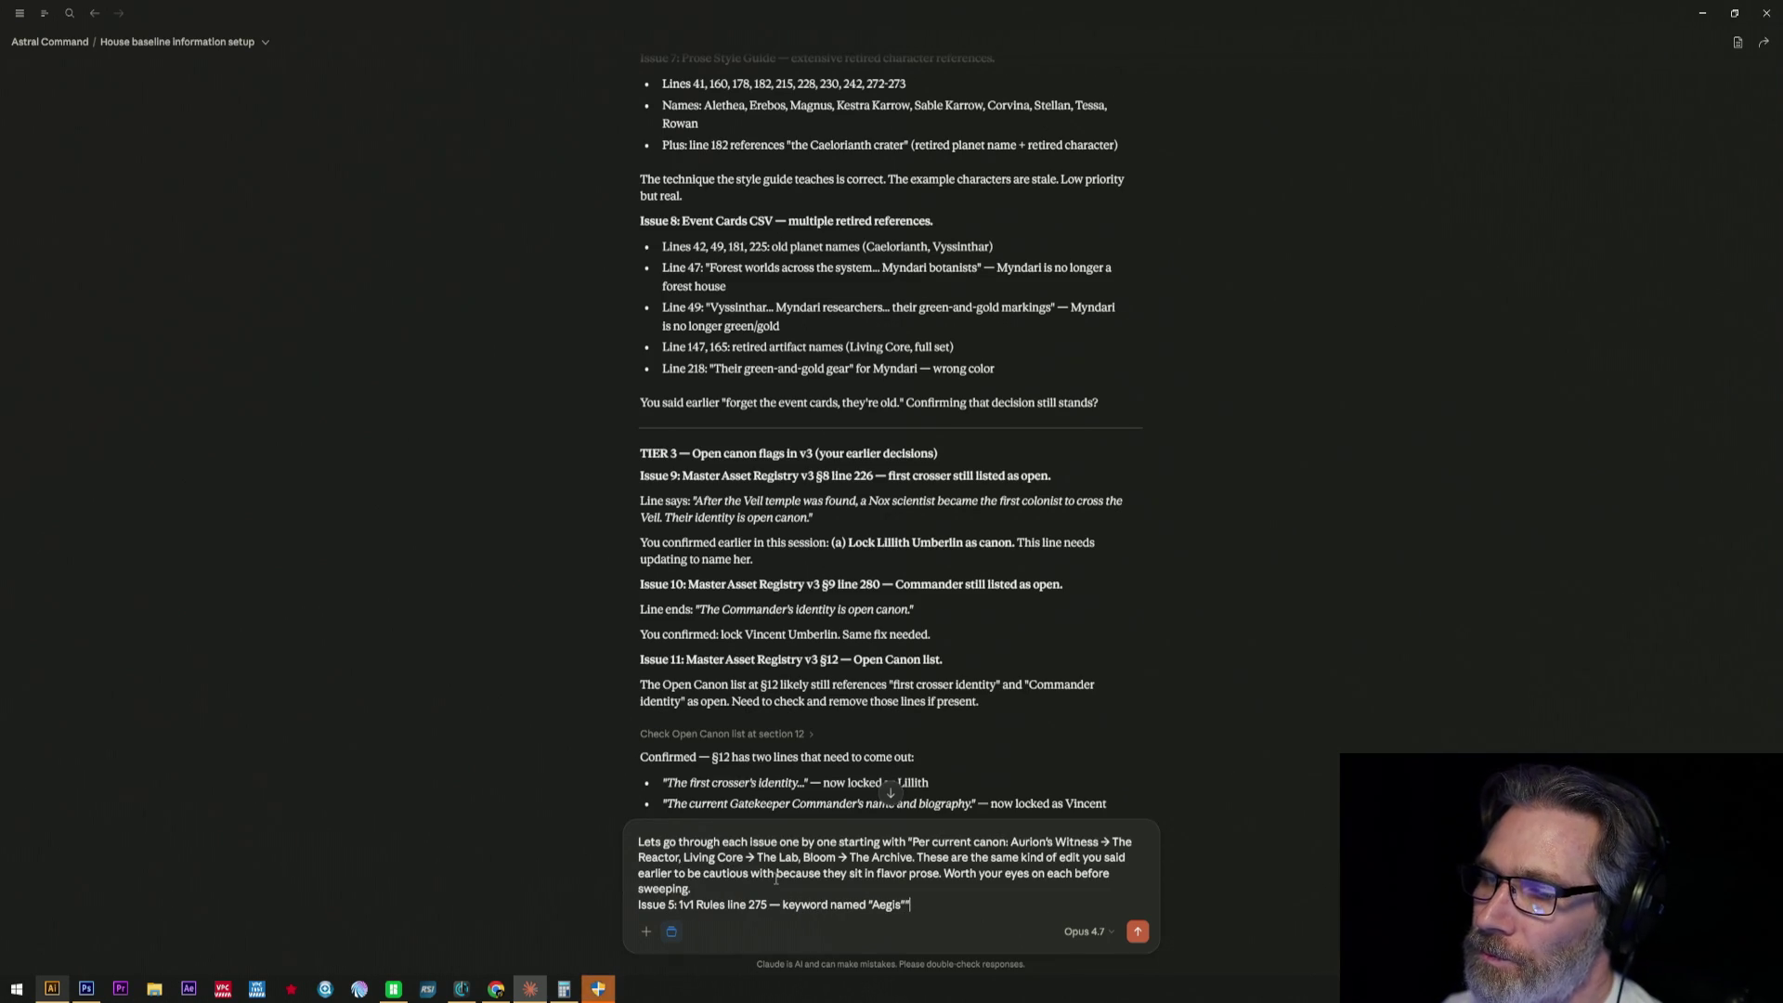
key("Return")
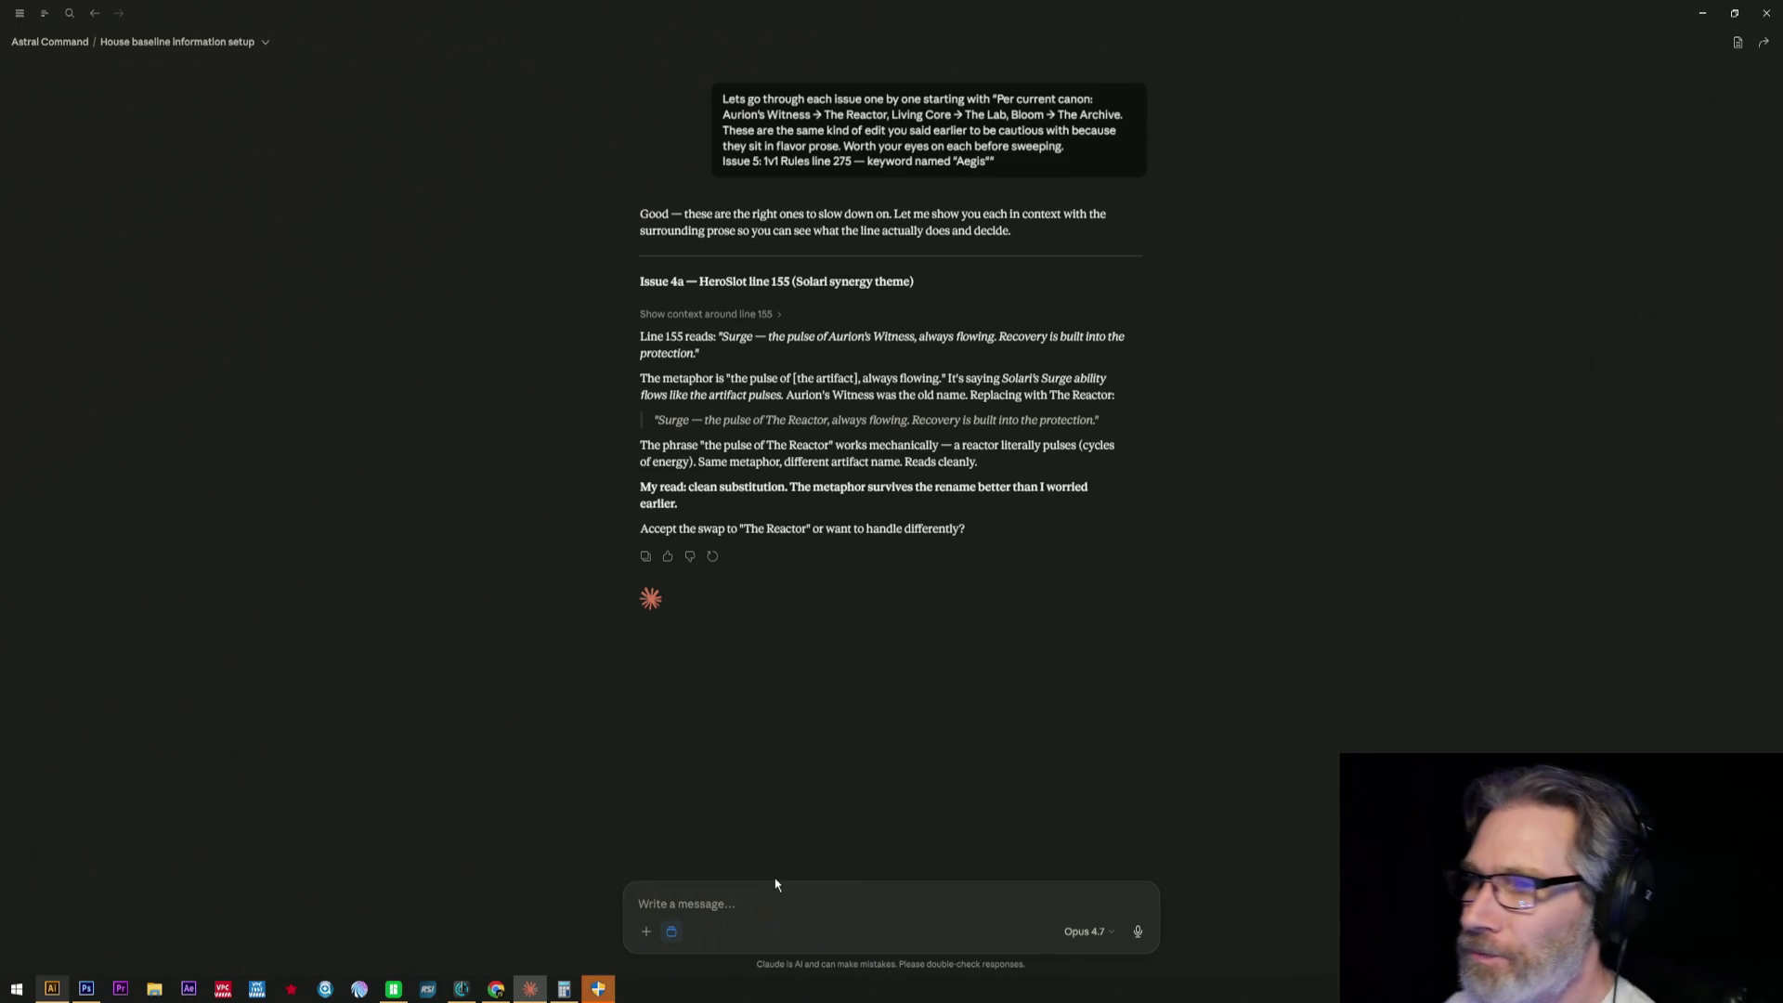
type("I'")
- Send the reply that line 155 is old and must be deleted
key("BackSpace")
key("BackSpace")
type("I'as")
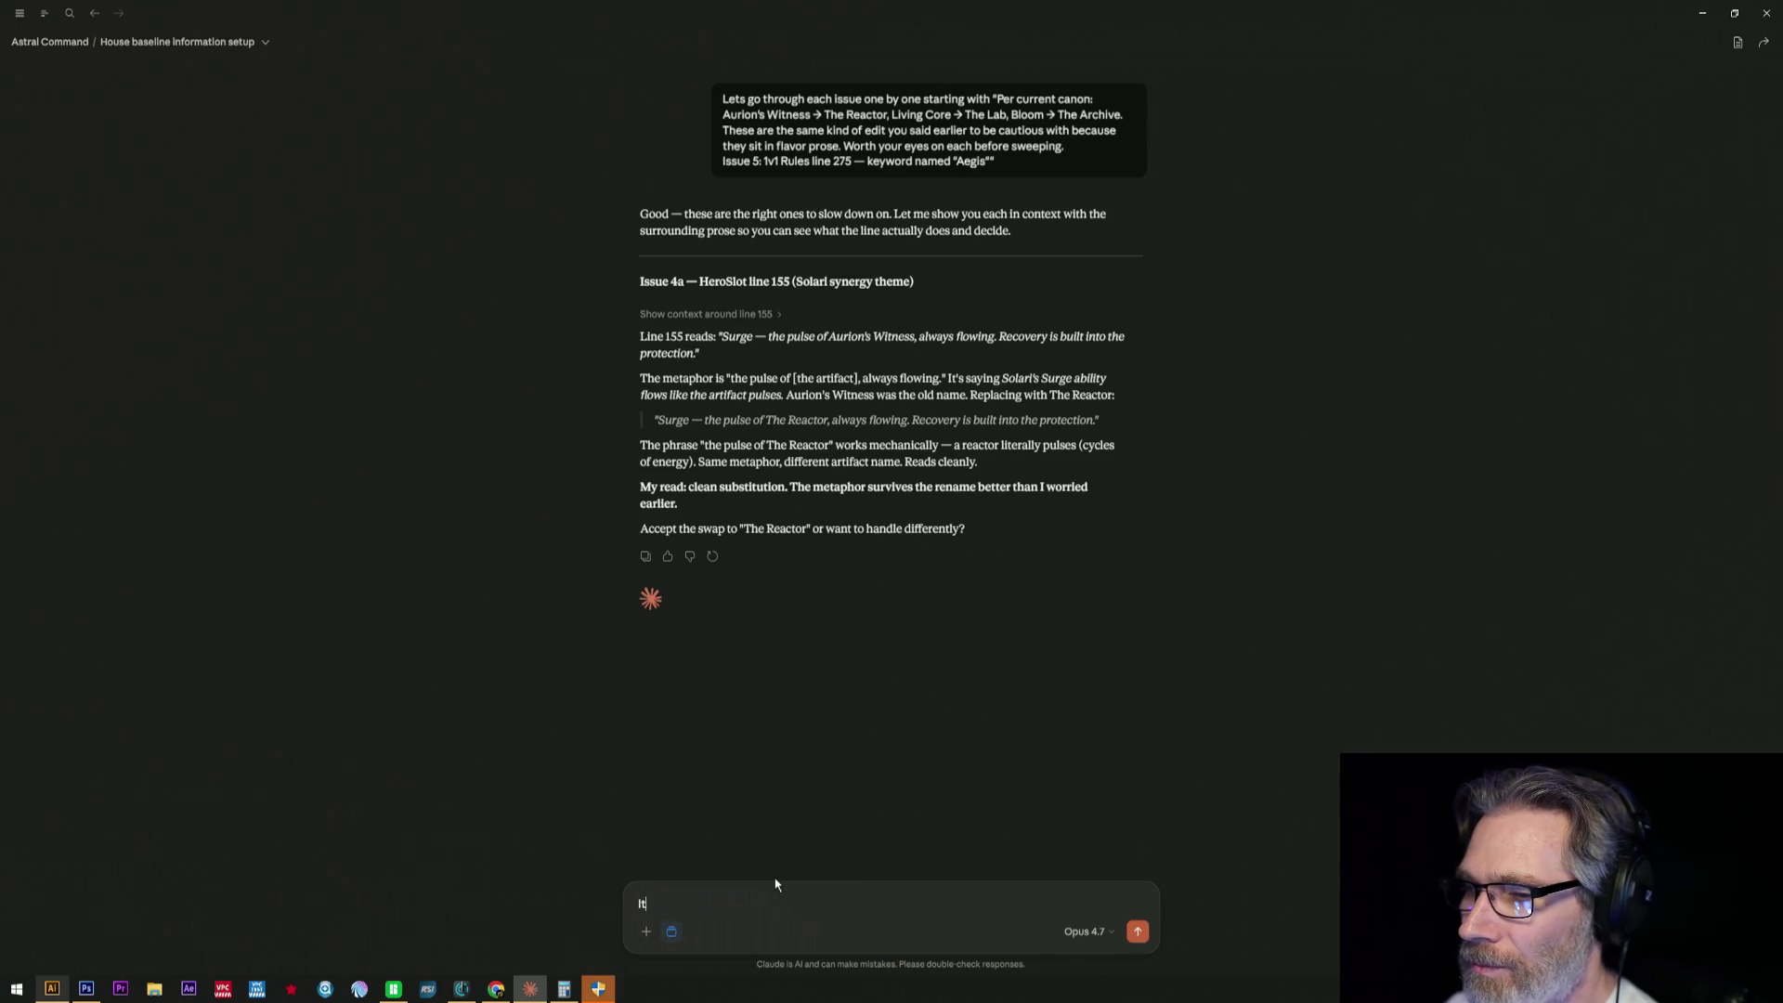
type("f")
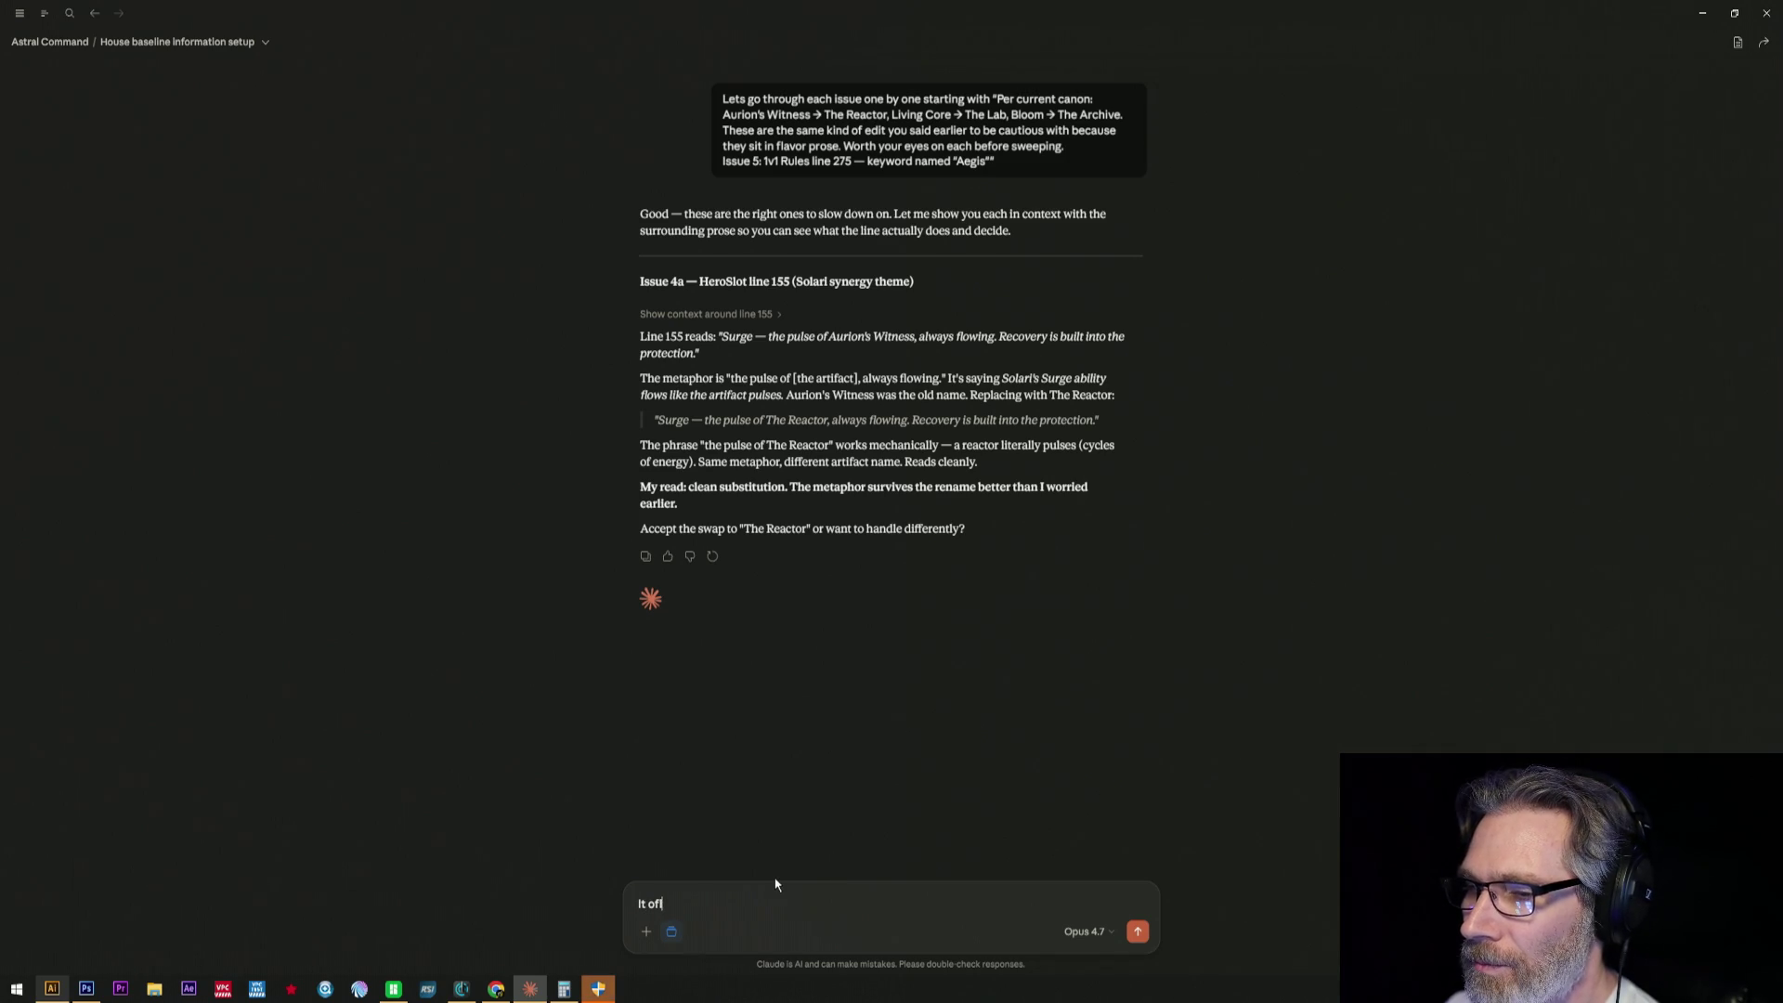
type("ld. Needs")
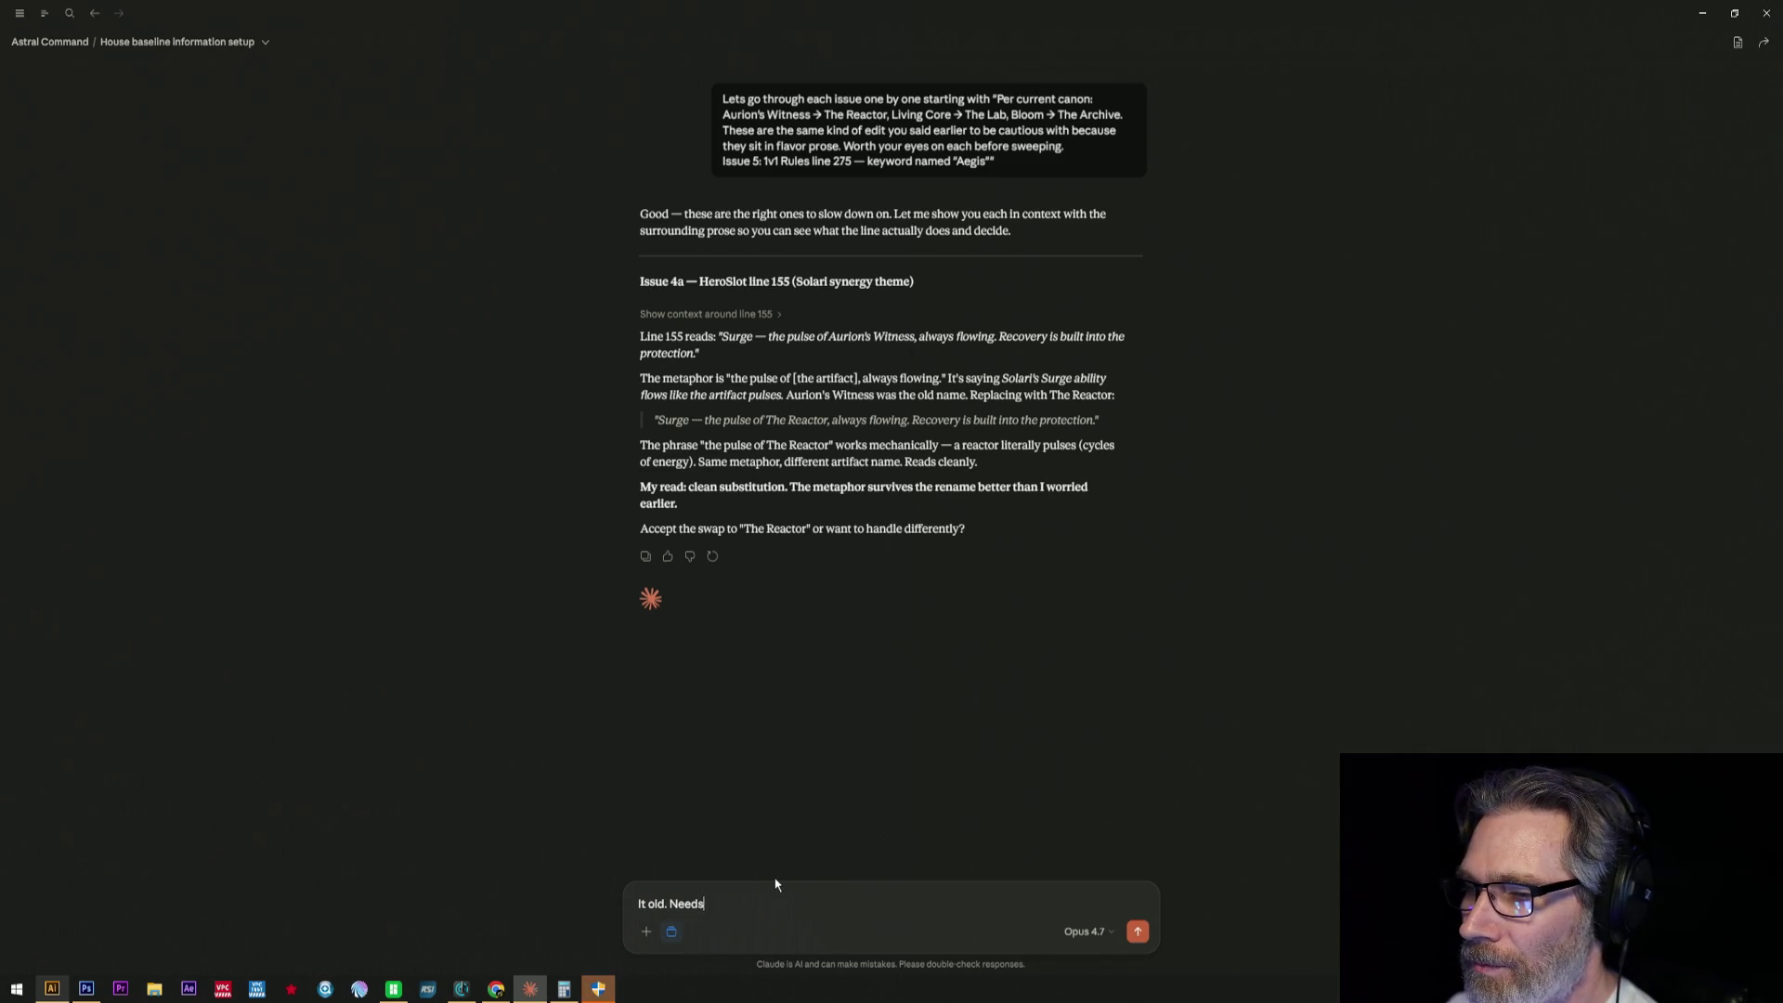
type(" to be del")
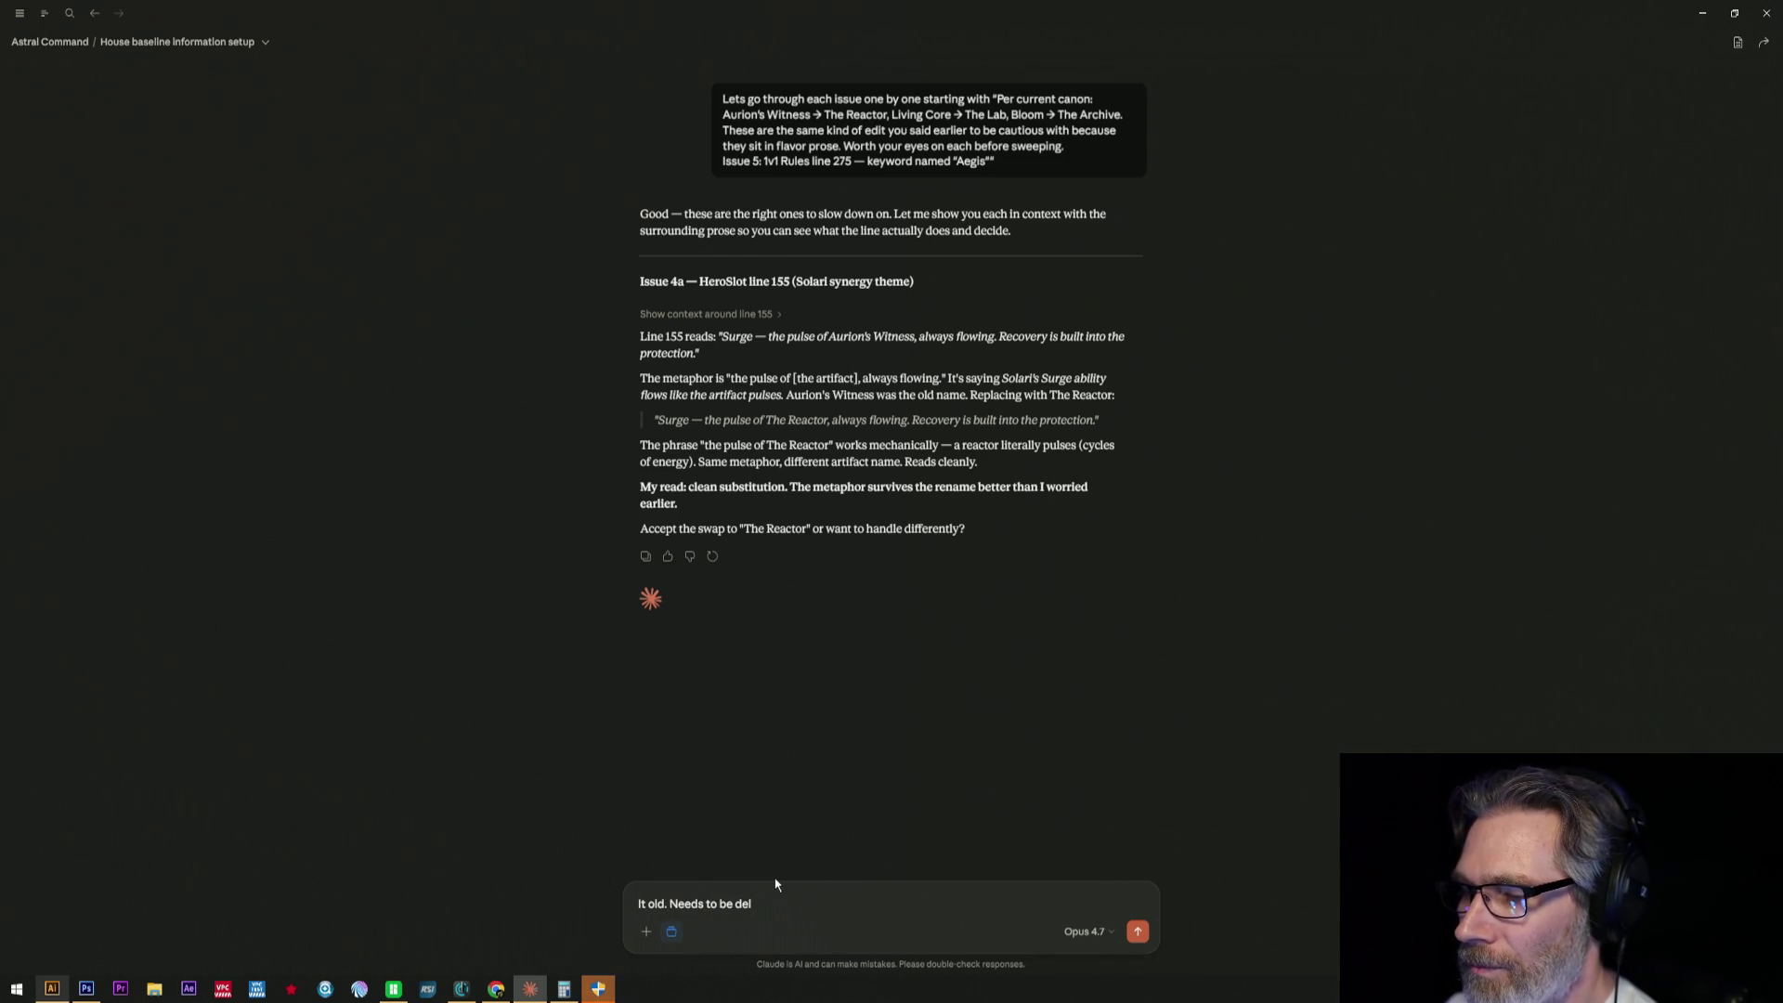
type("eted")
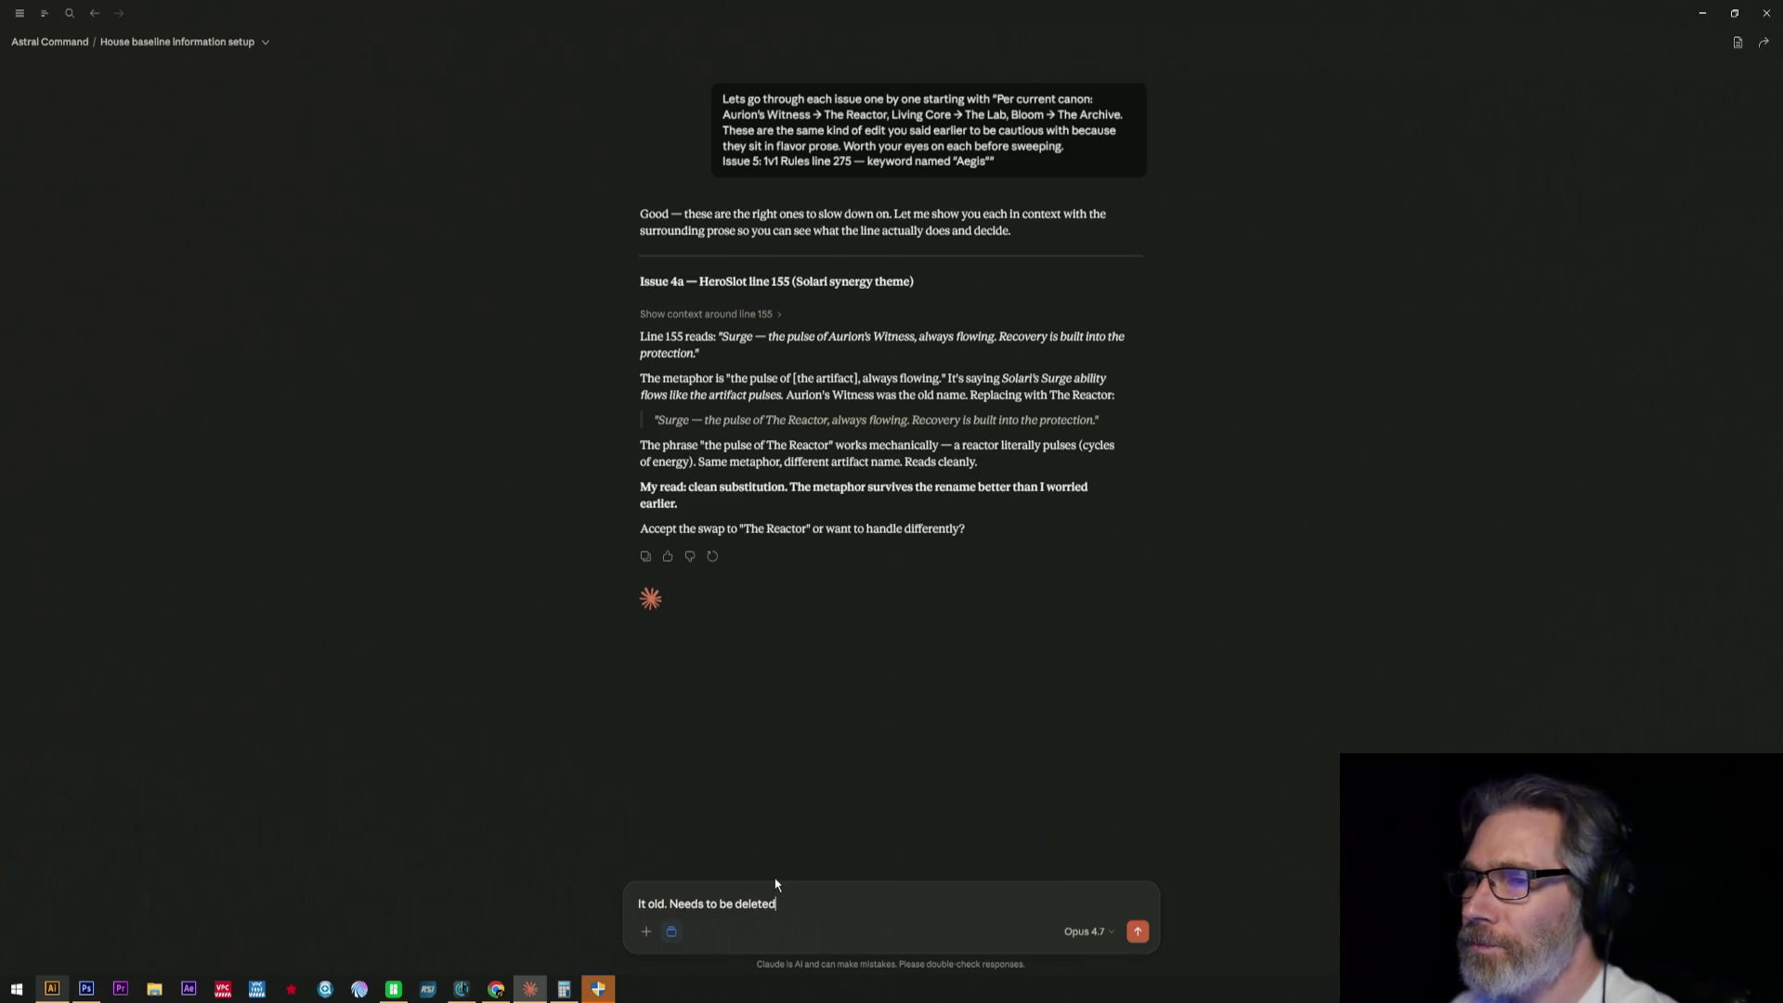
key("Return")
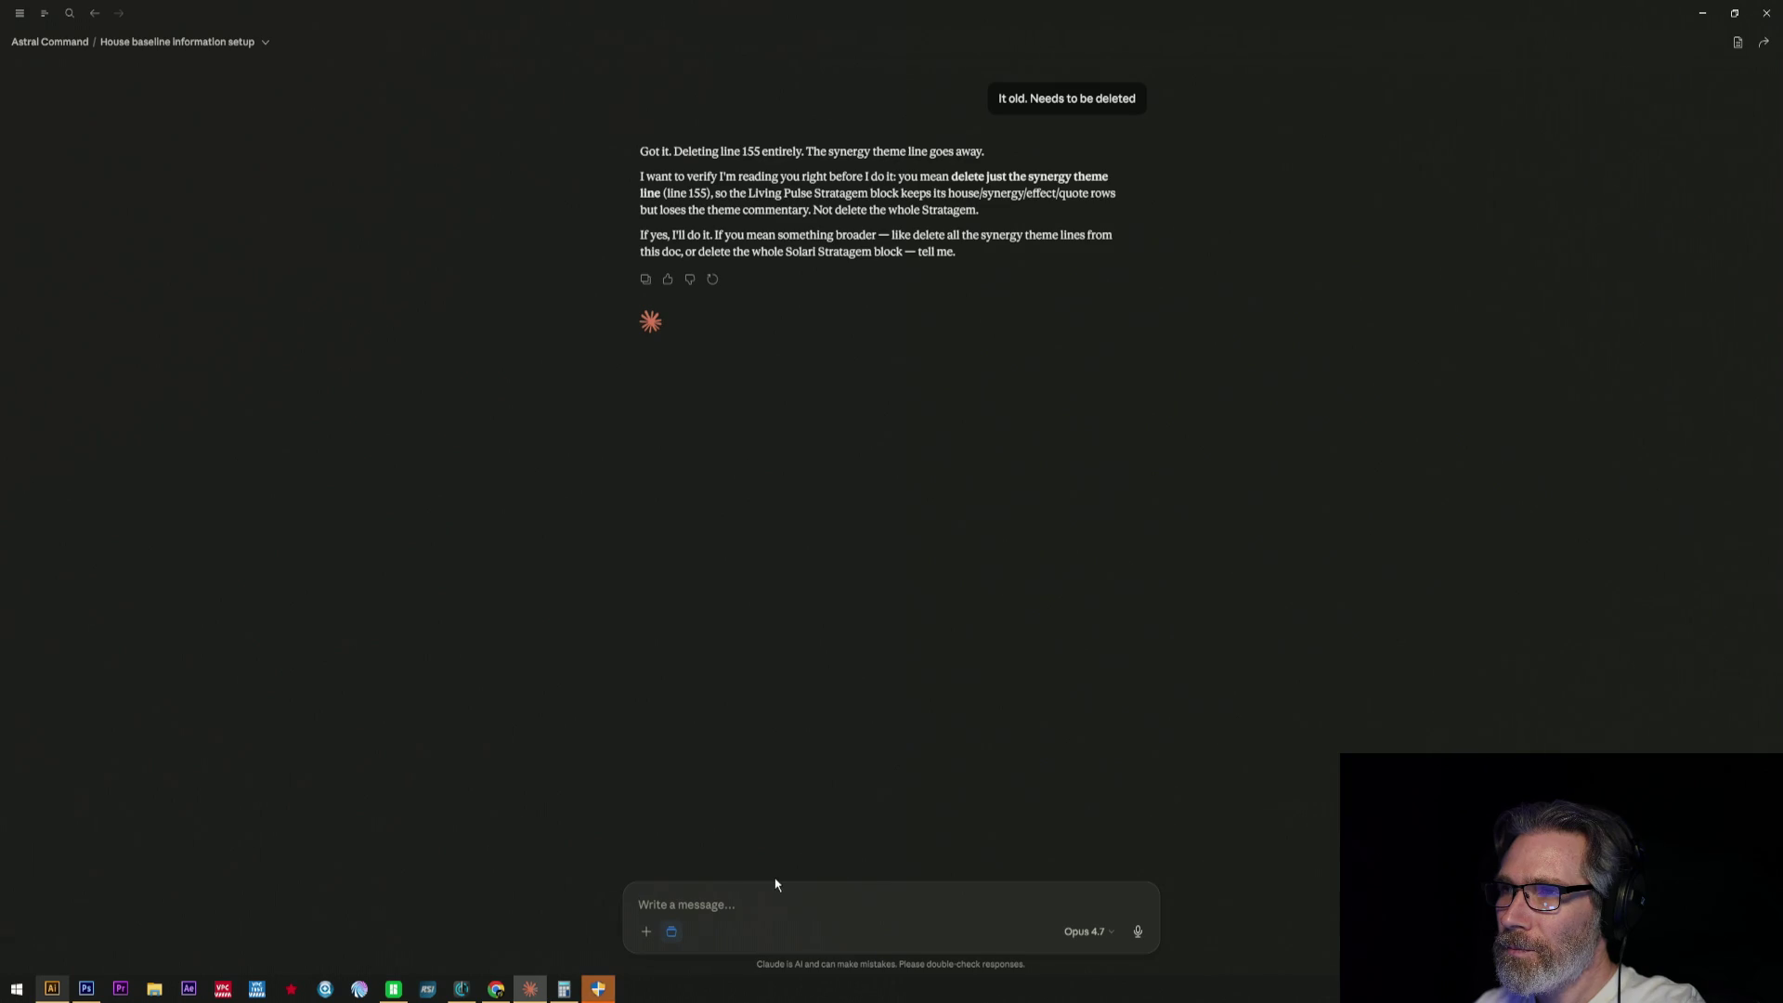
type("Anything related to it")
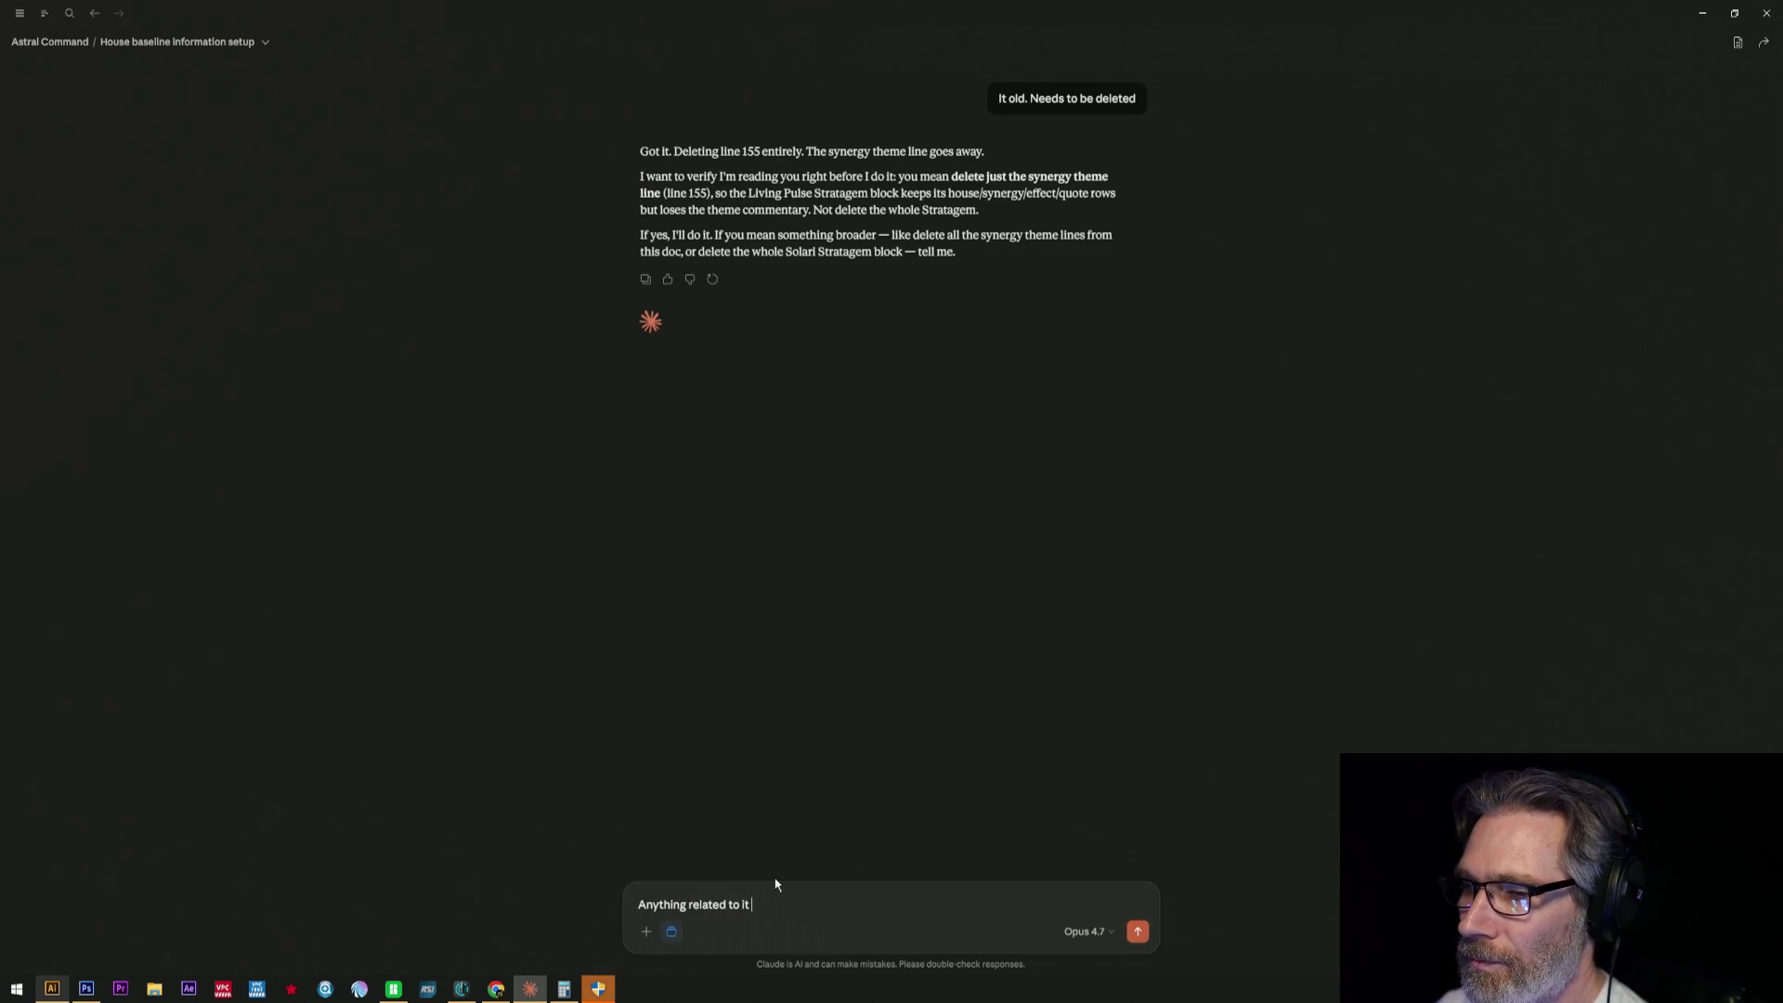
type(" is garbage")
- Send the reply calling everything related to the line garbage
key("Return")
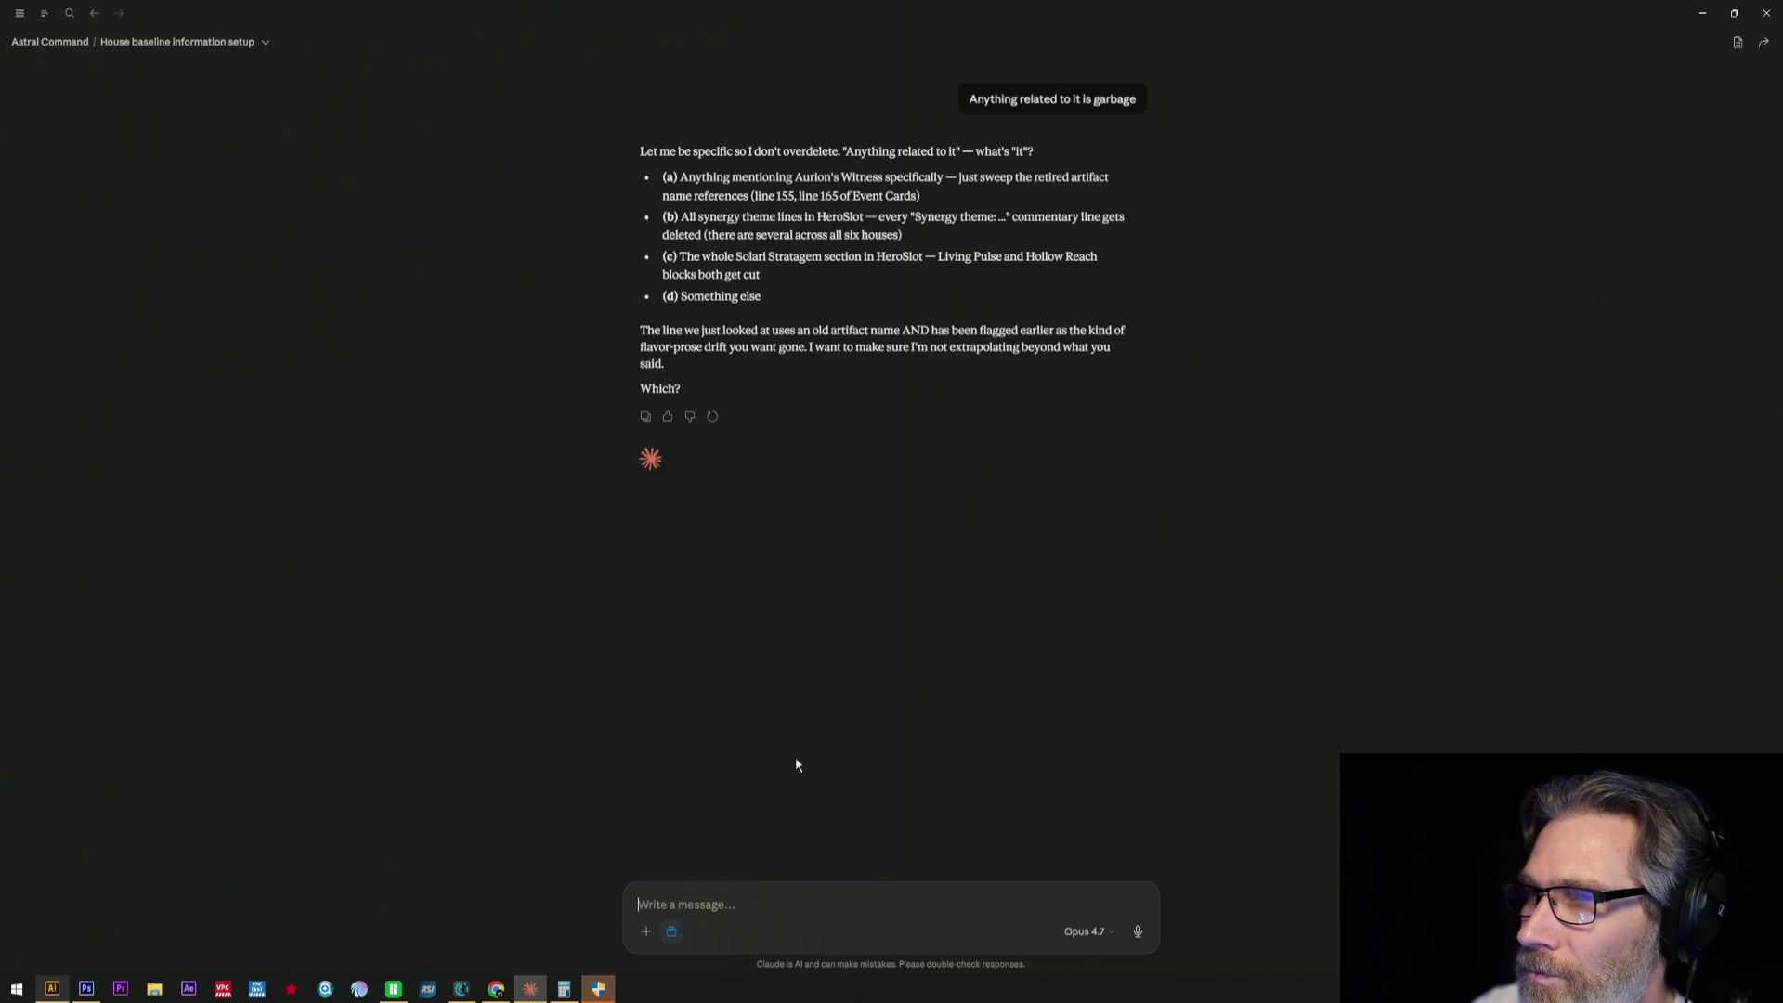
- Copy the option (a) Aurion's Witness wording from Claude's reply and paste it into the message box
left_click_drag(682, 175, 942, 178)
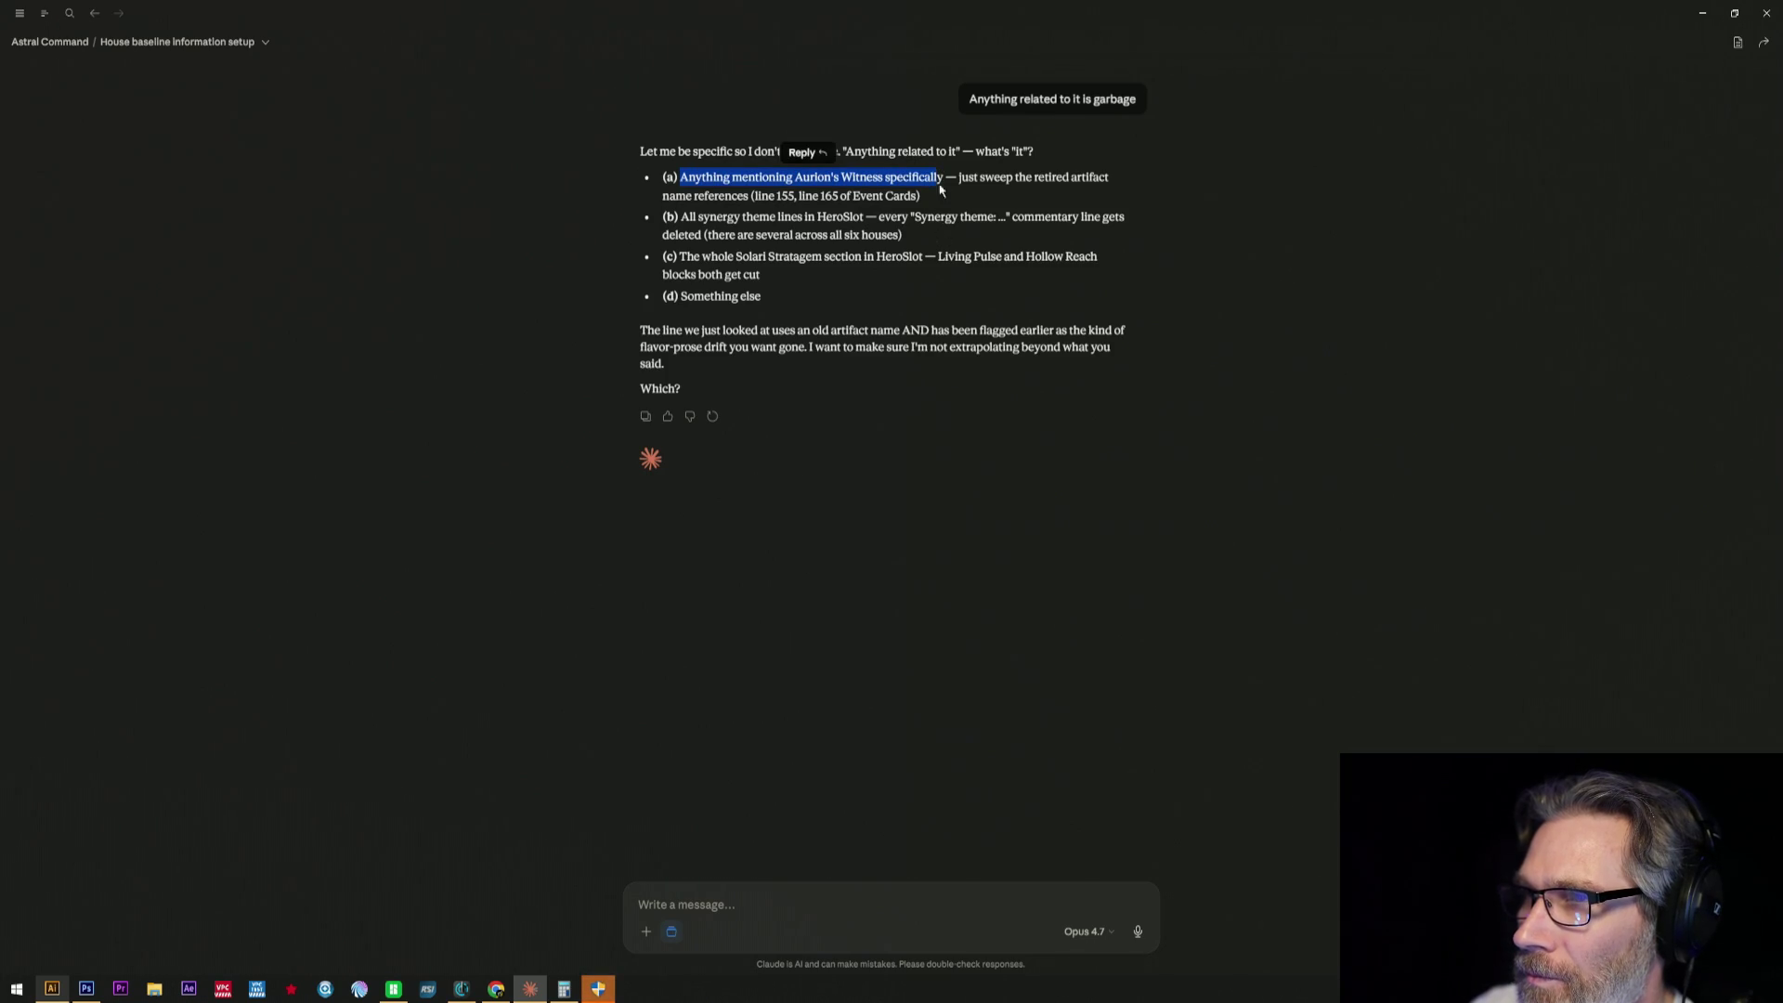
left_click(944, 176)
left_click_drag(943, 176, 685, 185)
key("ctrl+c")
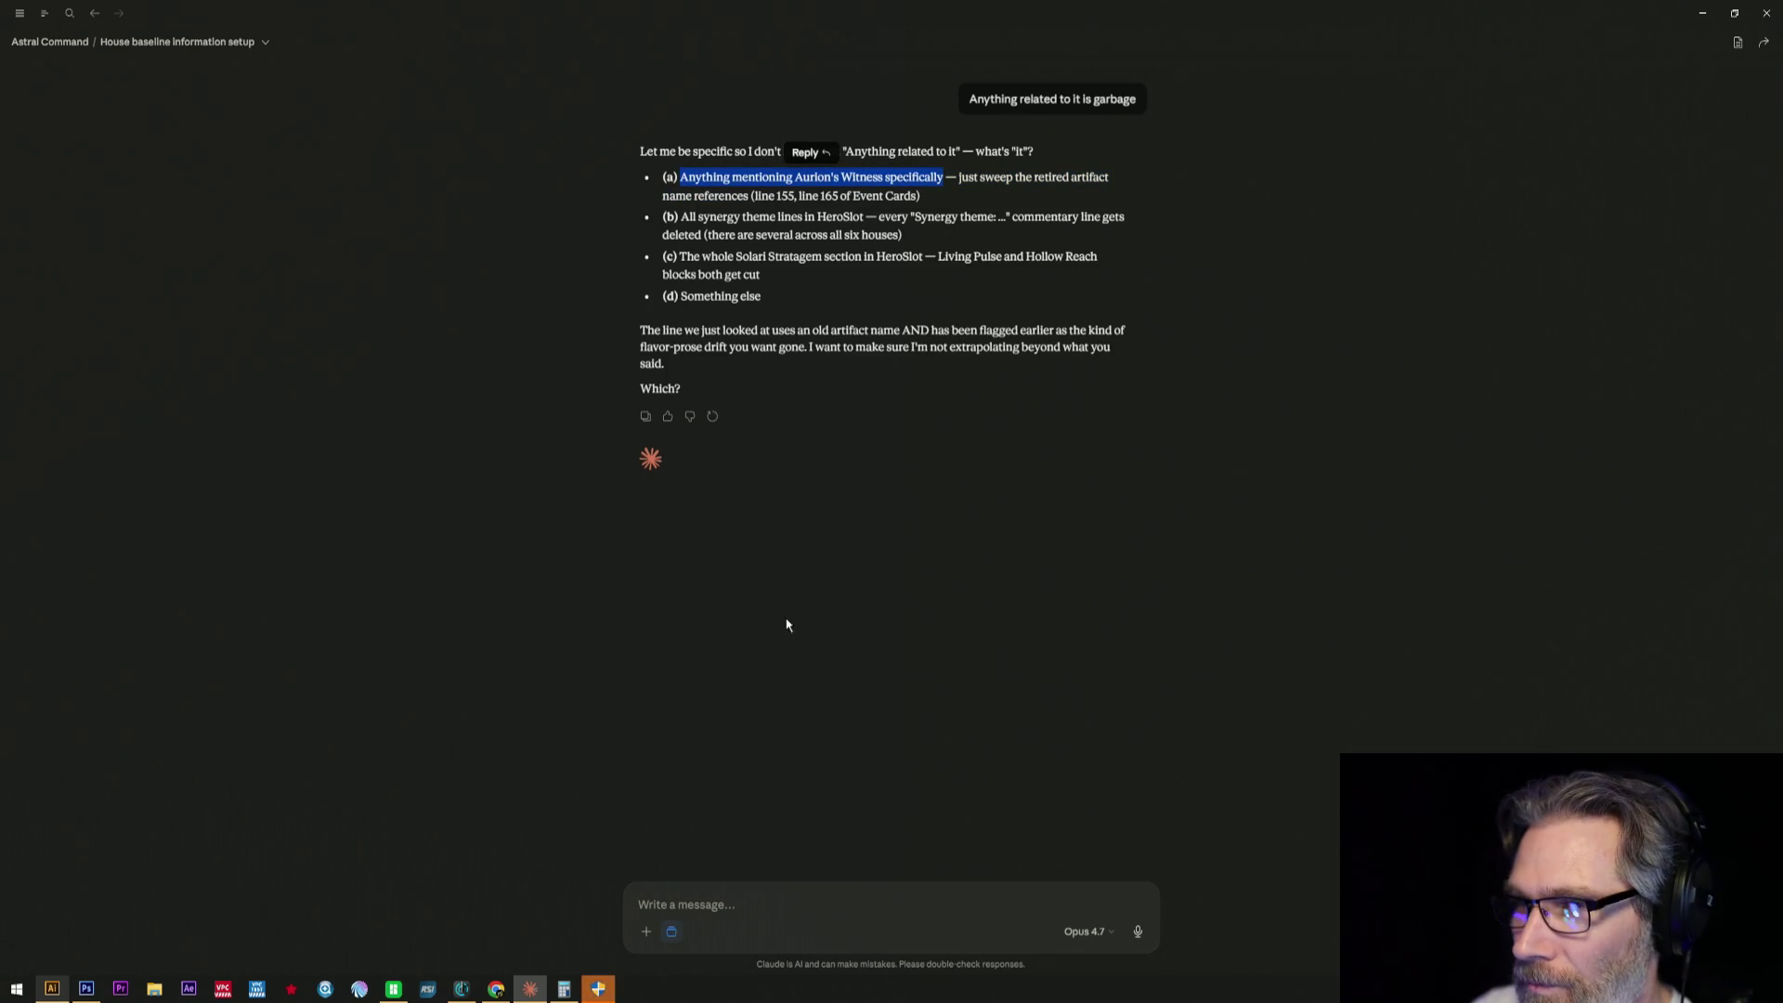
left_click(697, 891)
key("ctrl+v")
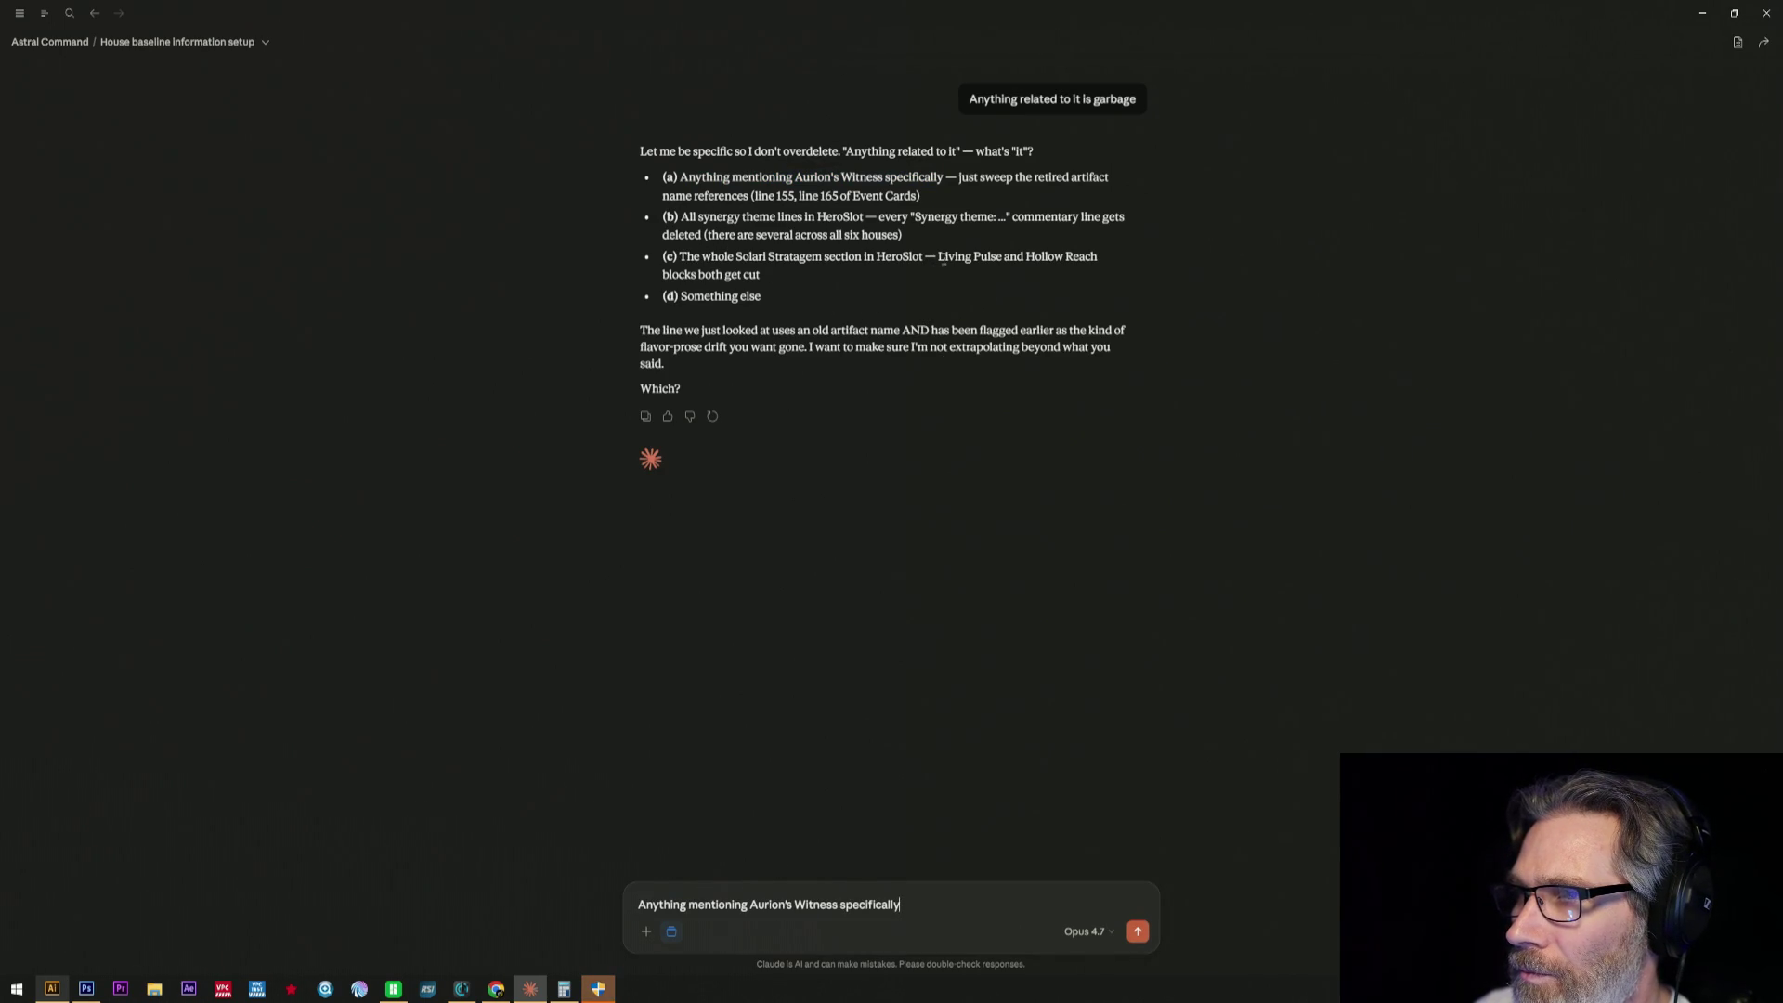
- Add the Living Pulse and Hollow Reach wording, call it garbage, and send the request for the whole context
left_click_drag(932, 256, 694, 274)
key("ctrl+c")
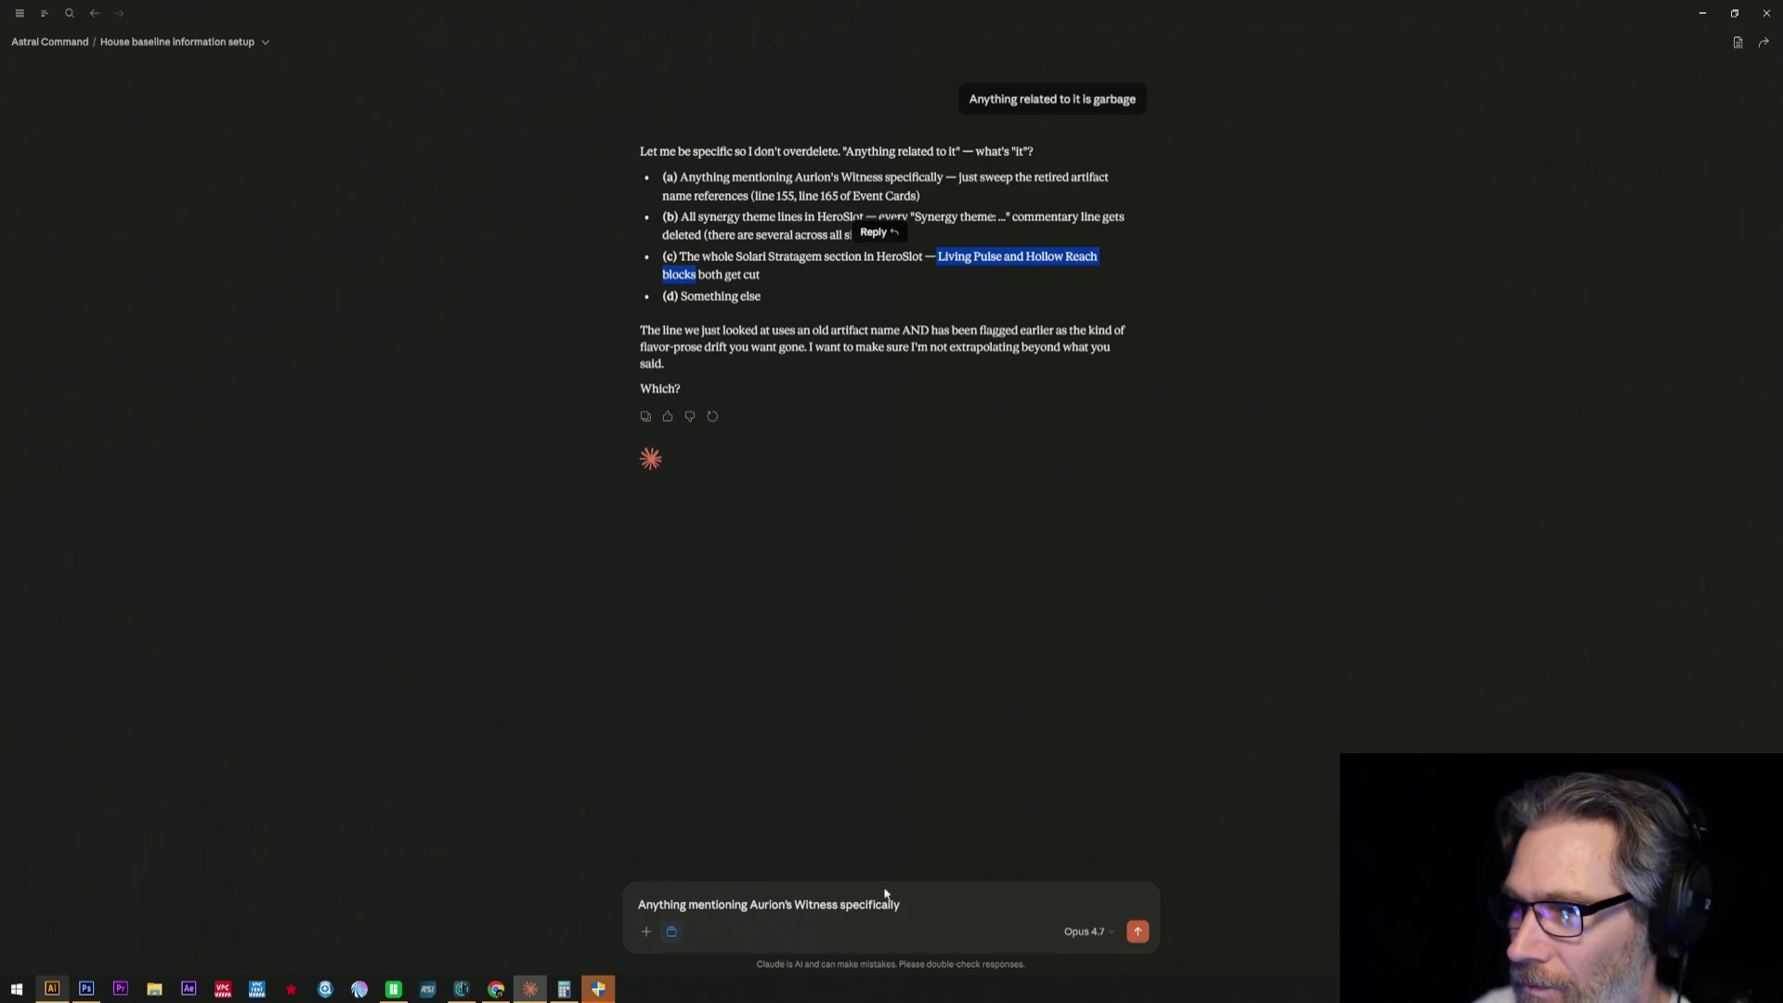
left_click(933, 846)
type("and")
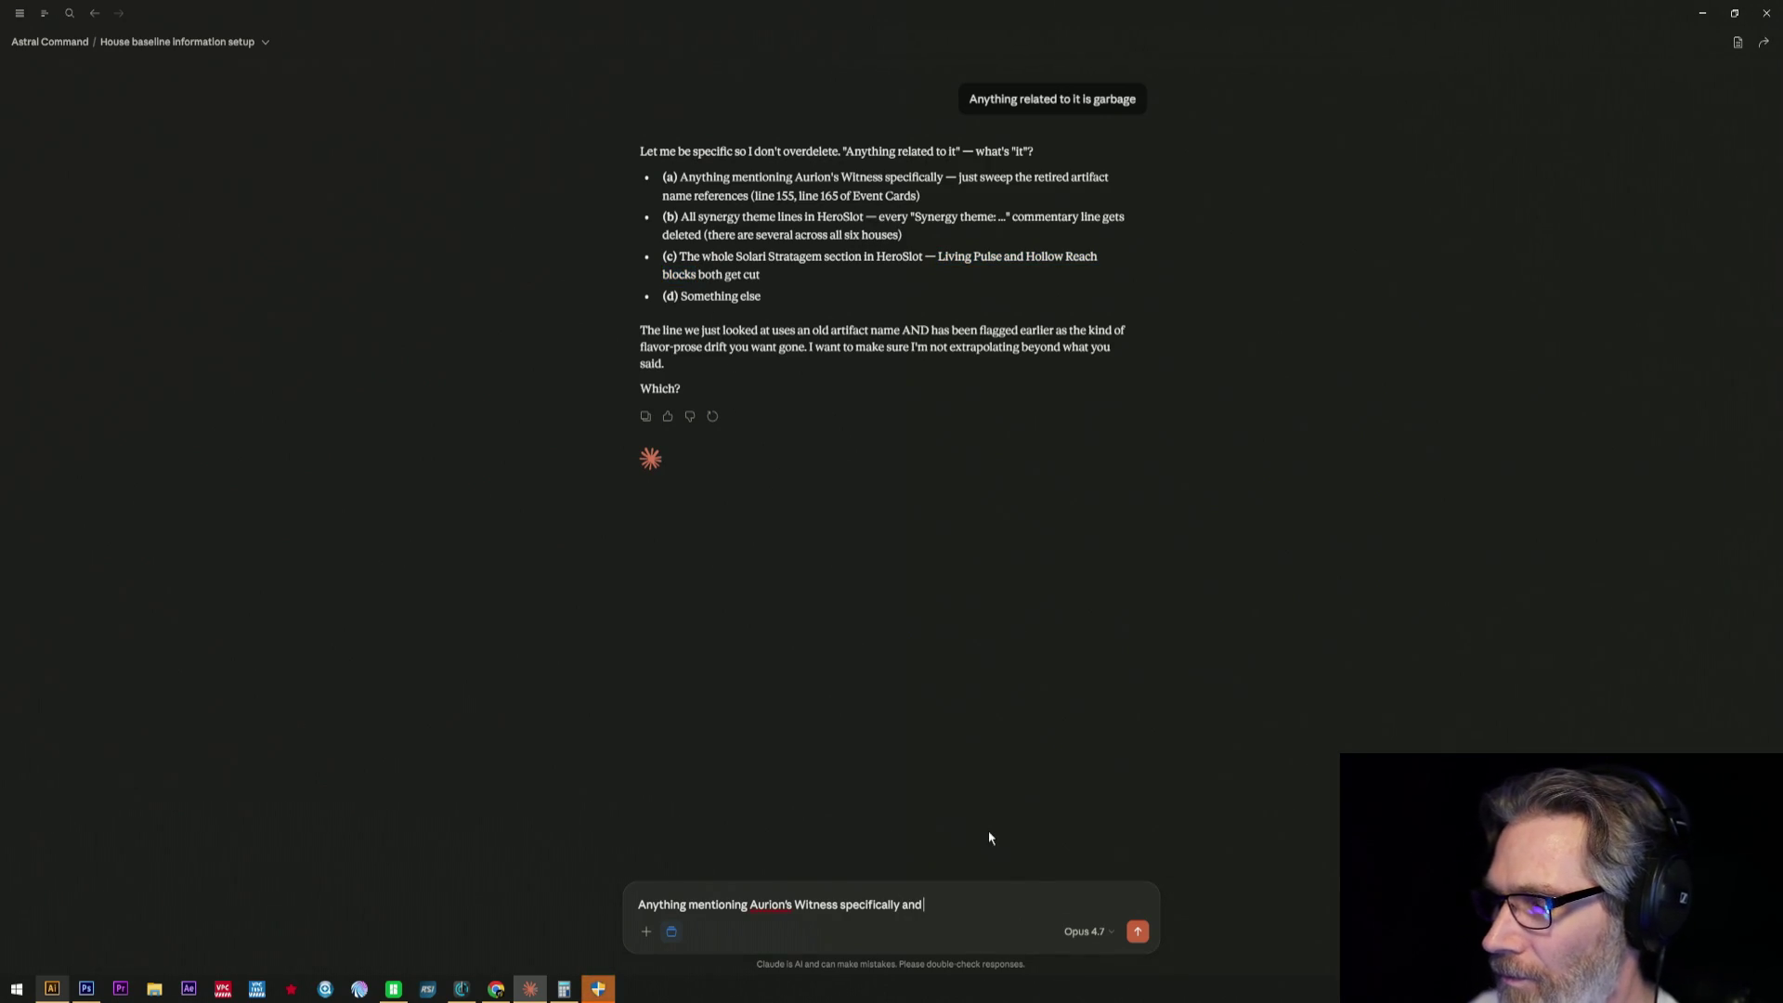
key("ctrl+v")
type("what")
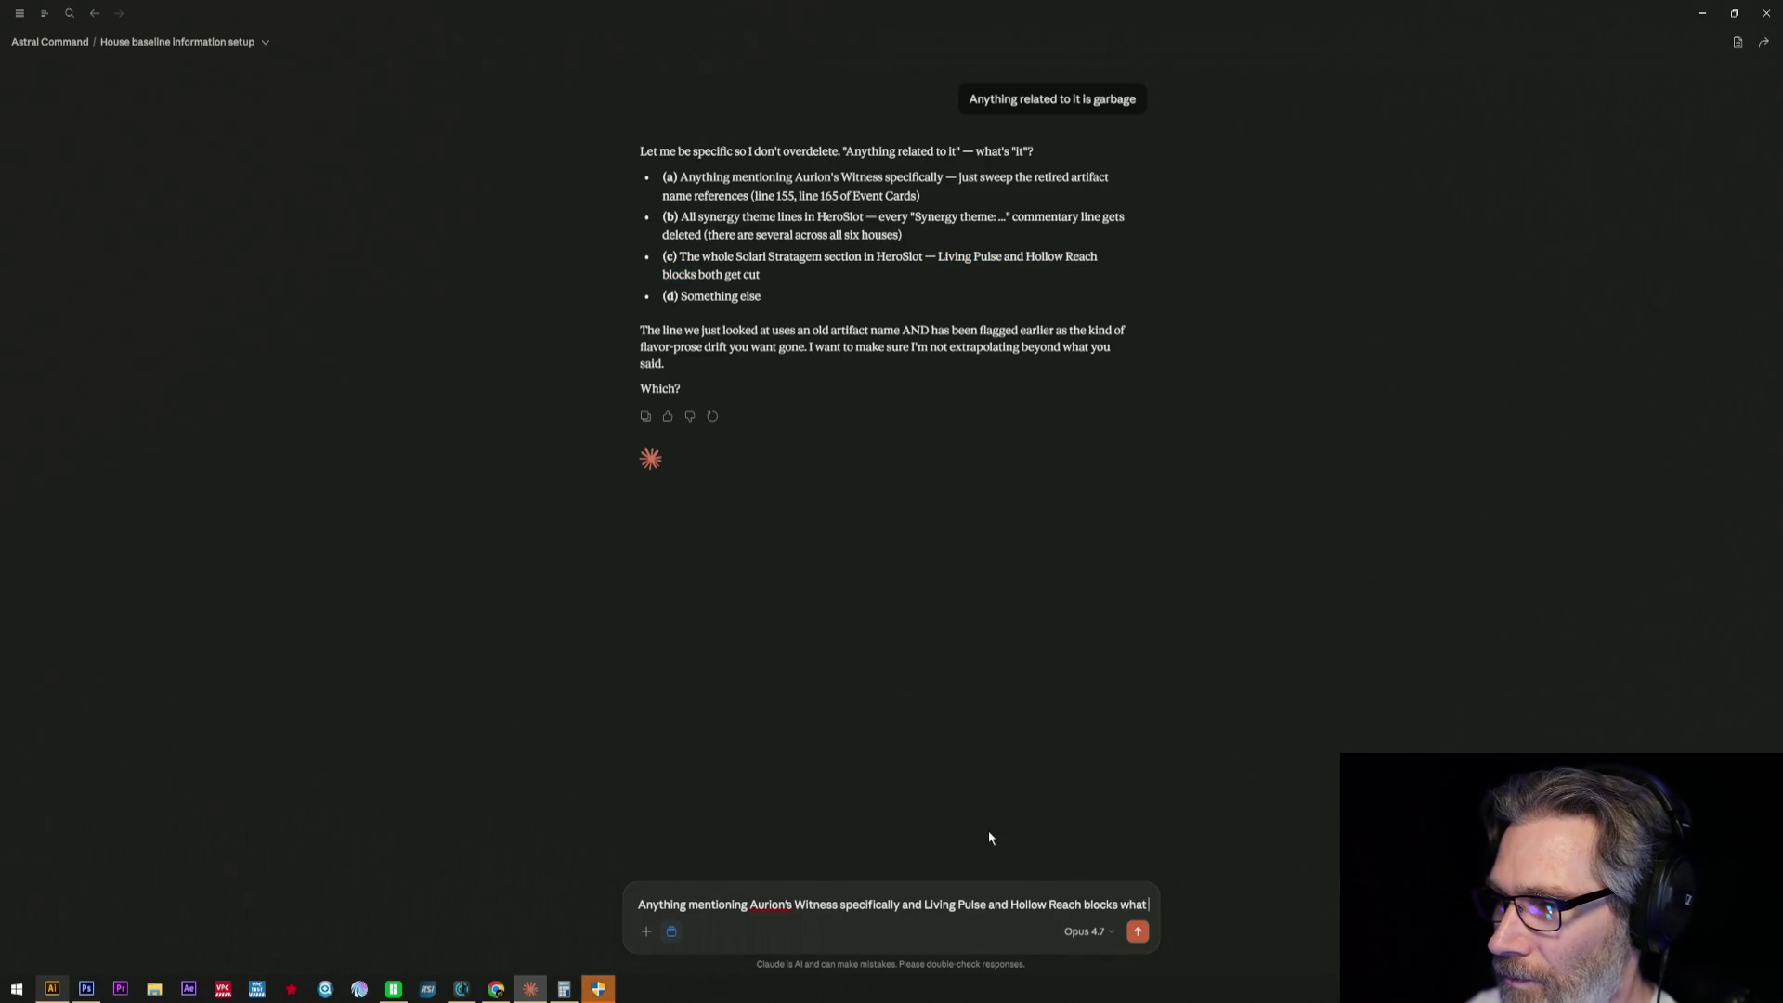
type(" is all this. Its garg")
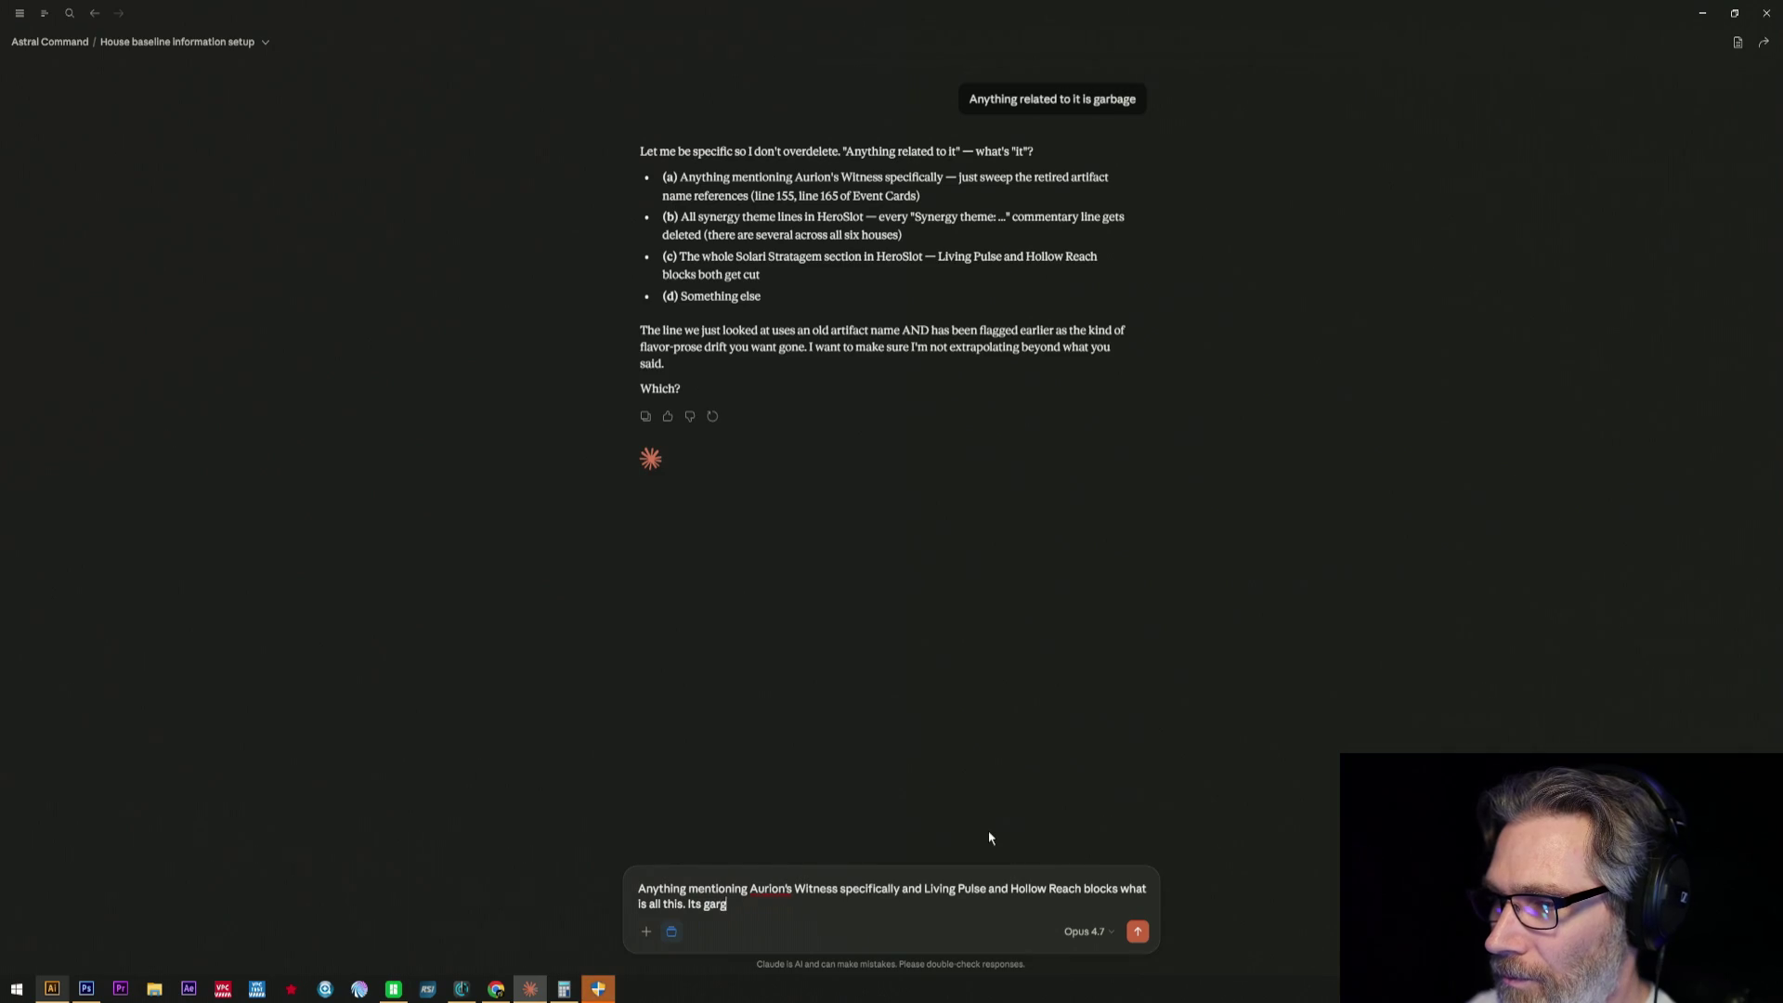
key("BackSpace")
type("bage.")
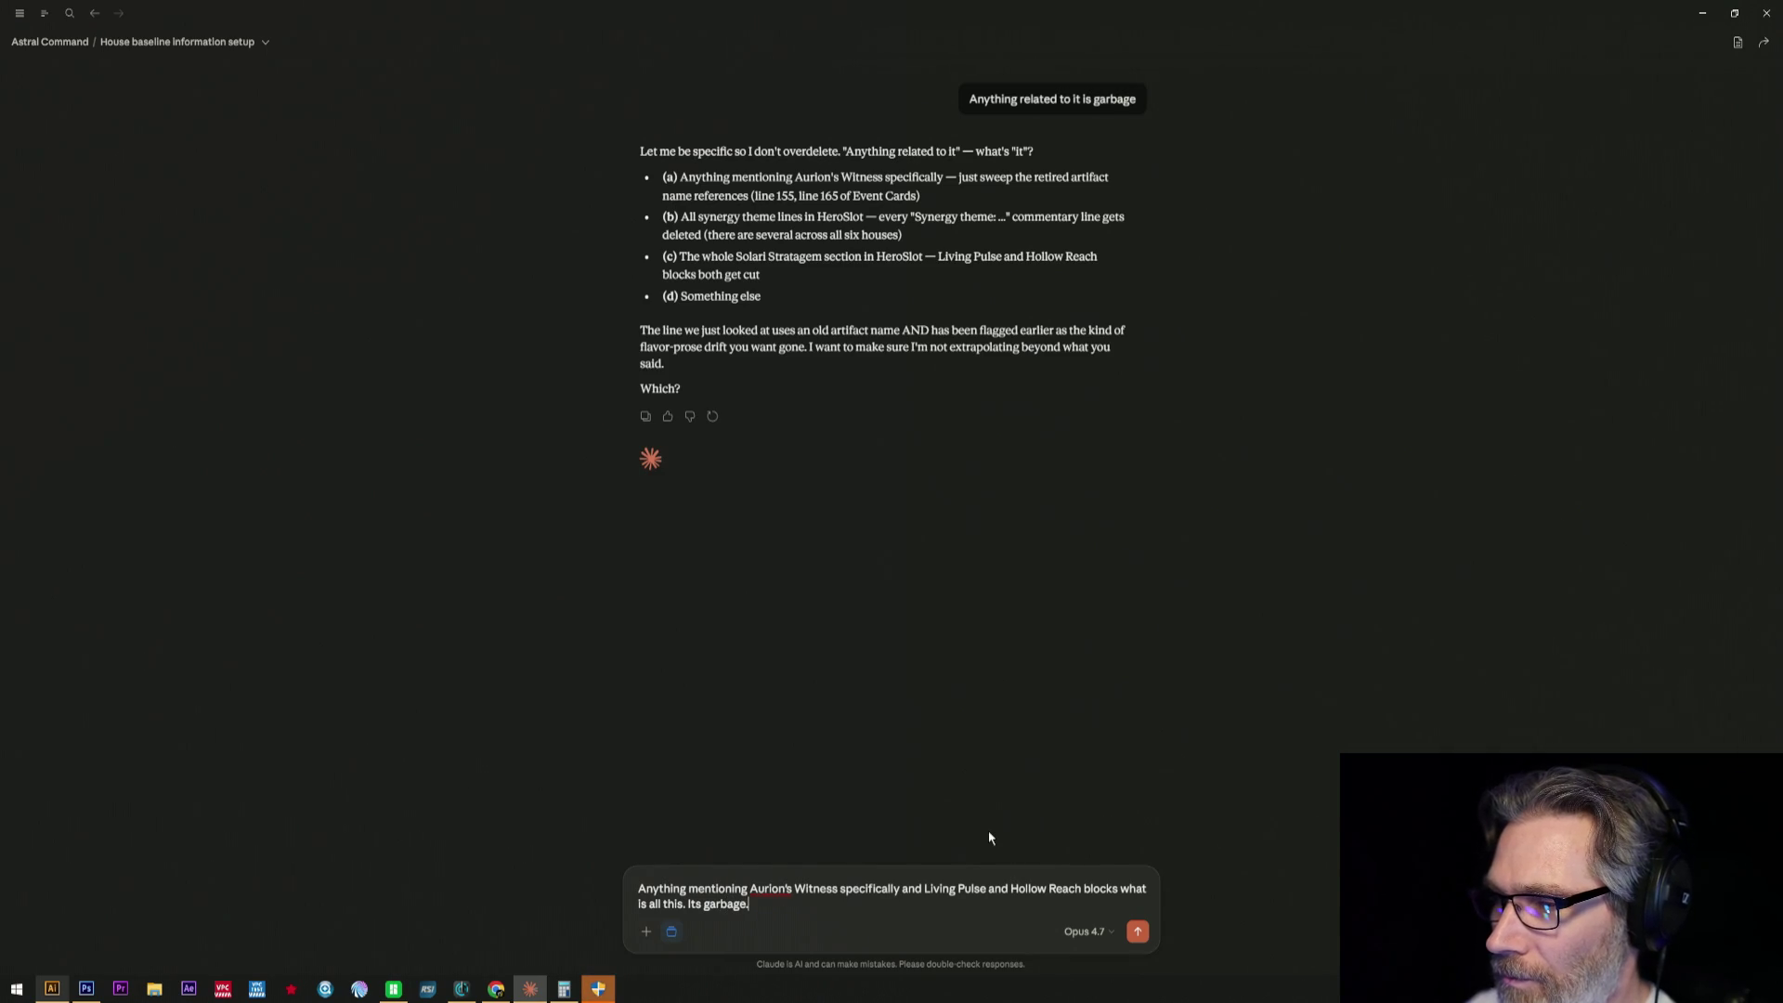
type(" Can you show t")
key("BackSpace")
key("BackSpace")
key("BackSpace")
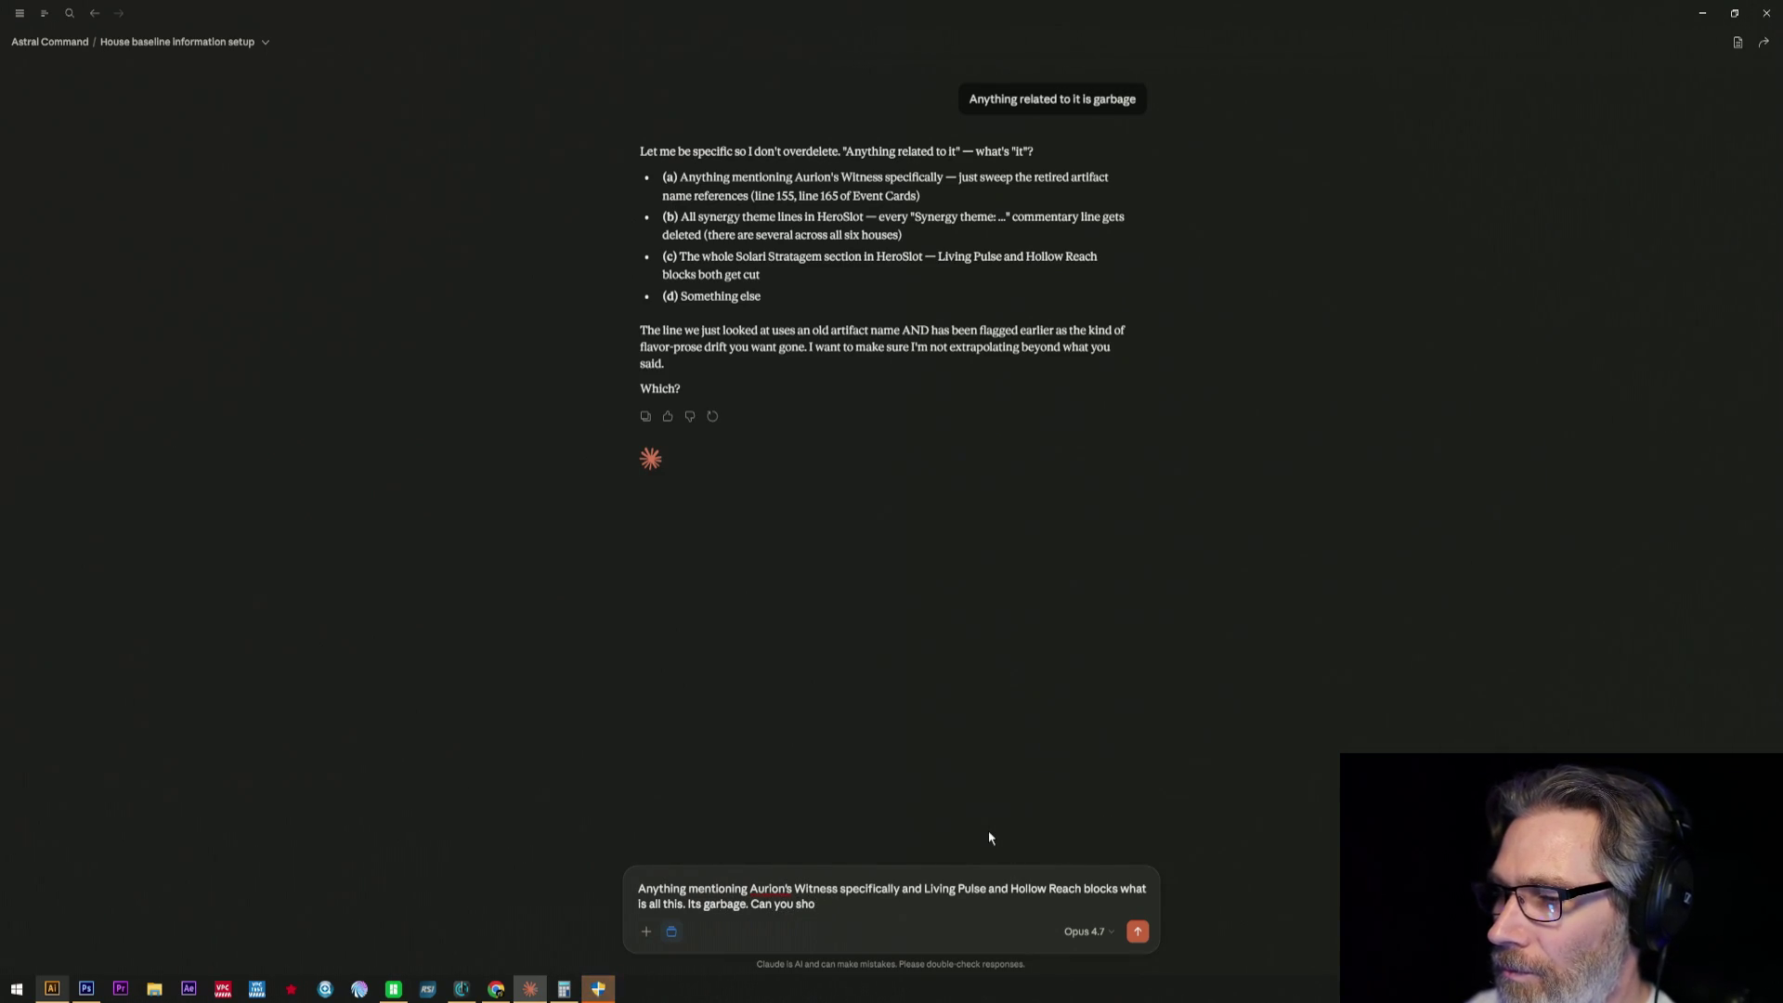
key("BackSpace")
key("BackSpace")
key("BackSpace")
key("BackSpace")
key("BackSpace")
type("Tell me the whole co")
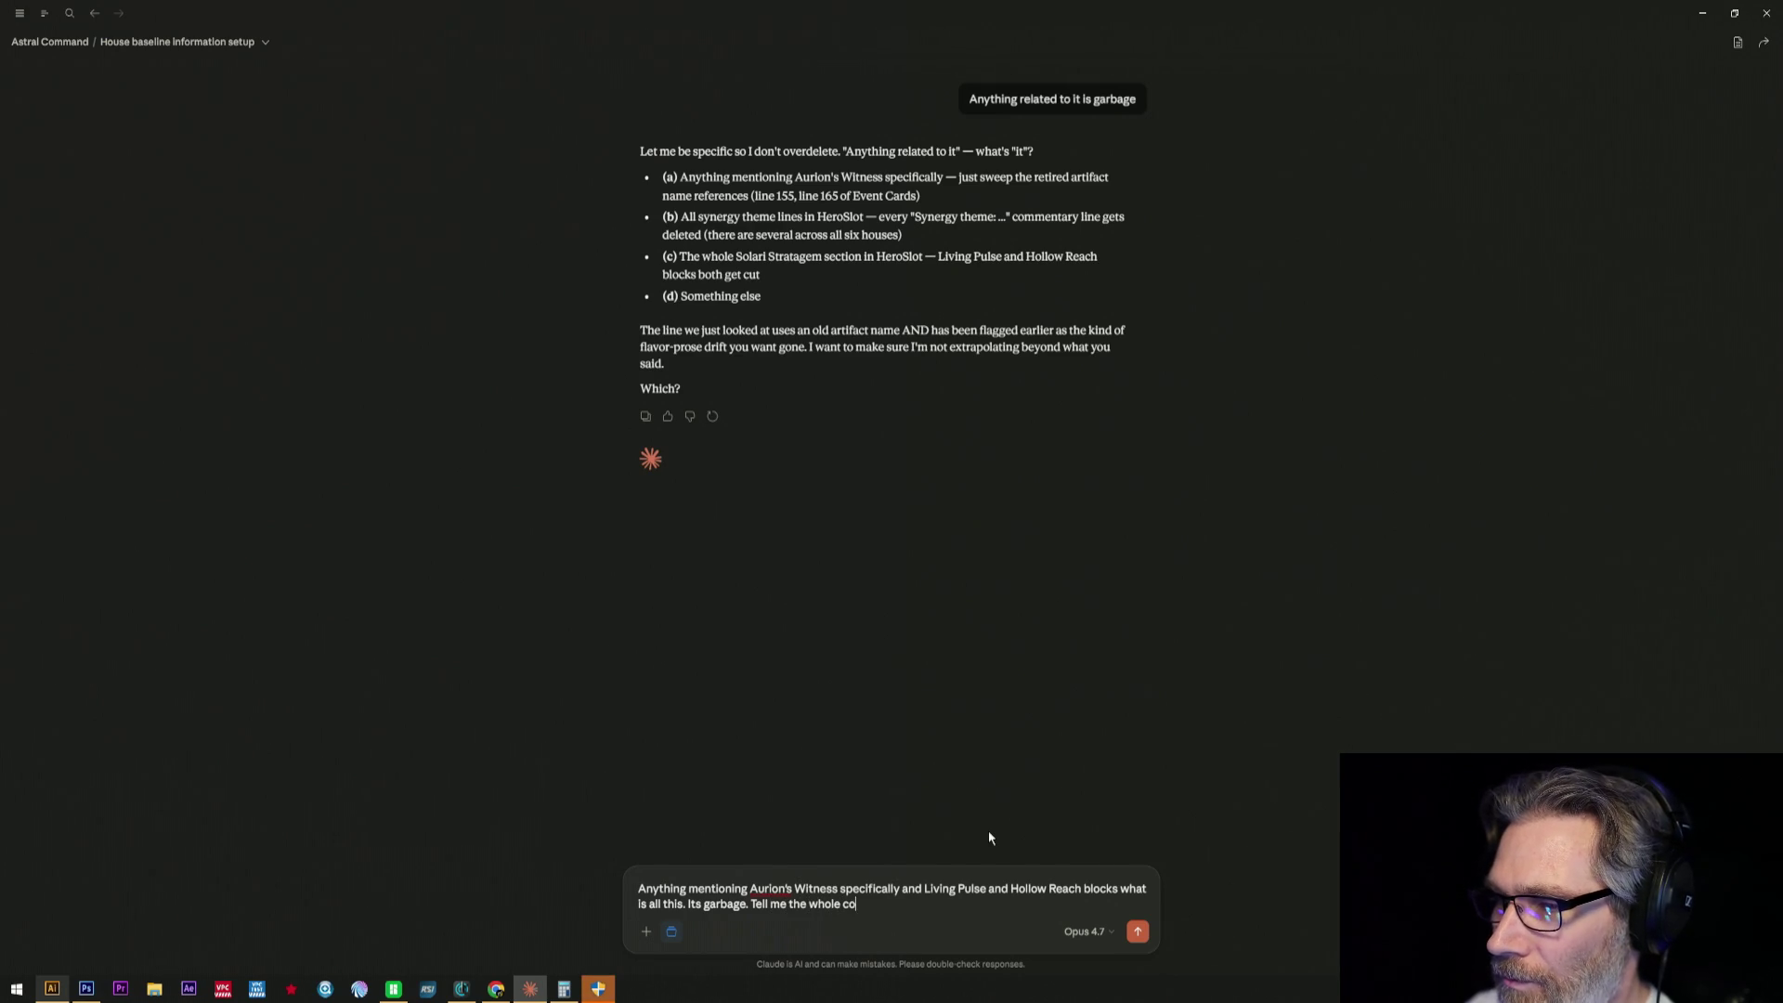
type("nte")
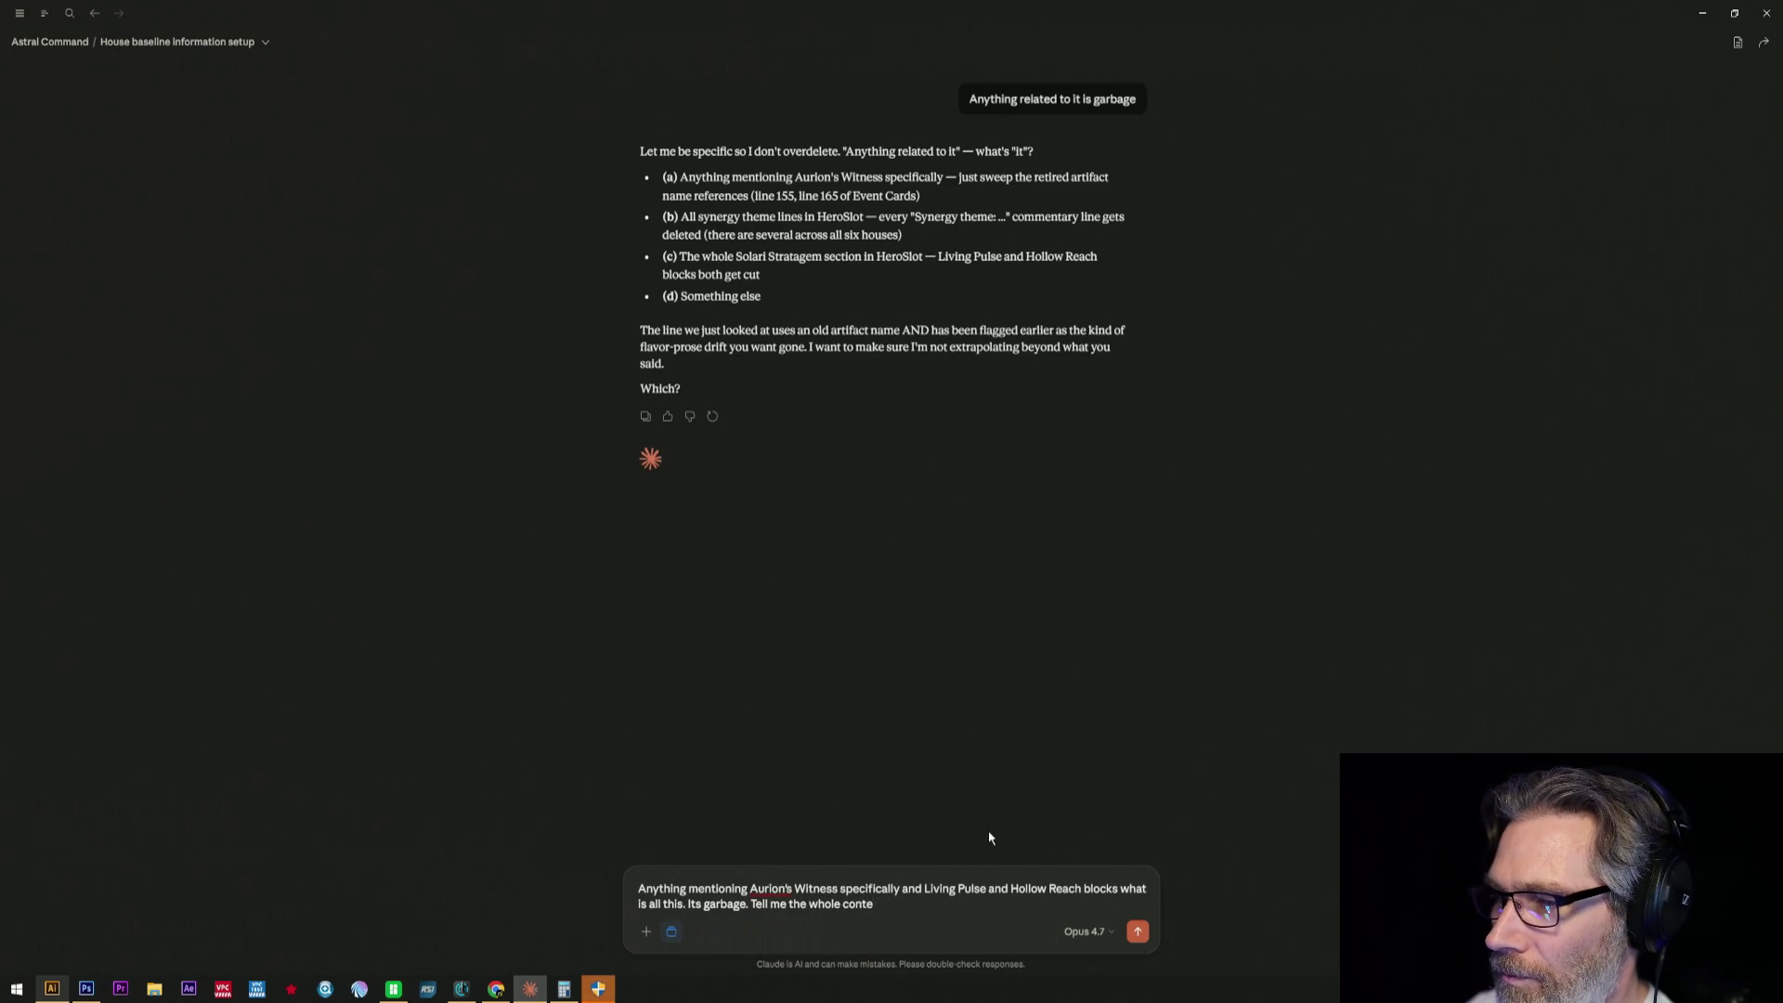
type("xt. It all probably needs to go.")
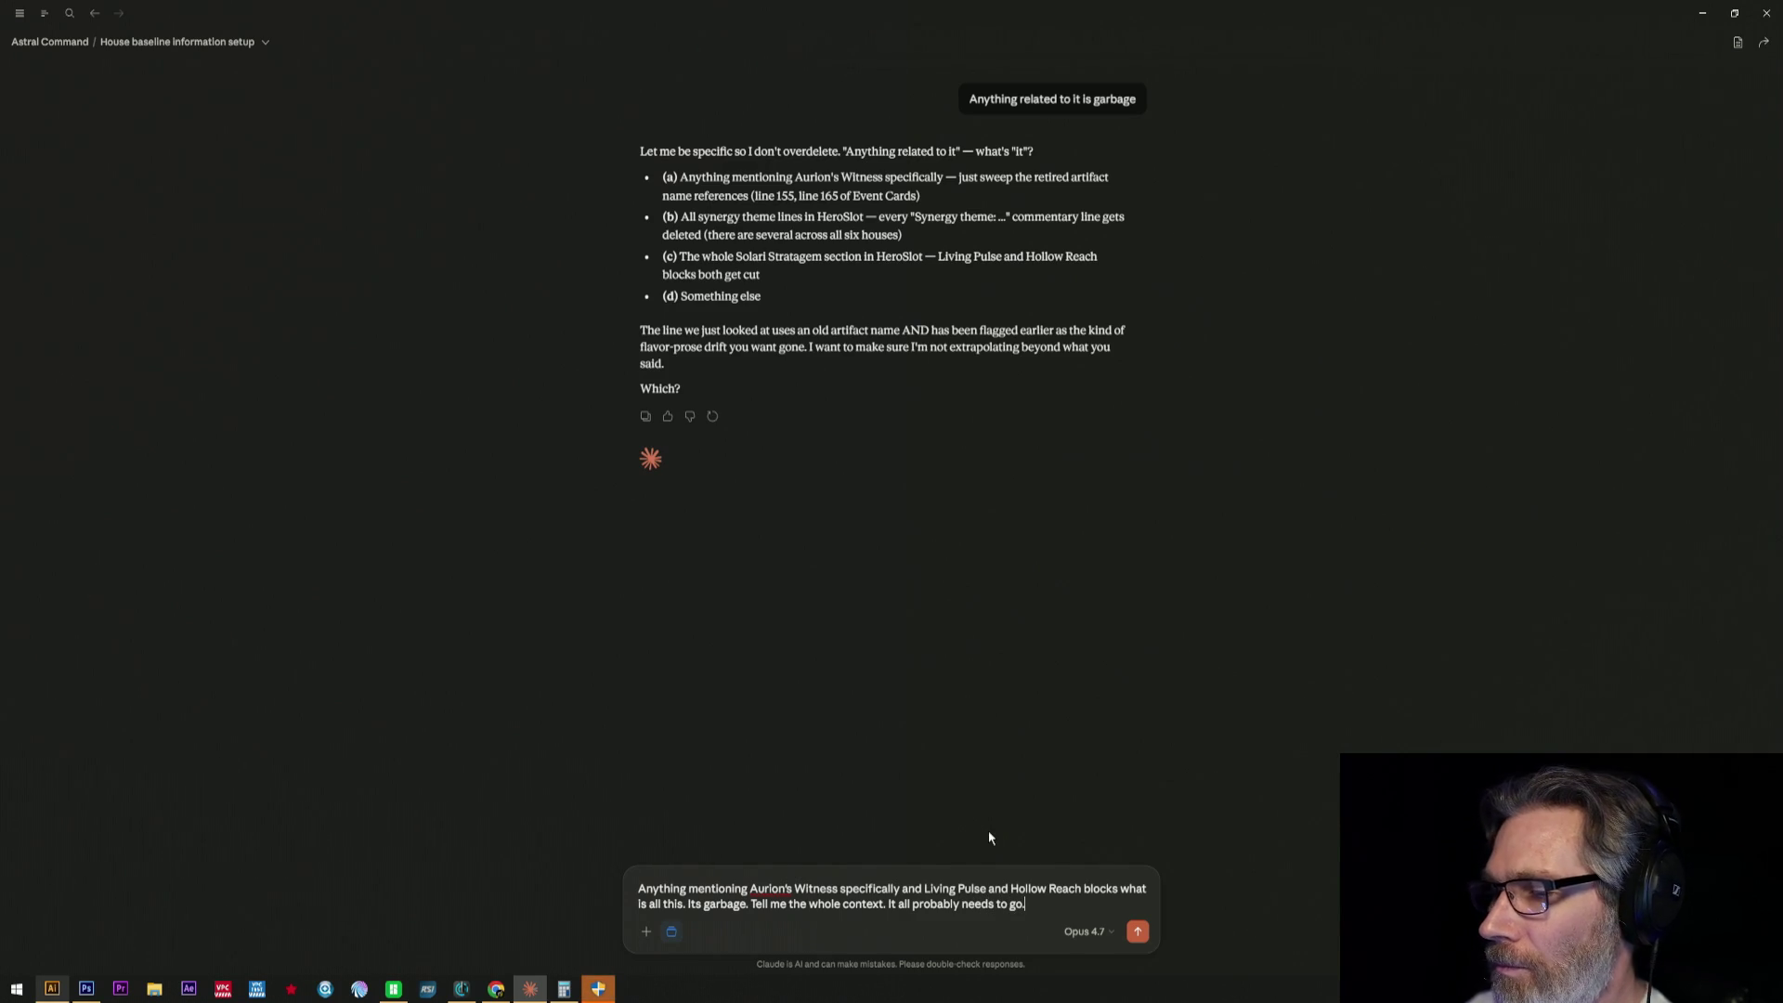
key("Return")
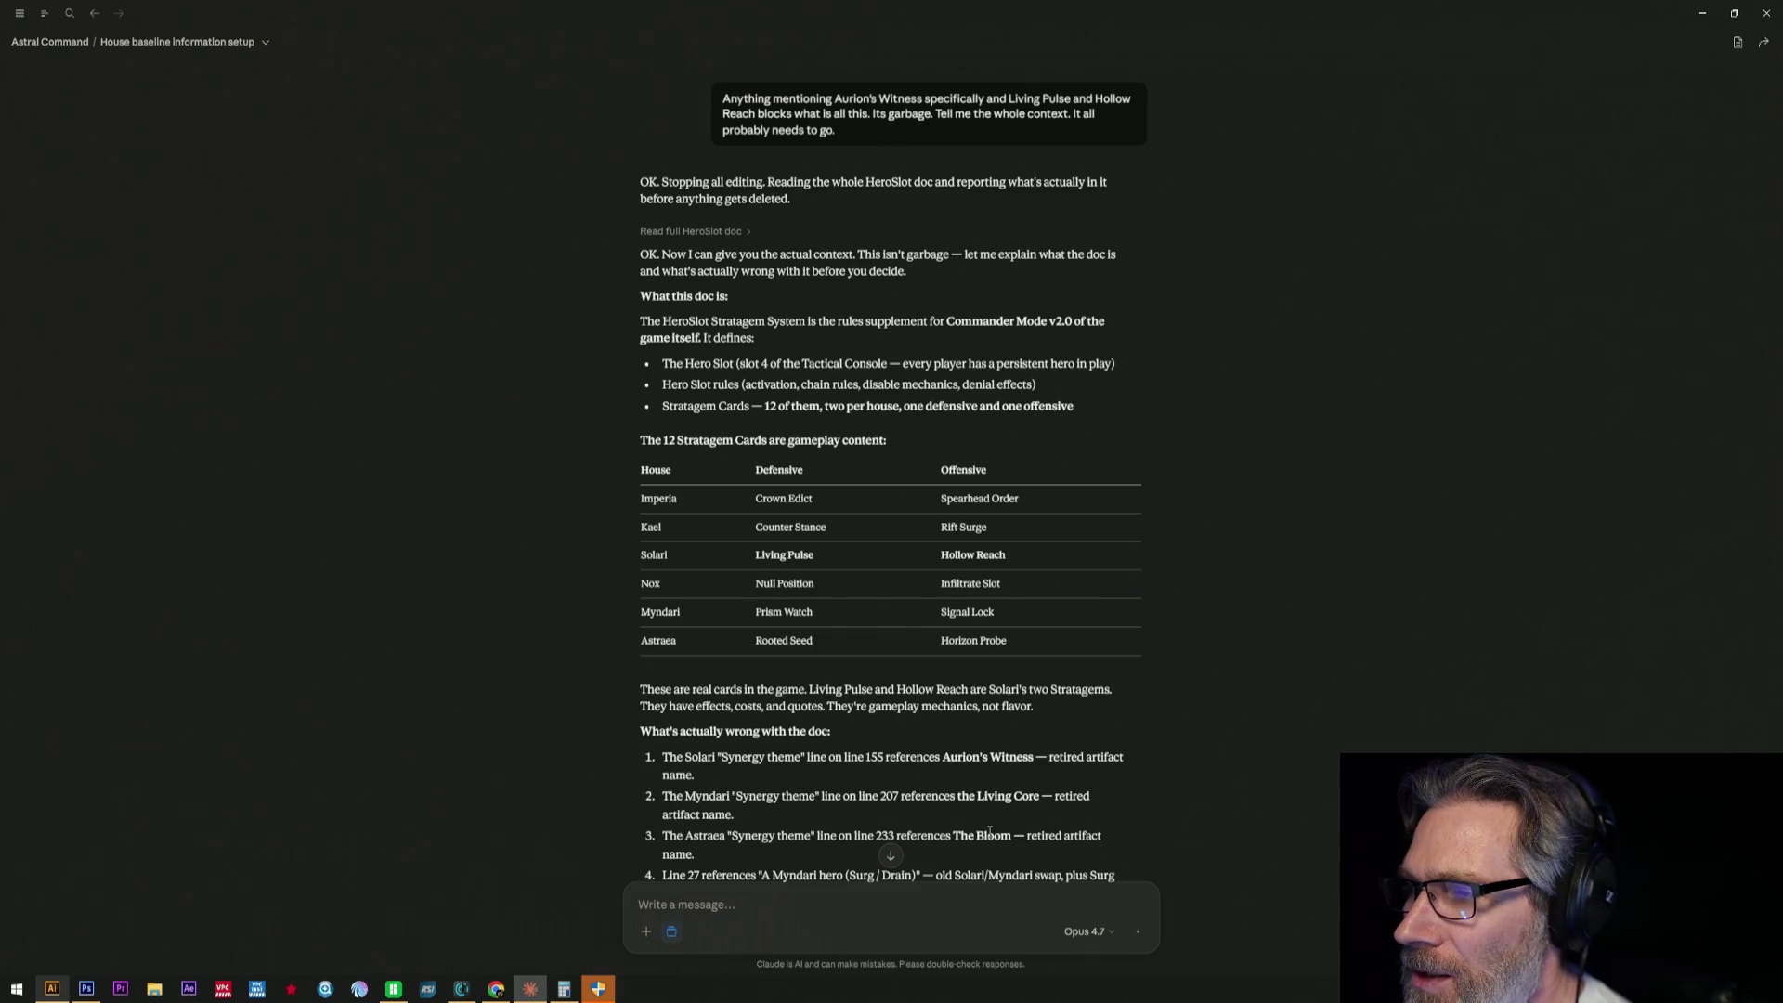
scroll(864, 584, "down", 2)
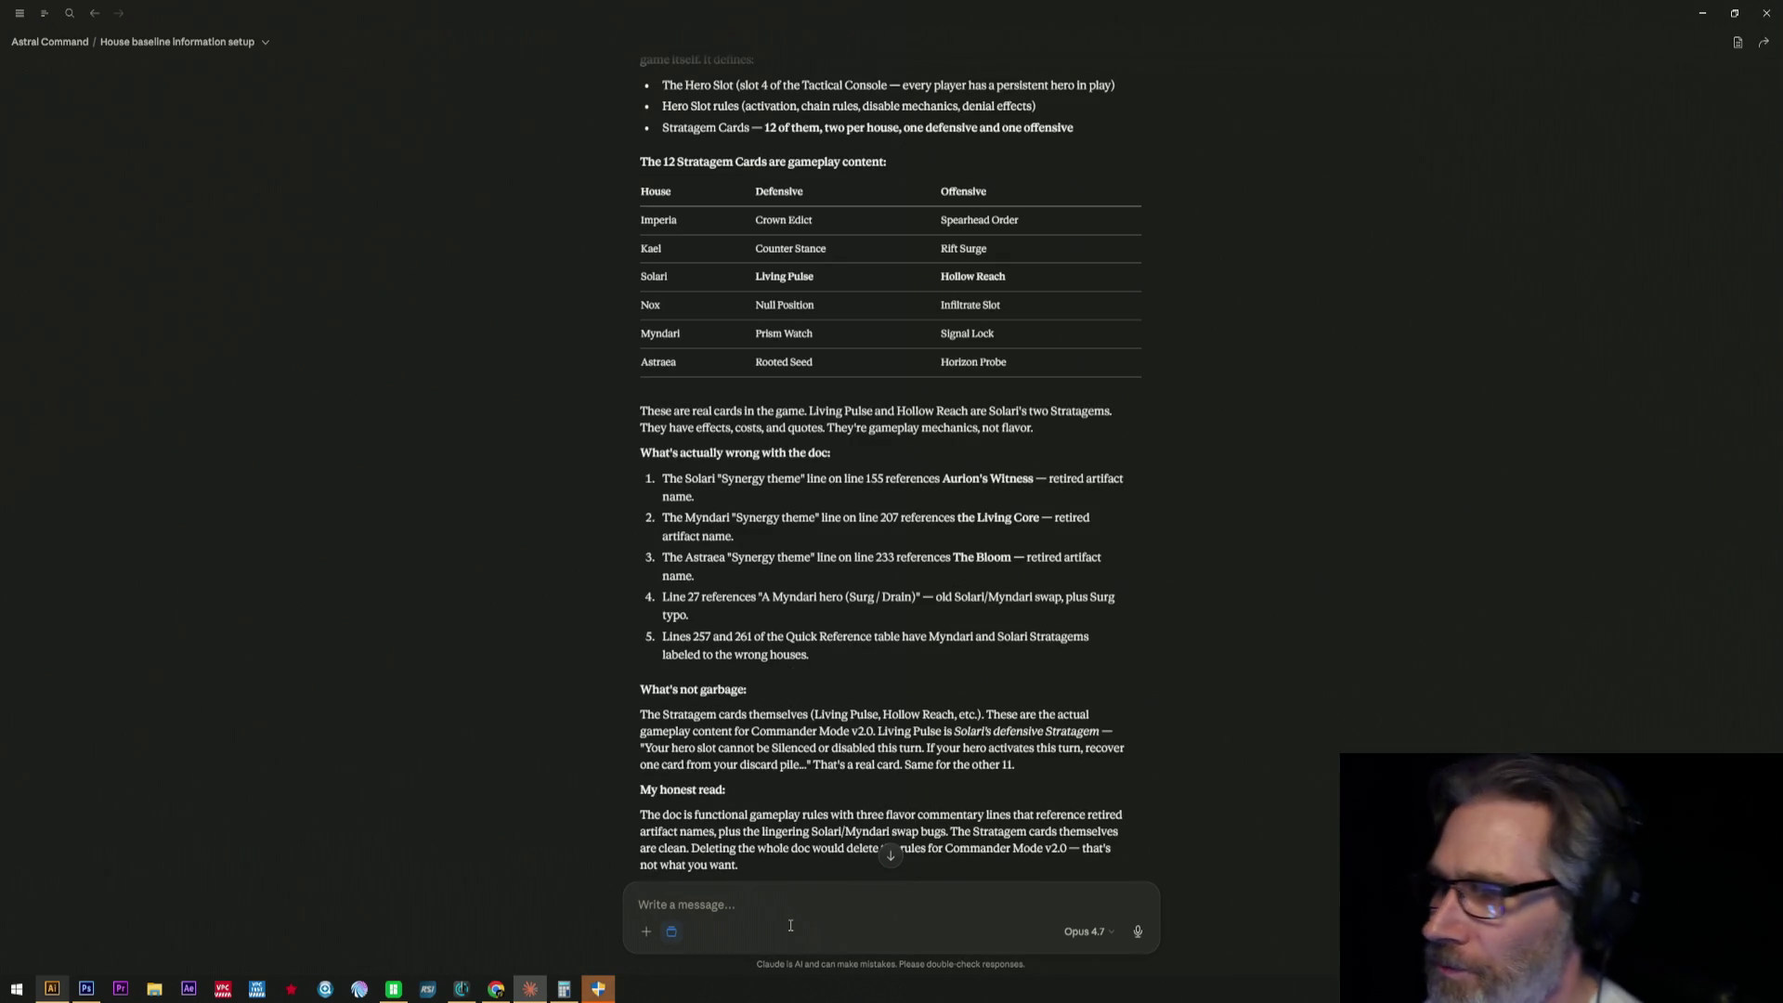
type("Its all")
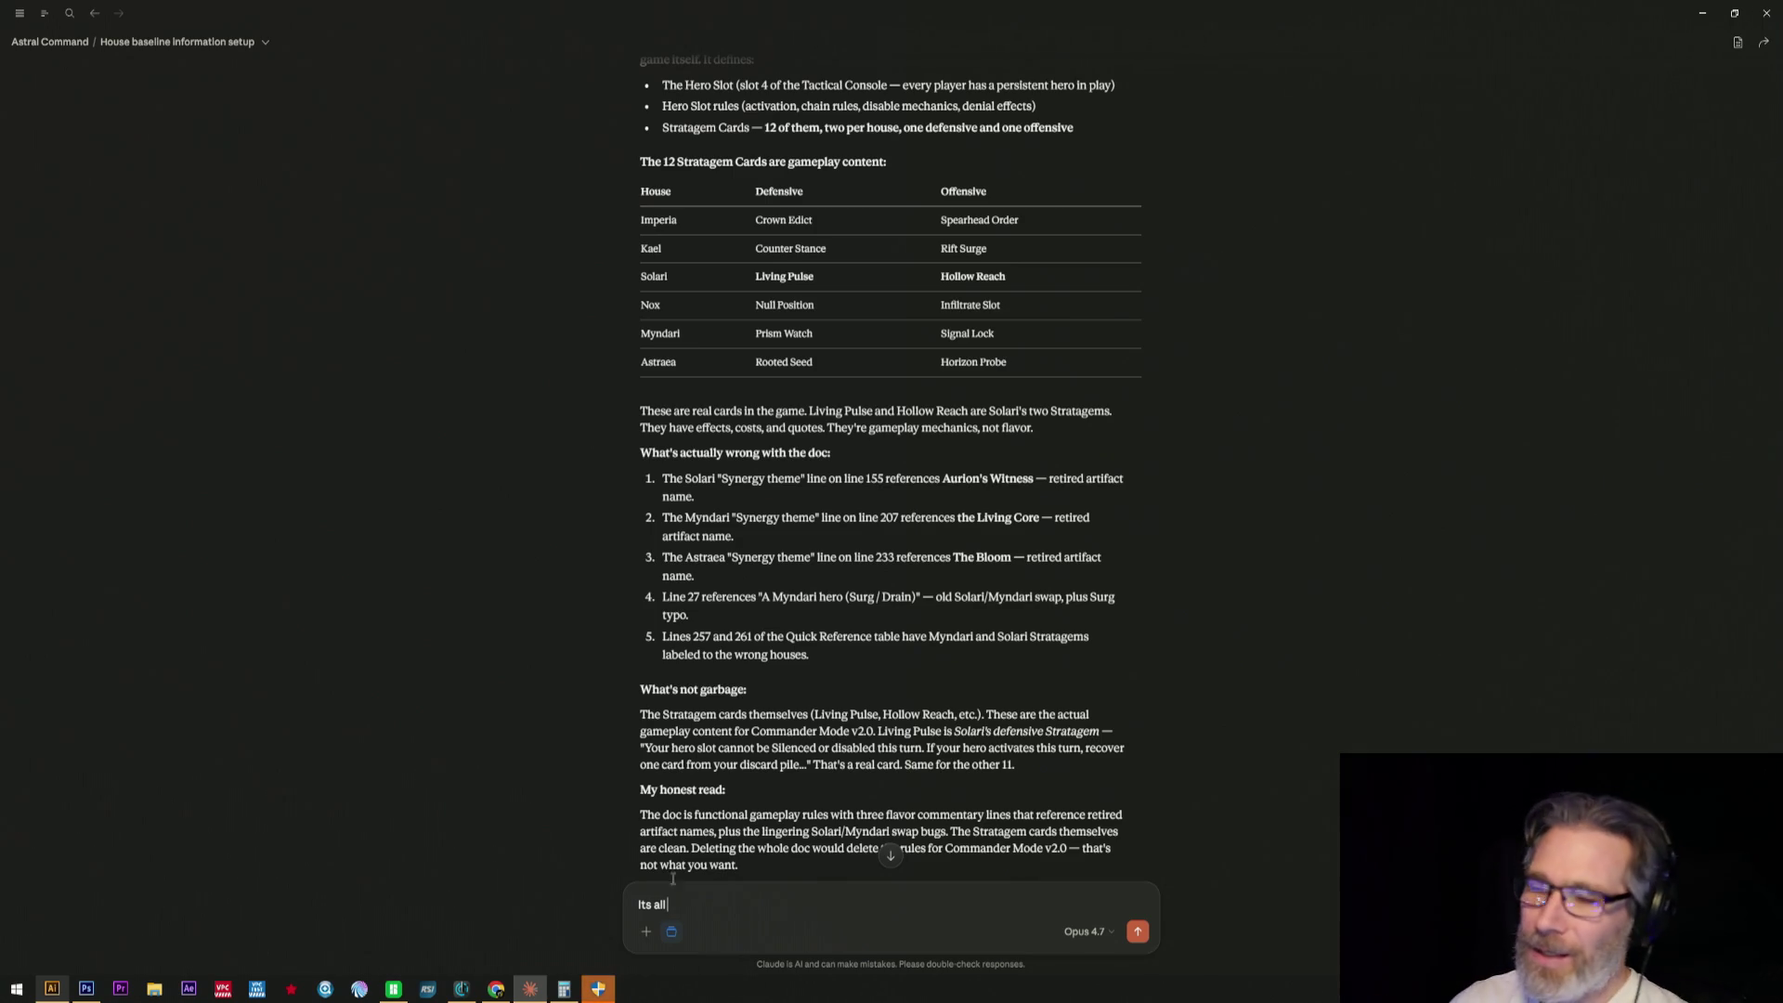
scroll(992, 388, "down", 3)
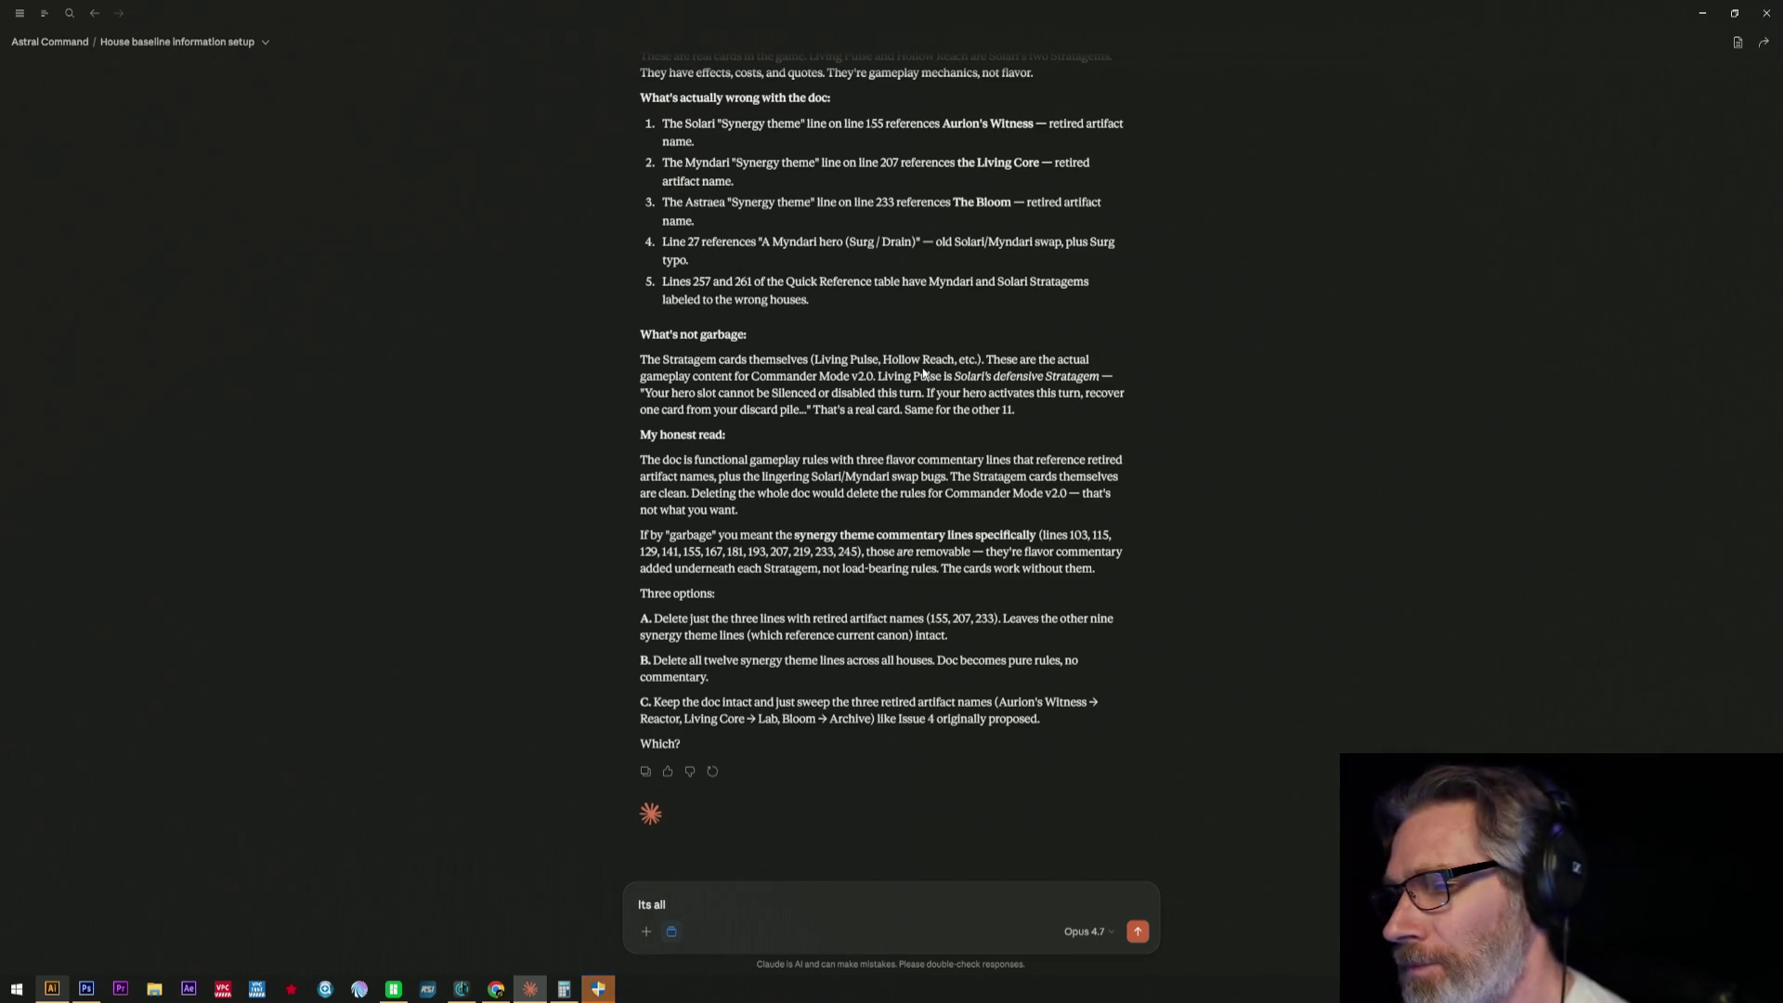
- Write and send 'Its old and completely need rewrite. Defunct as is.'
key("BackSpace")
key("BackSpace")
key("BackSpace")
key("BackSpace")
key("BackSpace")
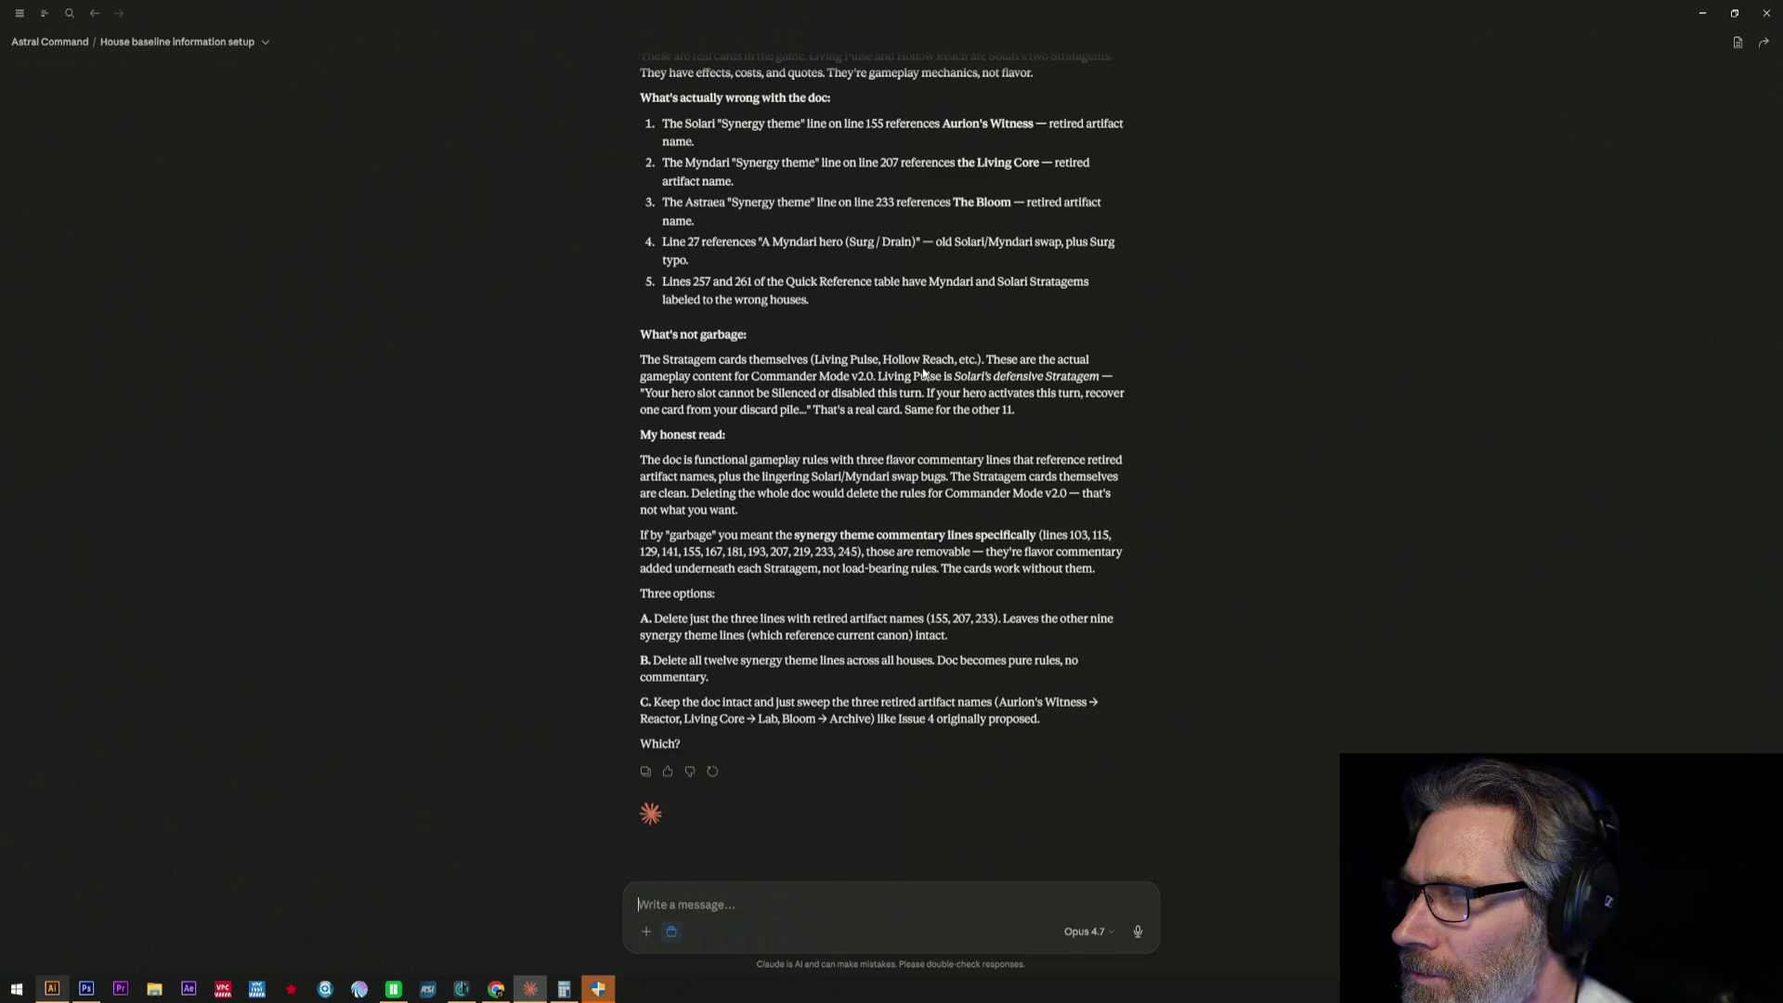
type("Its")
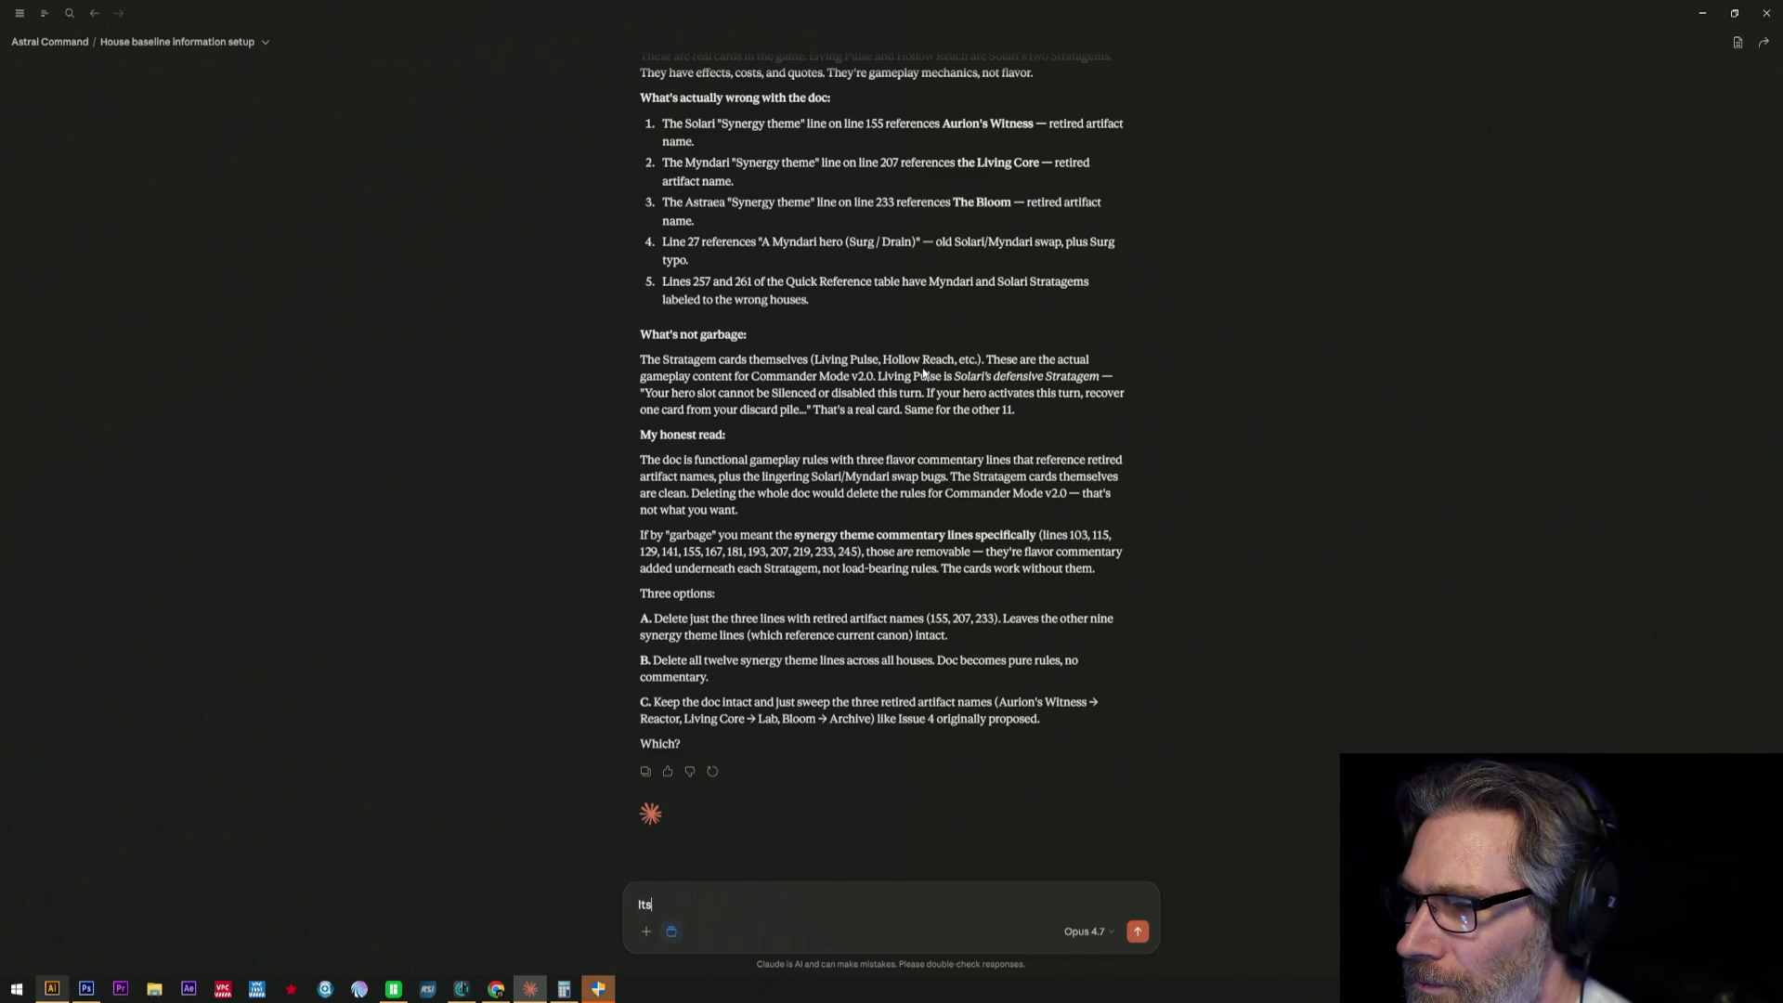
type(" old and co")
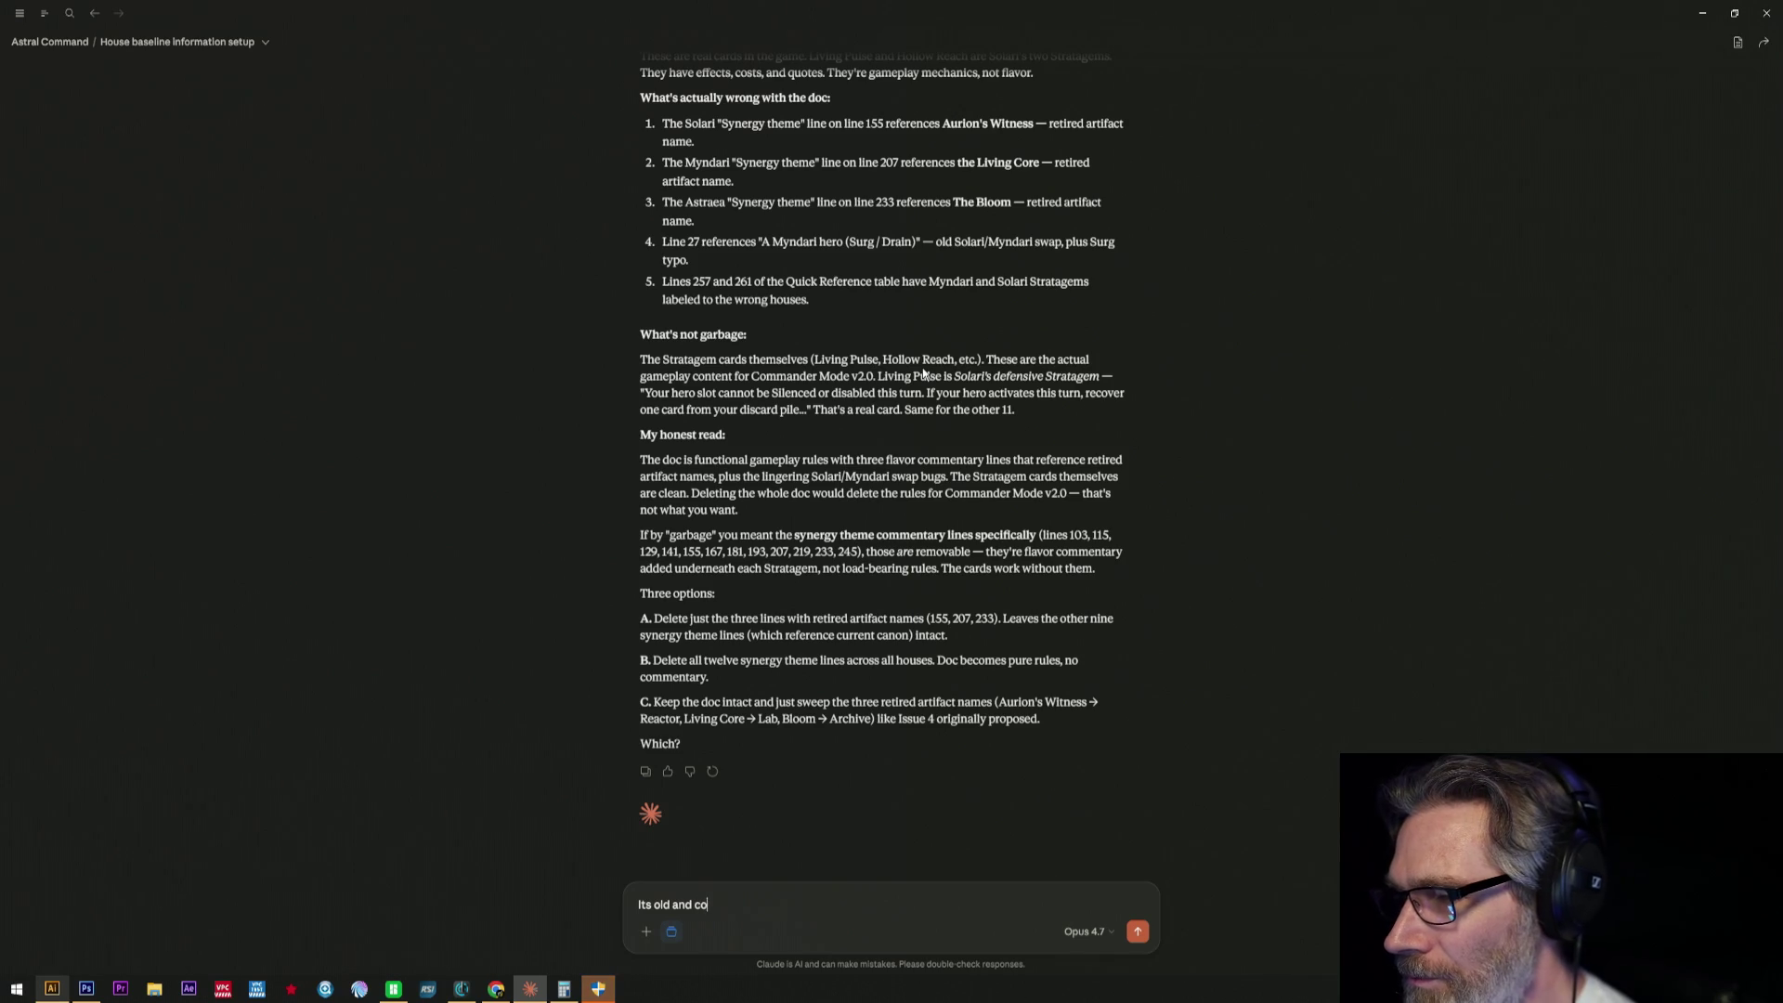
key("BackSpace")
type("pletly")
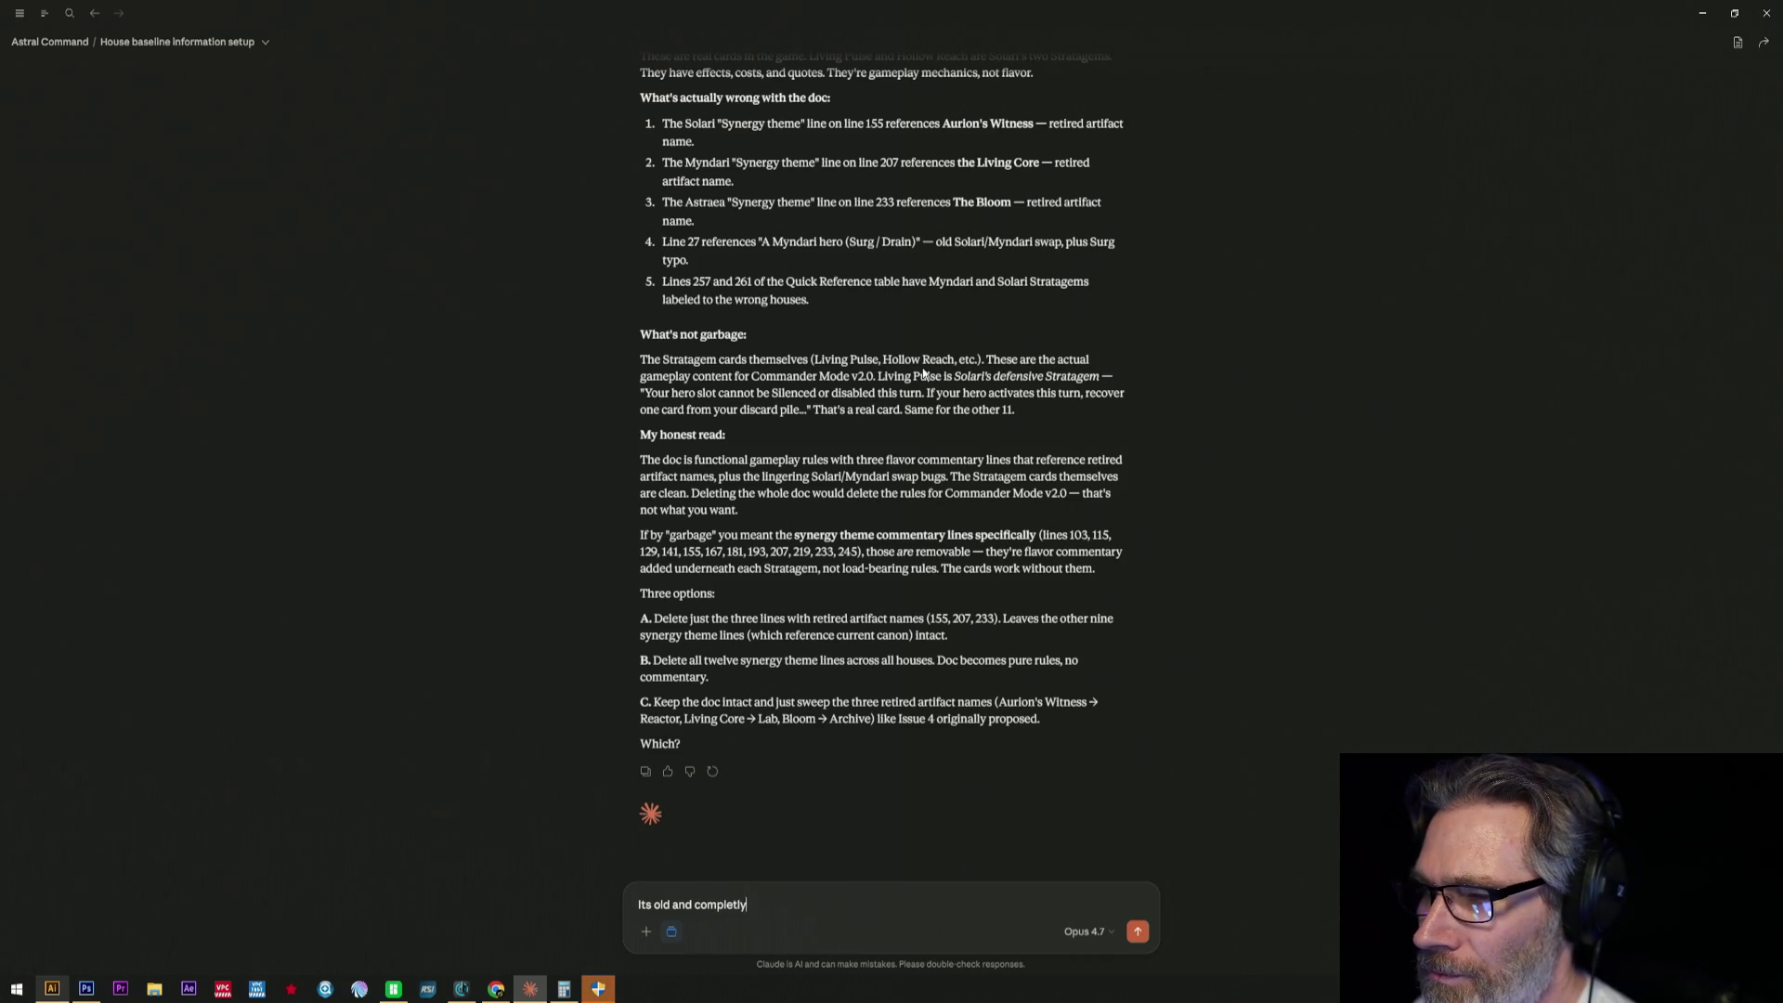
key("BackSpace")
key("BackSpace")
type("ely needa")
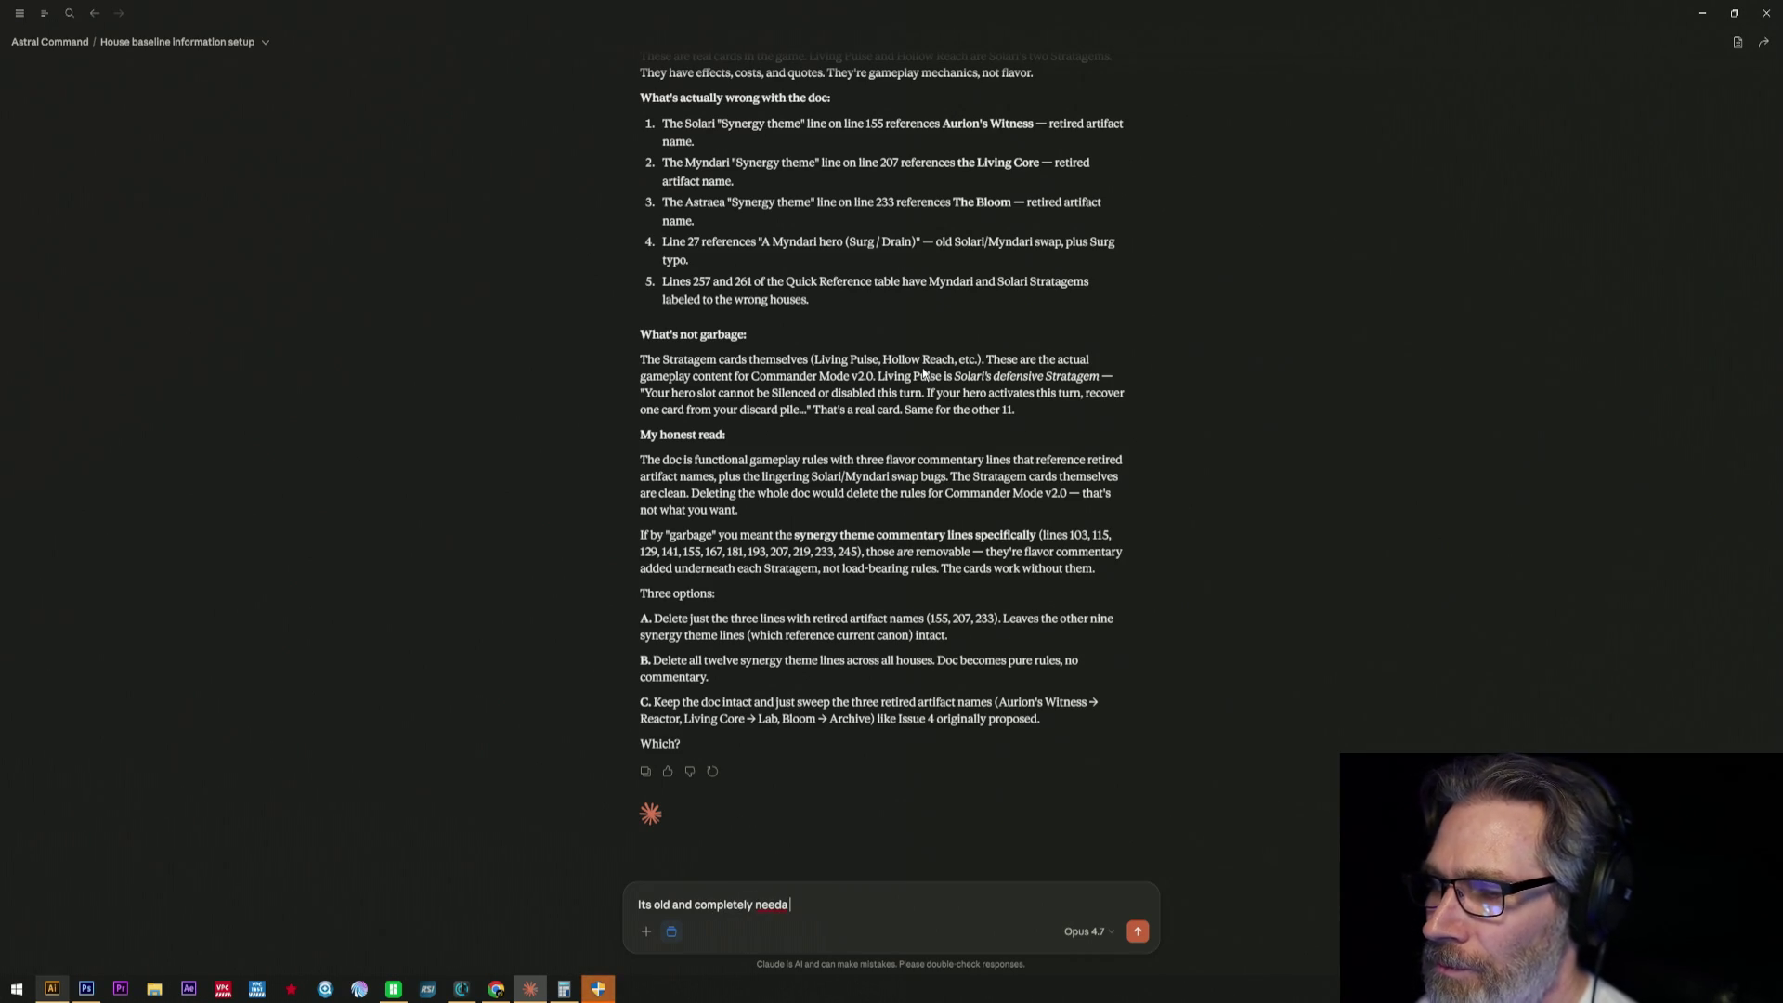
key("BackSpace")
type("rewrite. F")
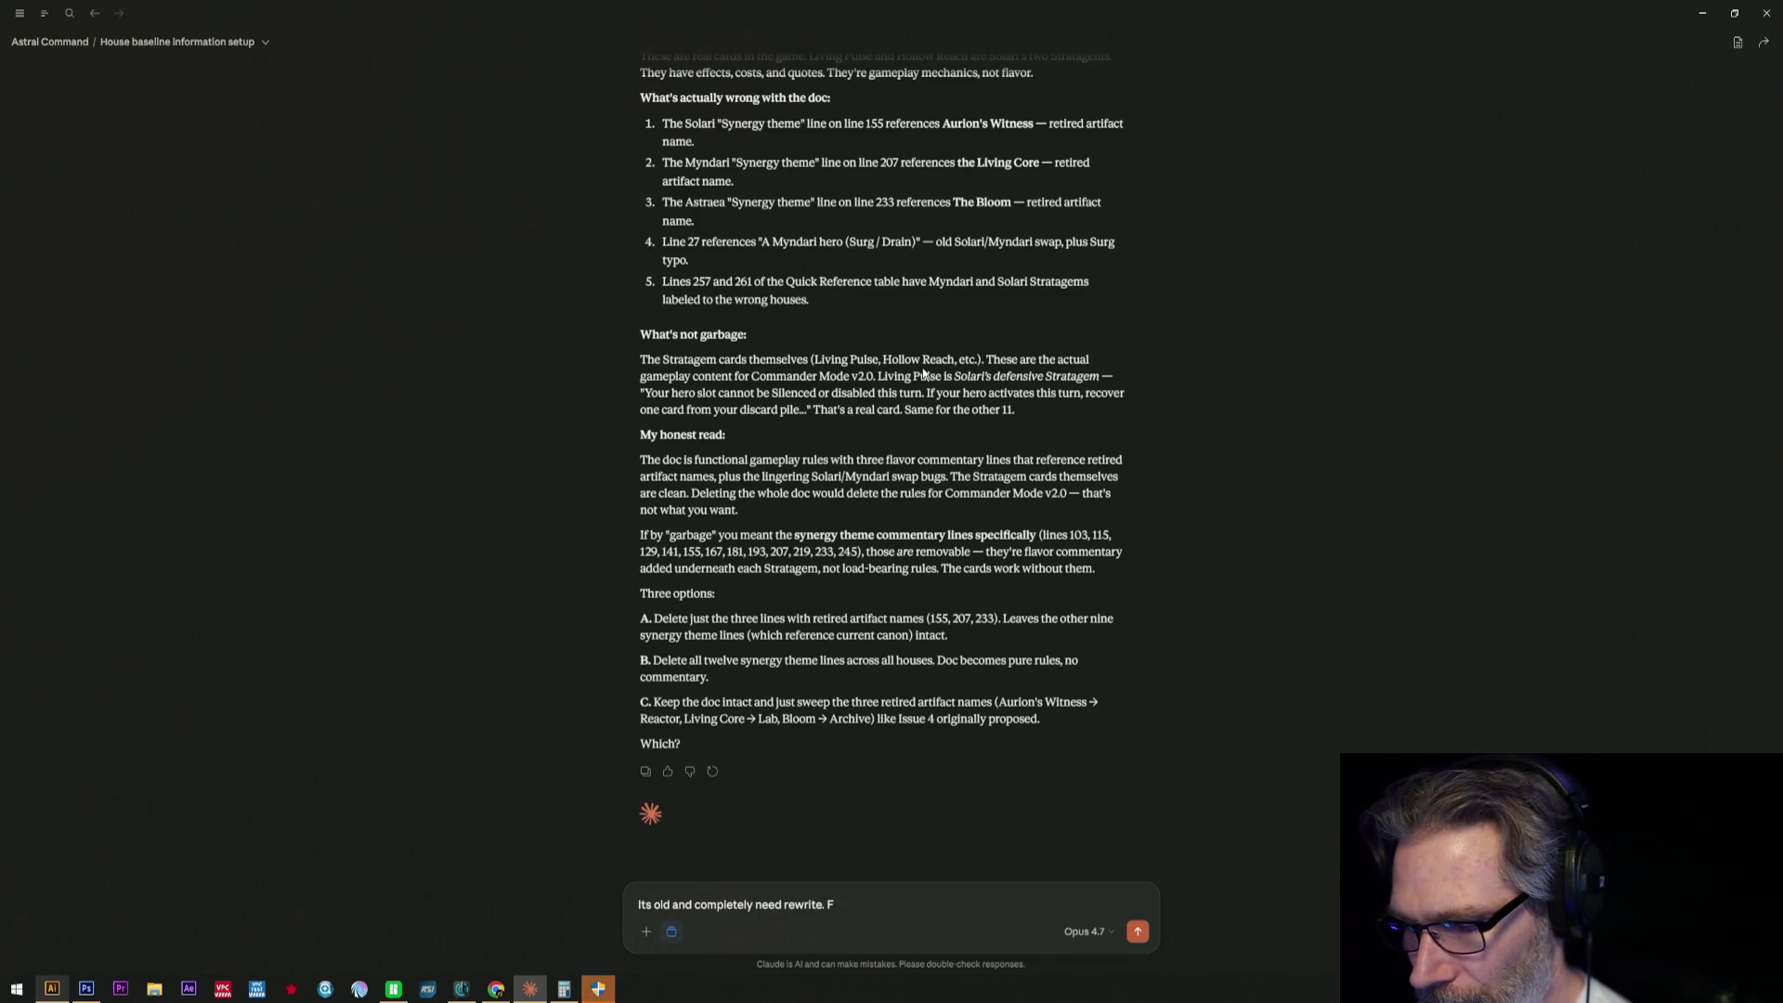
key("BackSpace")
type("Def")
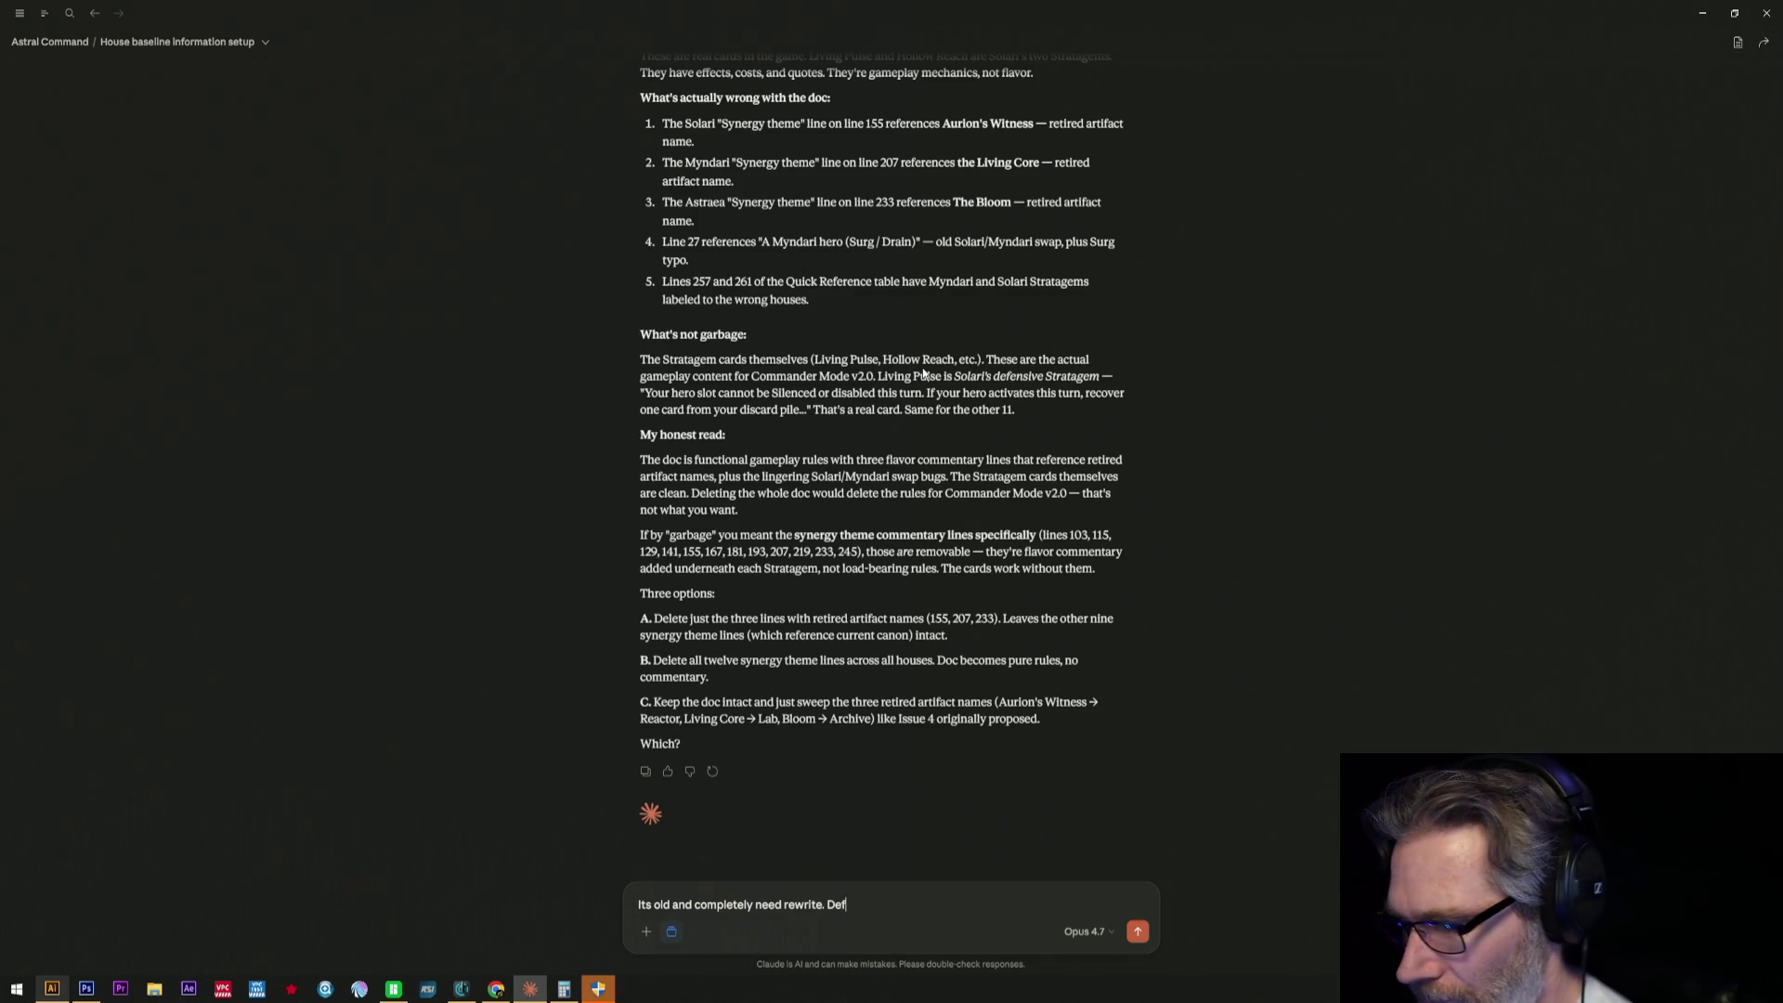
type("unc")
type("t as is.")
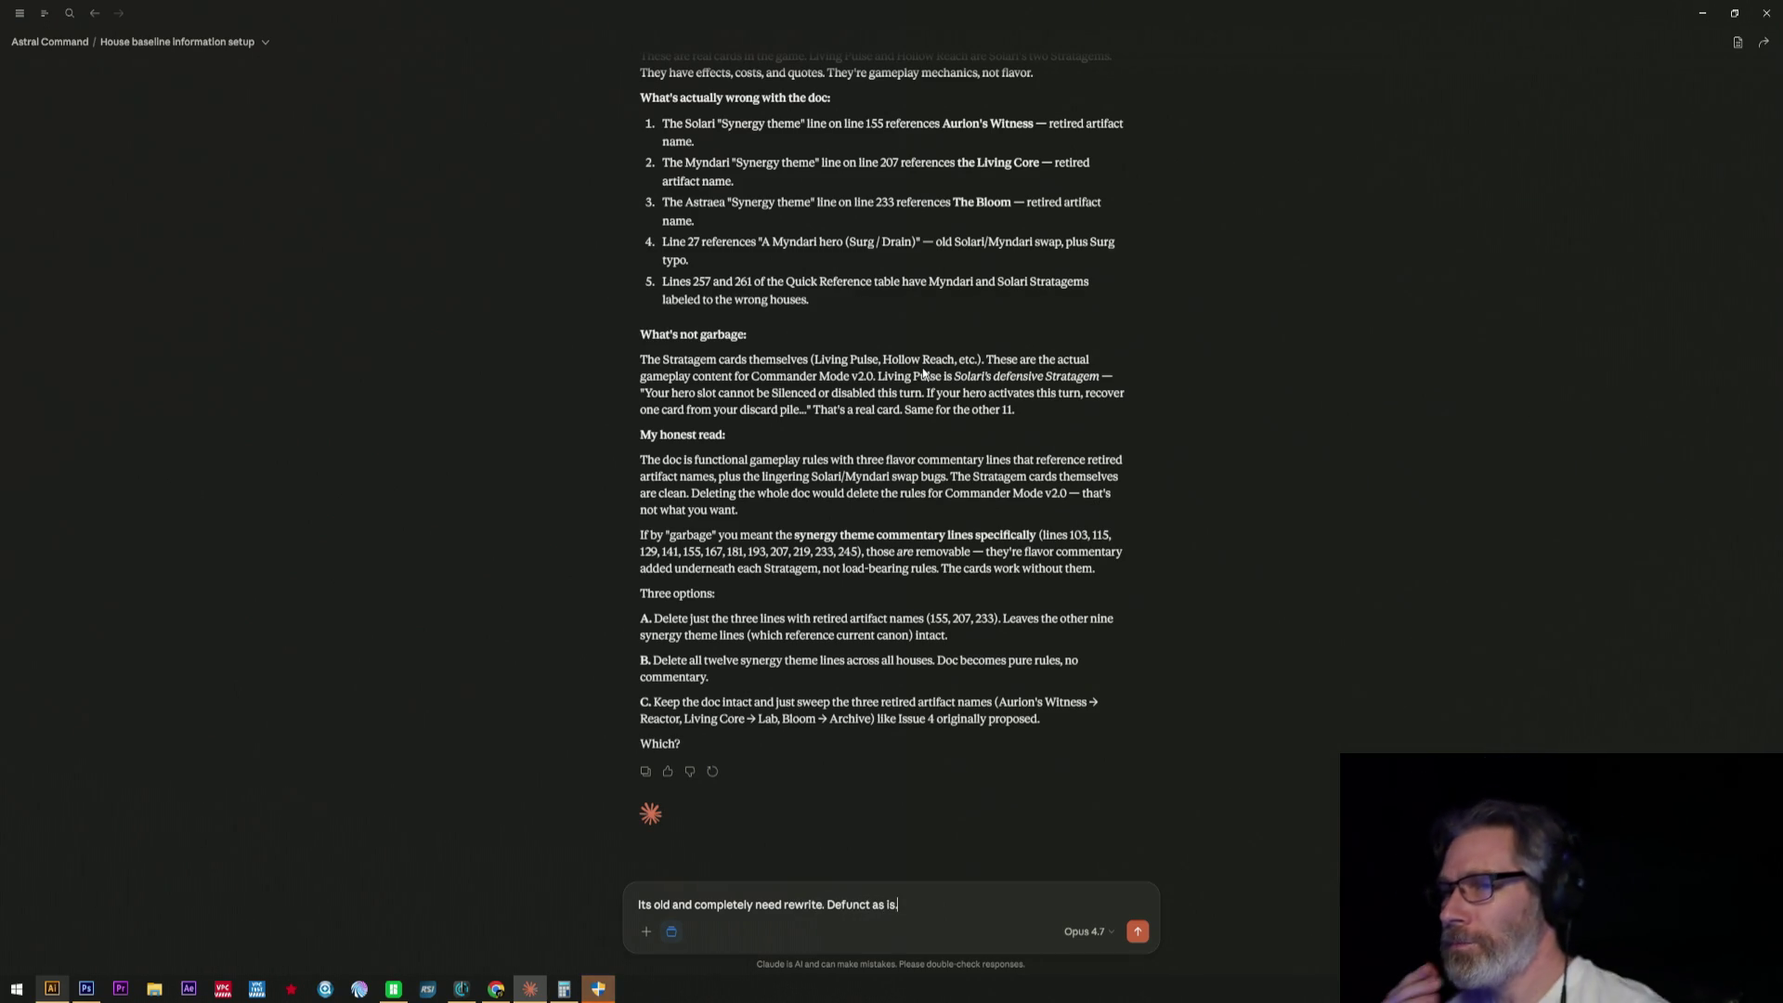
key("Return")
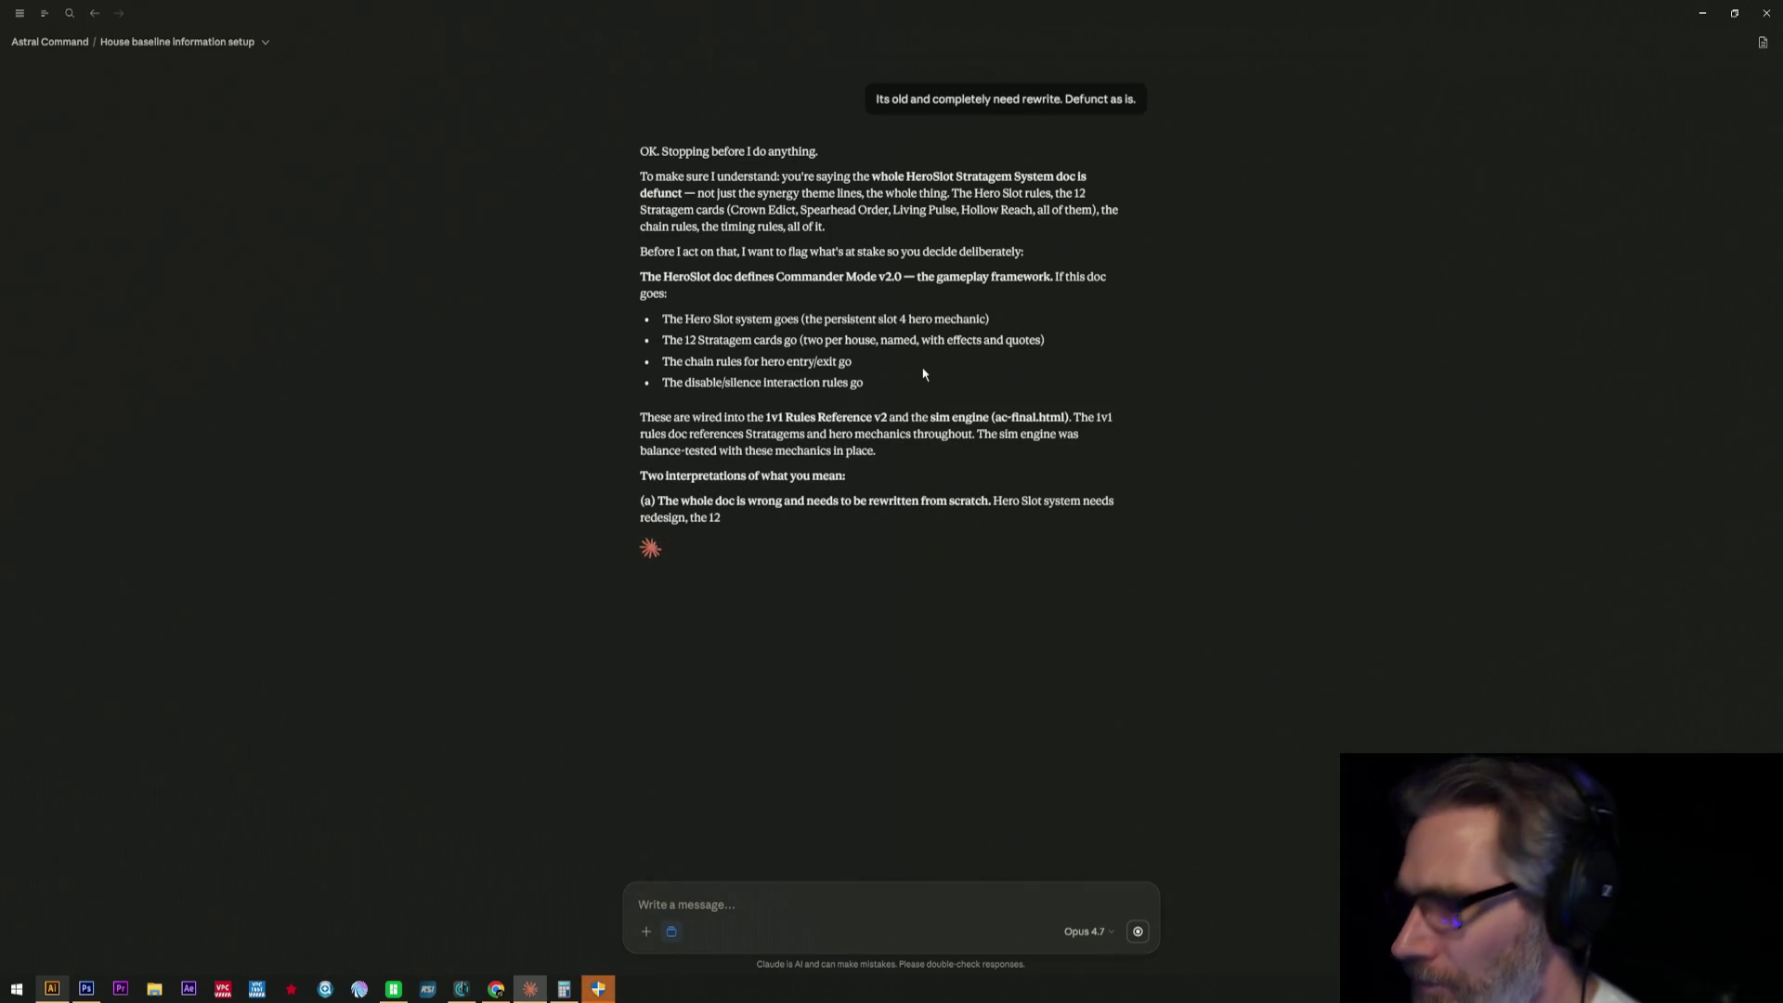
type("Open the doc")
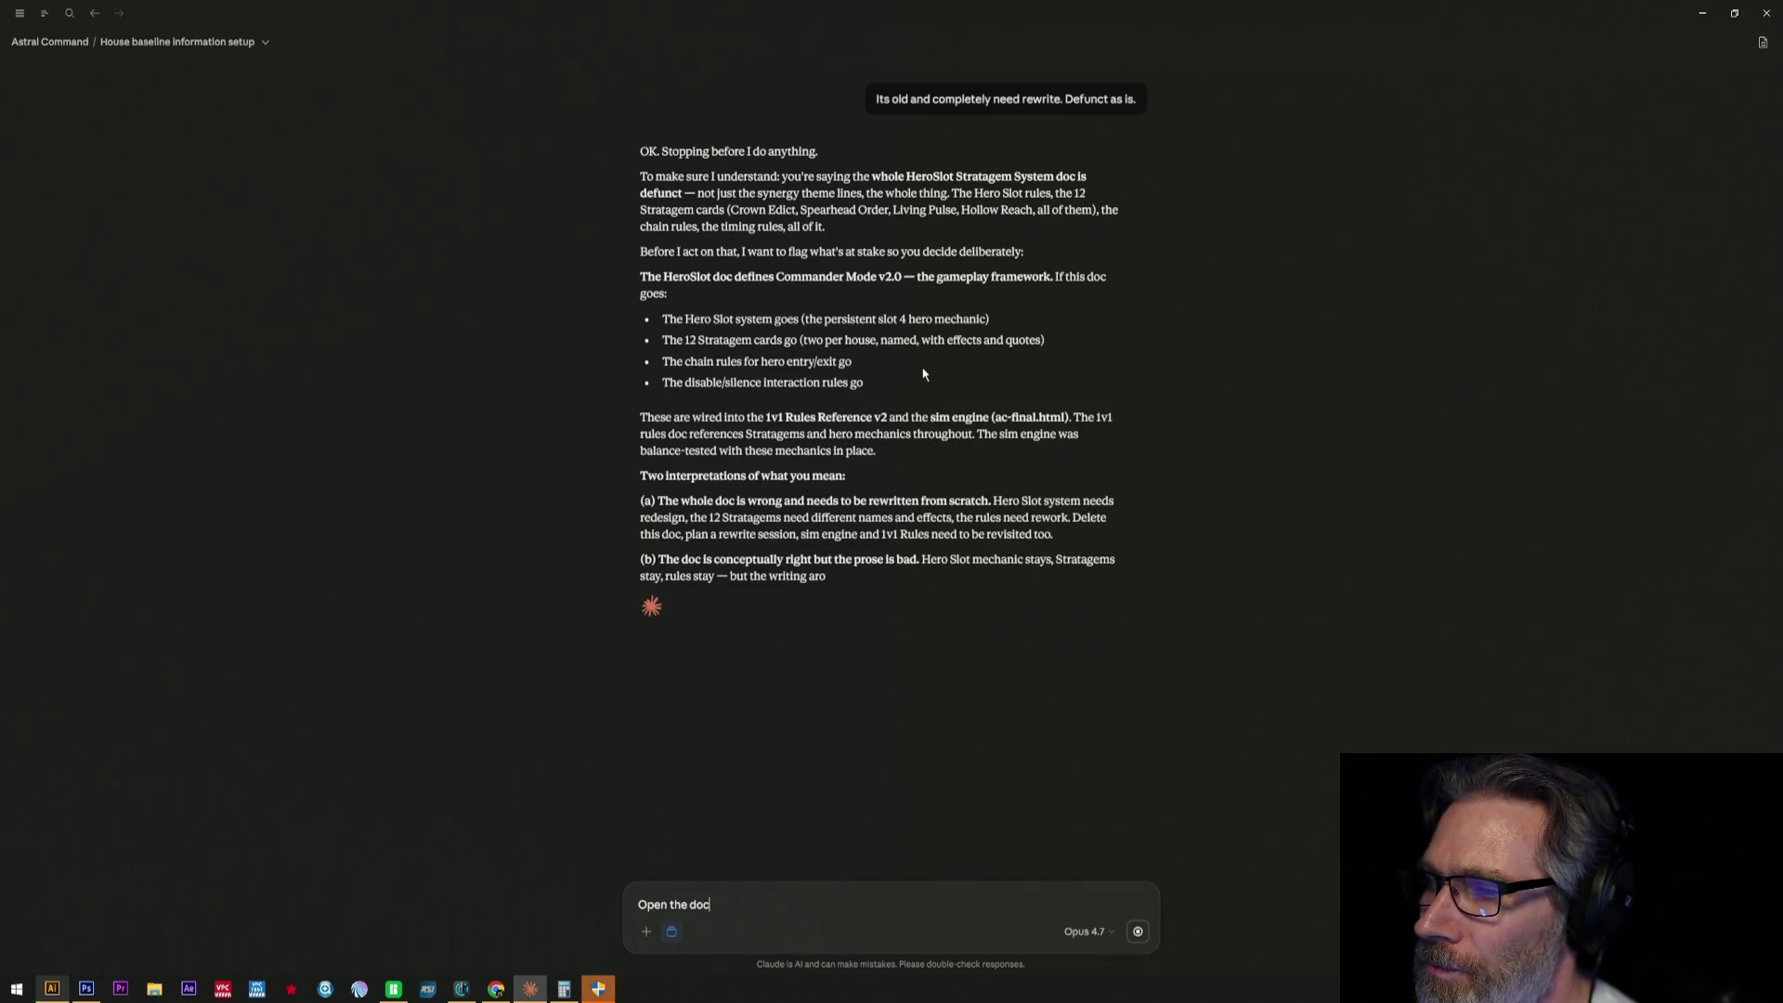
type(" for me in ")
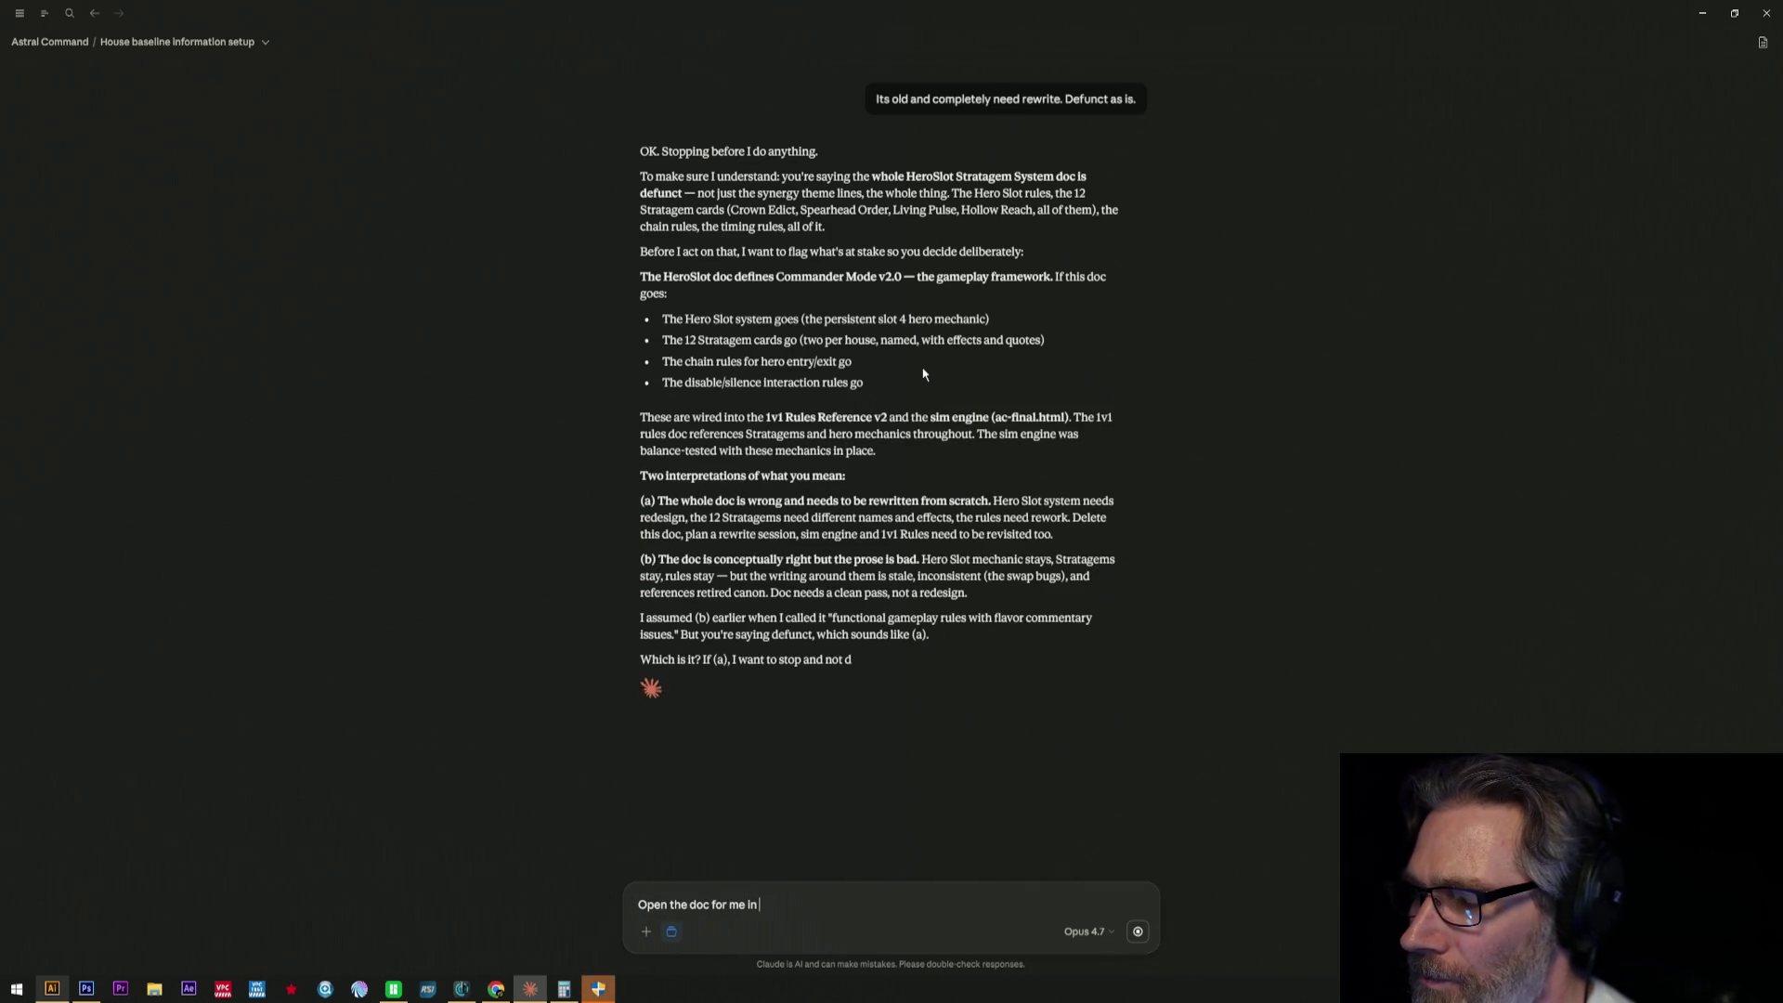
type("r")
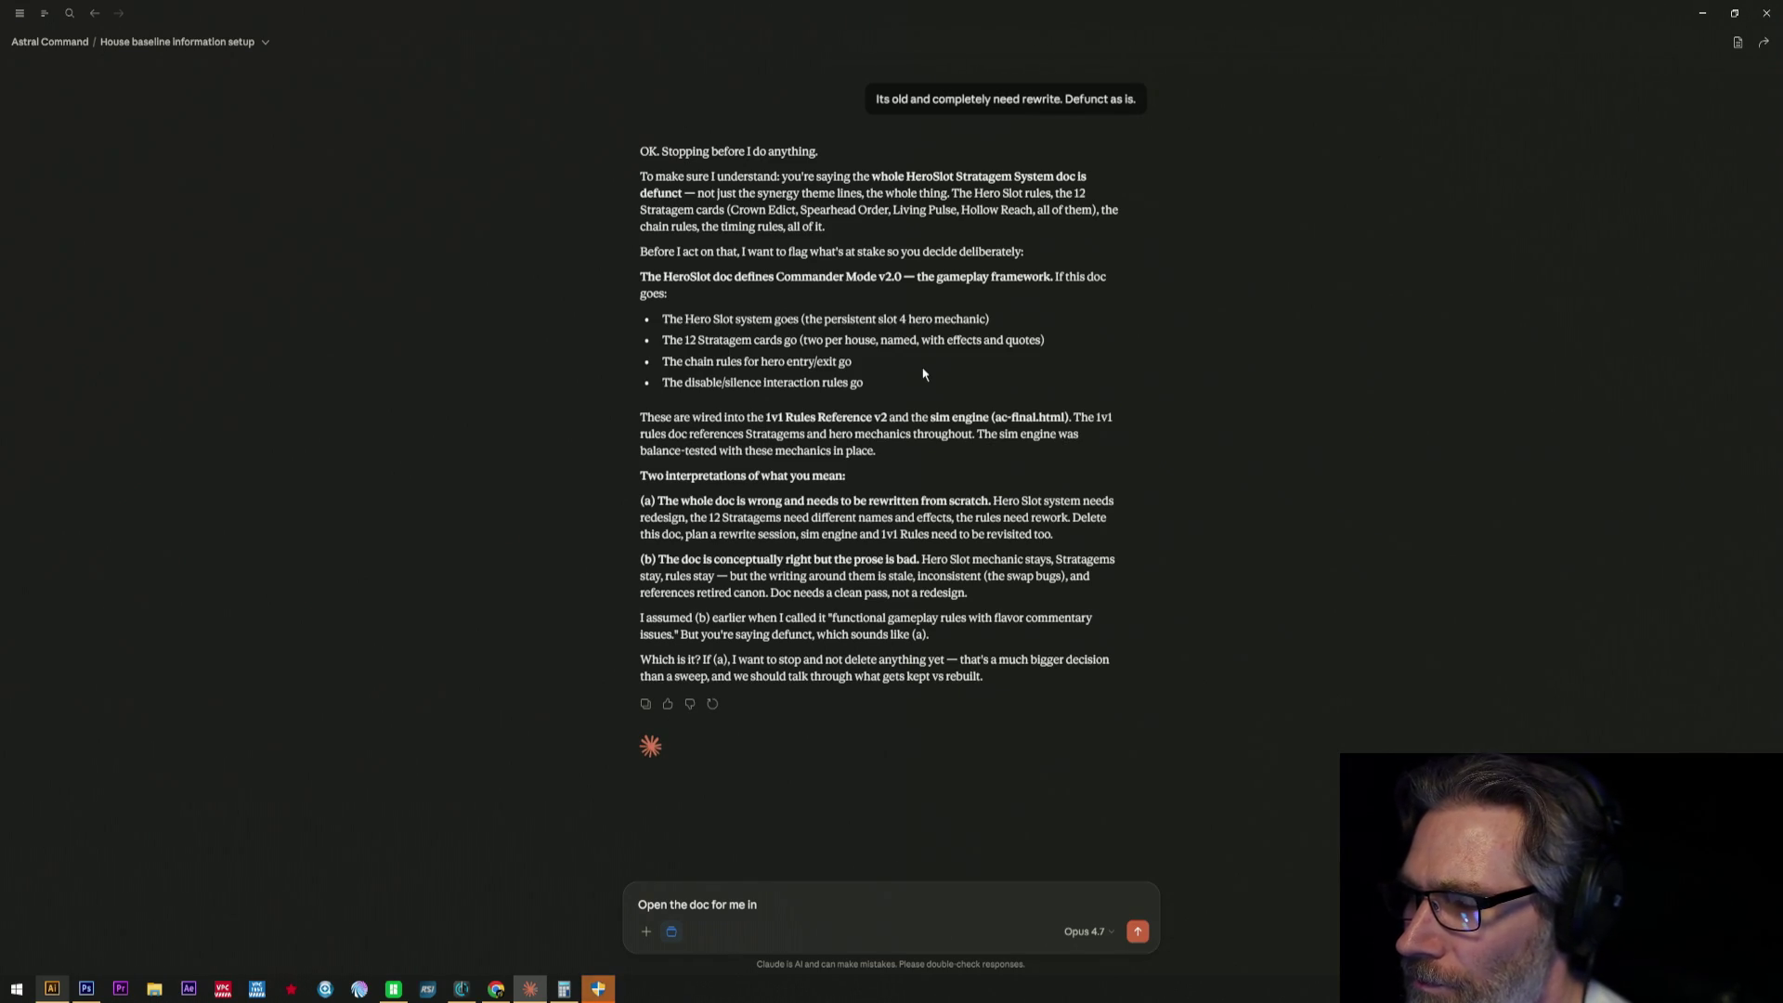
type("easy v")
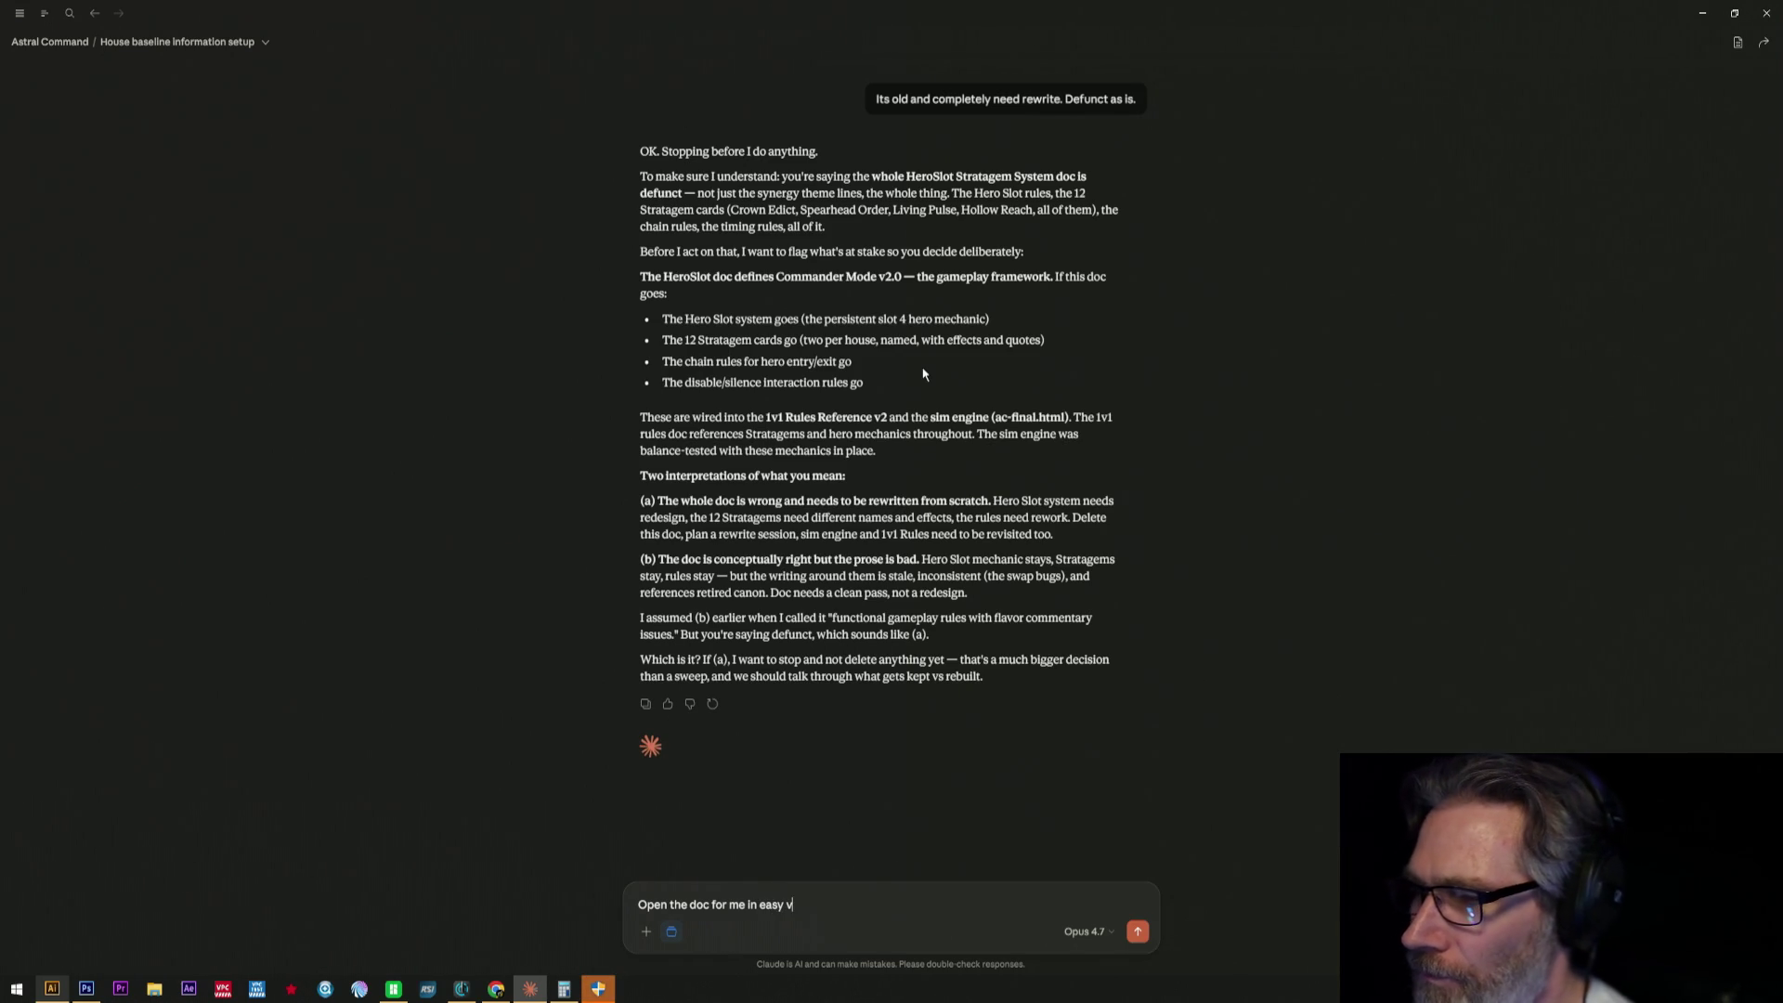
type("isual ")
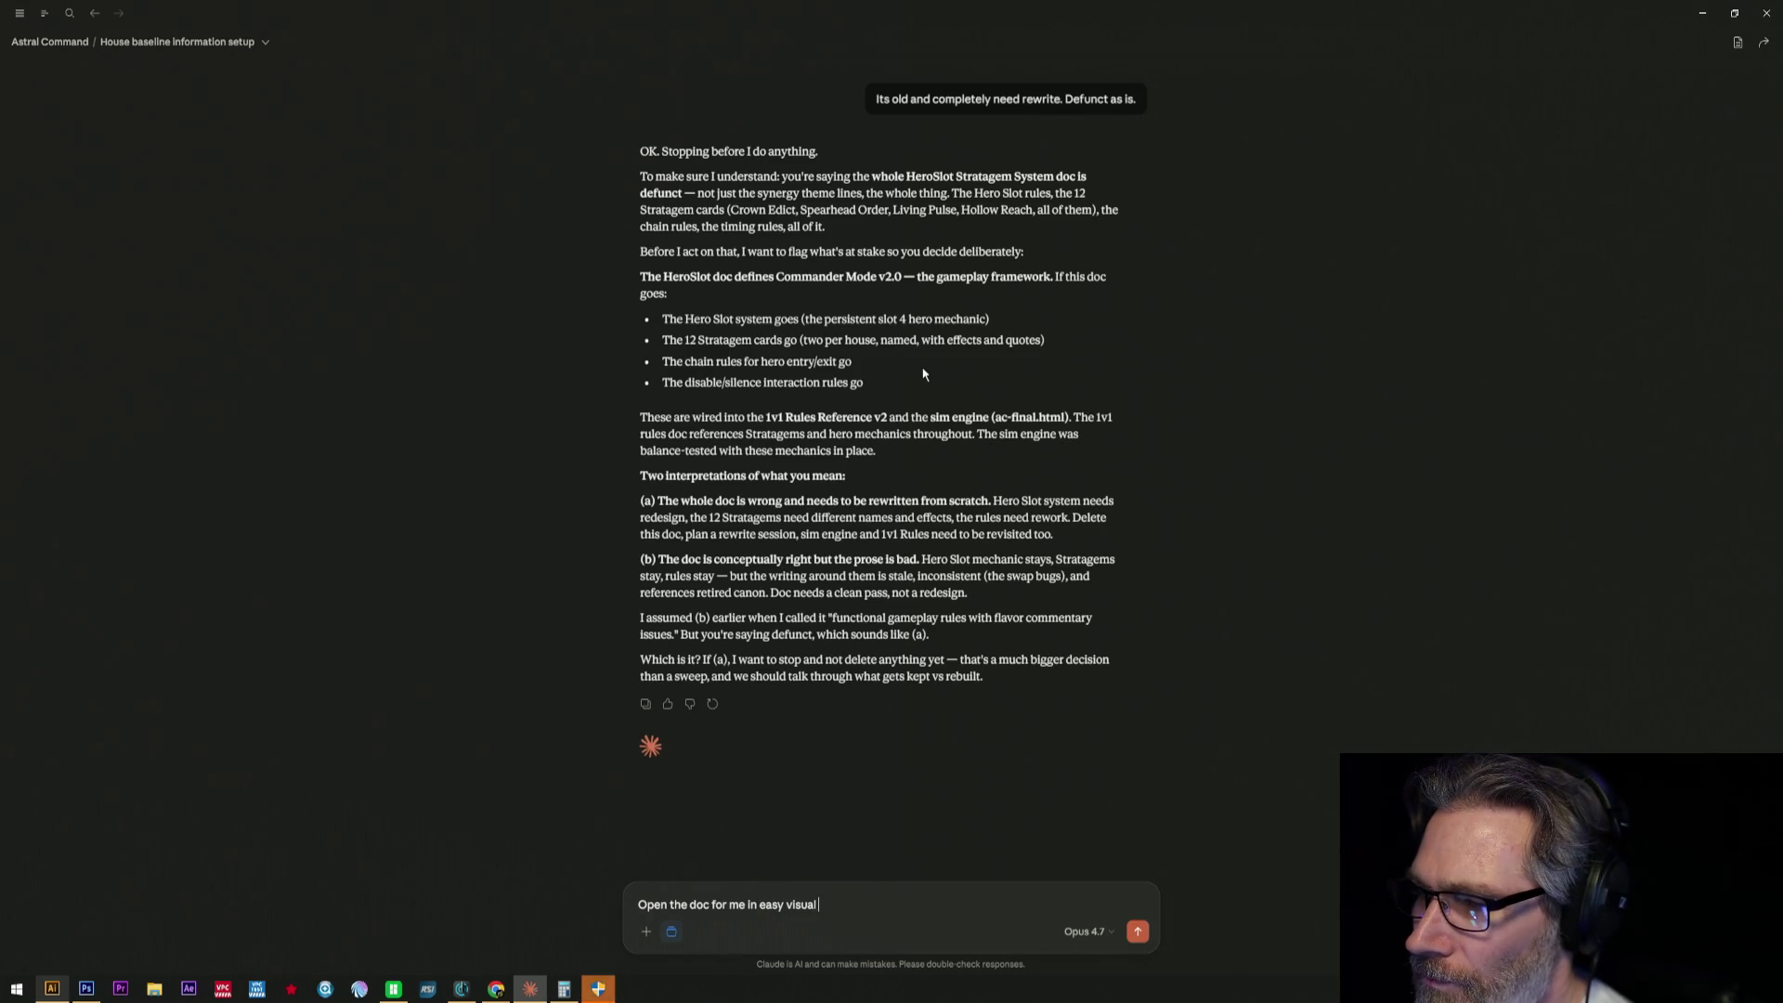
type("please")
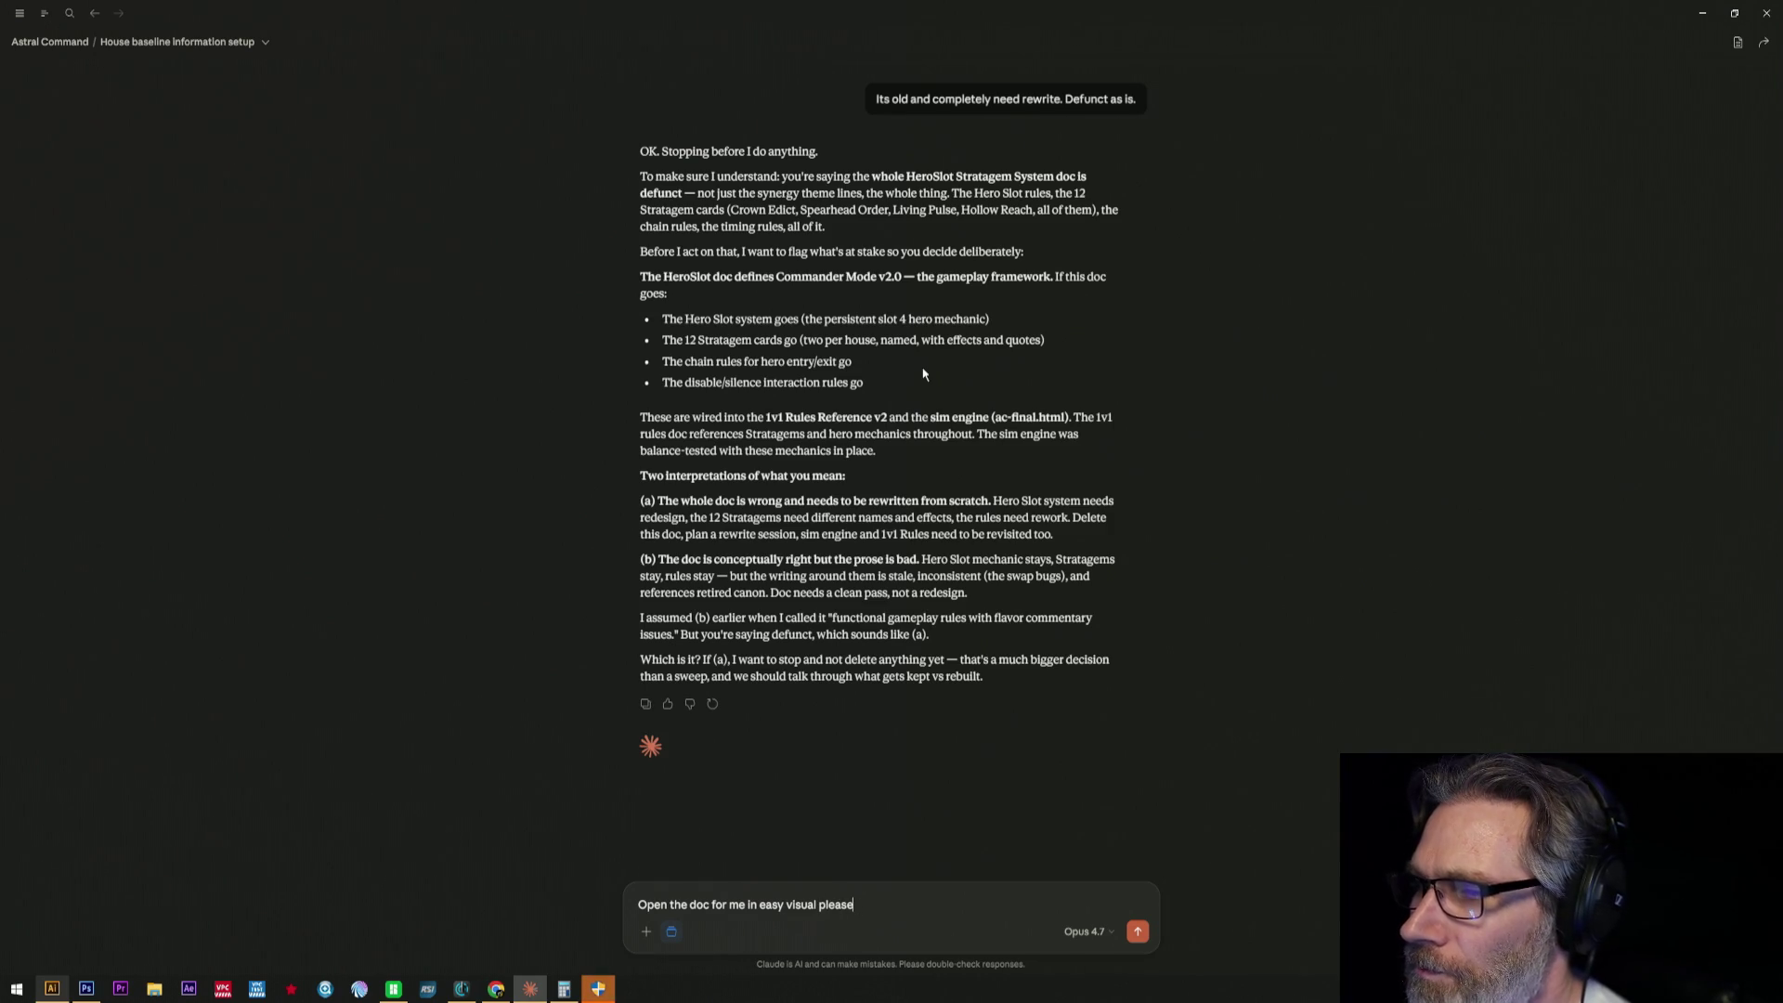
- Send 'Open the doc for me in easy visual please' to Claude
key("Return")
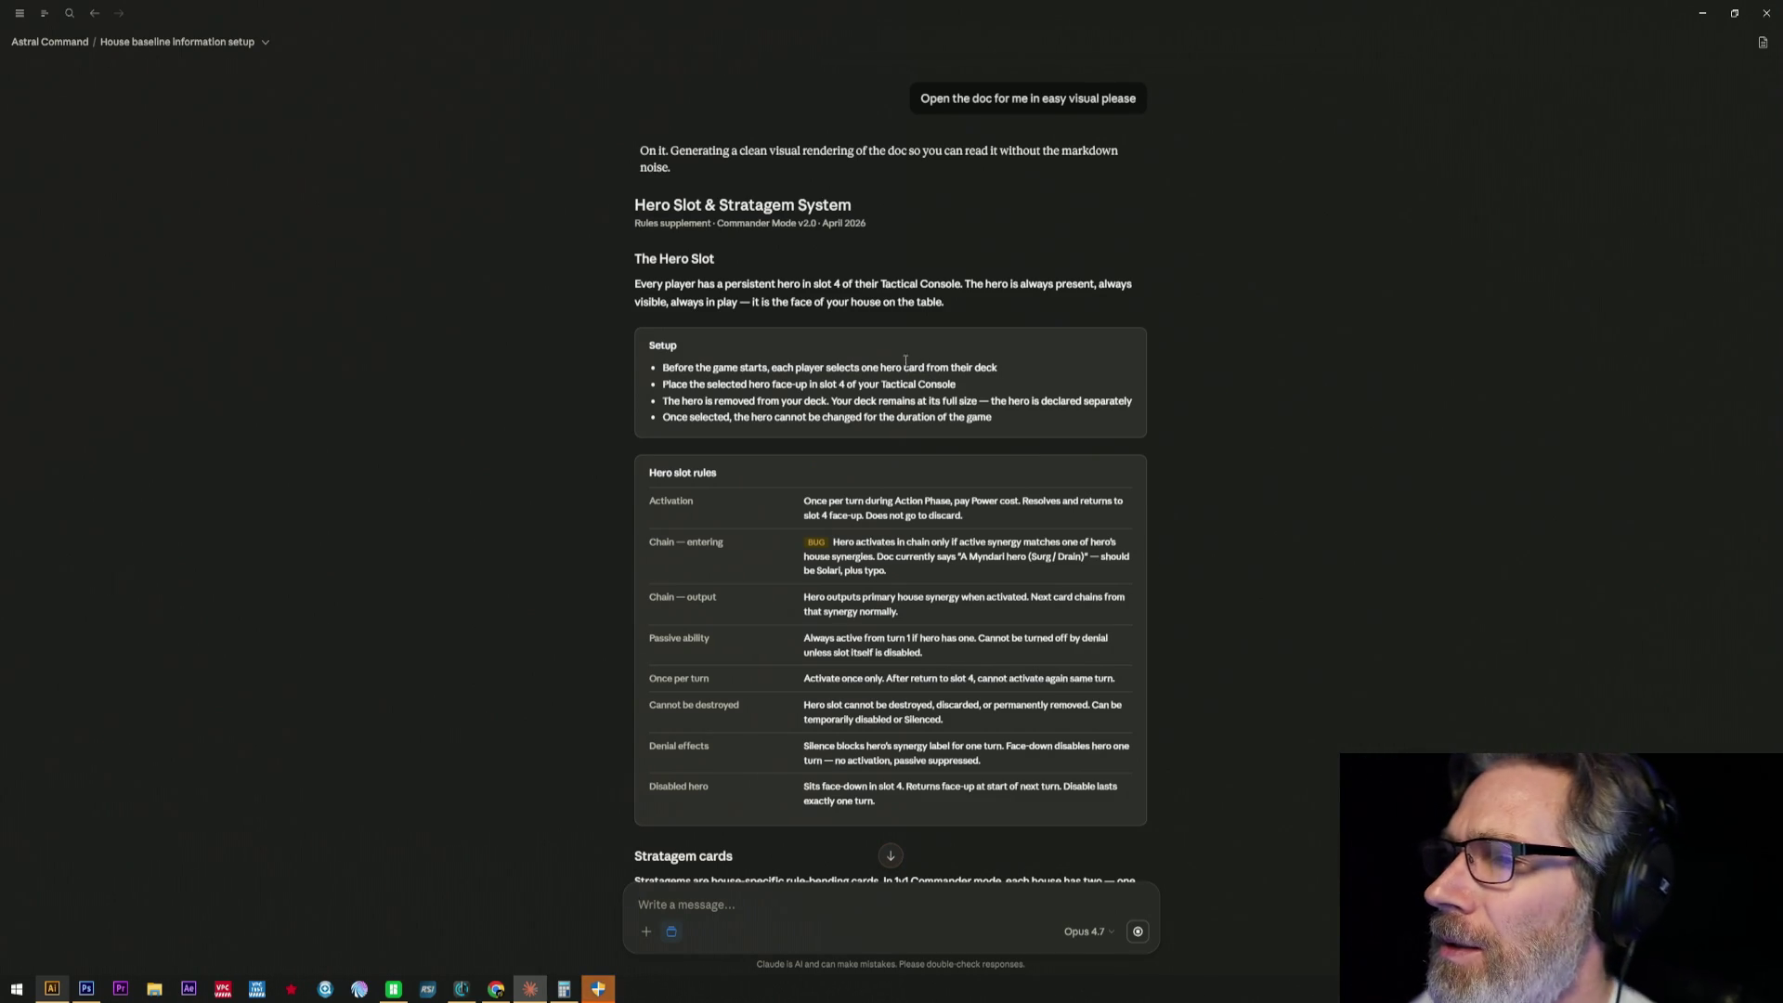
scroll(890, 318, "down", 2)
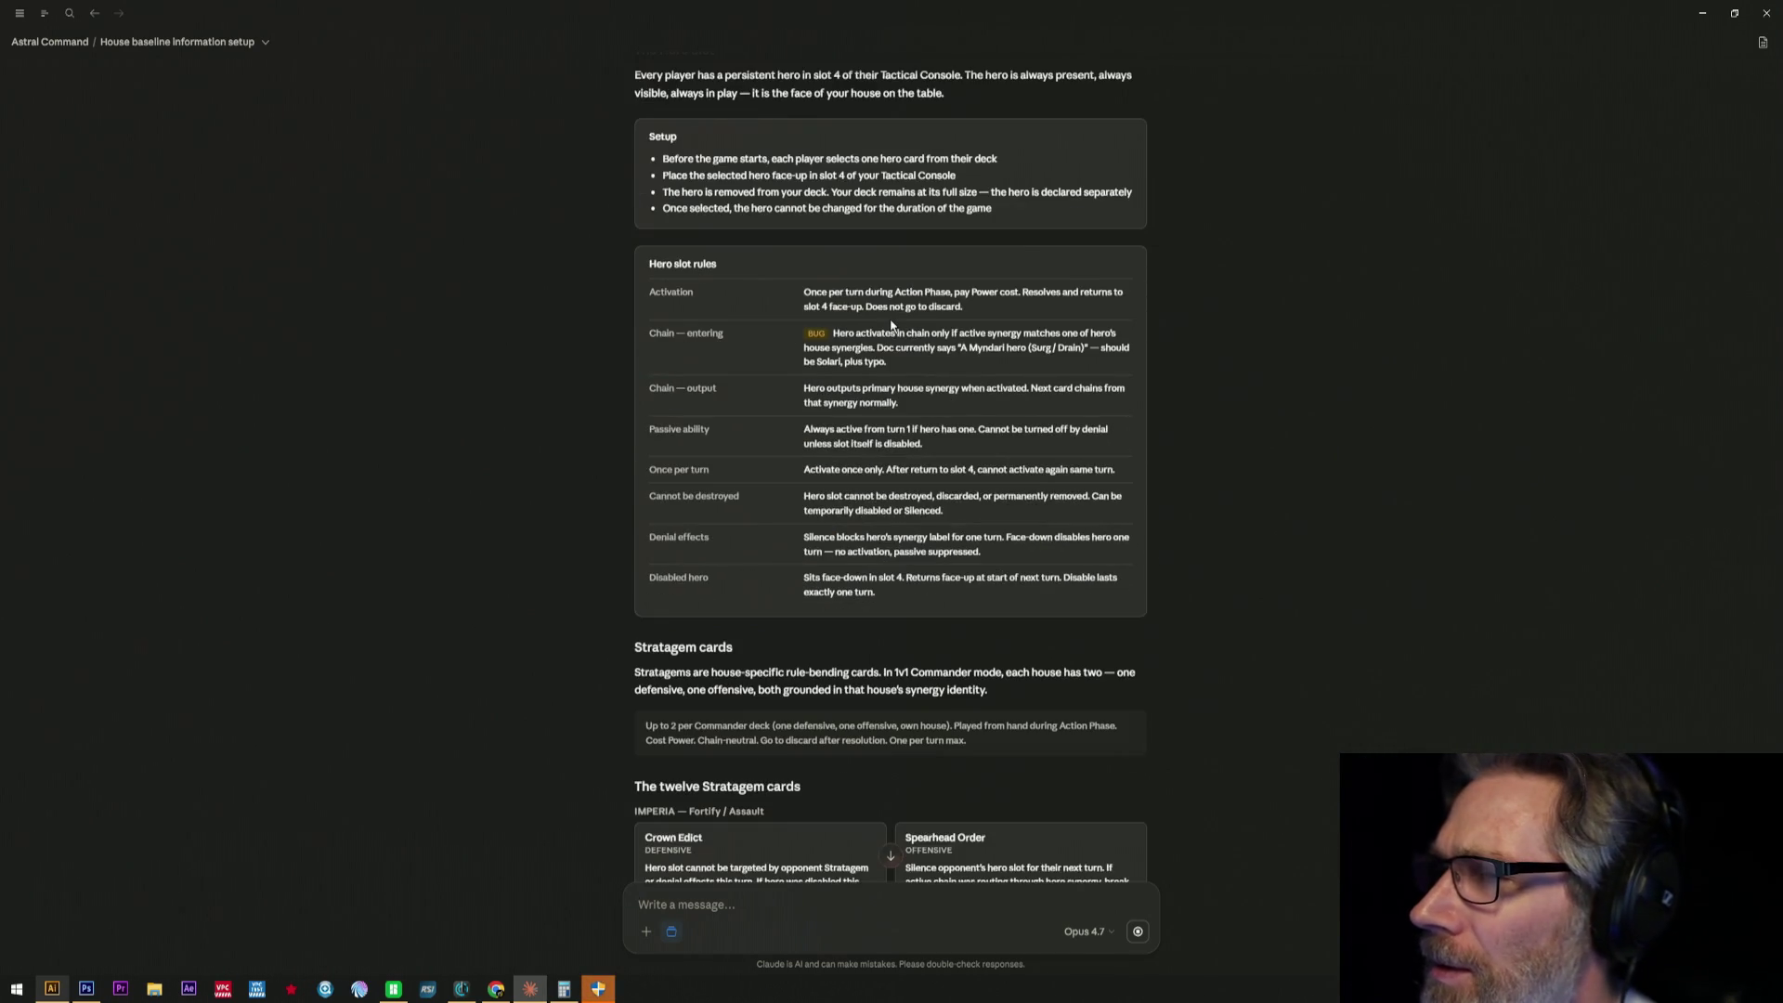
scroll(889, 318, "down", 1)
scroll(891, 320, "down", 2)
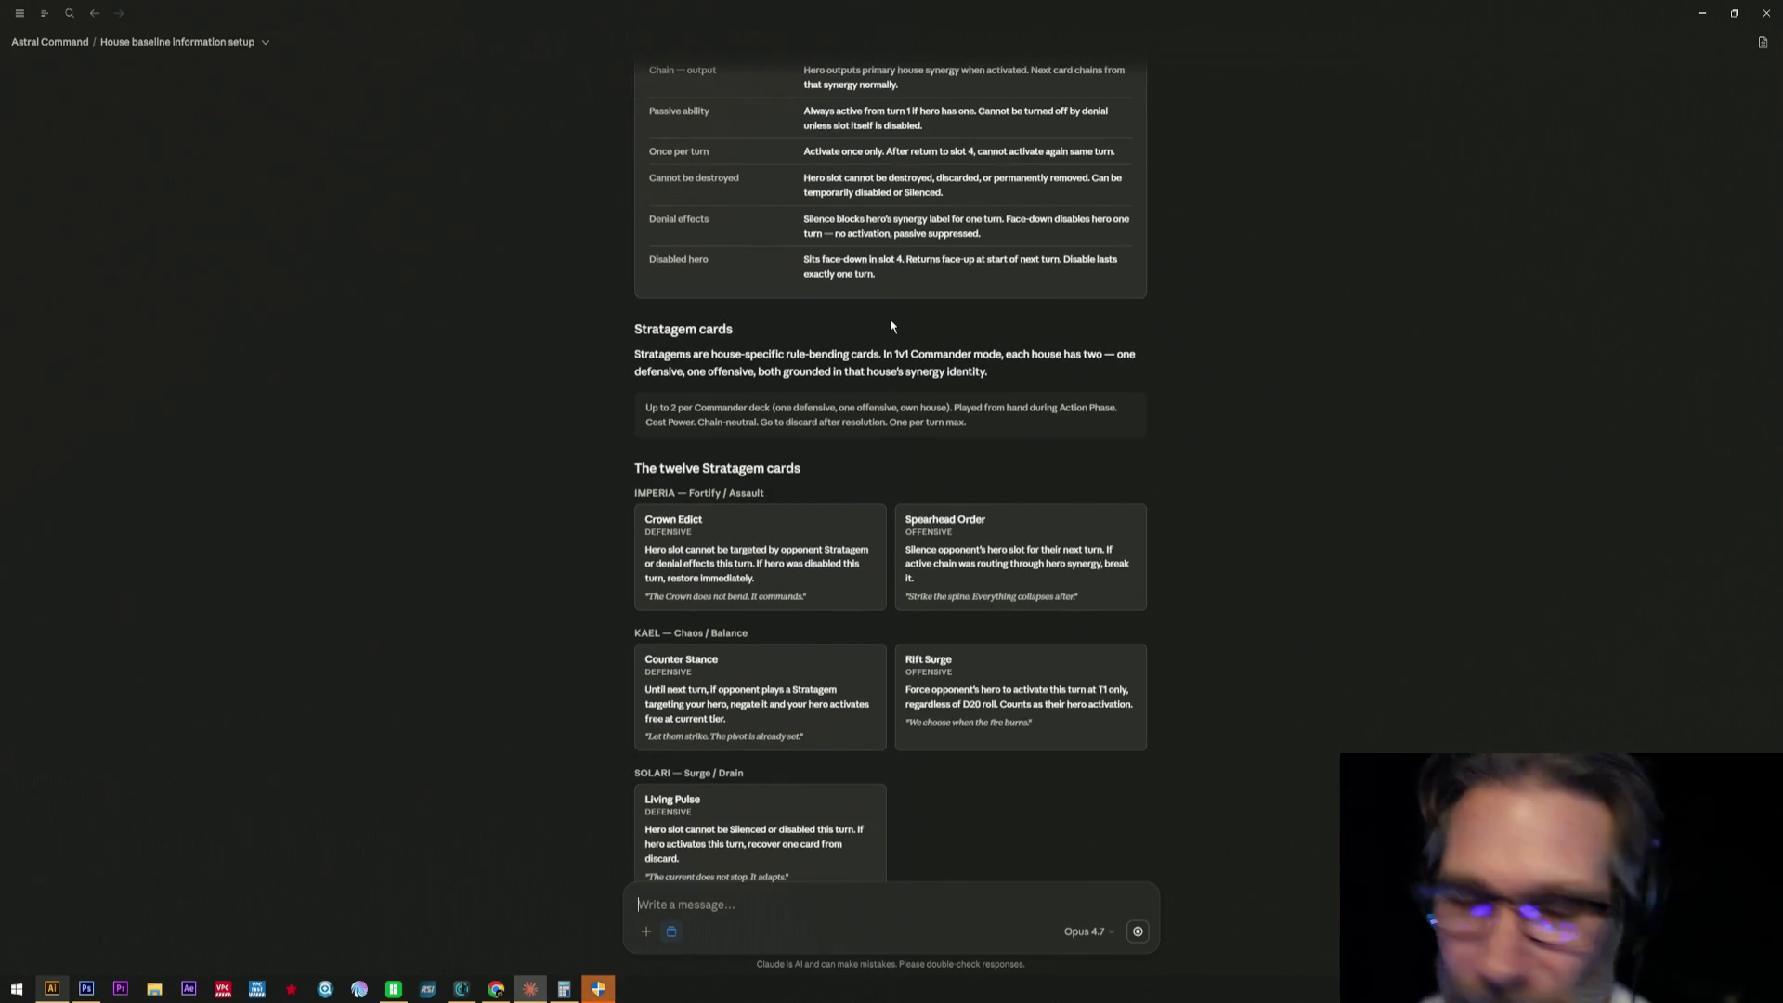
scroll(890, 319, "up", 2)
scroll(891, 318, "up", 2)
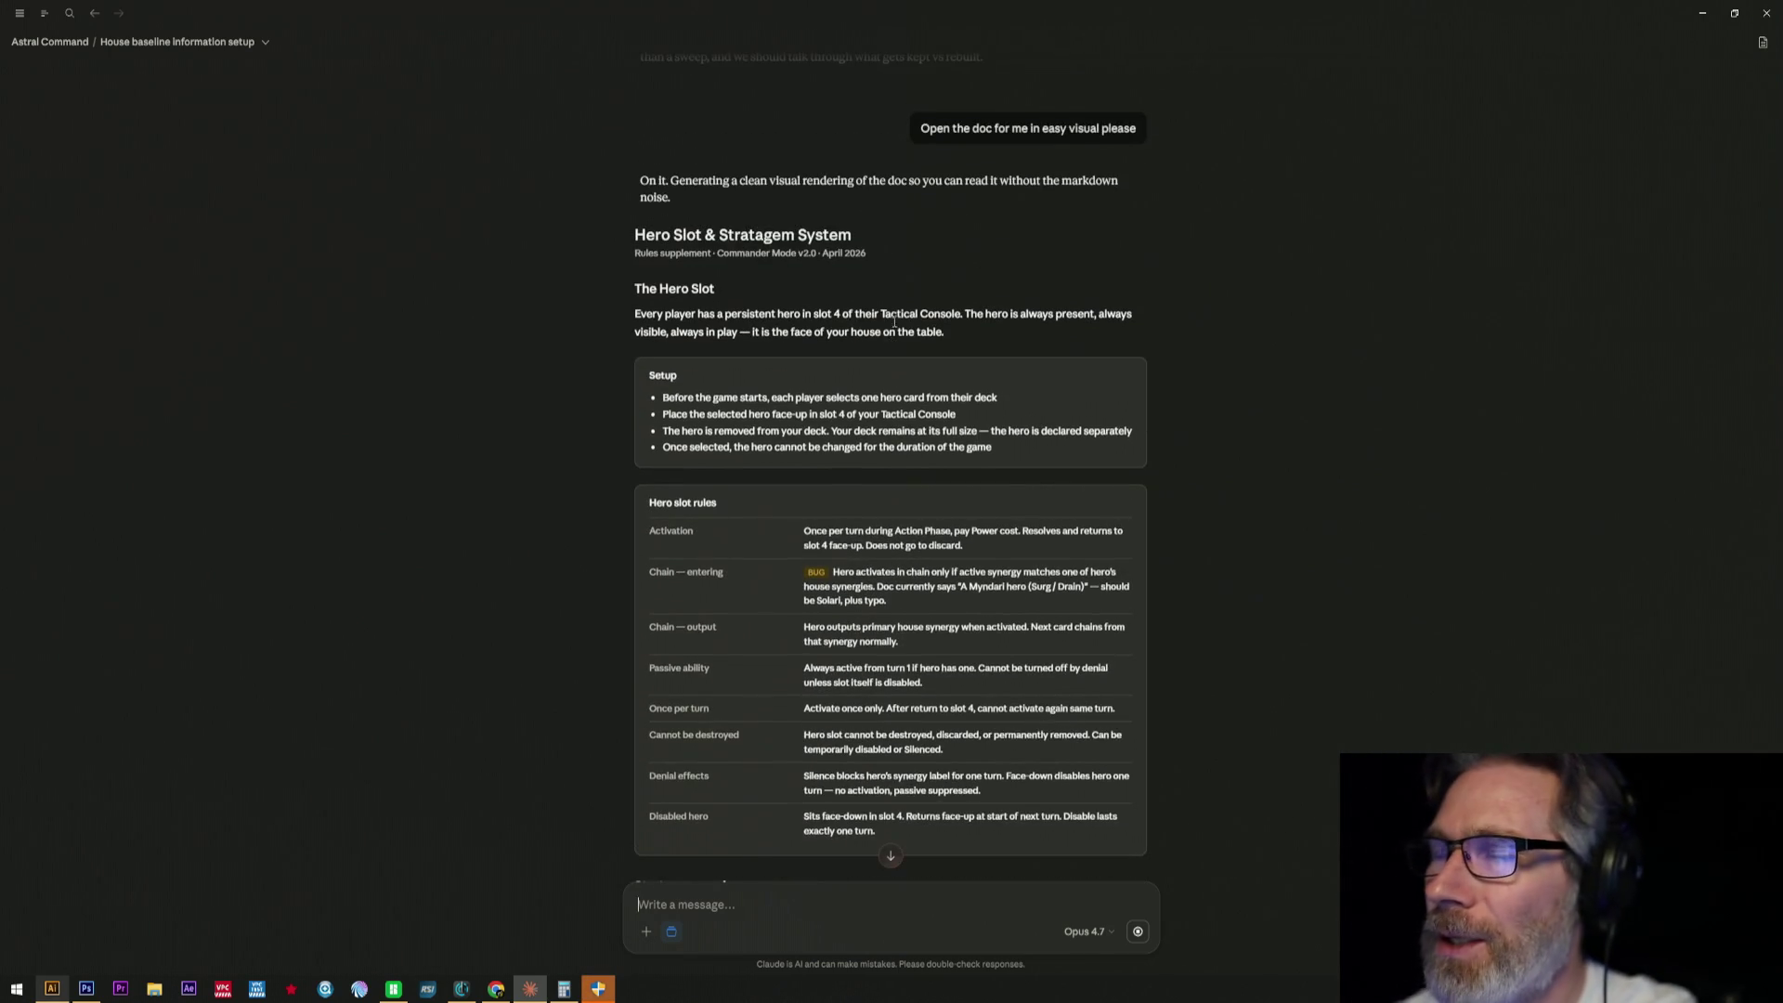
scroll(887, 330, "up", 1)
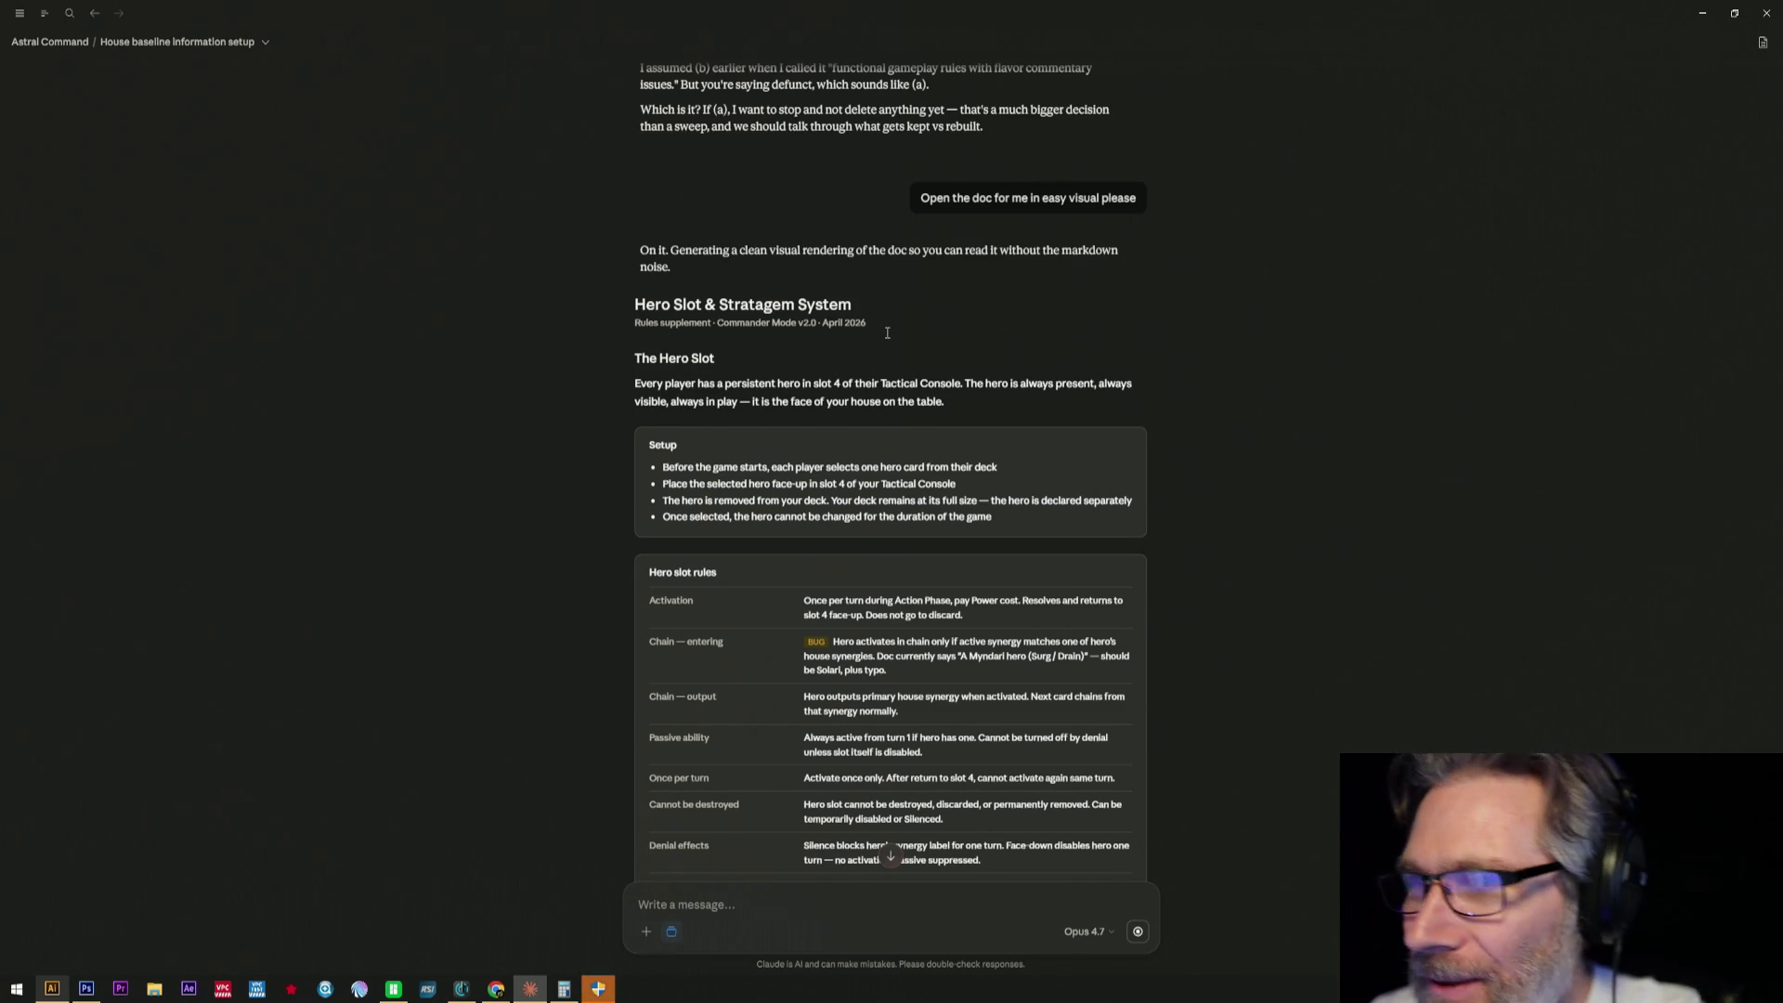
scroll(886, 331, "down", 2)
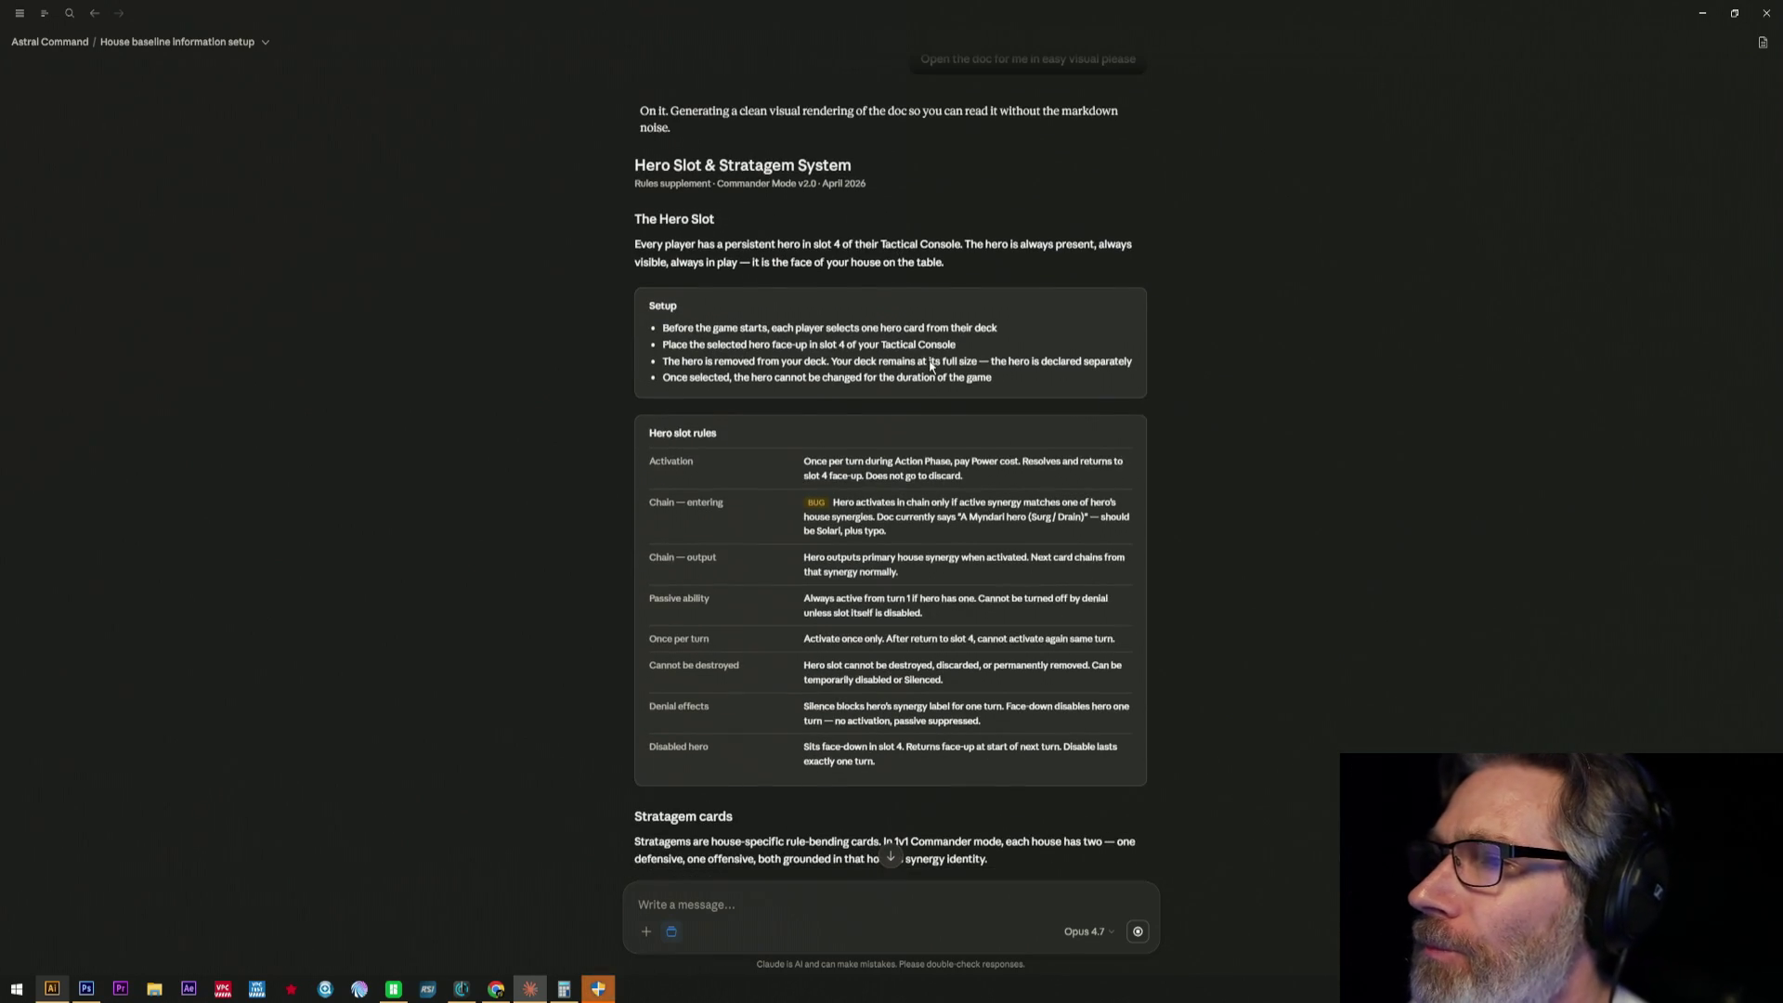
scroll(930, 366, "down", 3)
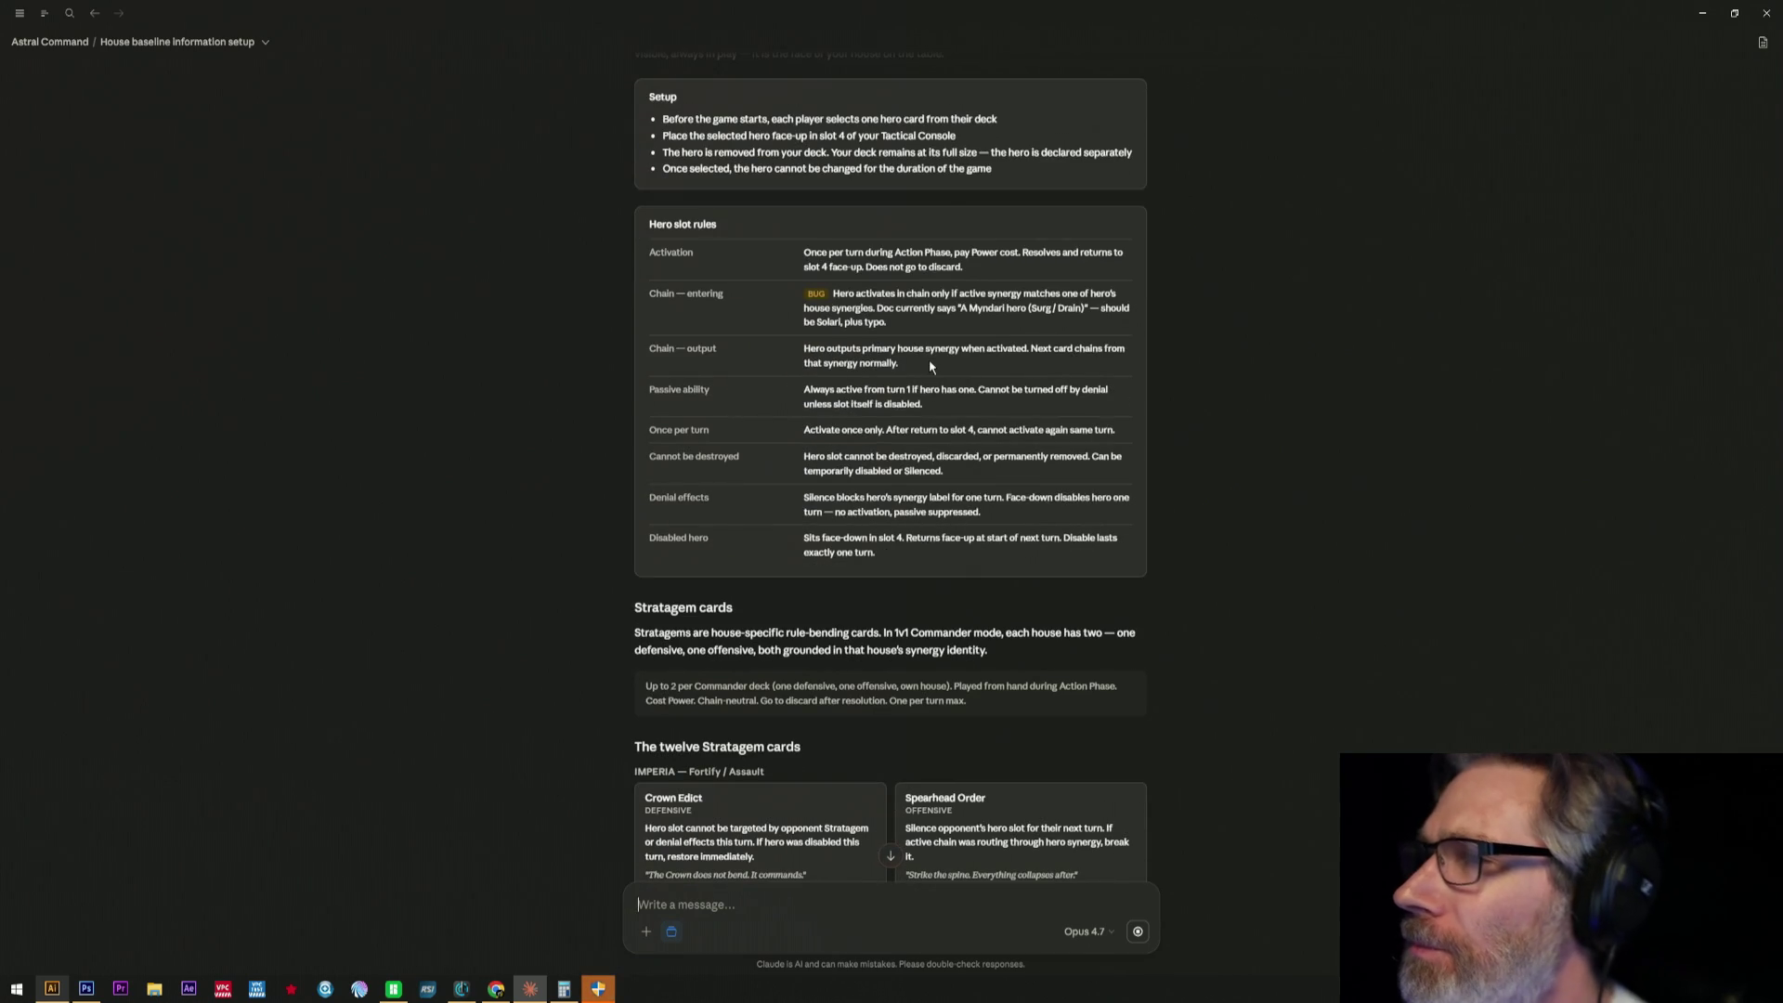
scroll(925, 365, "down", 2)
scroll(1100, 512, "down", 3)
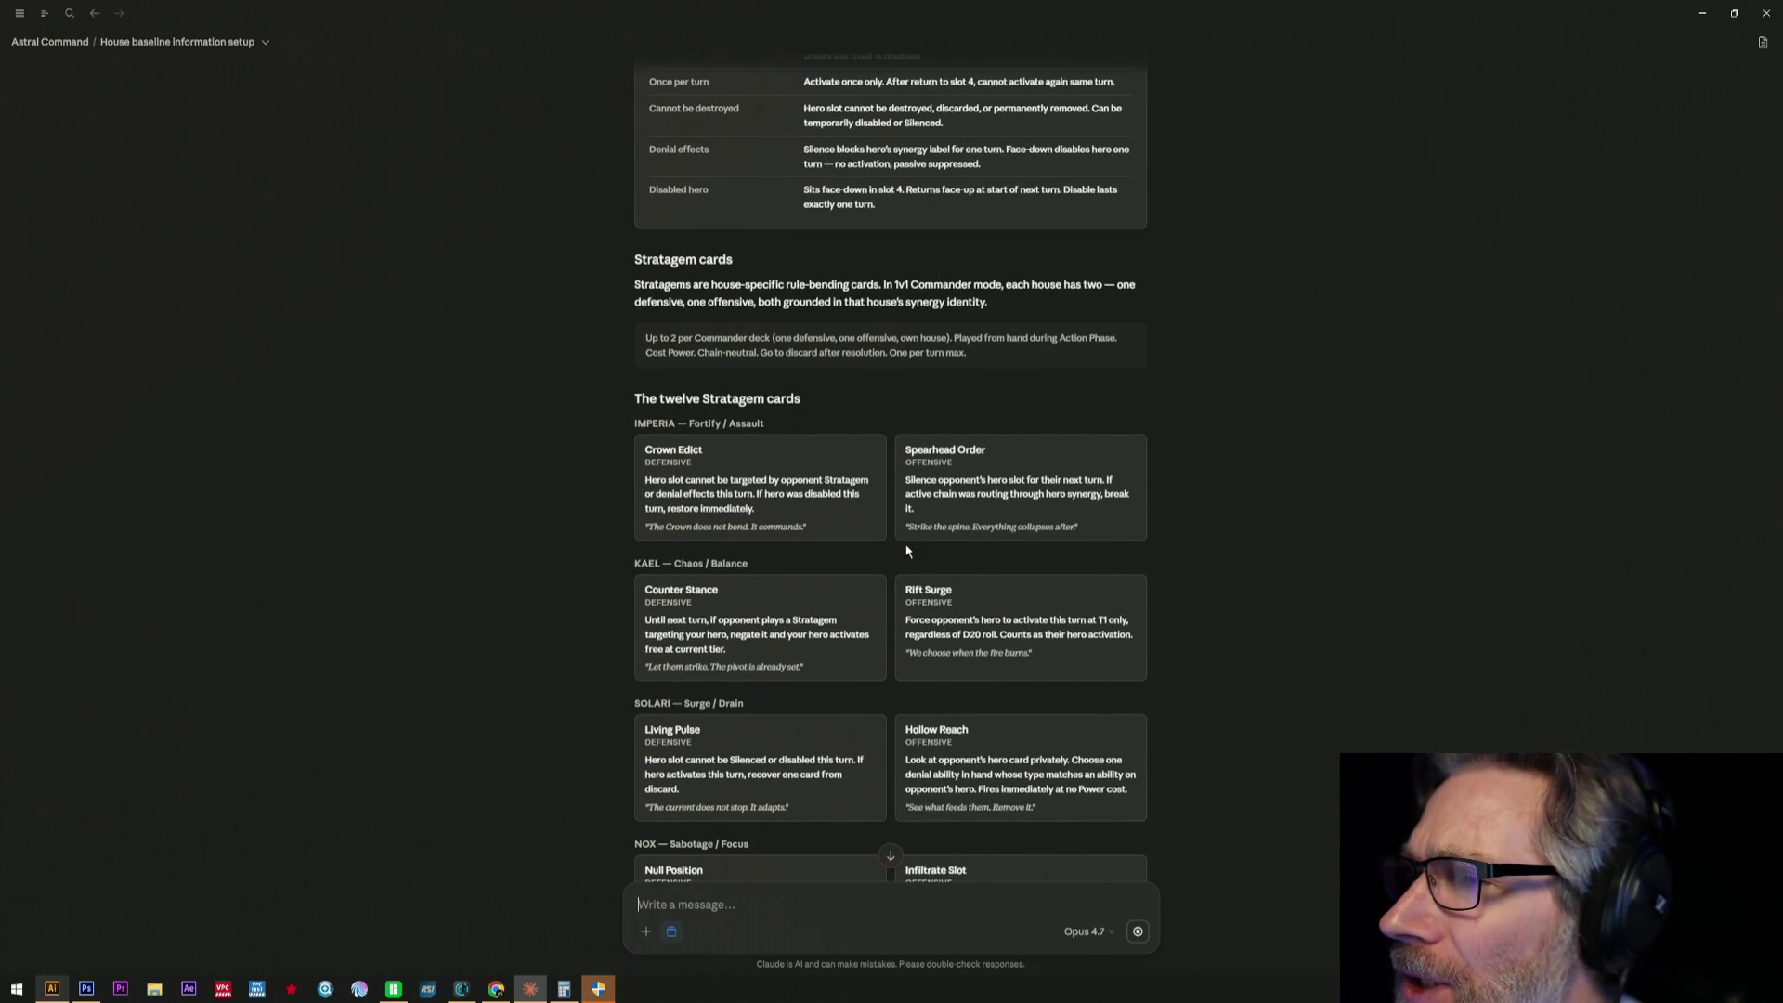
scroll(986, 572, "down", 3)
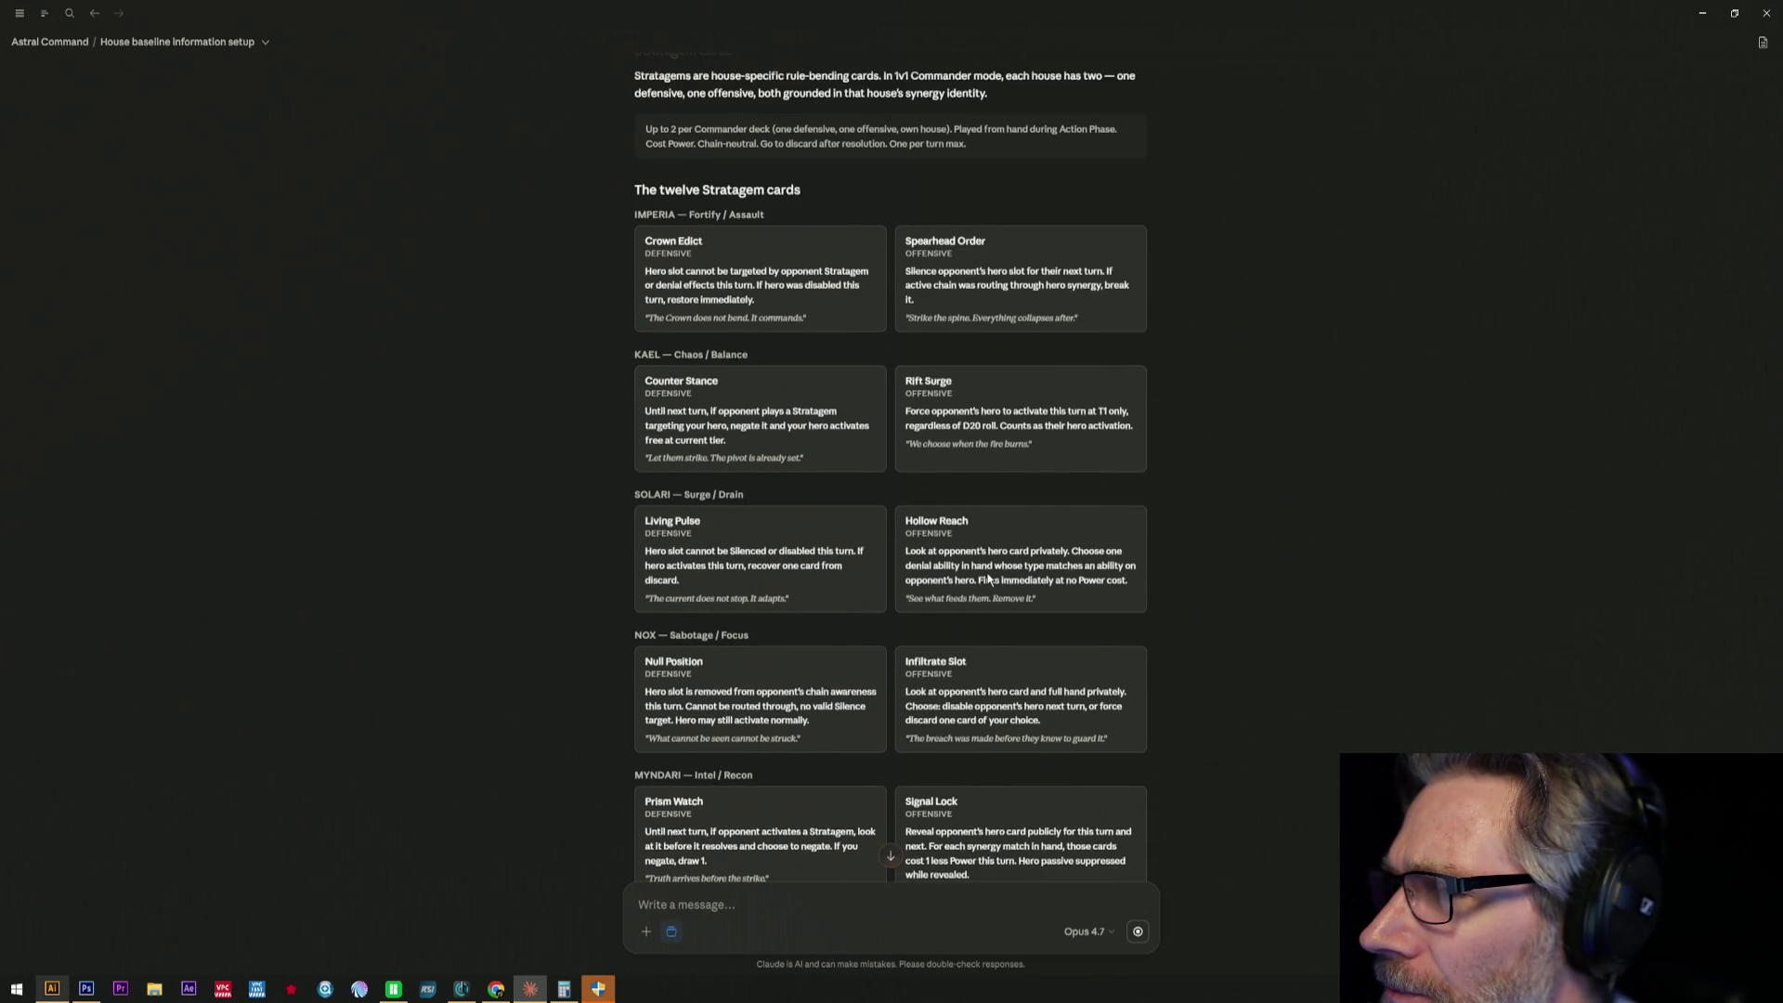
scroll(988, 575, "down", 3)
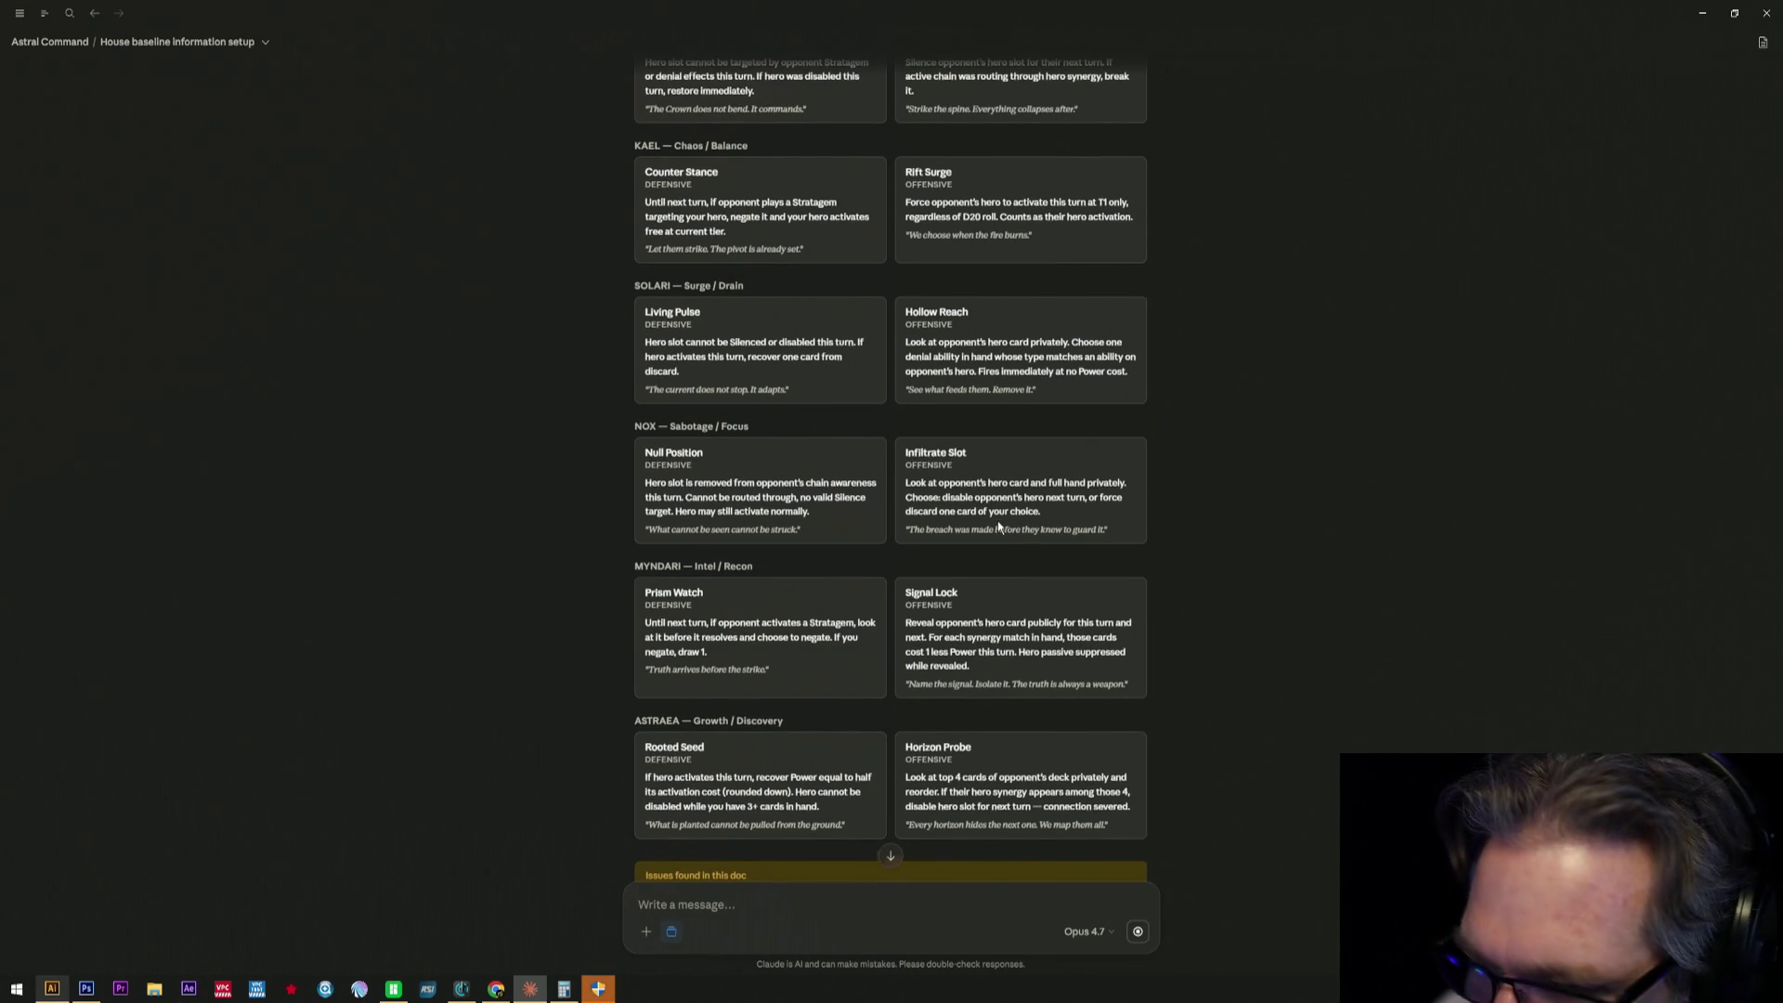
scroll(997, 526, "down", 4)
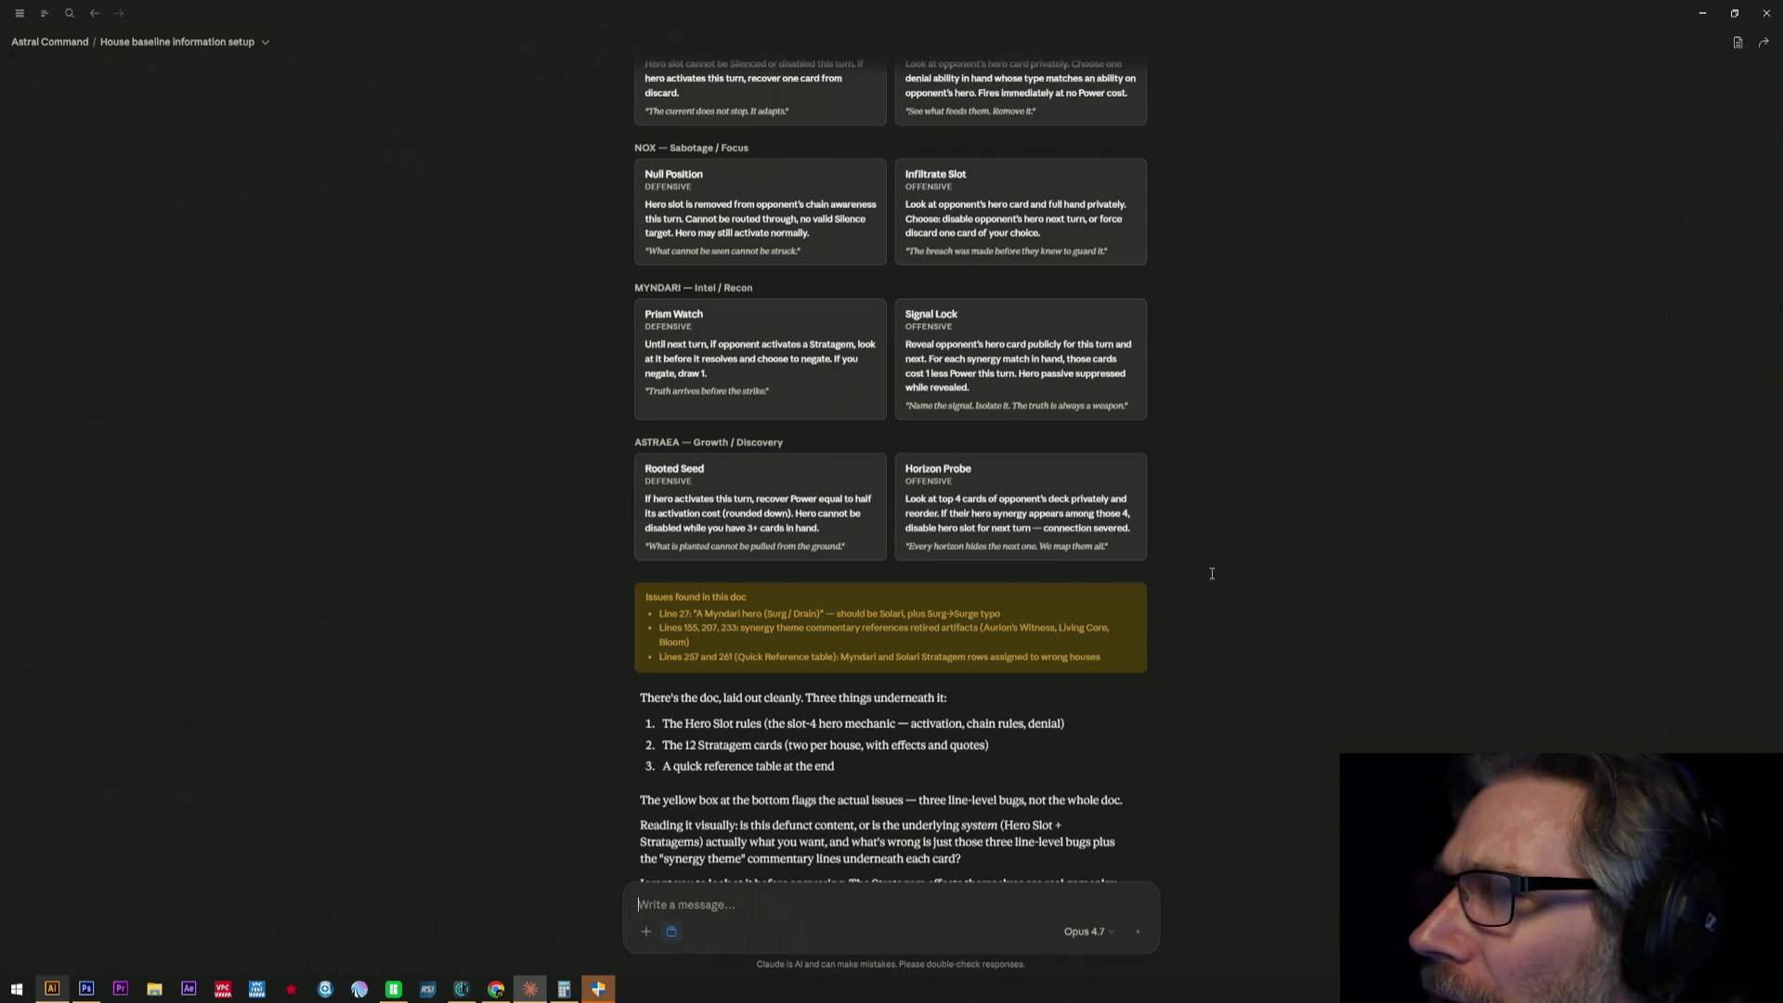
scroll(1118, 529, "up", 4)
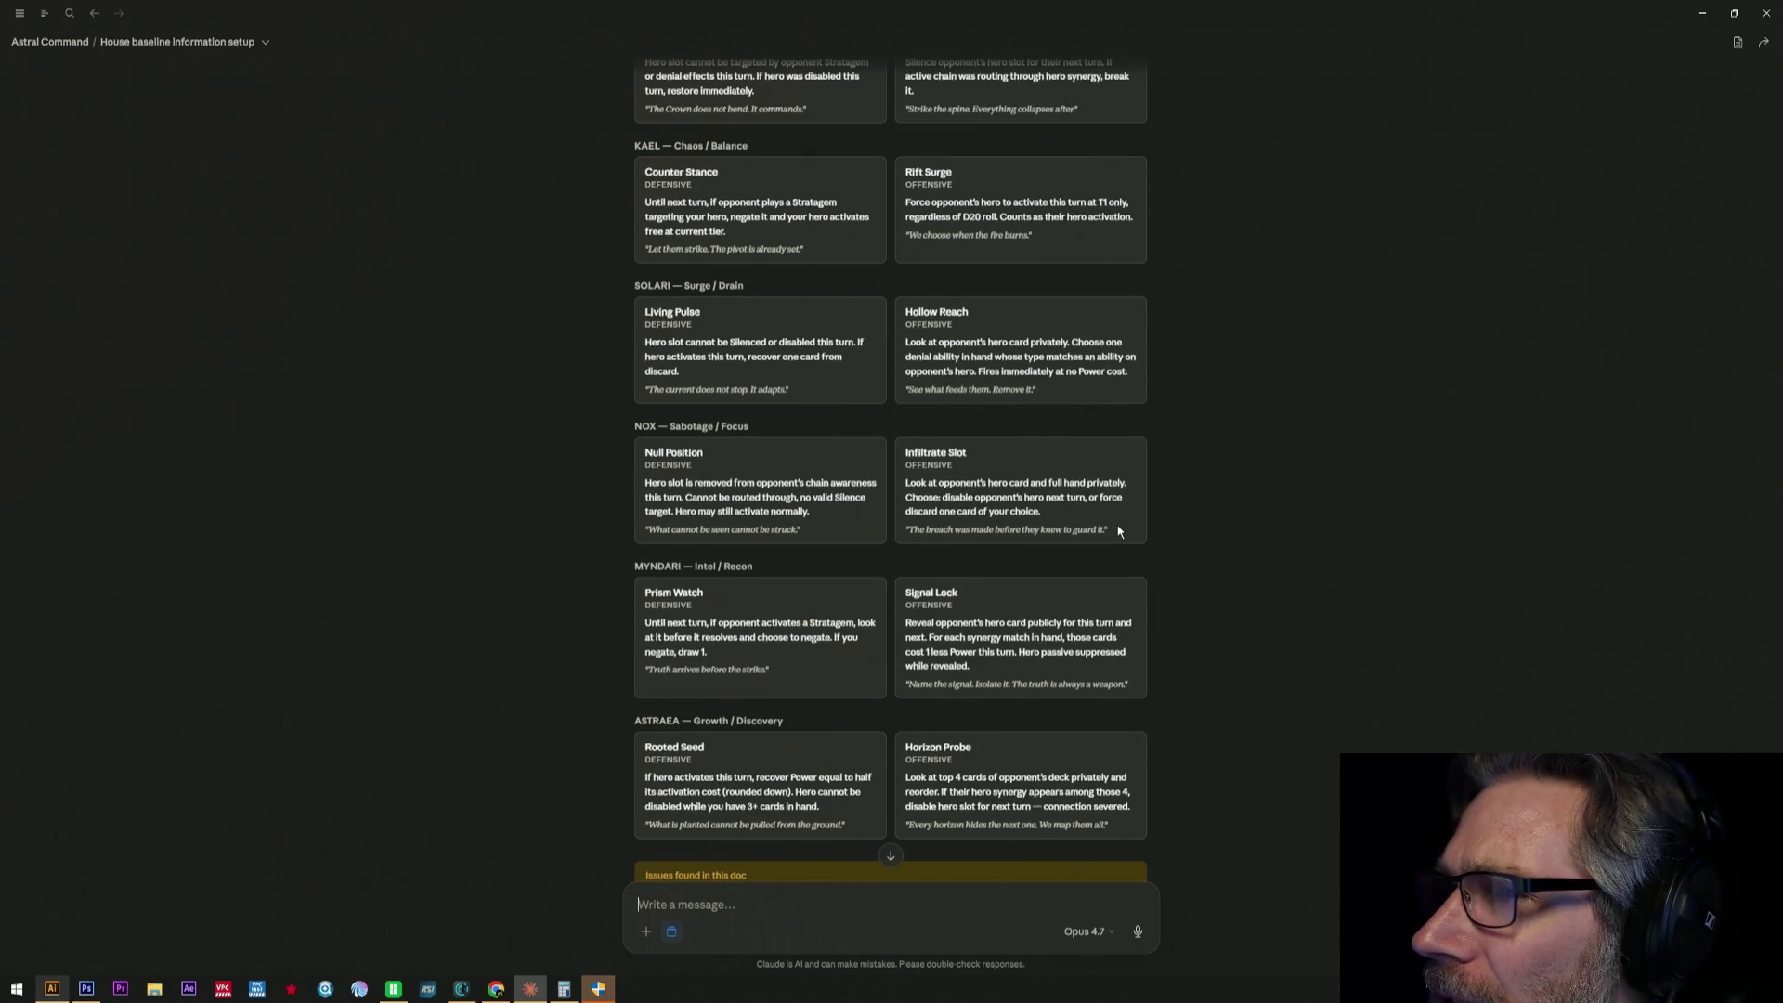
scroll(1118, 530, "up", 3)
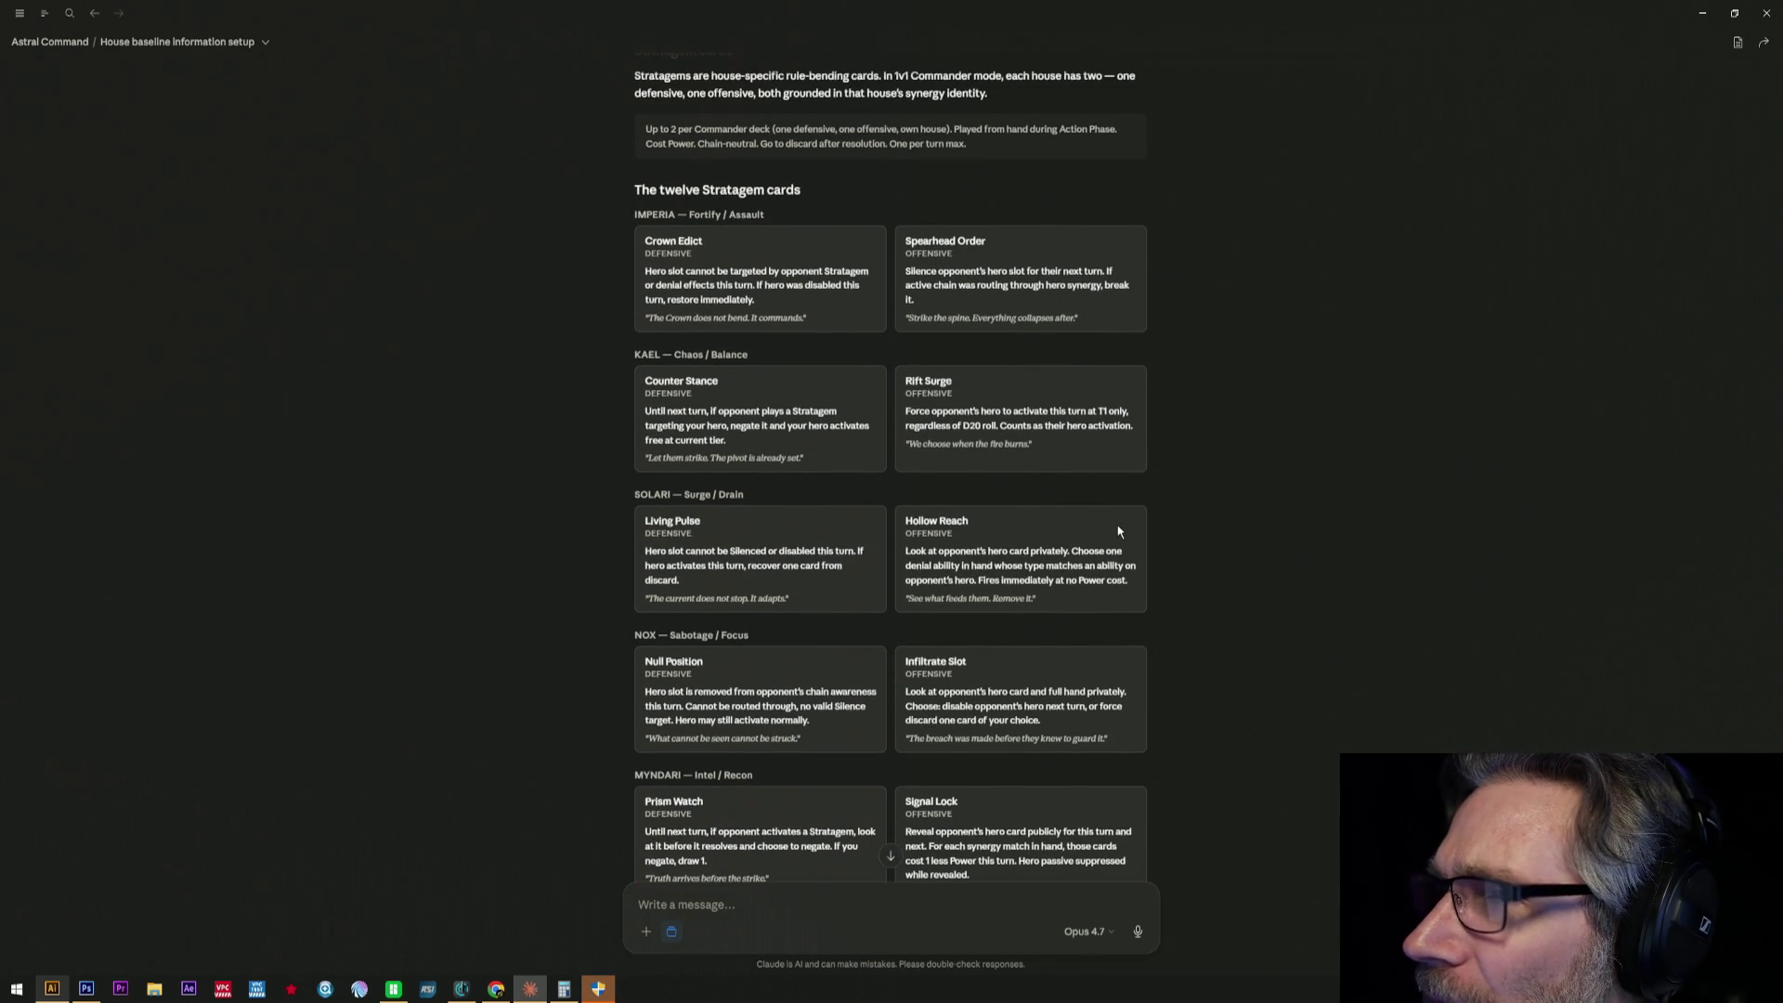
scroll(1119, 529, "up", 3)
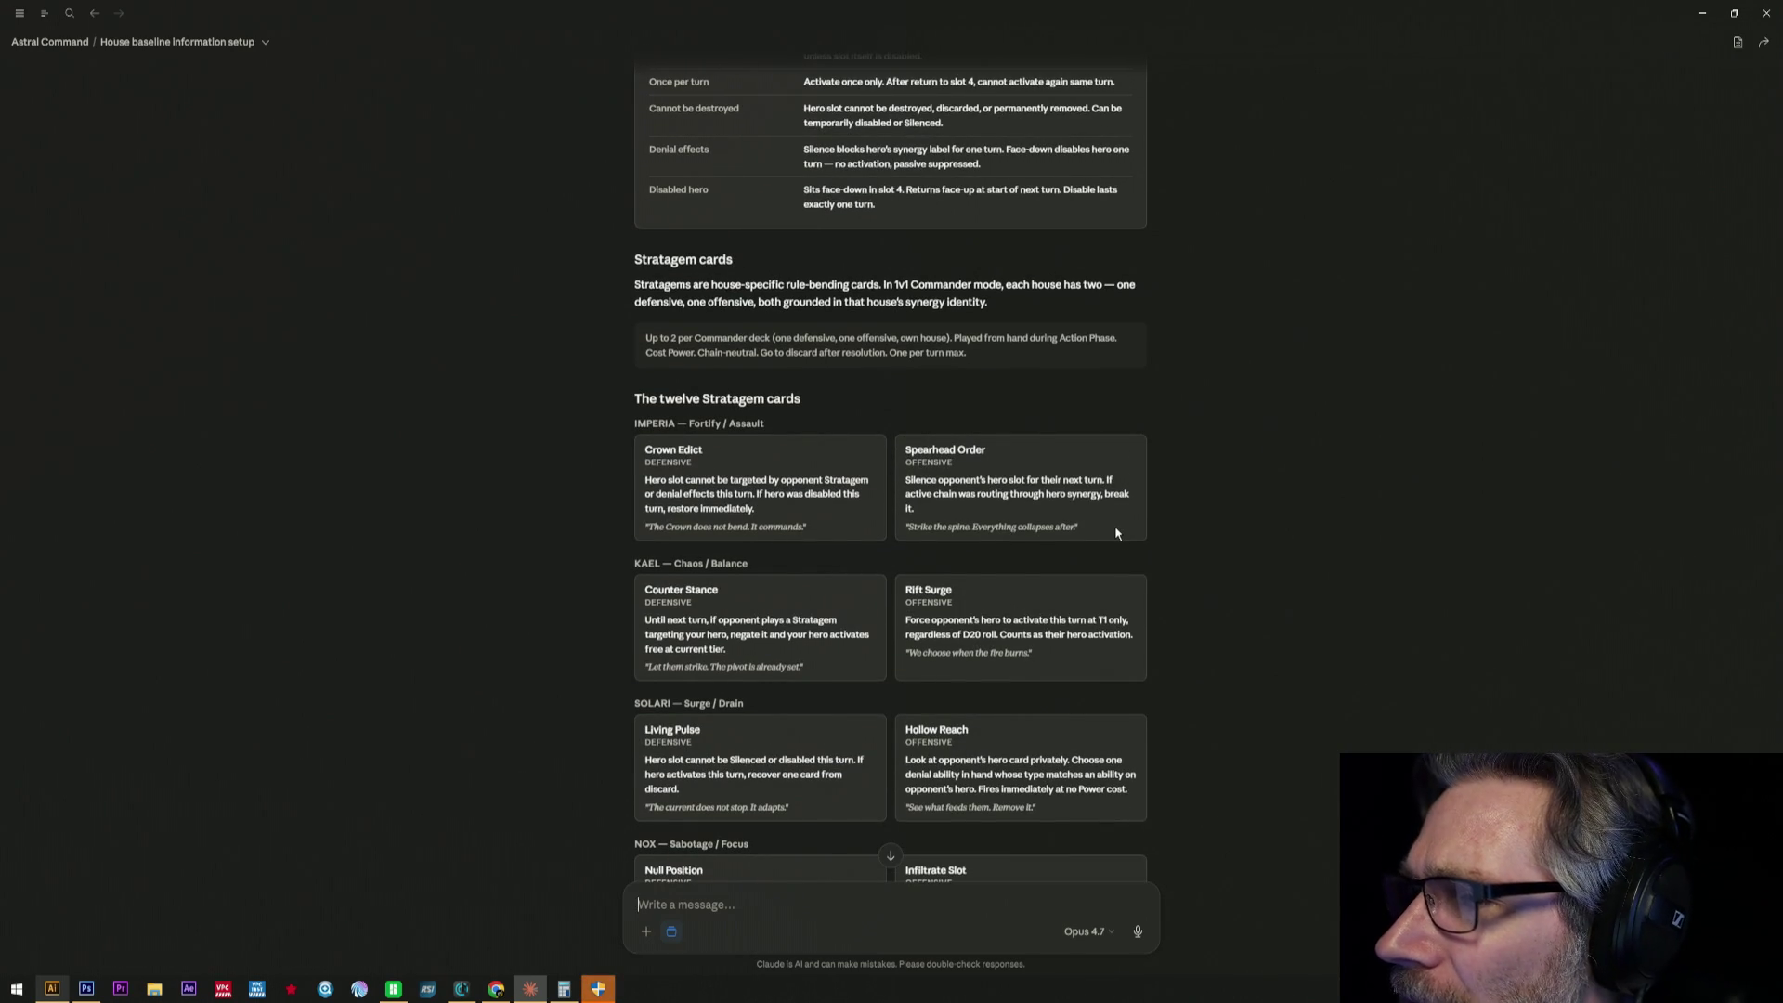
scroll(1114, 529, "down", 2)
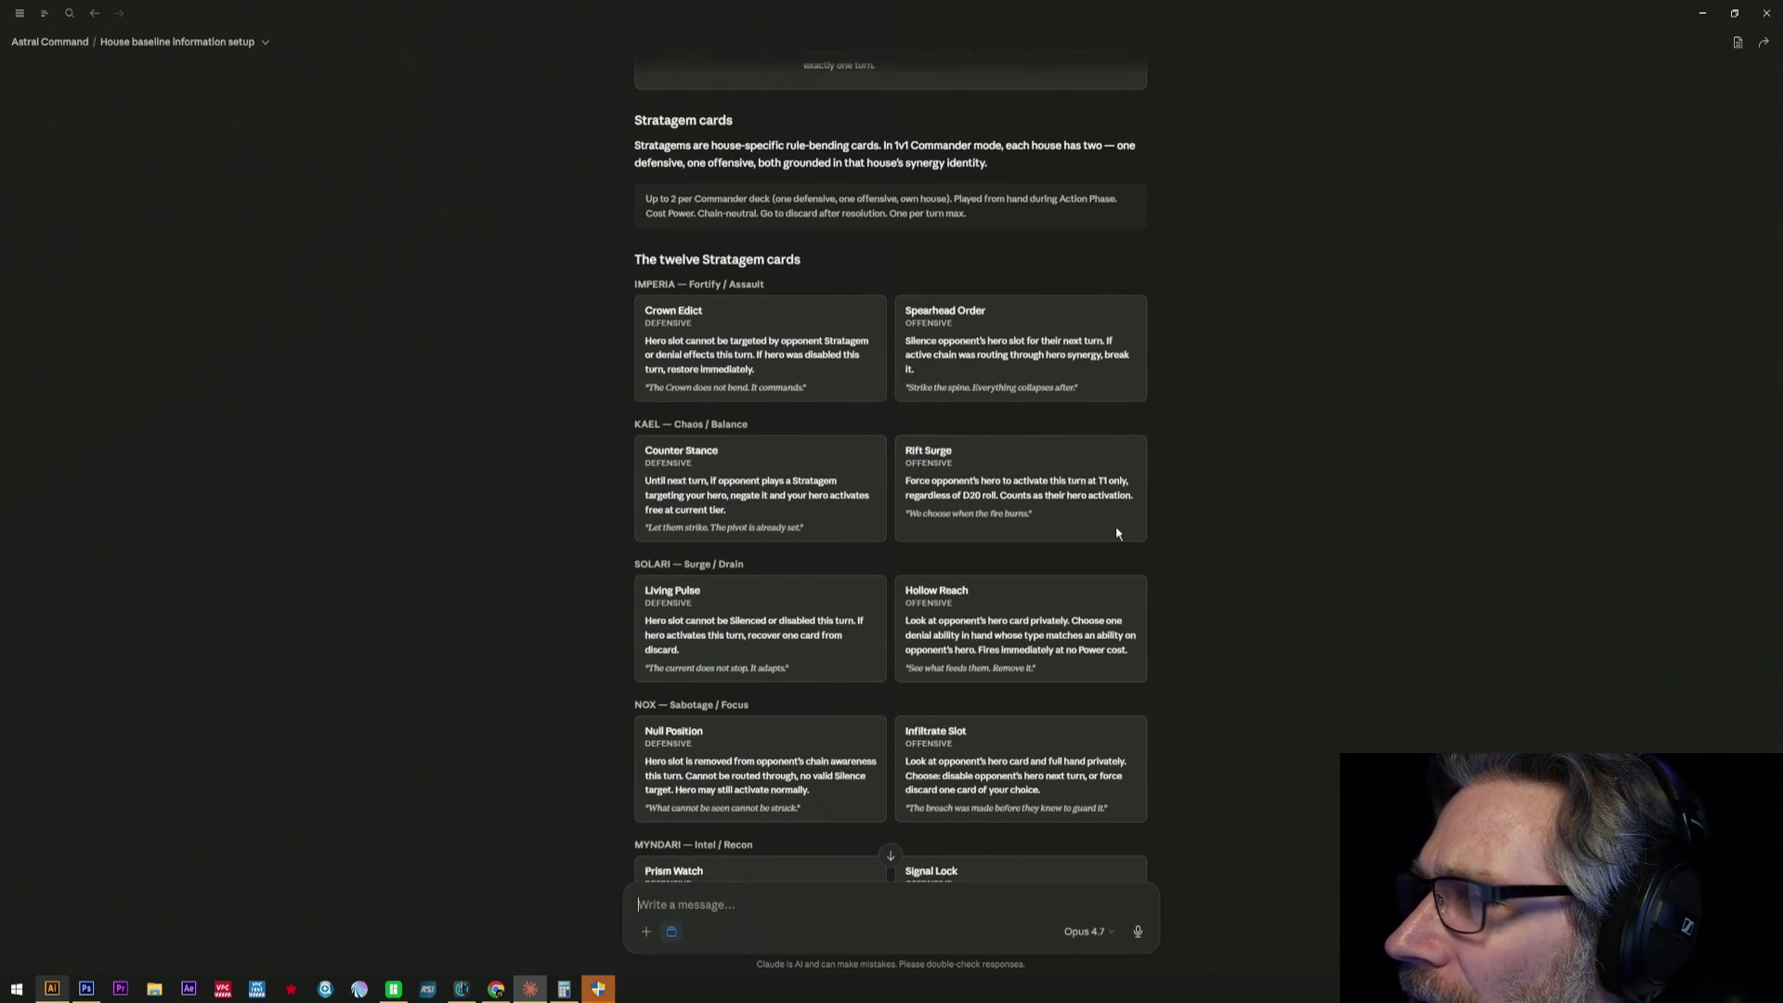
scroll(1116, 526, "down", 3)
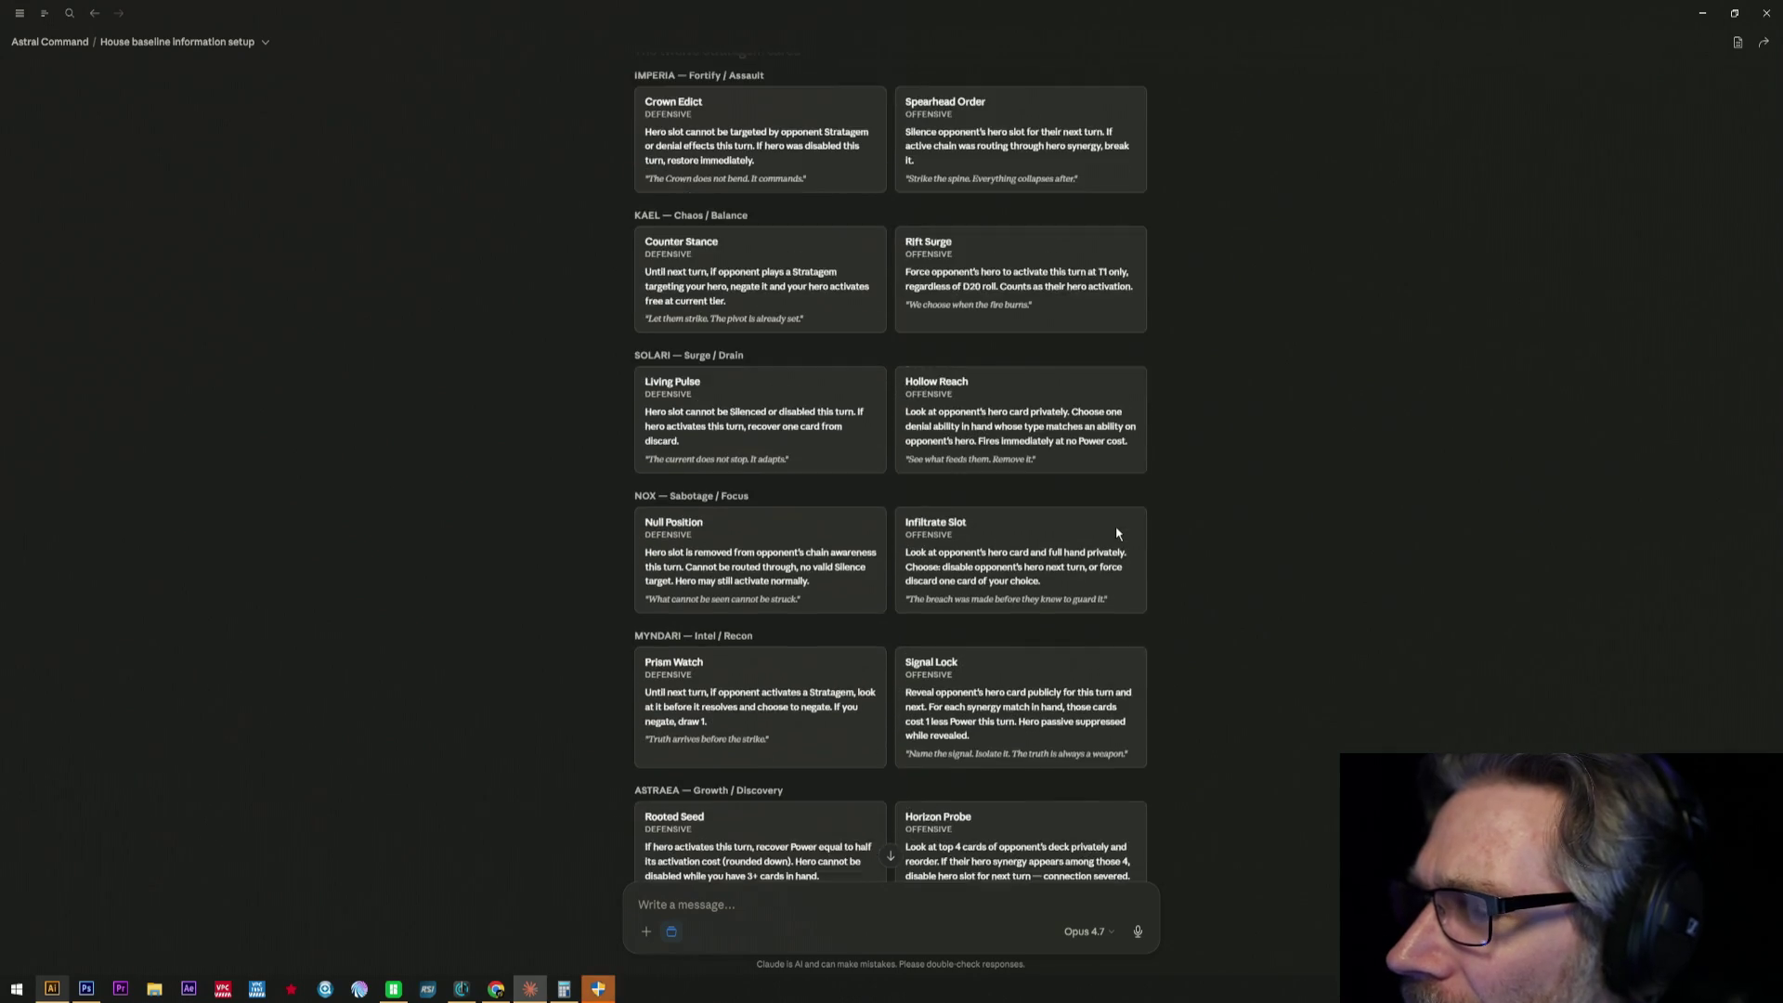
scroll(1116, 525, "down", 5)
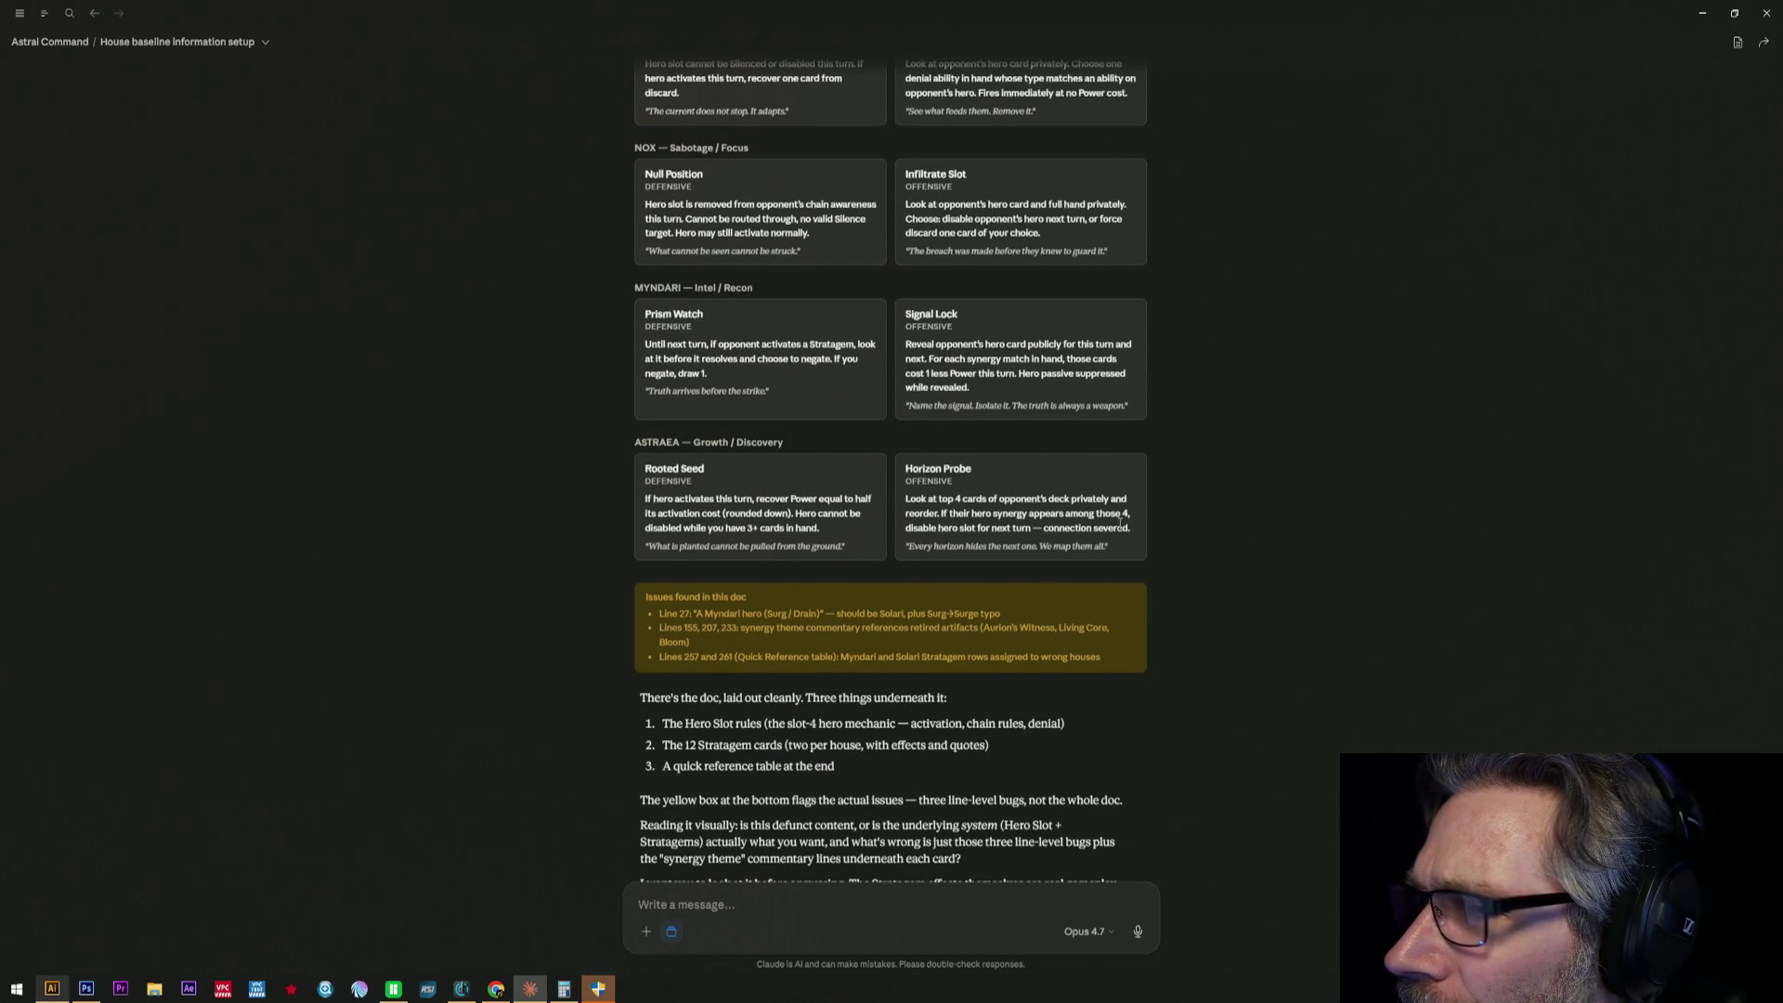
scroll(1122, 518, "down", 2)
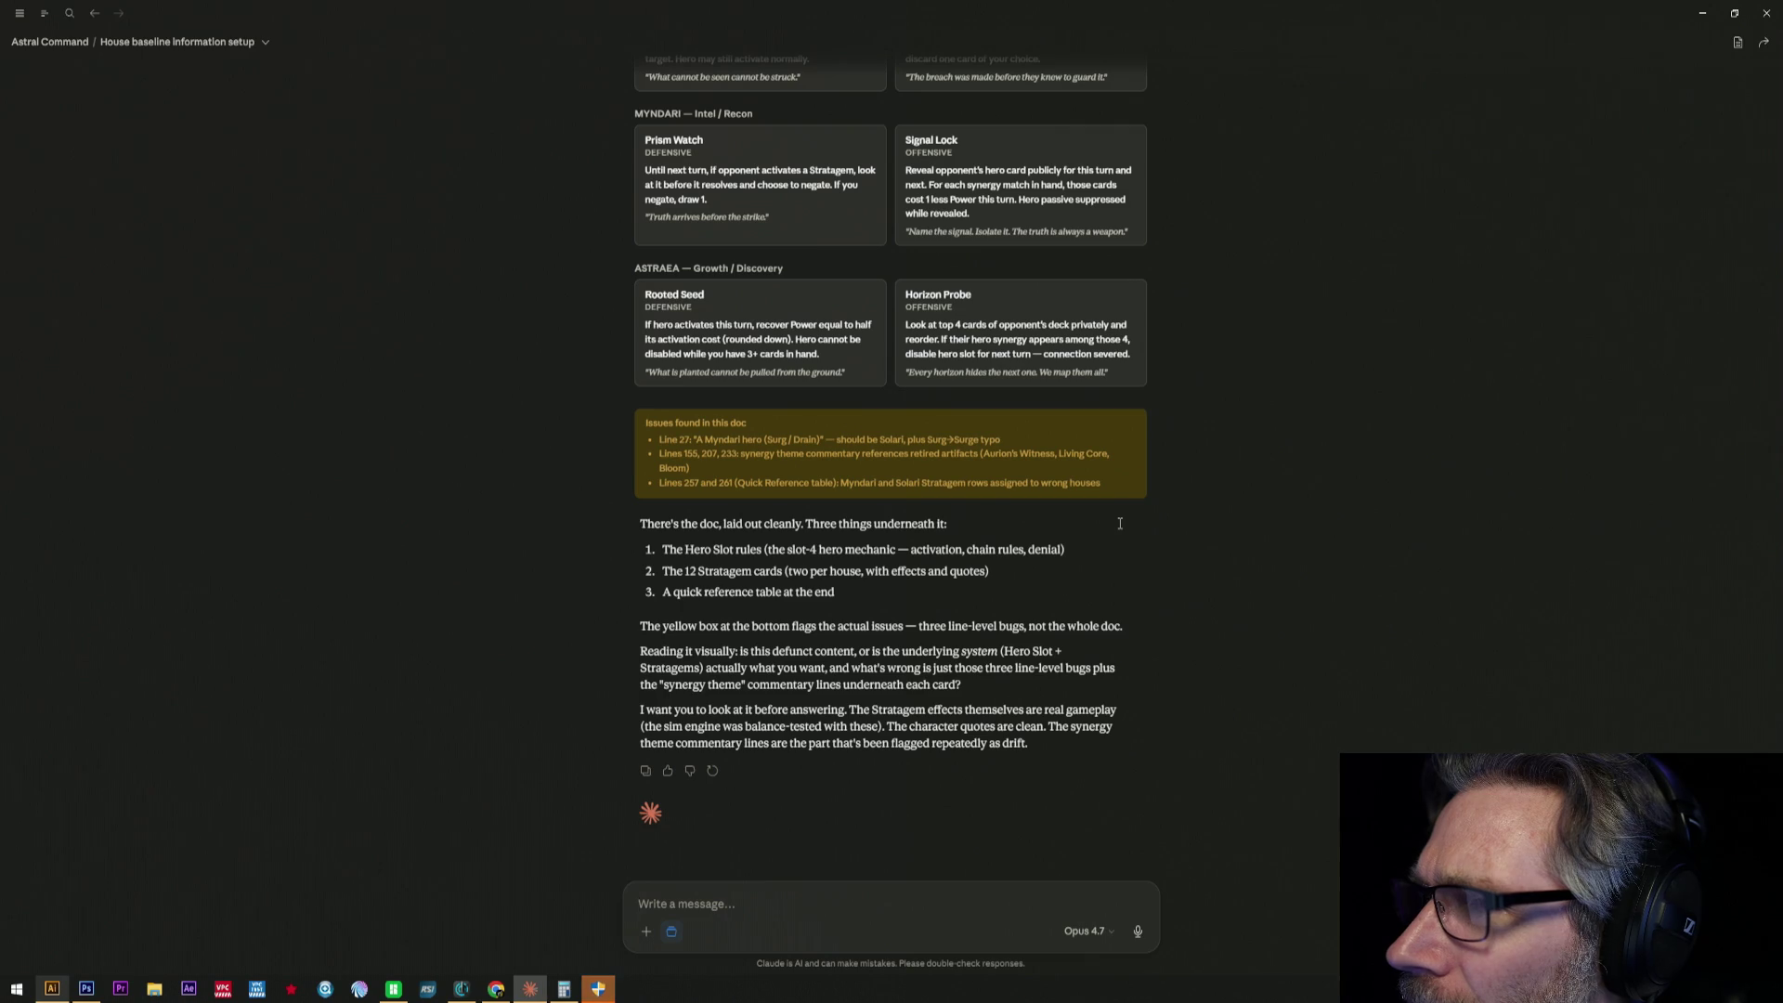
scroll(1118, 523, "up", 3)
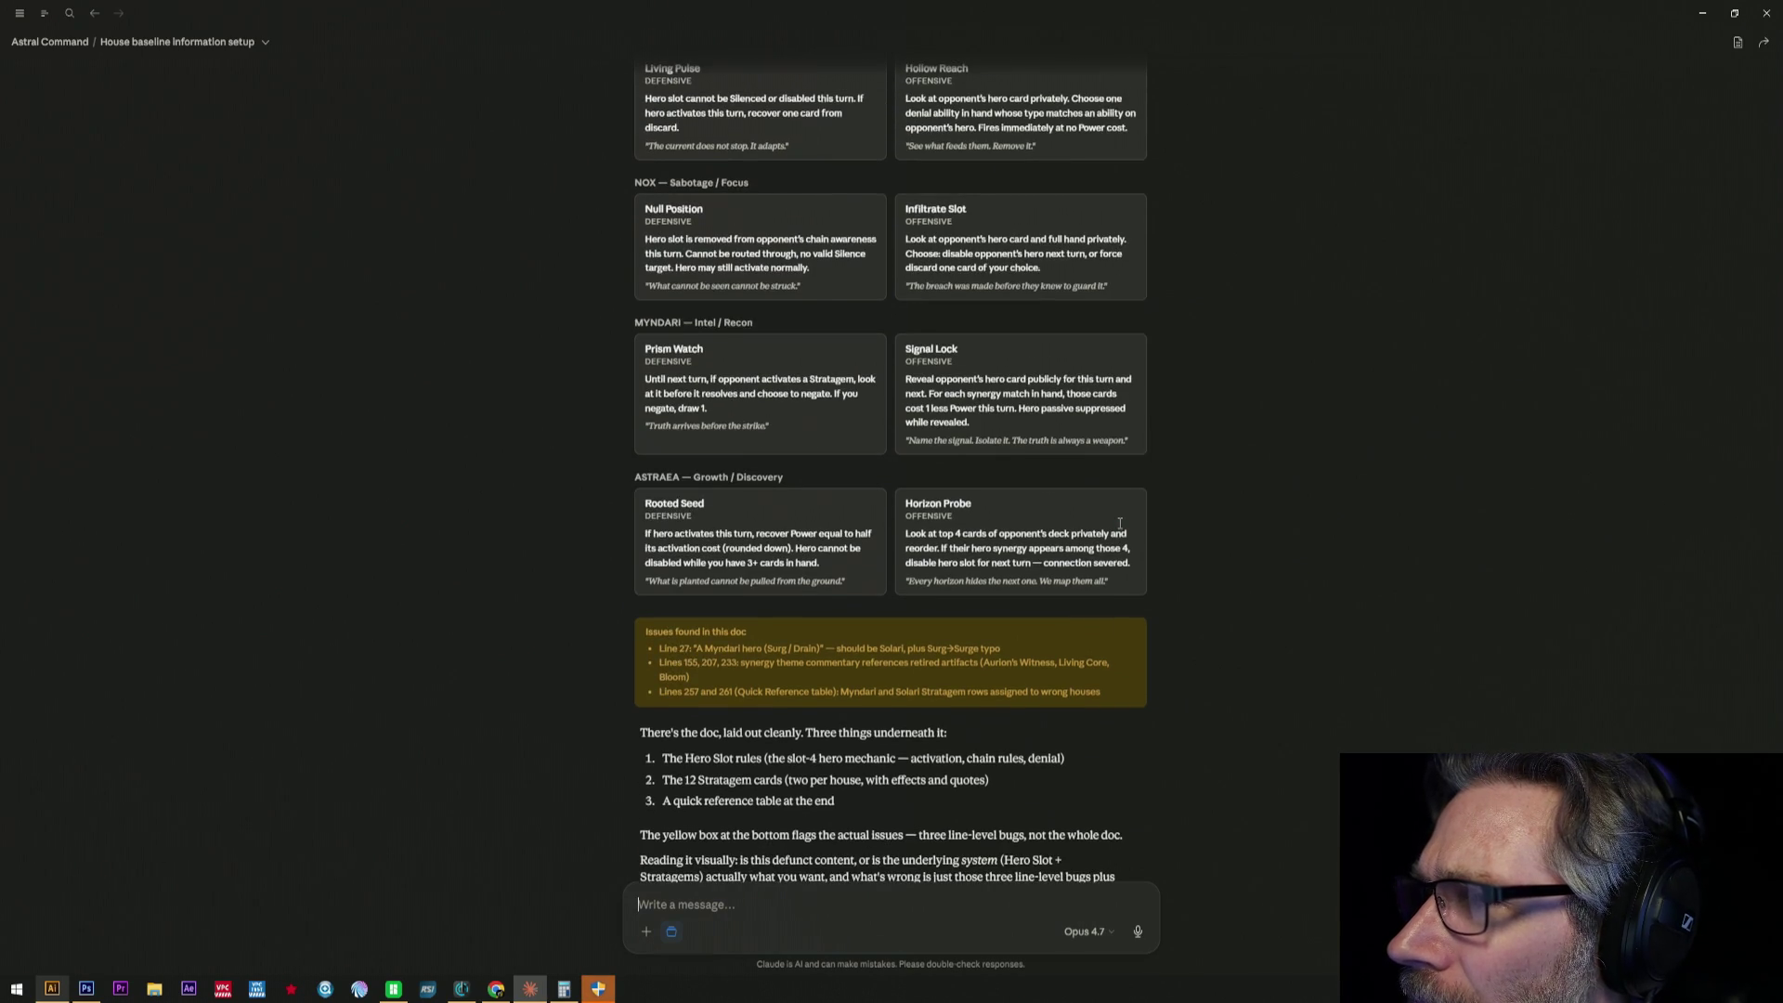
scroll(1119, 522, "up", 3)
scroll(1118, 522, "up", 3)
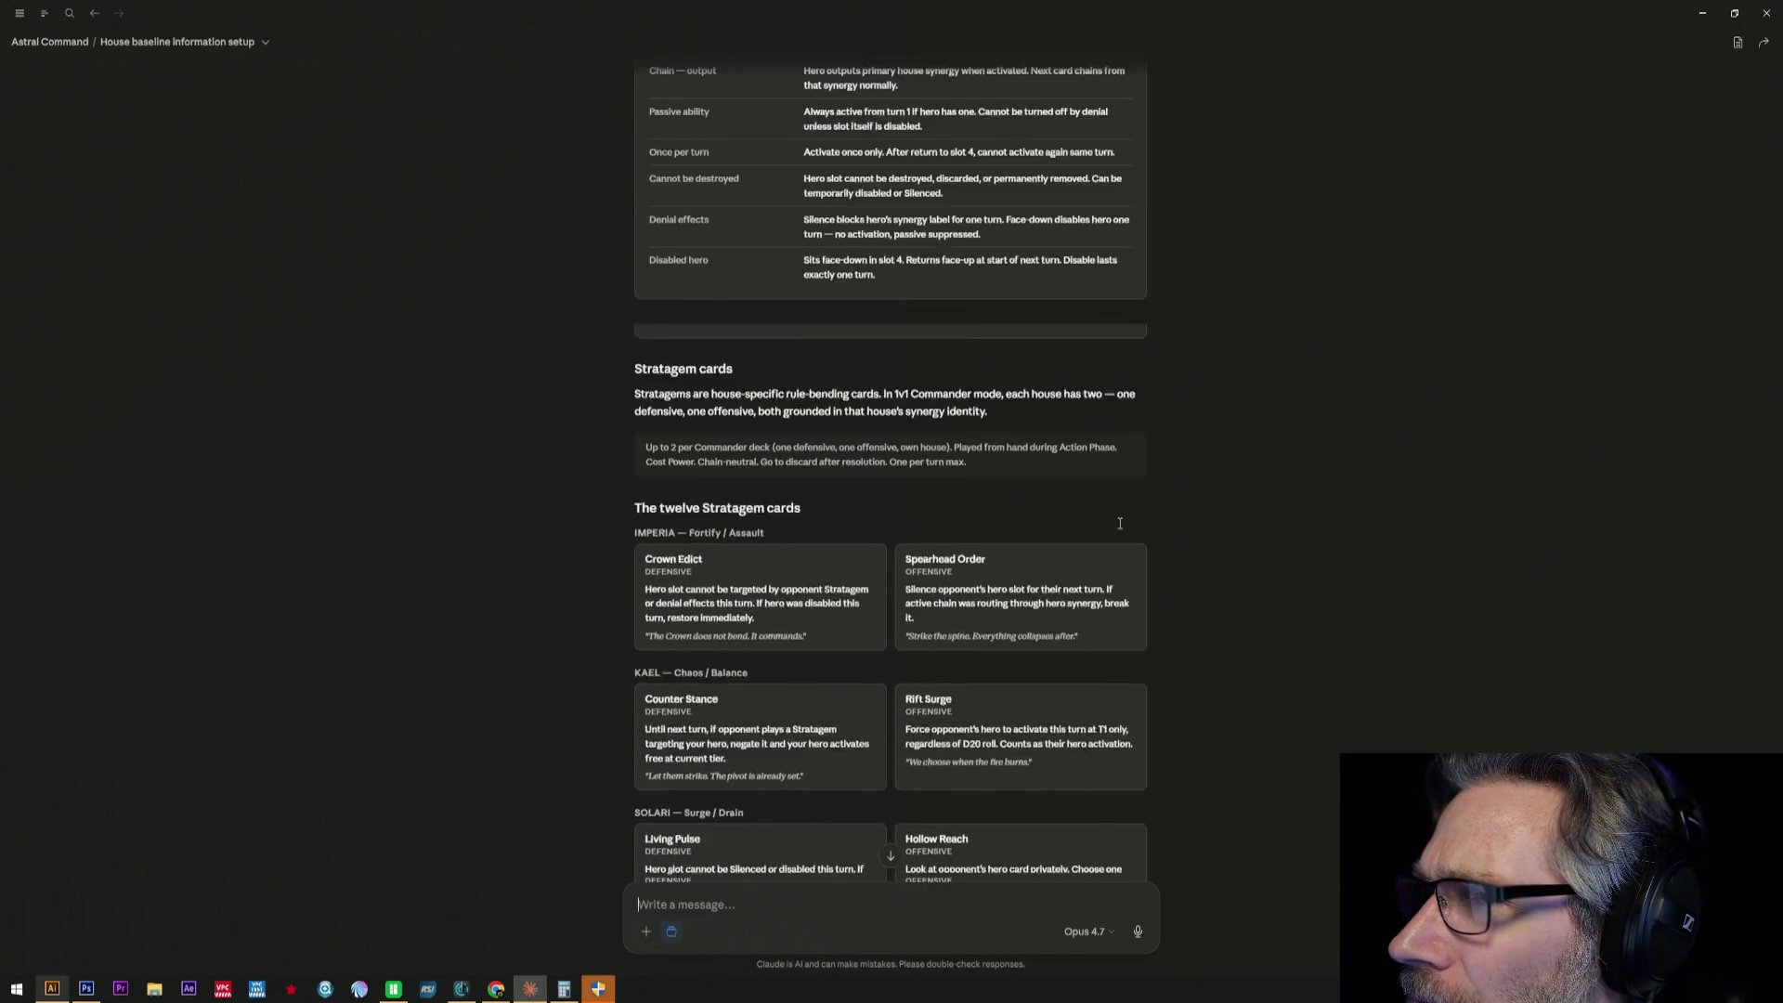
scroll(1118, 522, "up", 3)
scroll(1119, 523, "up", 3)
scroll(1119, 523, "down", 5)
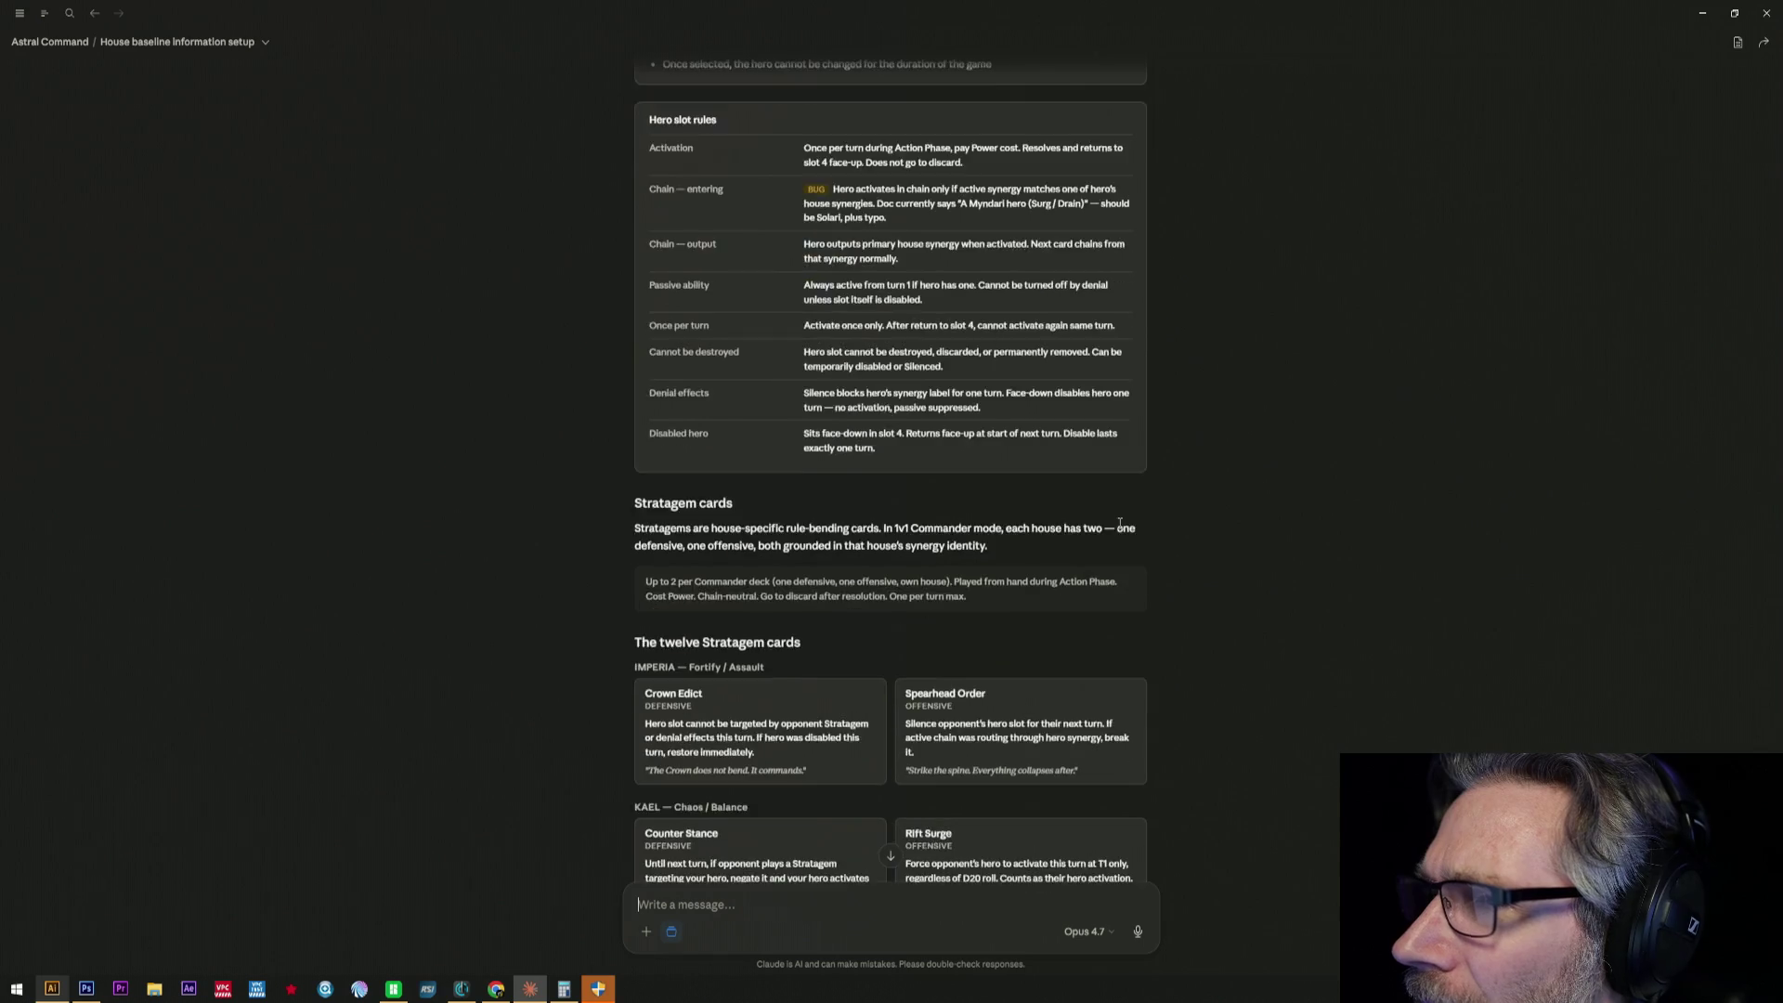
scroll(1119, 523, "down", 5)
scroll(1119, 523, "down", 5)
scroll(1118, 522, "down", 3)
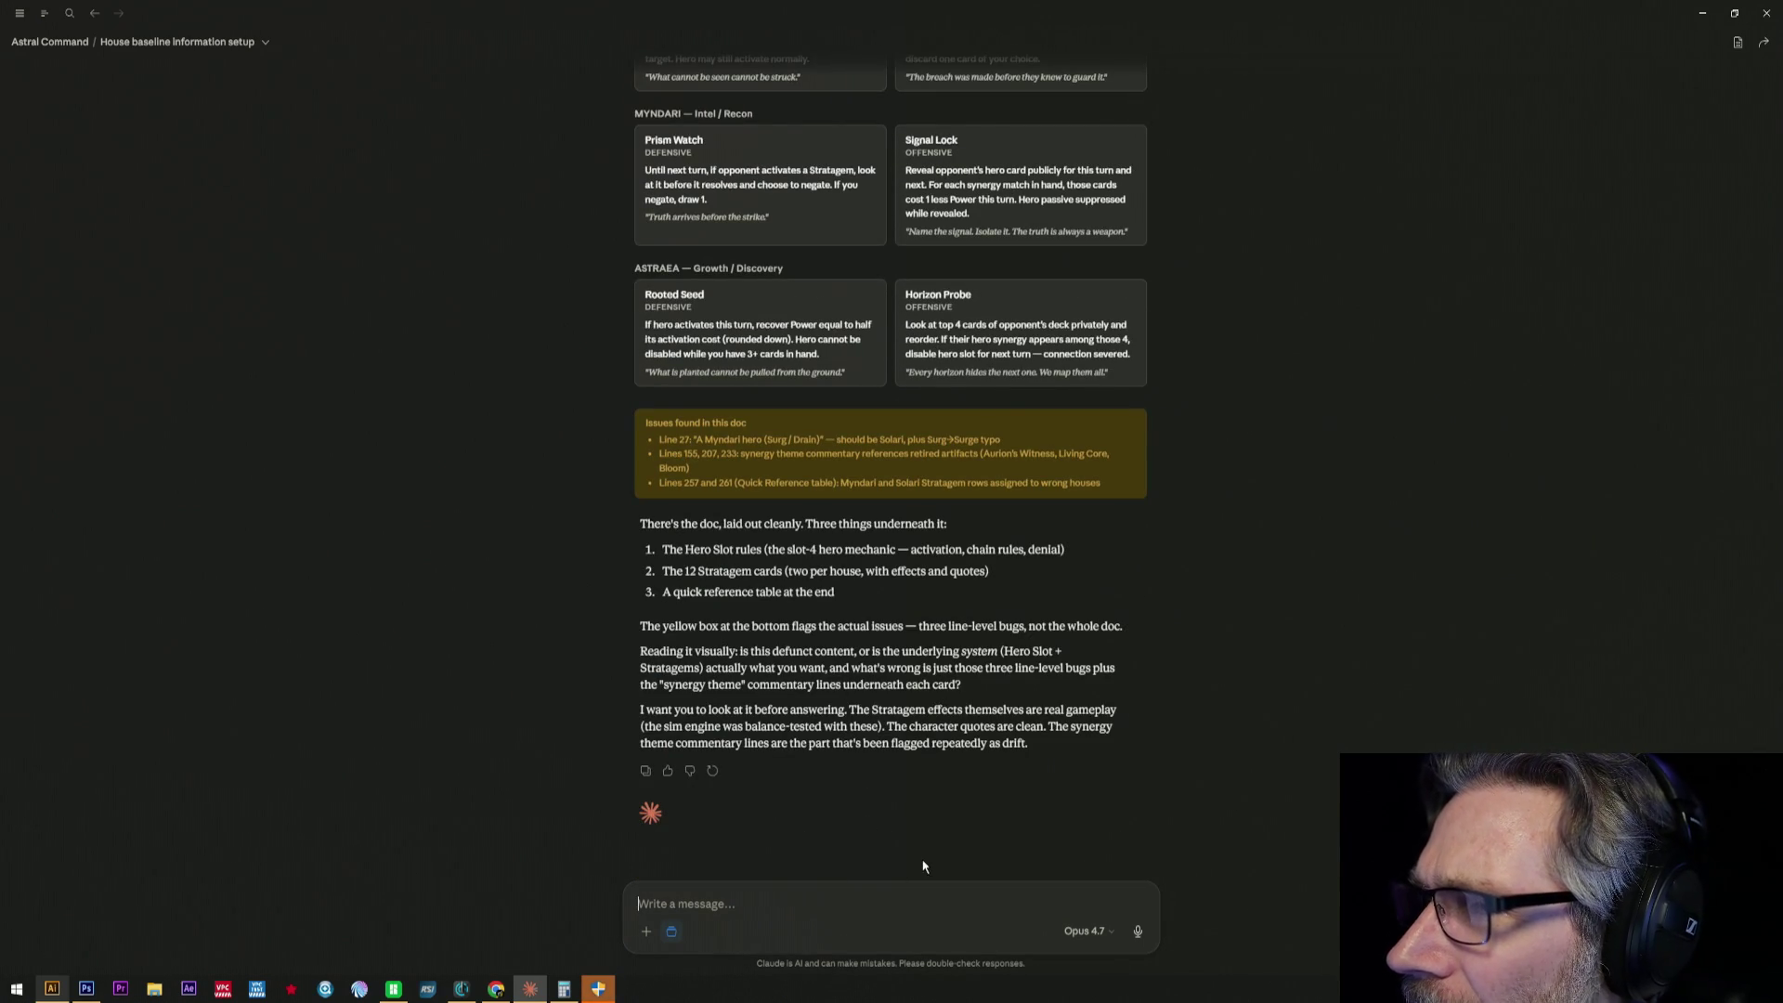
left_click_drag(648, 323, 867, 358)
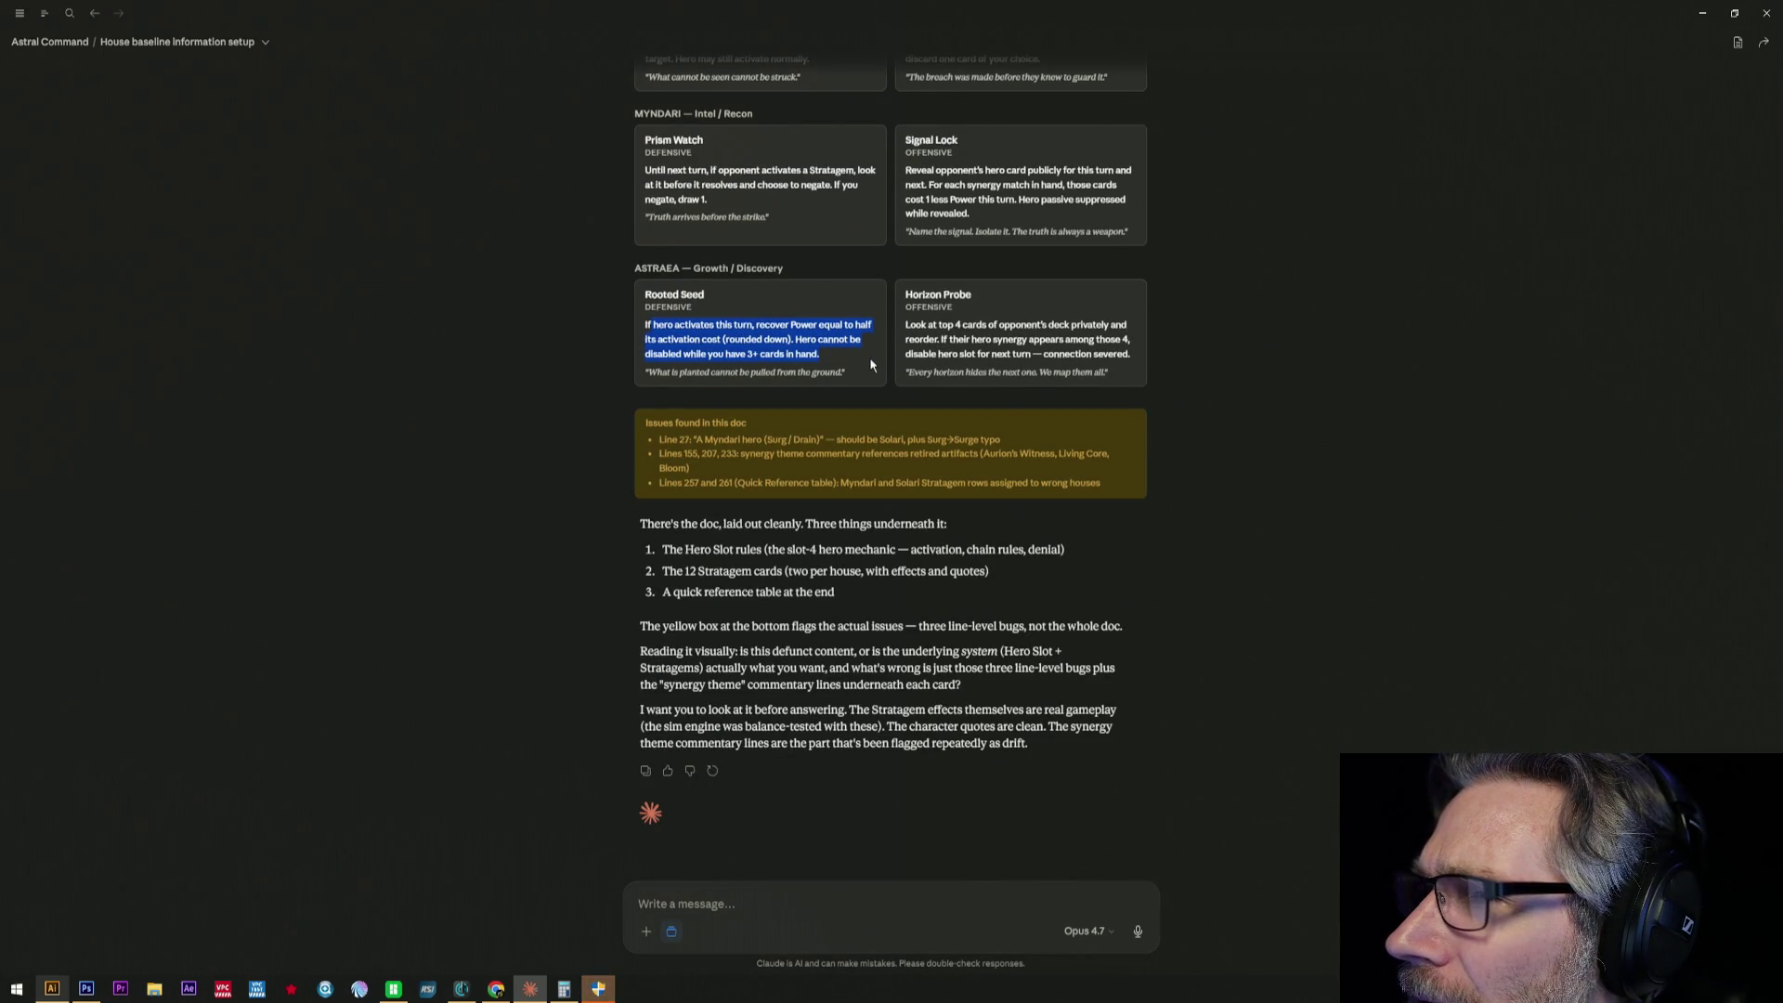
scroll(836, 377, "up", 2)
scroll(763, 420, "up", 1)
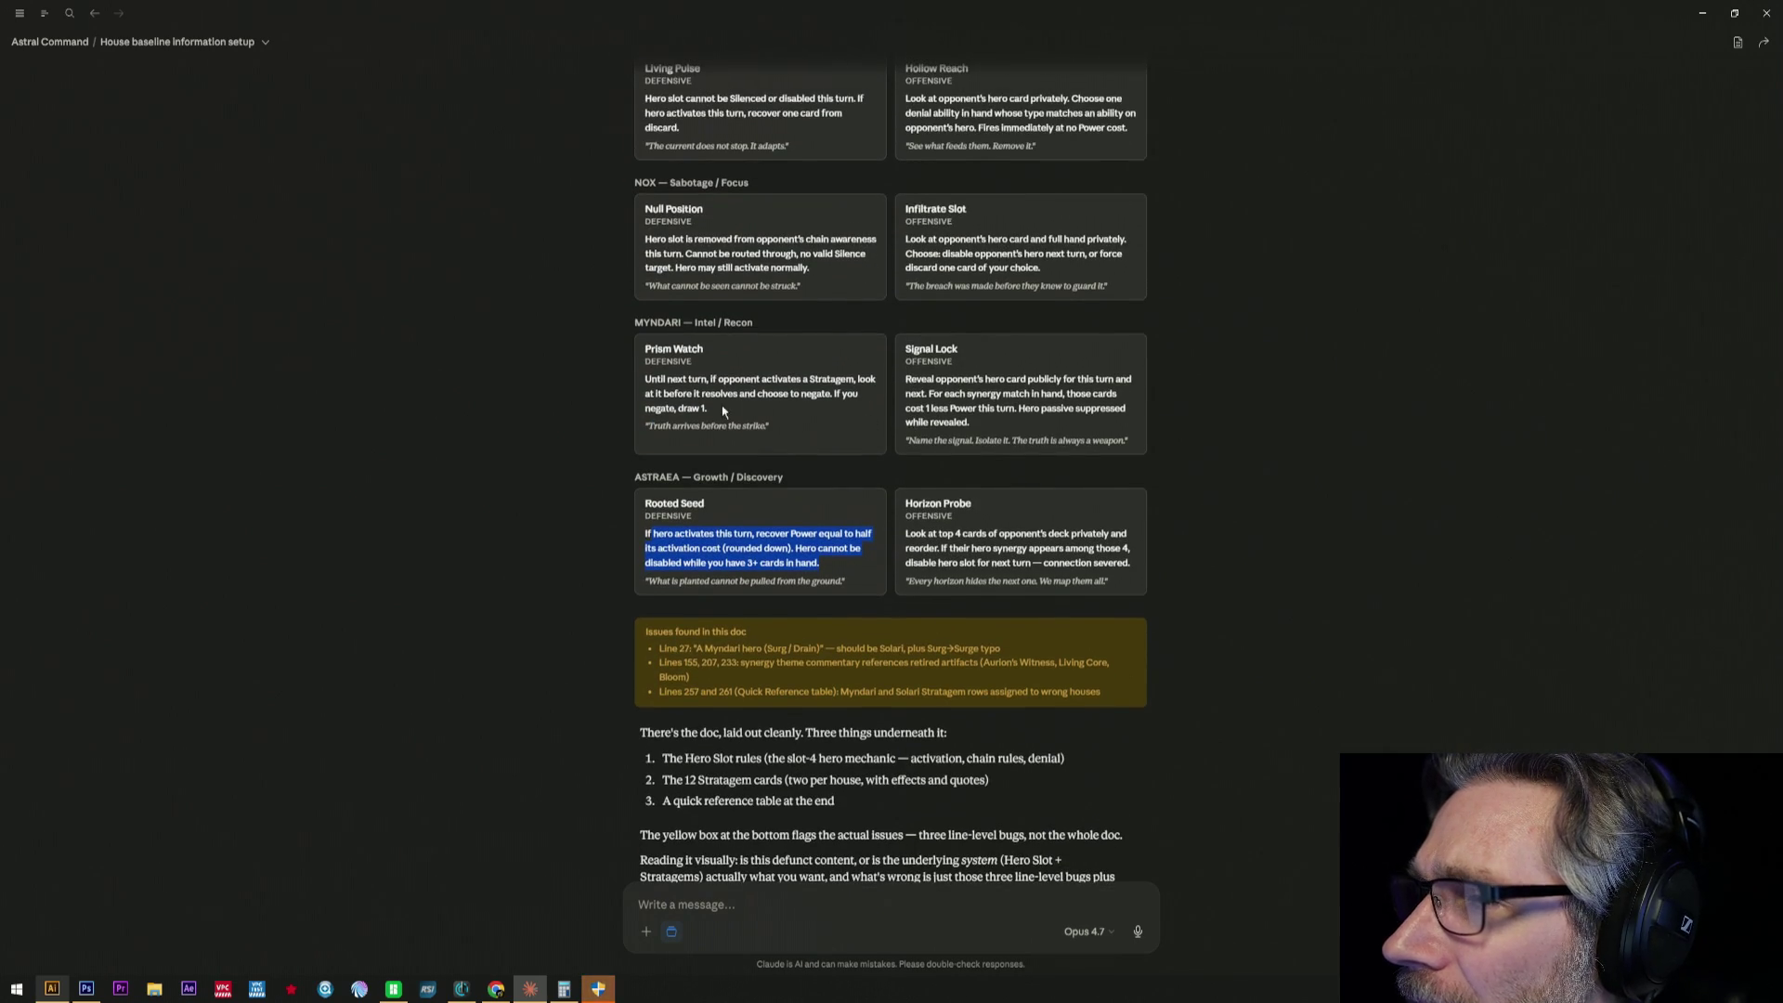
left_click_drag(645, 380, 807, 425)
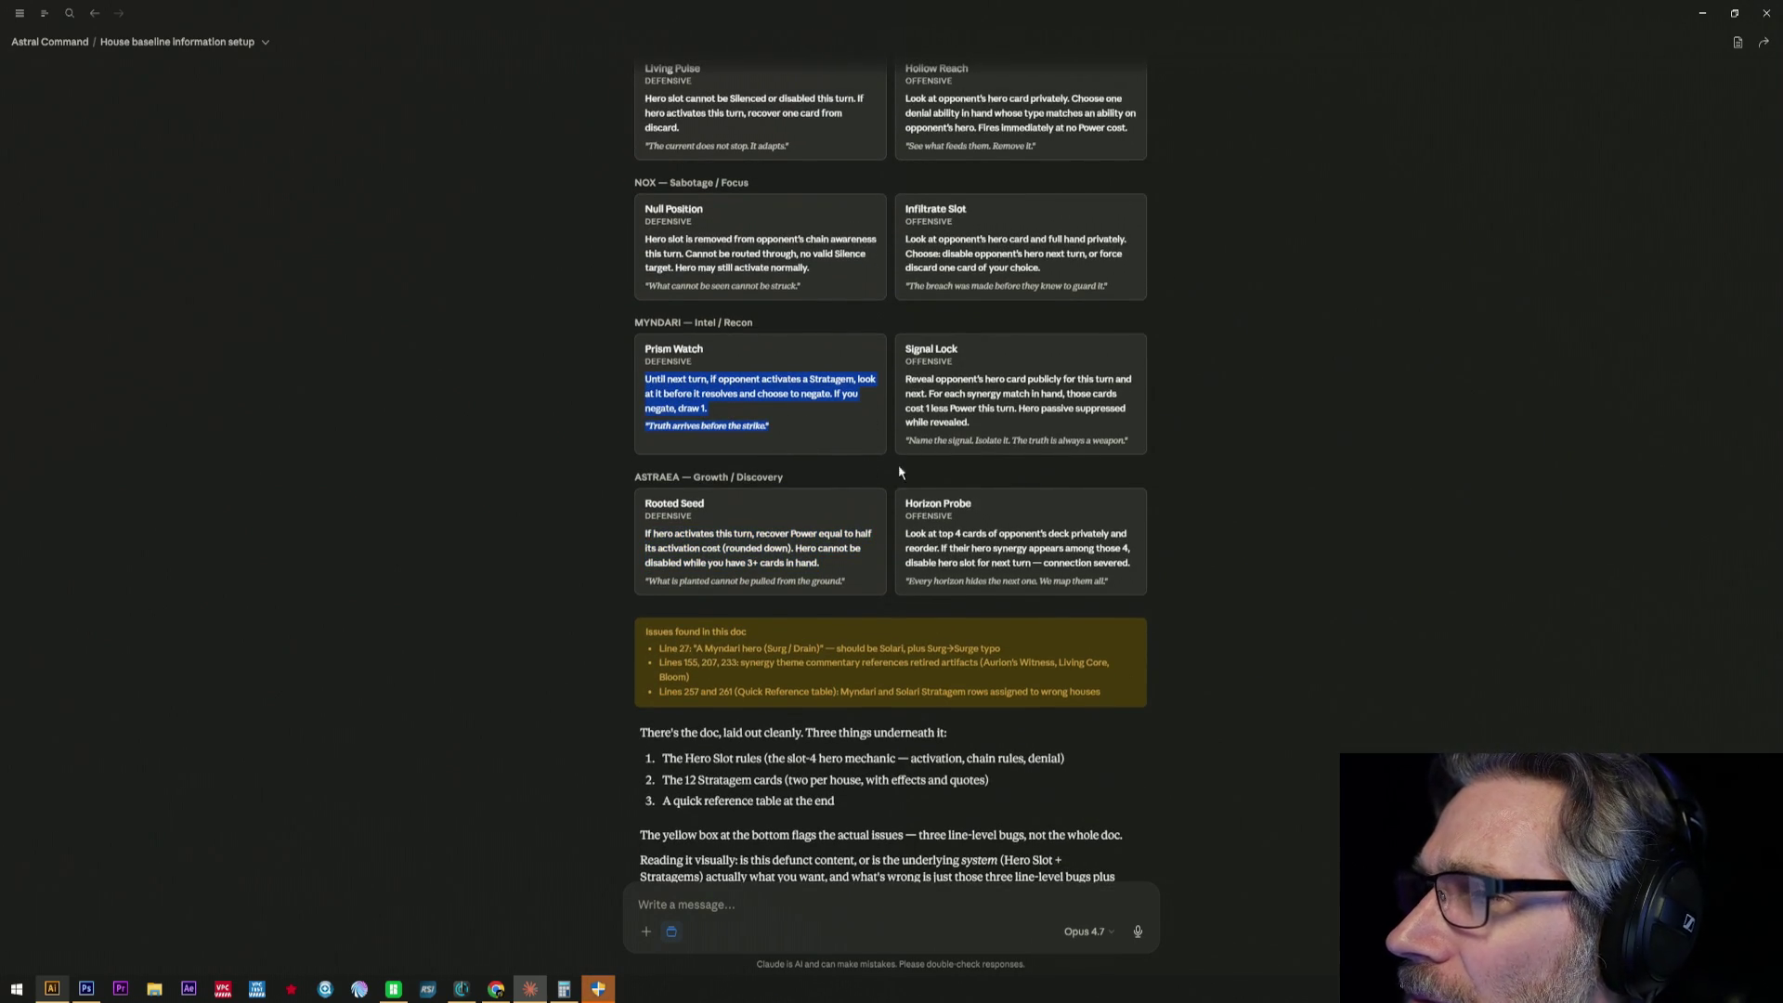
scroll(942, 470, "up", 2)
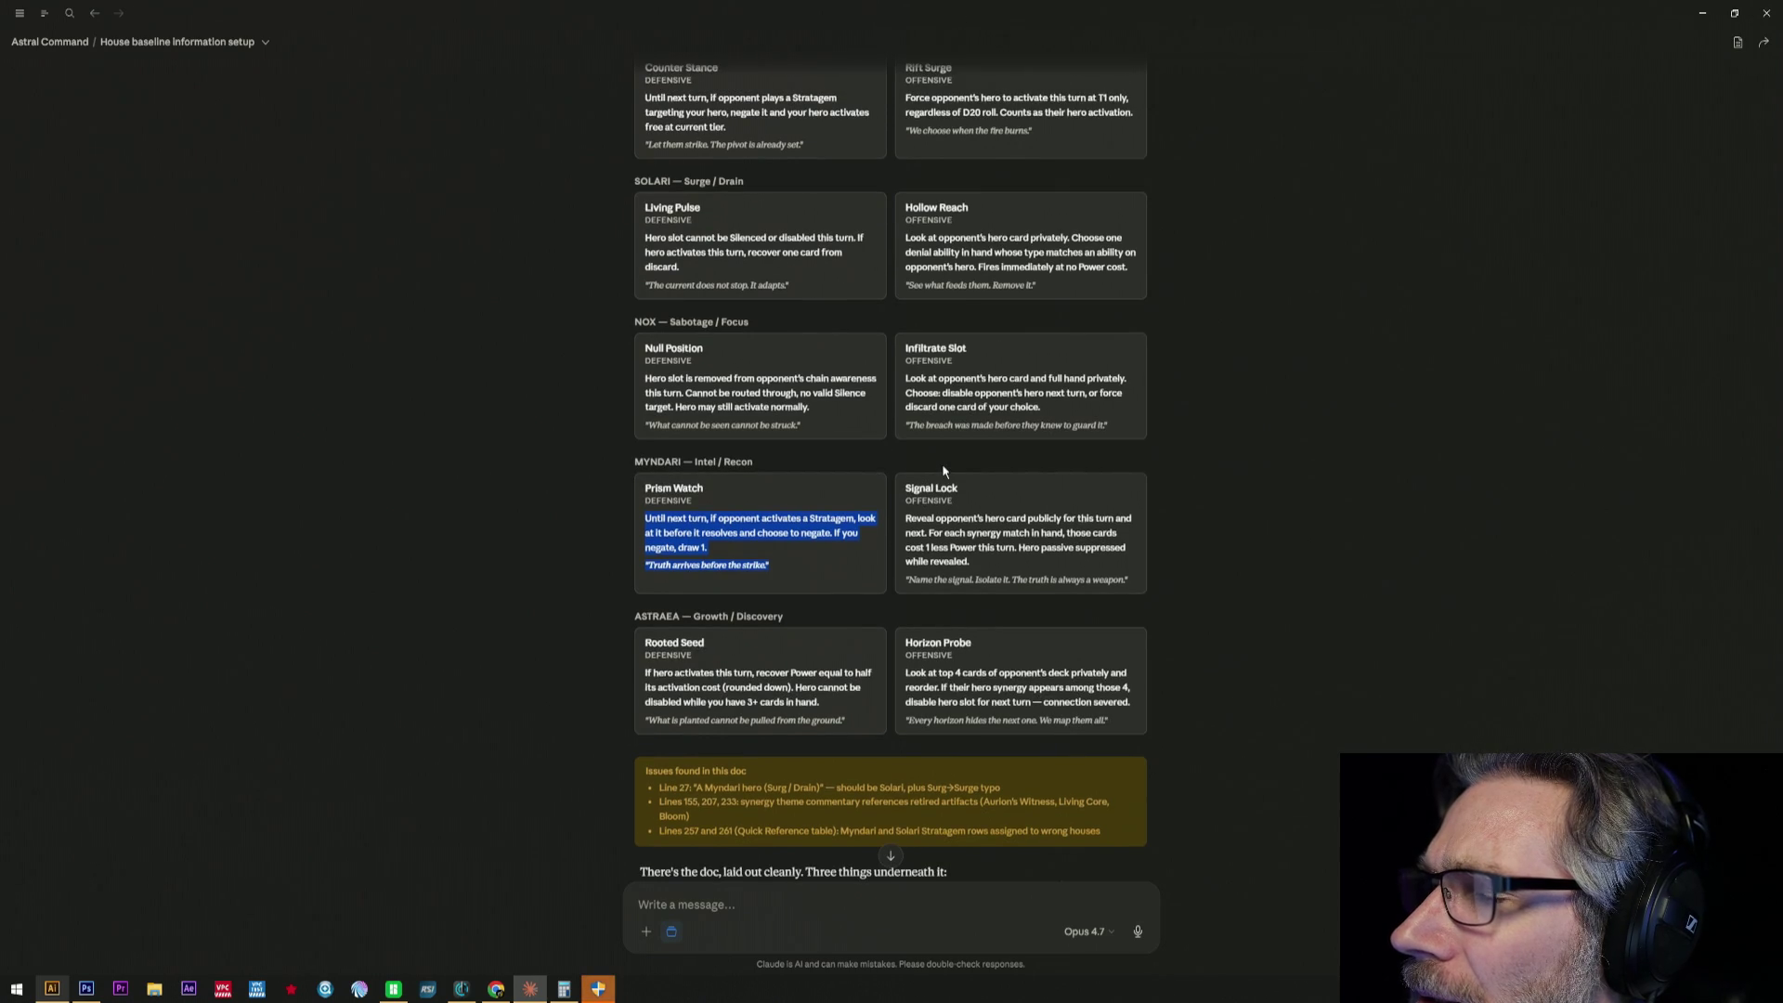
scroll(941, 471, "up", 1)
scroll(933, 469, "up", 2)
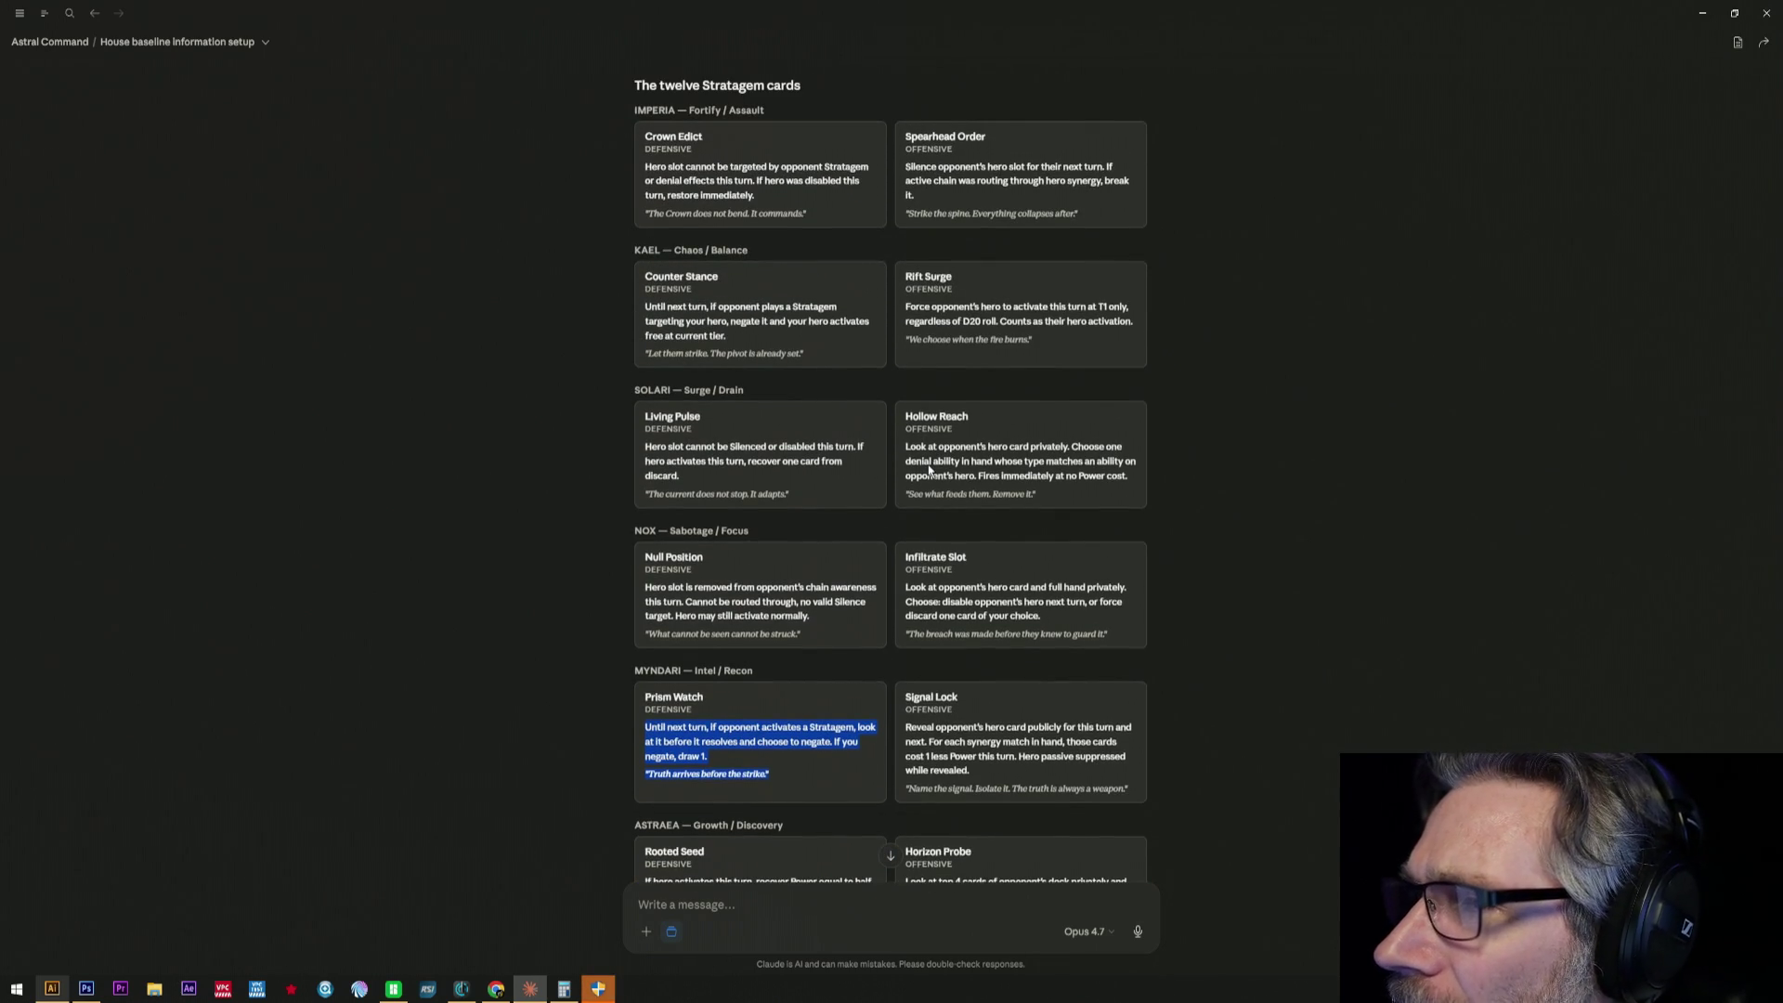
scroll(929, 472, "up", 3)
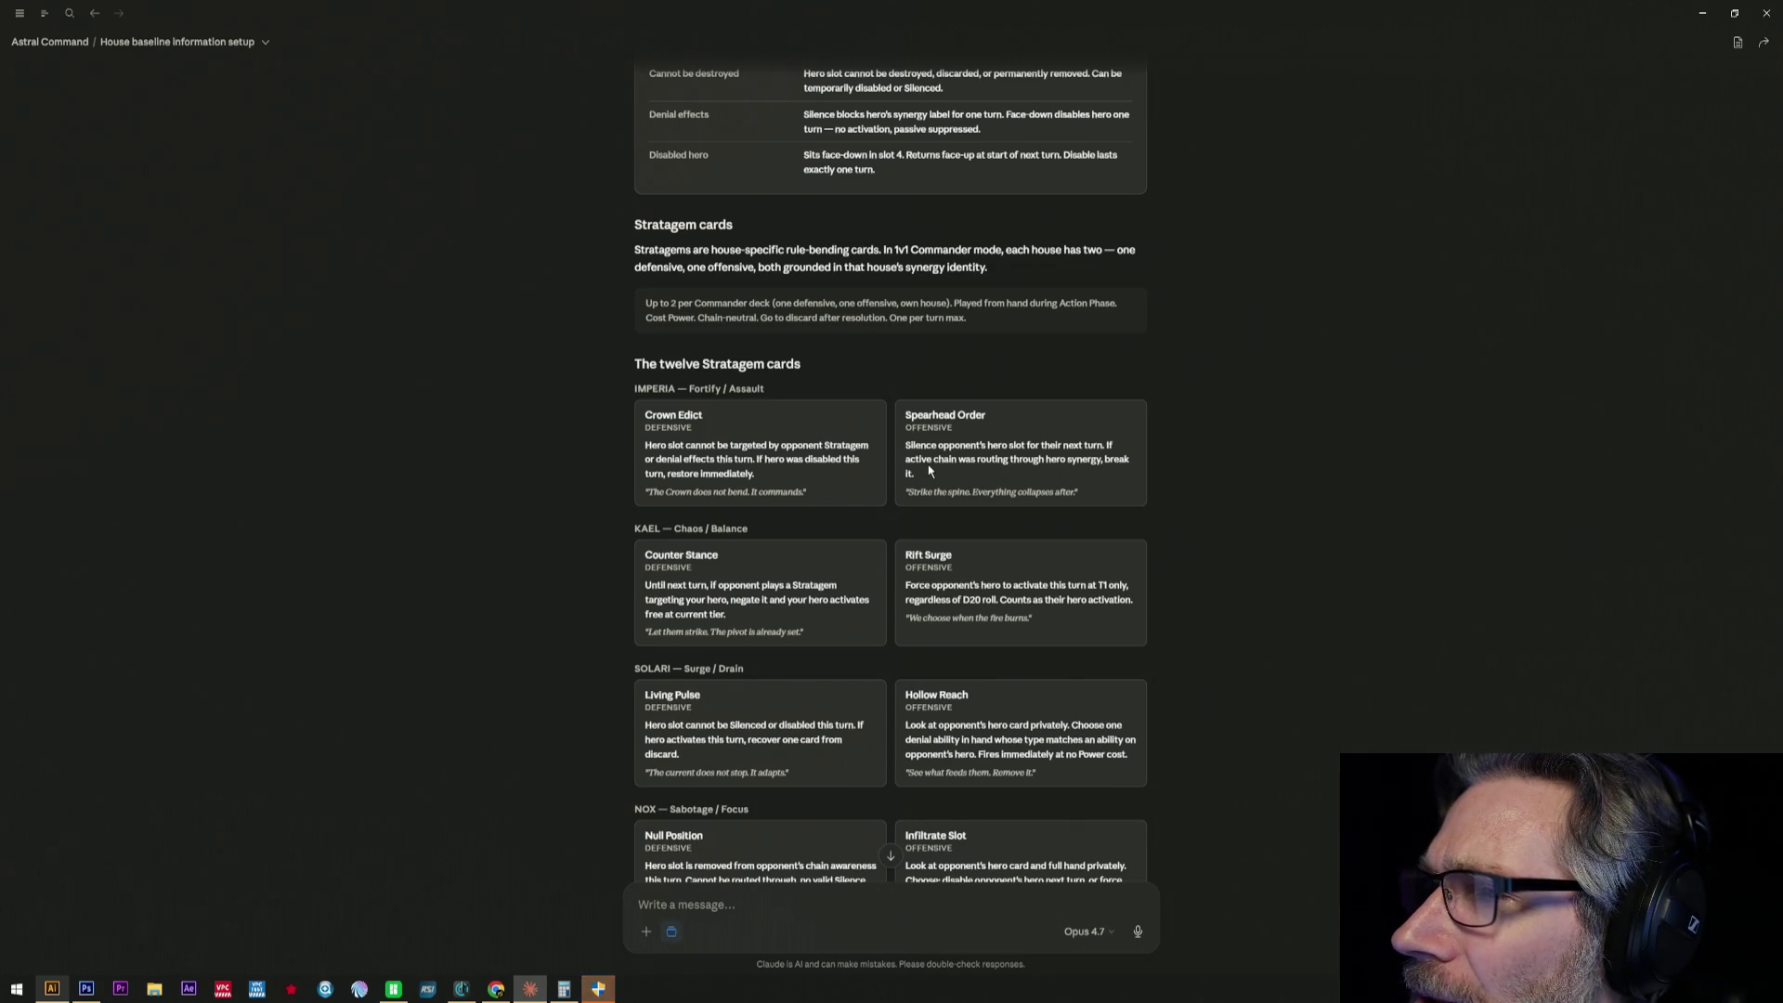
scroll(930, 471, "down", 5)
scroll(929, 471, "down", 5)
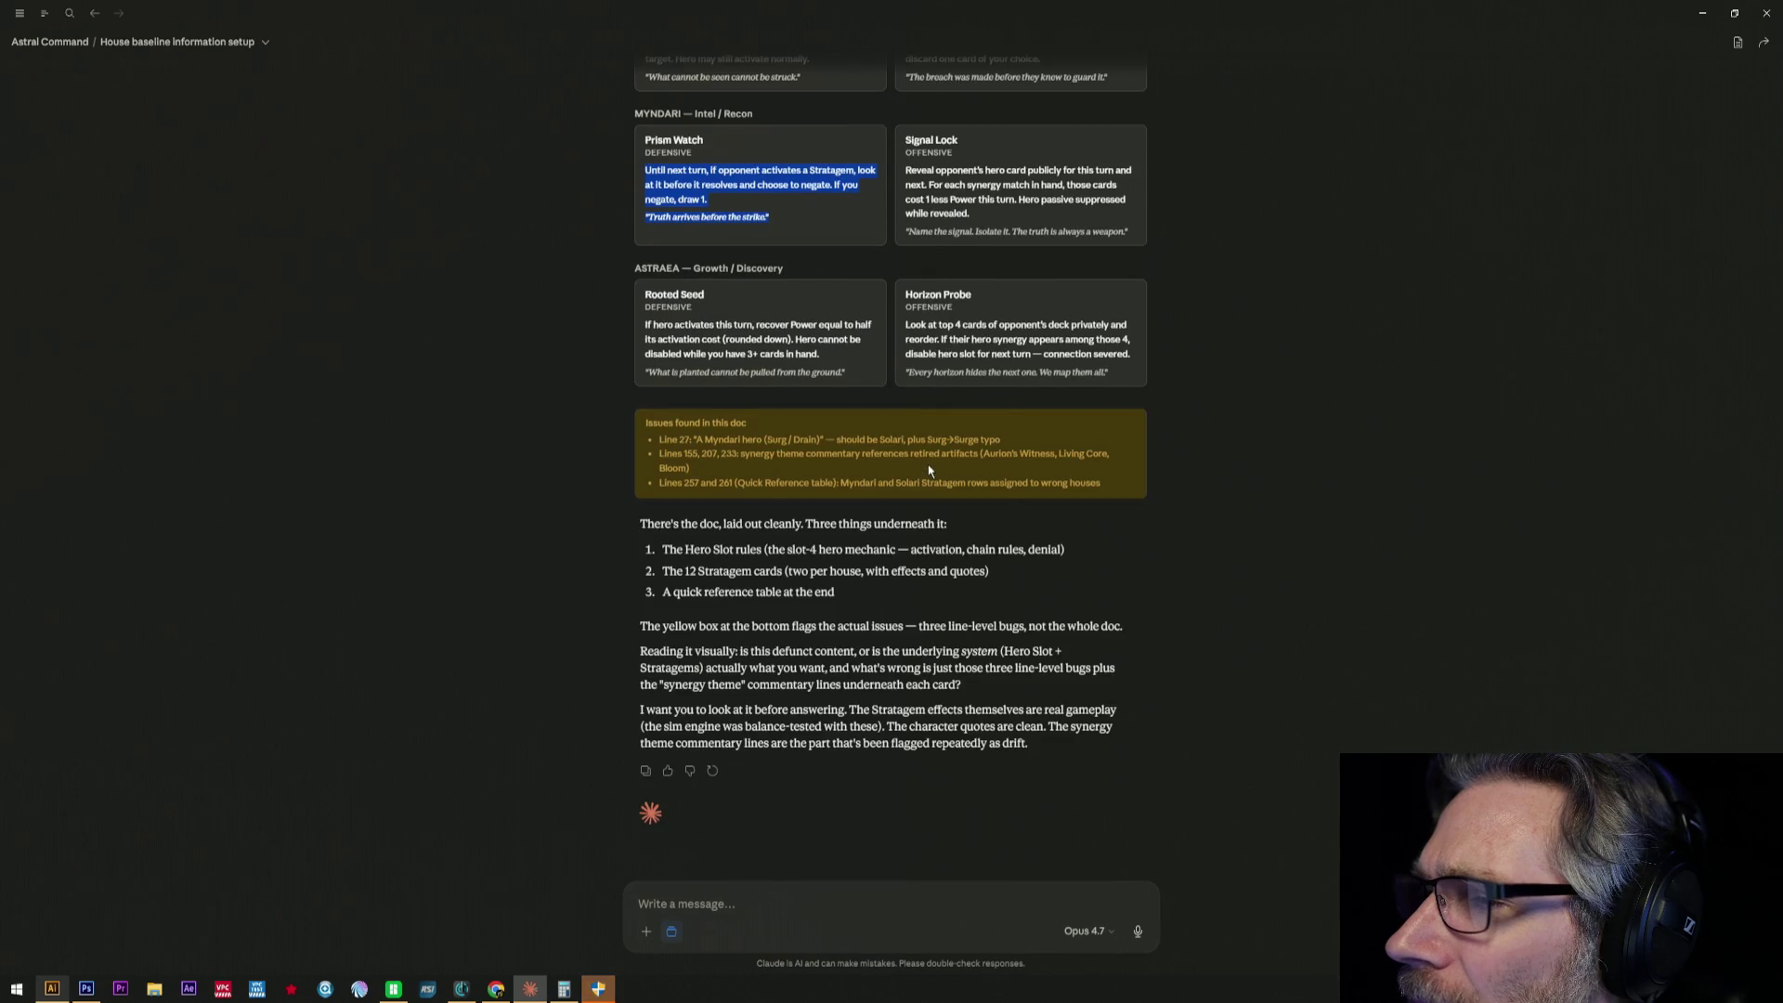
left_click(782, 913)
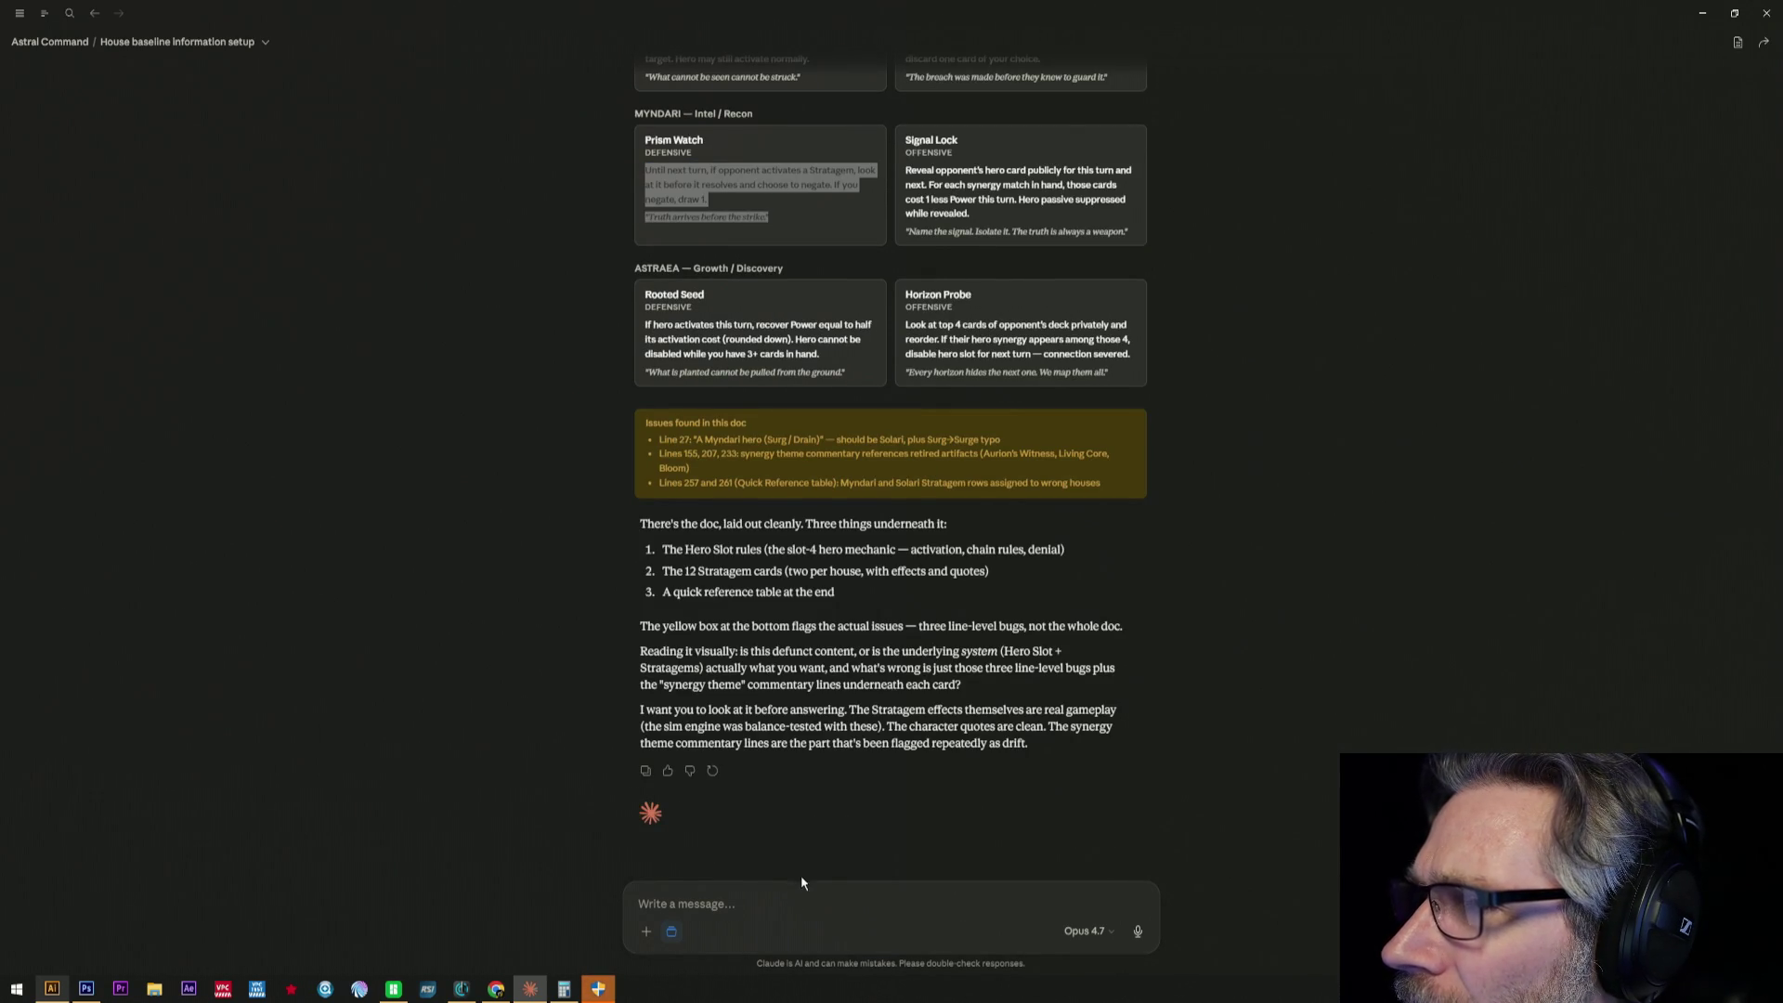
left_click_drag(842, 439, 1031, 454)
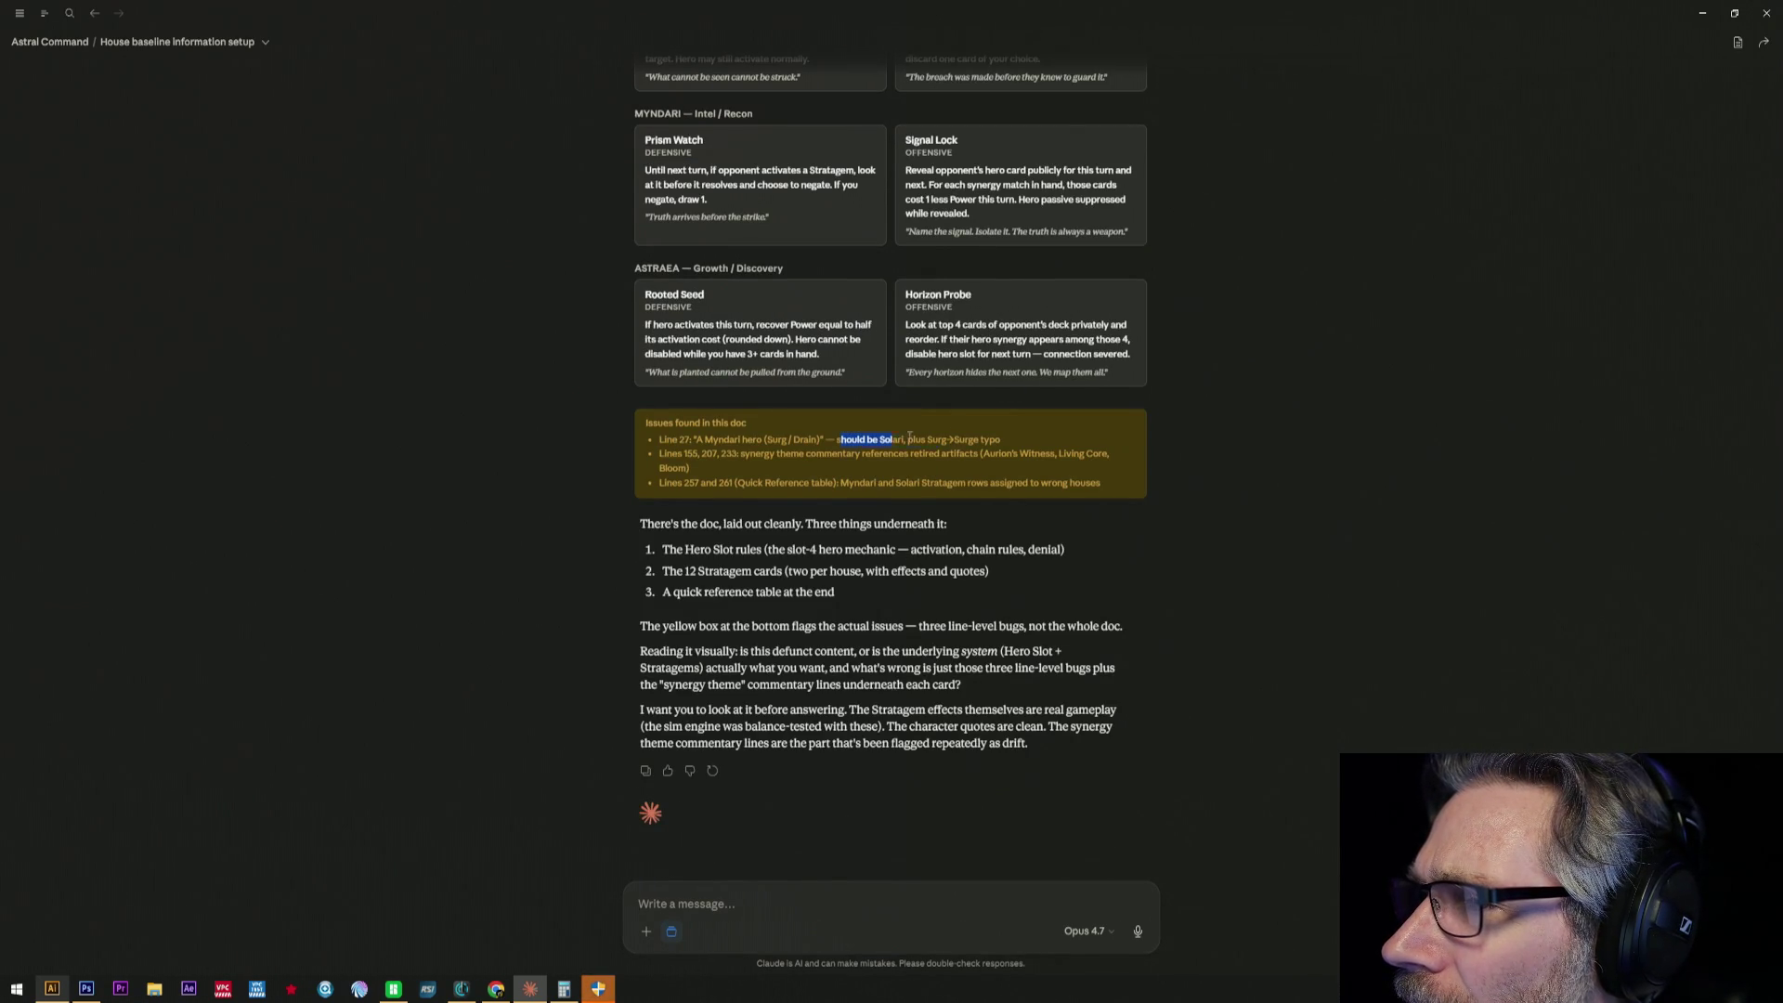
left_click(739, 453)
left_click_drag(740, 452, 1004, 444)
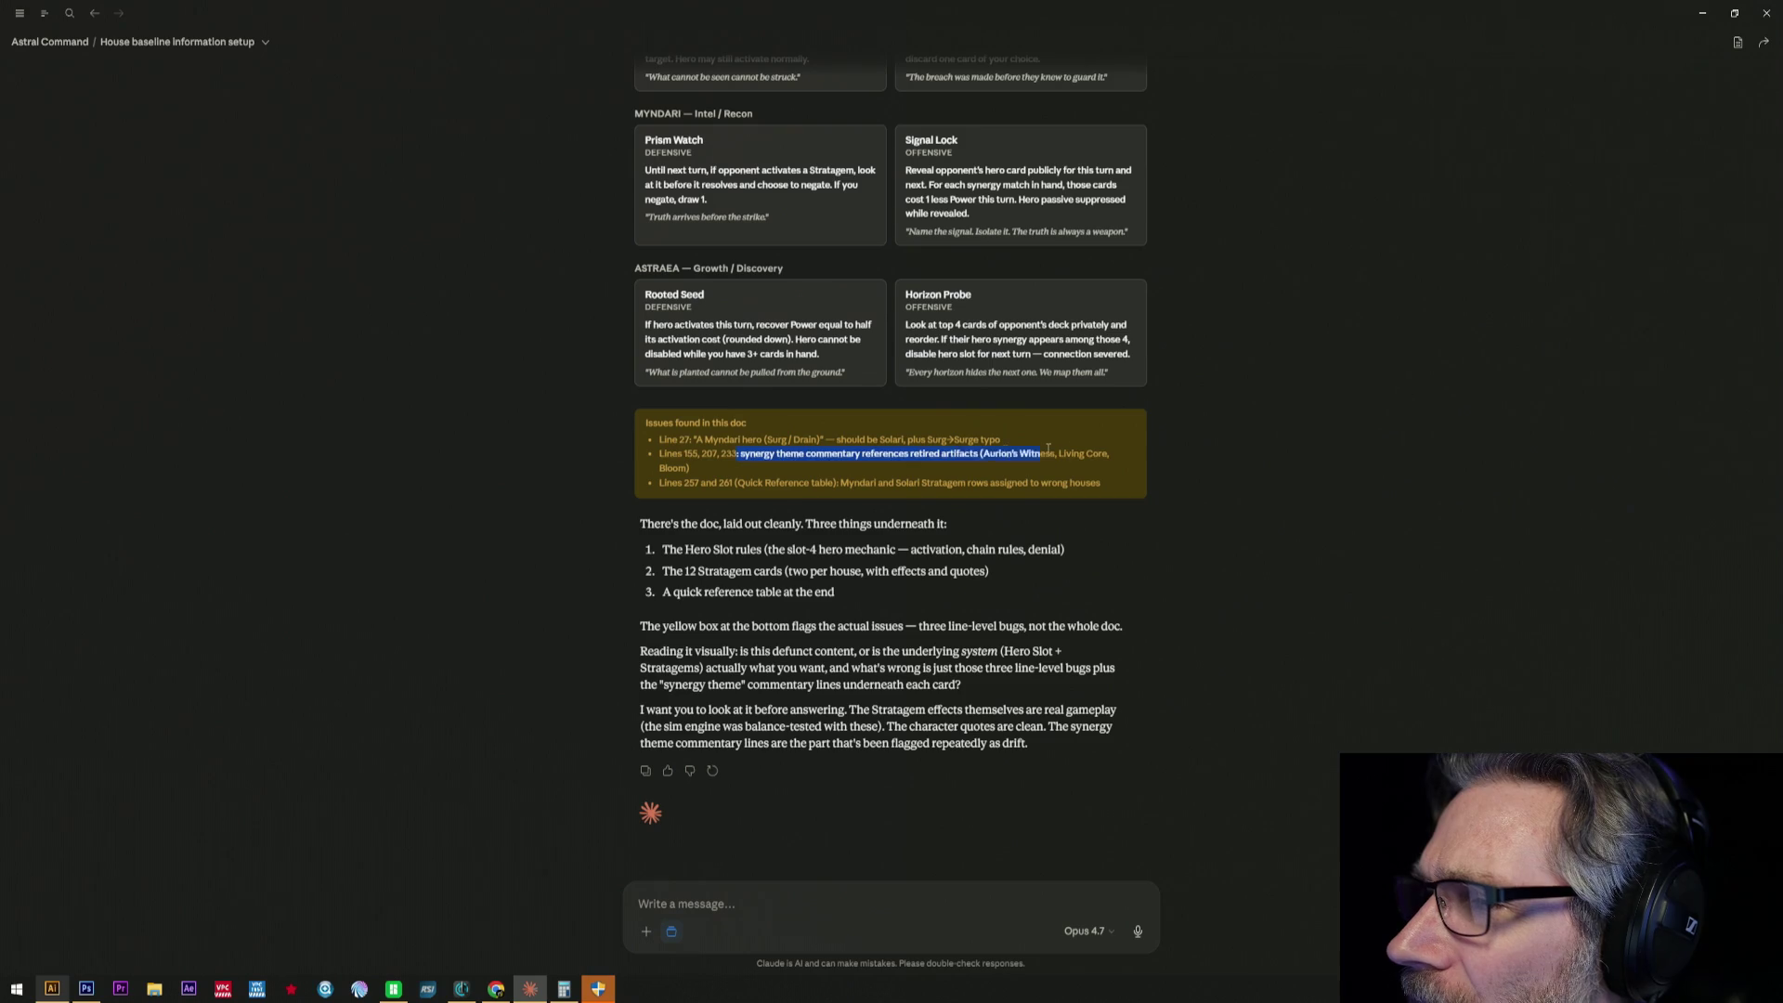
left_click(1032, 461)
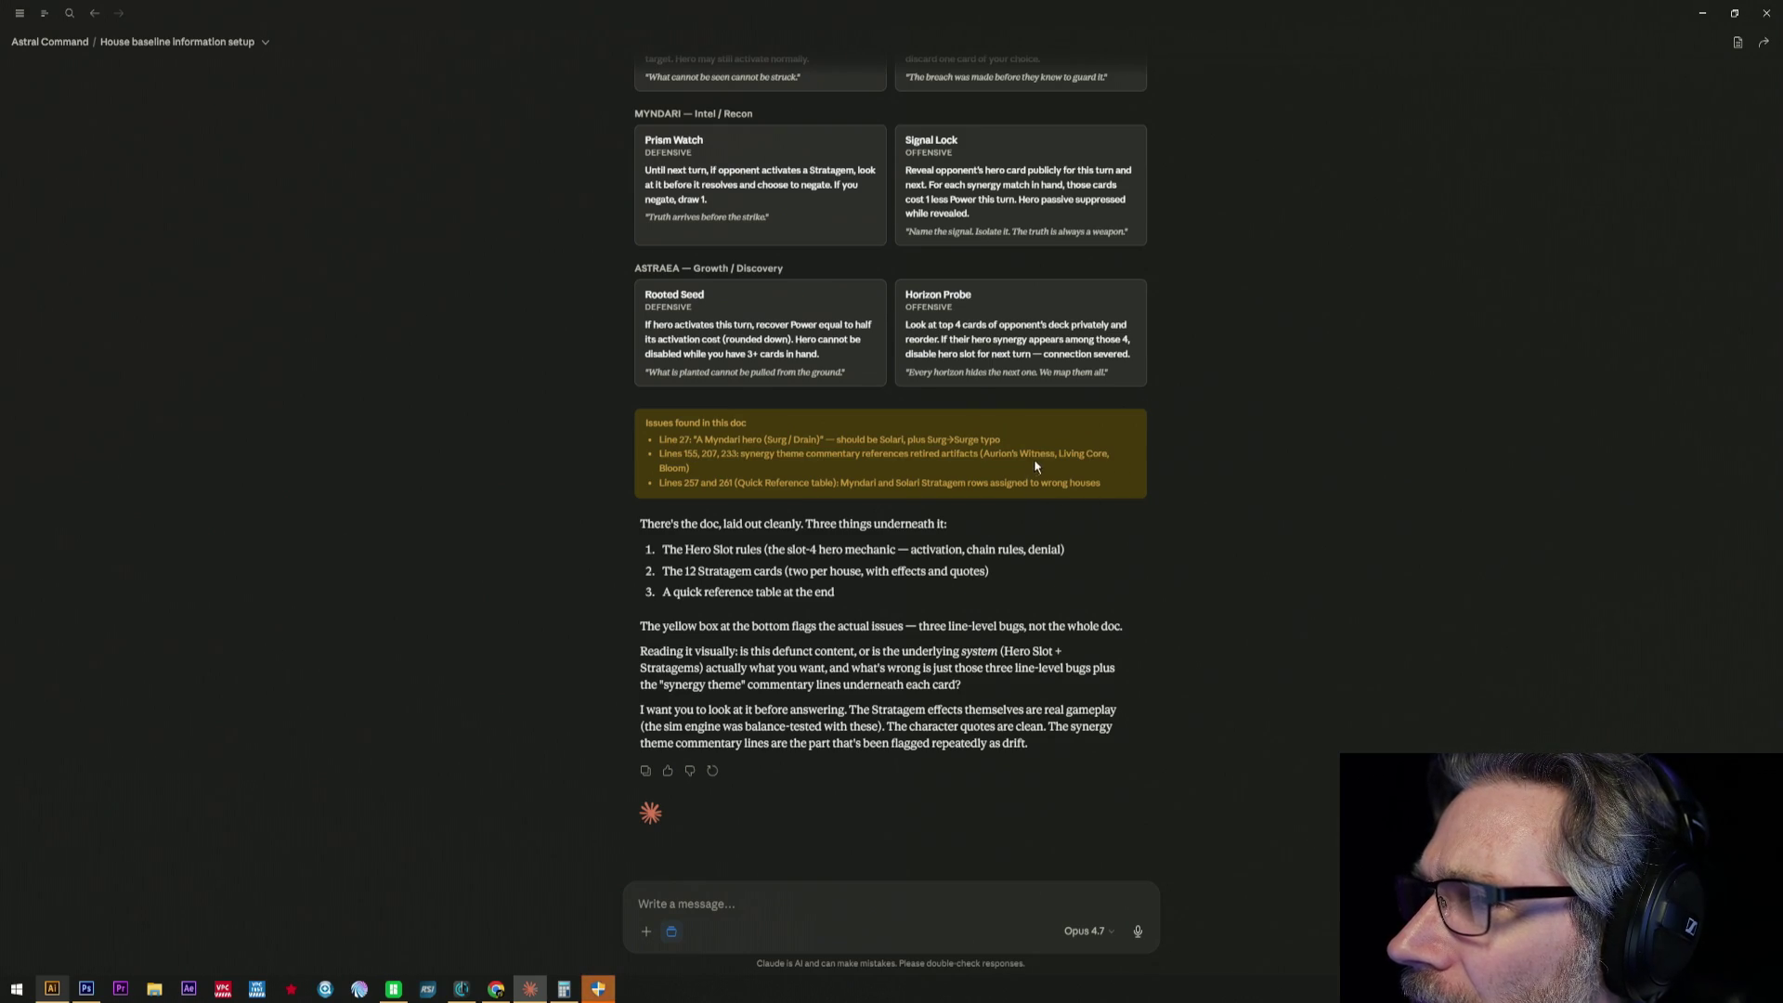
left_click_drag(981, 453, 689, 469)
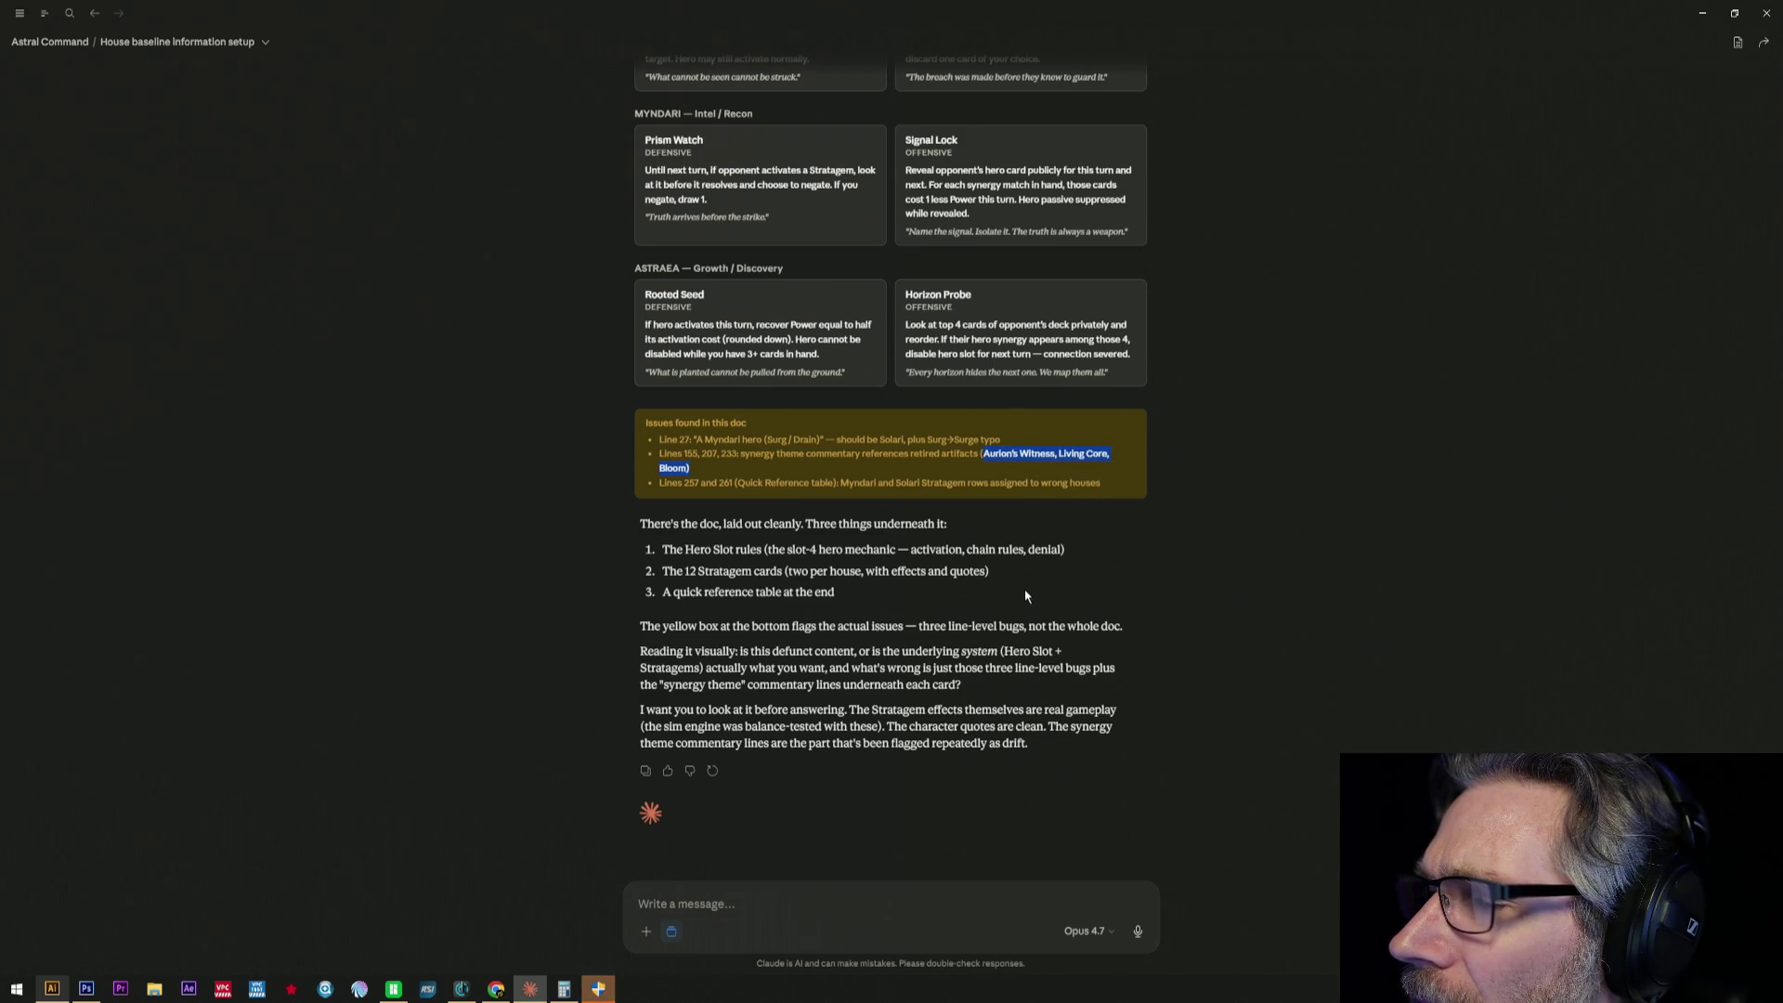
left_click(710, 904)
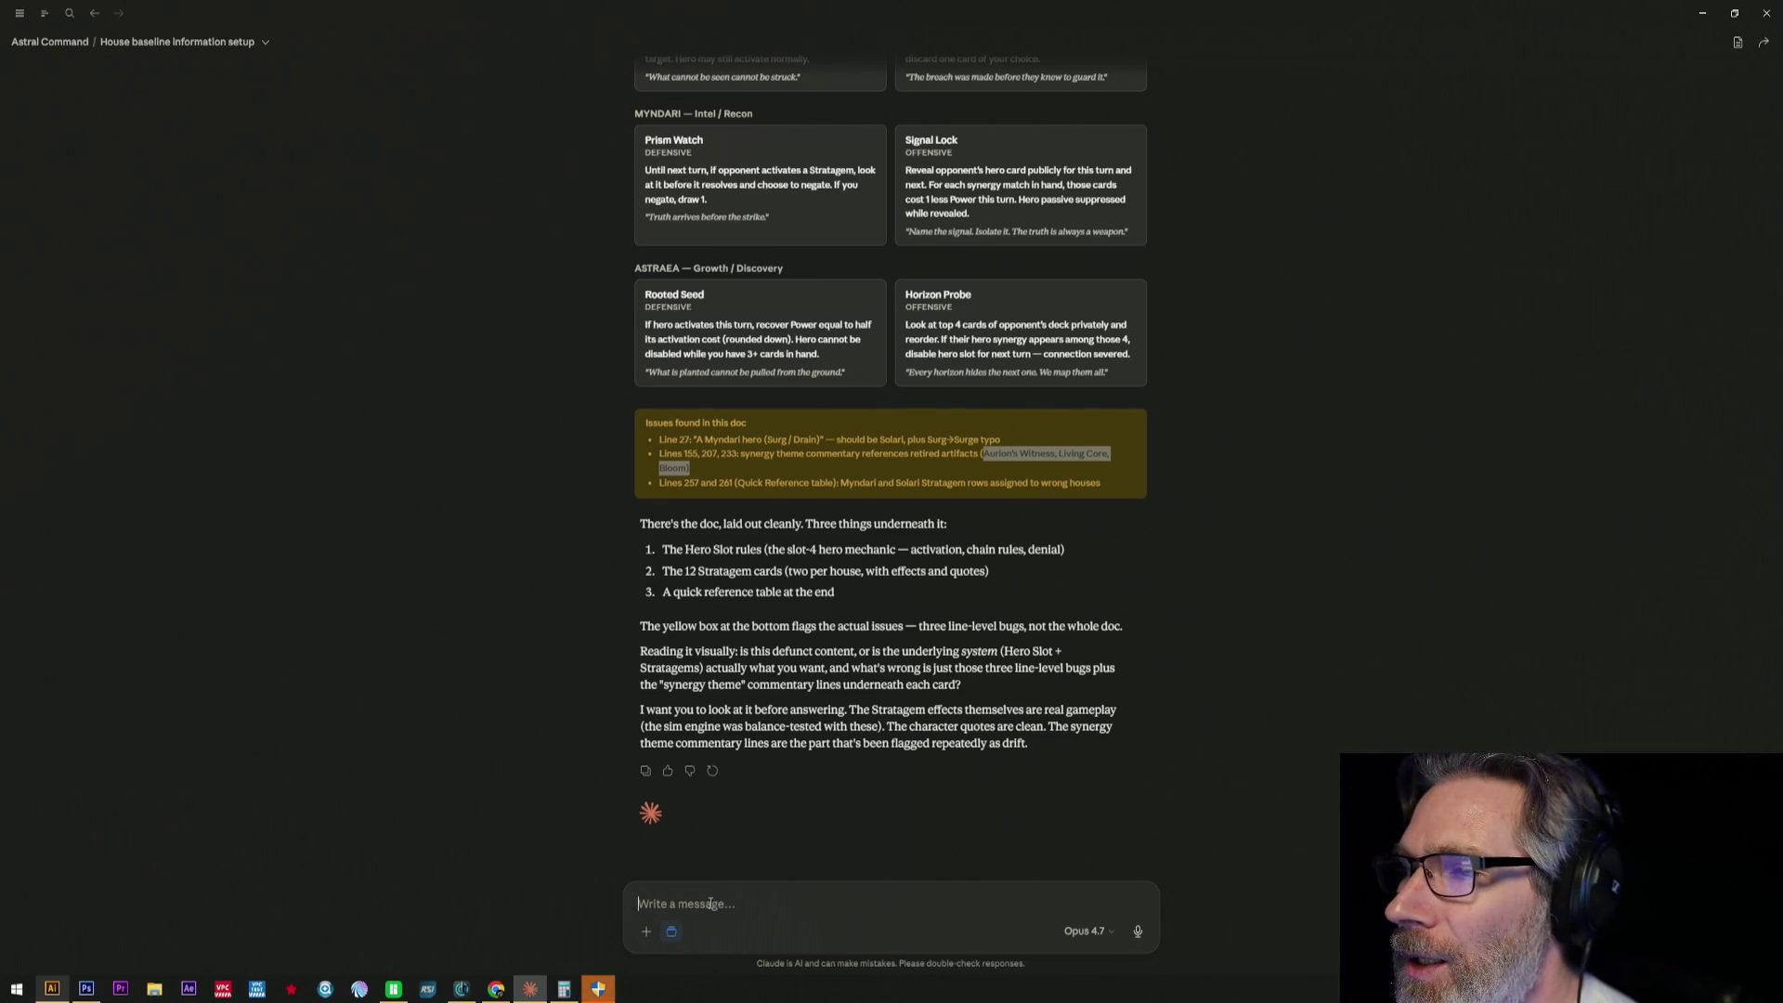
type("Nuu")
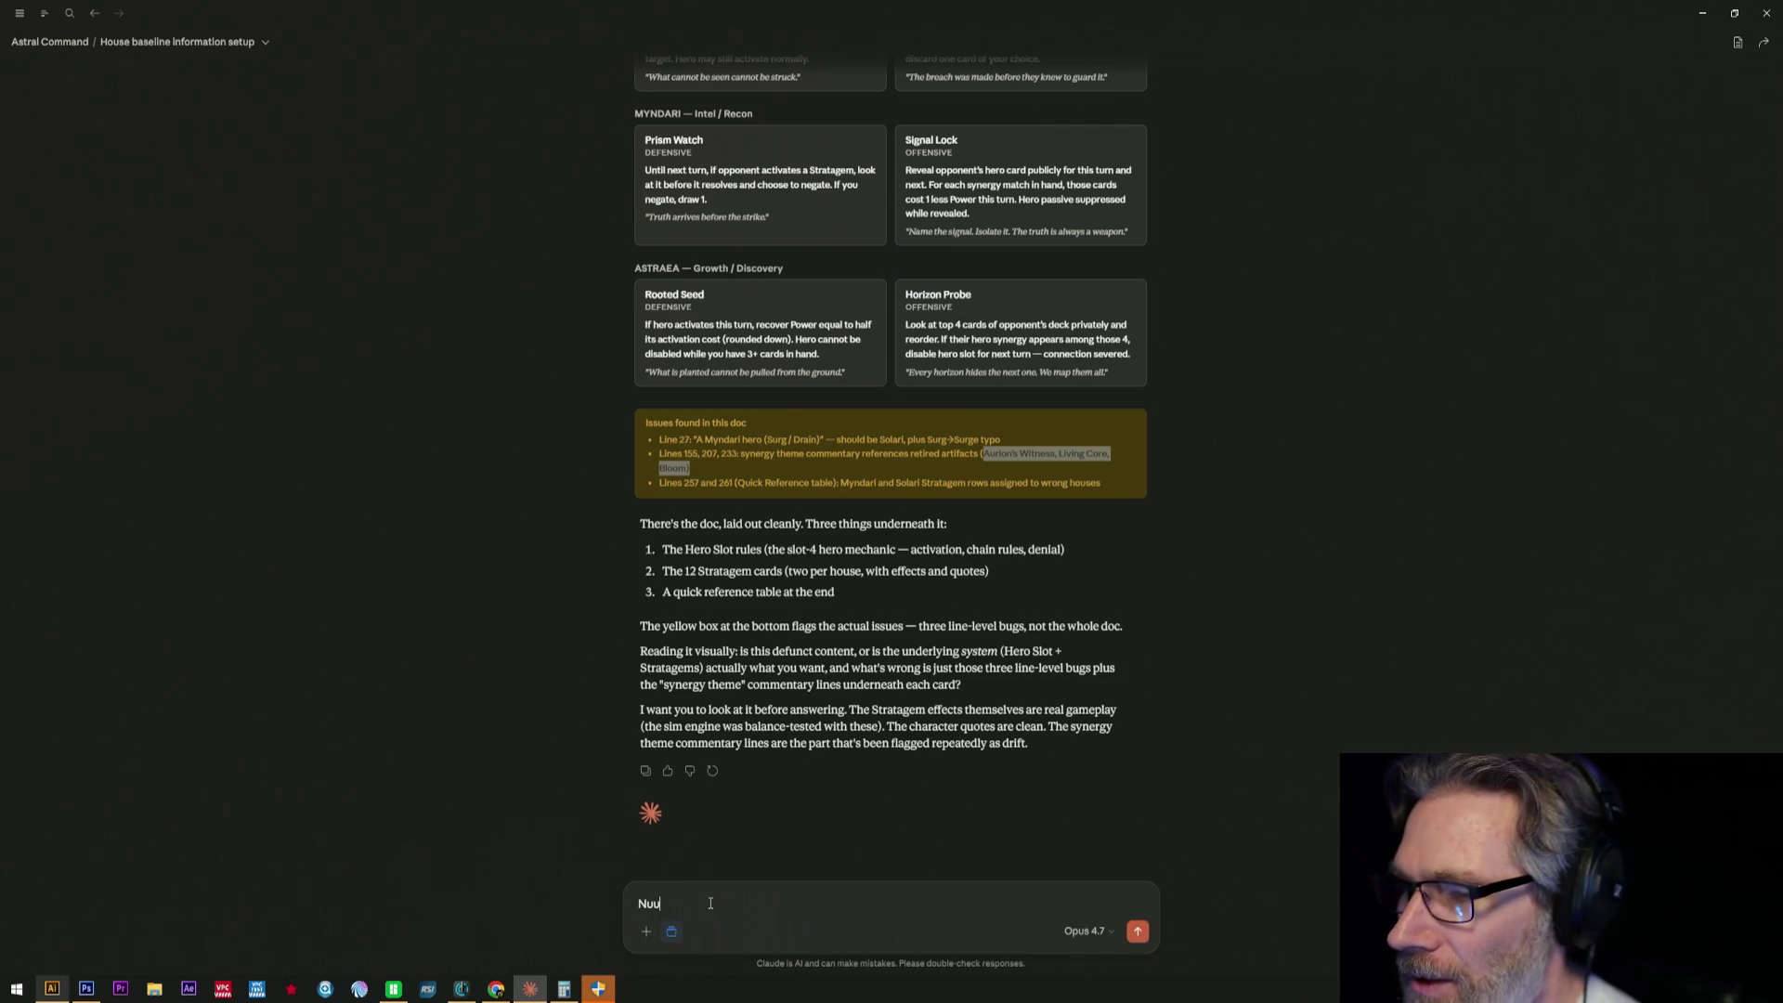
- Continue the draft with 'Swap Myndari with Solari. The artifacts', fixing typos along the way
key("BackSpace")
key("BackSpace")
key("BackSpace")
key("BackSpace")
type("So tghe")
key("BackSpace")
key("BackSpace")
key("BackSpace")
type("doc valid .")
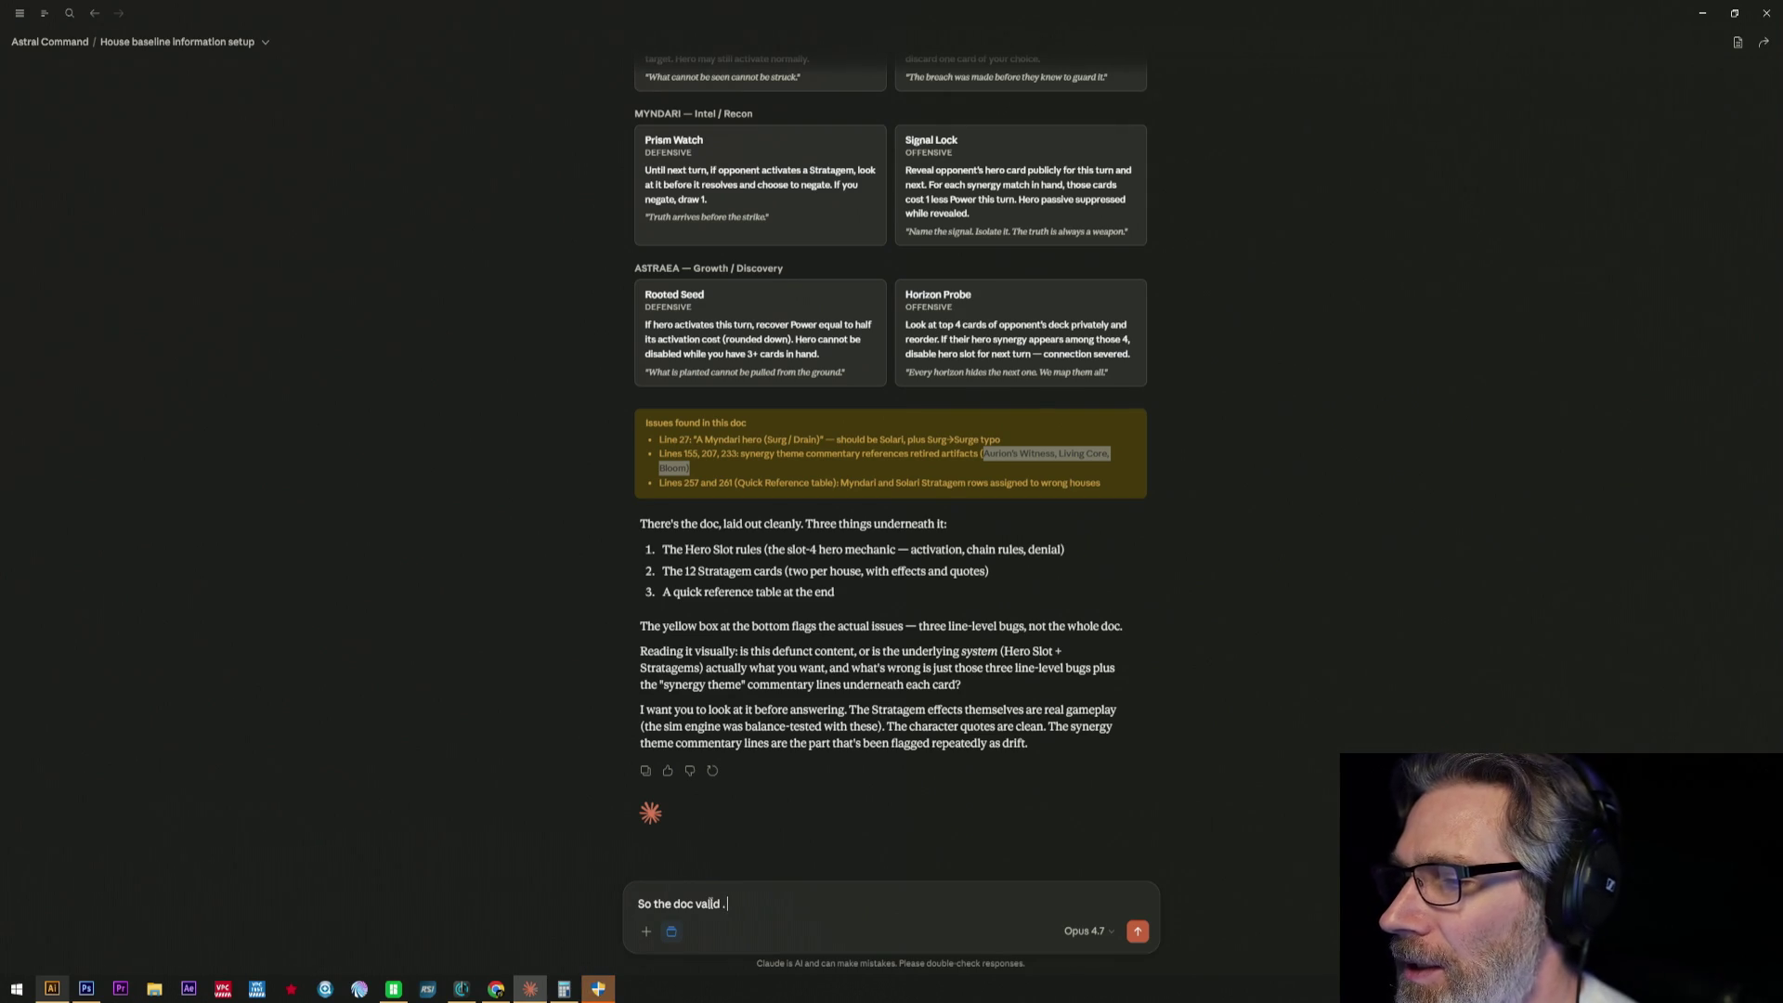
key("BackSpace")
key("BackSpace")
type(". It nee")
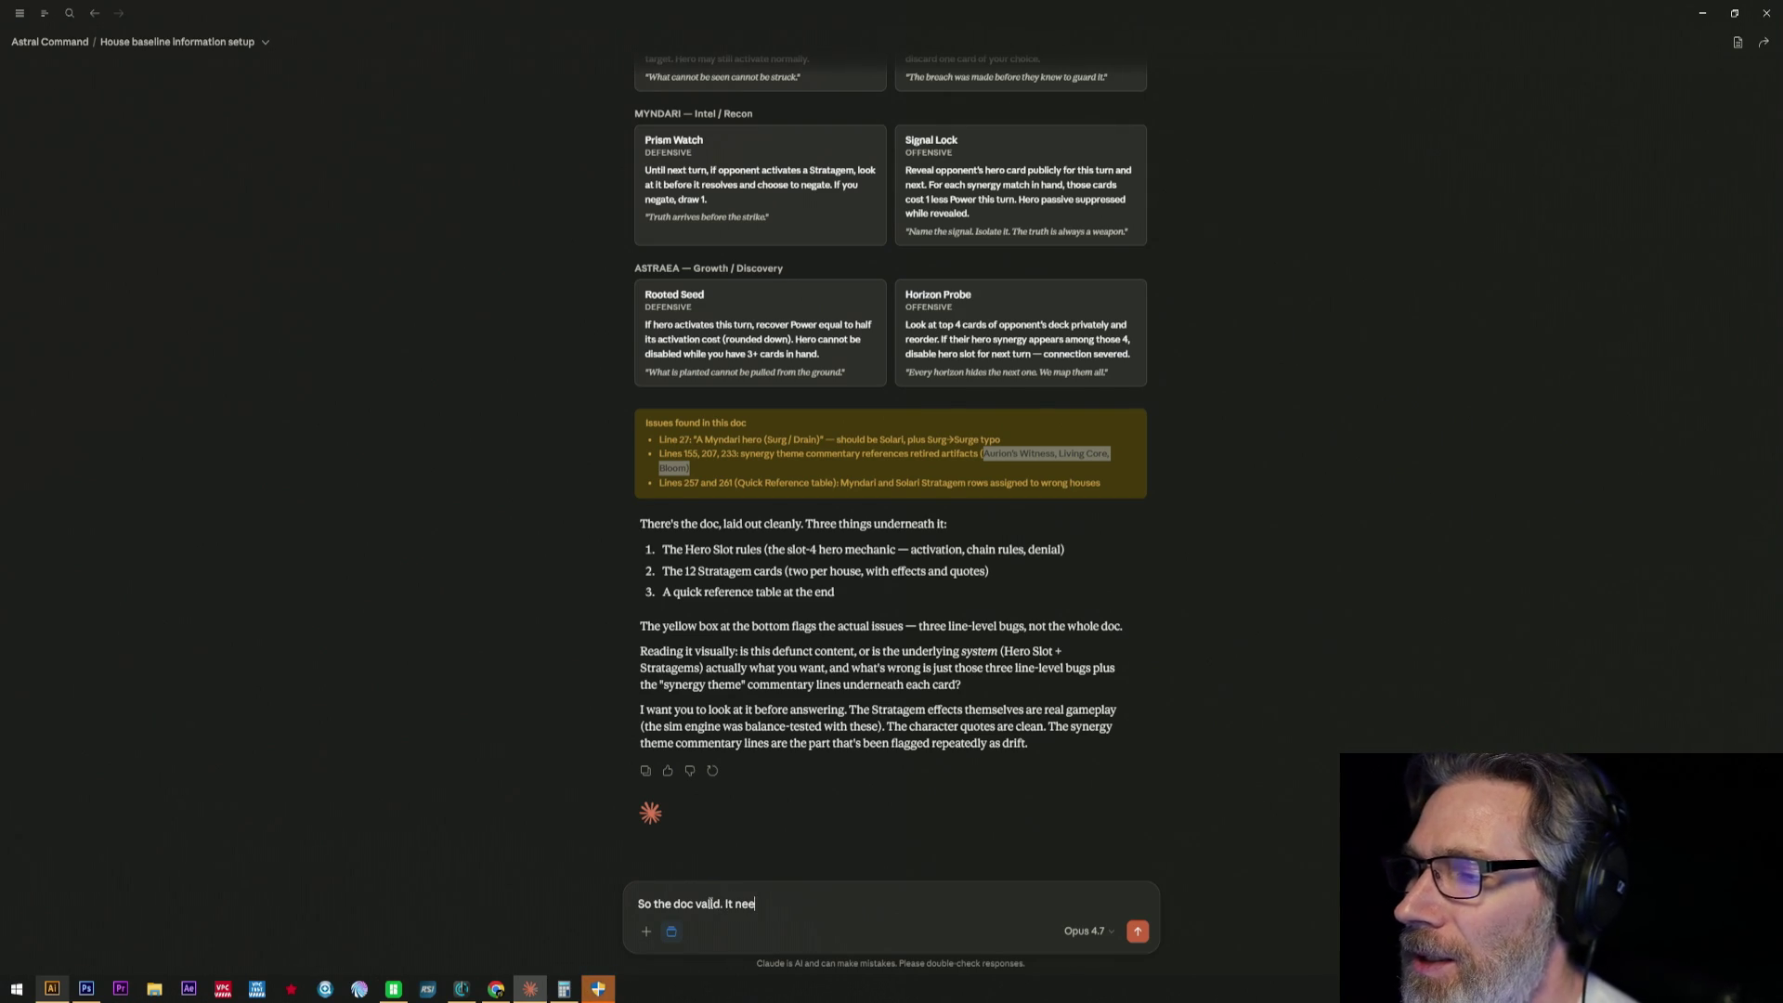
type("ds ,ma")
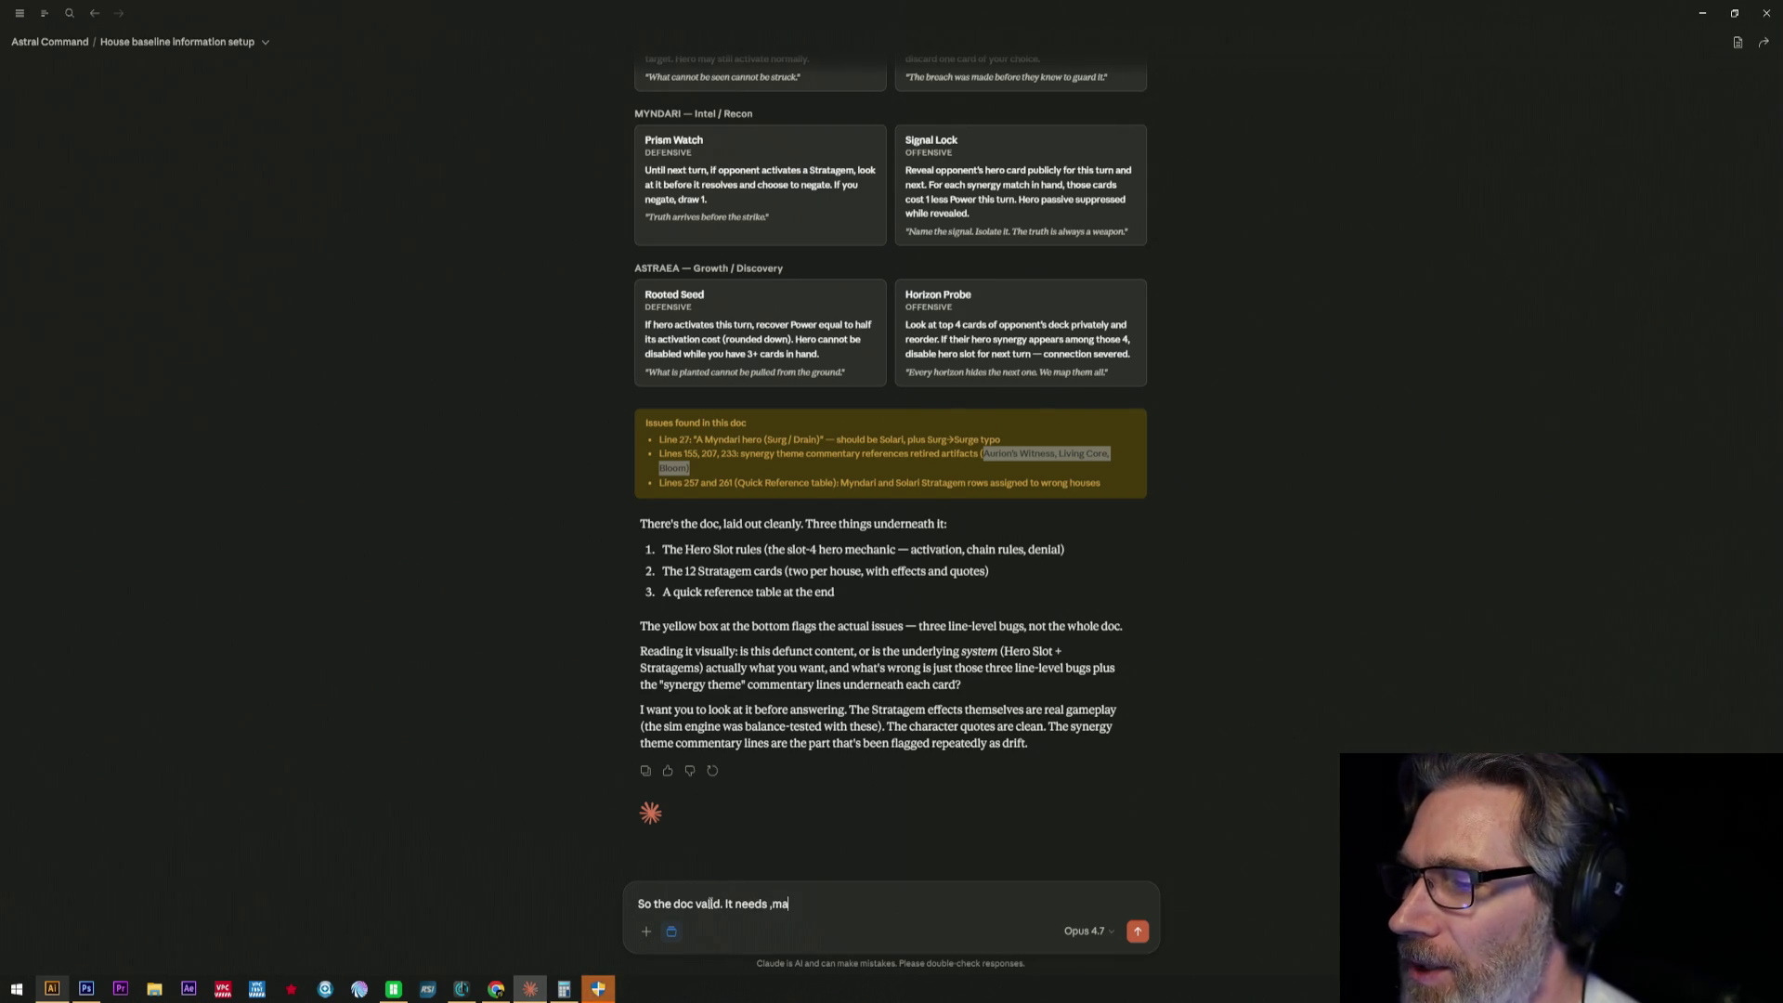
key("BackSpace")
key("BackSpace")
key("BackSpace")
type("ma")
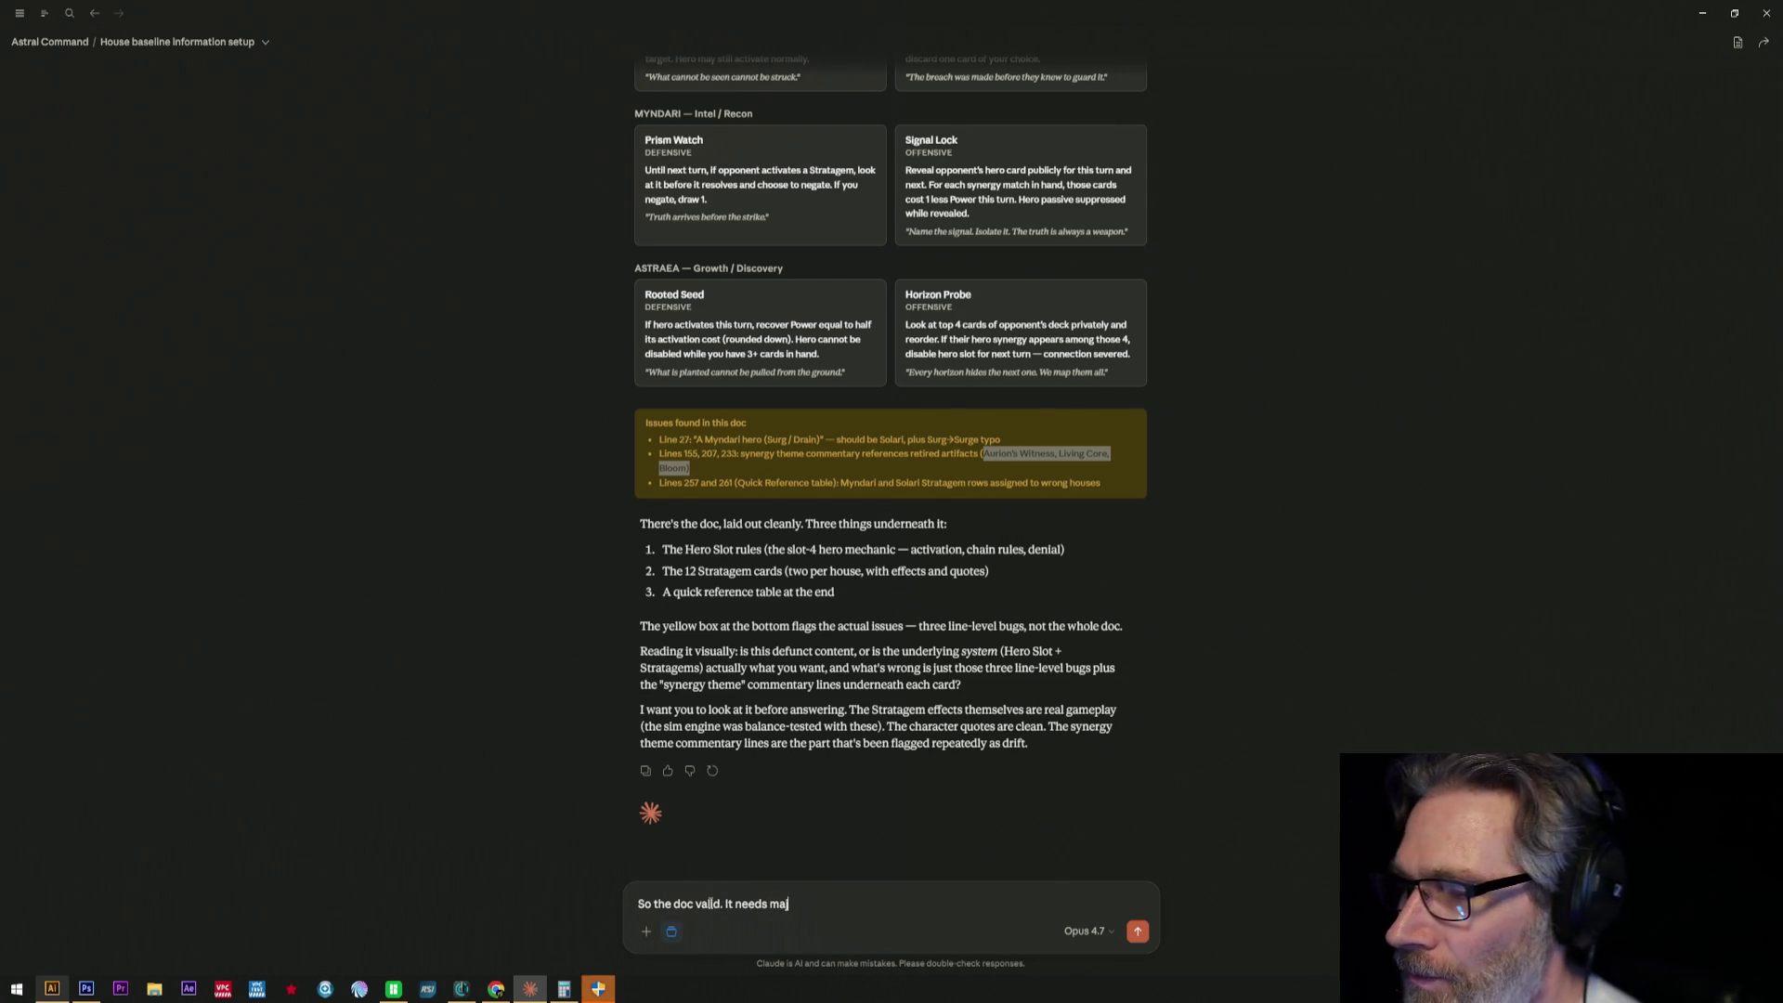
type("jor updates")
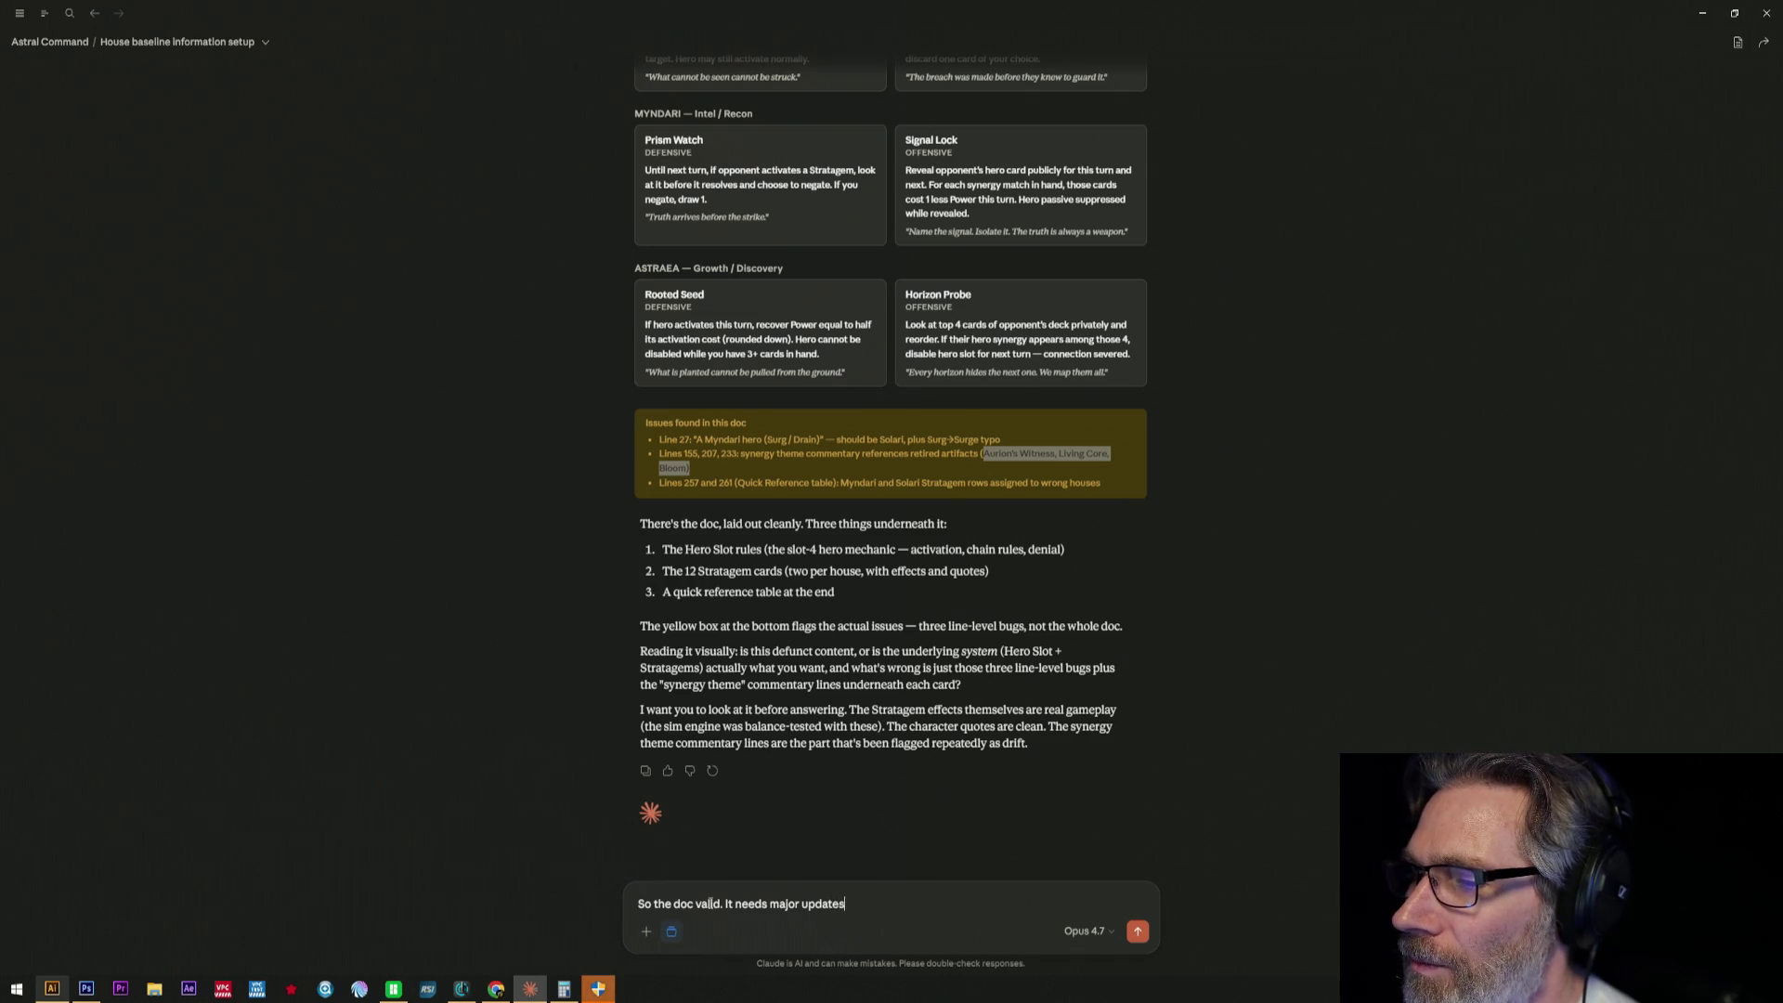
type(". Swap")
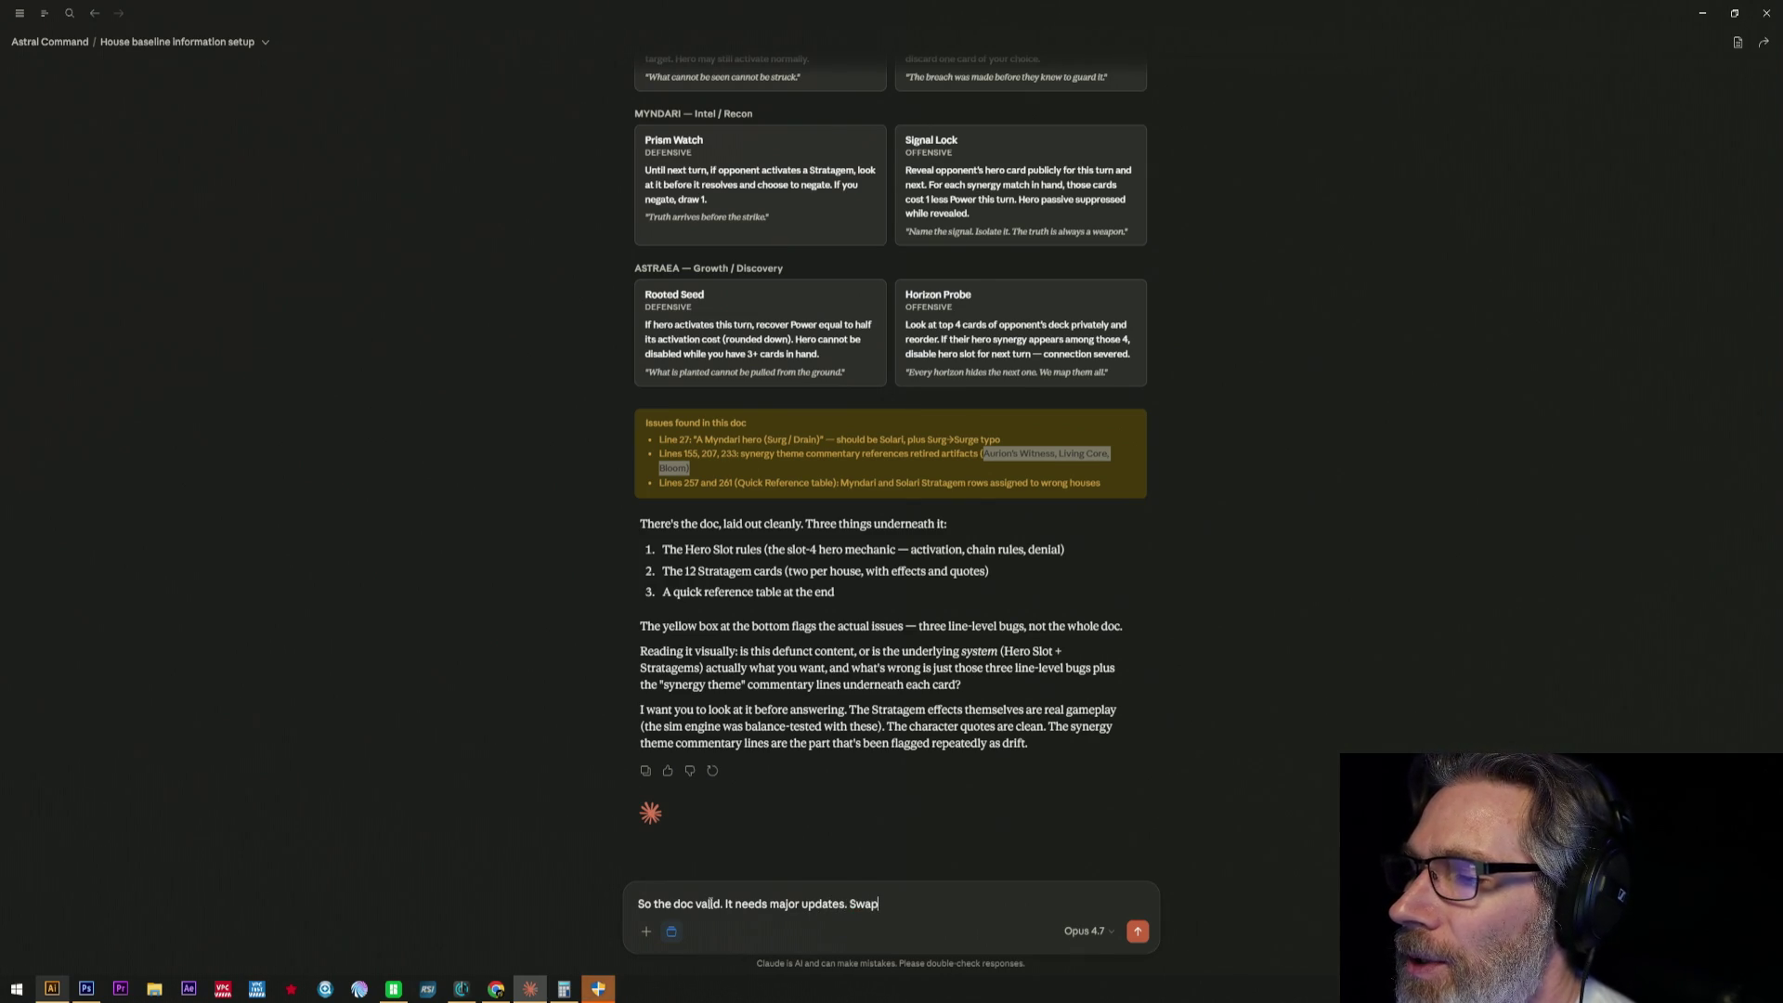
type(" M")
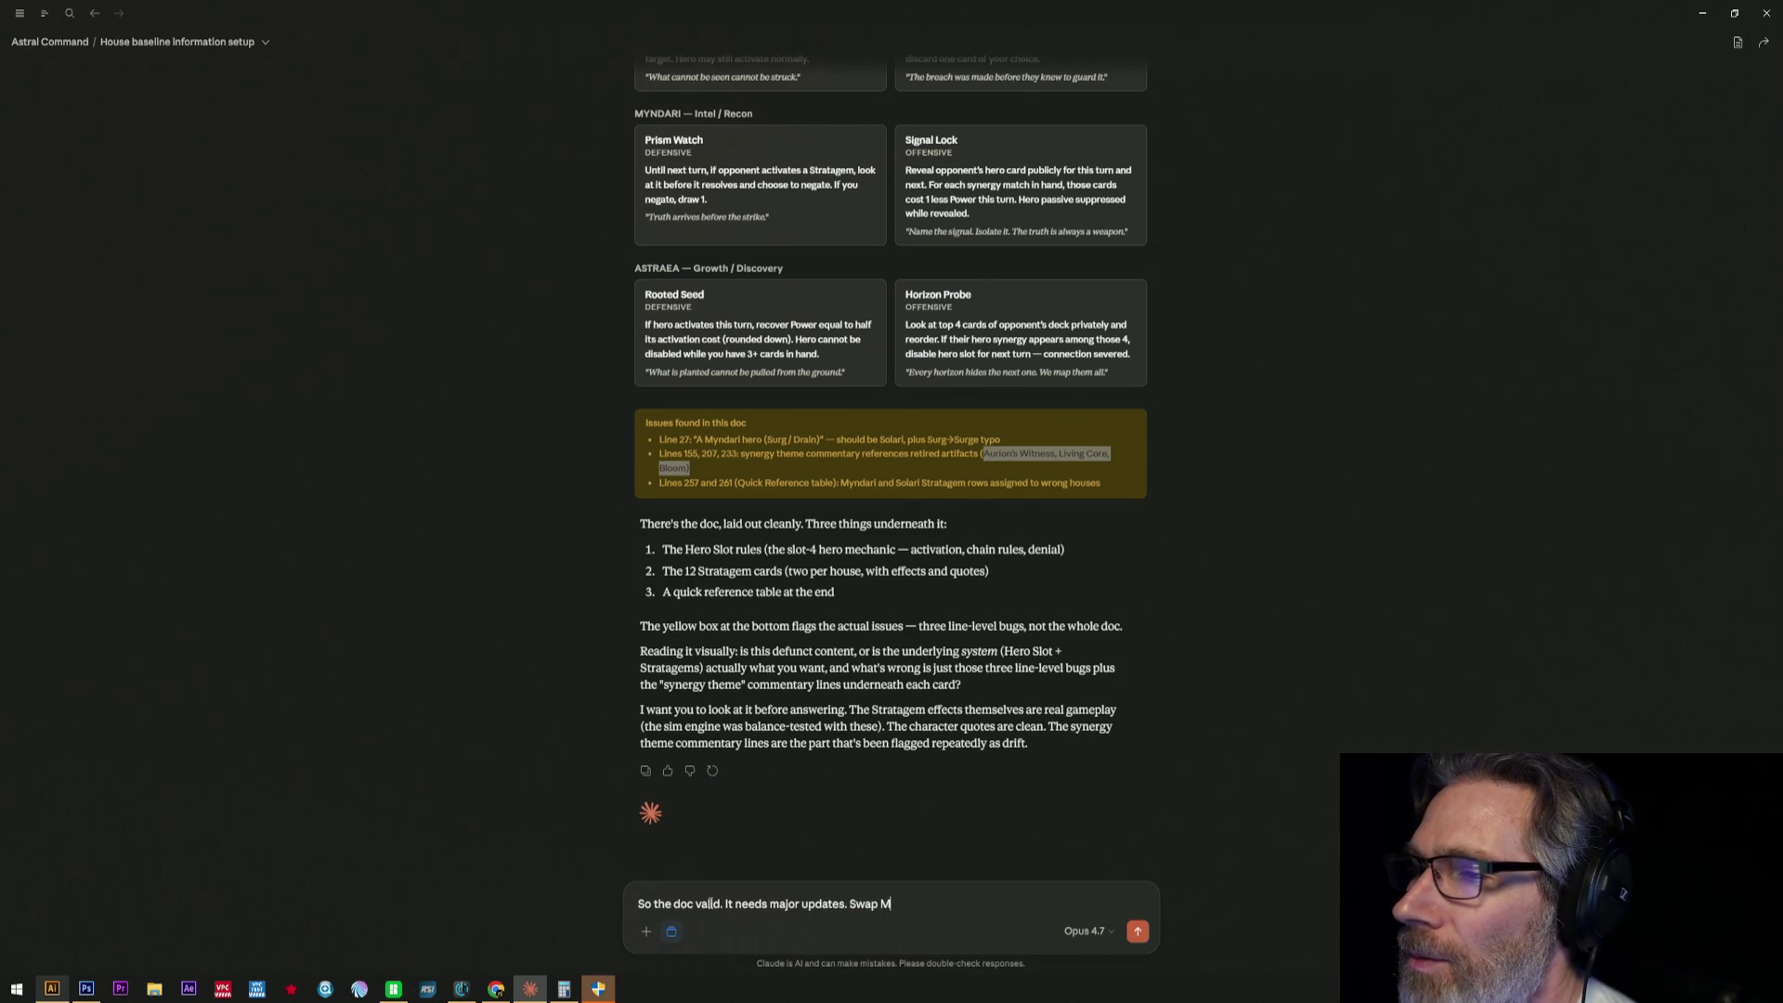
type("yndari")
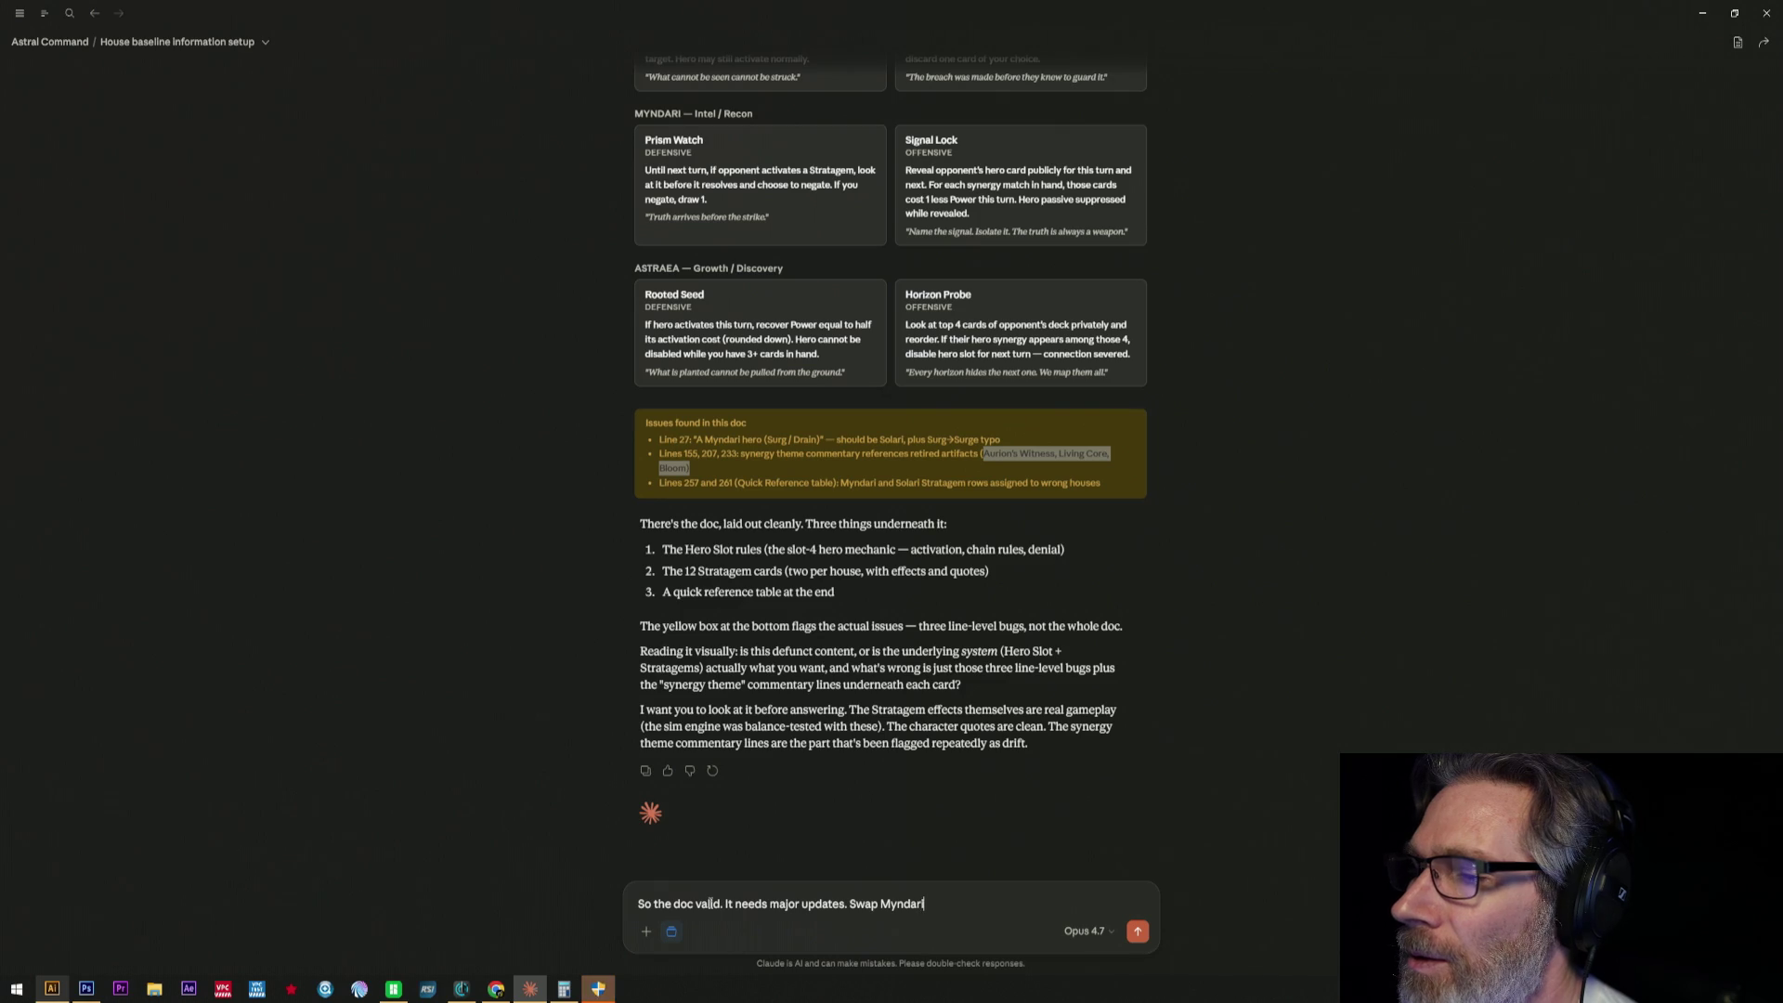
type(" to")
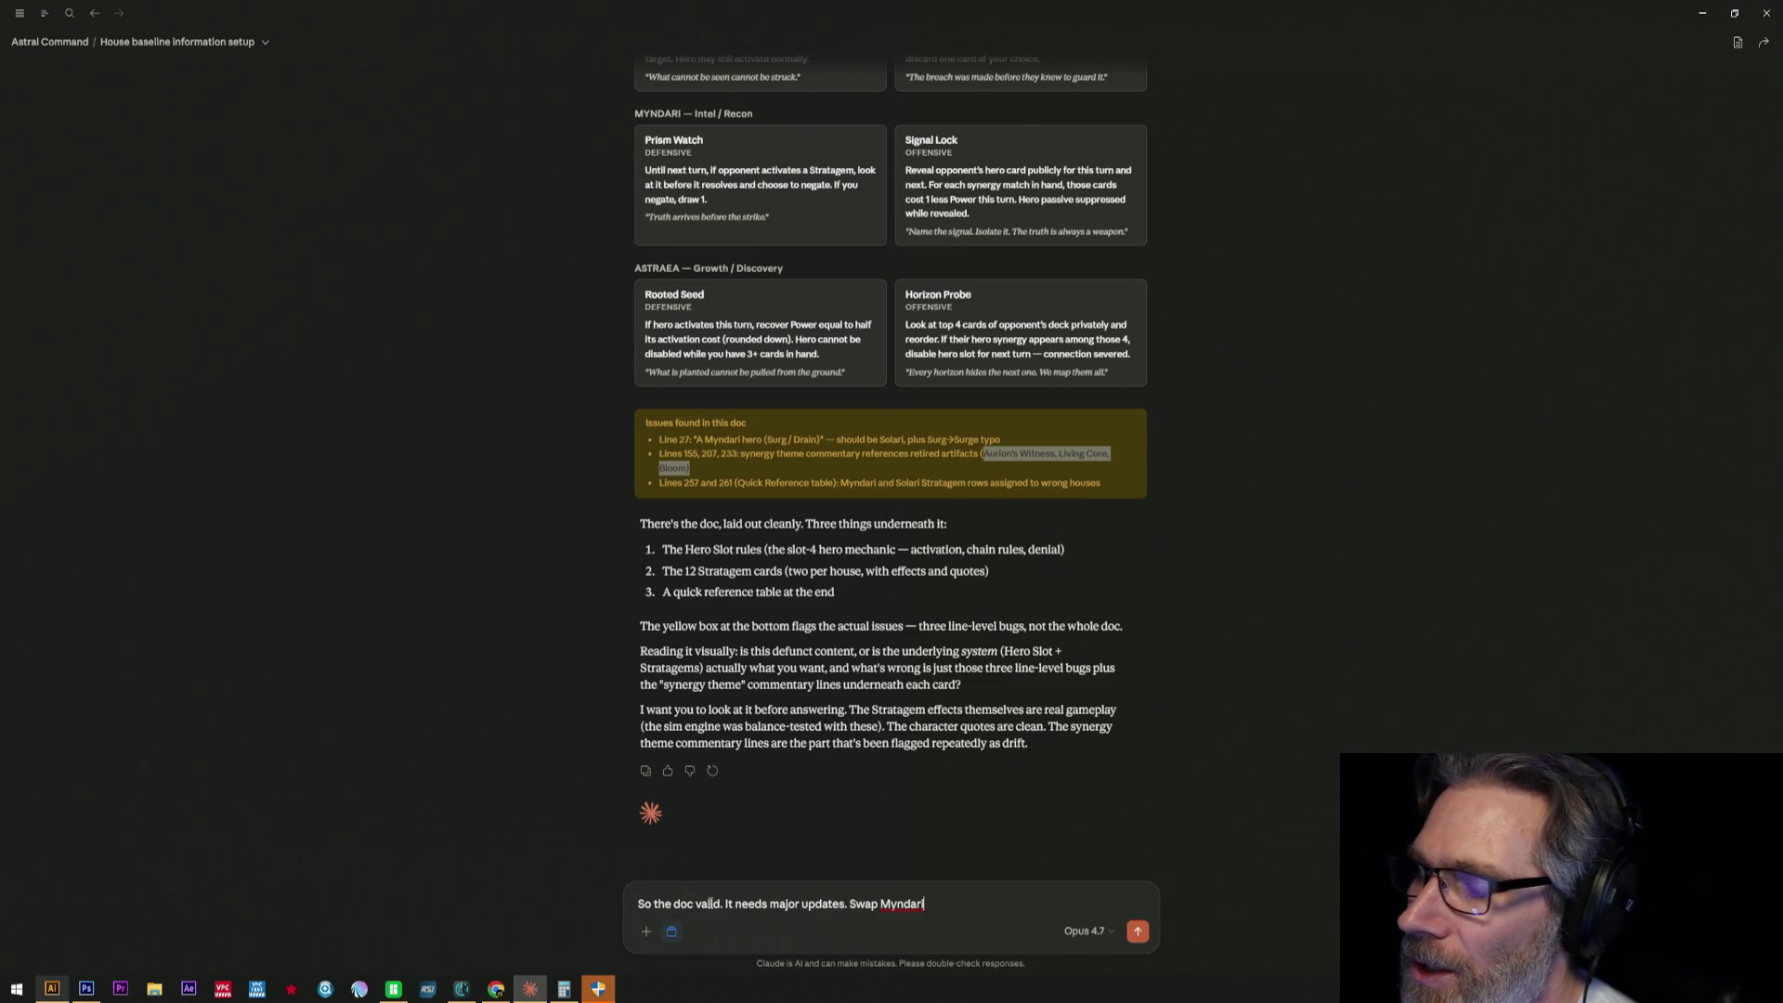
type("wo")
type("ith Solari.")
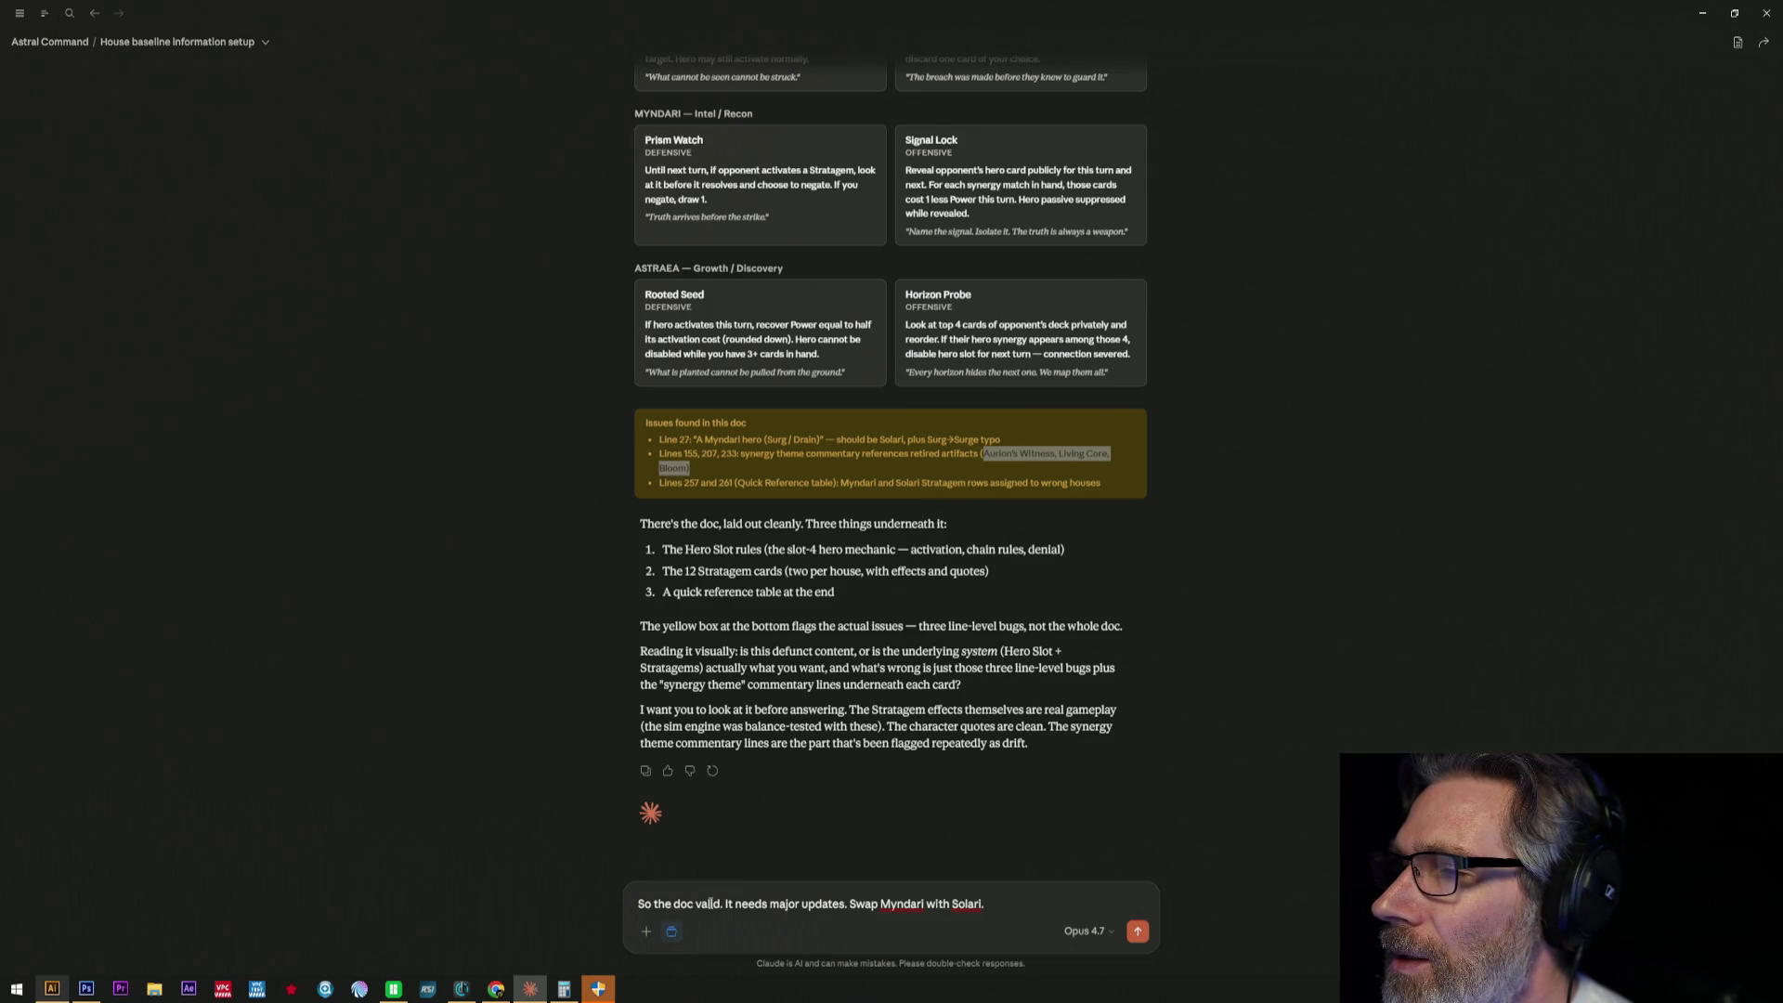
type("The artifacts are totally differen")
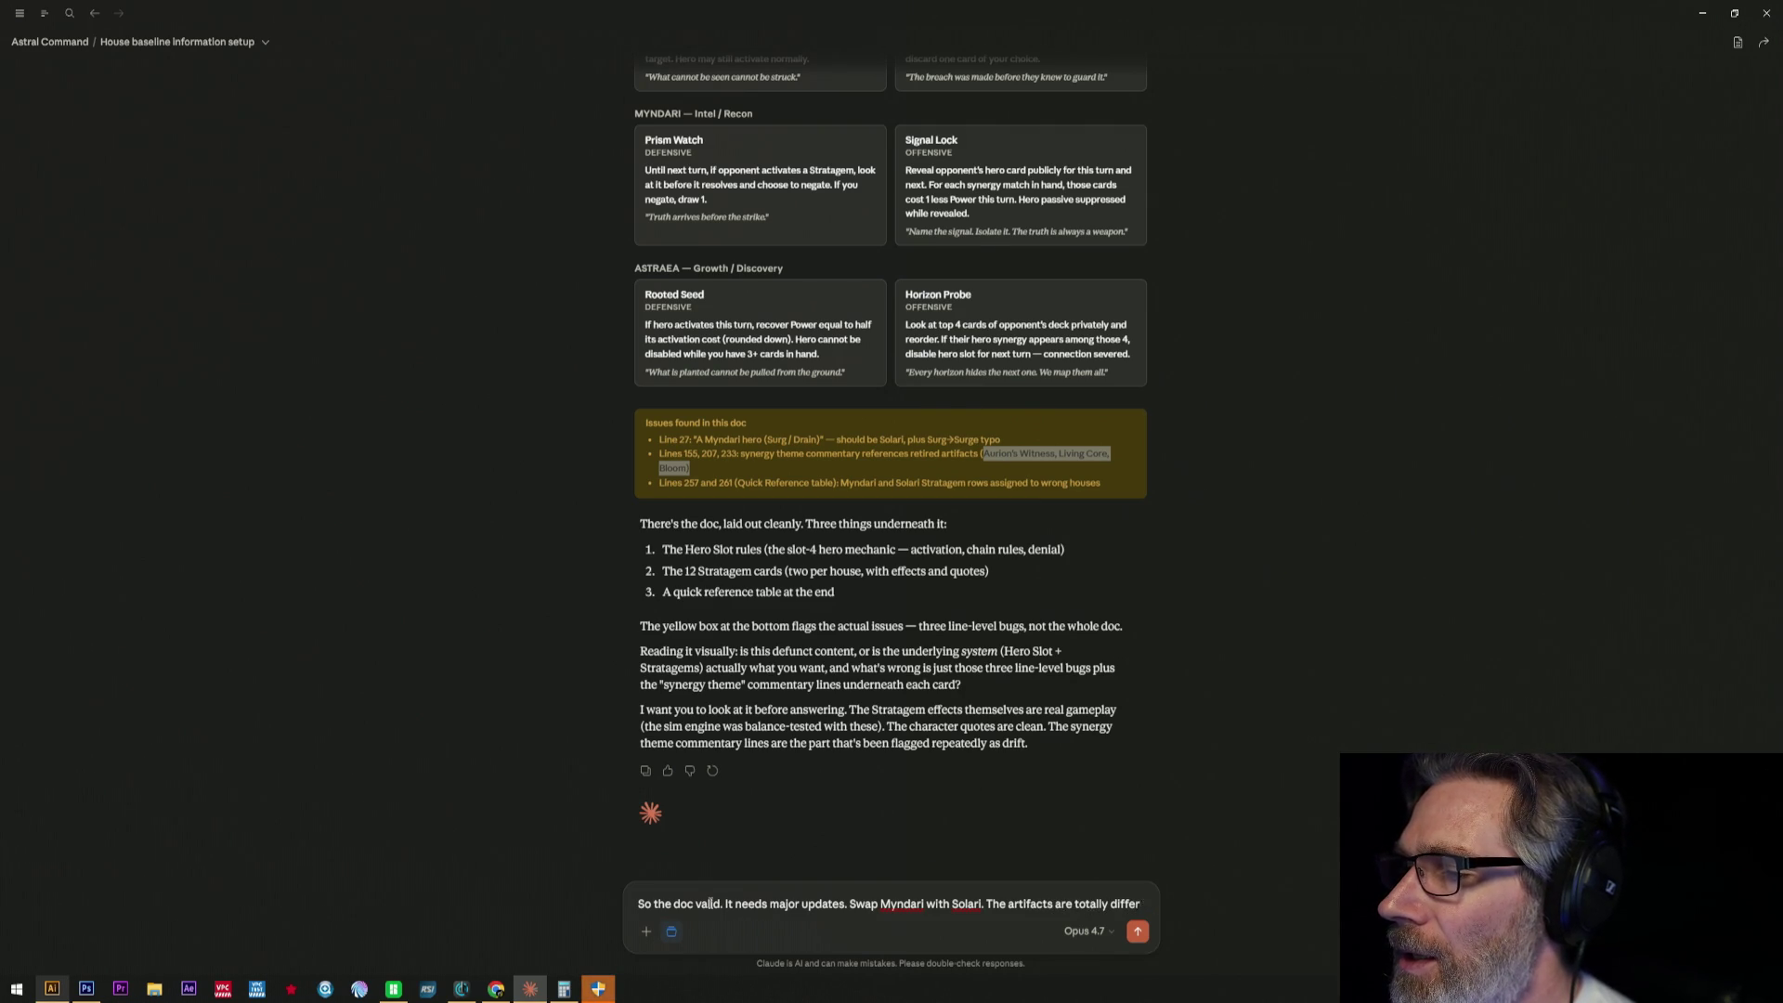
type("t and")
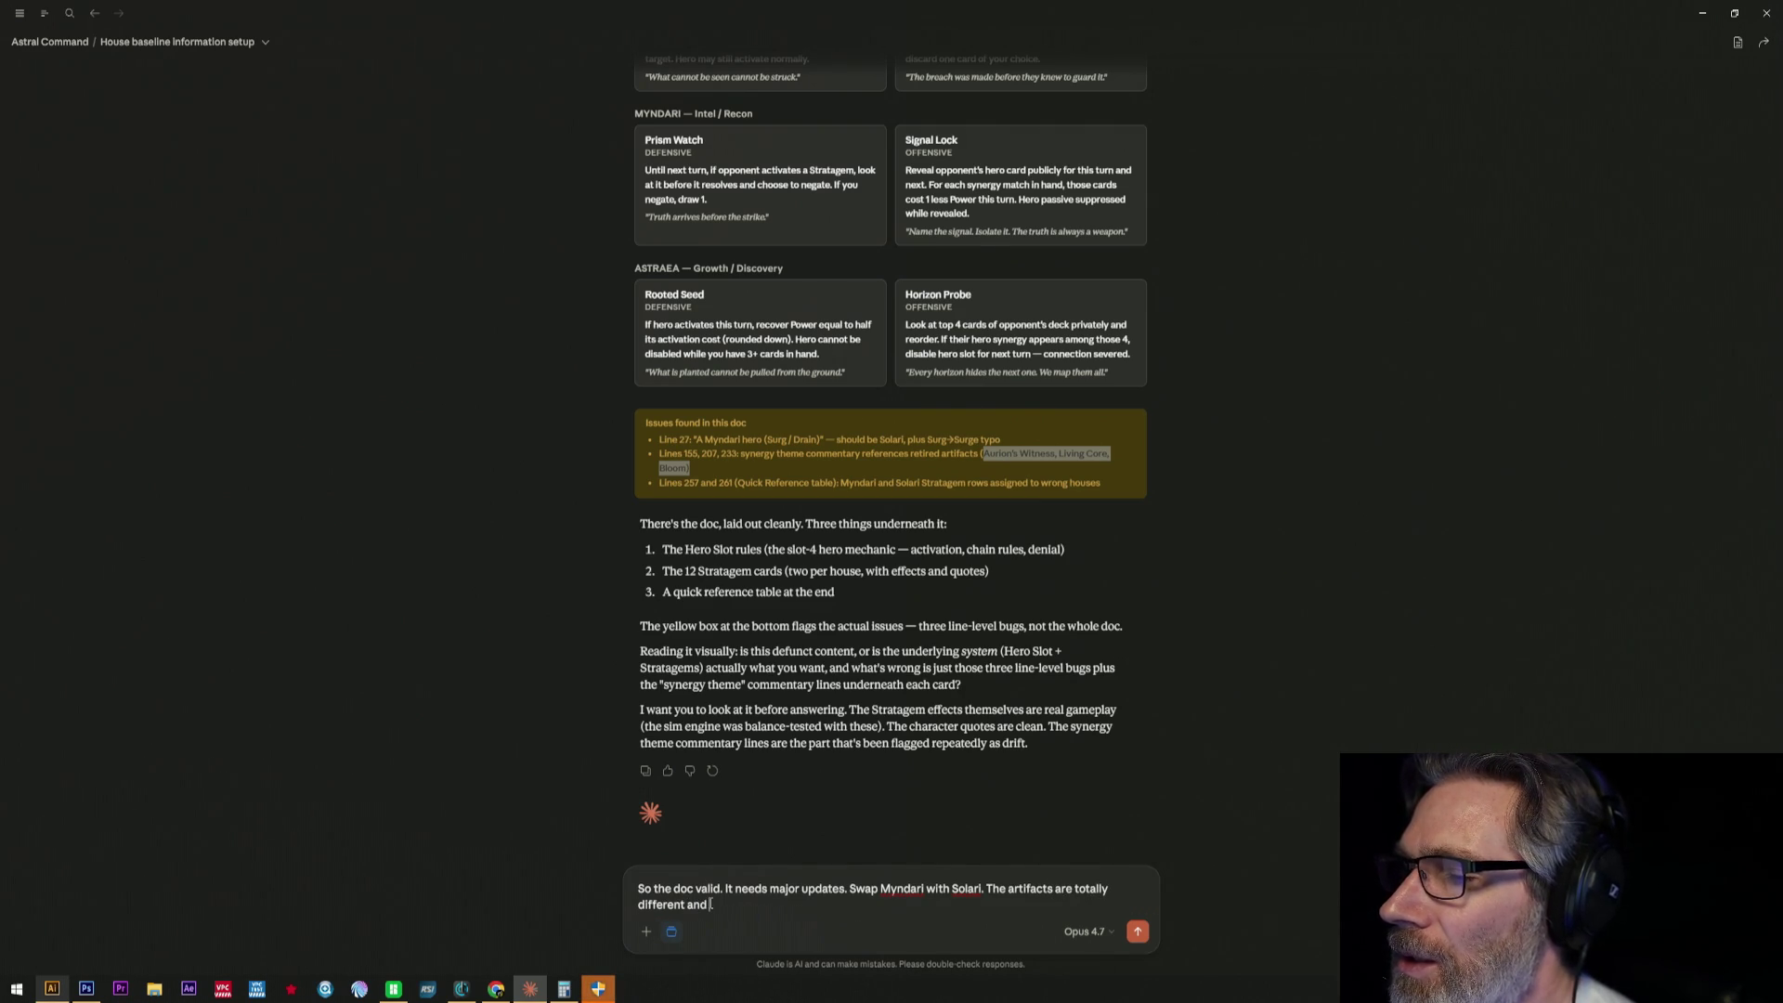
type("thes")
type("e hero")
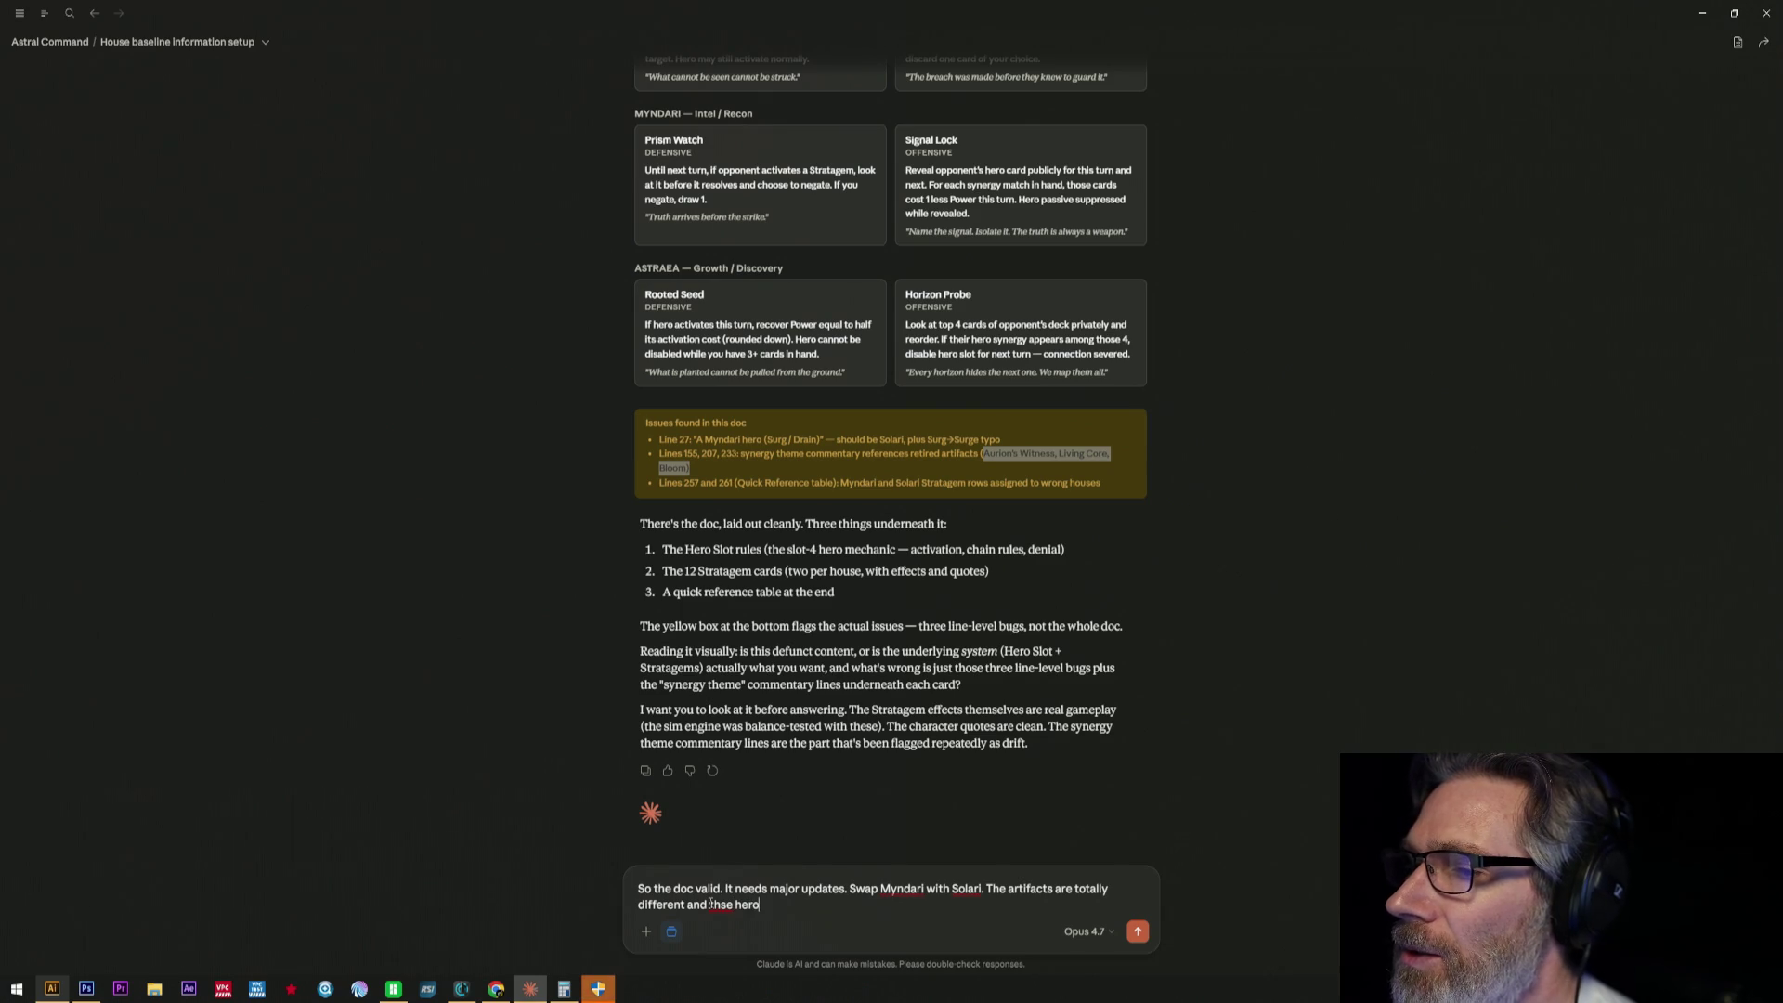
- Add that the artifacts are totally different and heroes must align with the stratagem, not the artifact
key("BackSpace")
key("BackSpace")
key("BackSpace")
key("BackSpace")
key("BackSpace")
key("BackSpace")
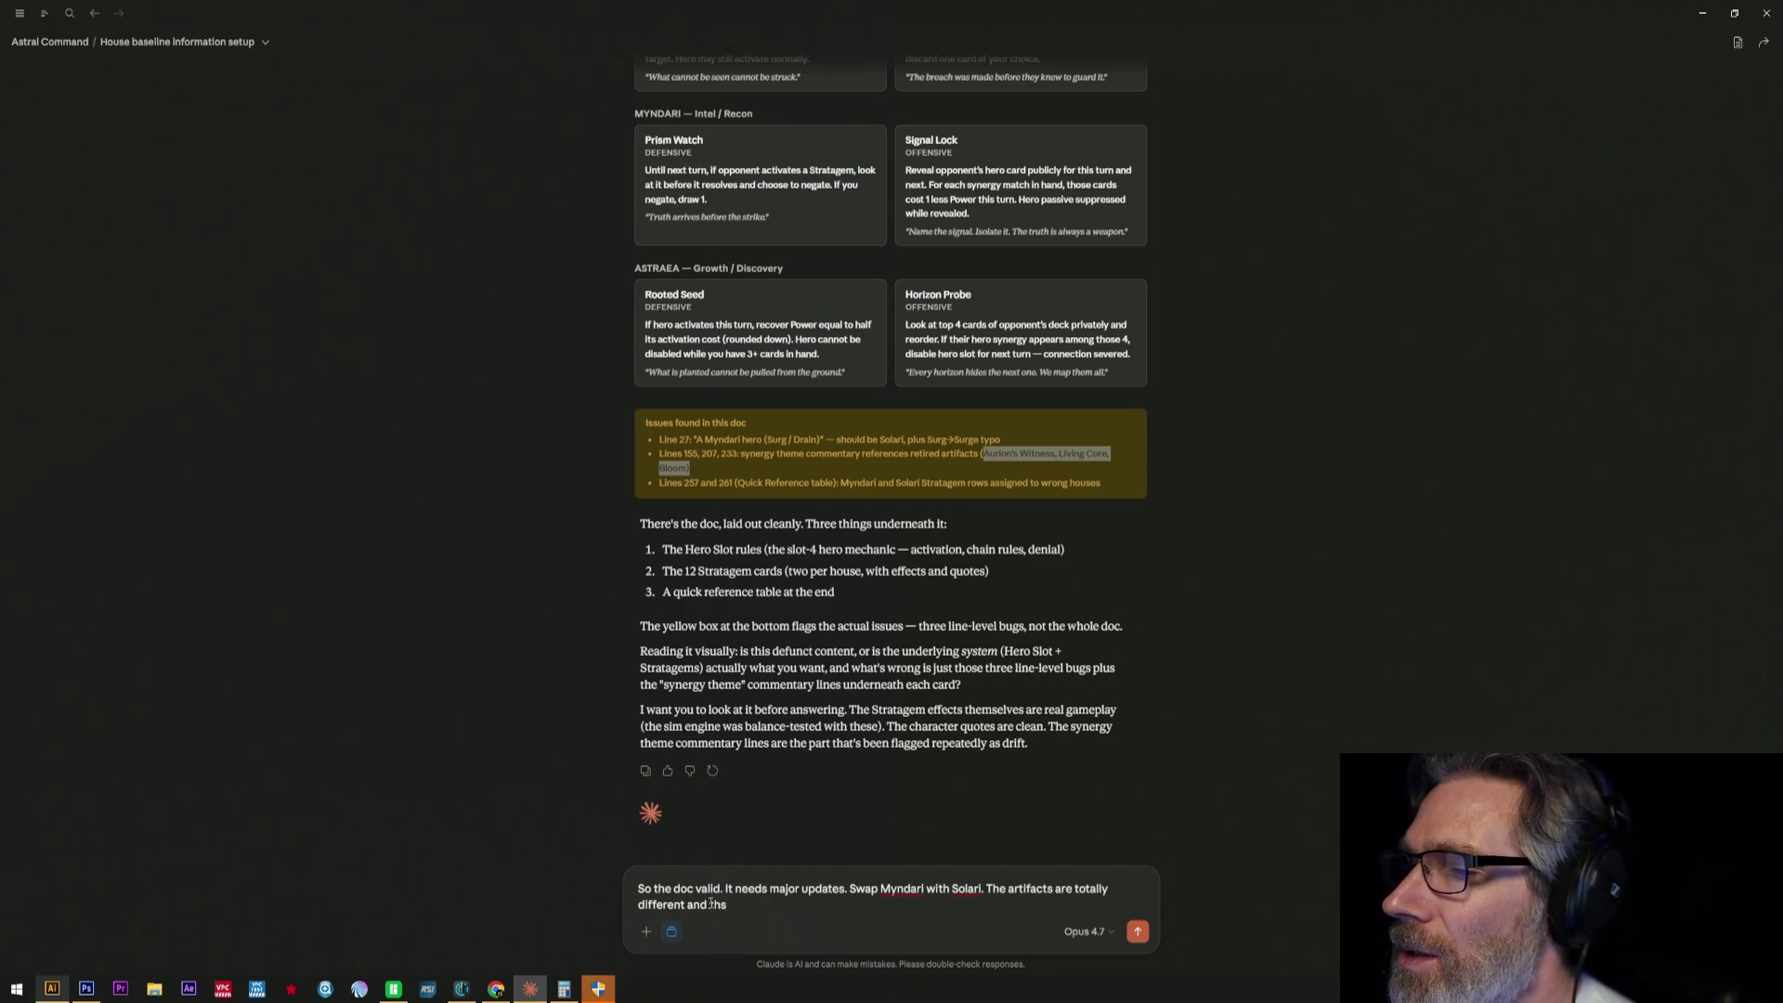
type("ese he")
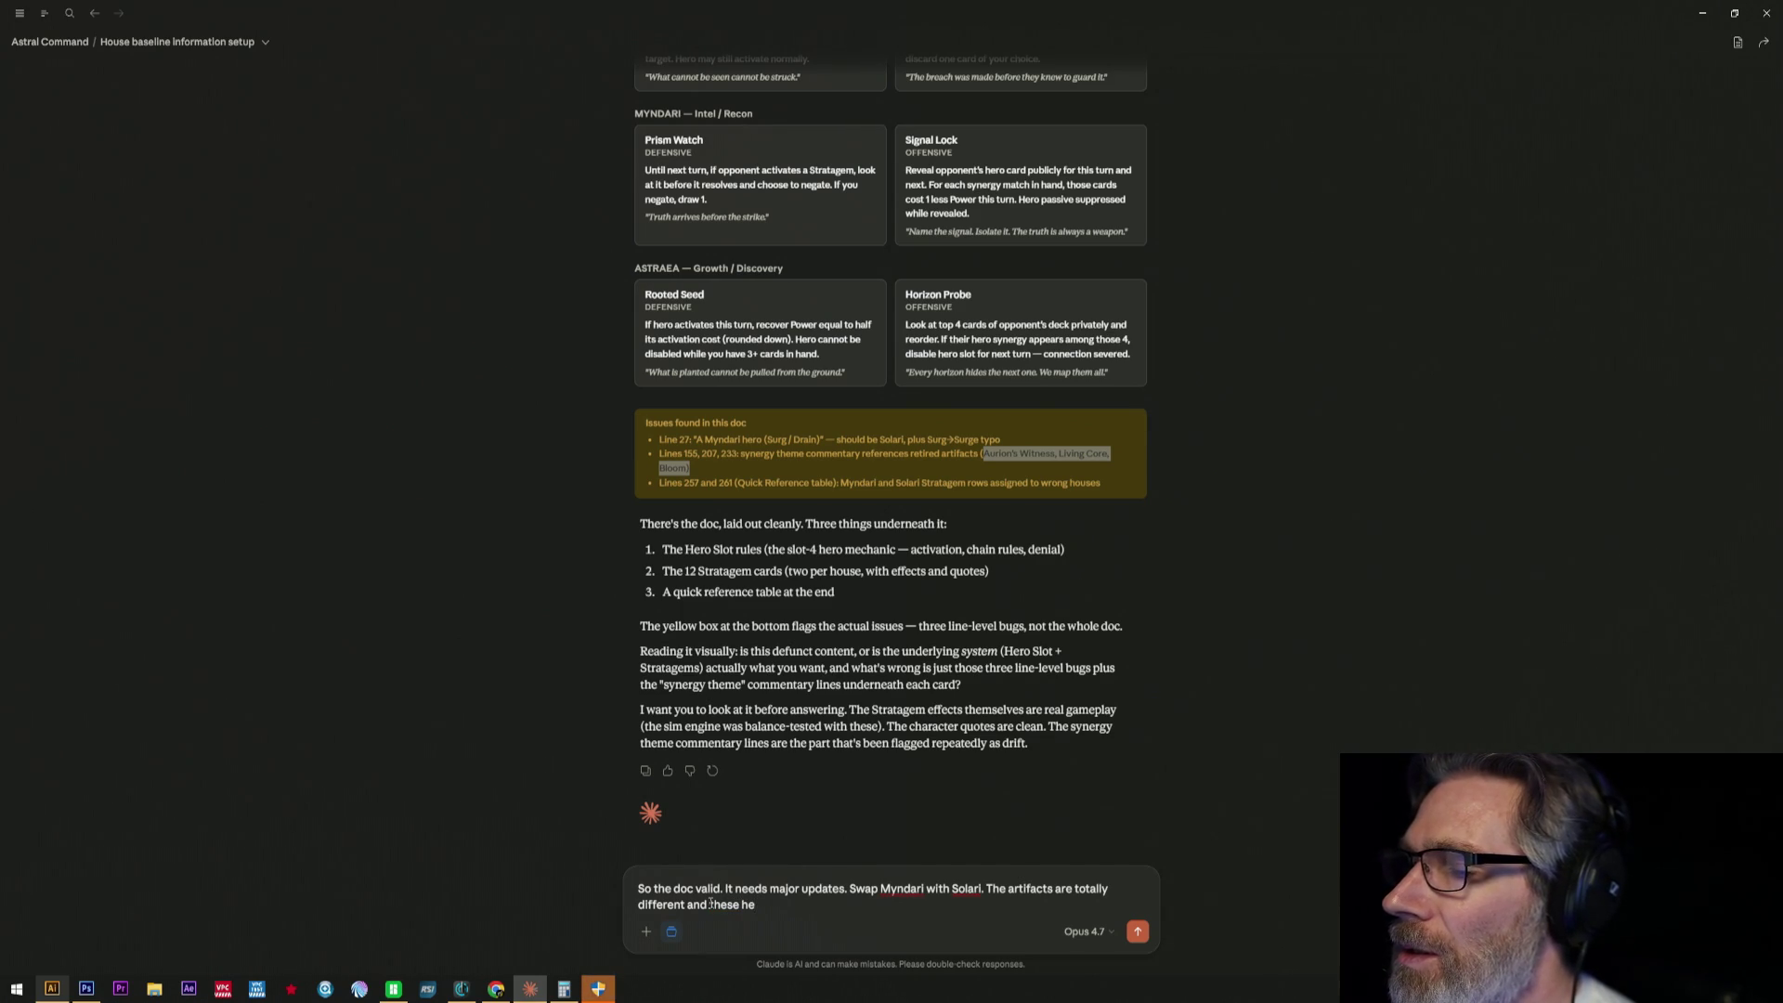
type("oe")
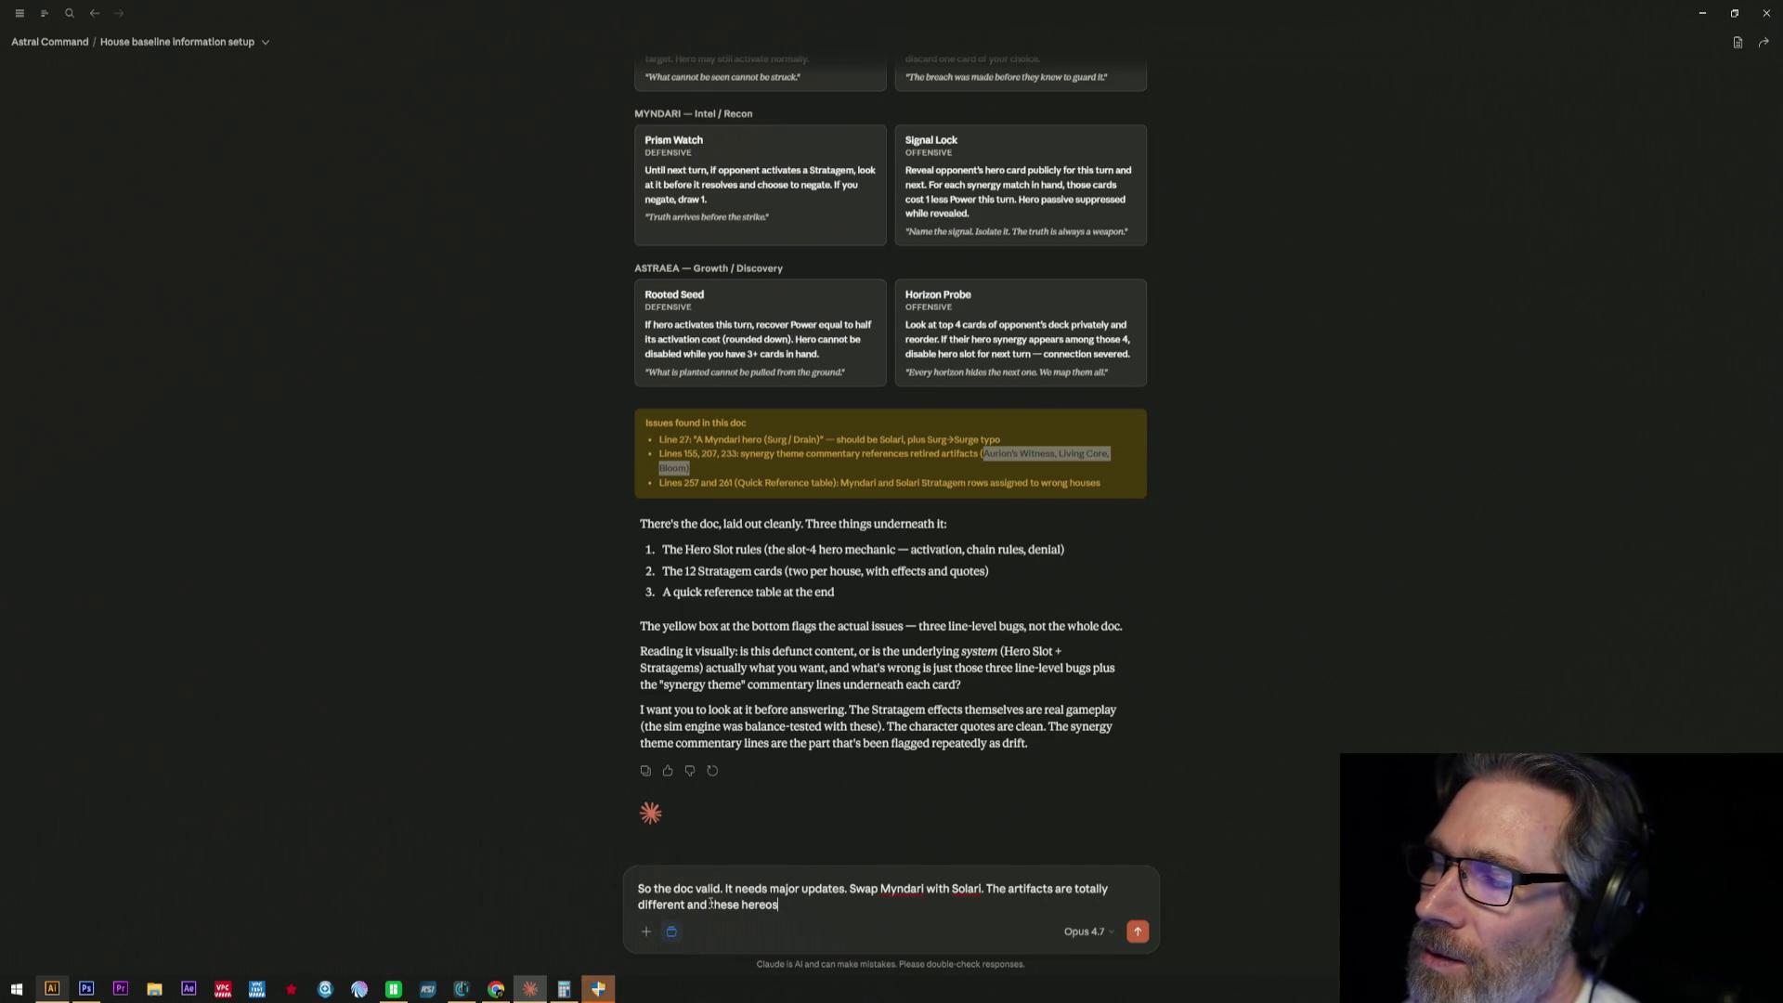
type("'s need to ")
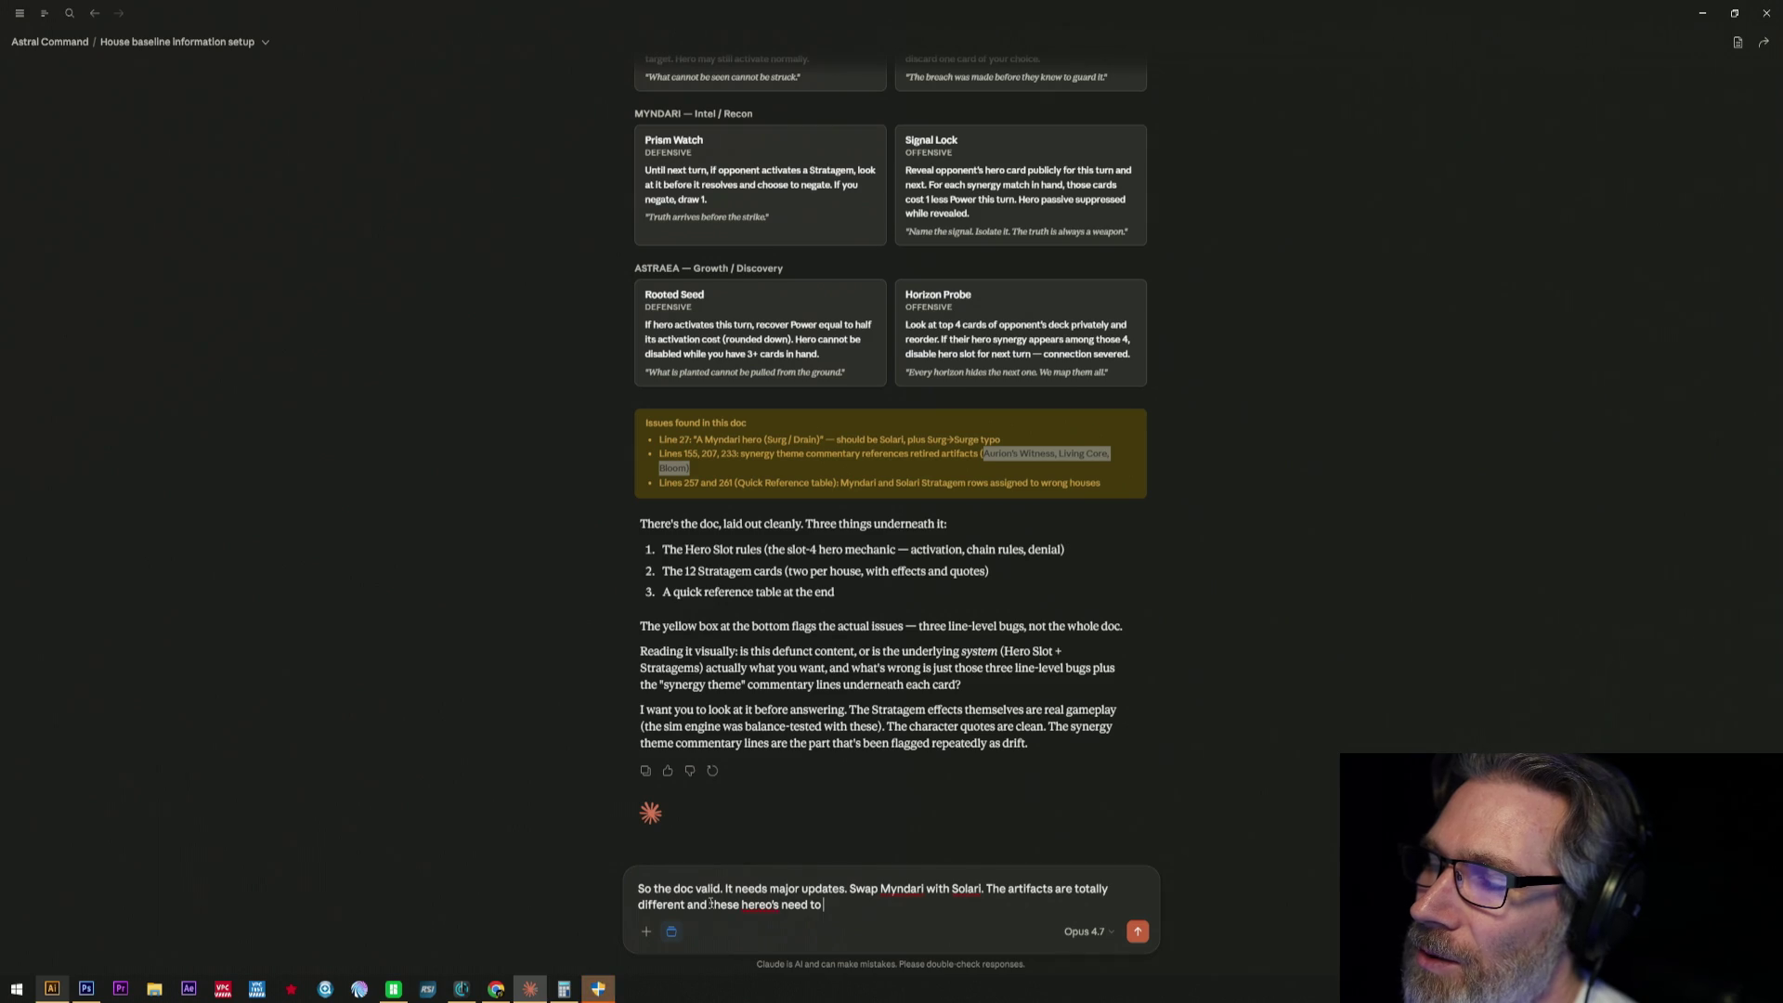
type("align")
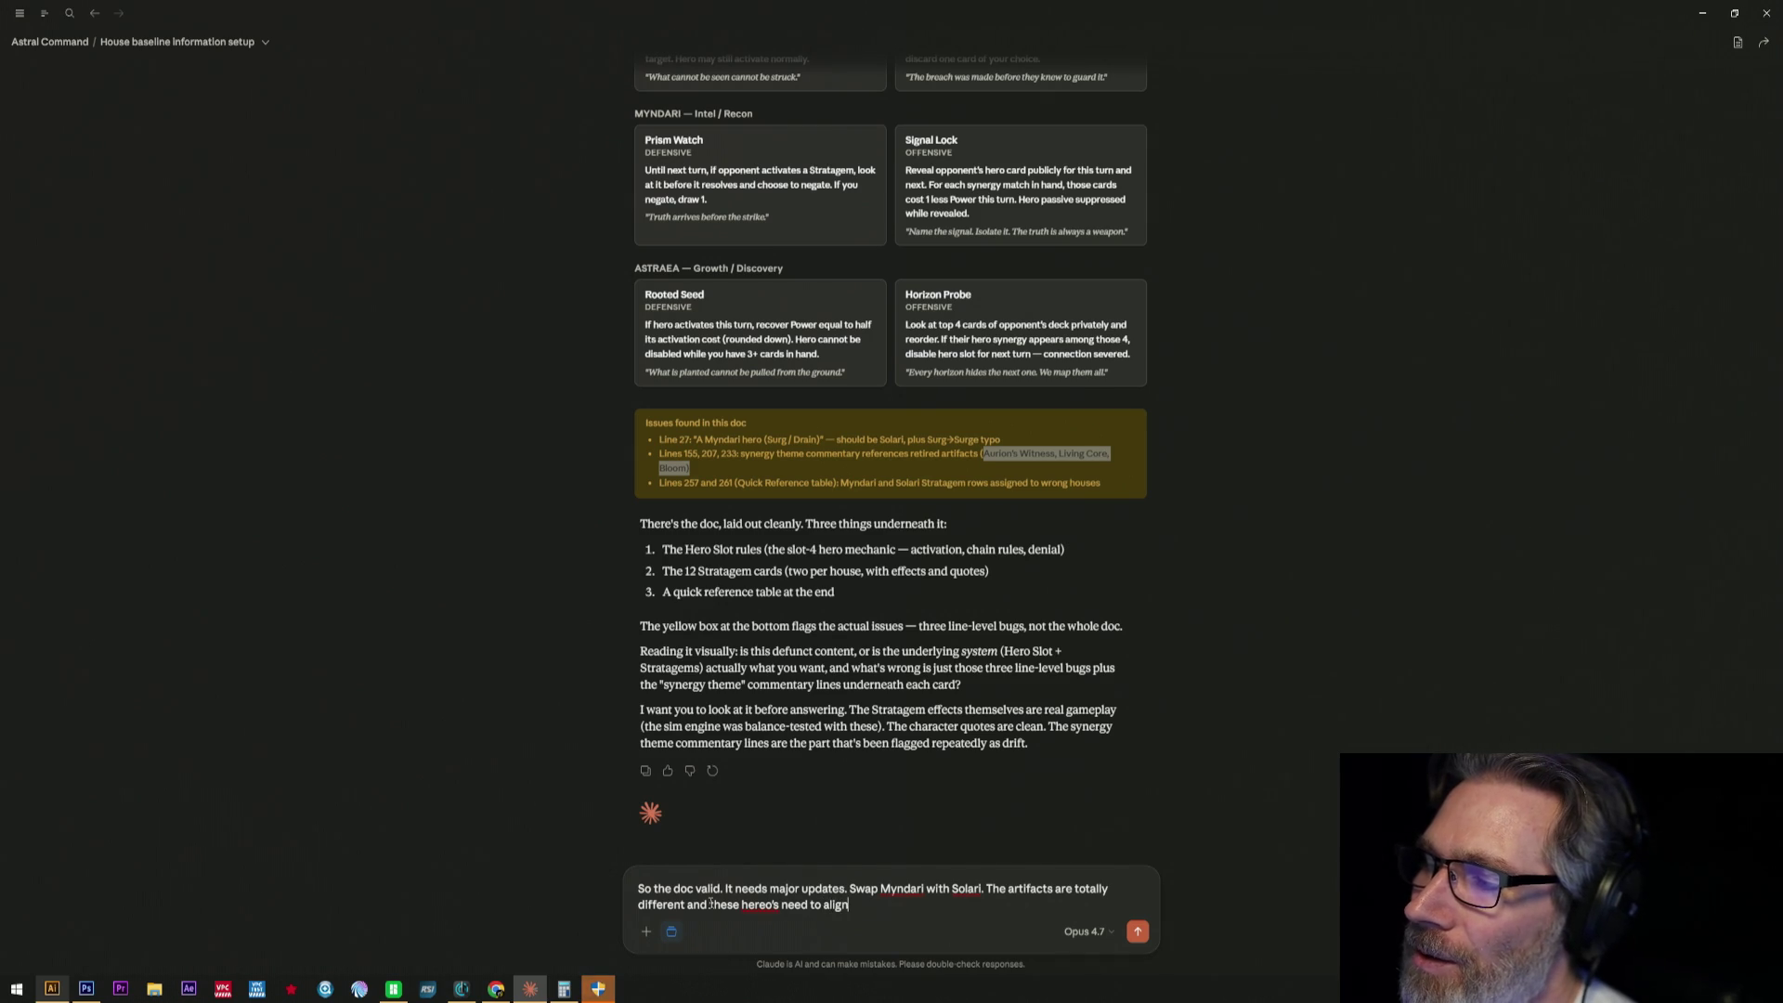
type(" witht")
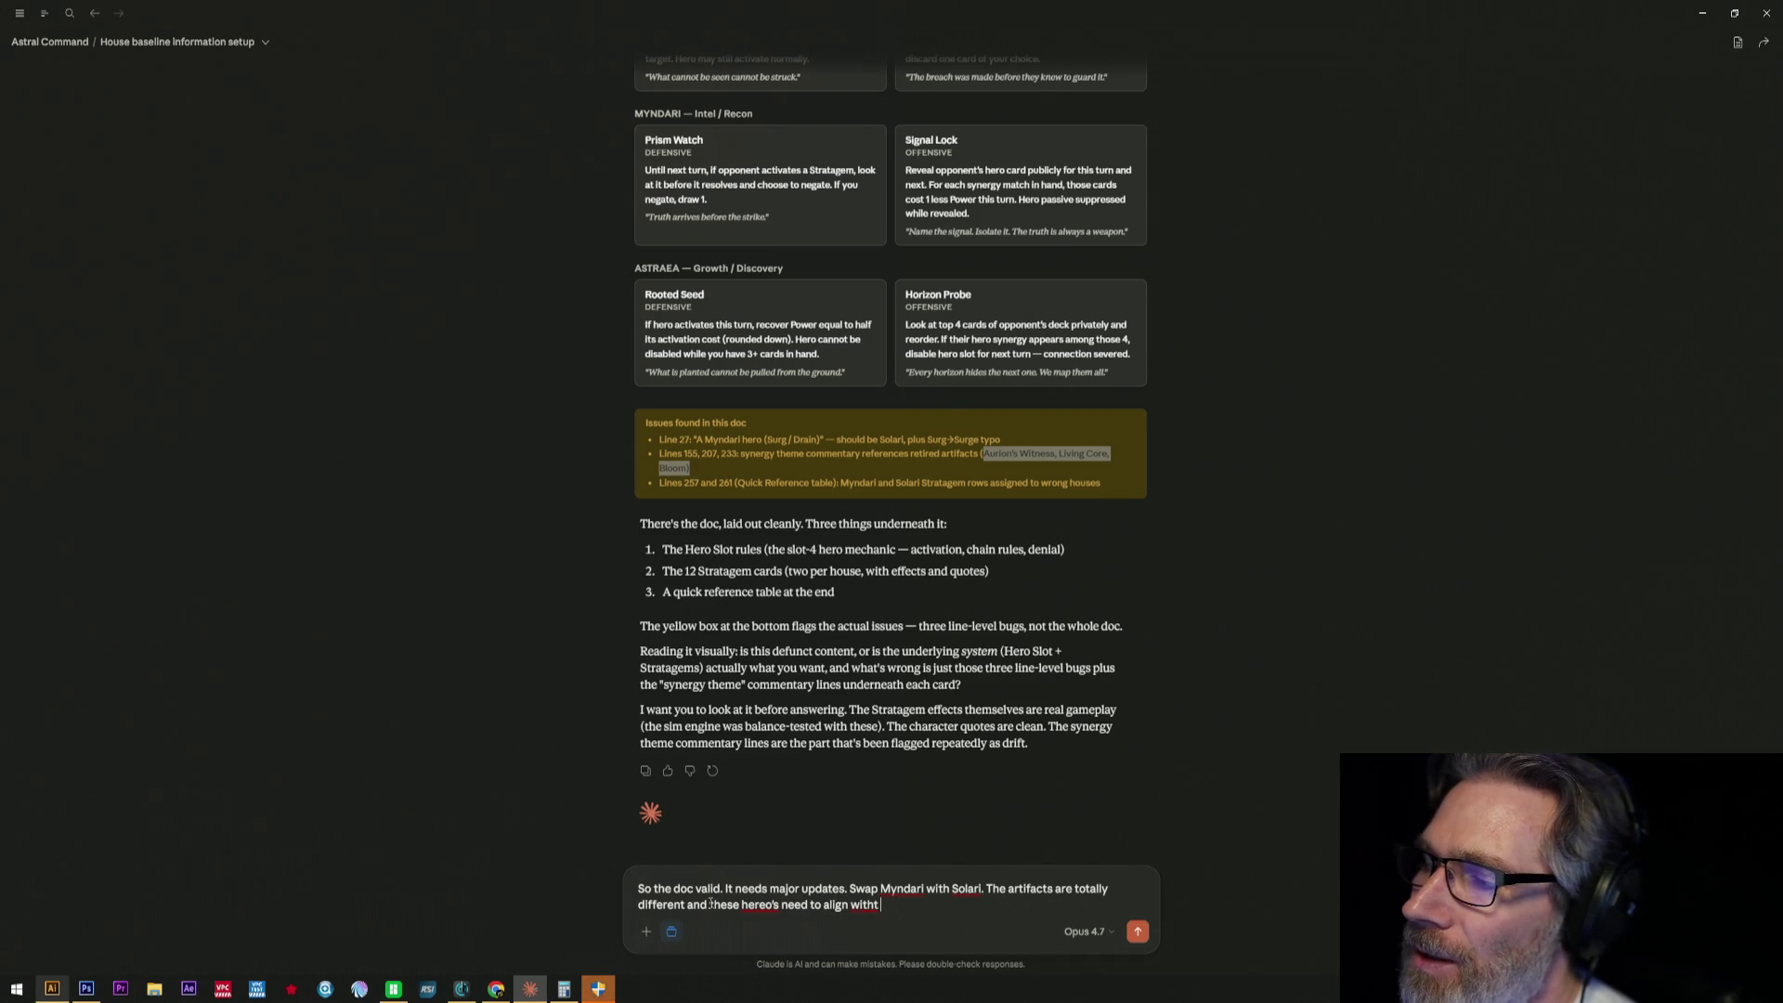
key("BackSpace")
type(" the strate")
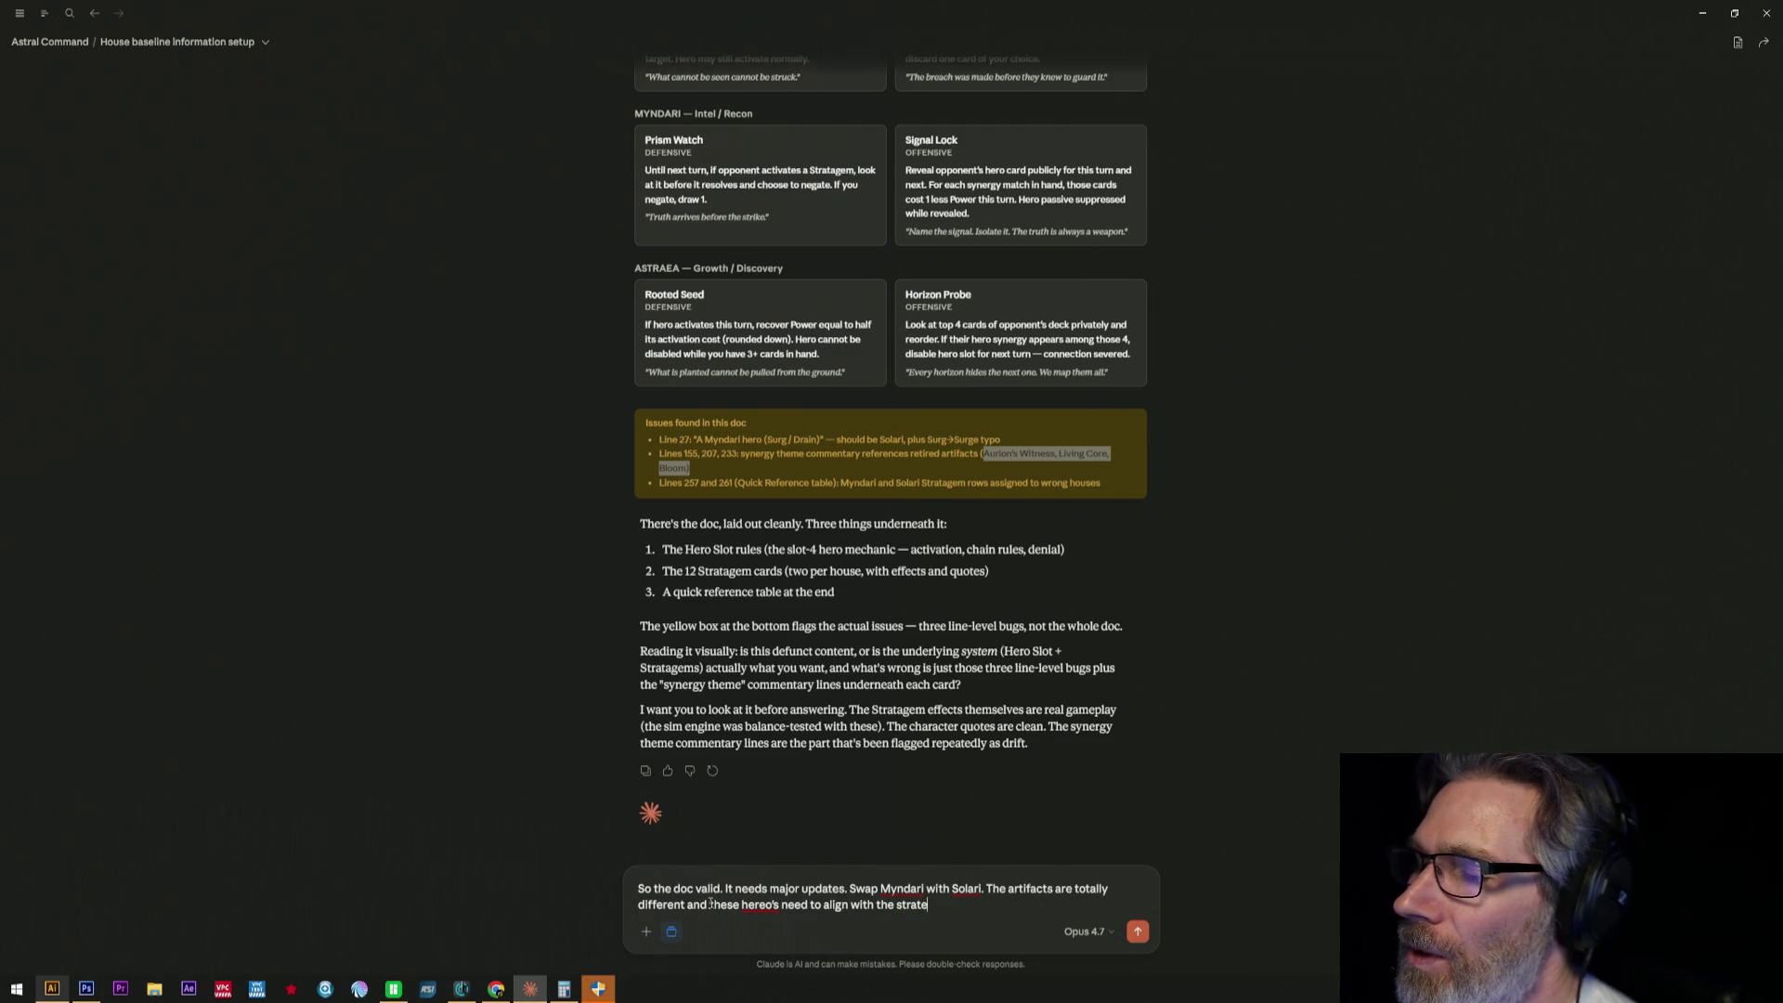
type("gem an")
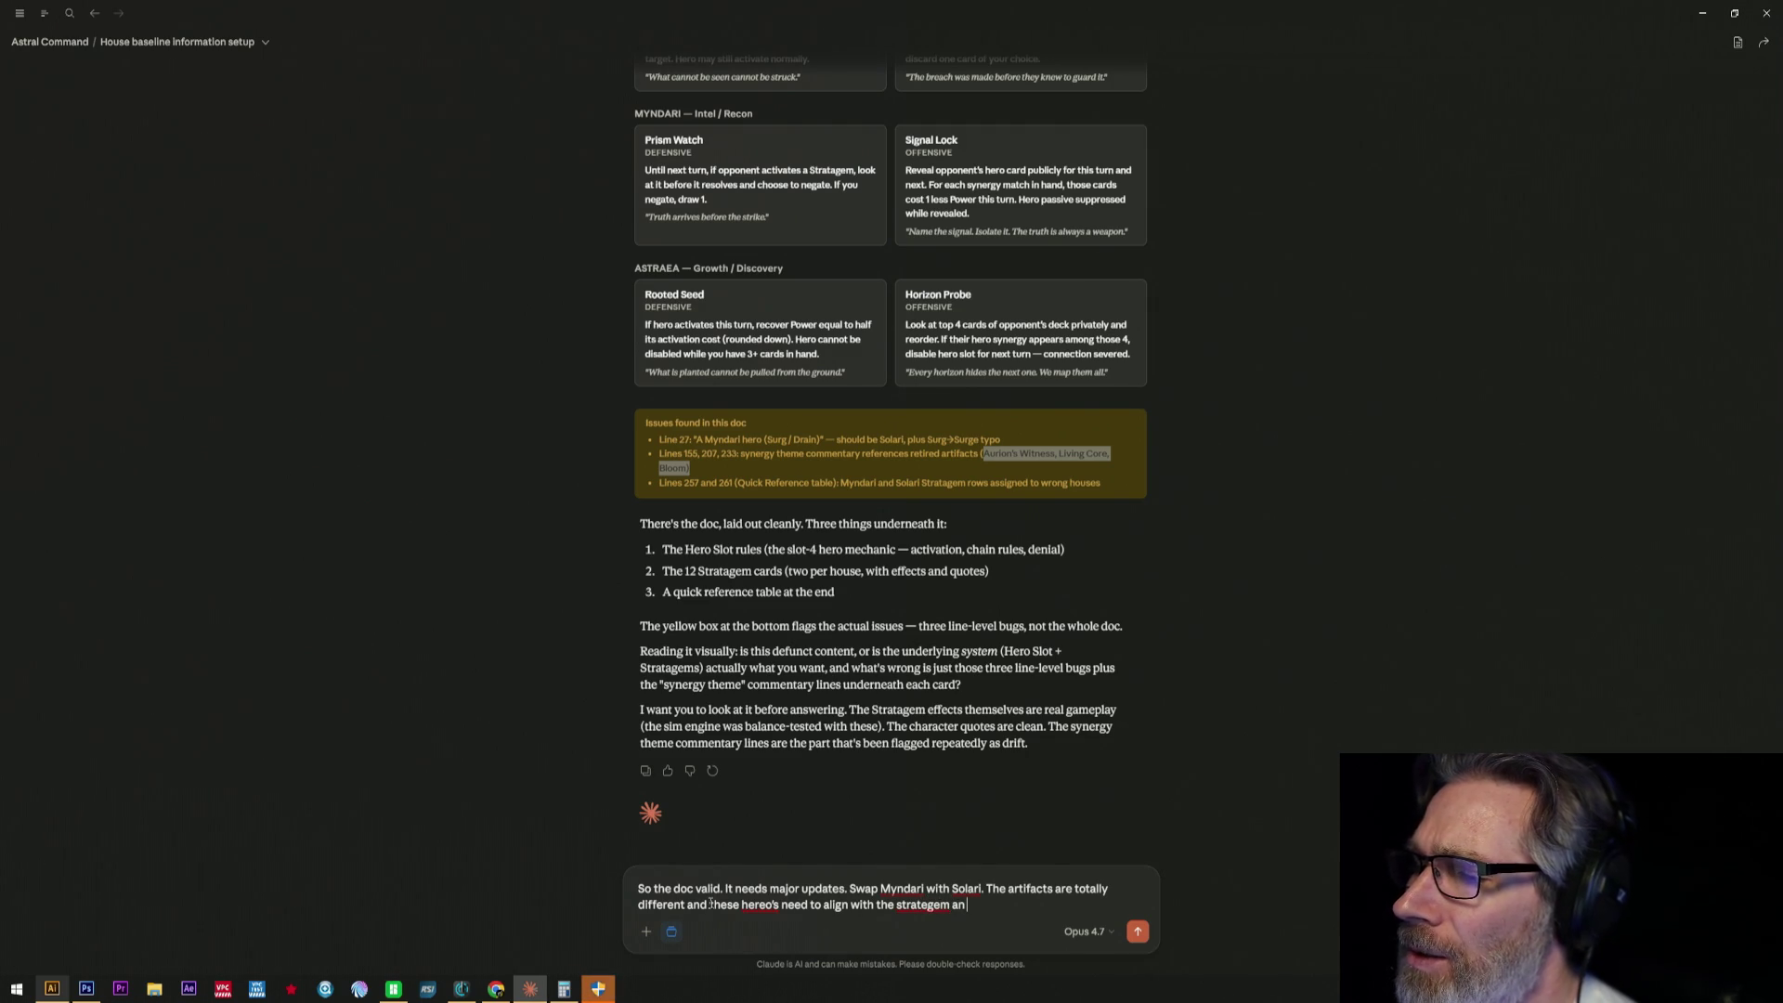
type("d")
key("BackSpace")
key("BackSpace")
key("BackSpace")
key("BackSpace")
key("BackSpace")
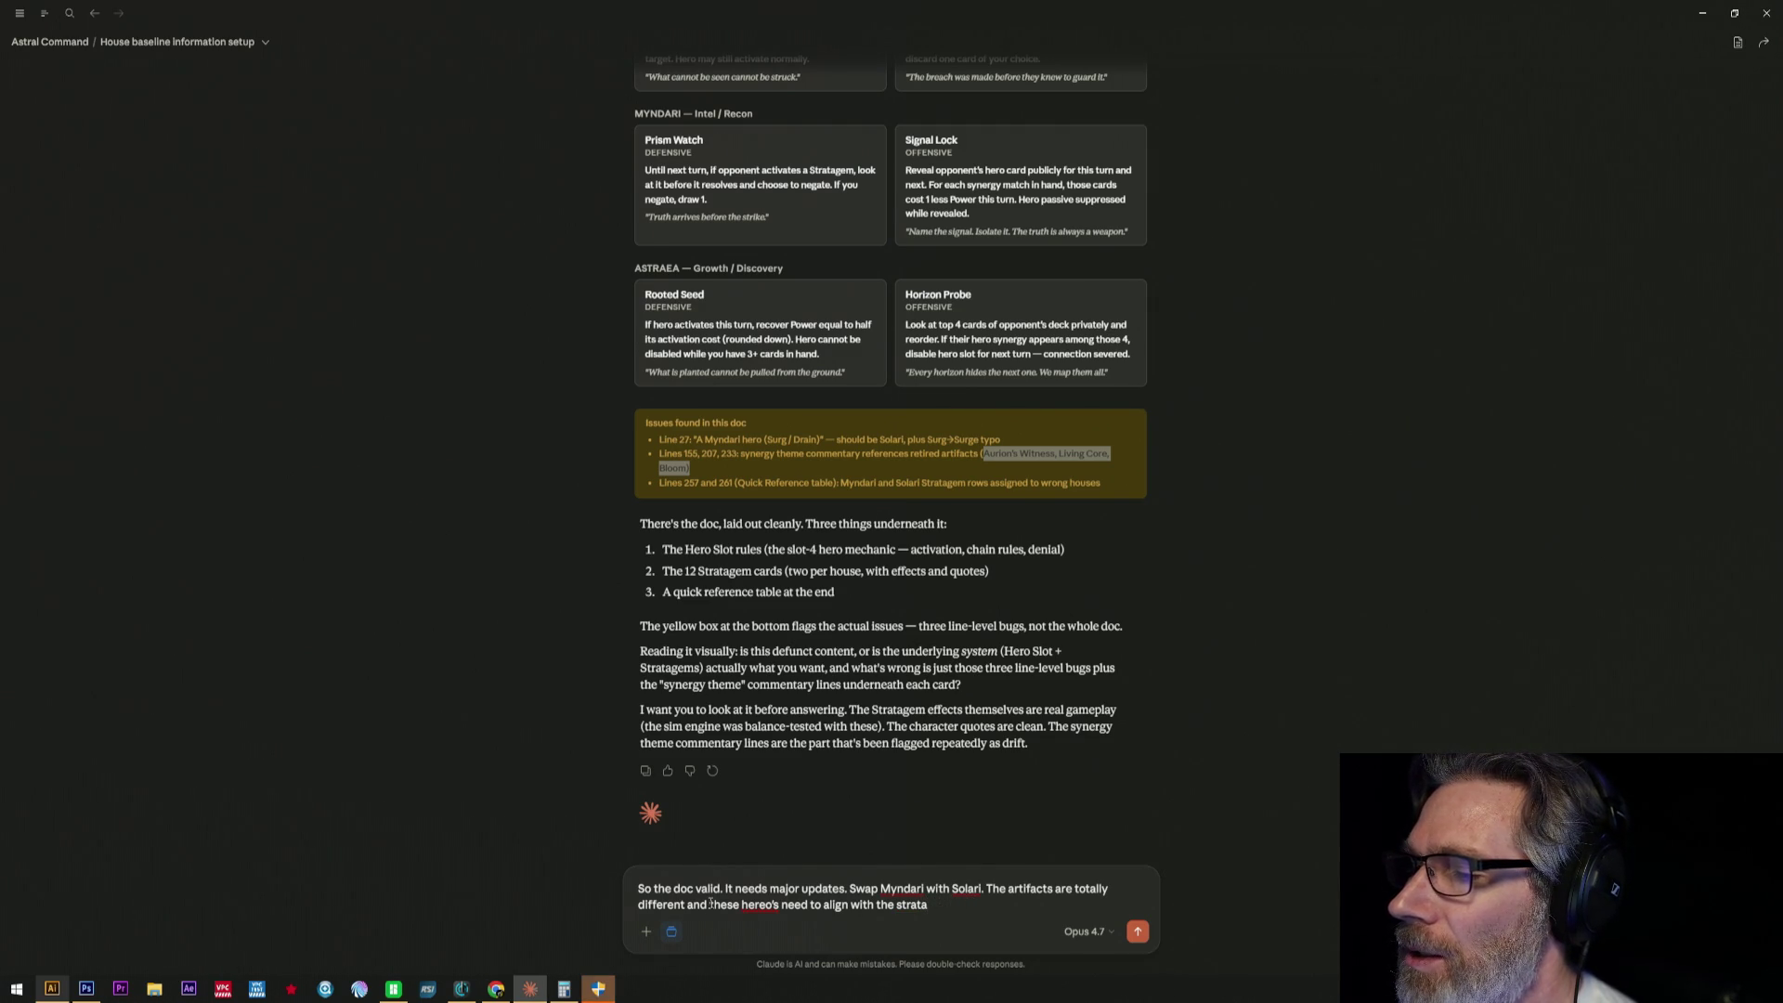
type("em and not the the")
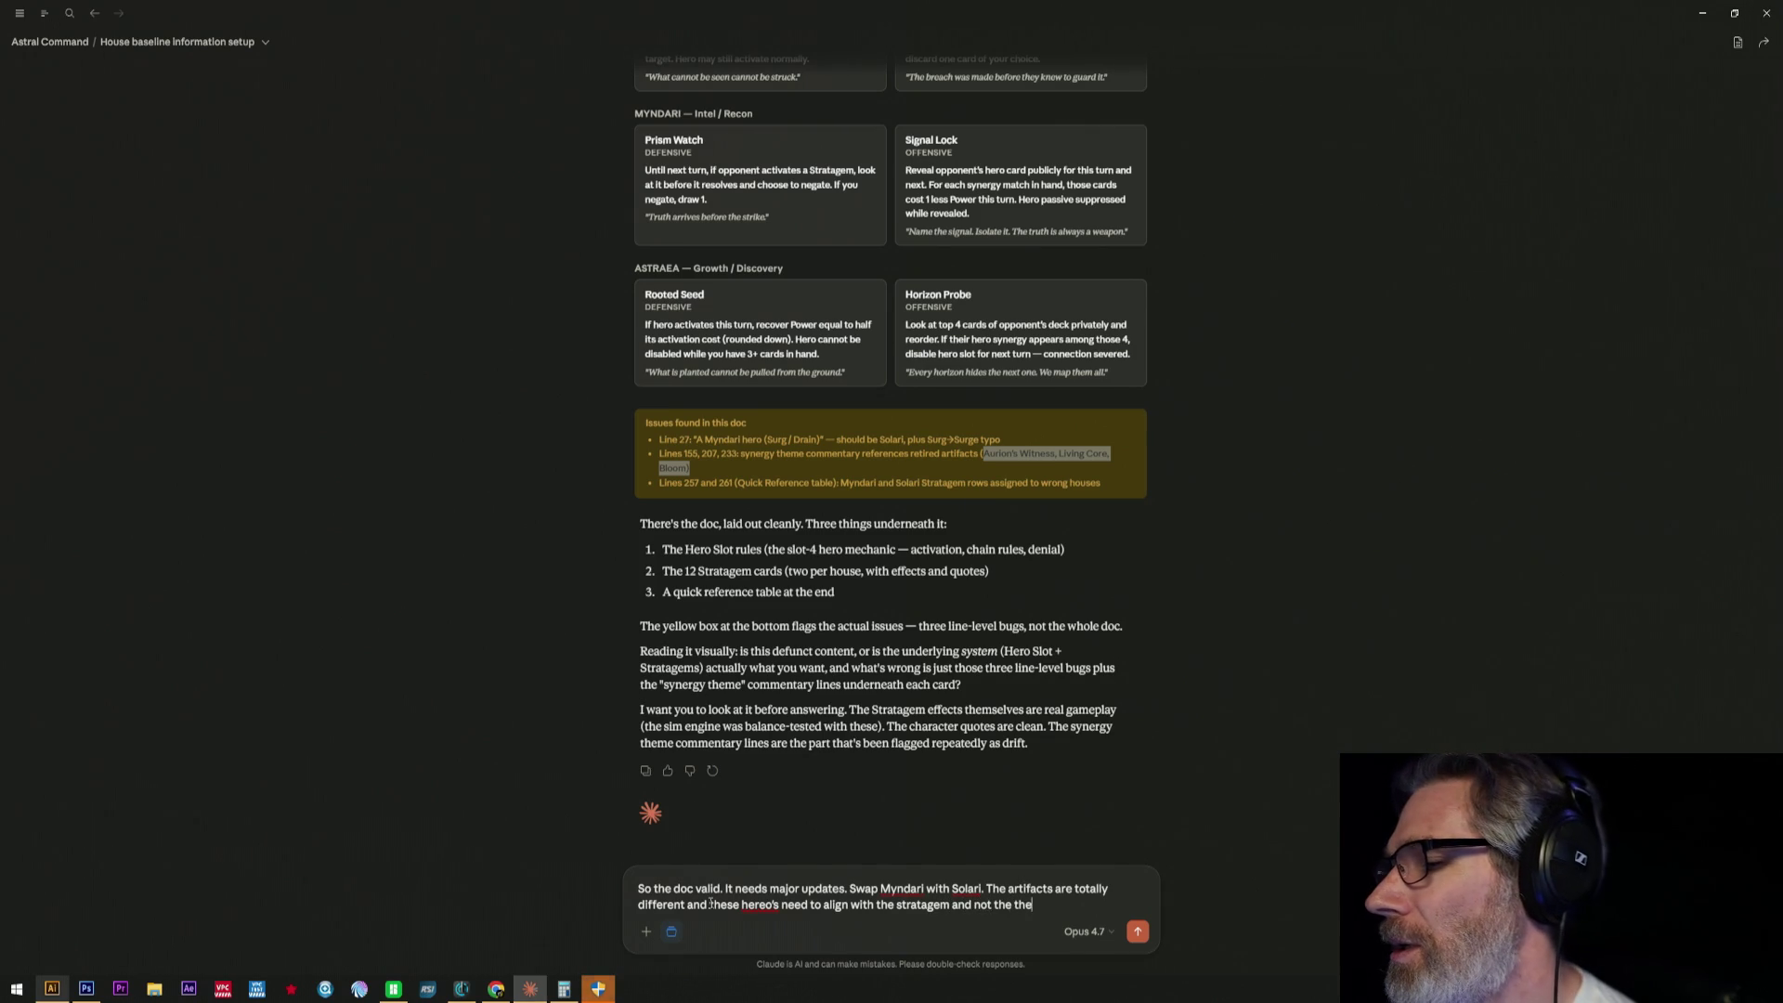
type(" artifact.")
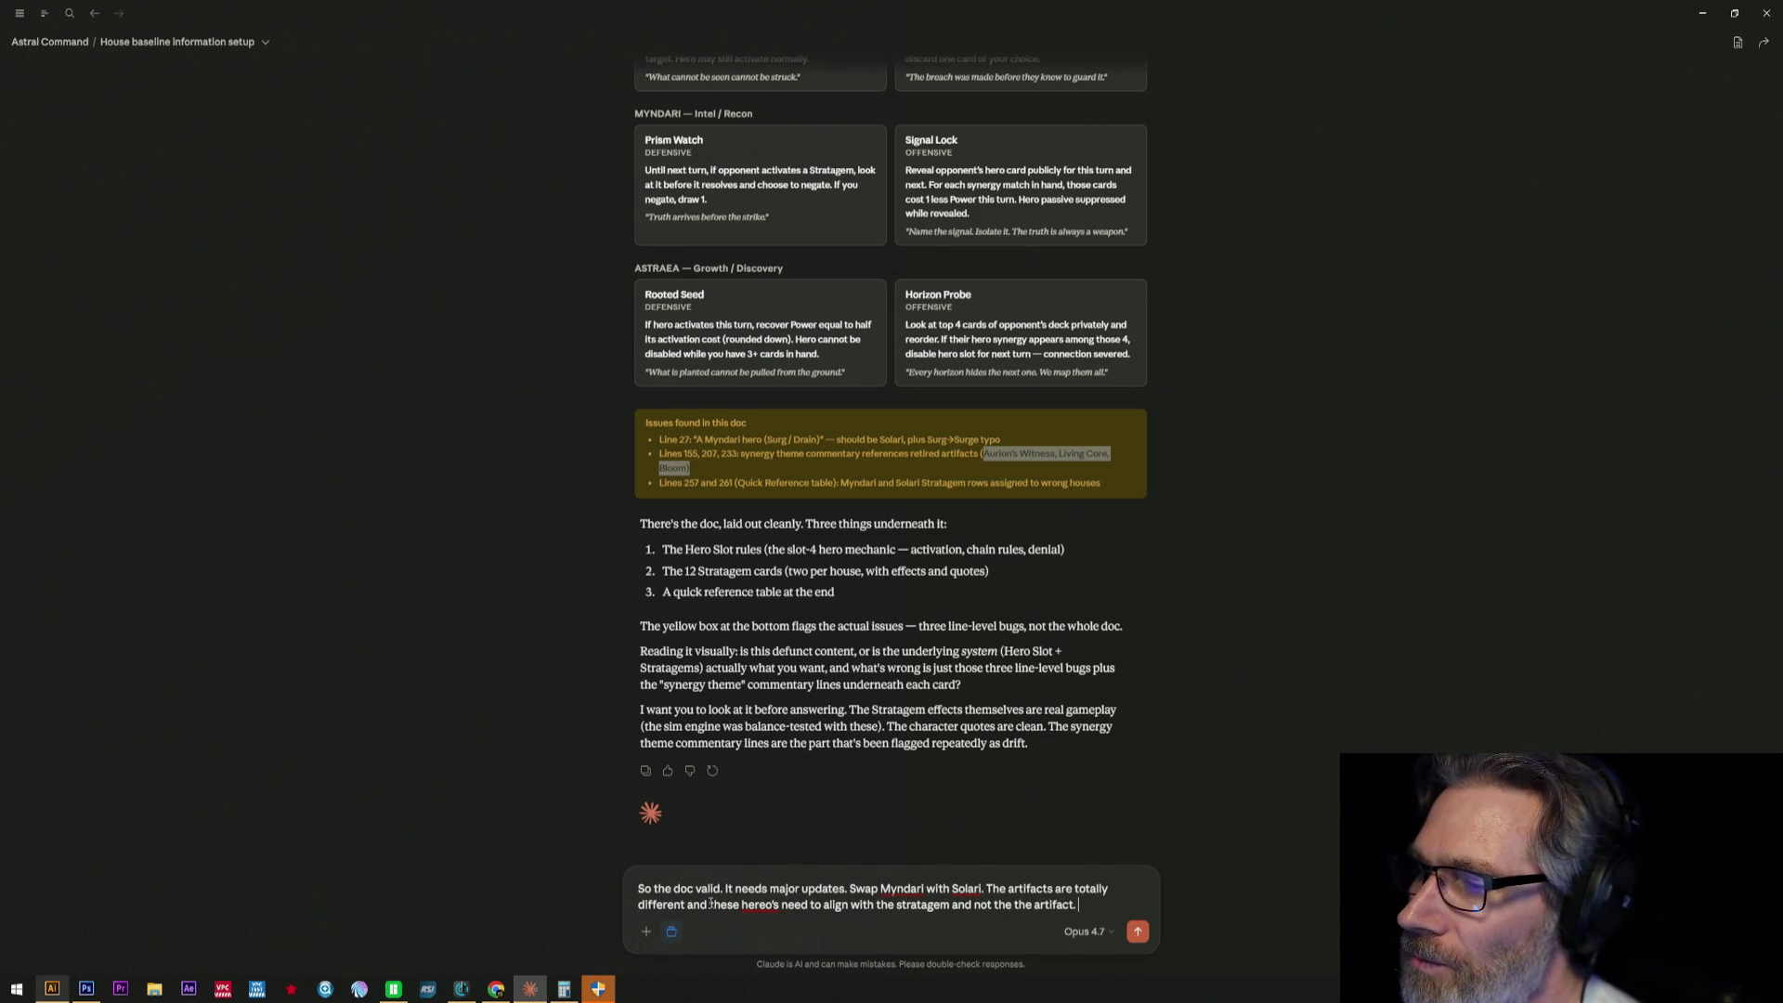
type(" One")
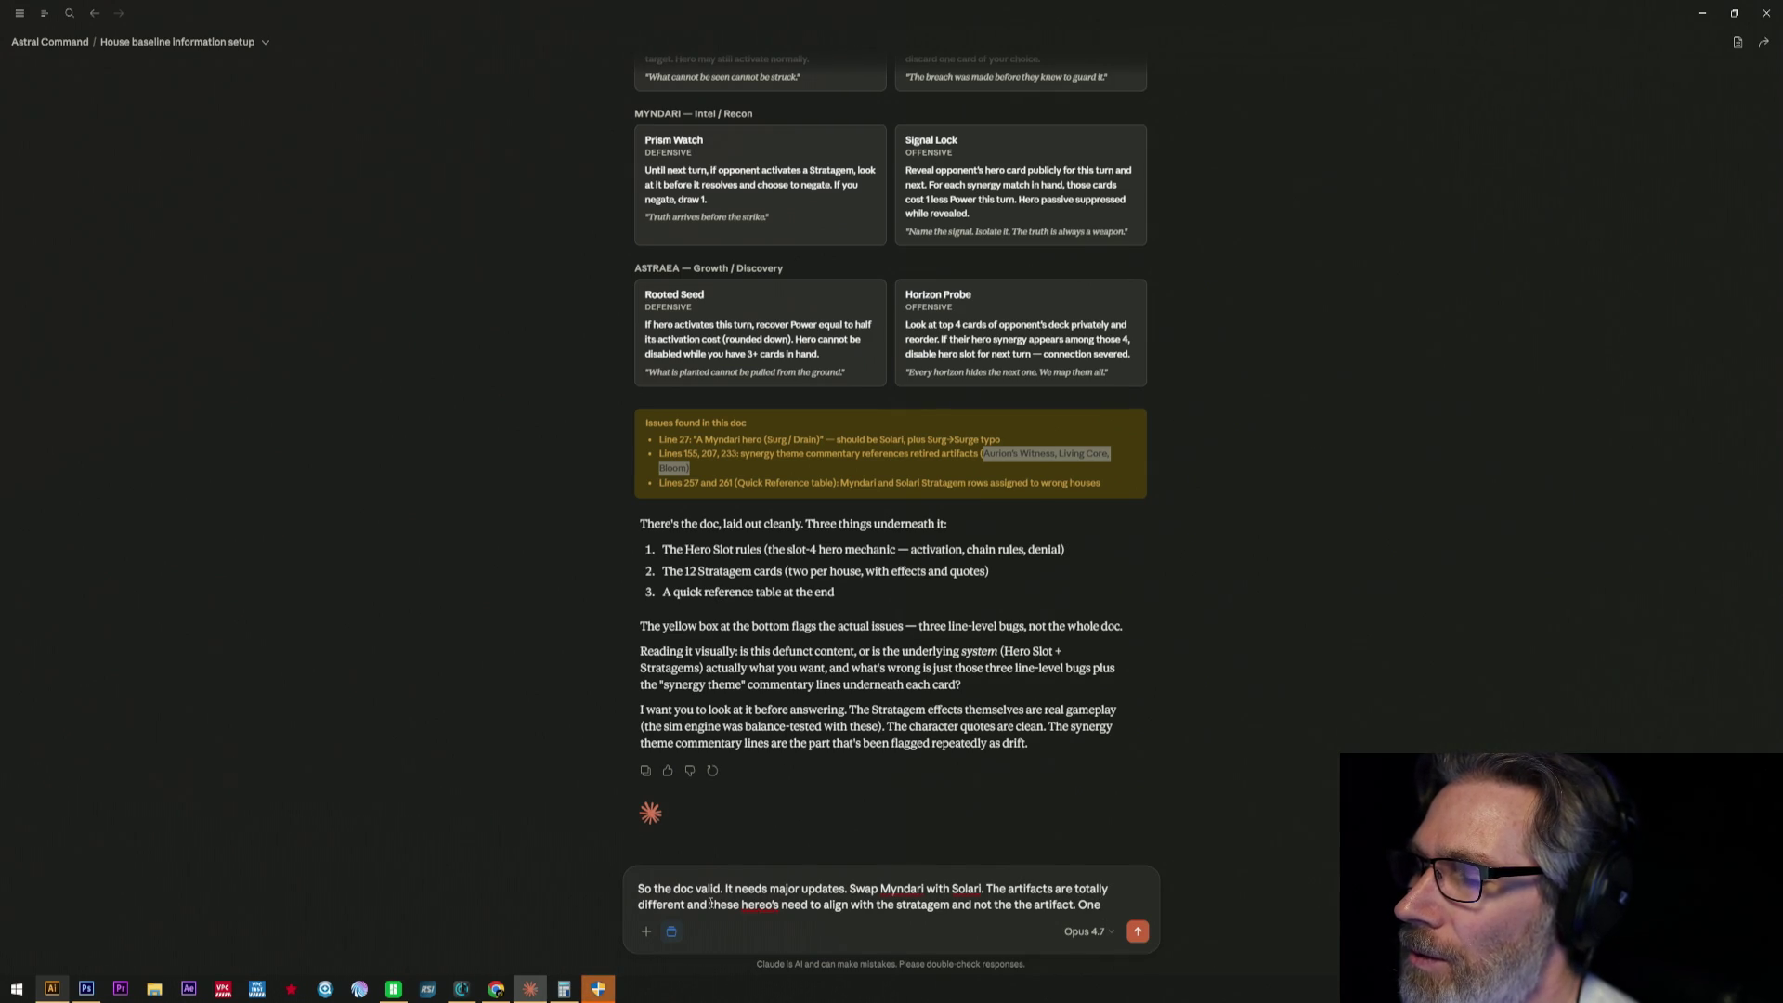
type(" or bot")
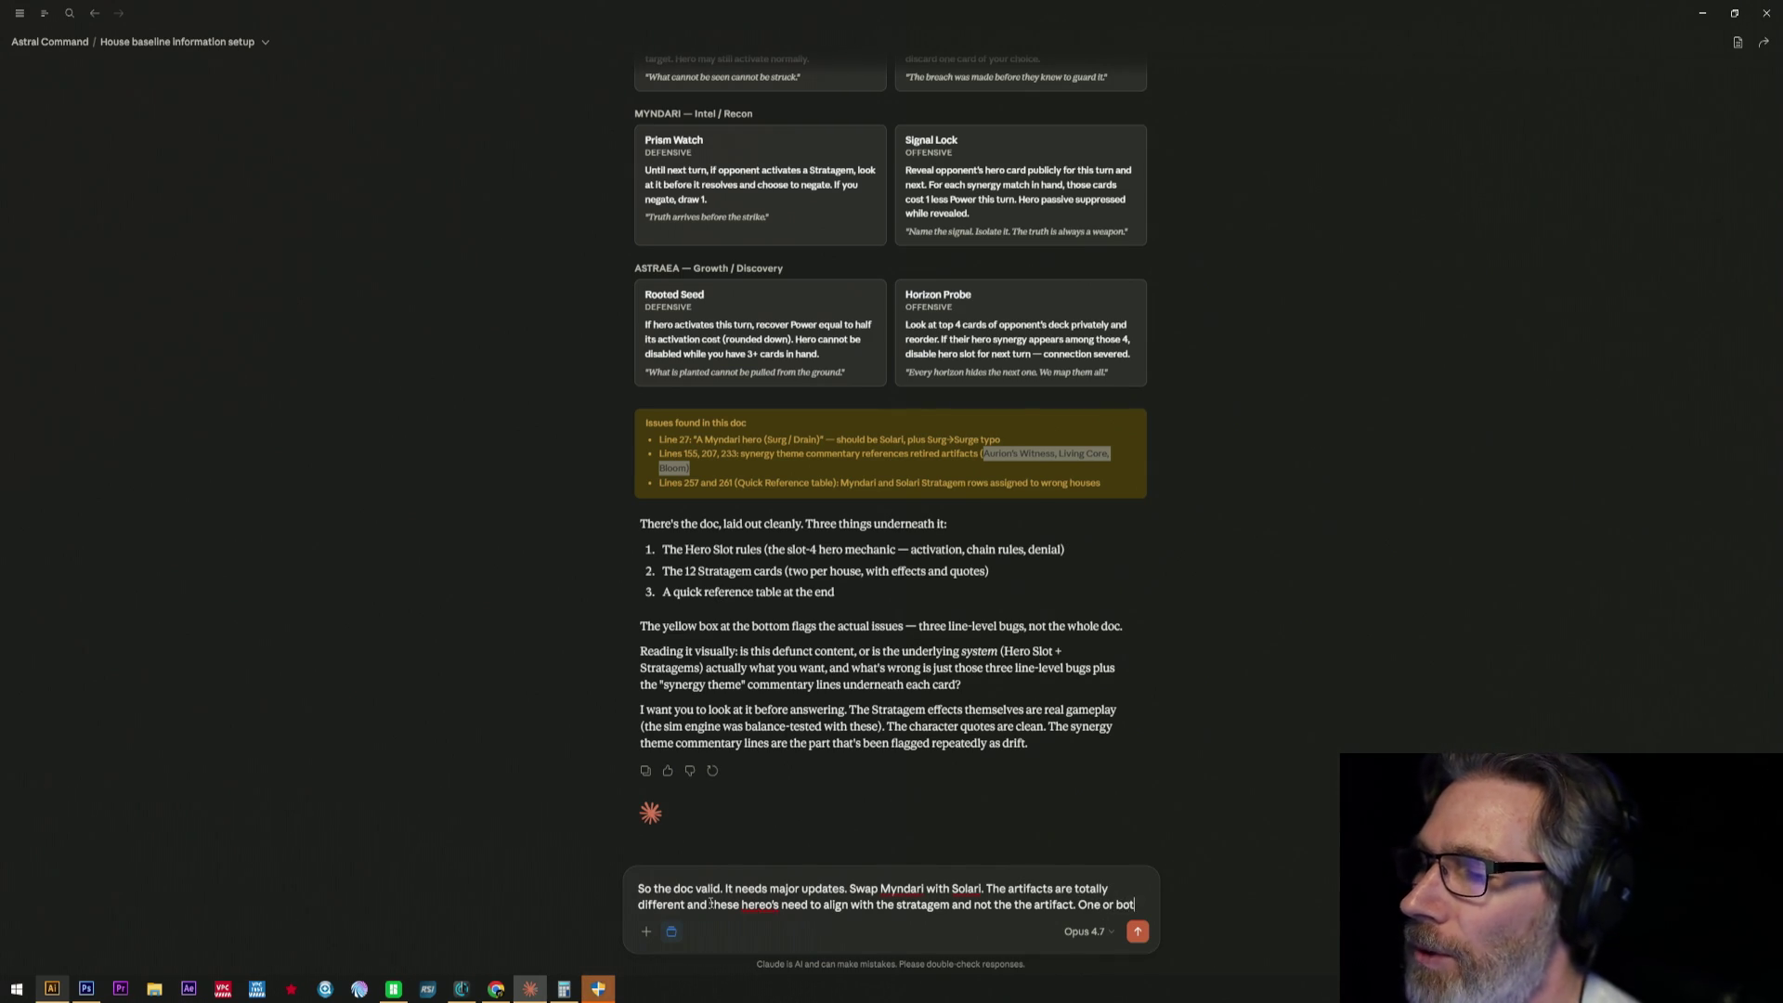
type("h of the")
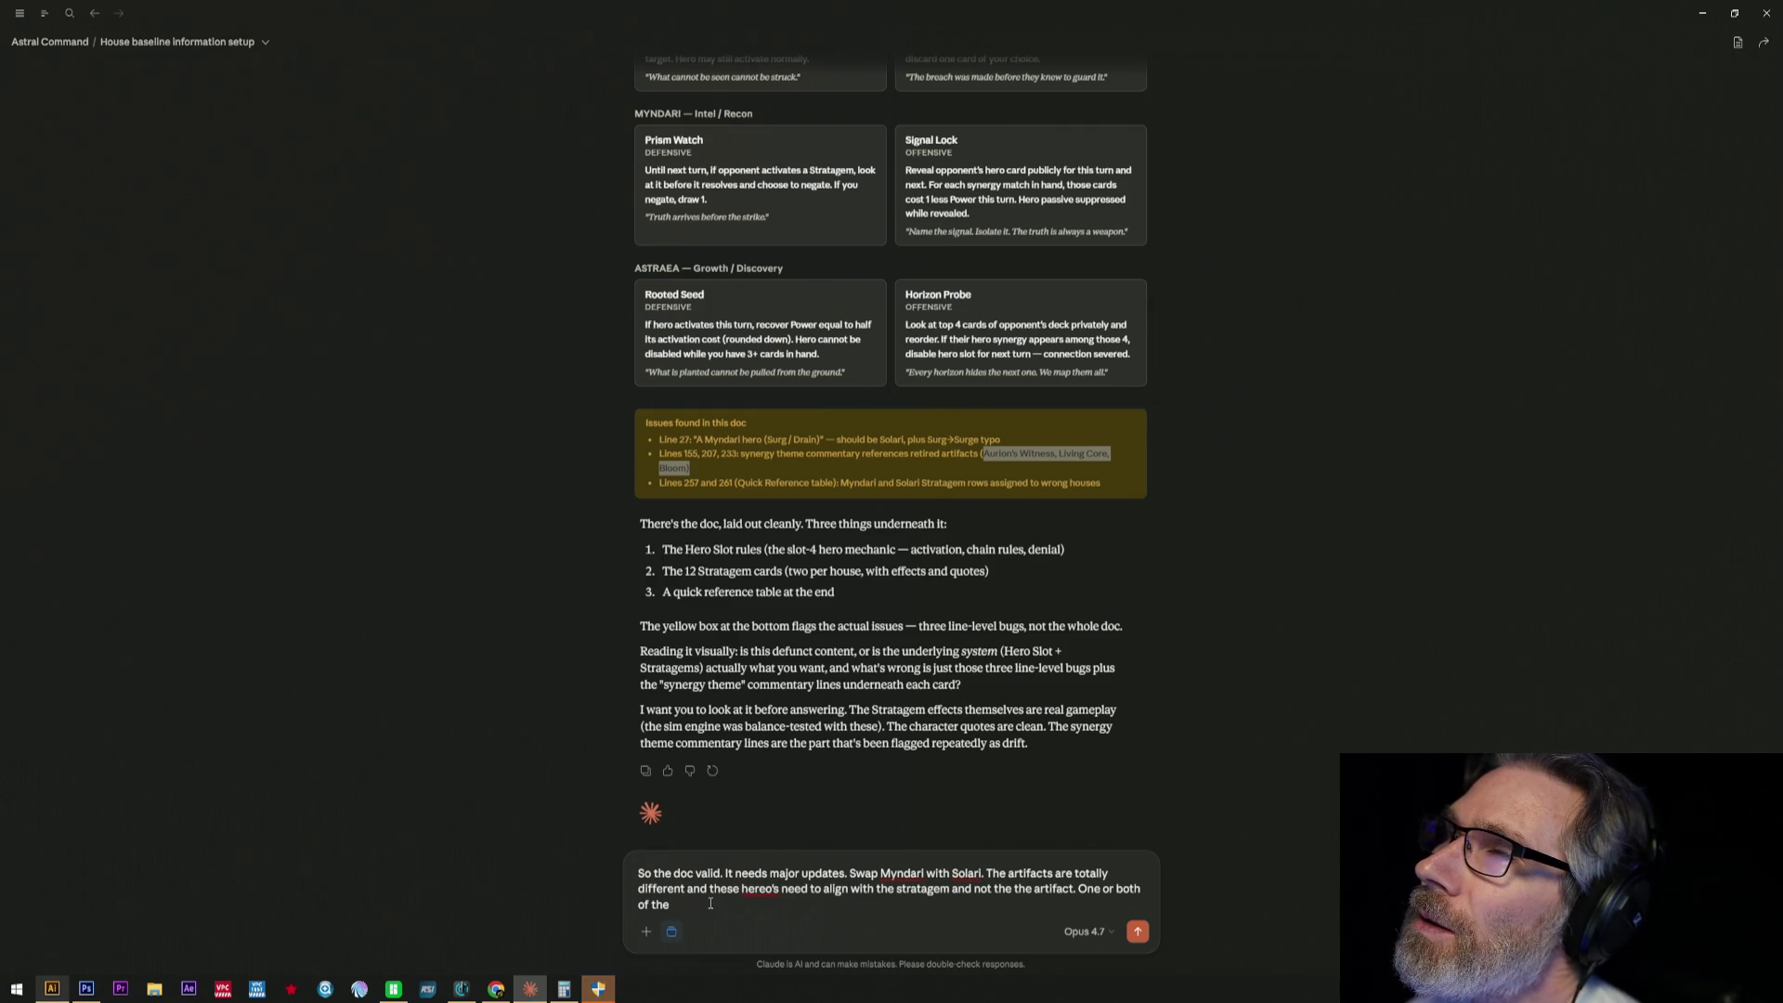
type(" house stra")
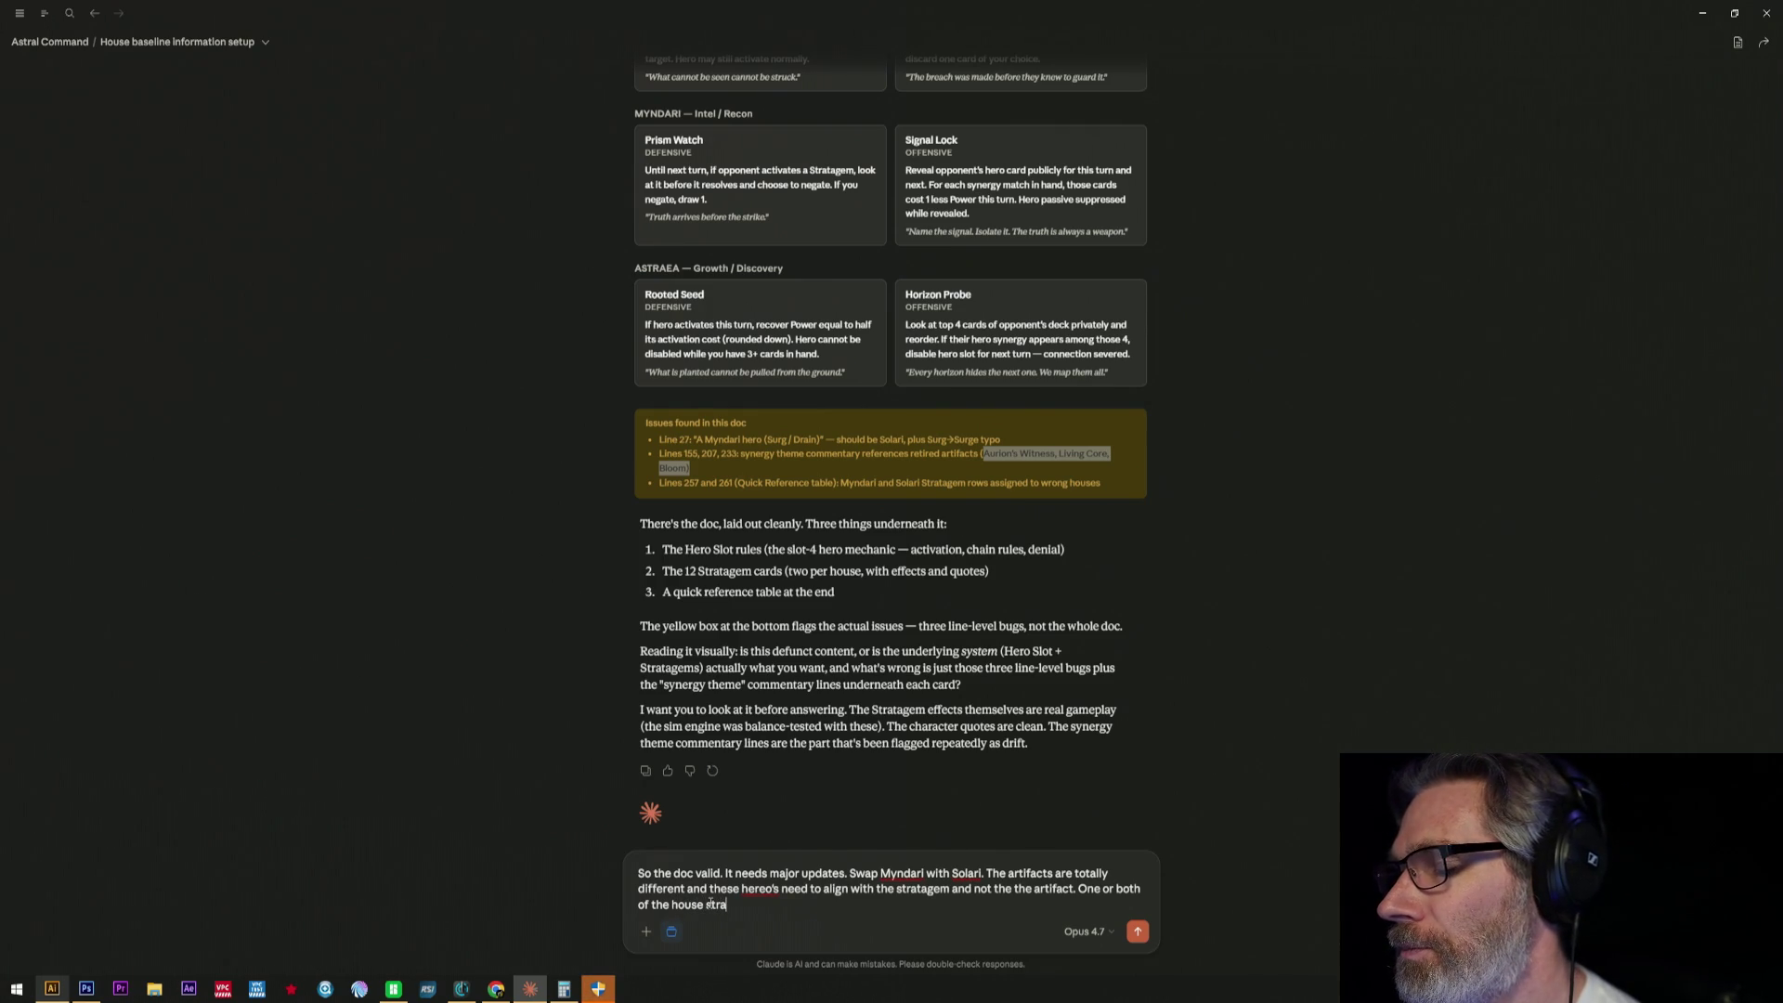
type("tagems.")
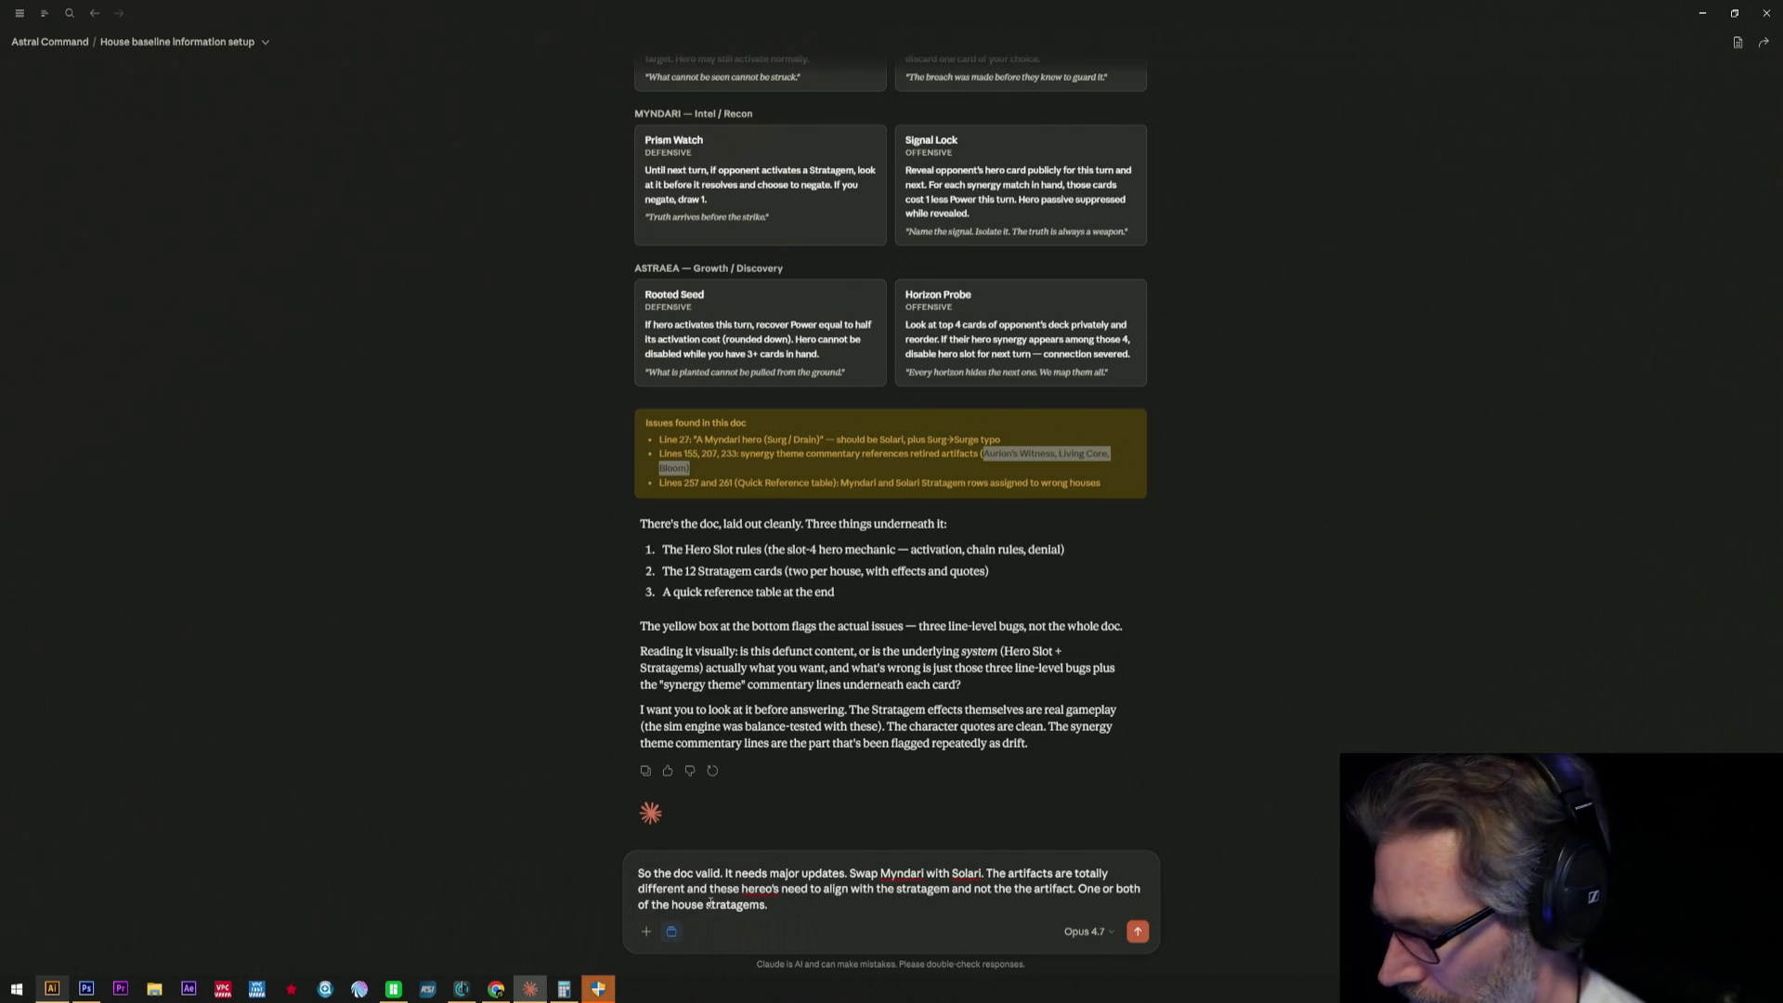
type(", liek")
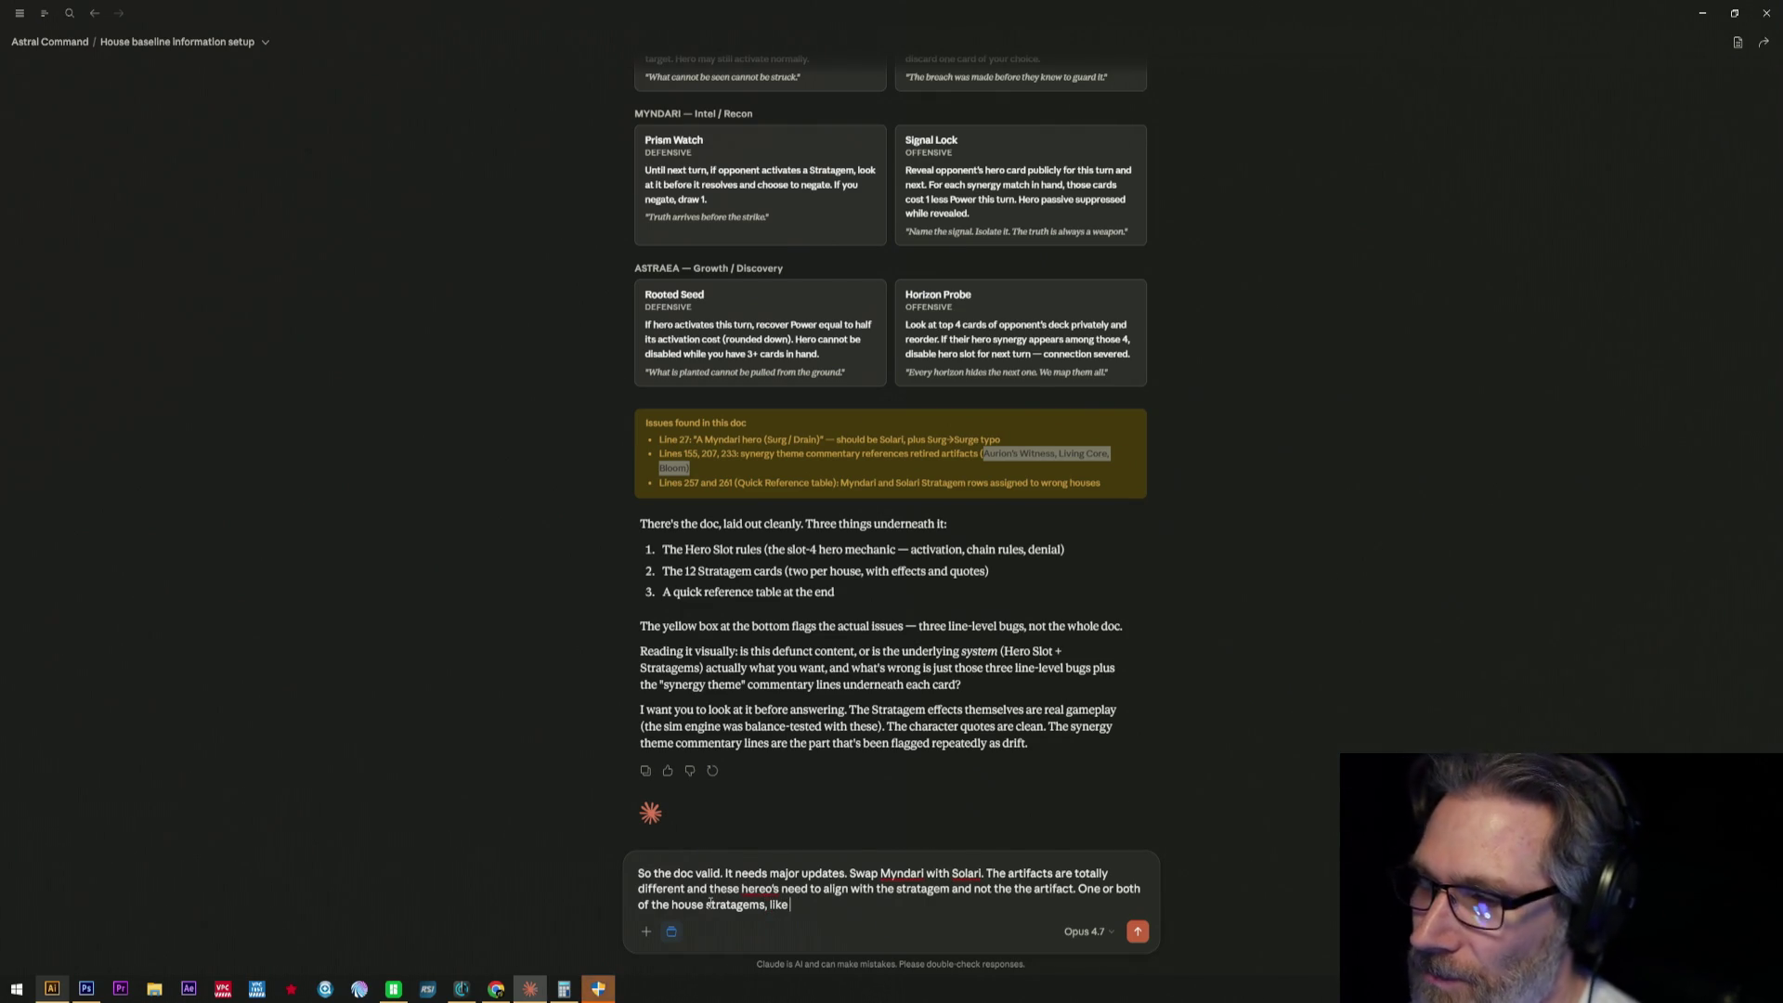
type(" tif")
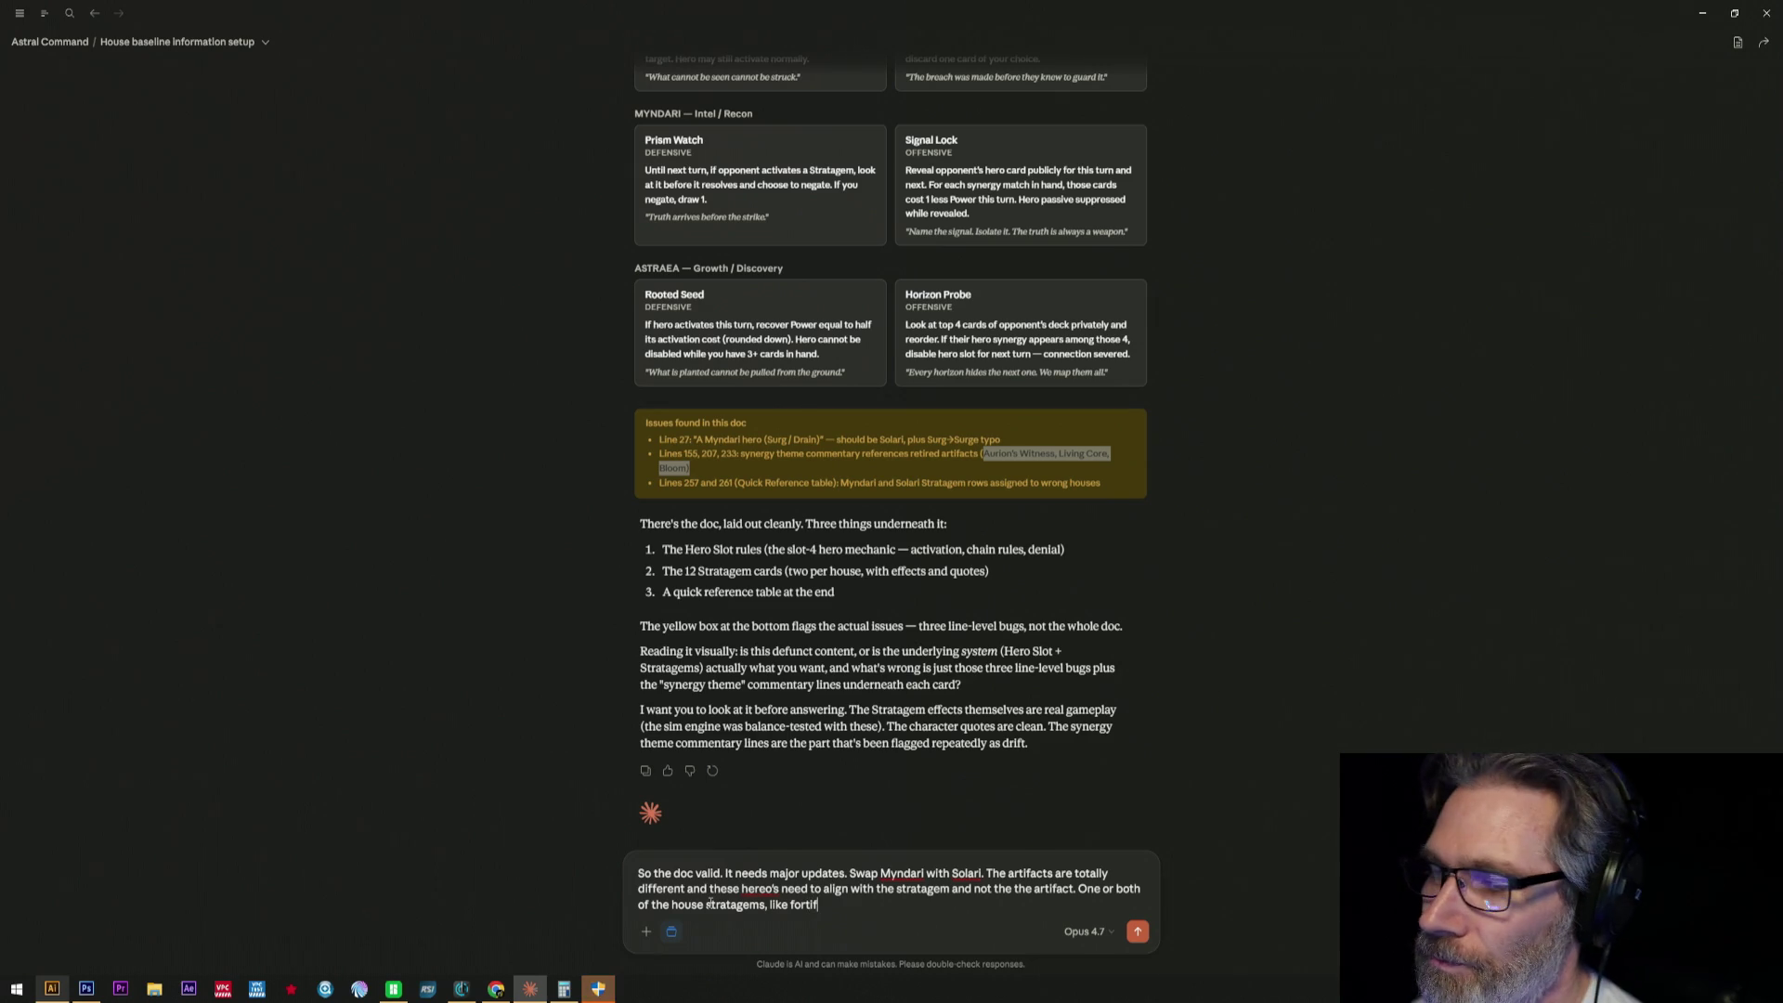
type(" and")
type("sus")
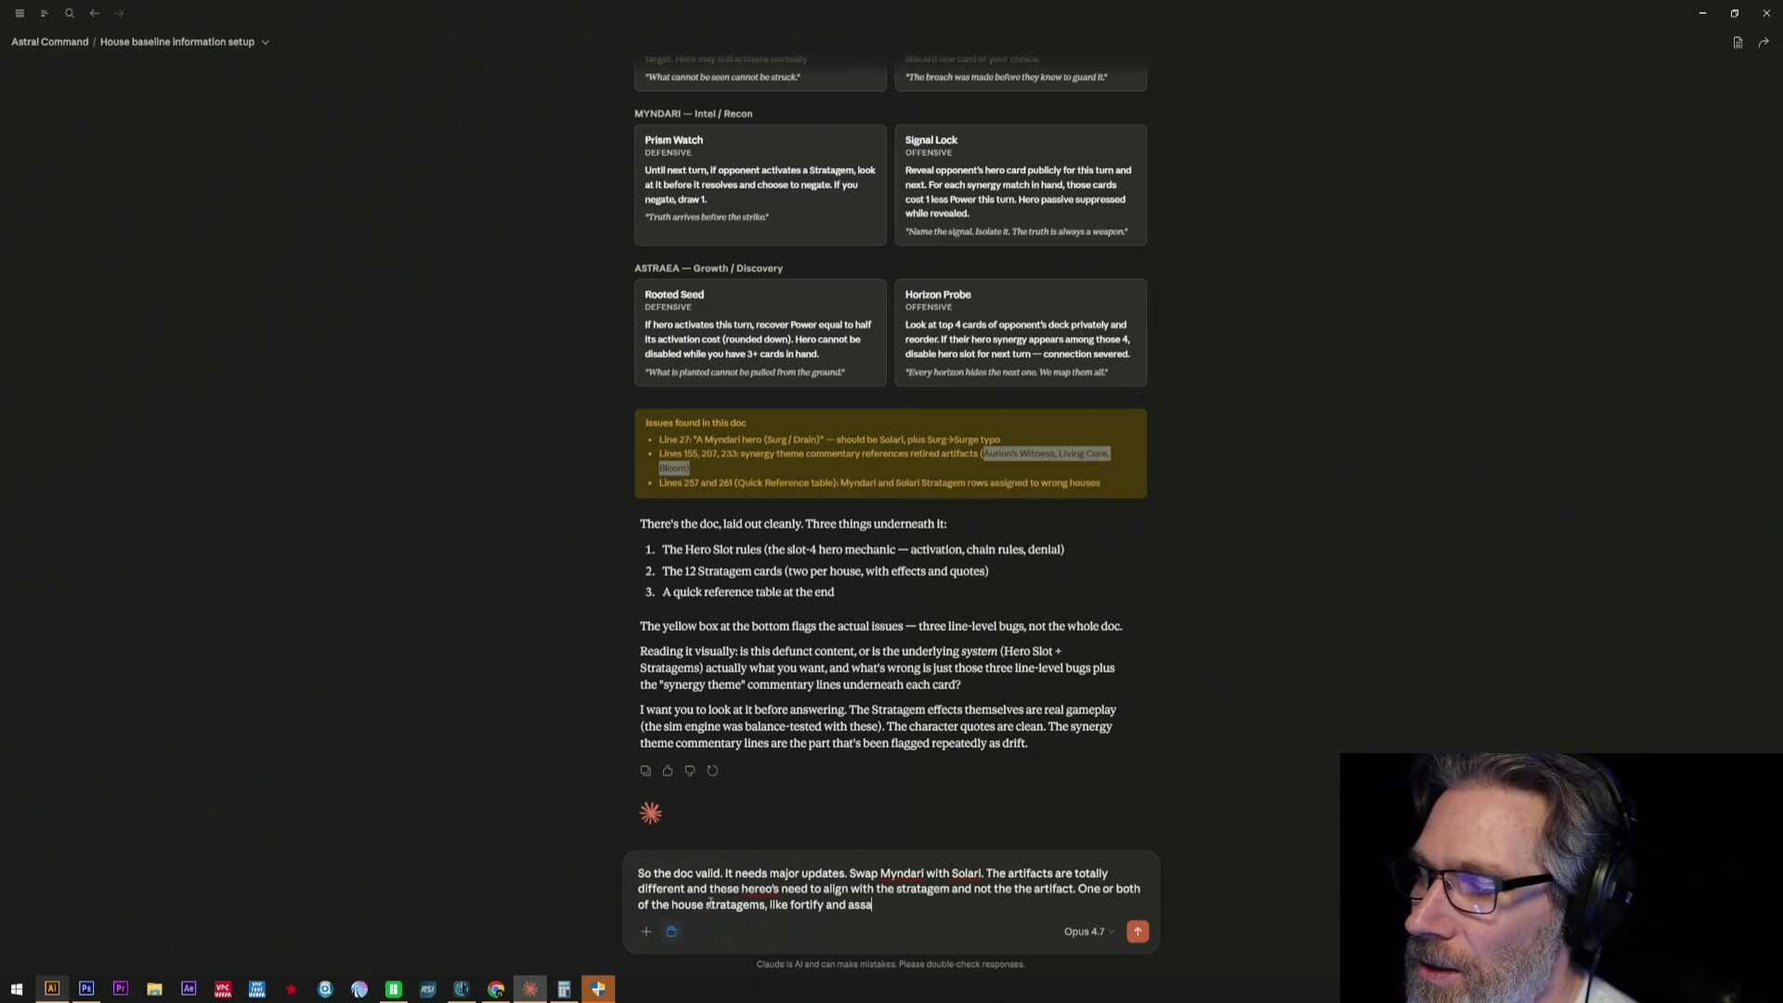
type("a")
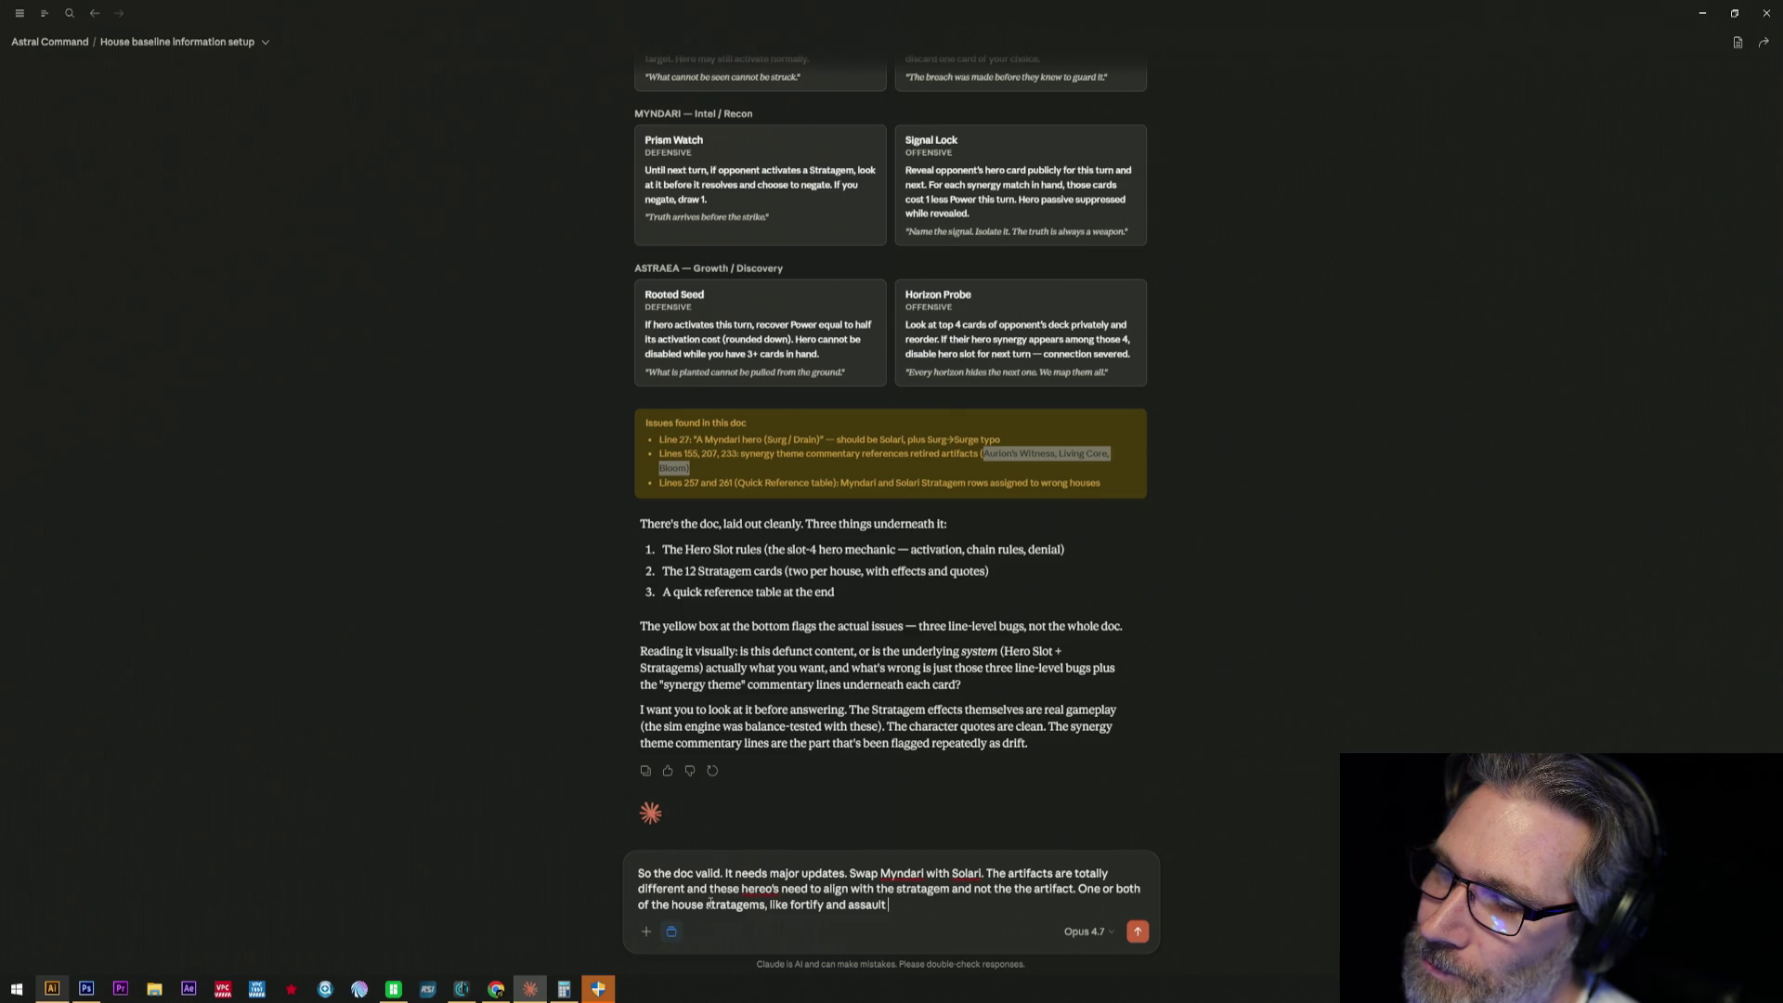
type("t. And they need to be")
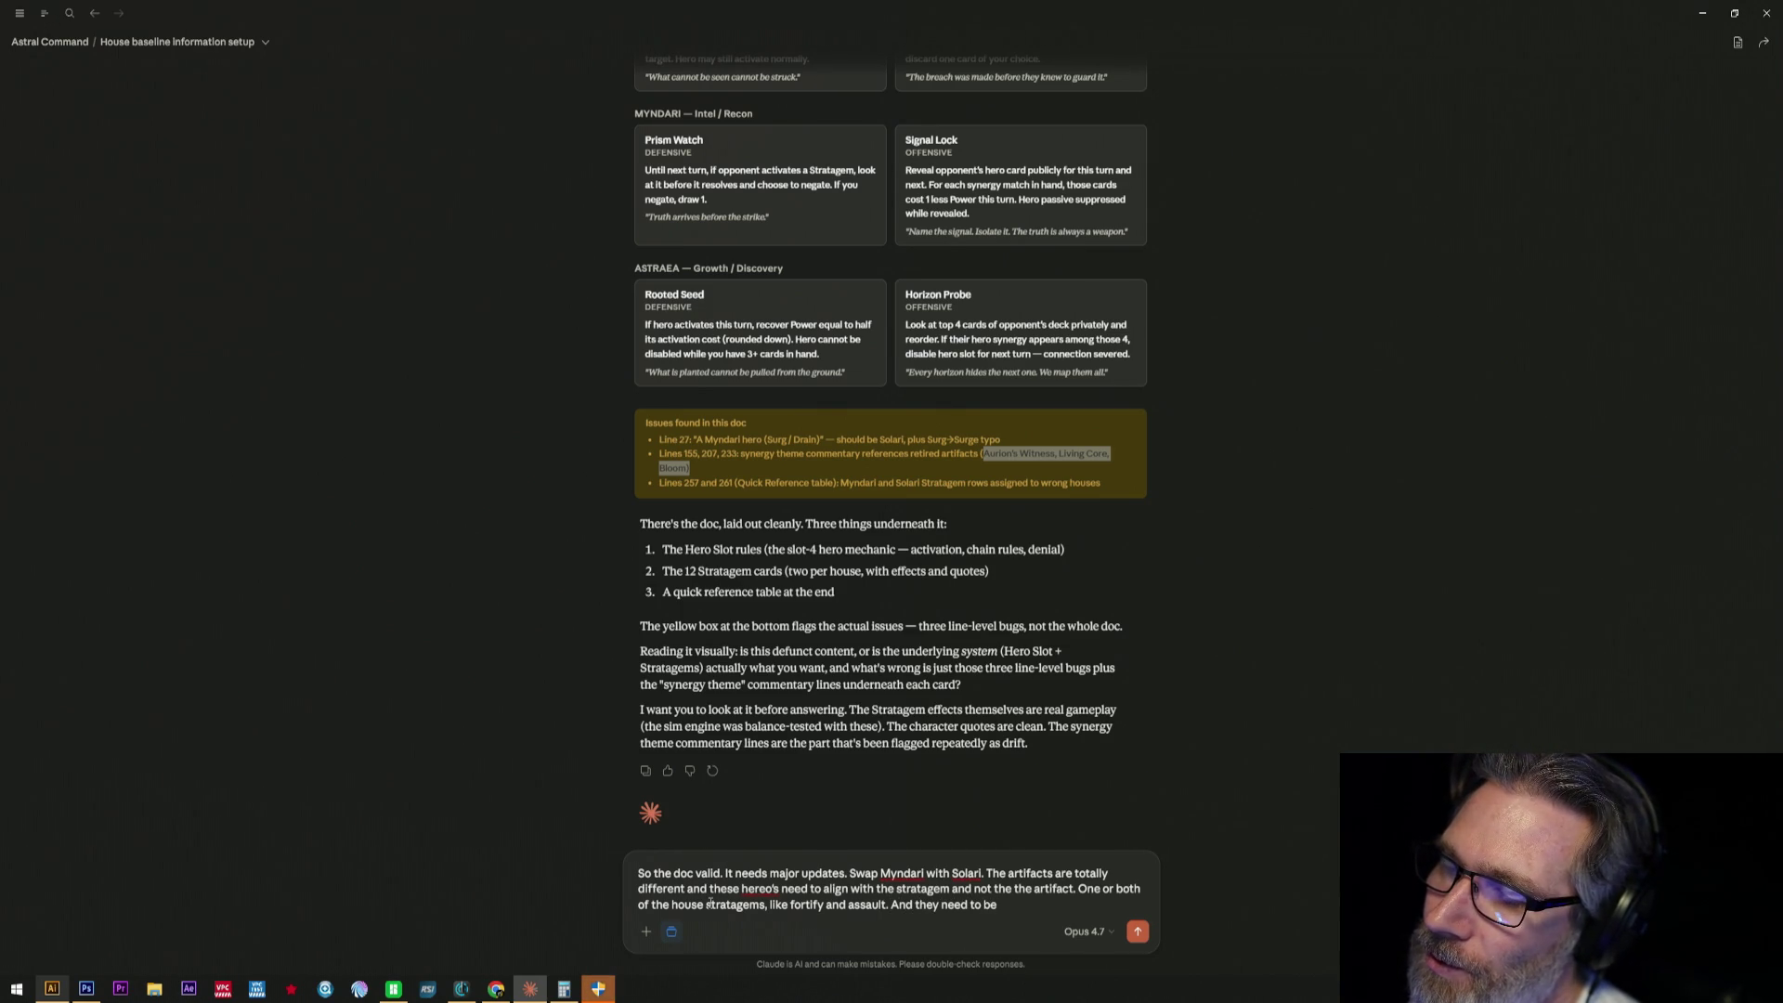
type(" much like")
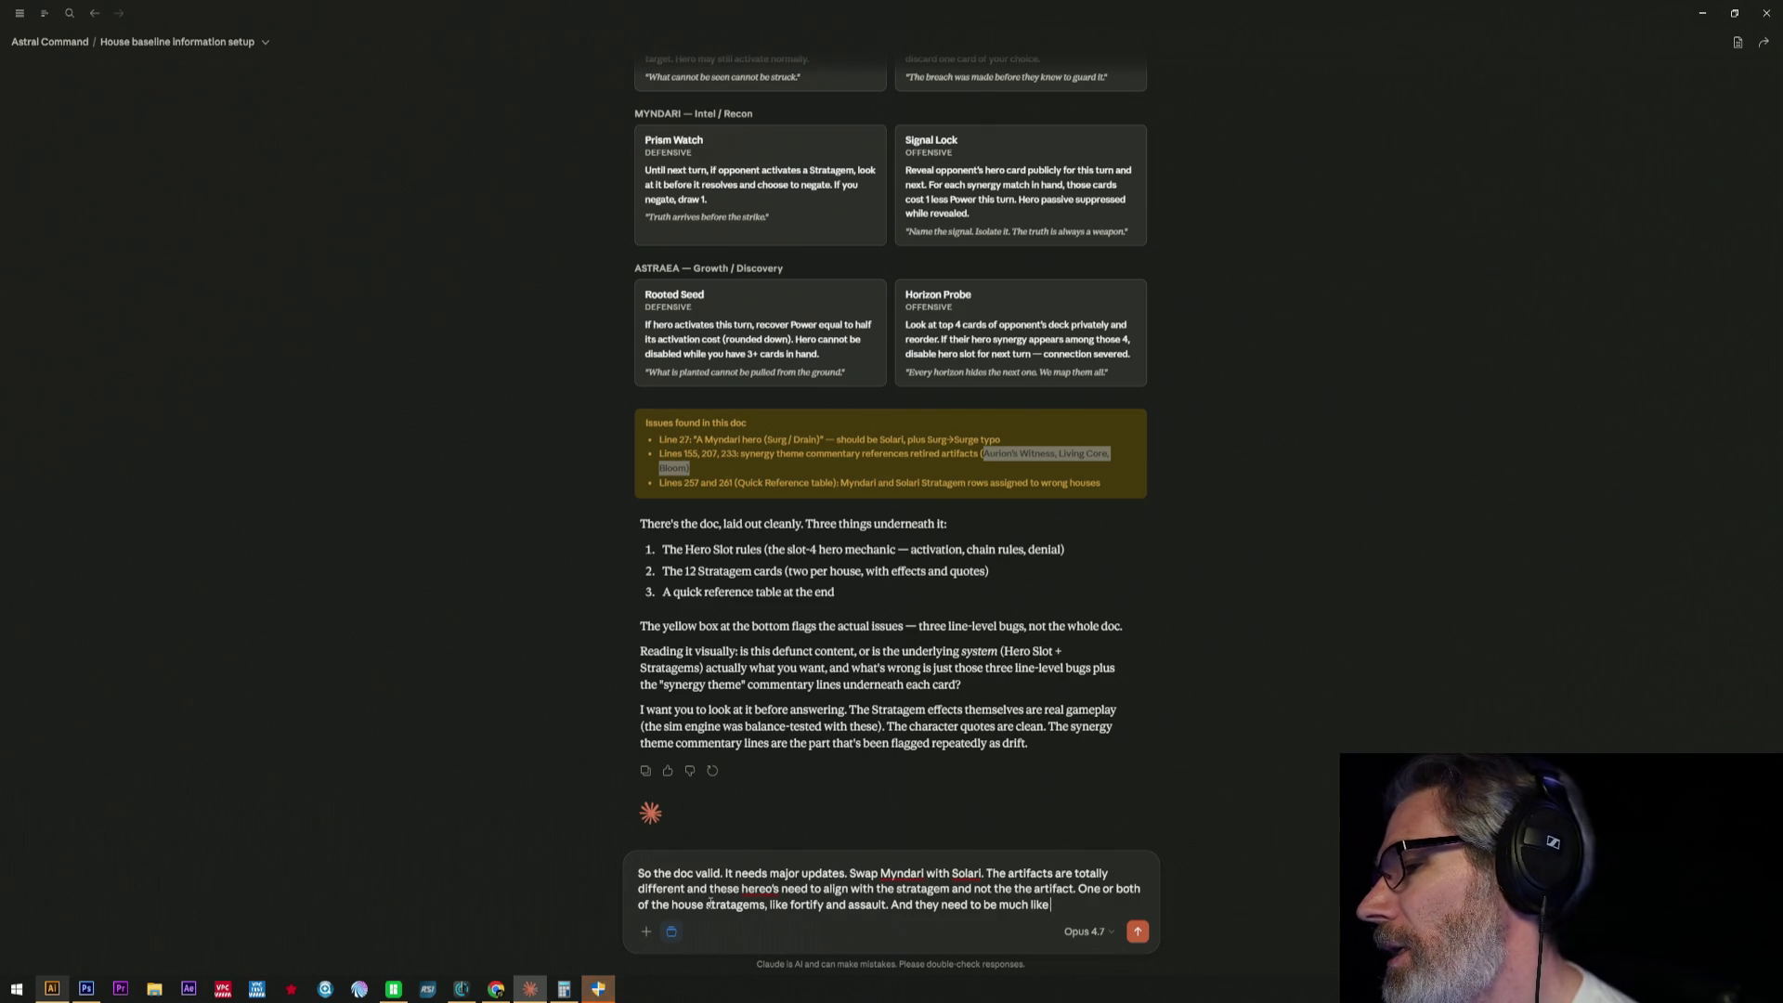
type(" a")
type(" regular")
type(" but")
- Add that heroes are like regular commanders with a hero-card feel, and ask to fix other references
key("BackSpace")
key("BackSpace")
key("BackSpace")
type("co")
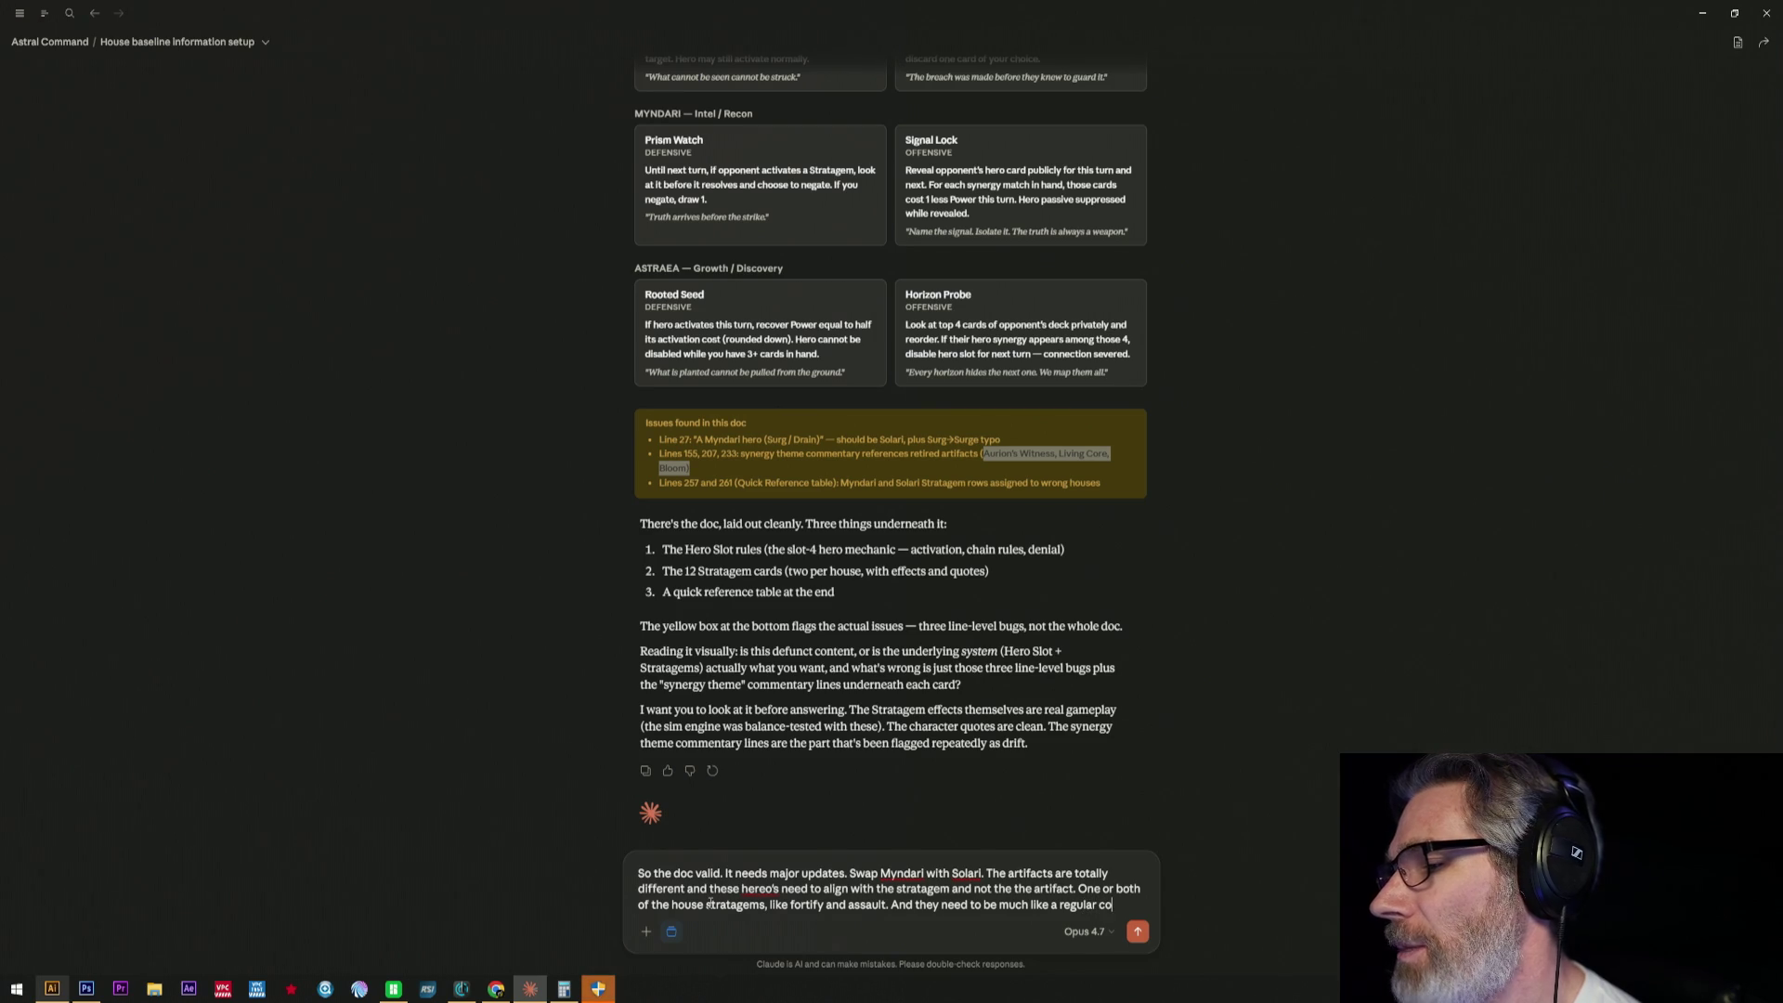
type("mmander but have")
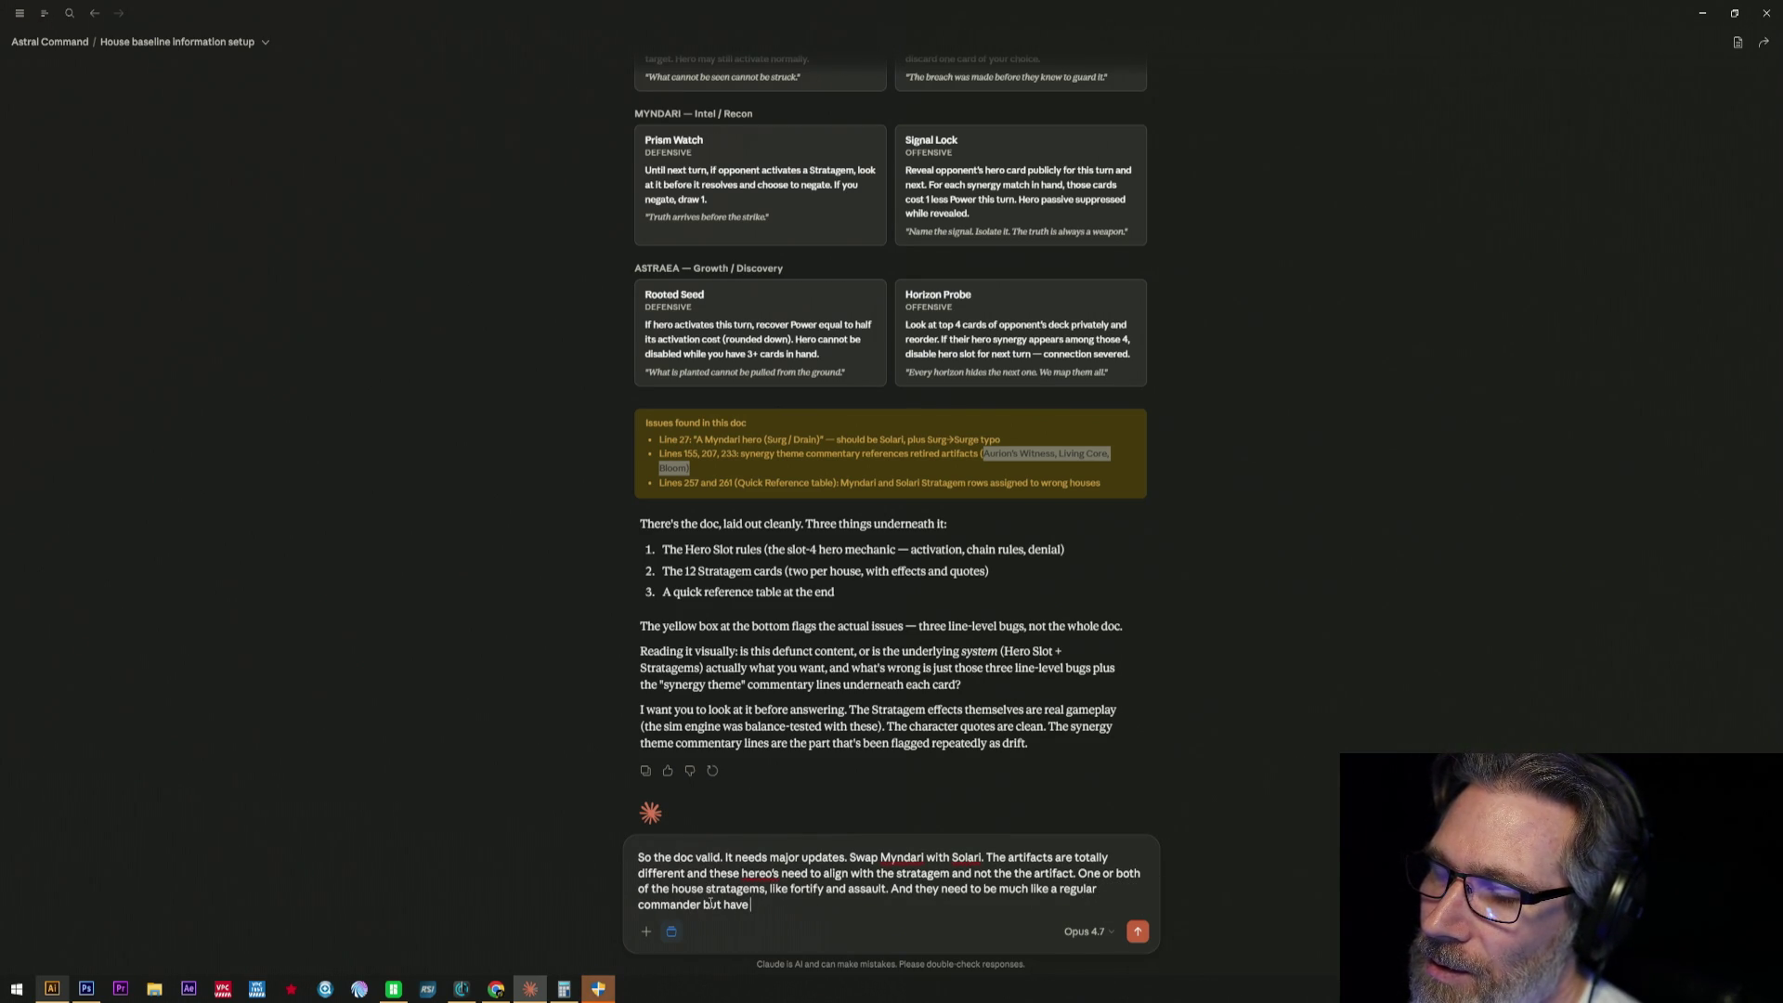
type("the feel of")
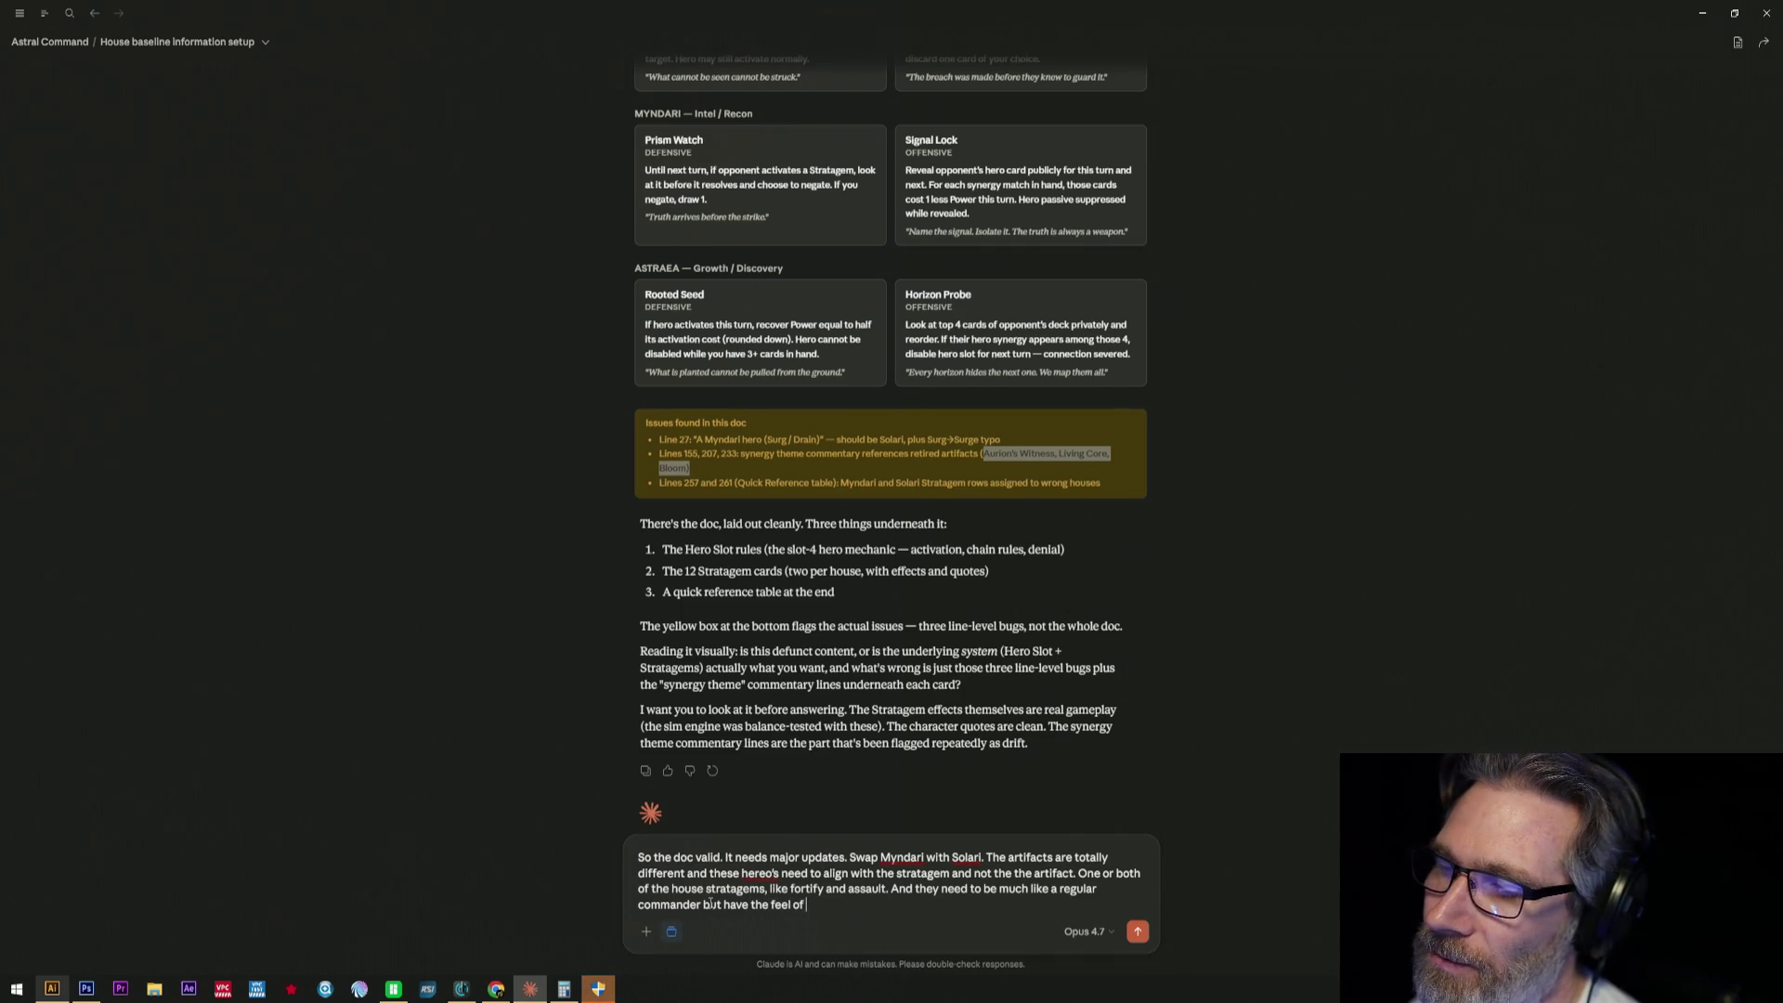
type(" wah")
key("BackSpace")
key("BackSpace")
key("BackSpace")
type("eha")
key("BackSpace")
key("BackSpace")
key("BackSpace")
type("wha")
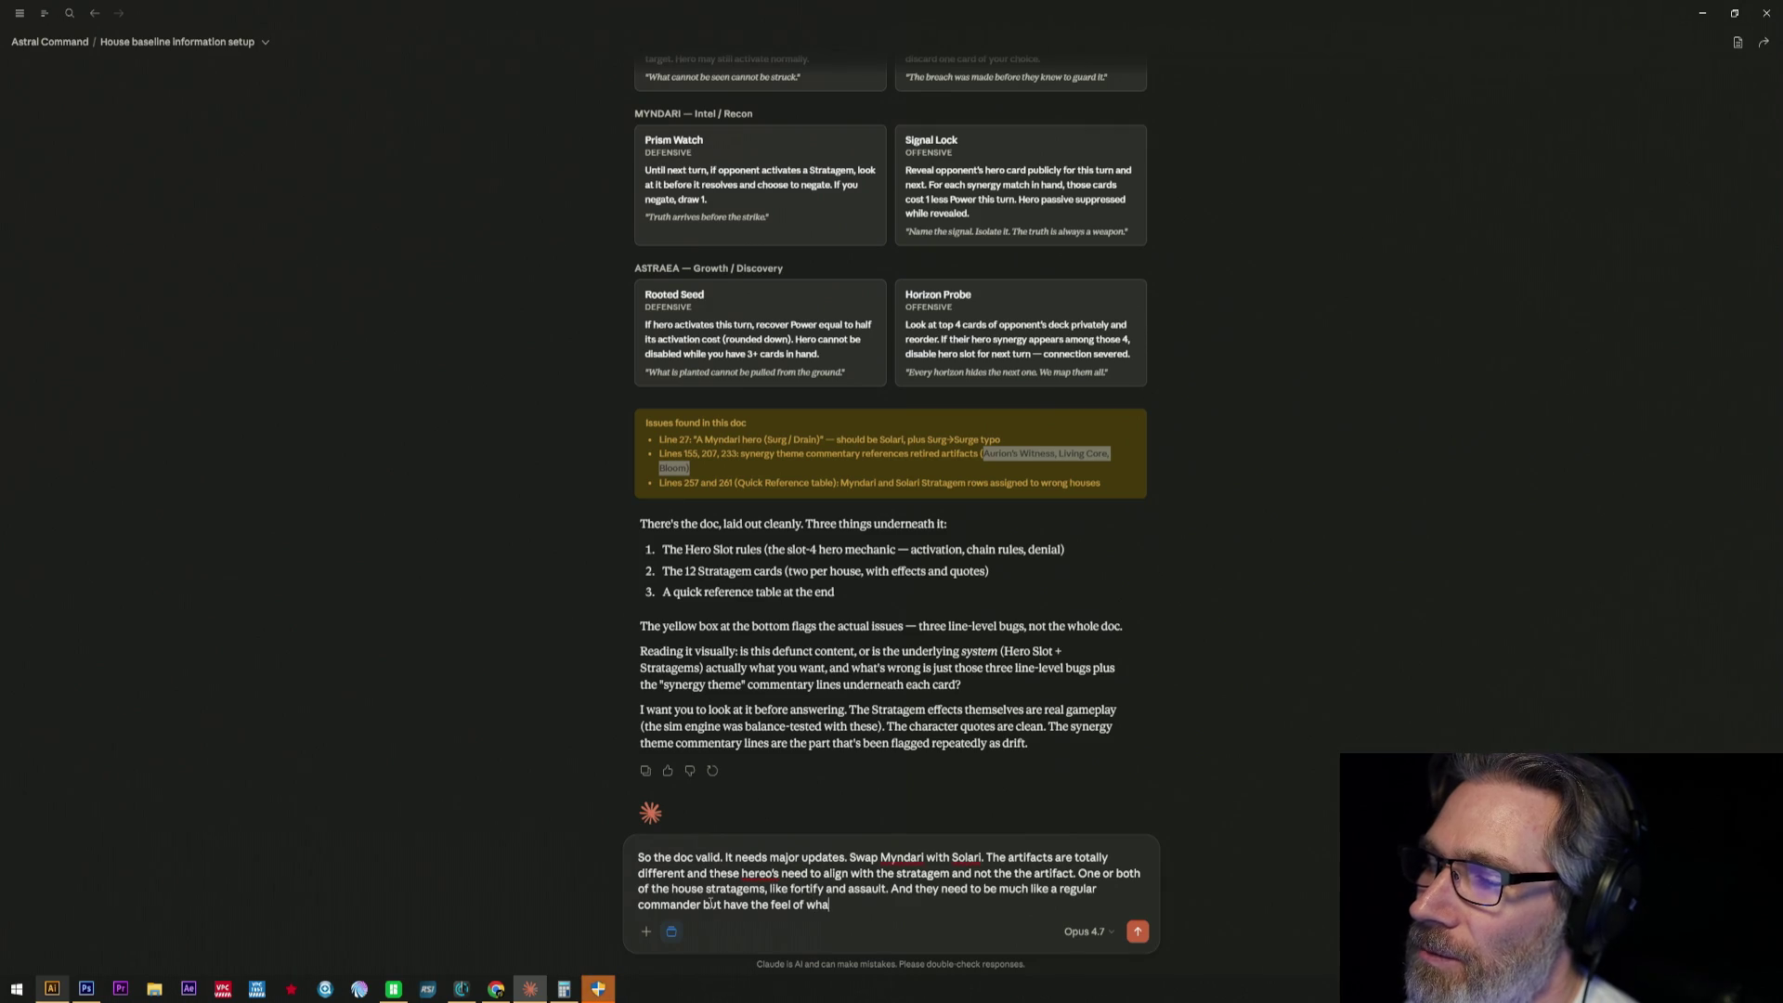
type("t a hero card wor")
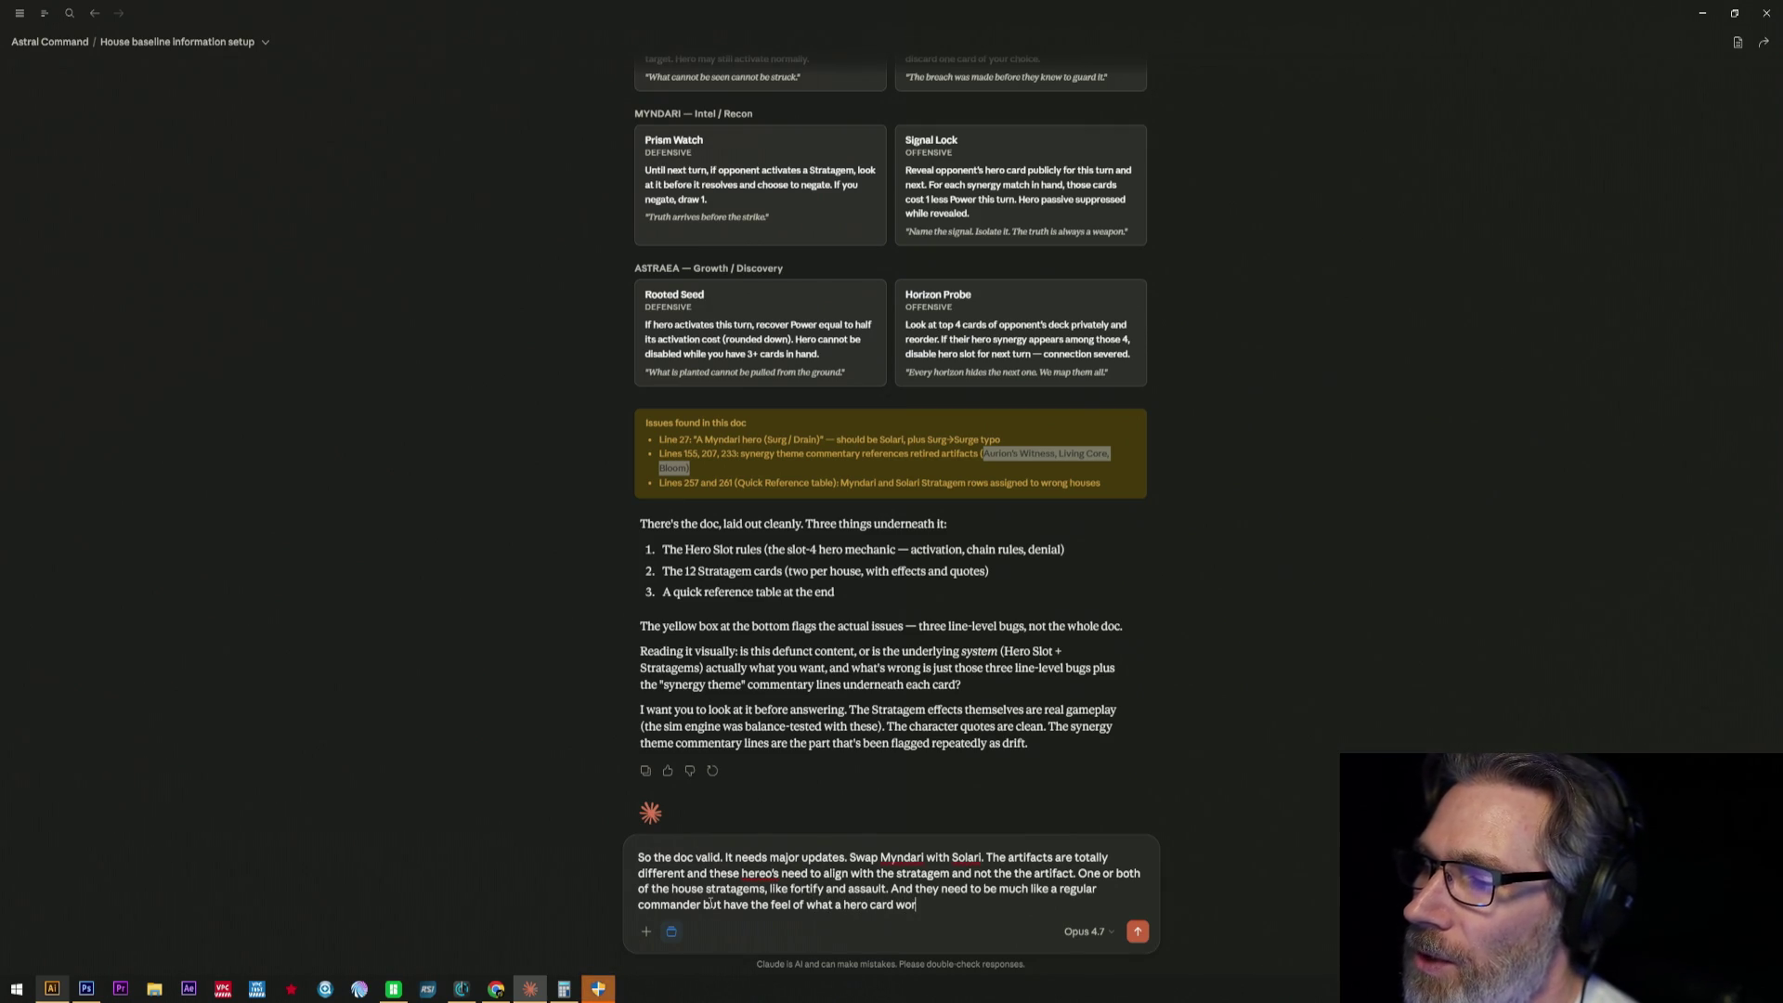
key("BackSpace")
type("uld.")
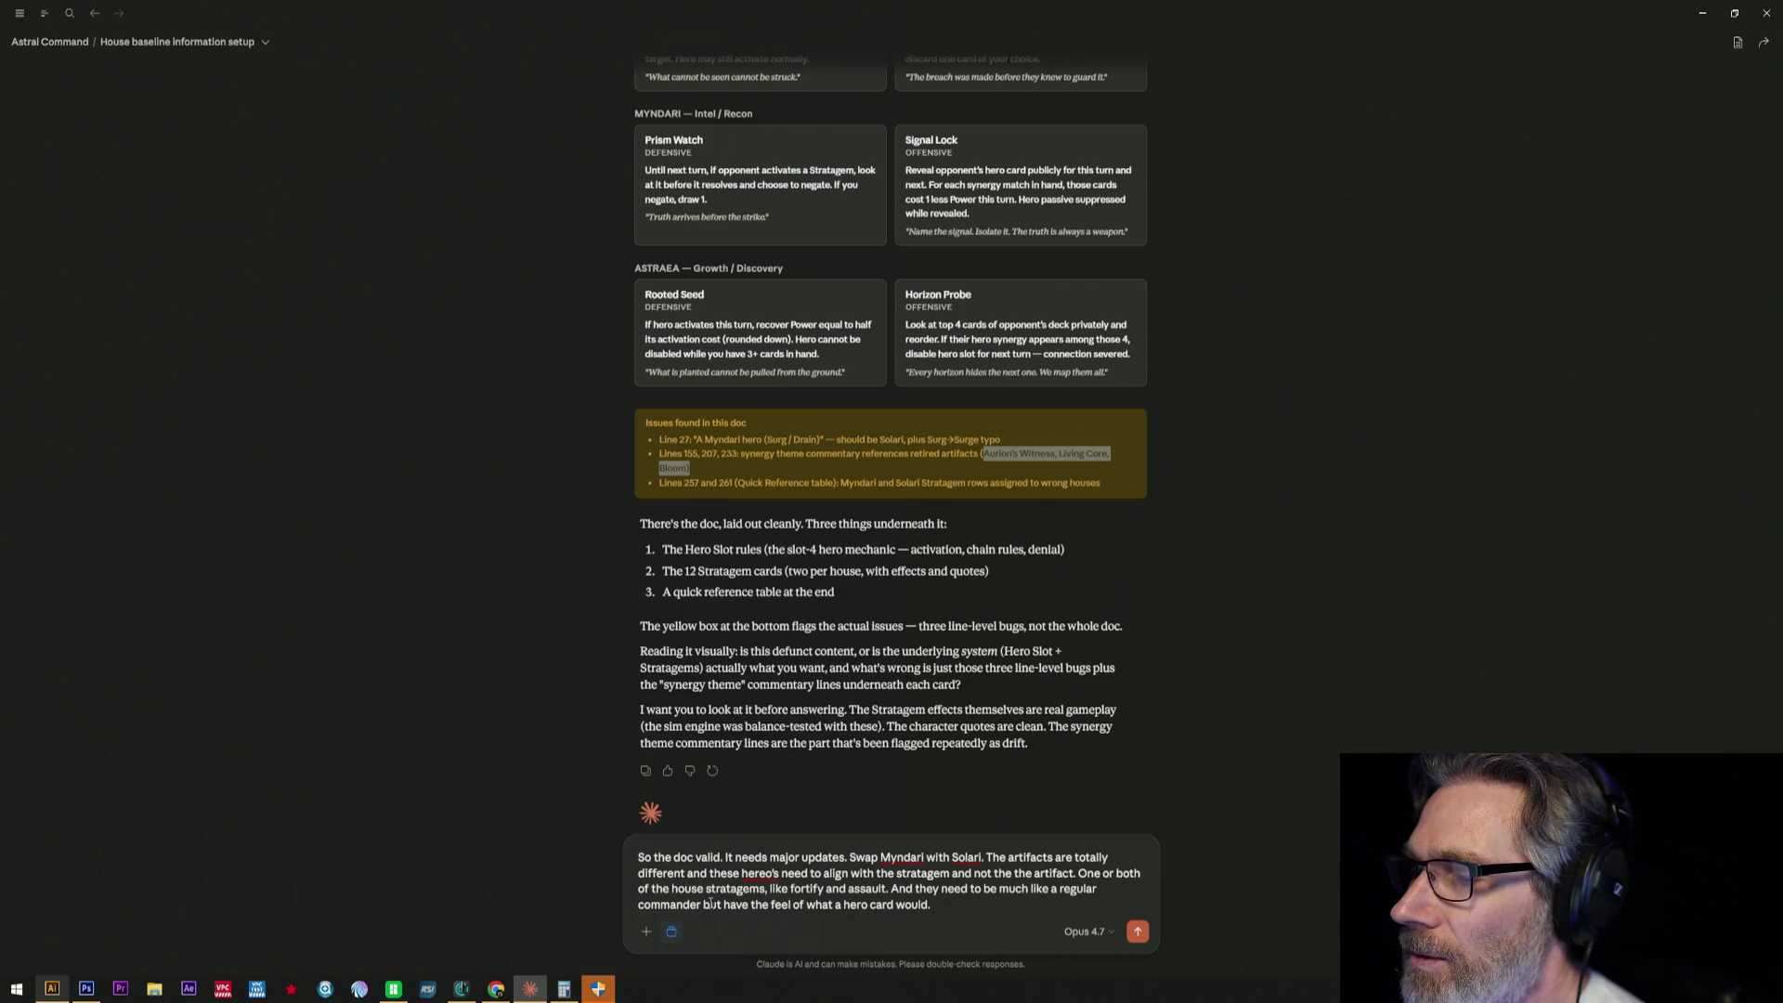
type("  So the")
type("n fix")
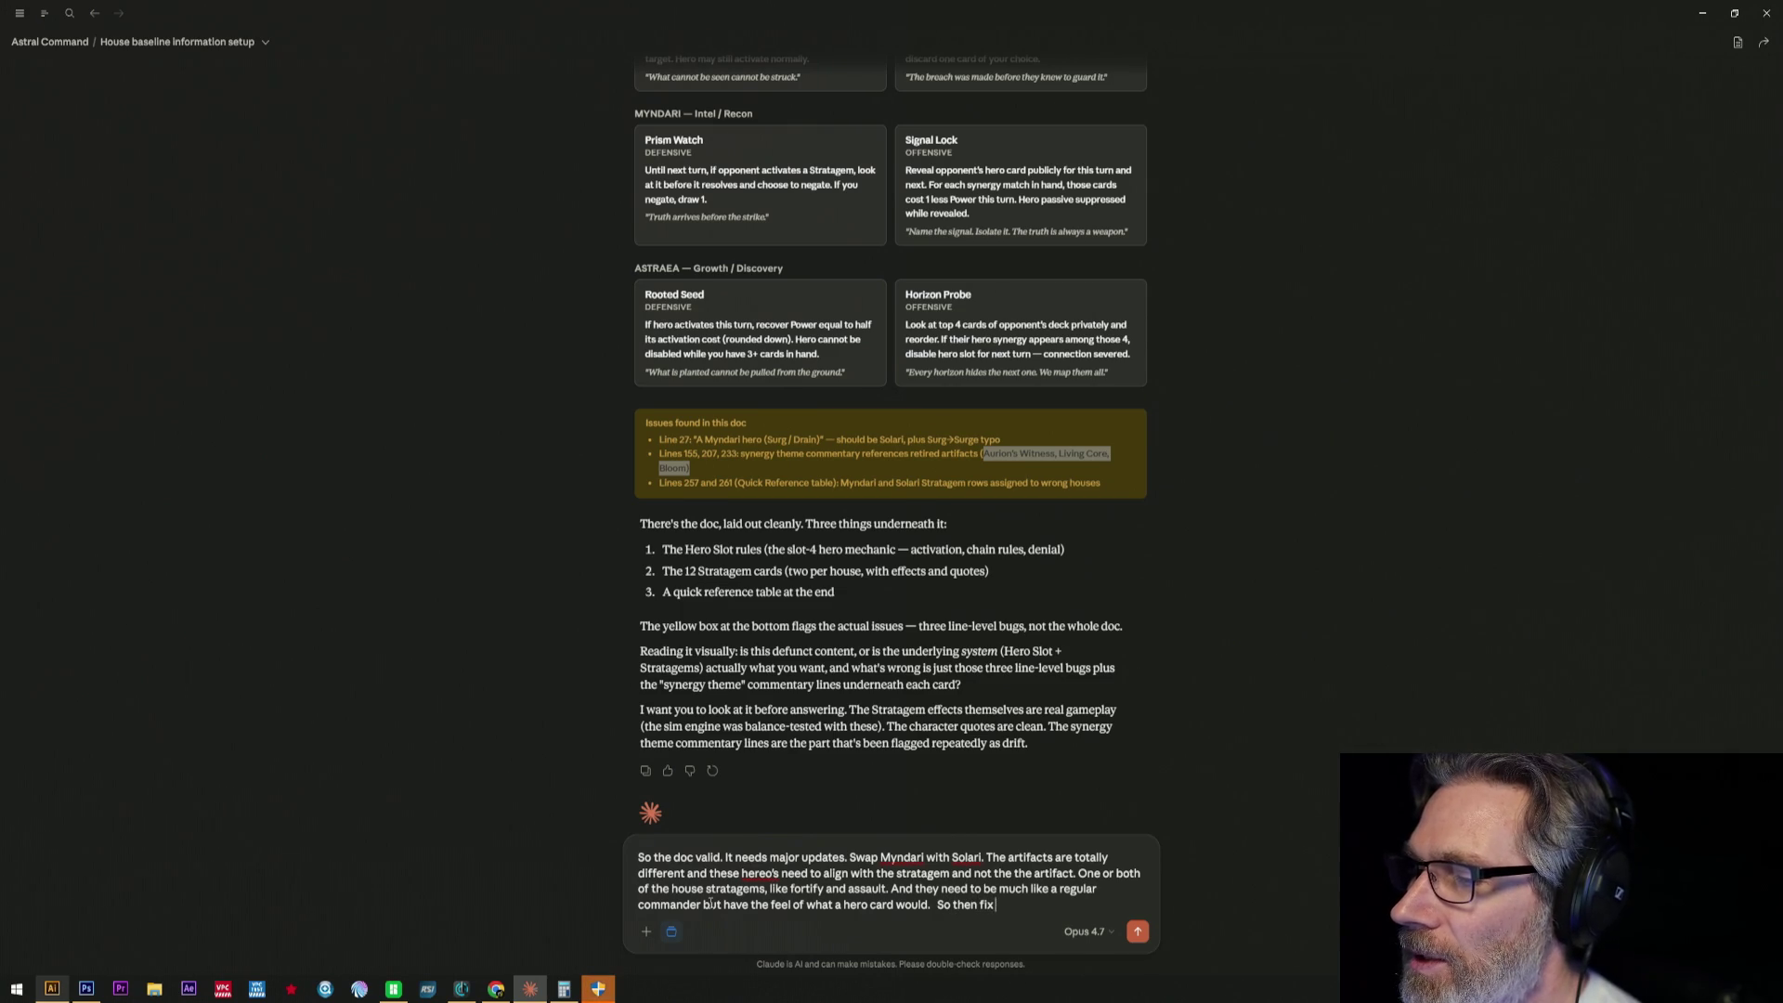
type(" any other rer")
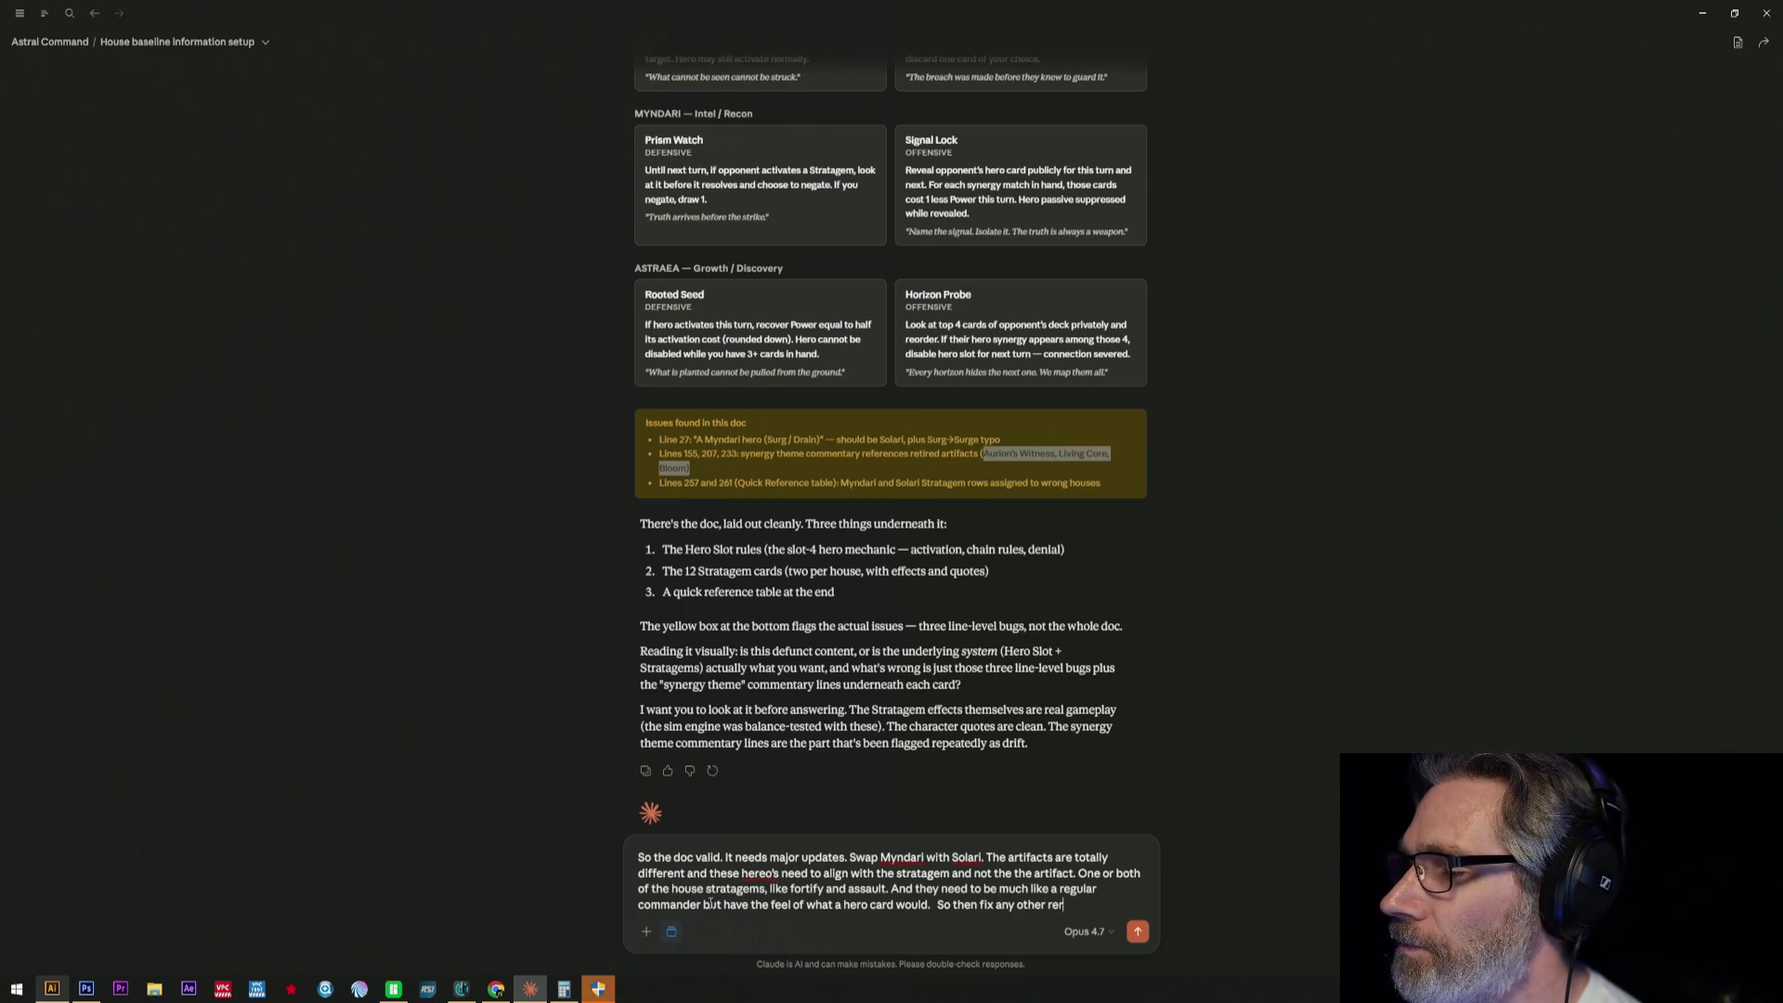
type("er")
key("BackSpace")
key("BackSpace")
key("BackSpace")
key("BackSpace")
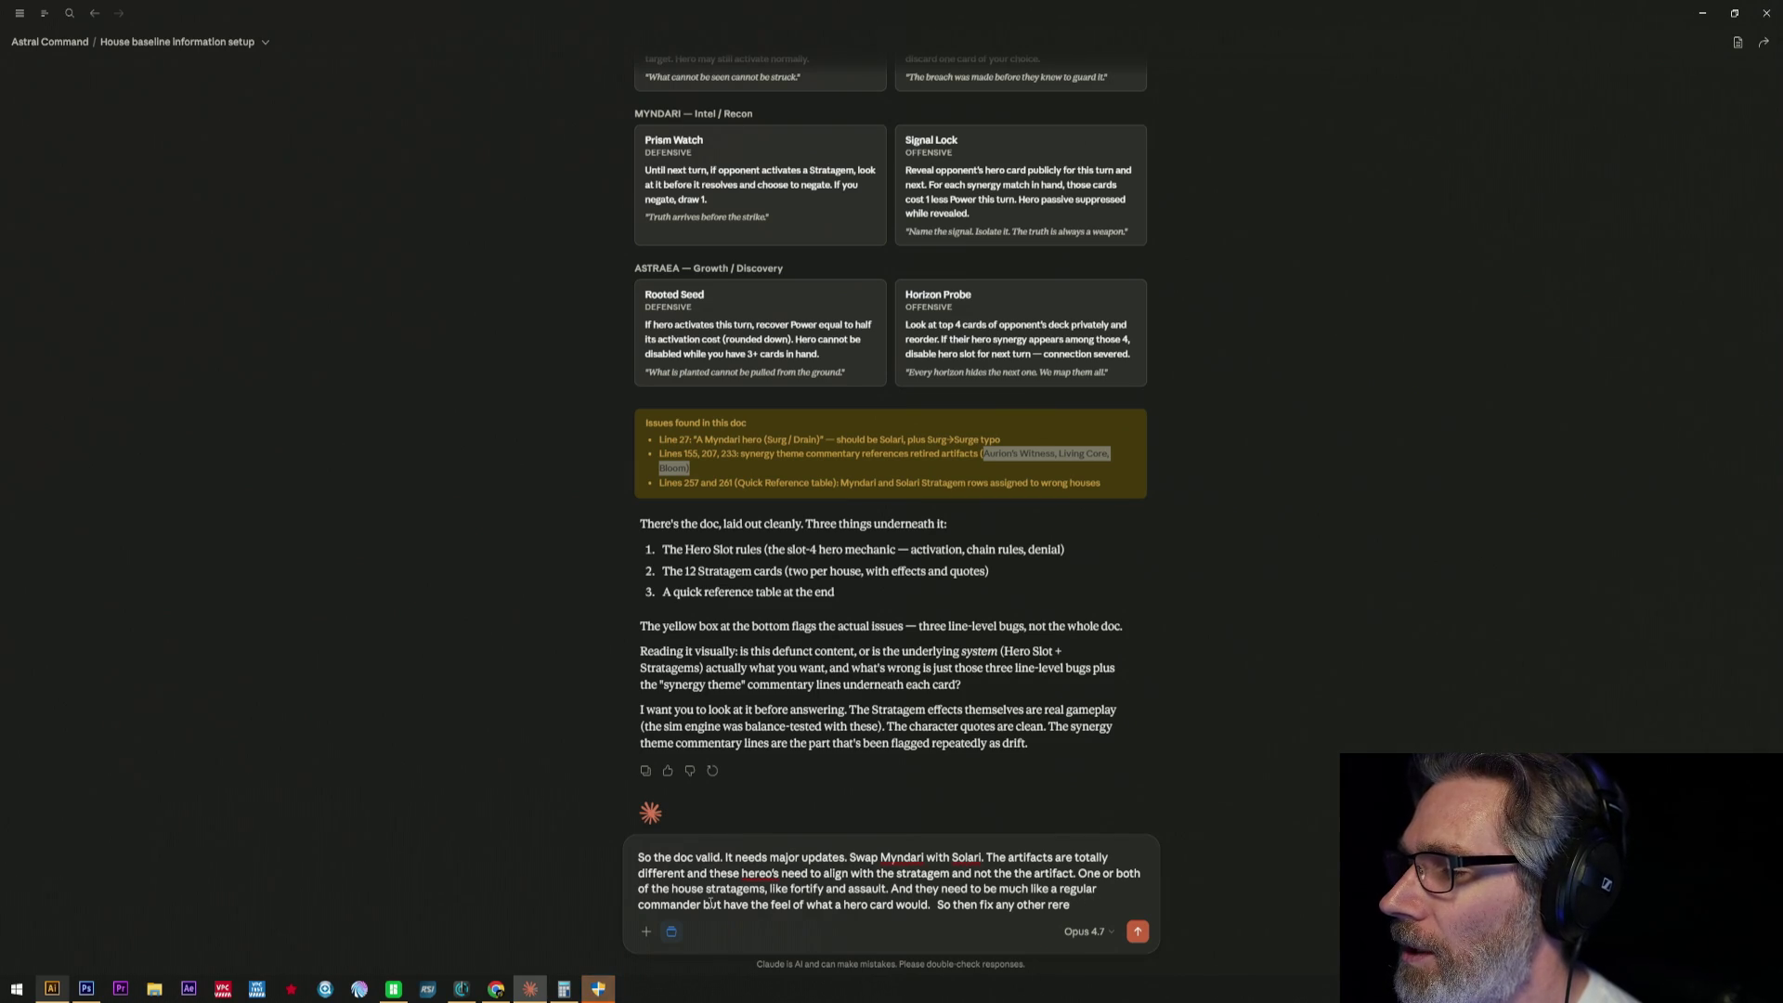
type("erences.")
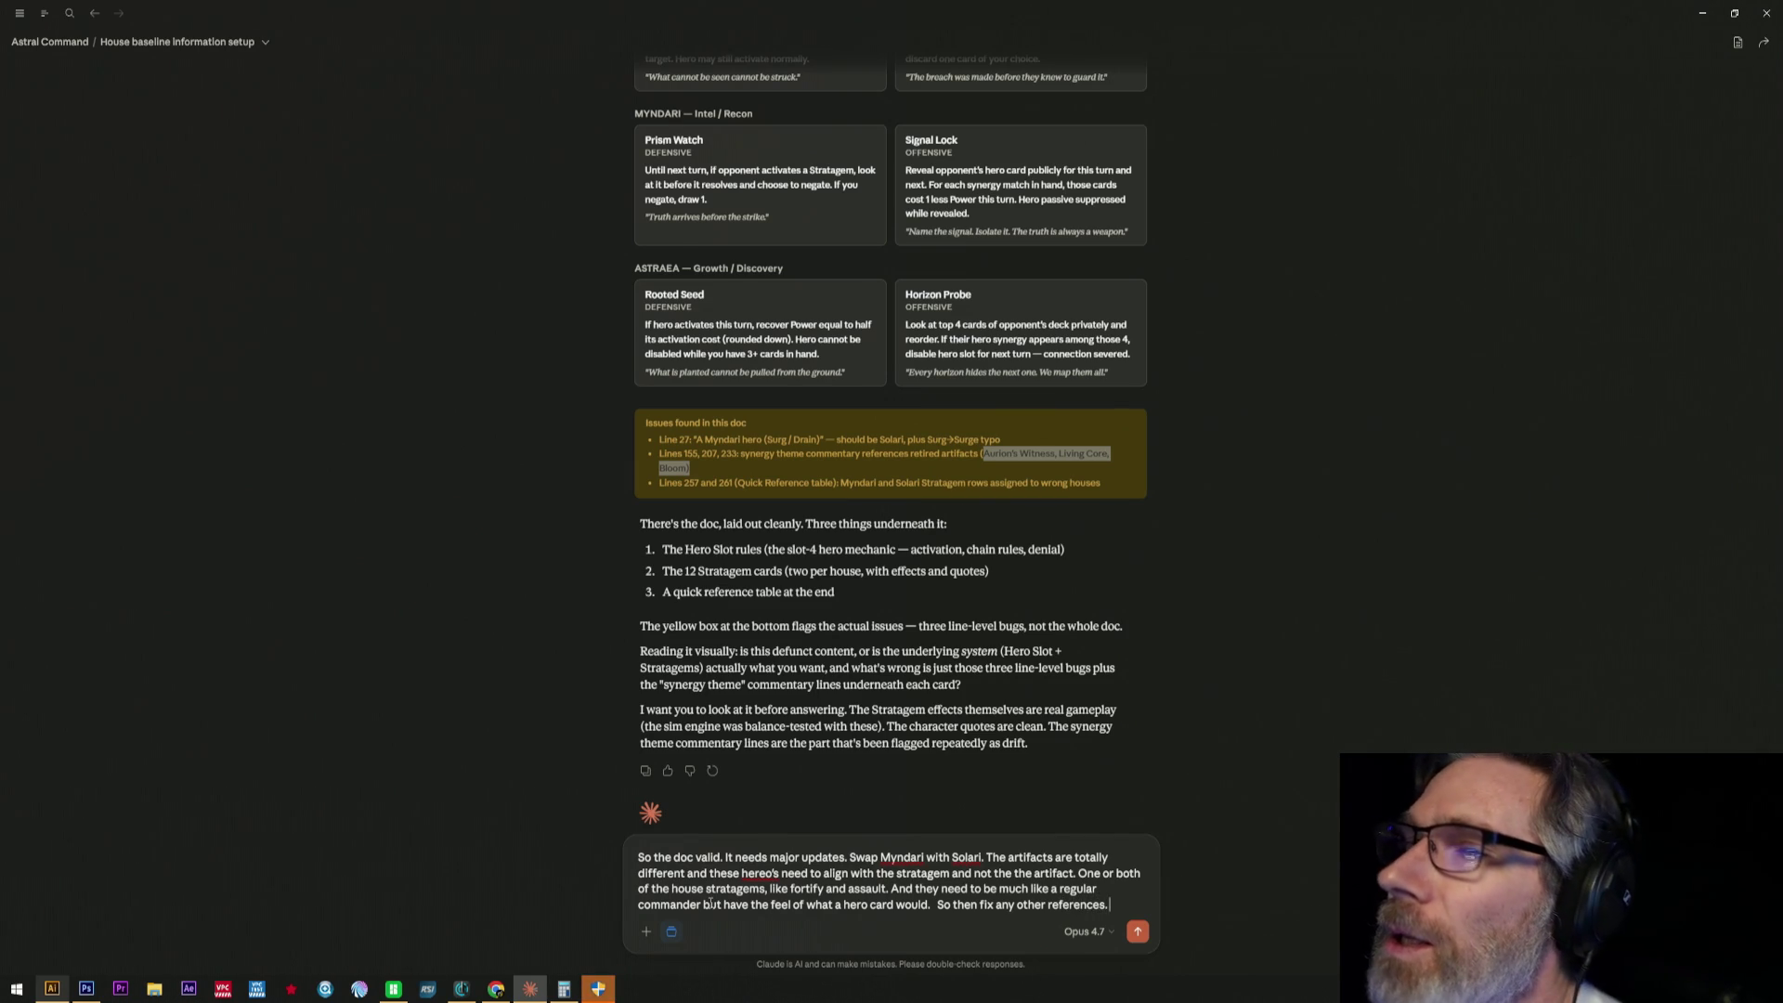
scroll(966, 442, "up", 1)
scroll(915, 465, "up", 2)
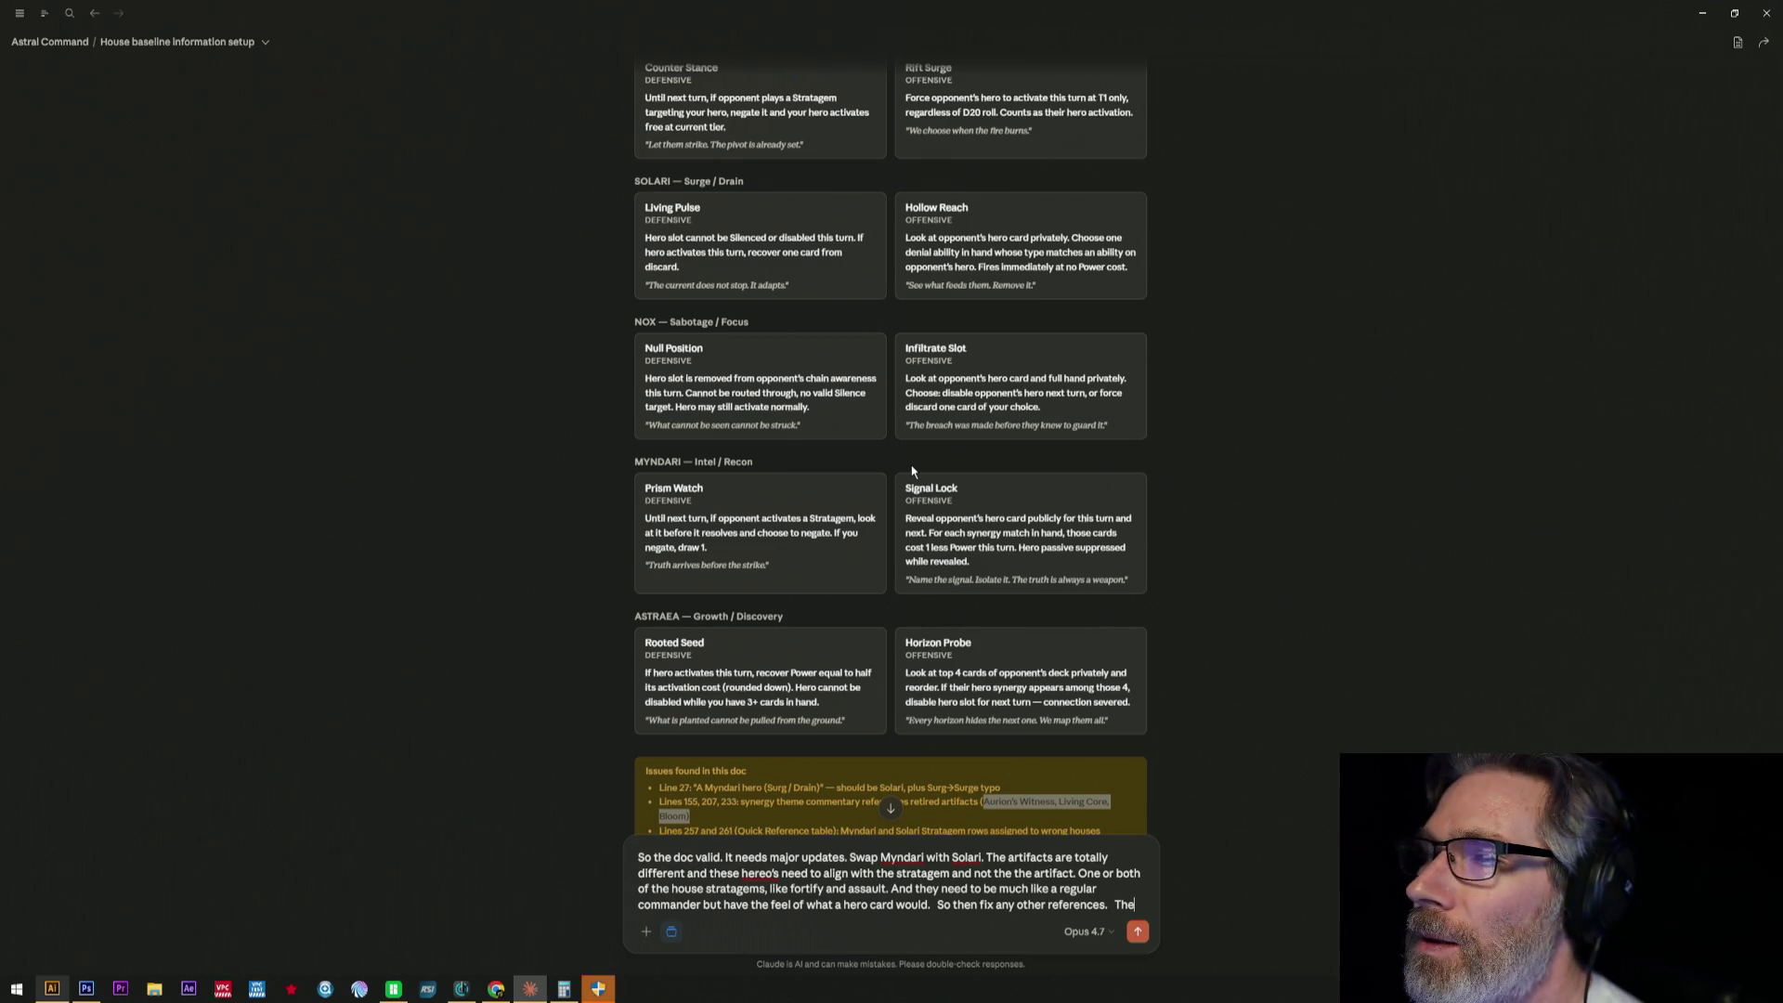
type("The")
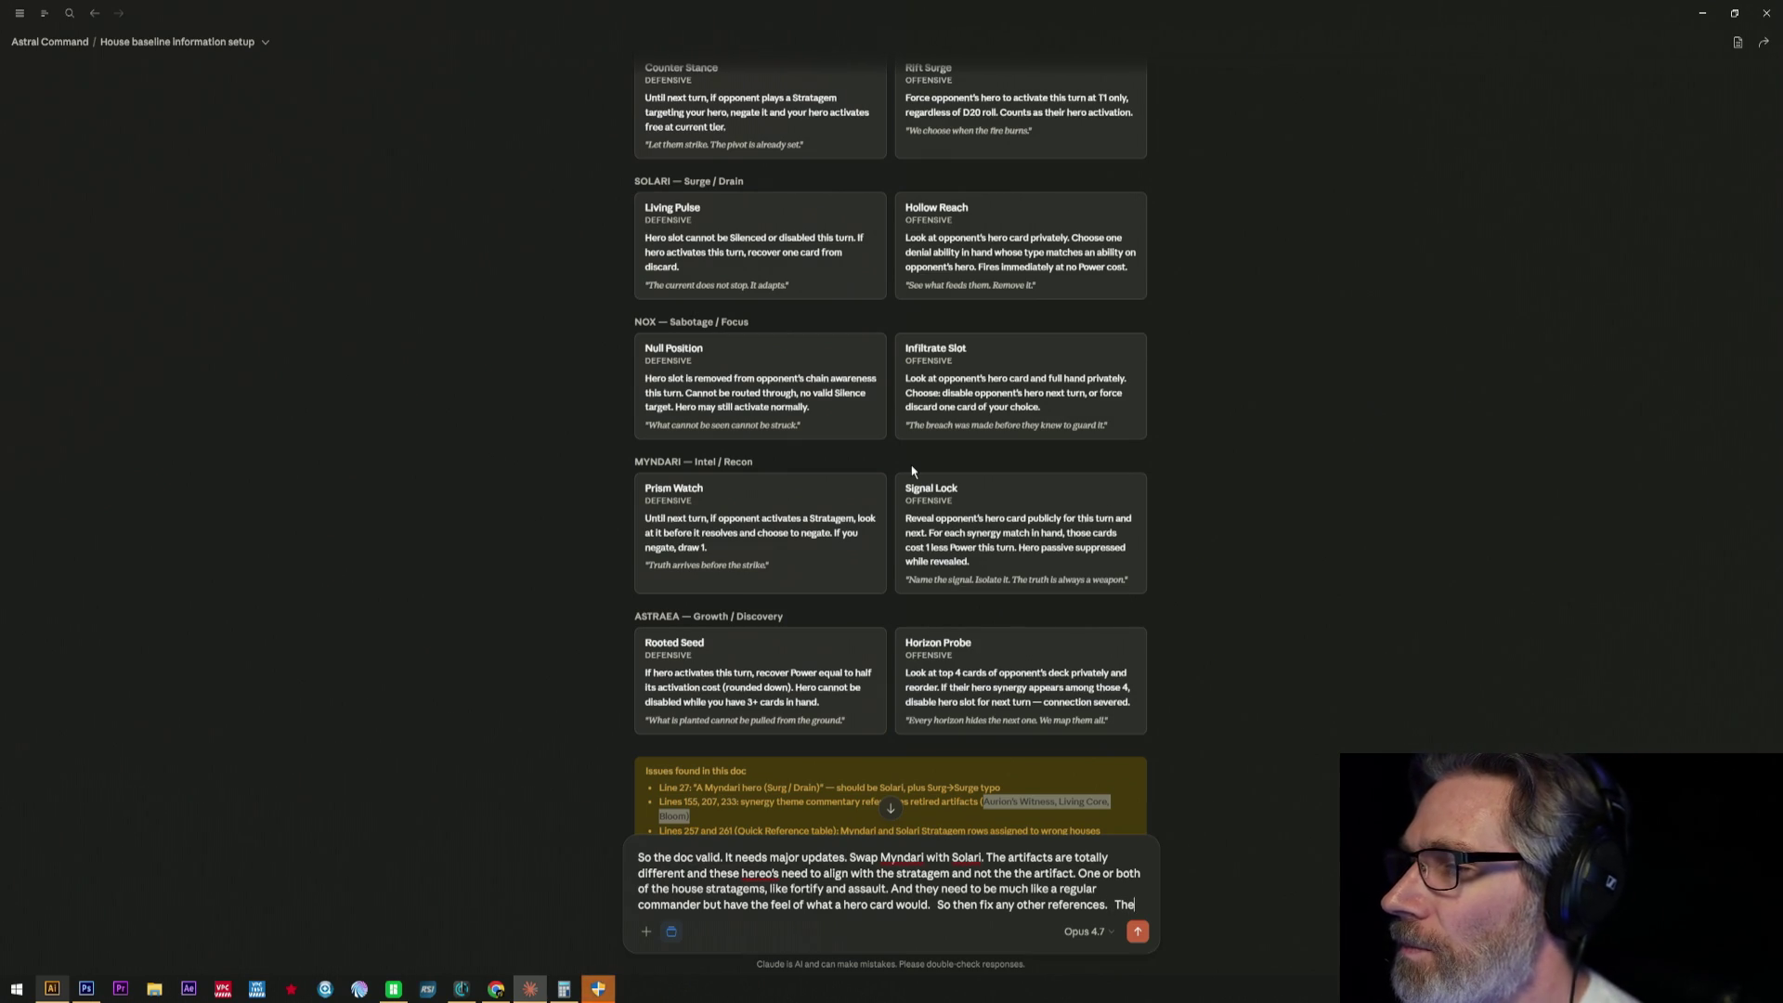
- Add that each house needs three heroes: two with one stratagem, the last with both
key("BackSpace")
key("BackSpace")
key("BackSpace")
type("We ne")
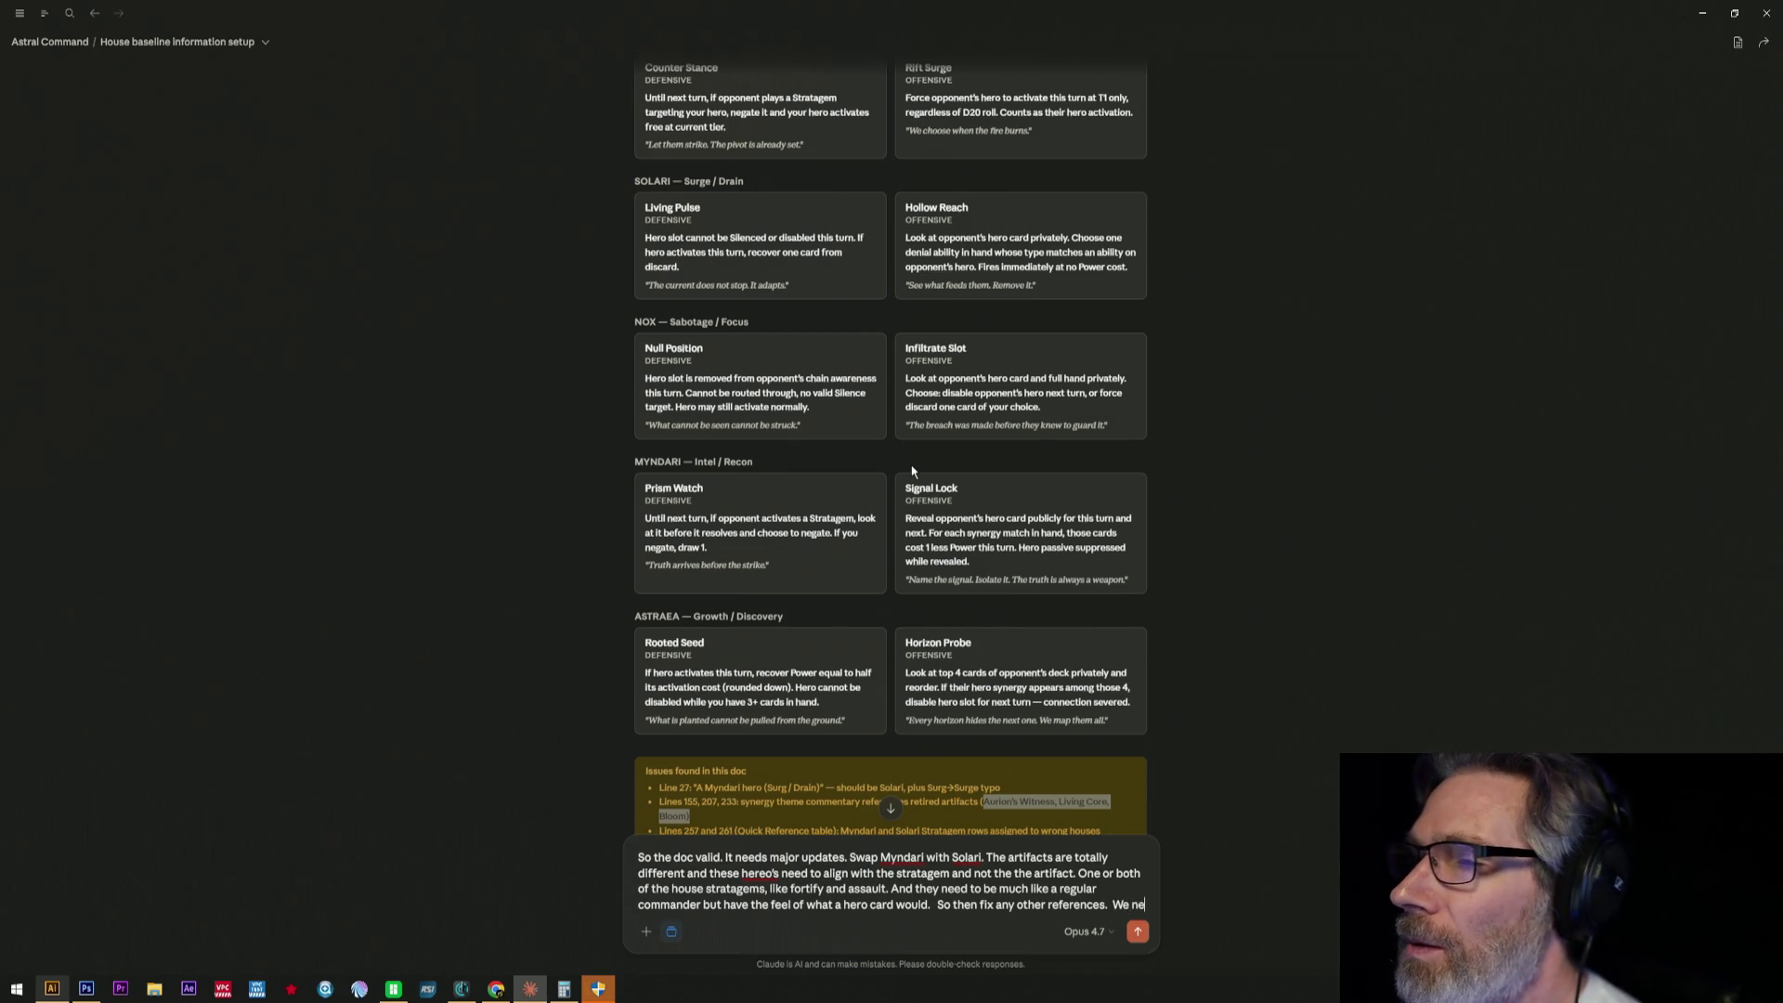
type("ed")
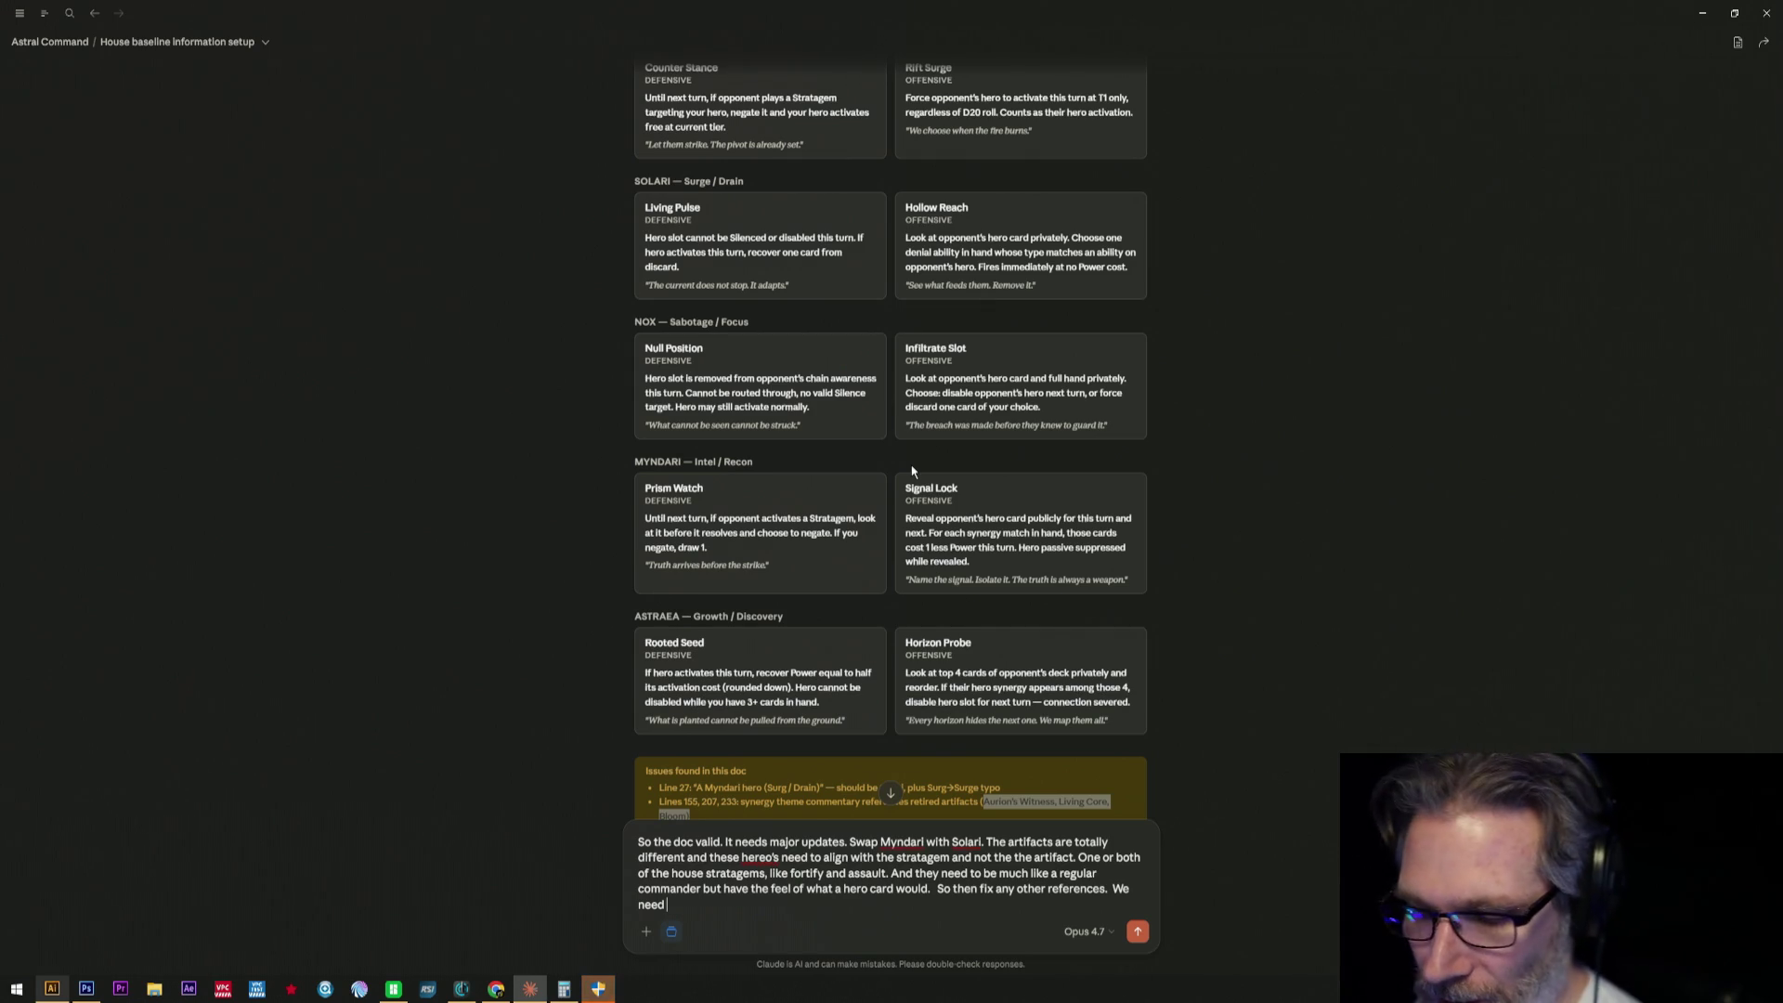
type(" 3 her")
type("s")
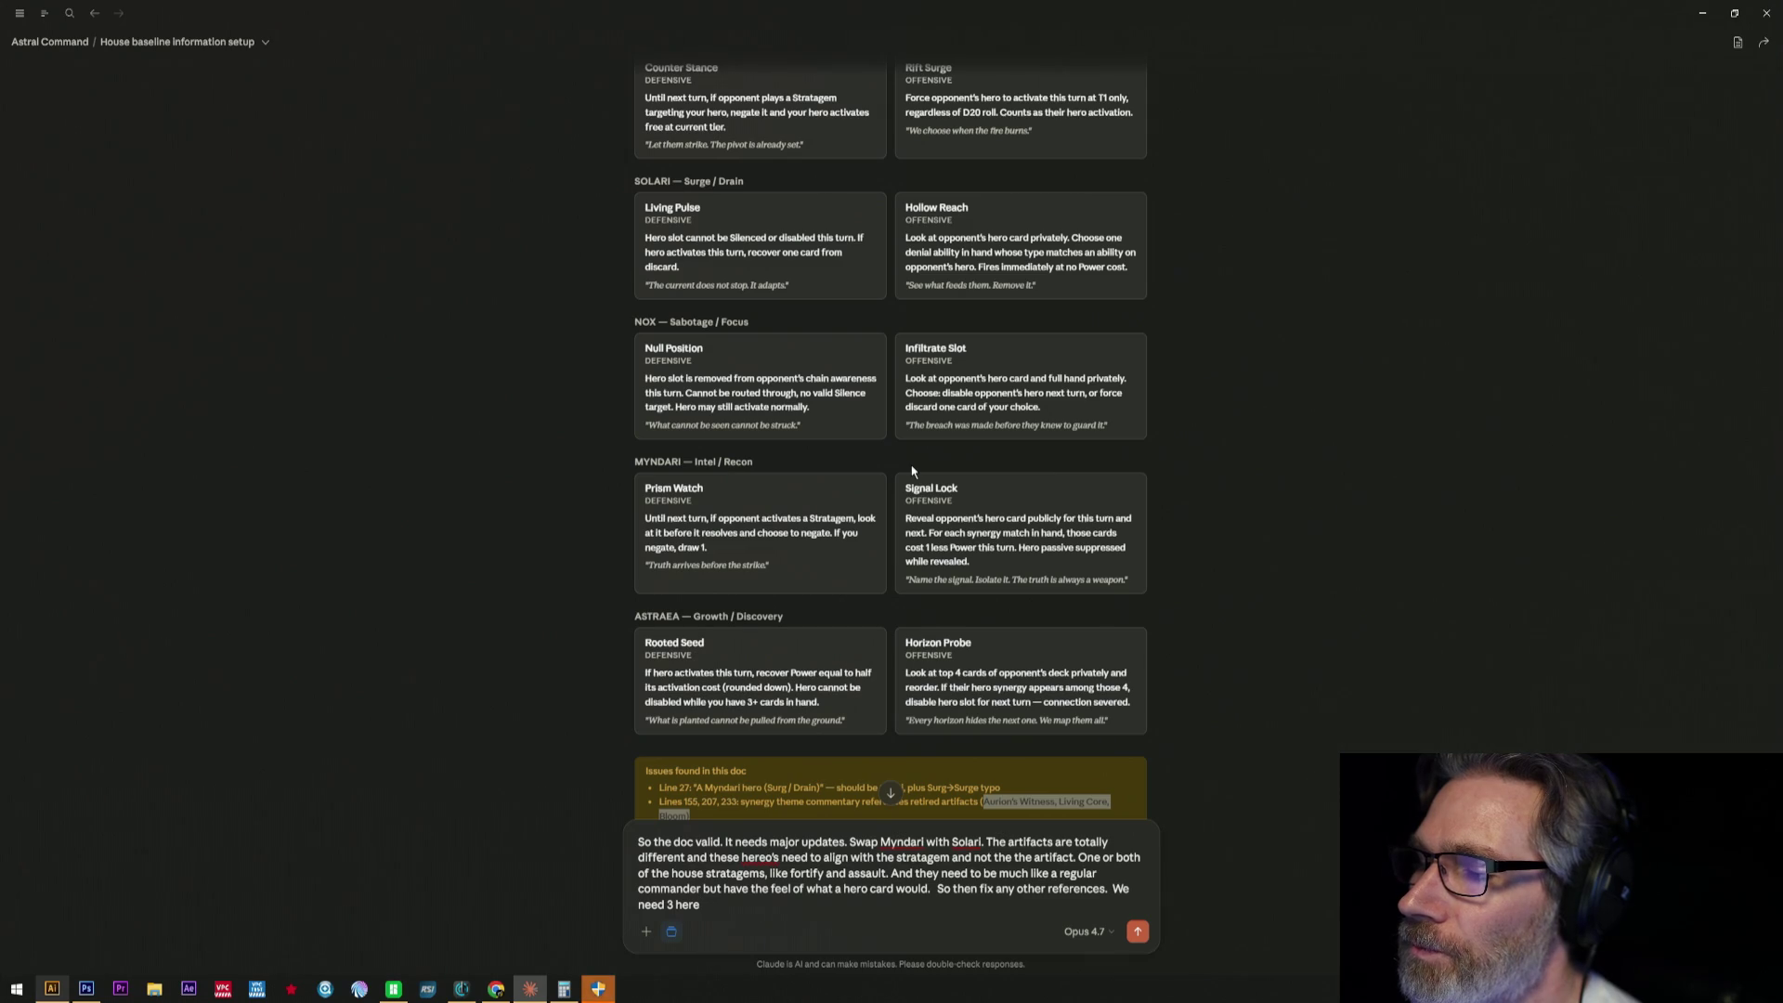
type(" o")
type("s")
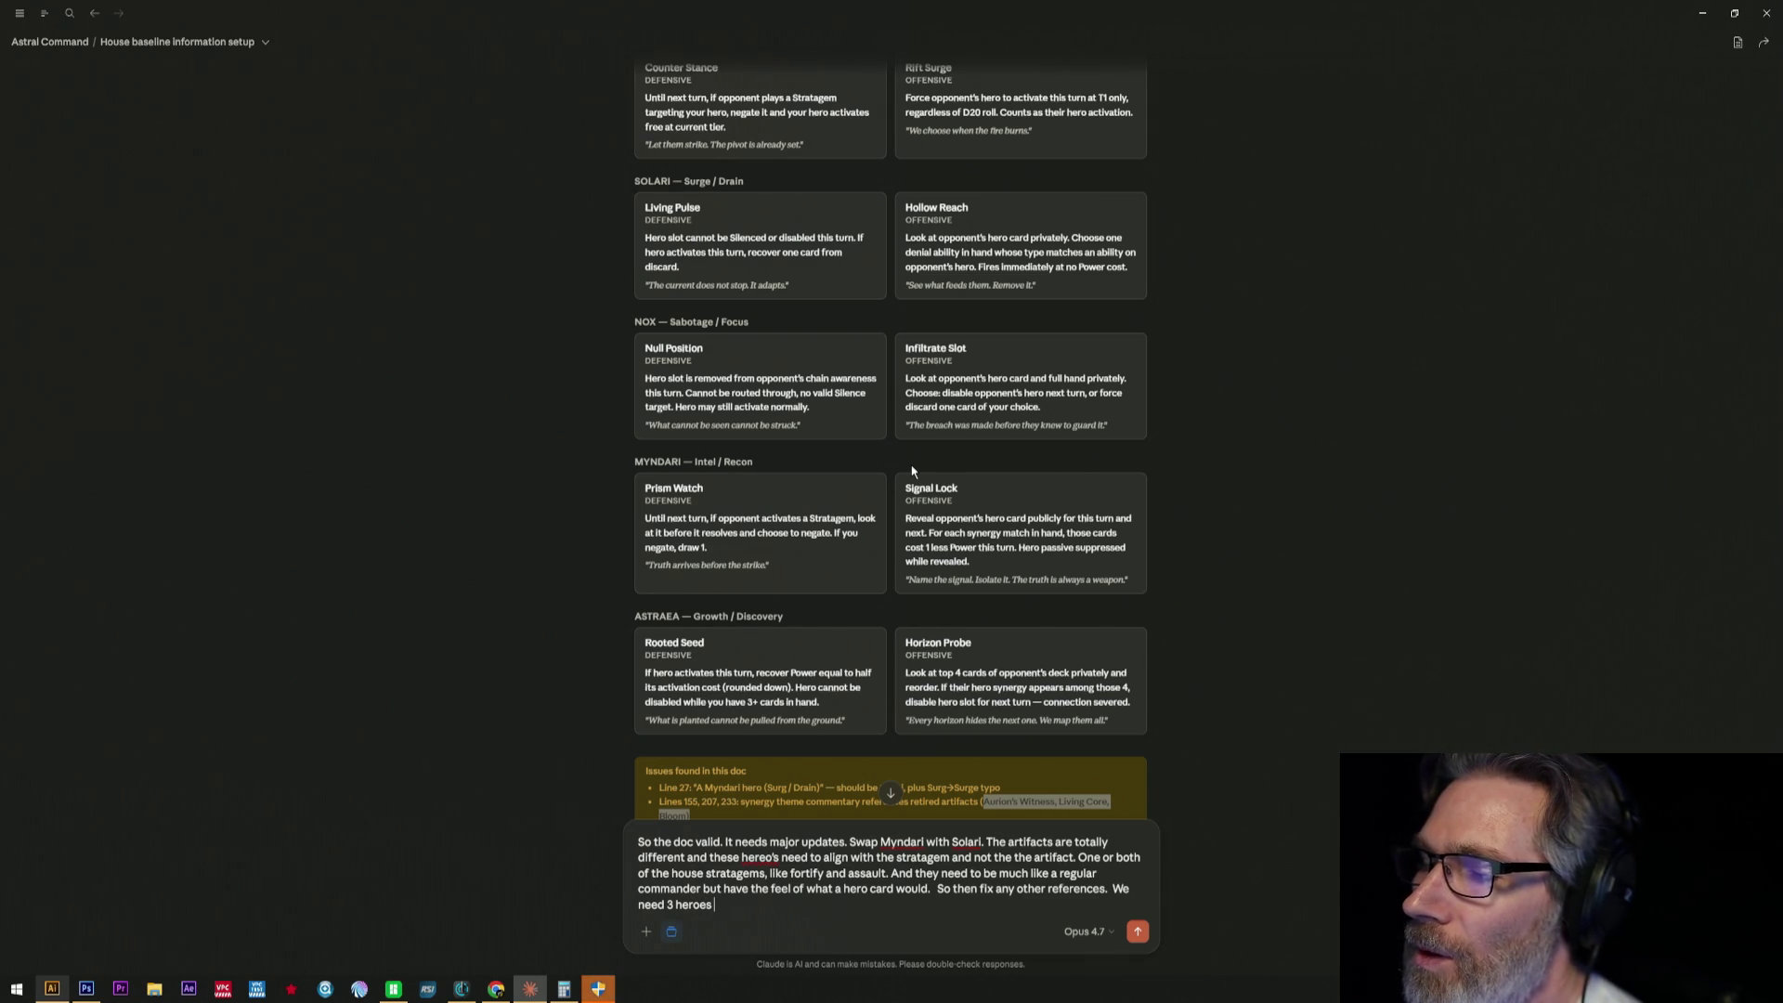
type(" per house. So")
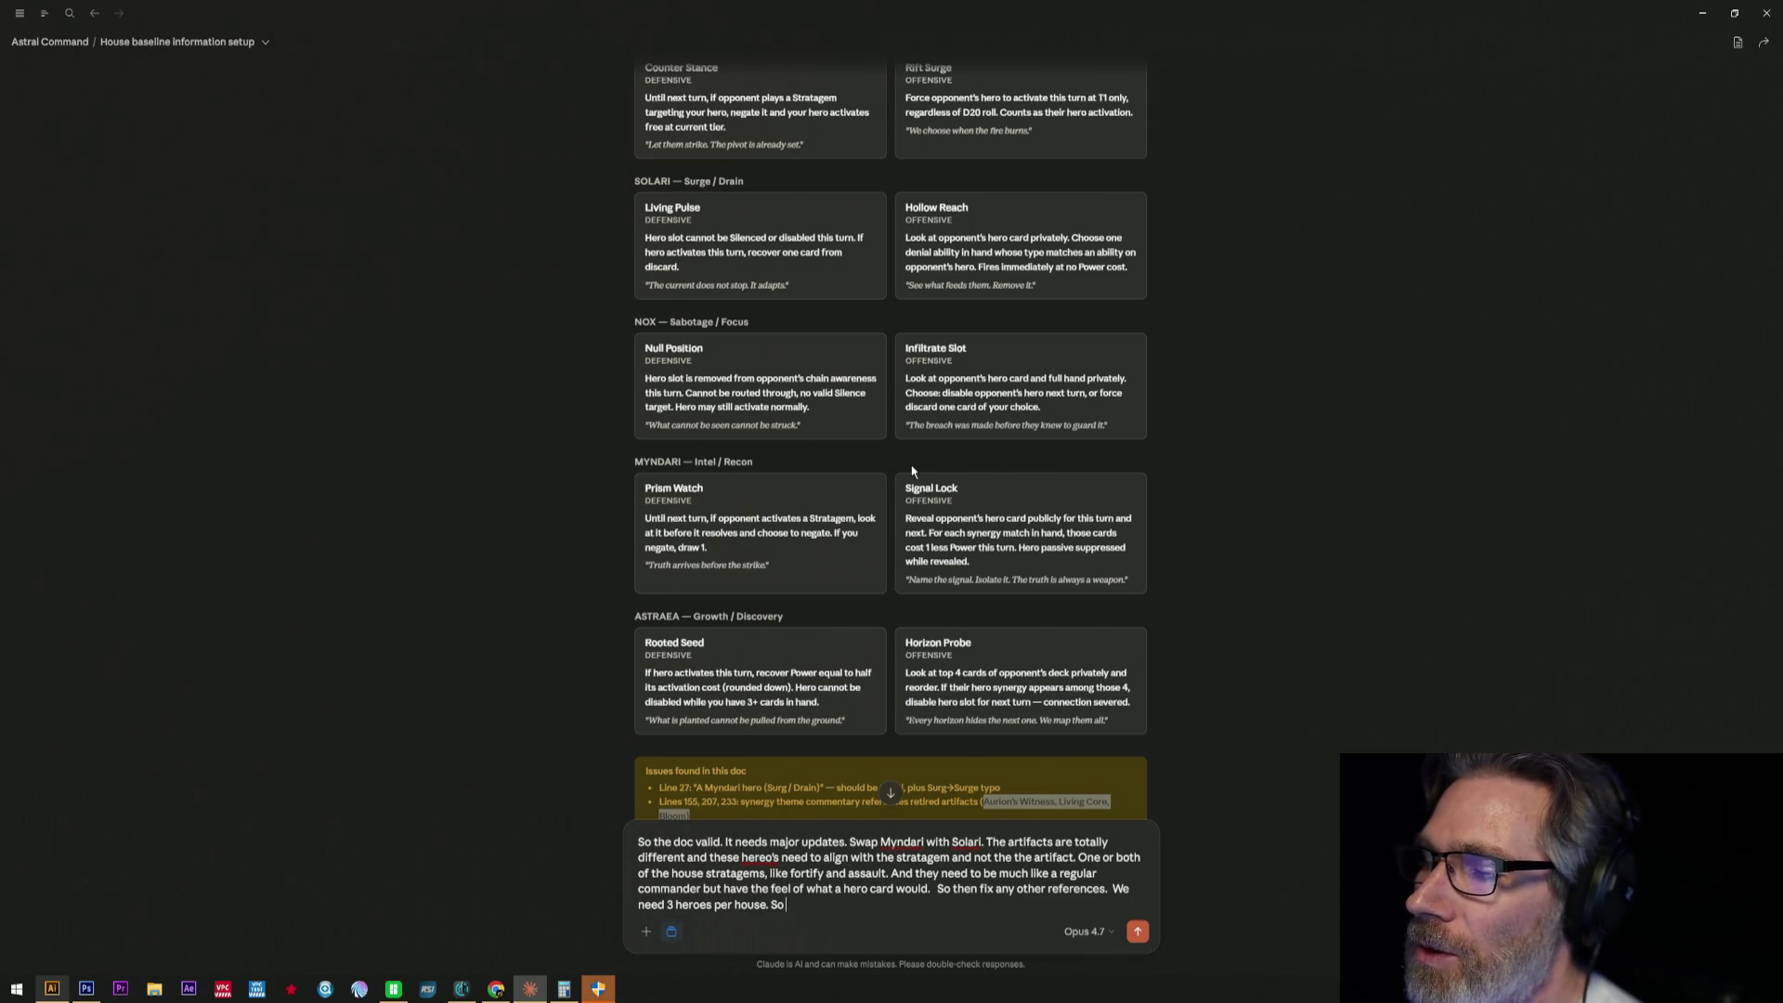
type(" thre")
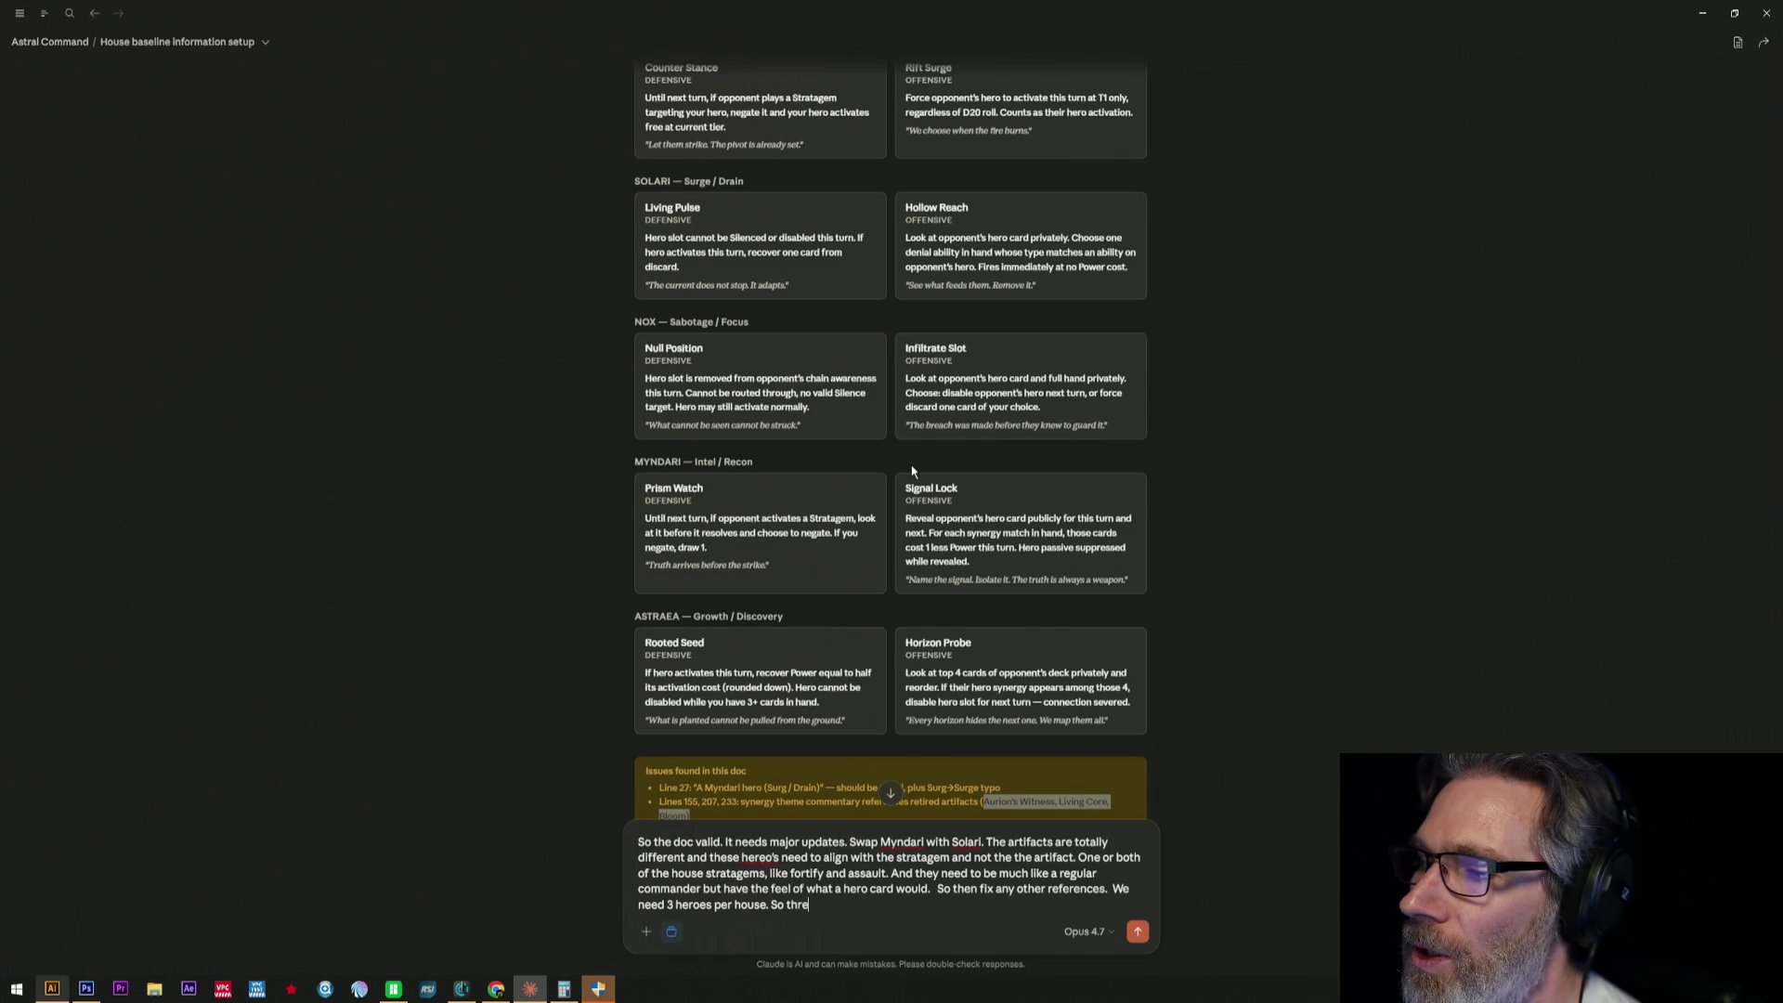
type(" cards.")
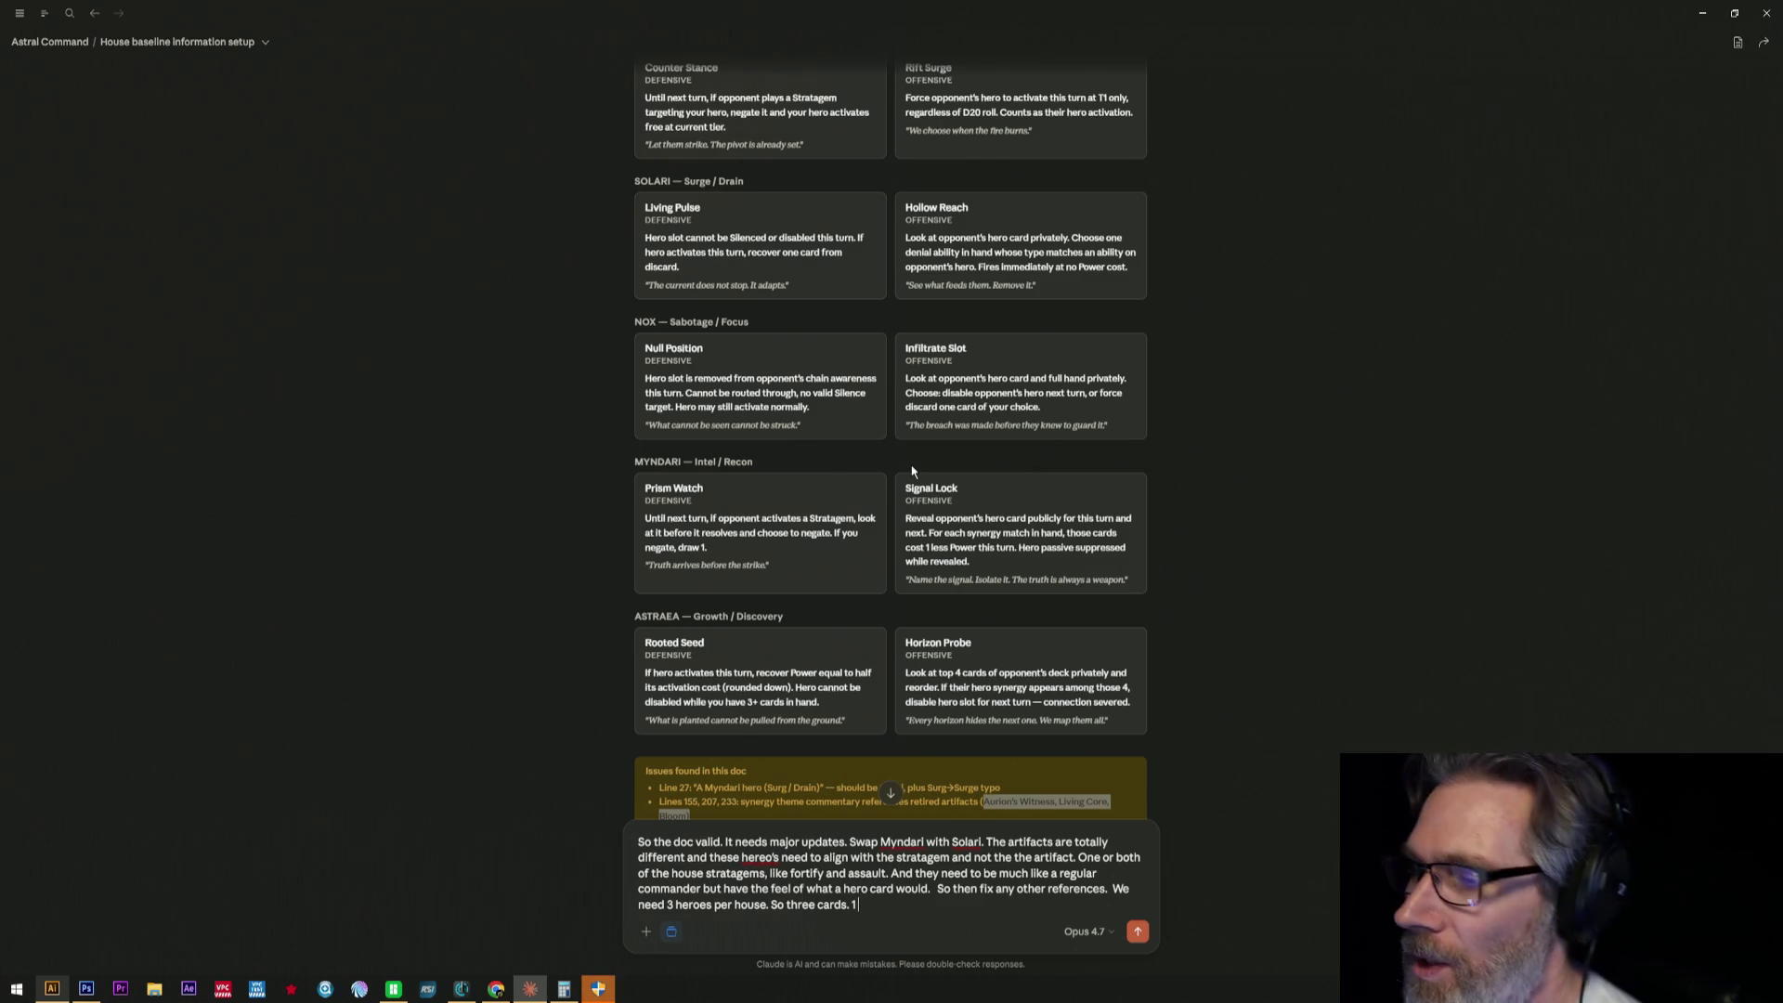
type("1")
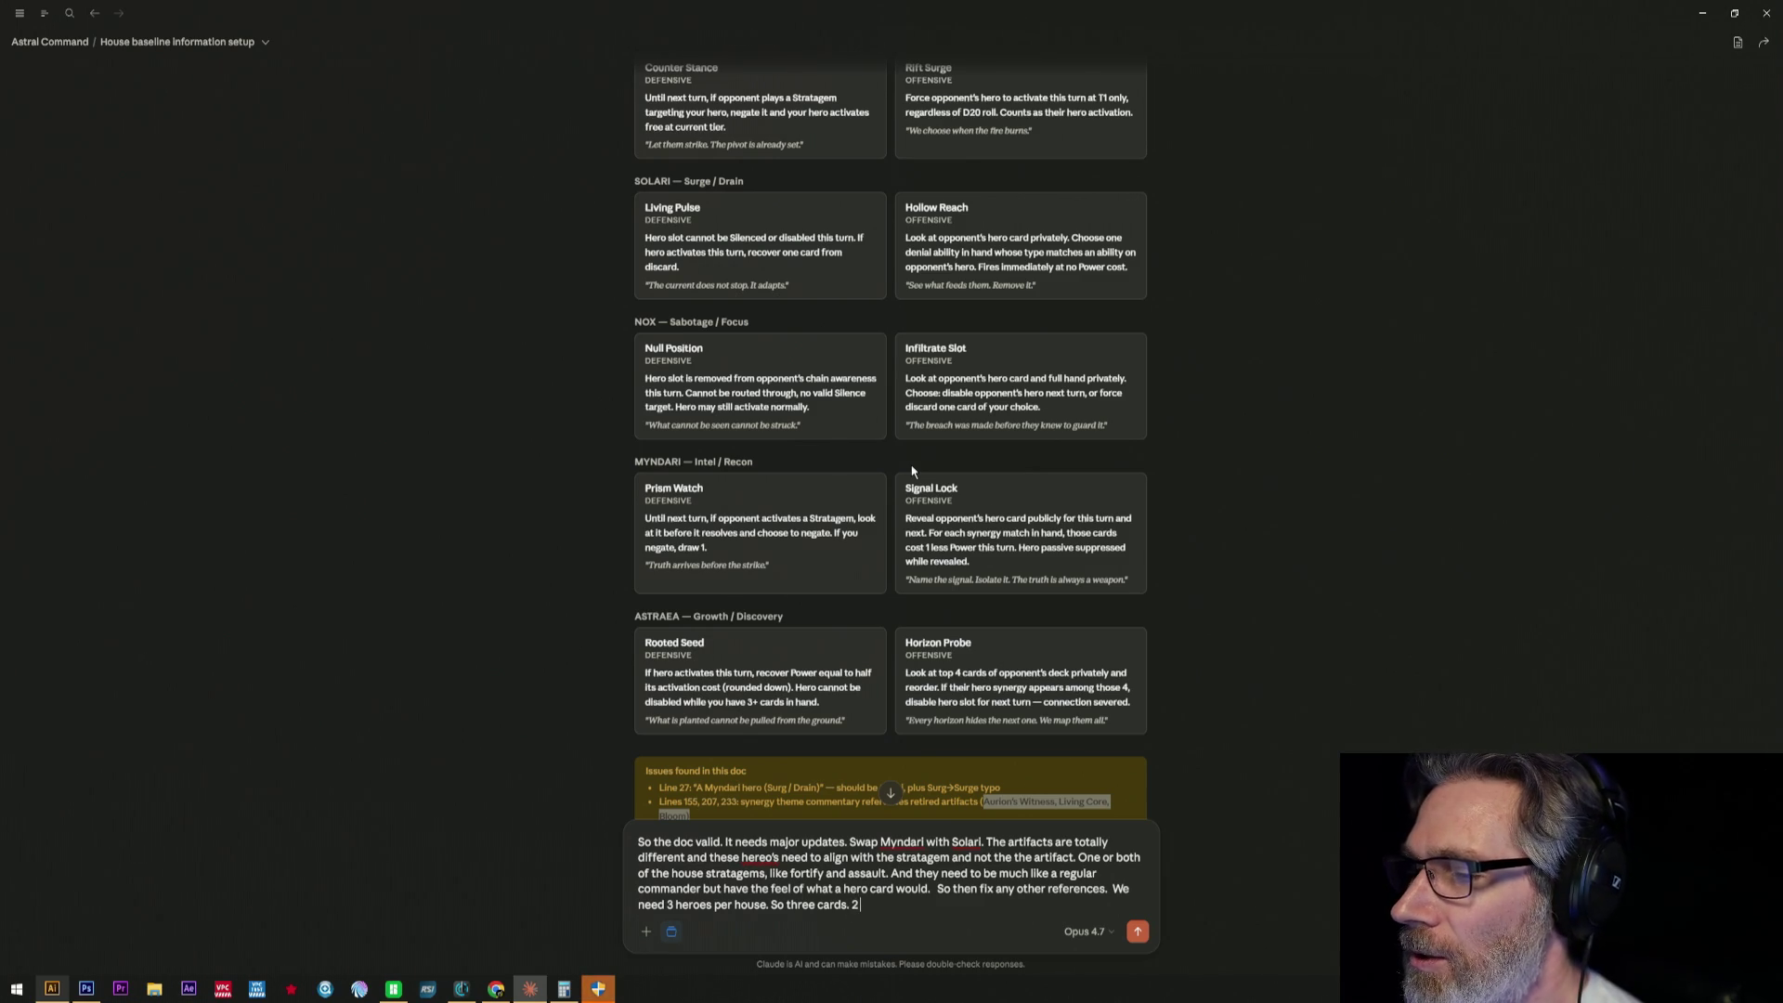
type(" should")
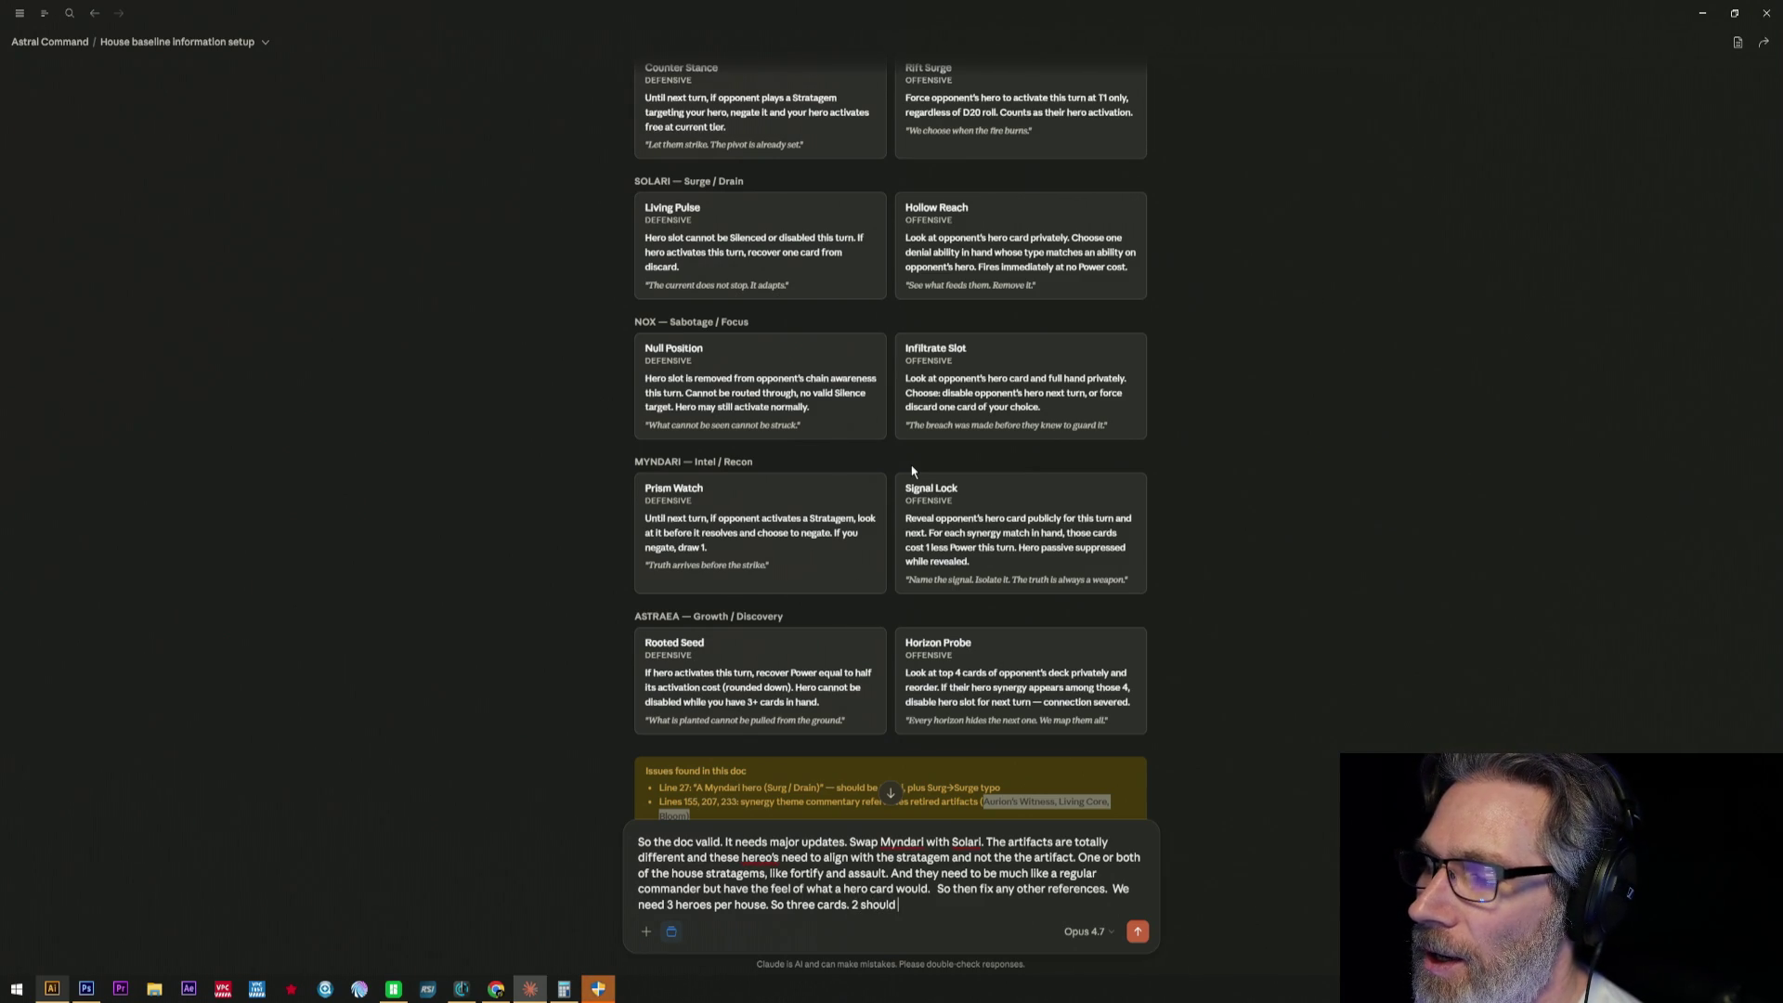
type(" have one of the")
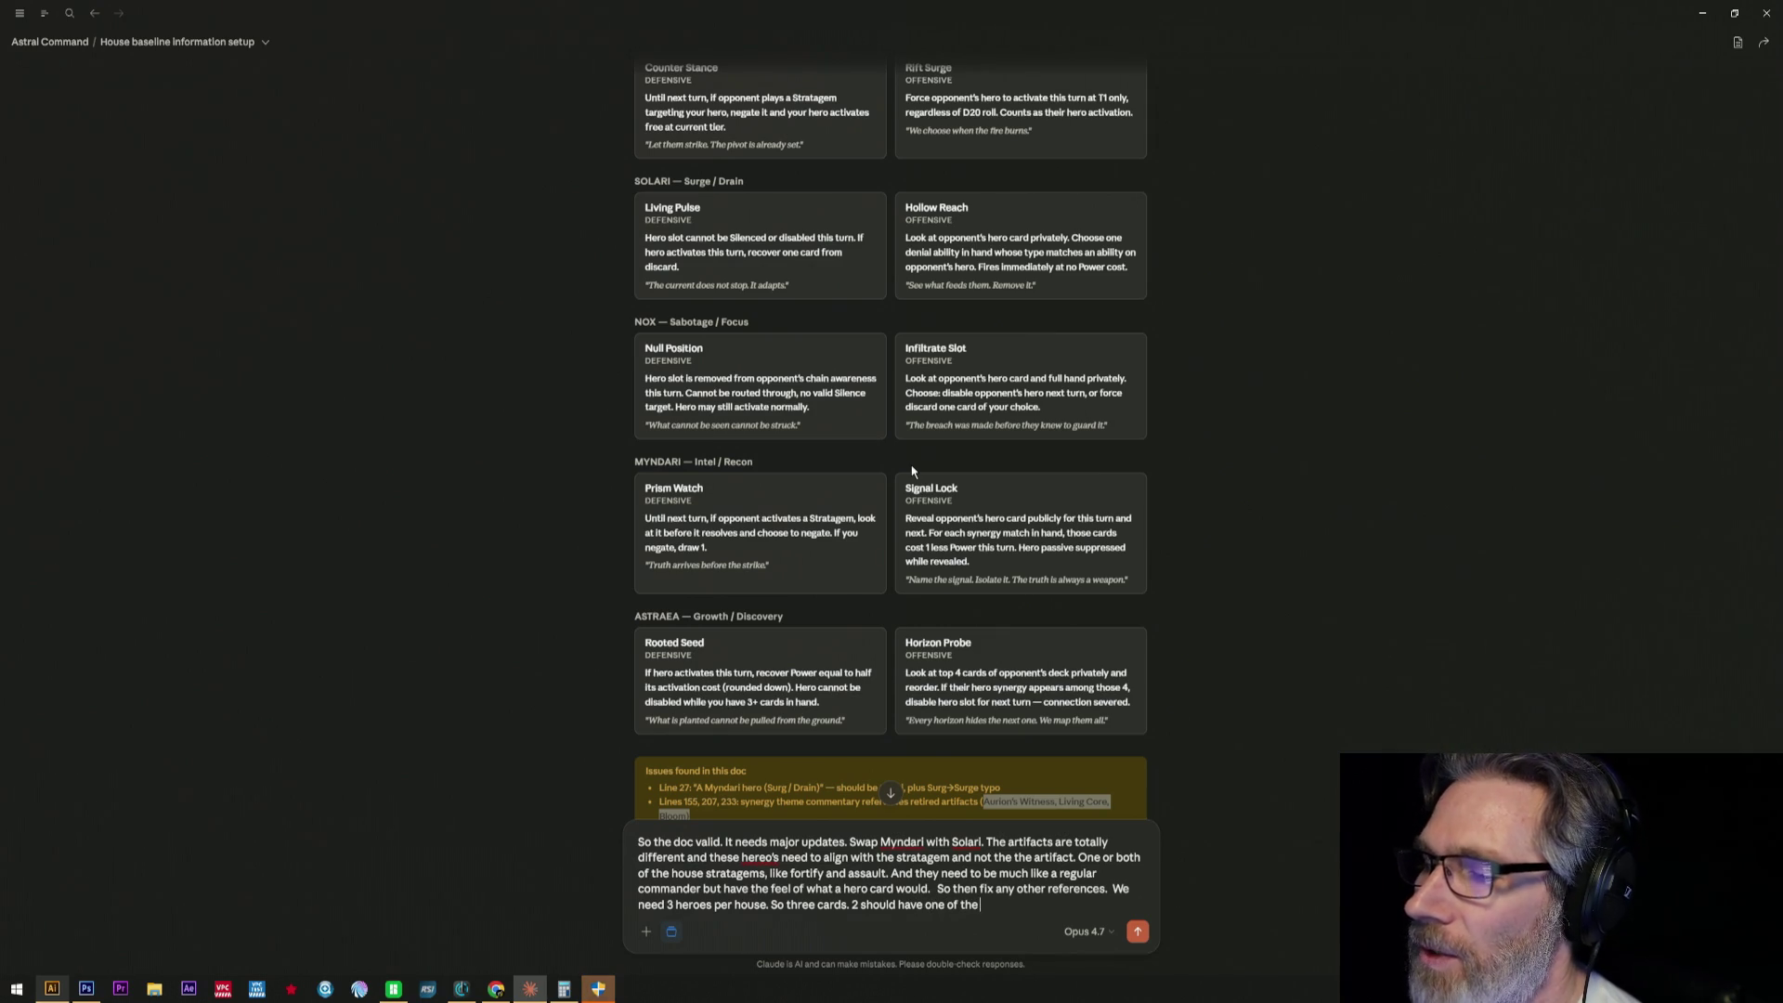
type(" stragems and the")
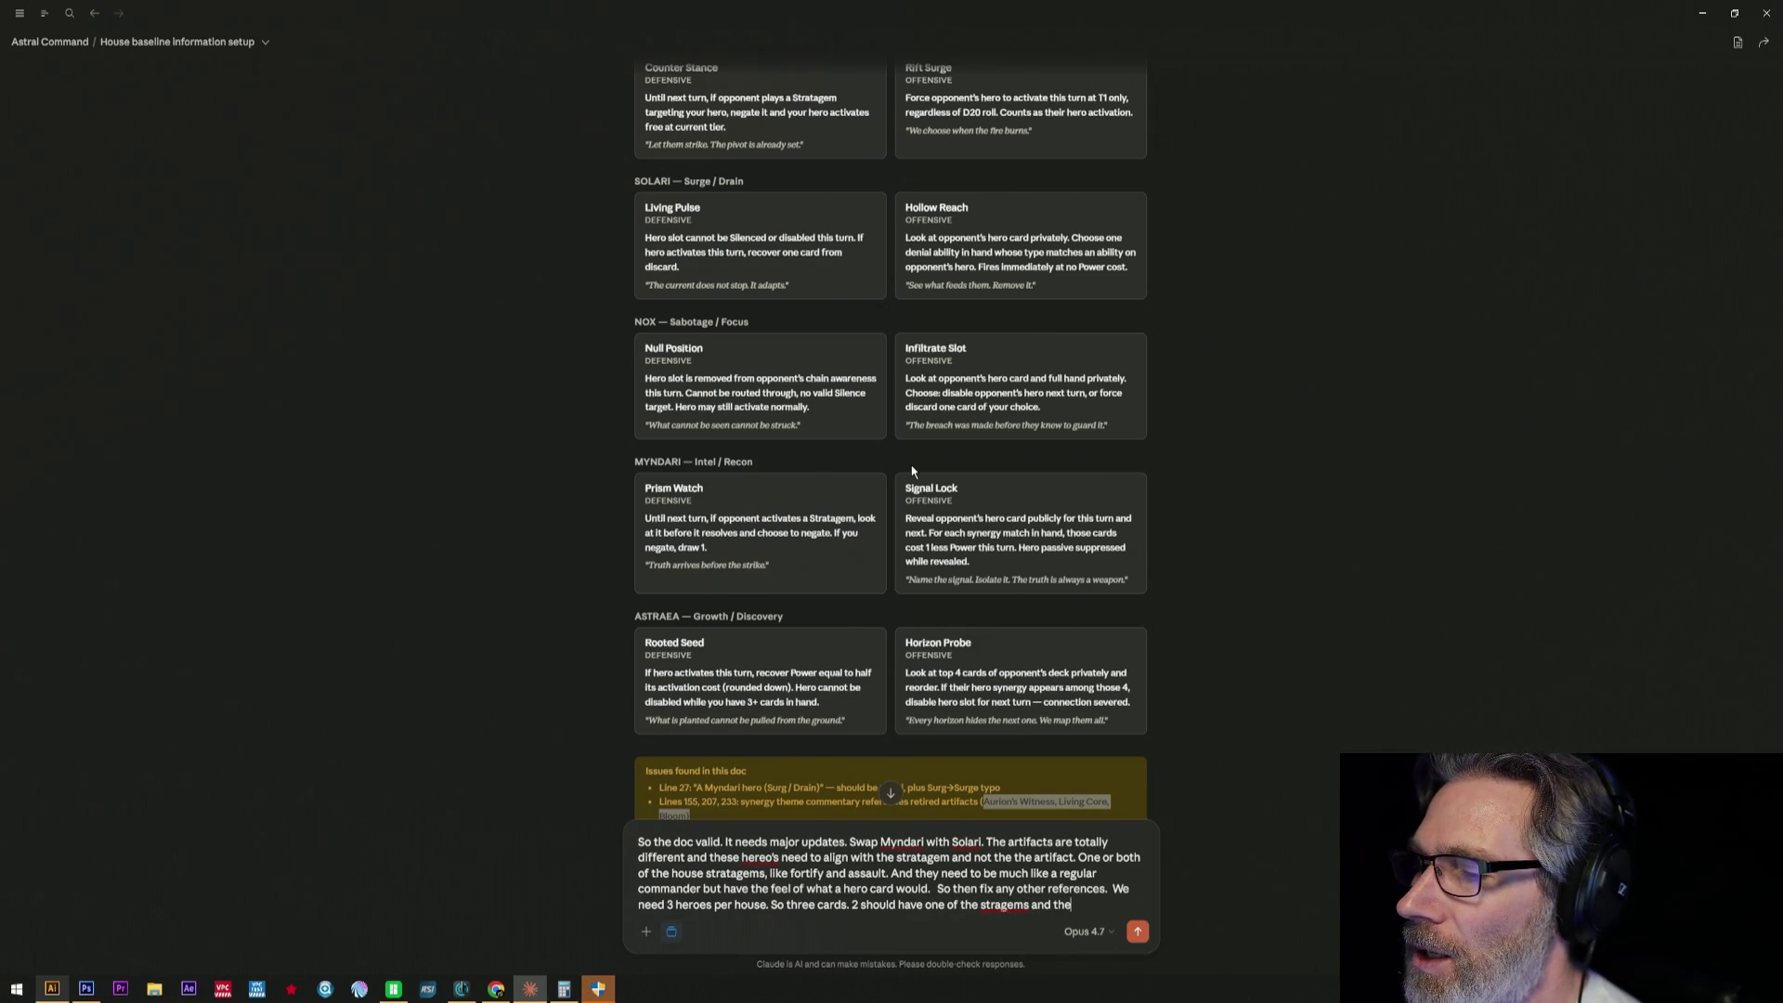
type(" last shoul")
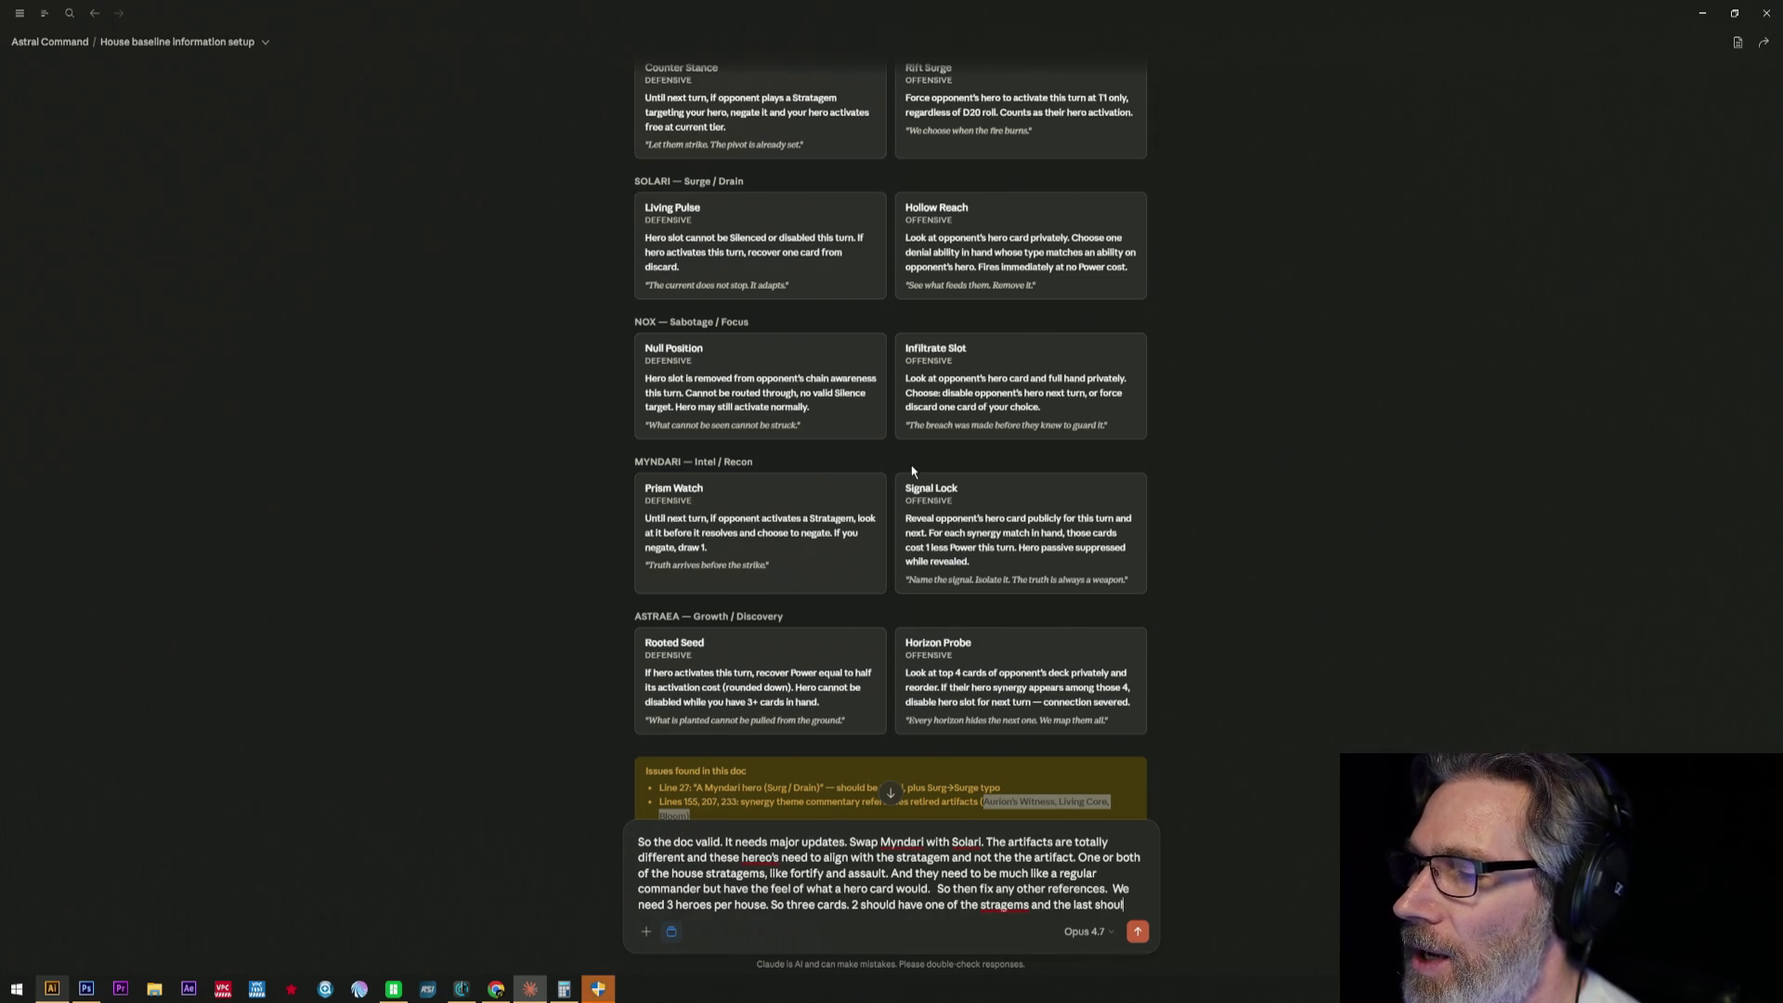
type("d b")
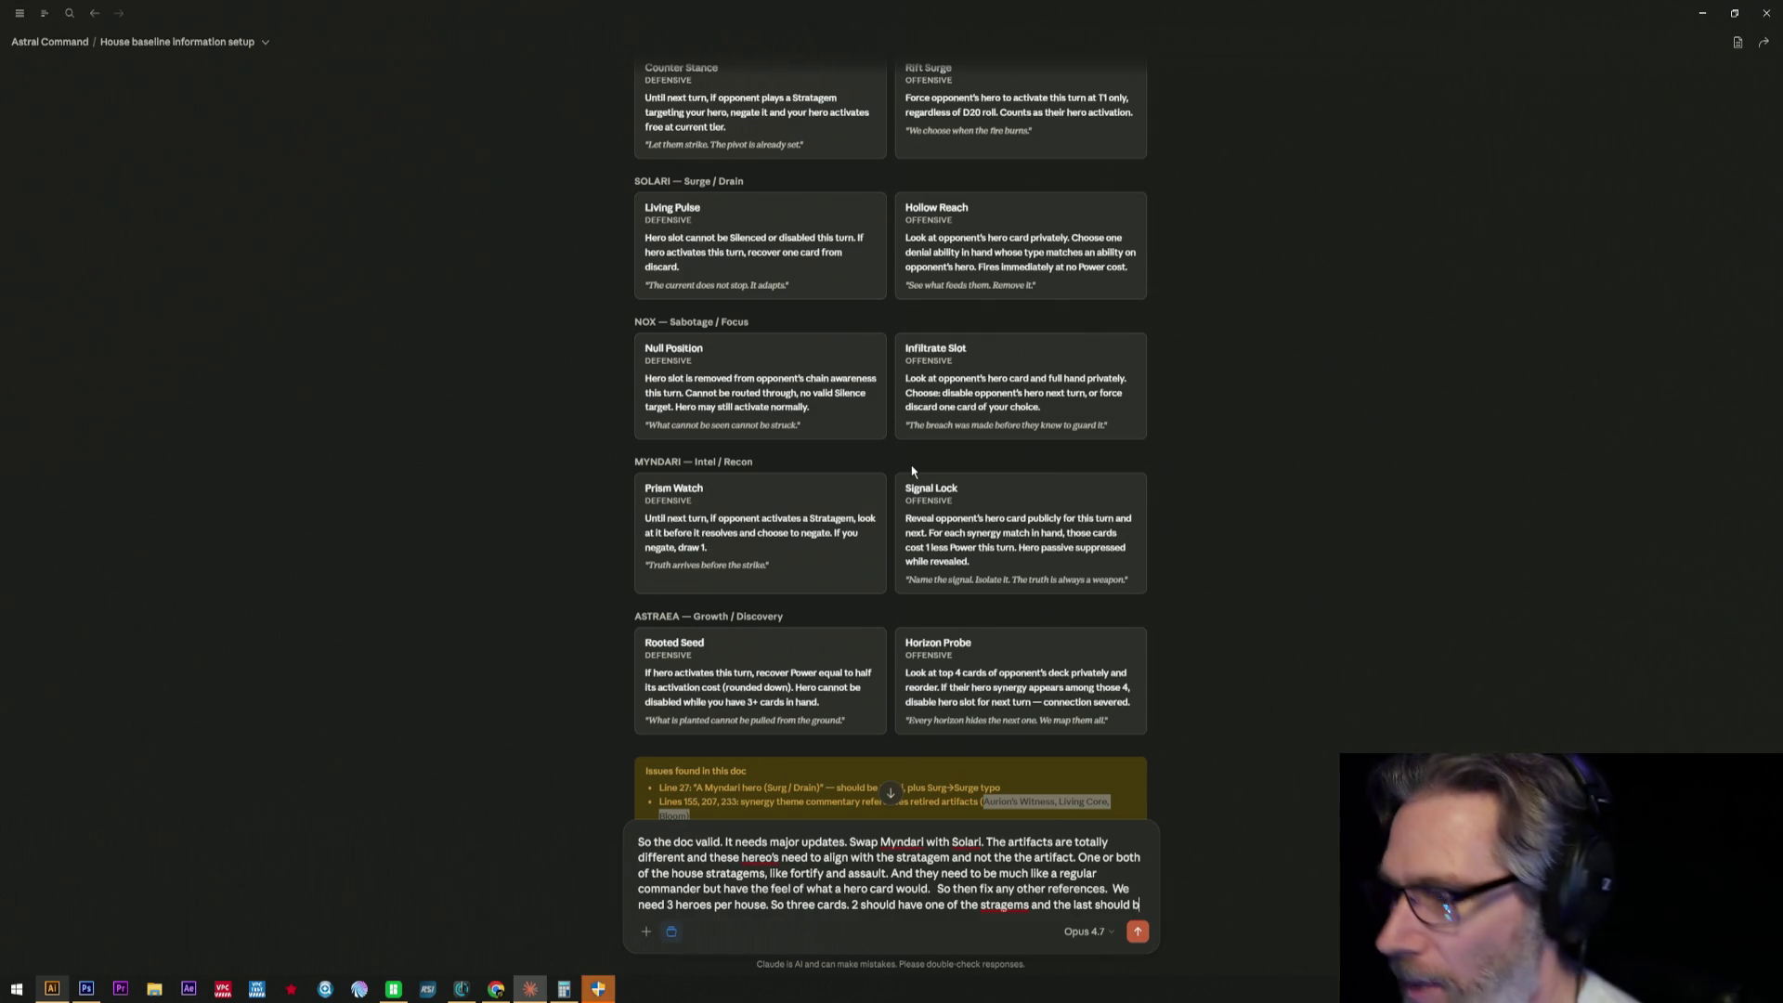
type("oth,")
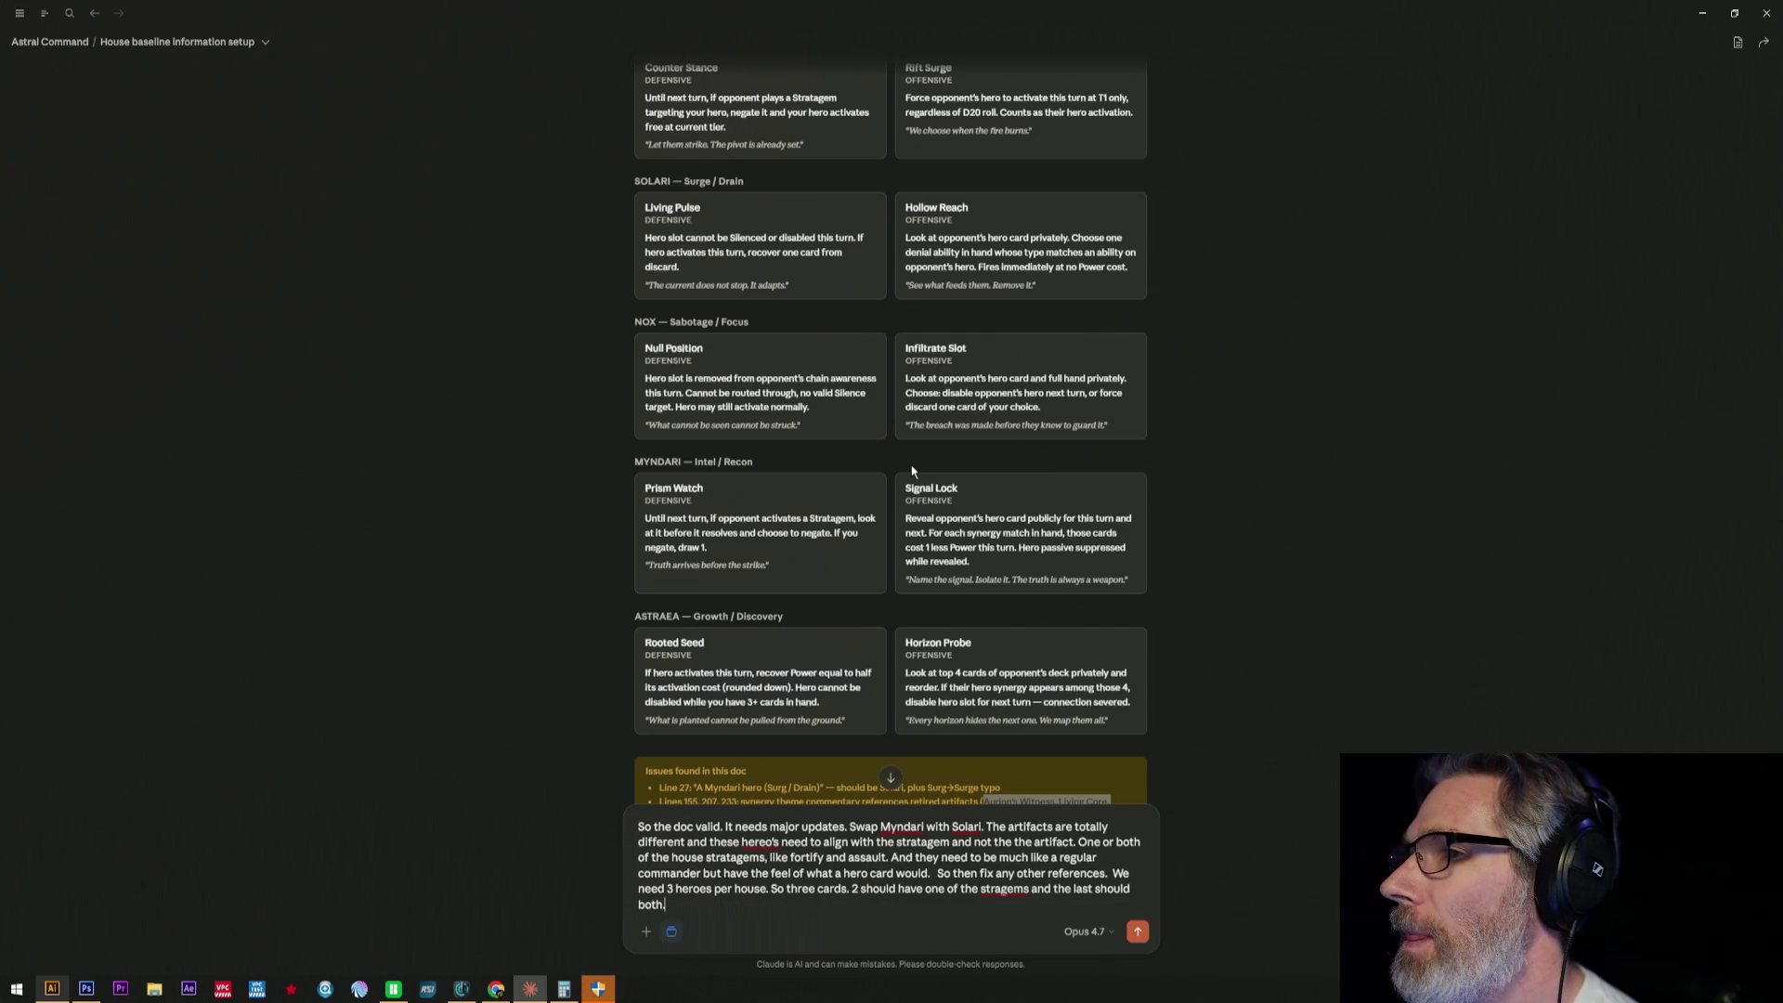
type(" All should")
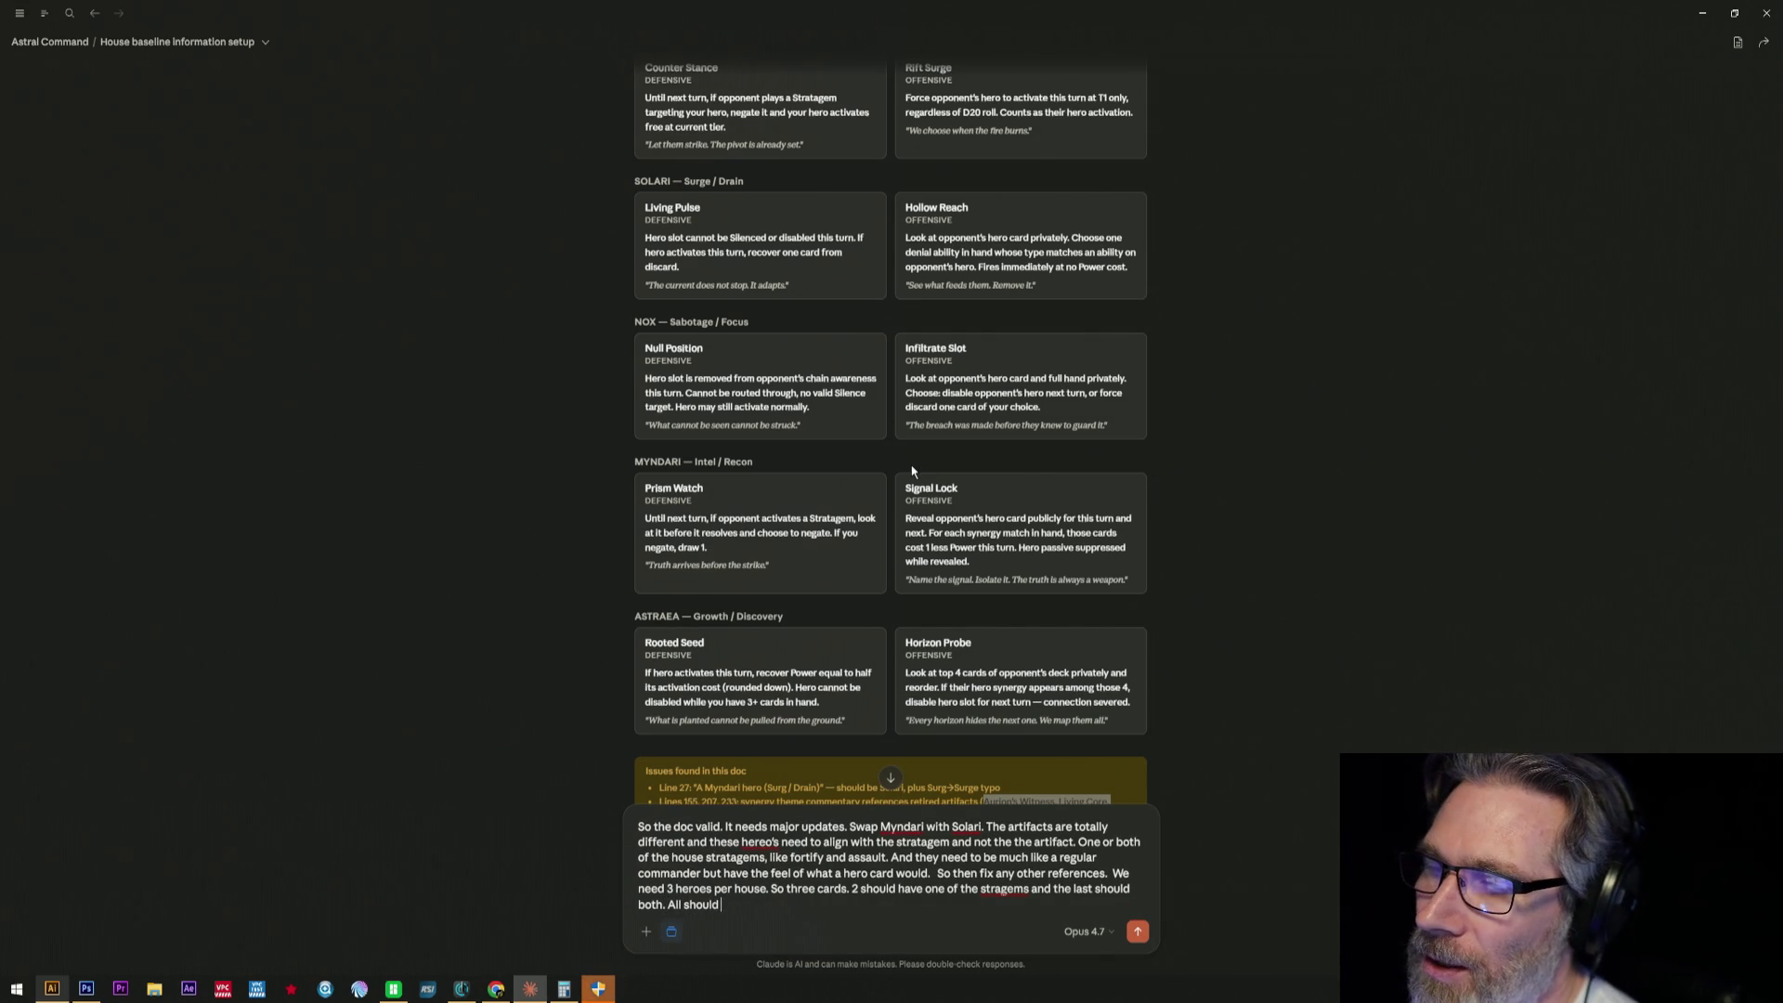
type(" was it the cosmic trait?")
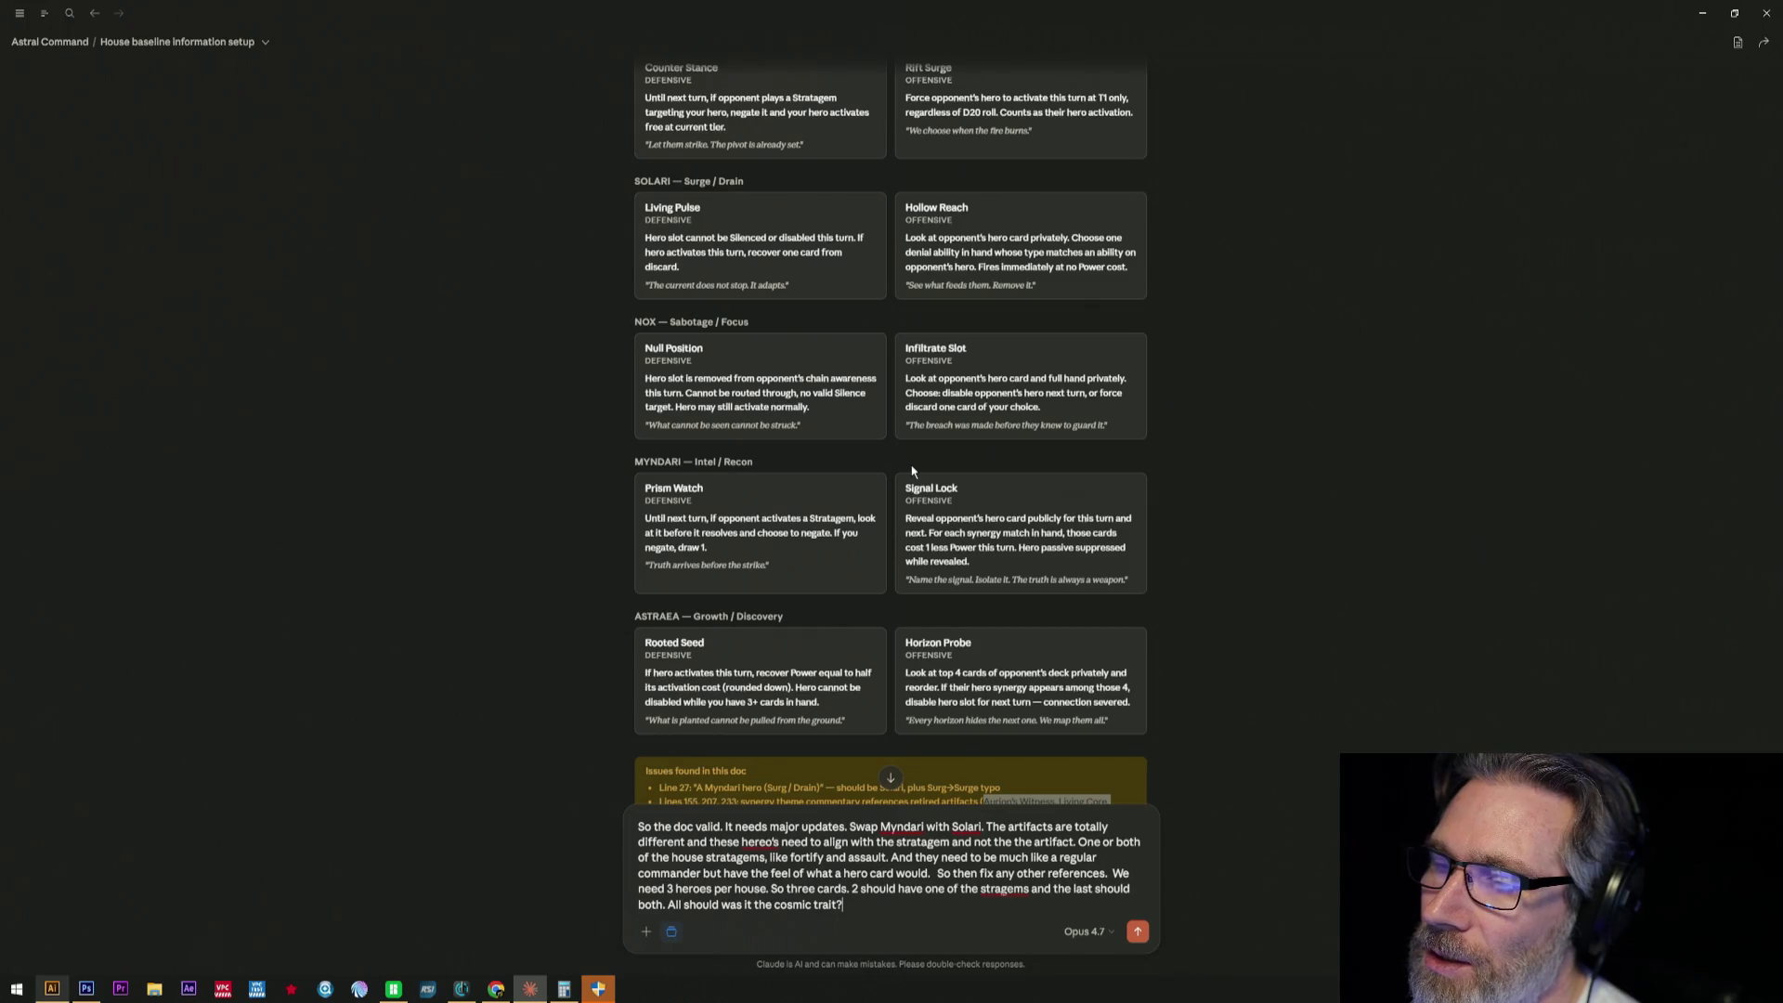
type(" can't recall what we decid")
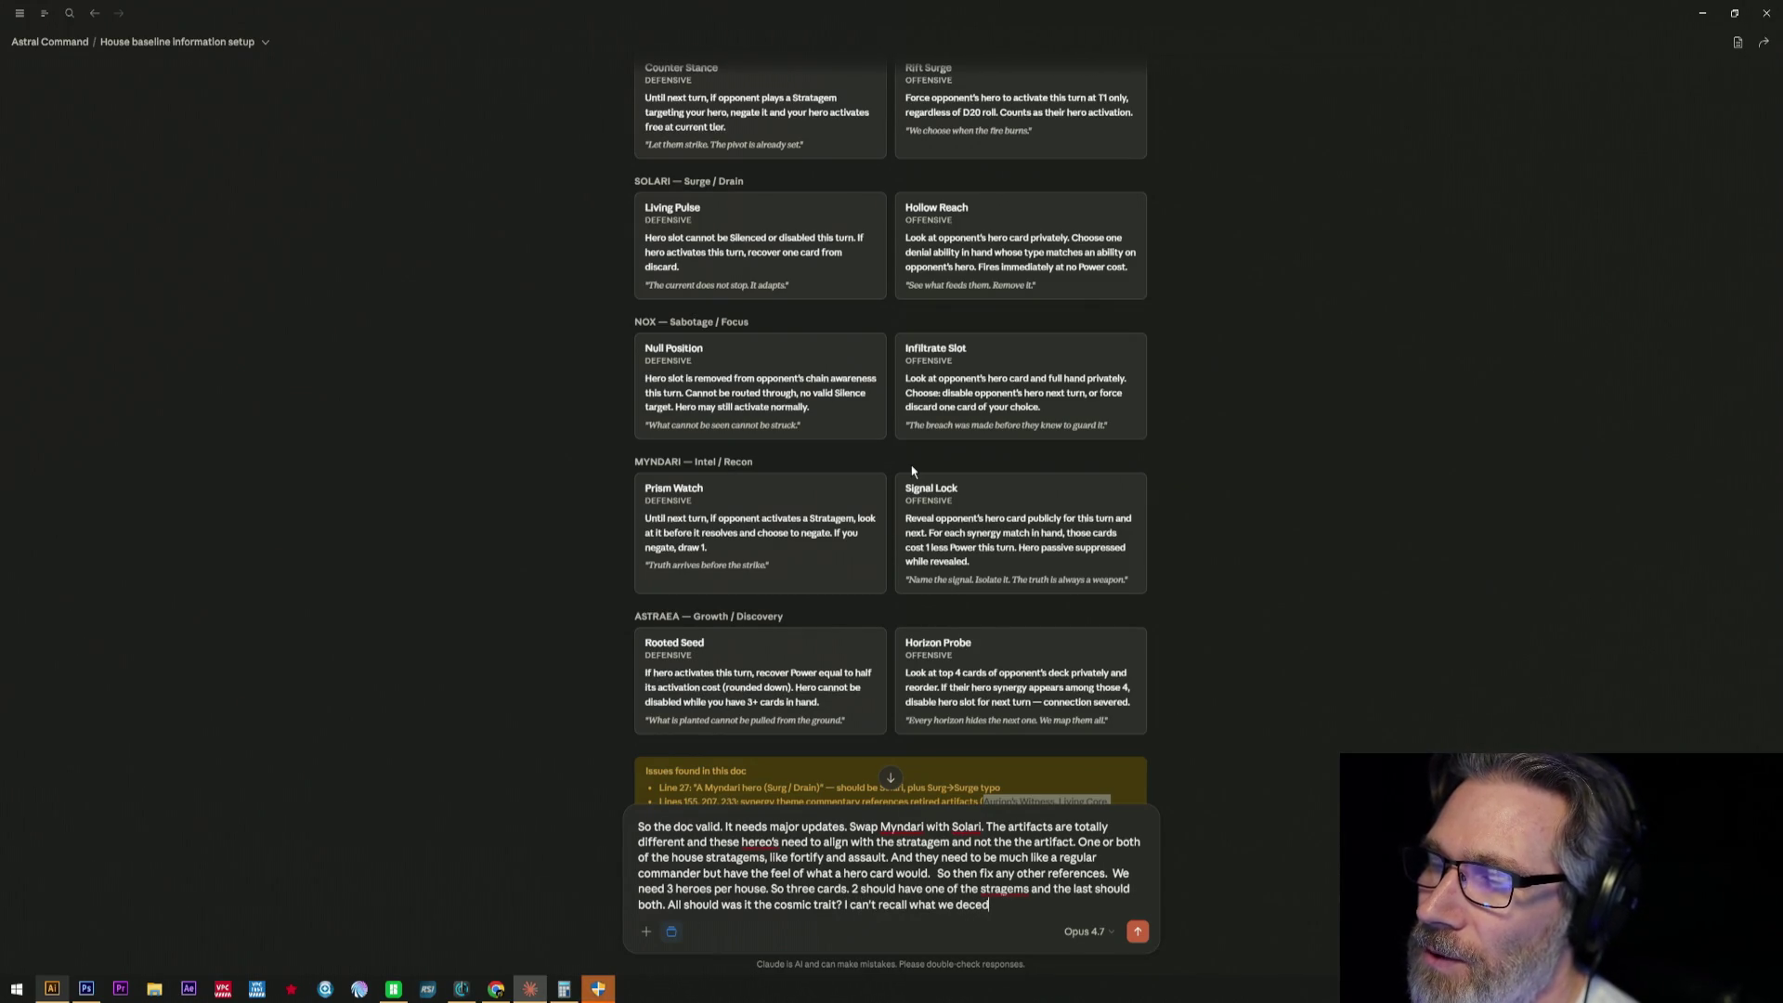
type(" for that.")
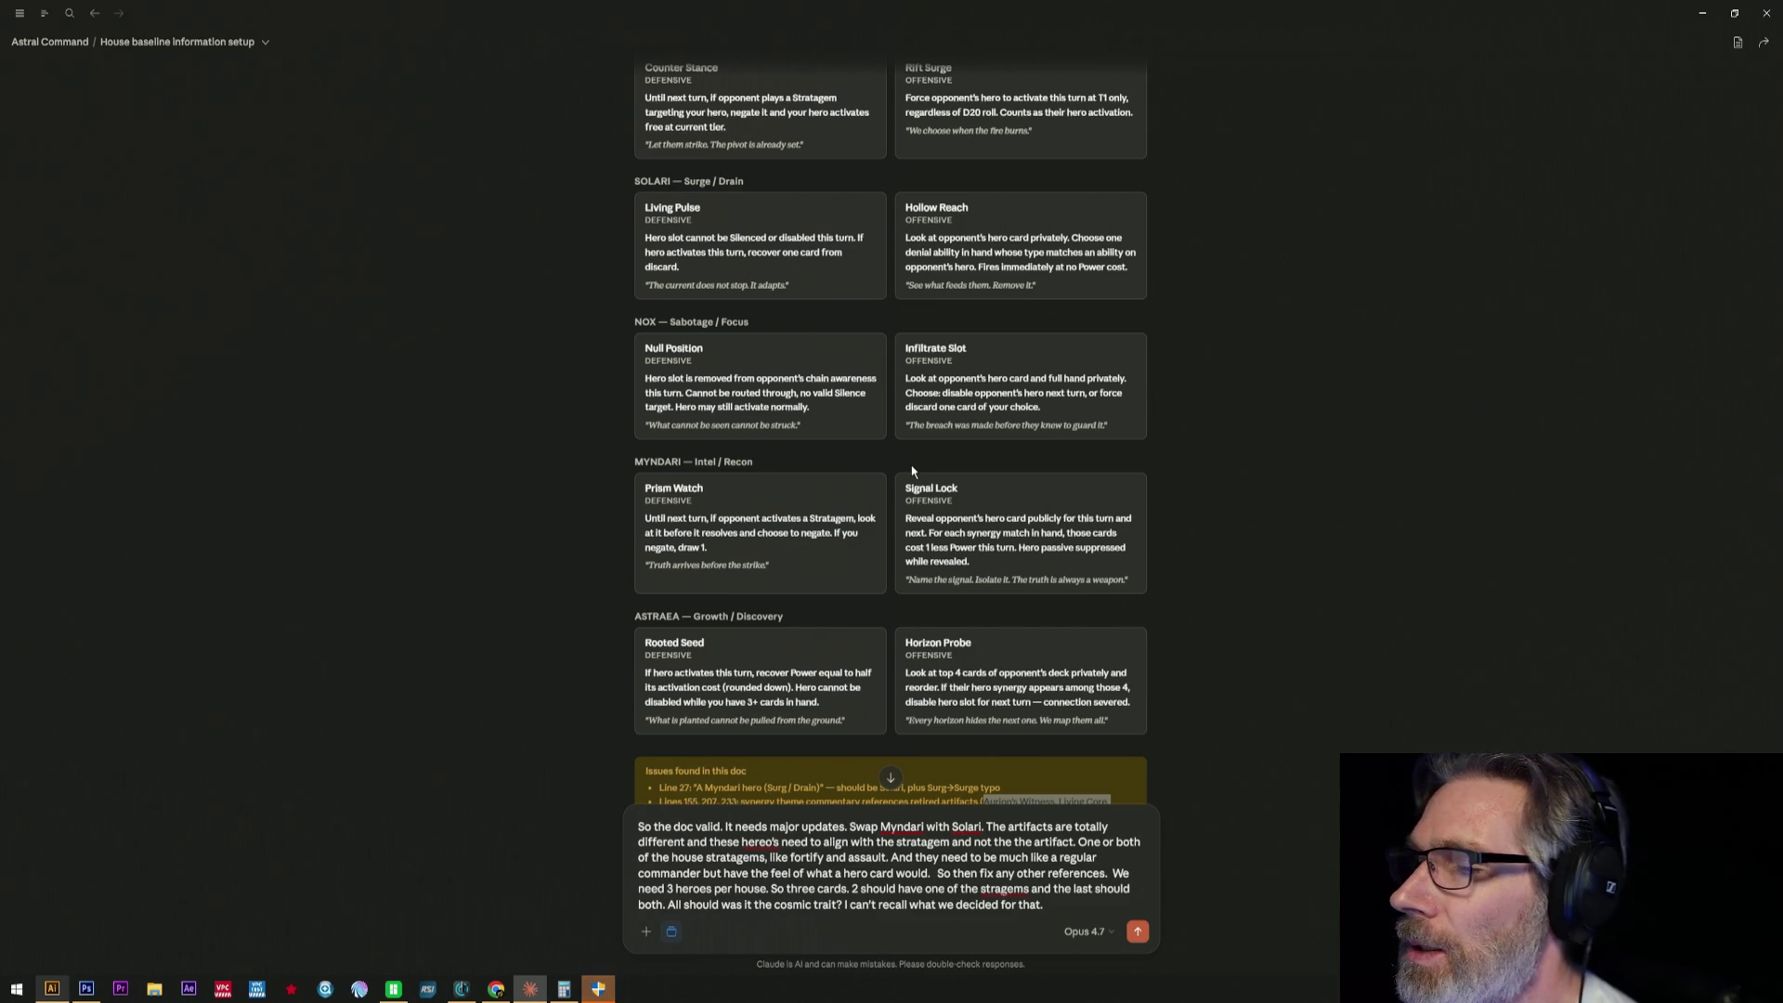
scroll(905, 420, "up", 1)
scroll(907, 418, "up", 2)
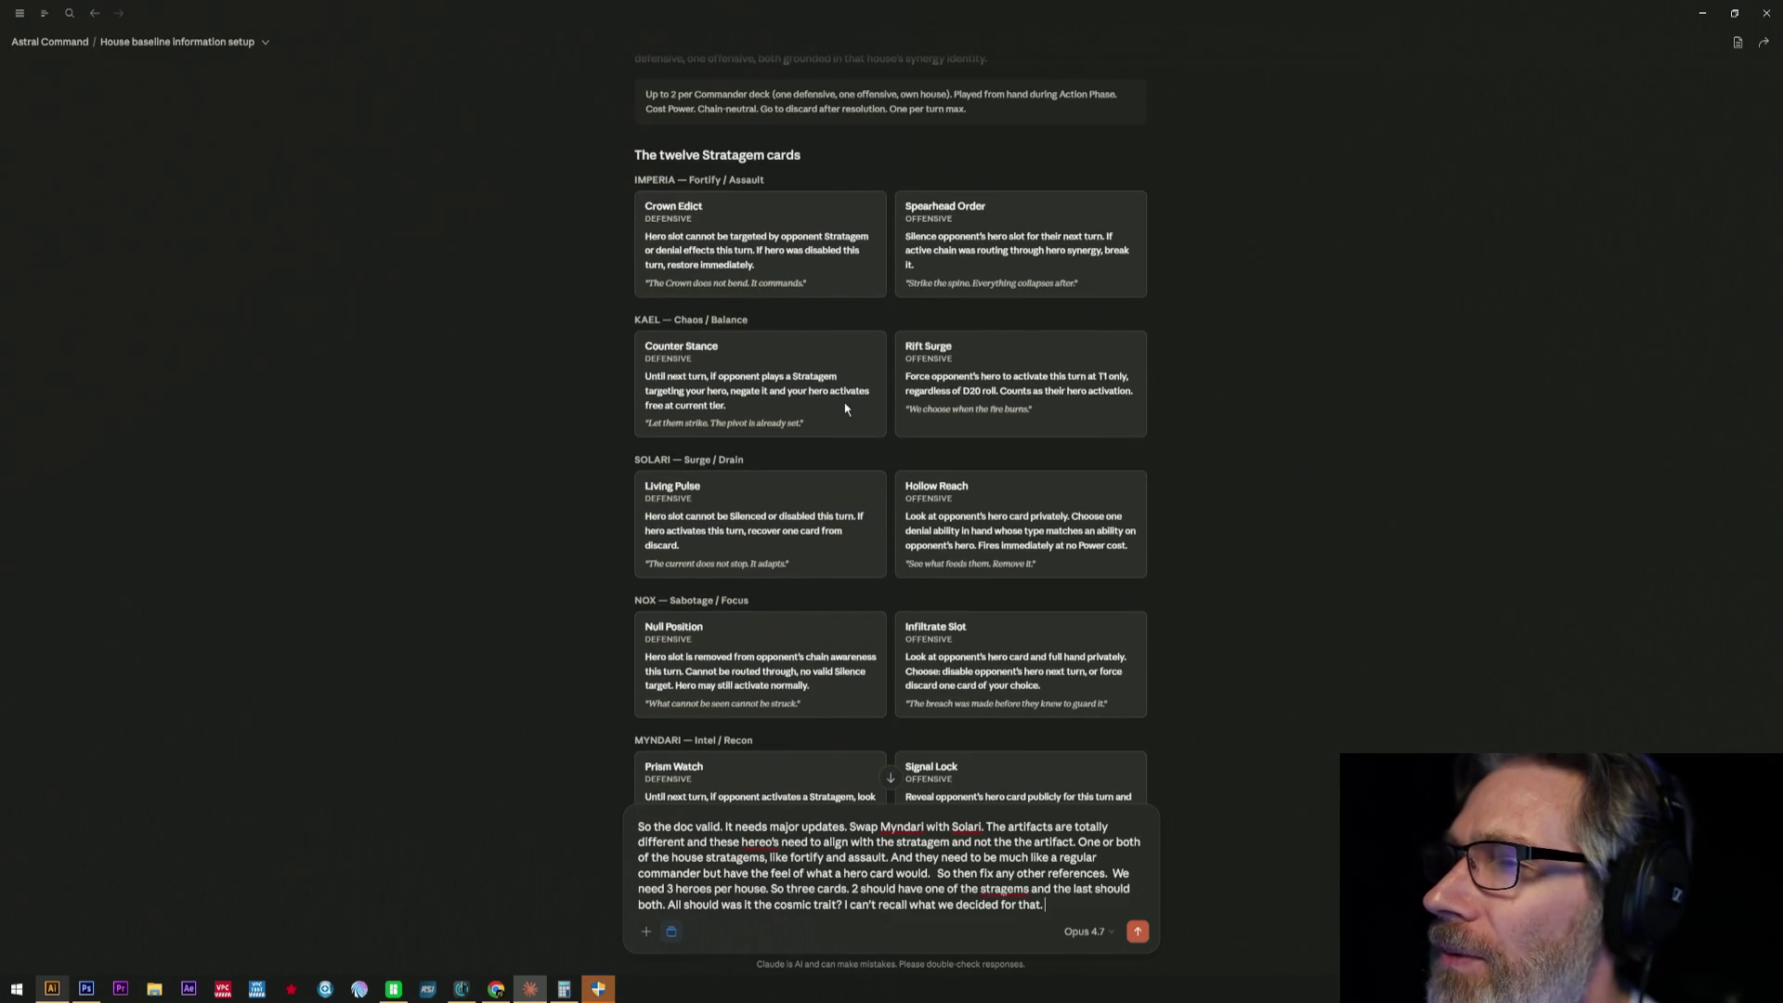
scroll(844, 406, "down", 3)
type("Te")
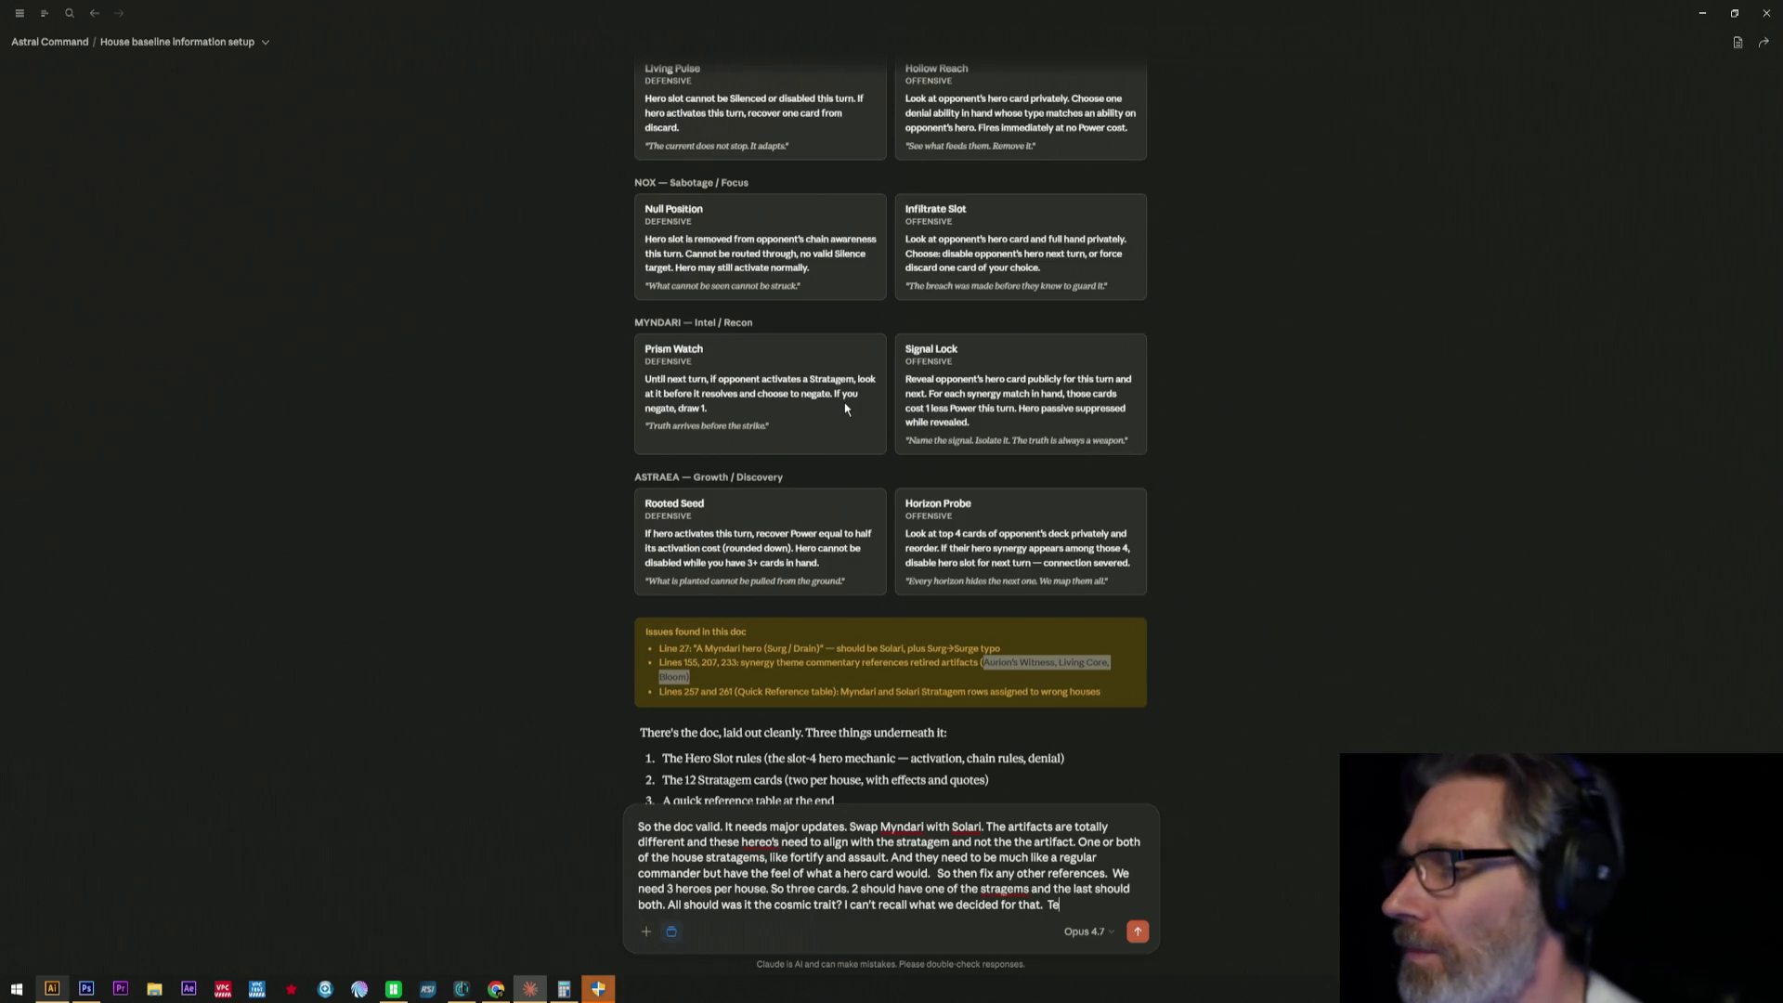
type("en the names you have for each cards ")
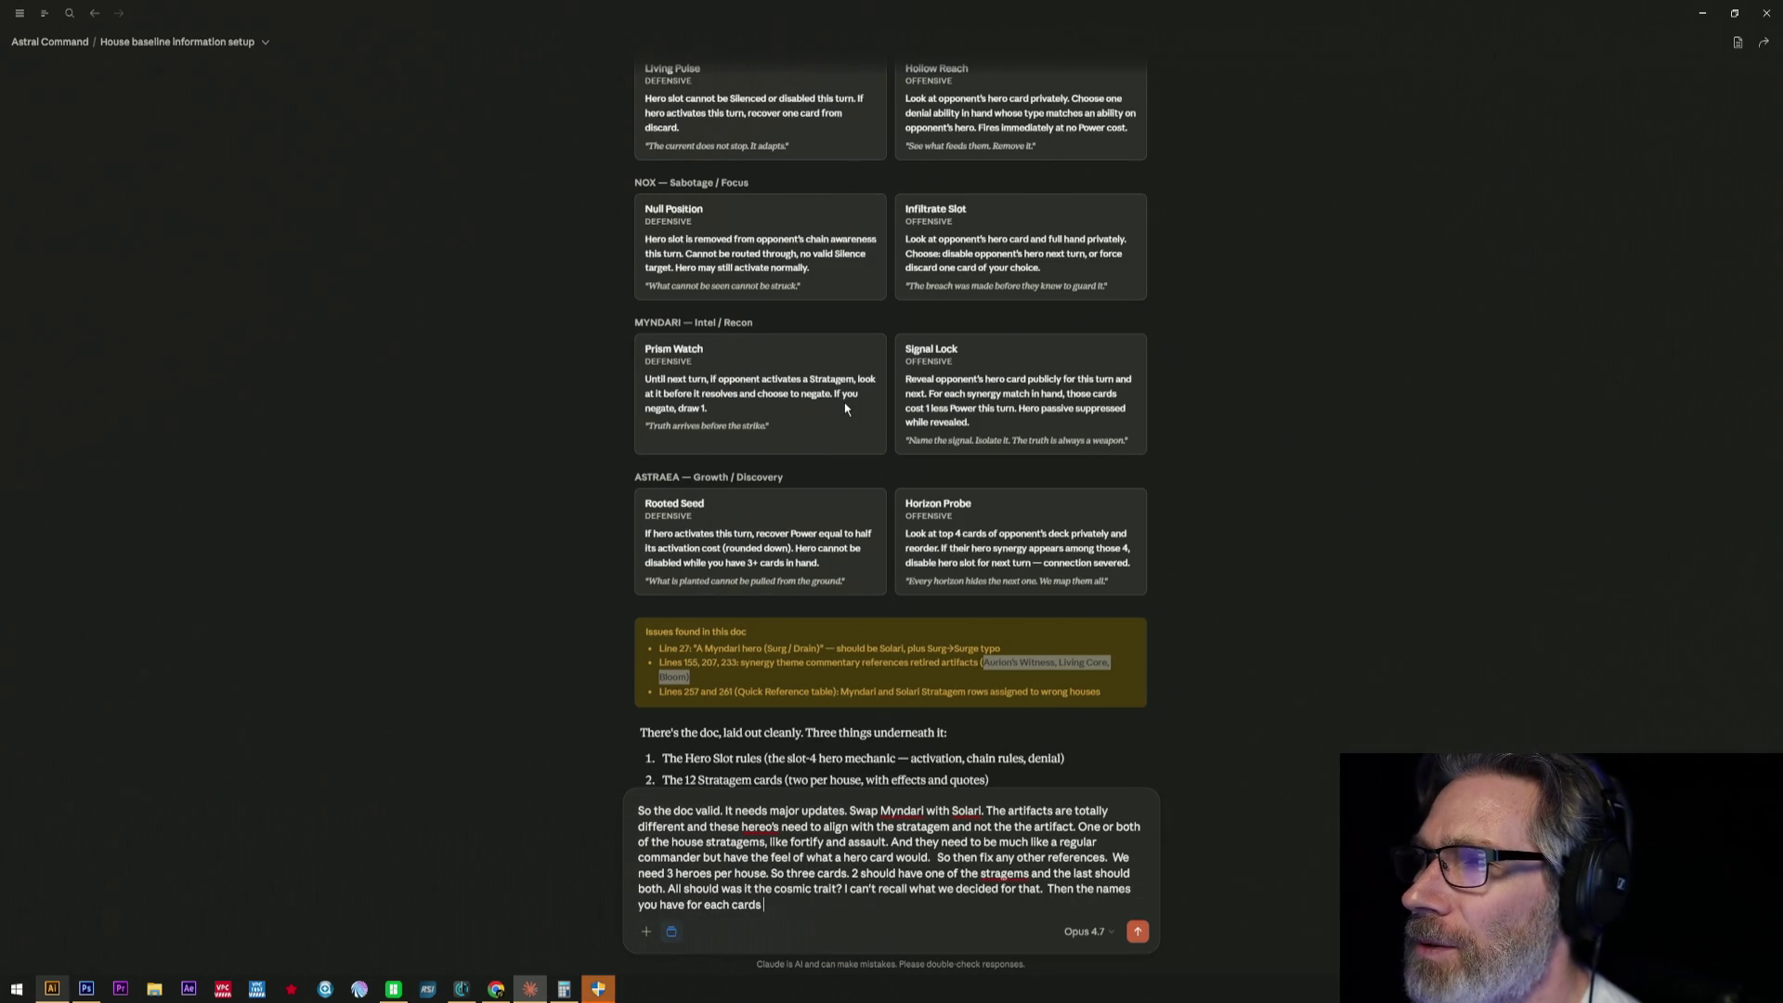
type("might be")
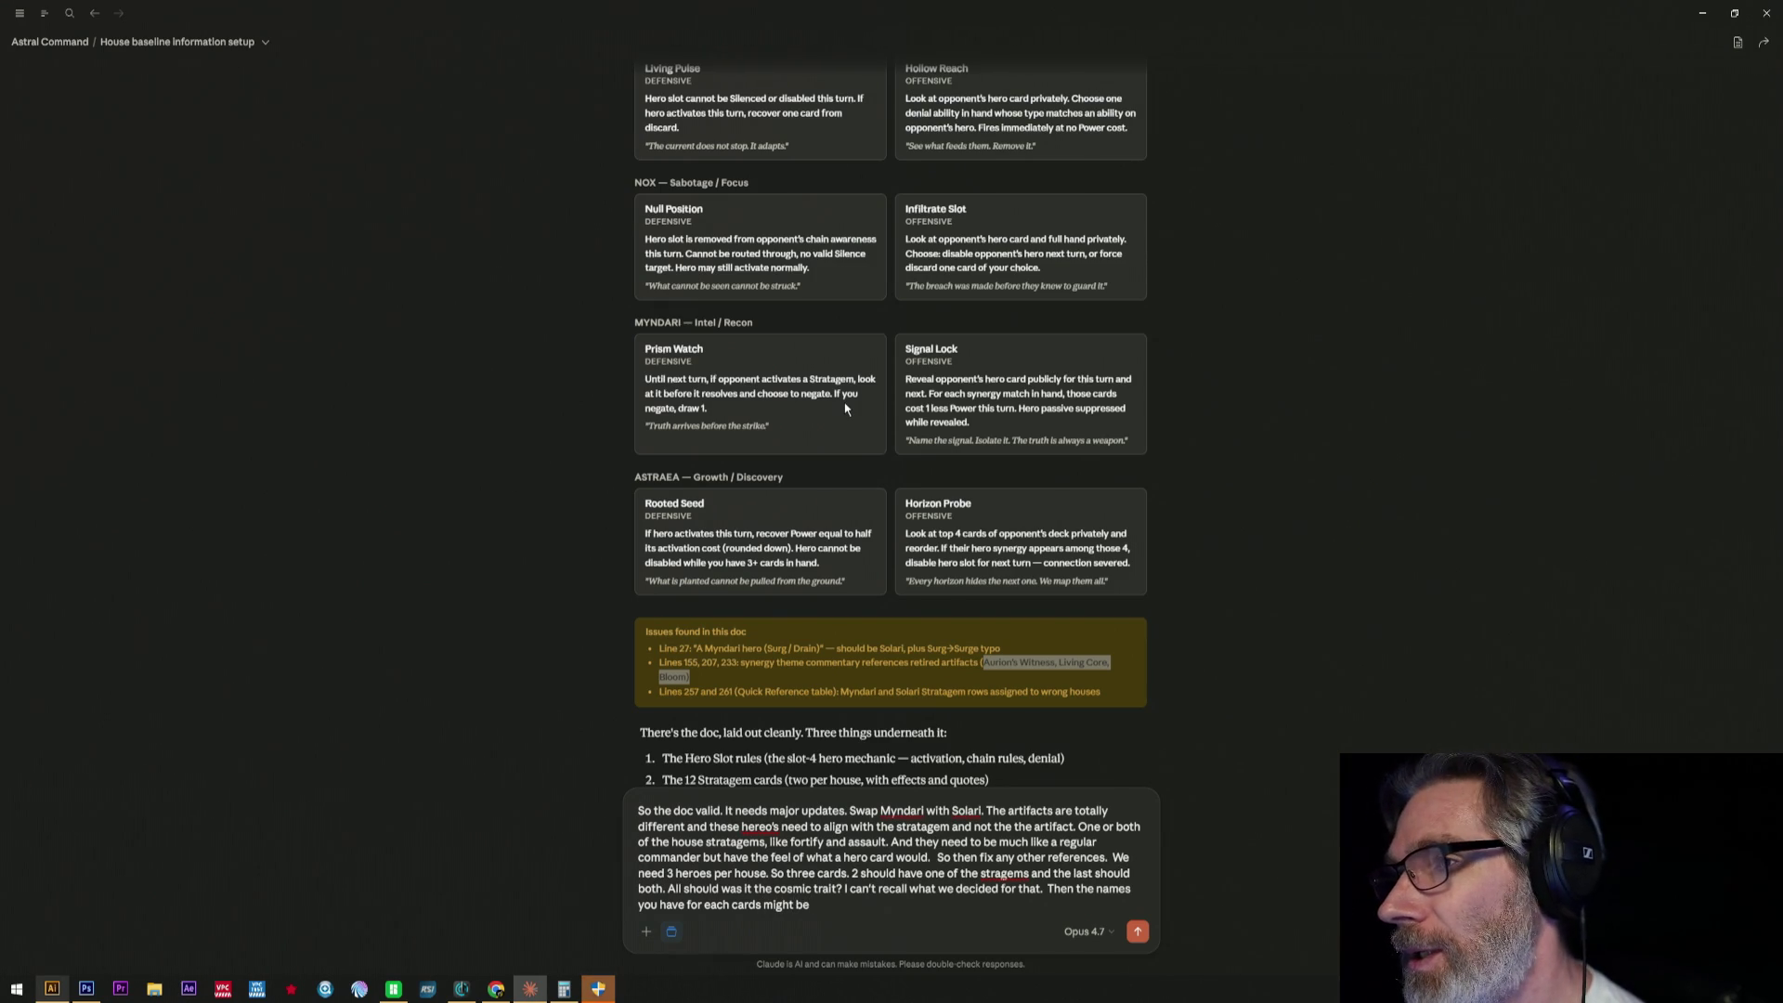
type(" the car")
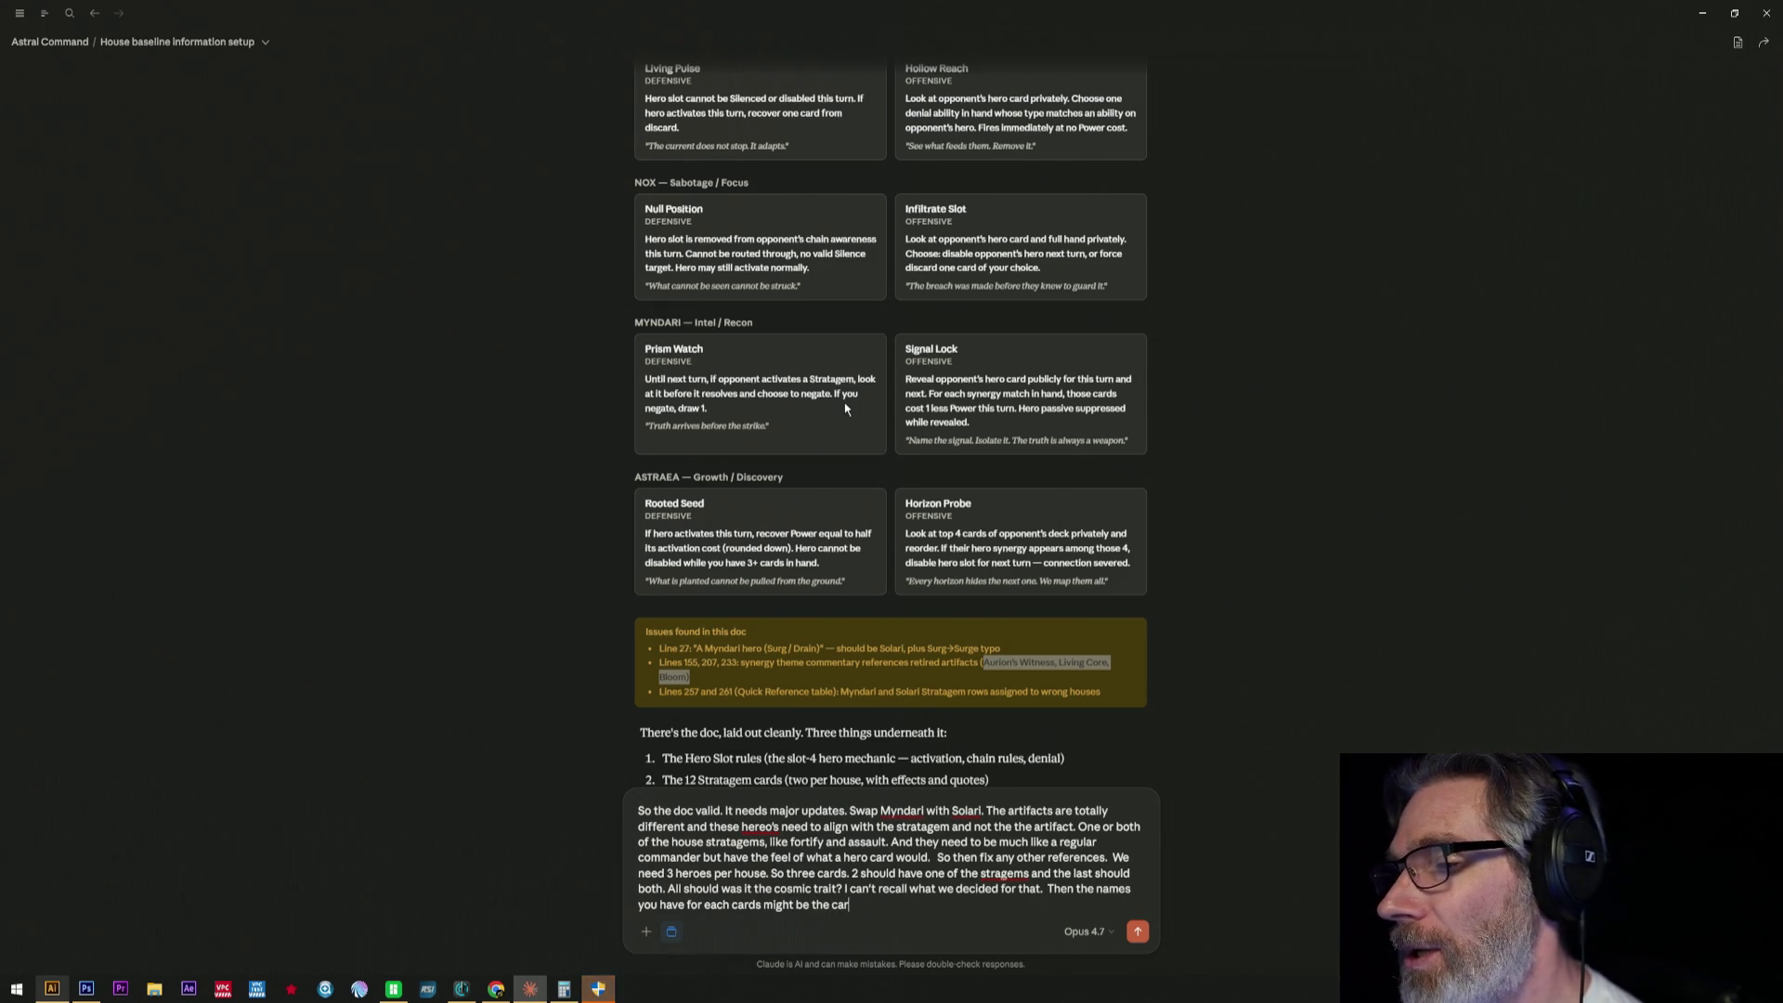
type("dme with the her")
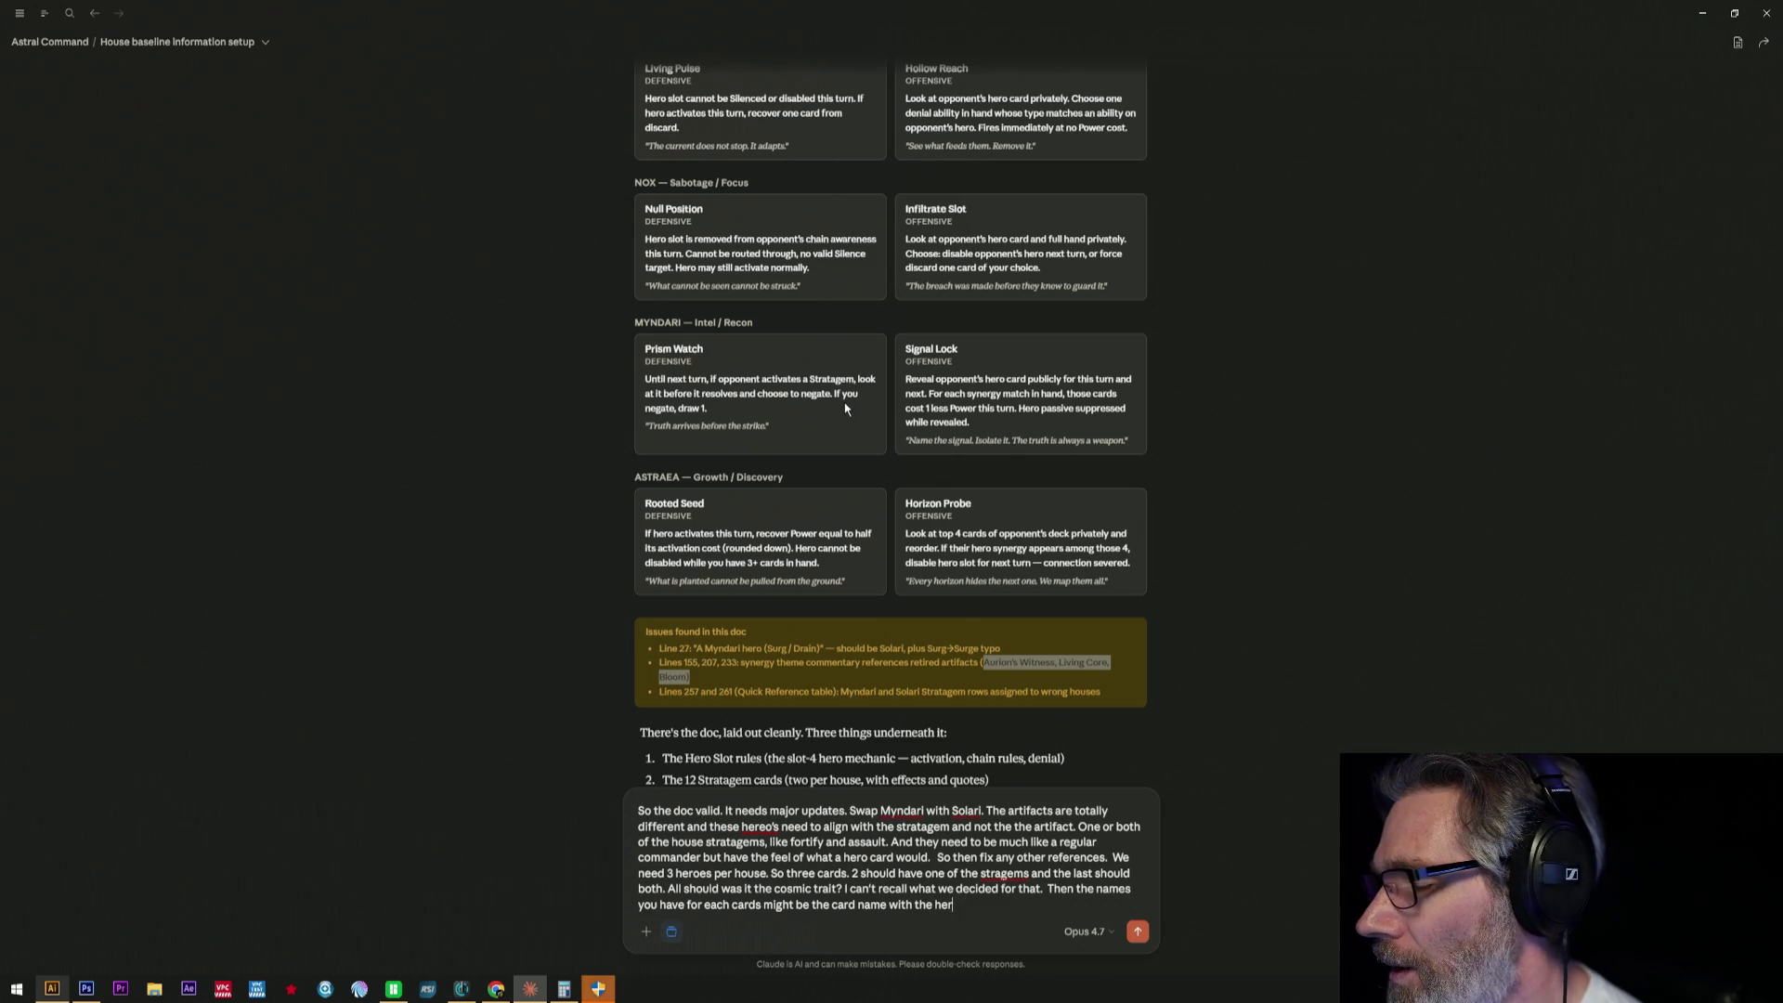
- Finish the request asking whether card names are ability titles or cosmic abilities, brainstormed together, not generated
key("BackSpace")
key("BackSpace")
key("BackSpace")
key("BackSpace")
key("BackSpace")
key("BackSpace")
key("BackSpace")
key("BackSpace")
key("BackSpace")
key("BackSpace")
key("BackSpace")
key("BackSpace")
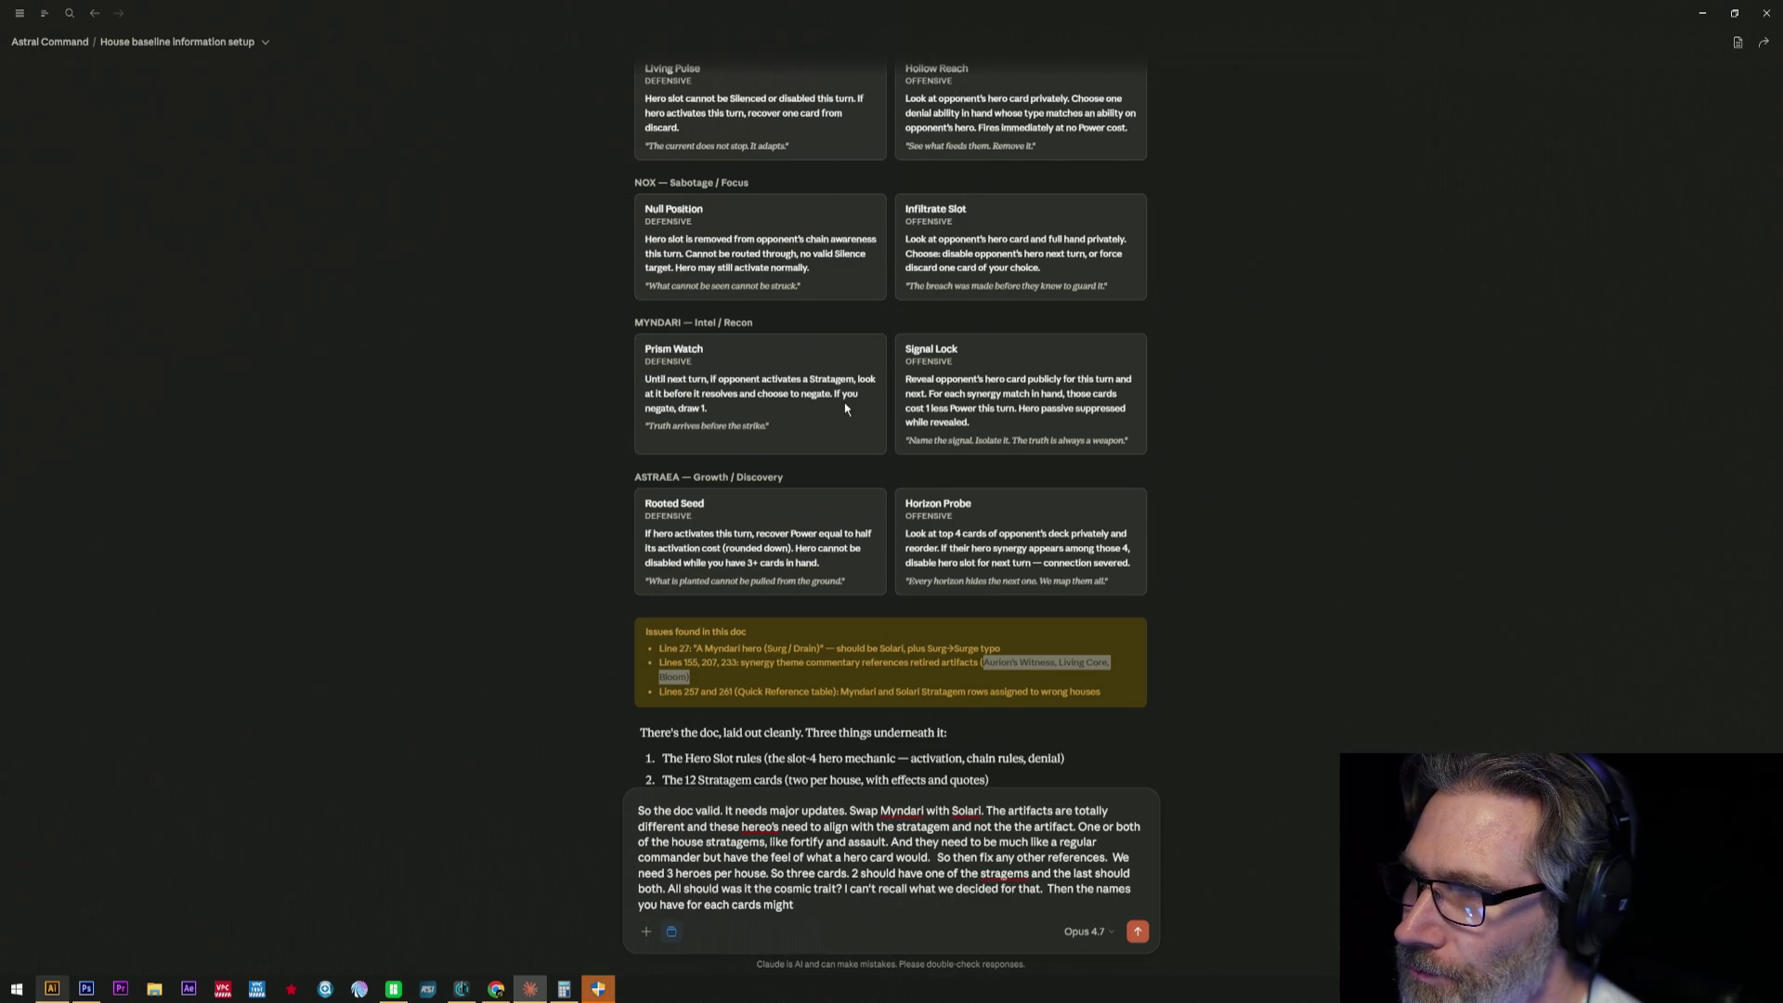
key("BackSpace")
key("BackSpace")
key("BackSpace")
key("BackSpace")
key("BackSpace")
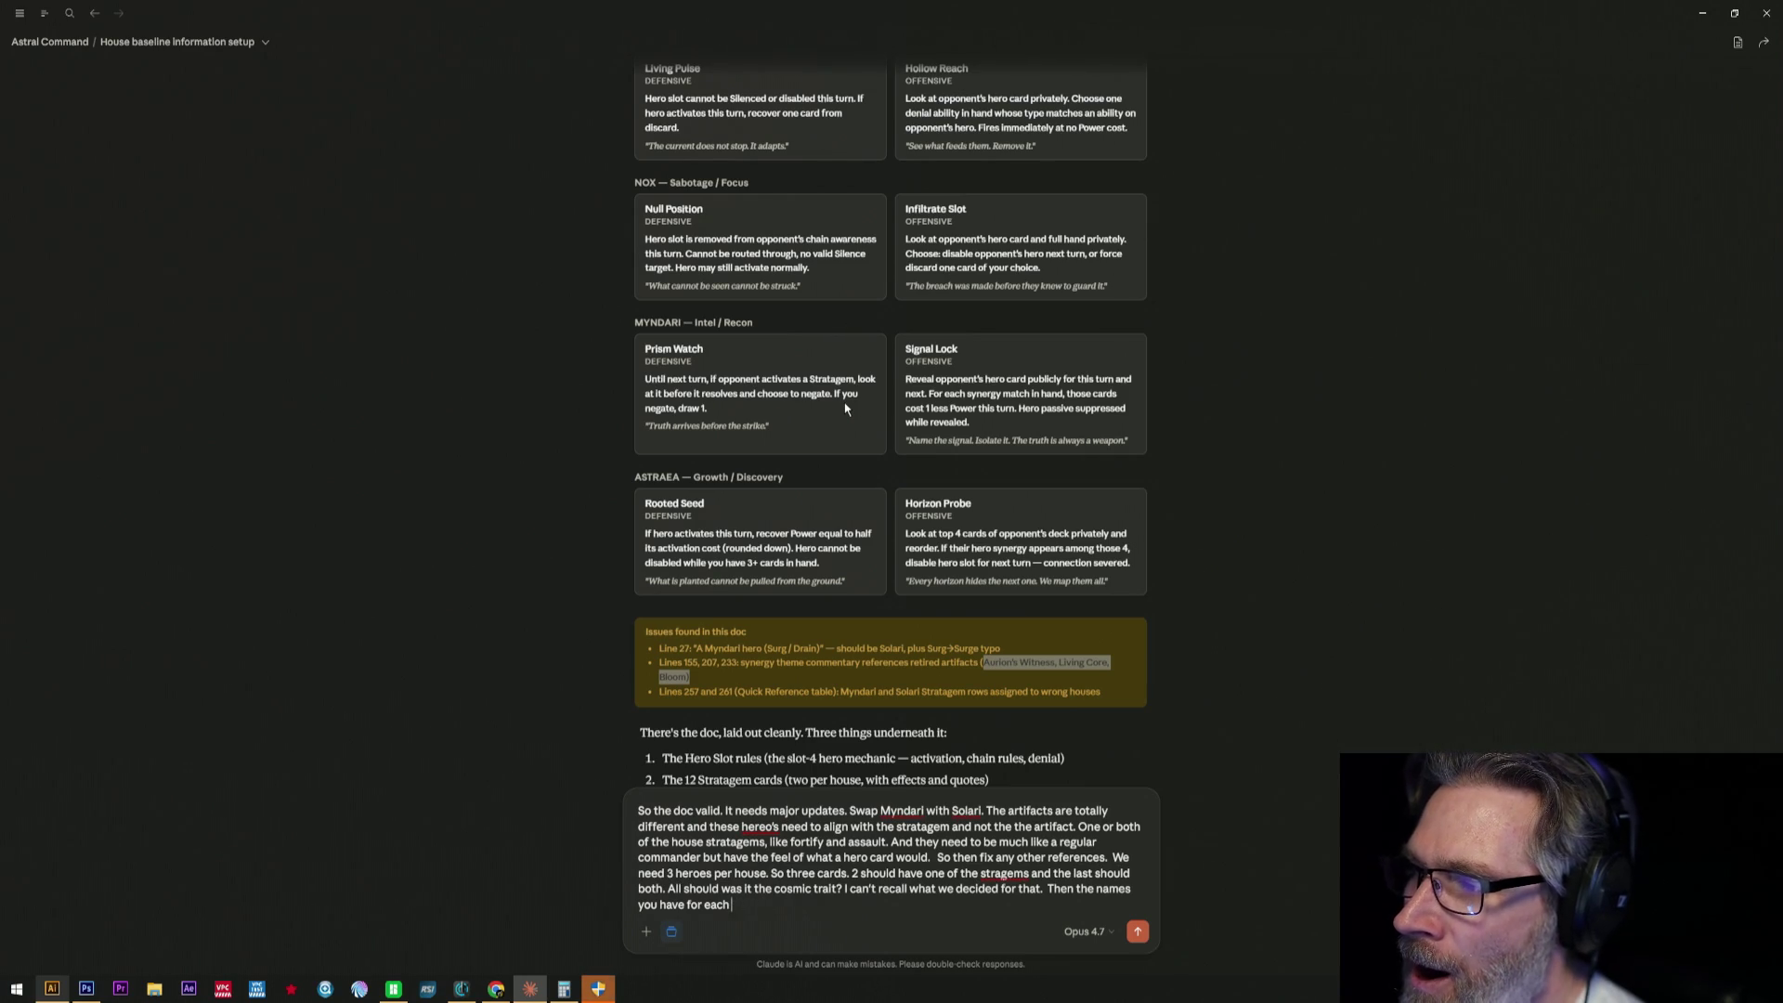
type("cardis the")
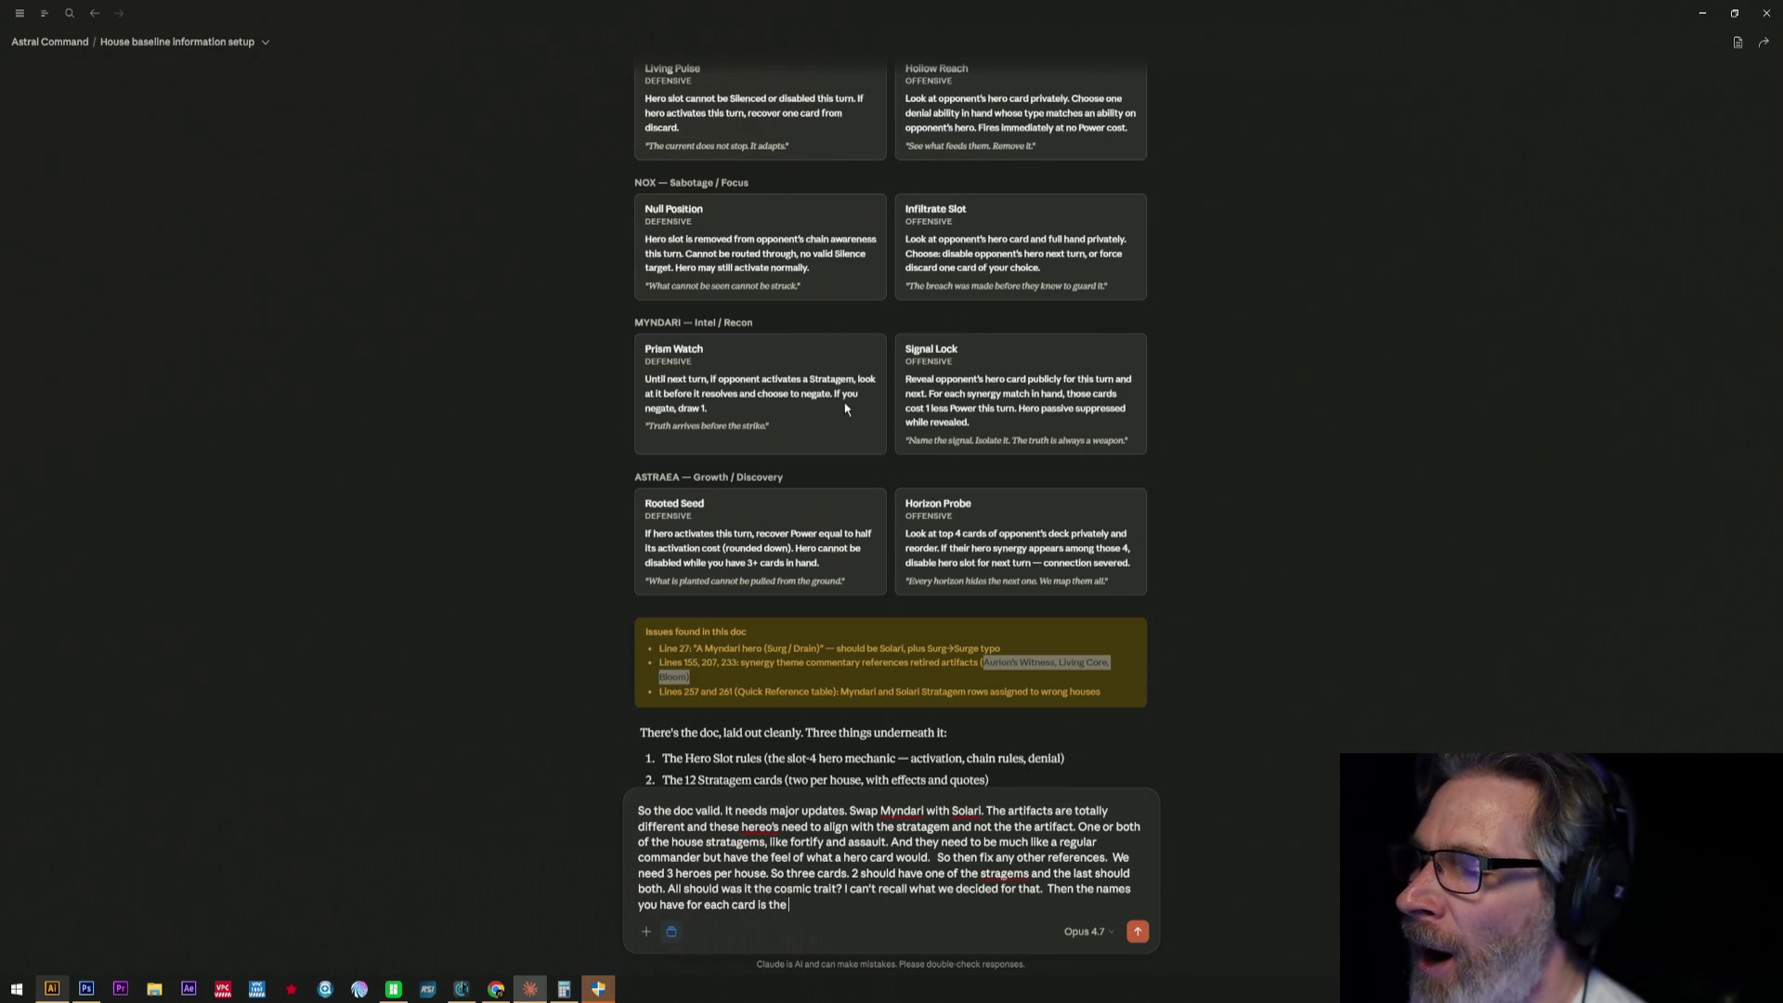
type(" title of the")
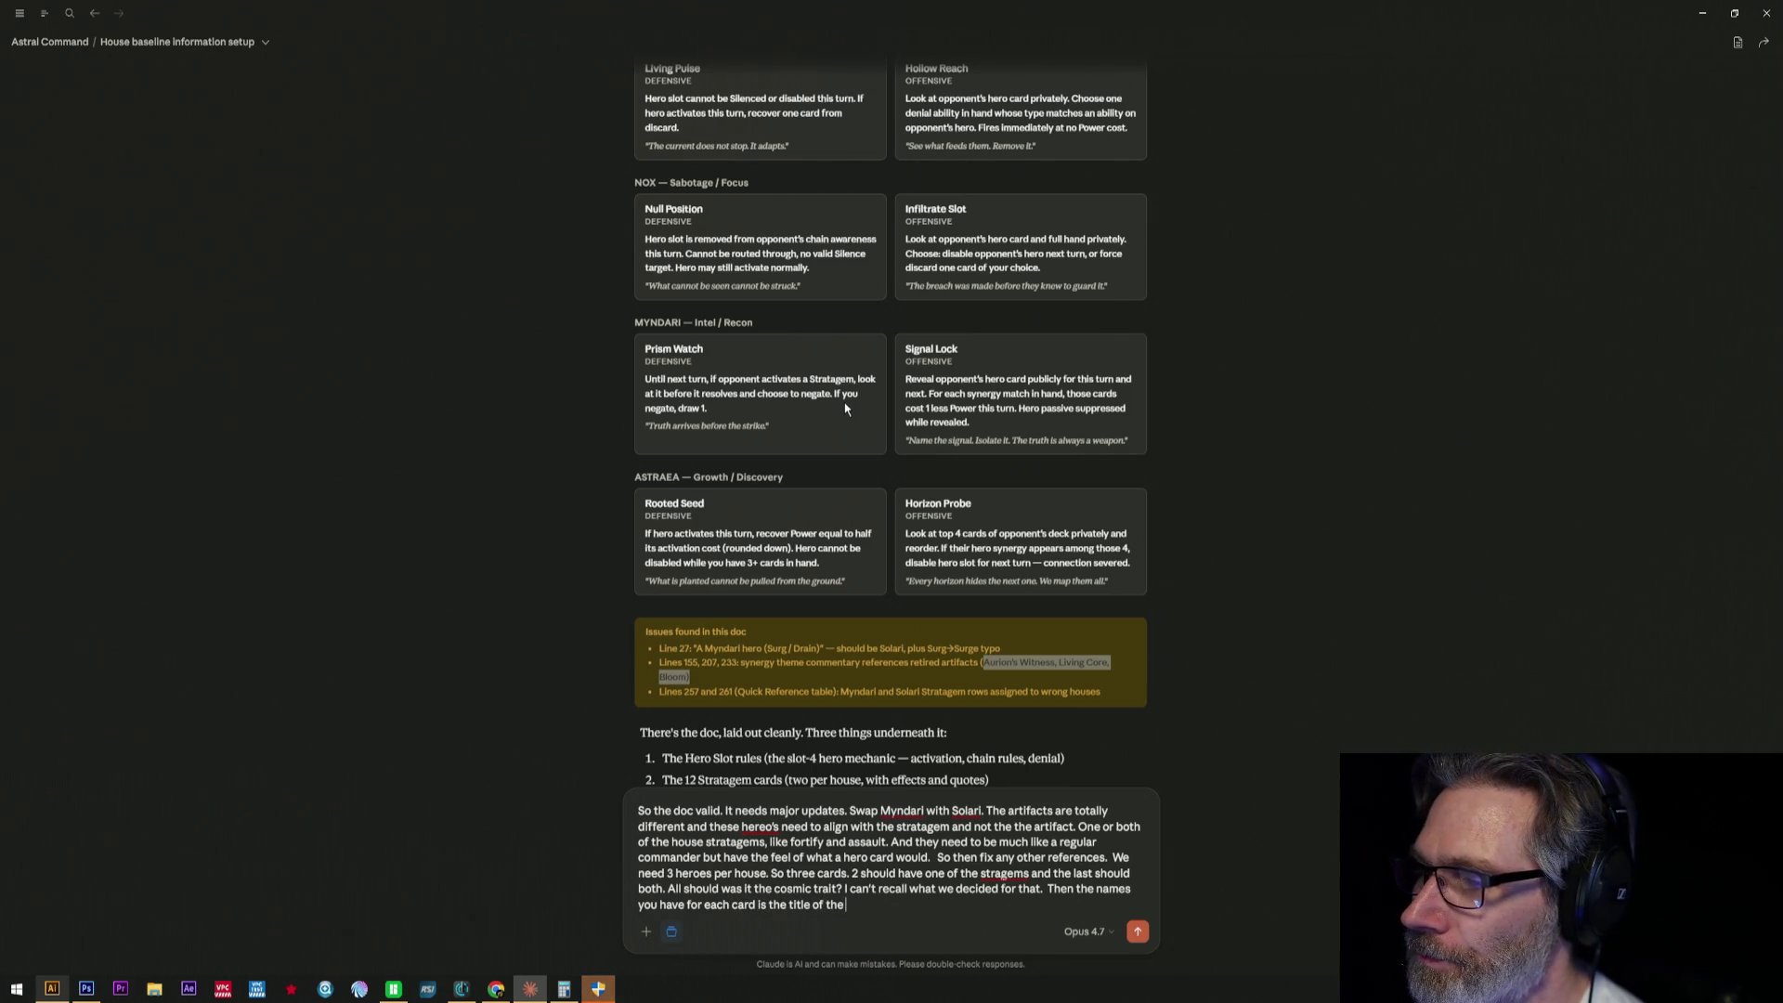
type(" abi")
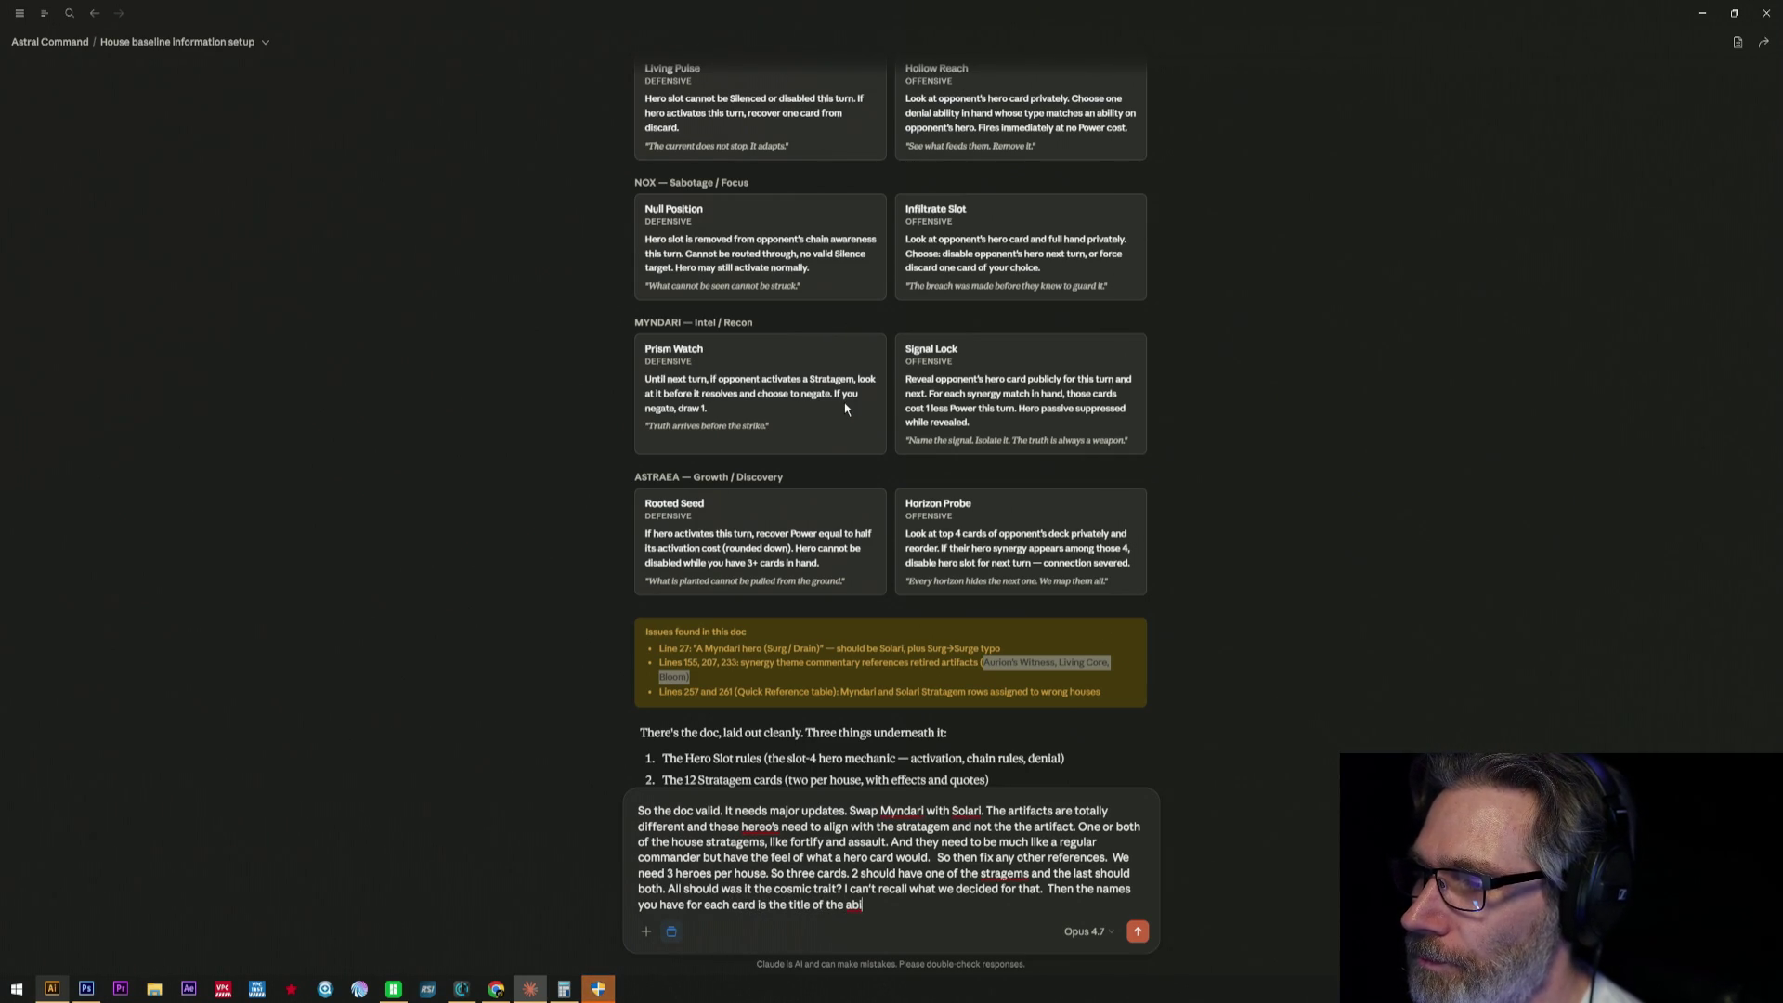
type("li")
type("ty of the card?")
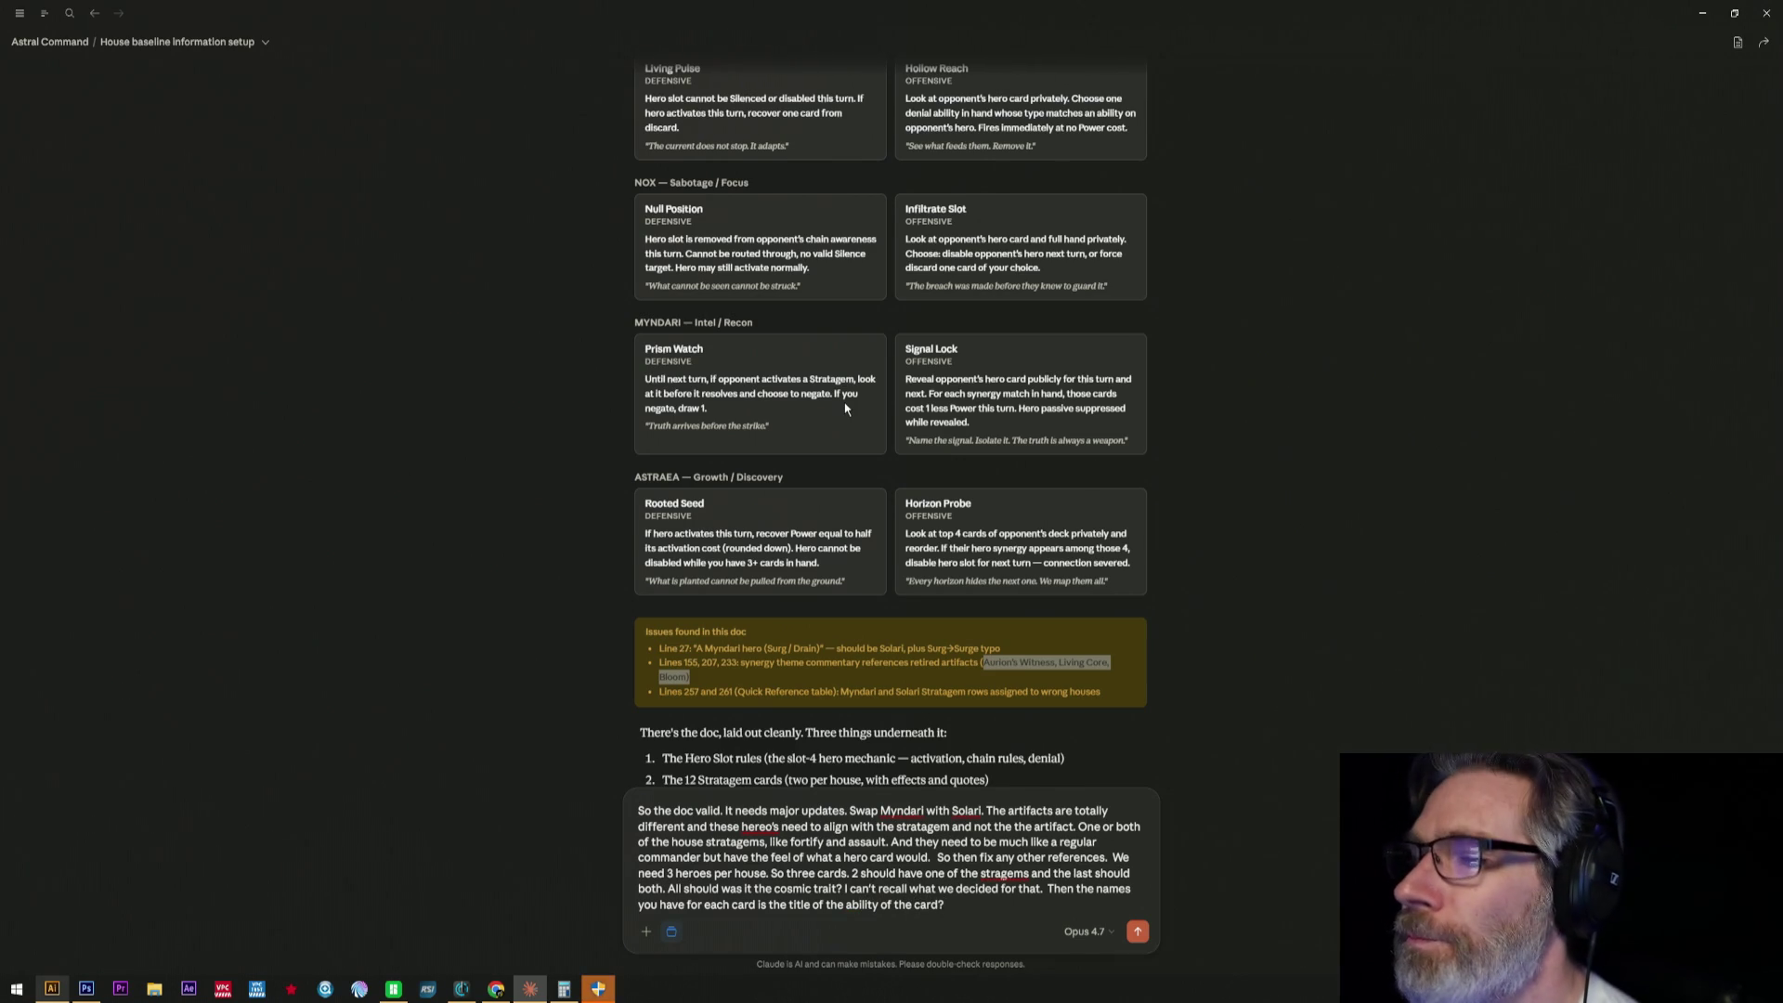
type(" or cos")
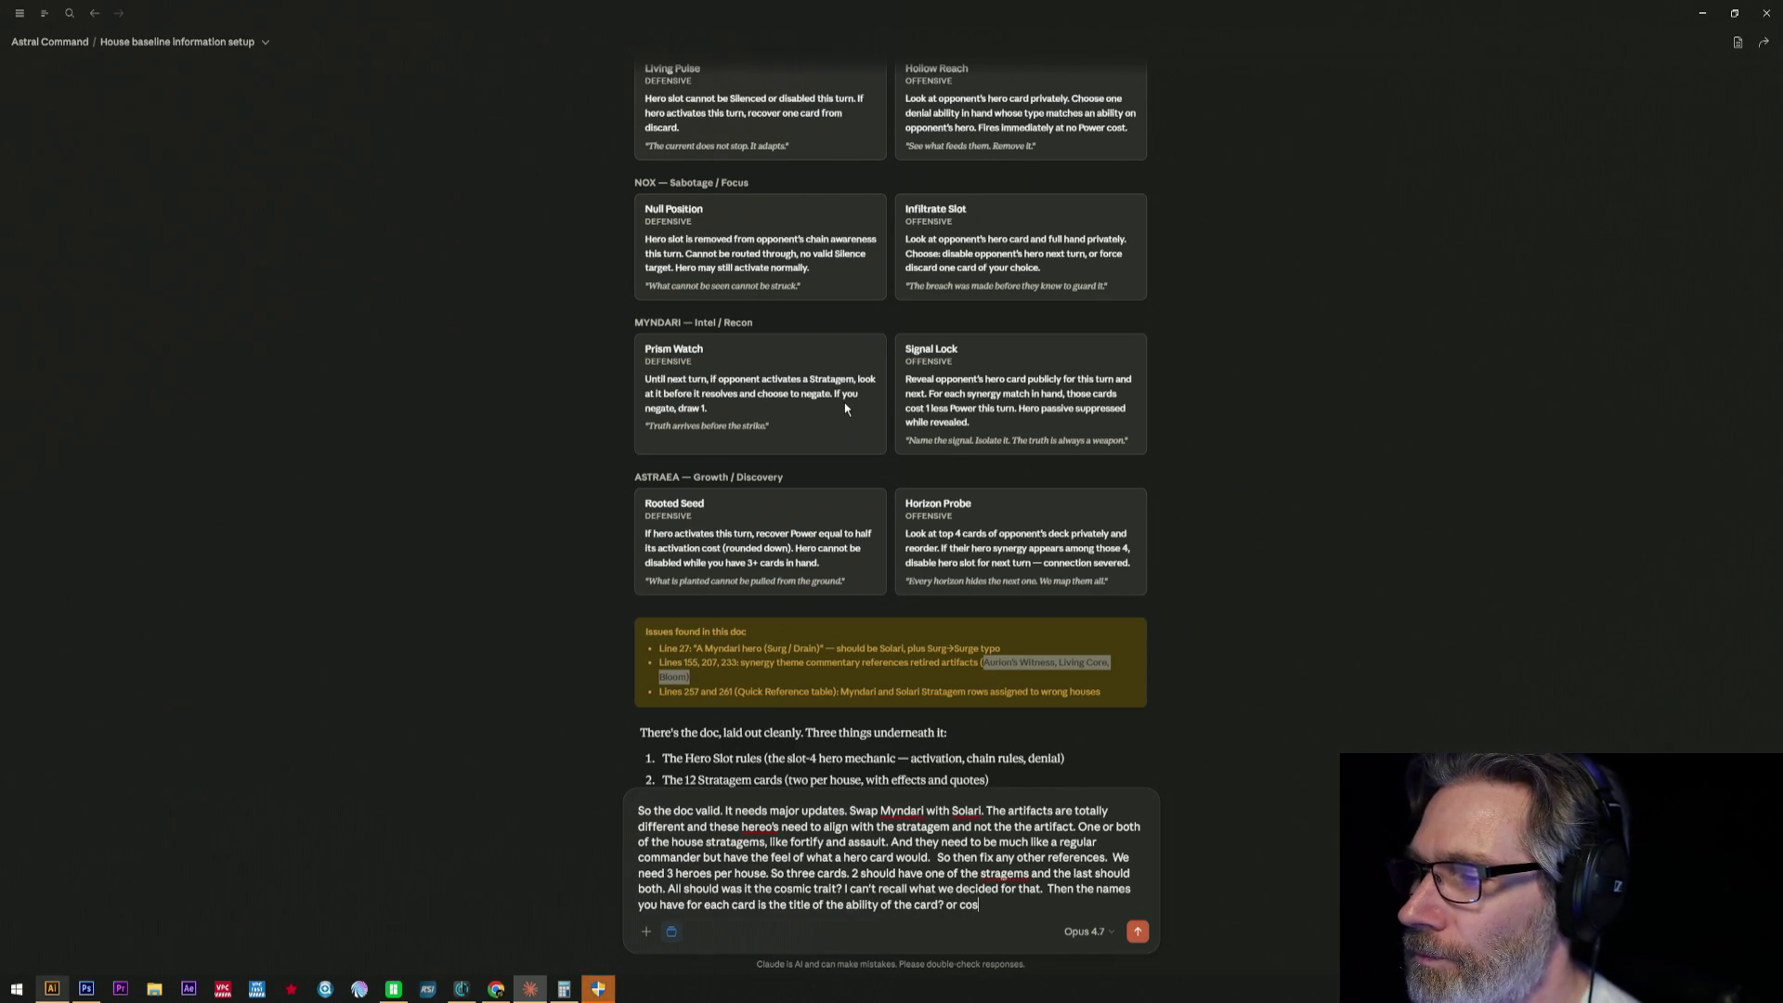
type("mic")
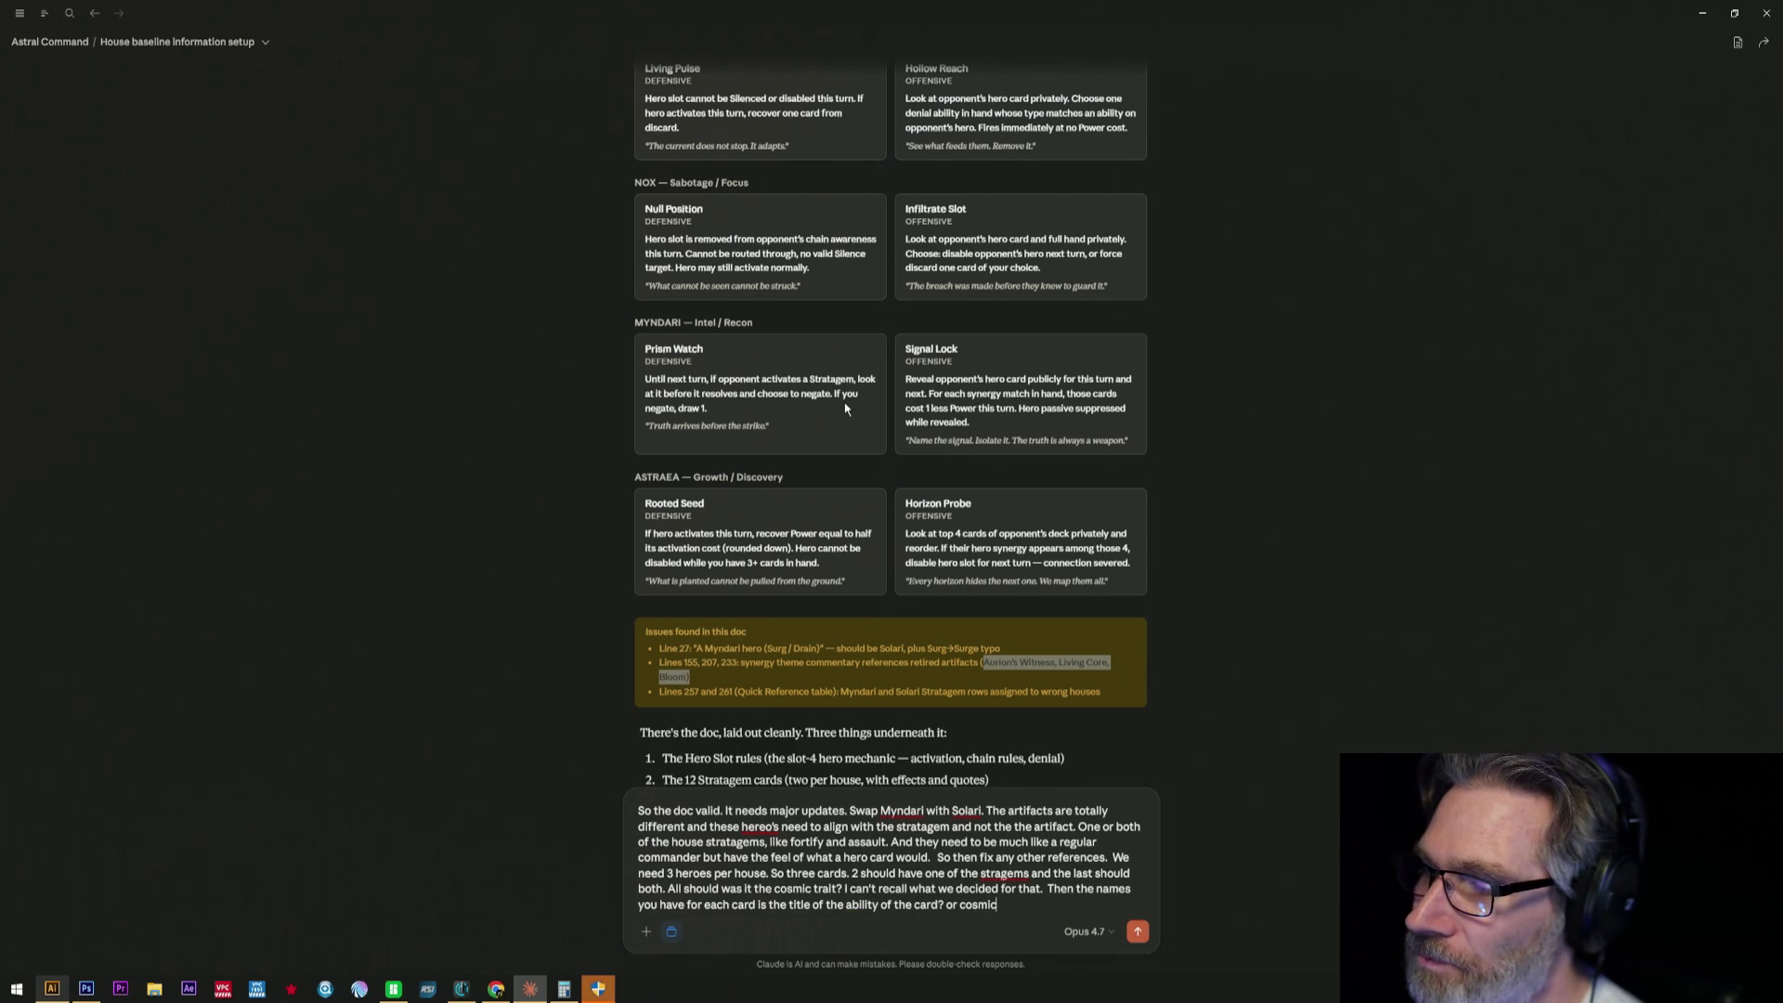
type(" abil")
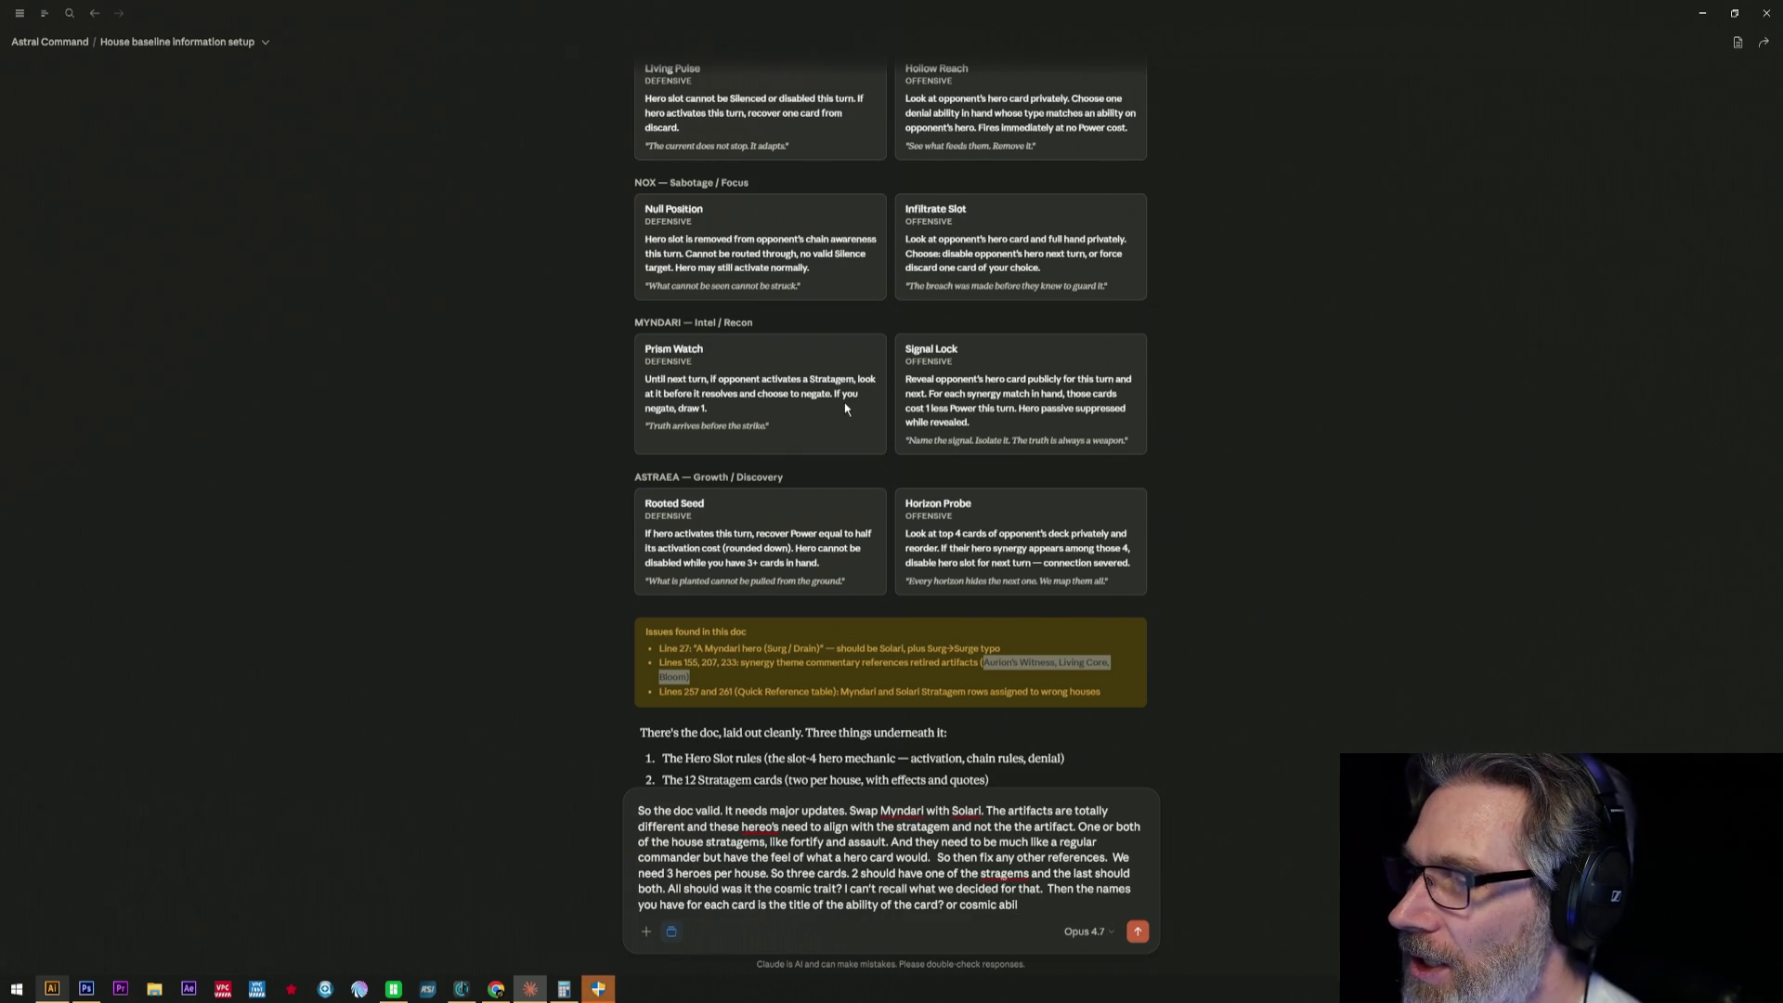
type("iti")
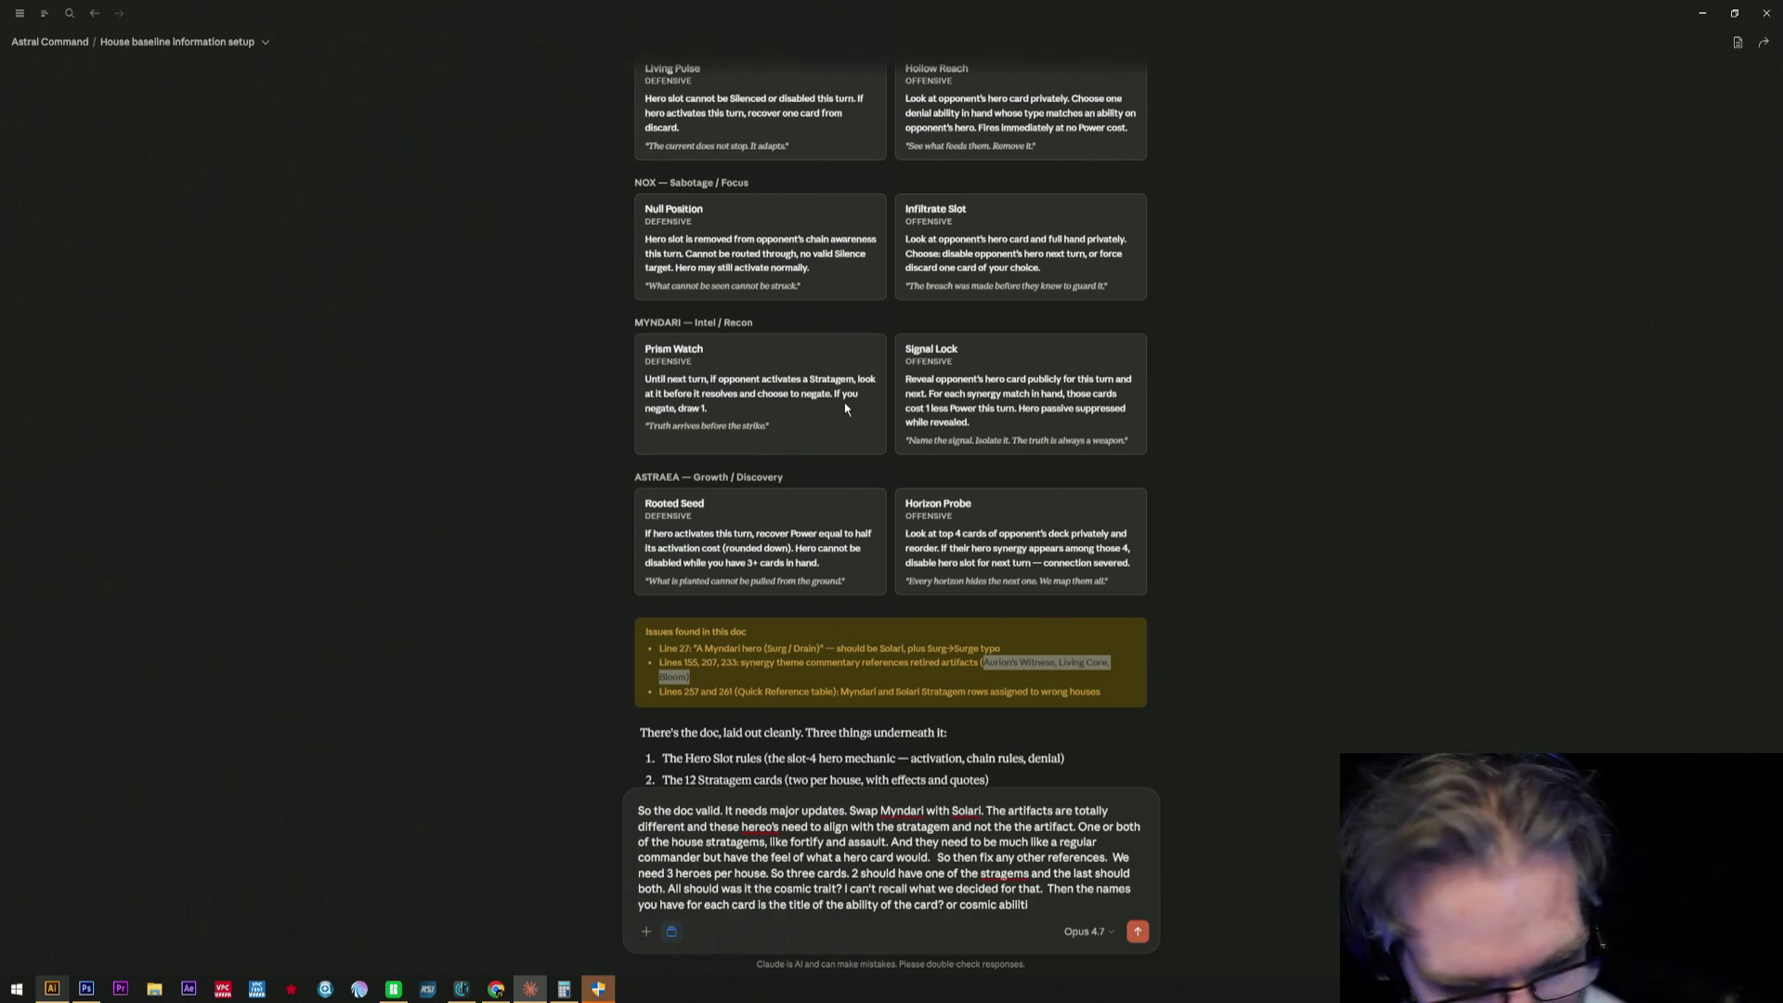
type("es")
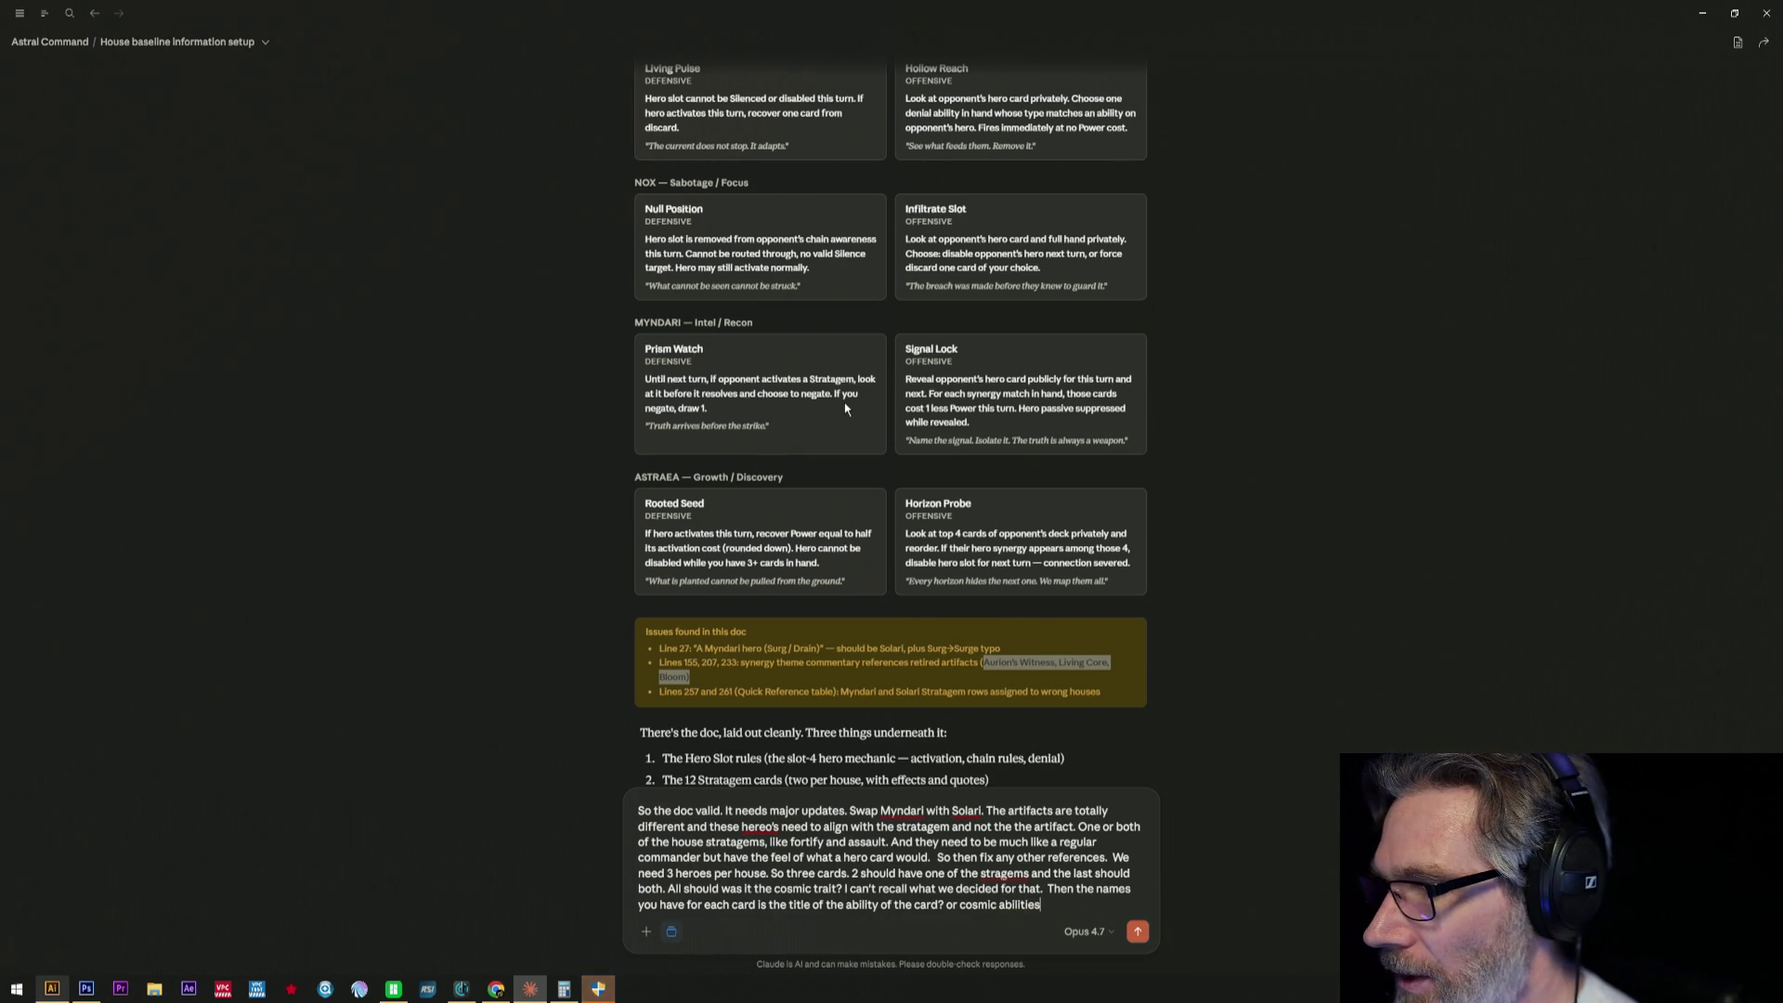
type(".")
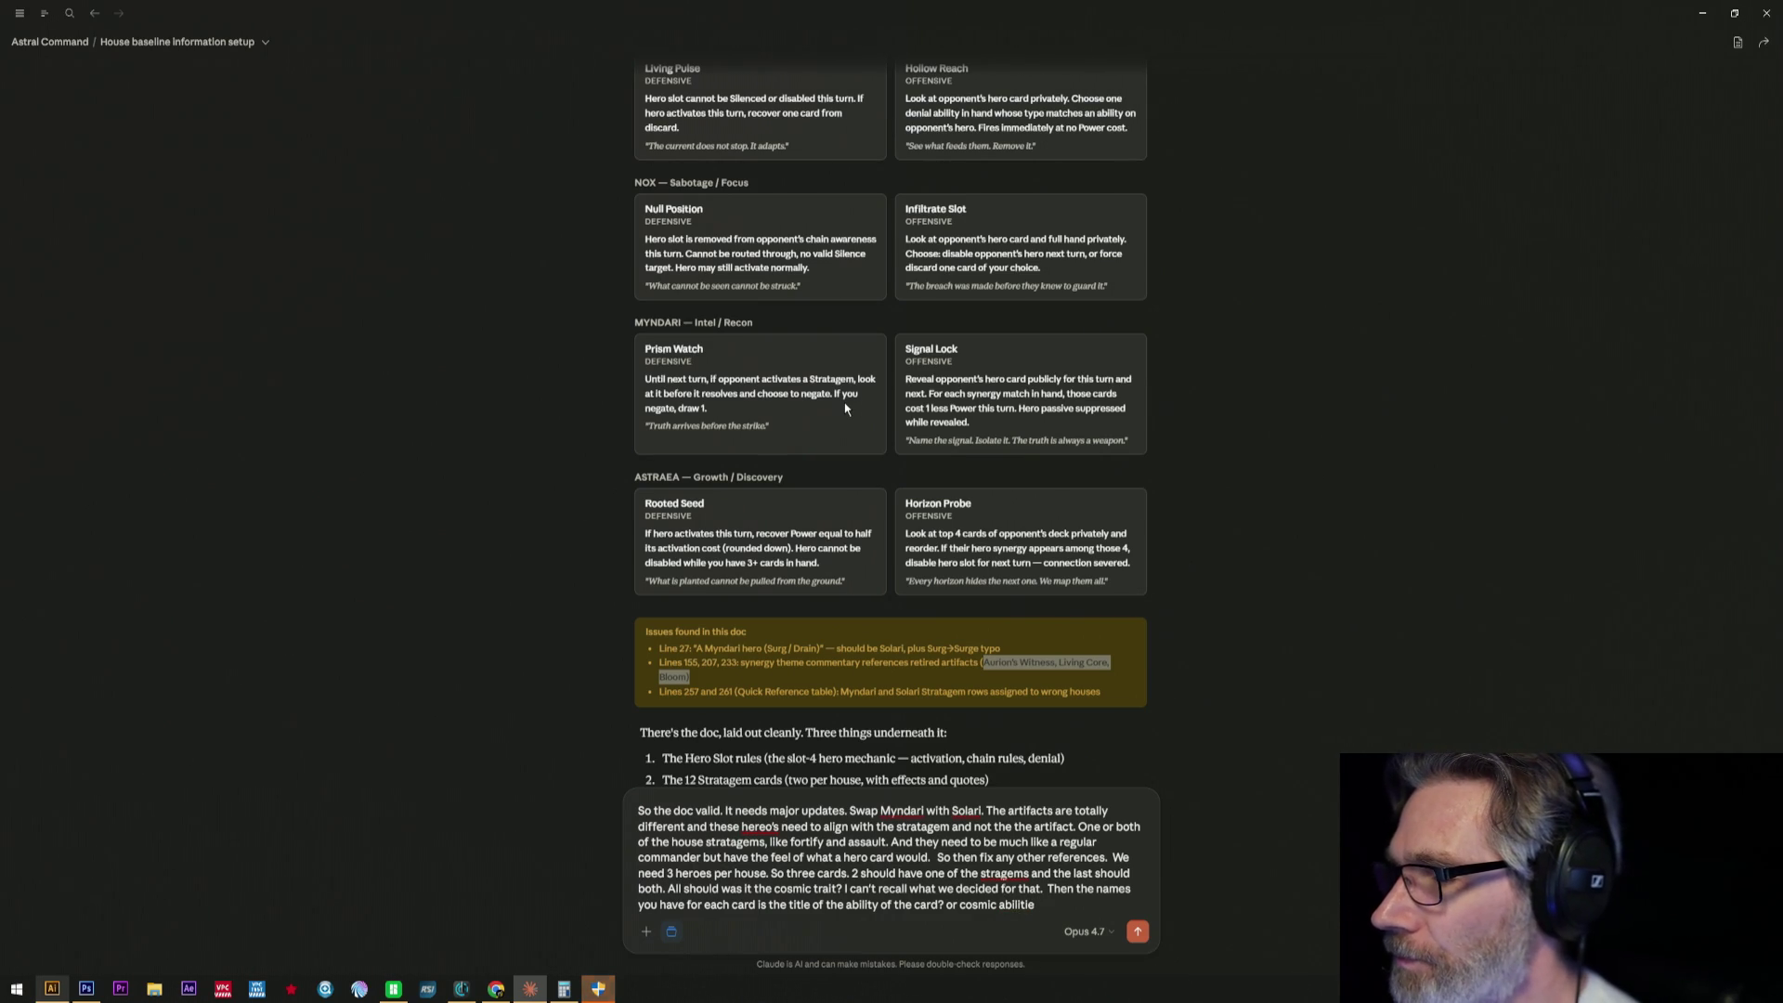
type("s. ")
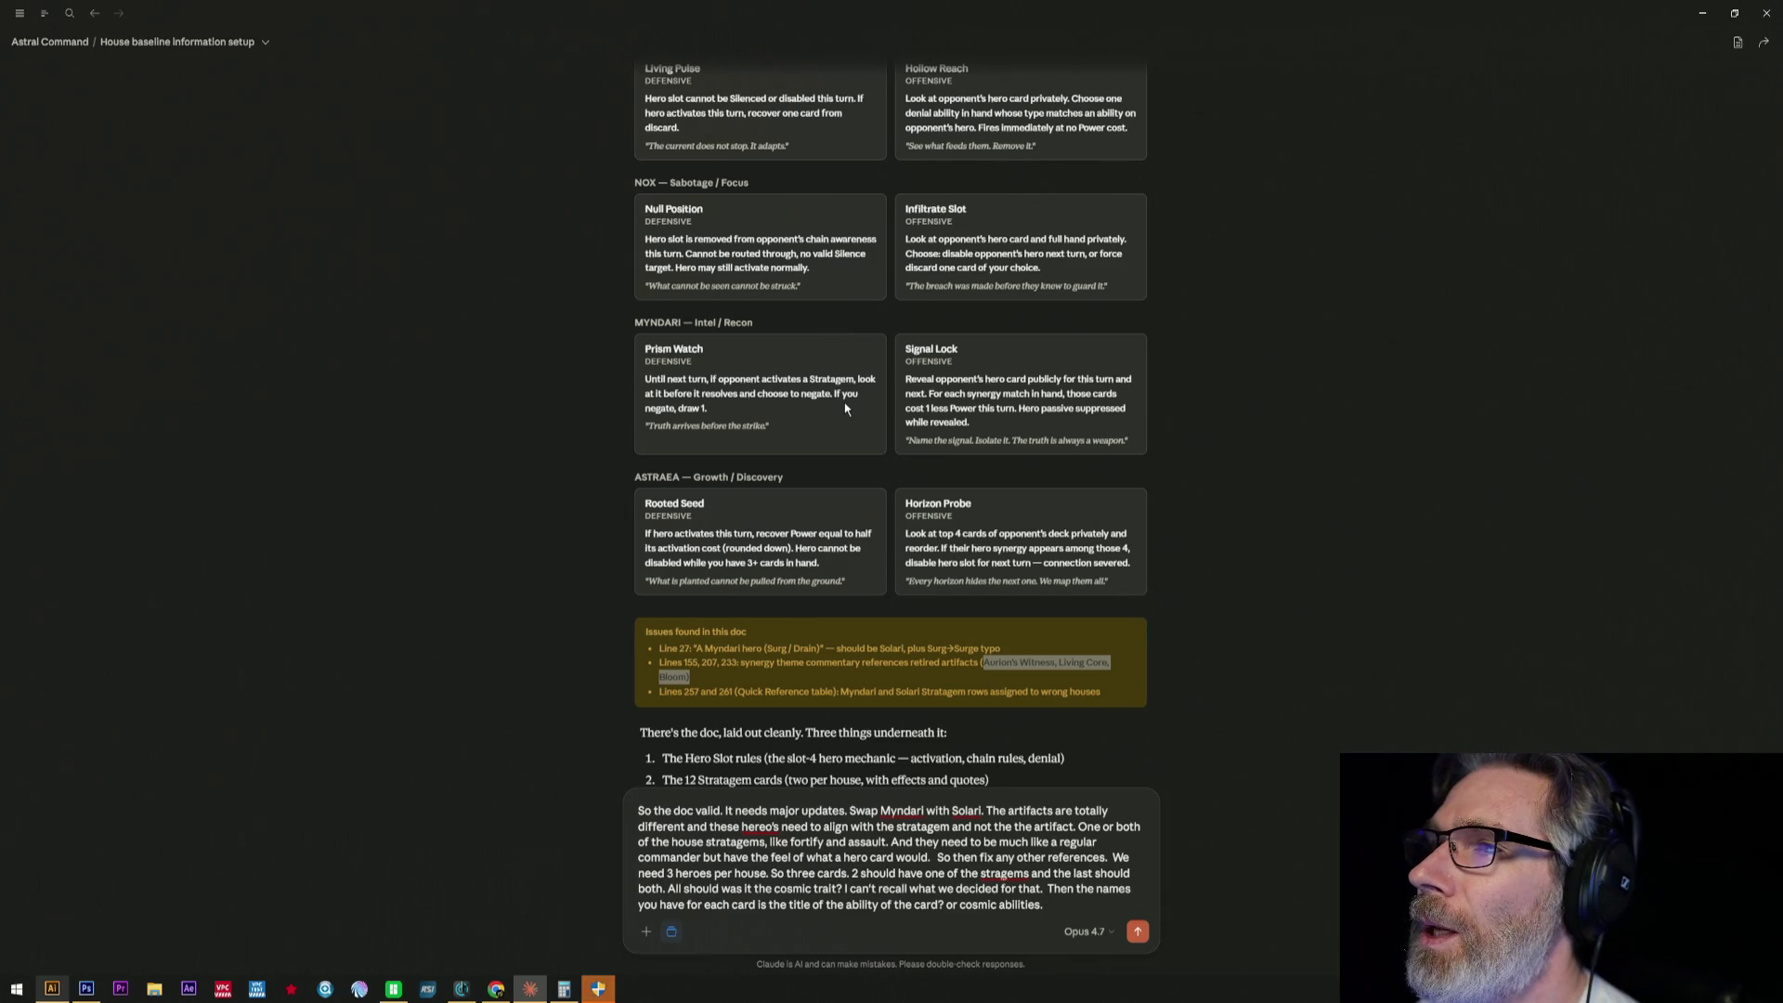
type(" The naee")
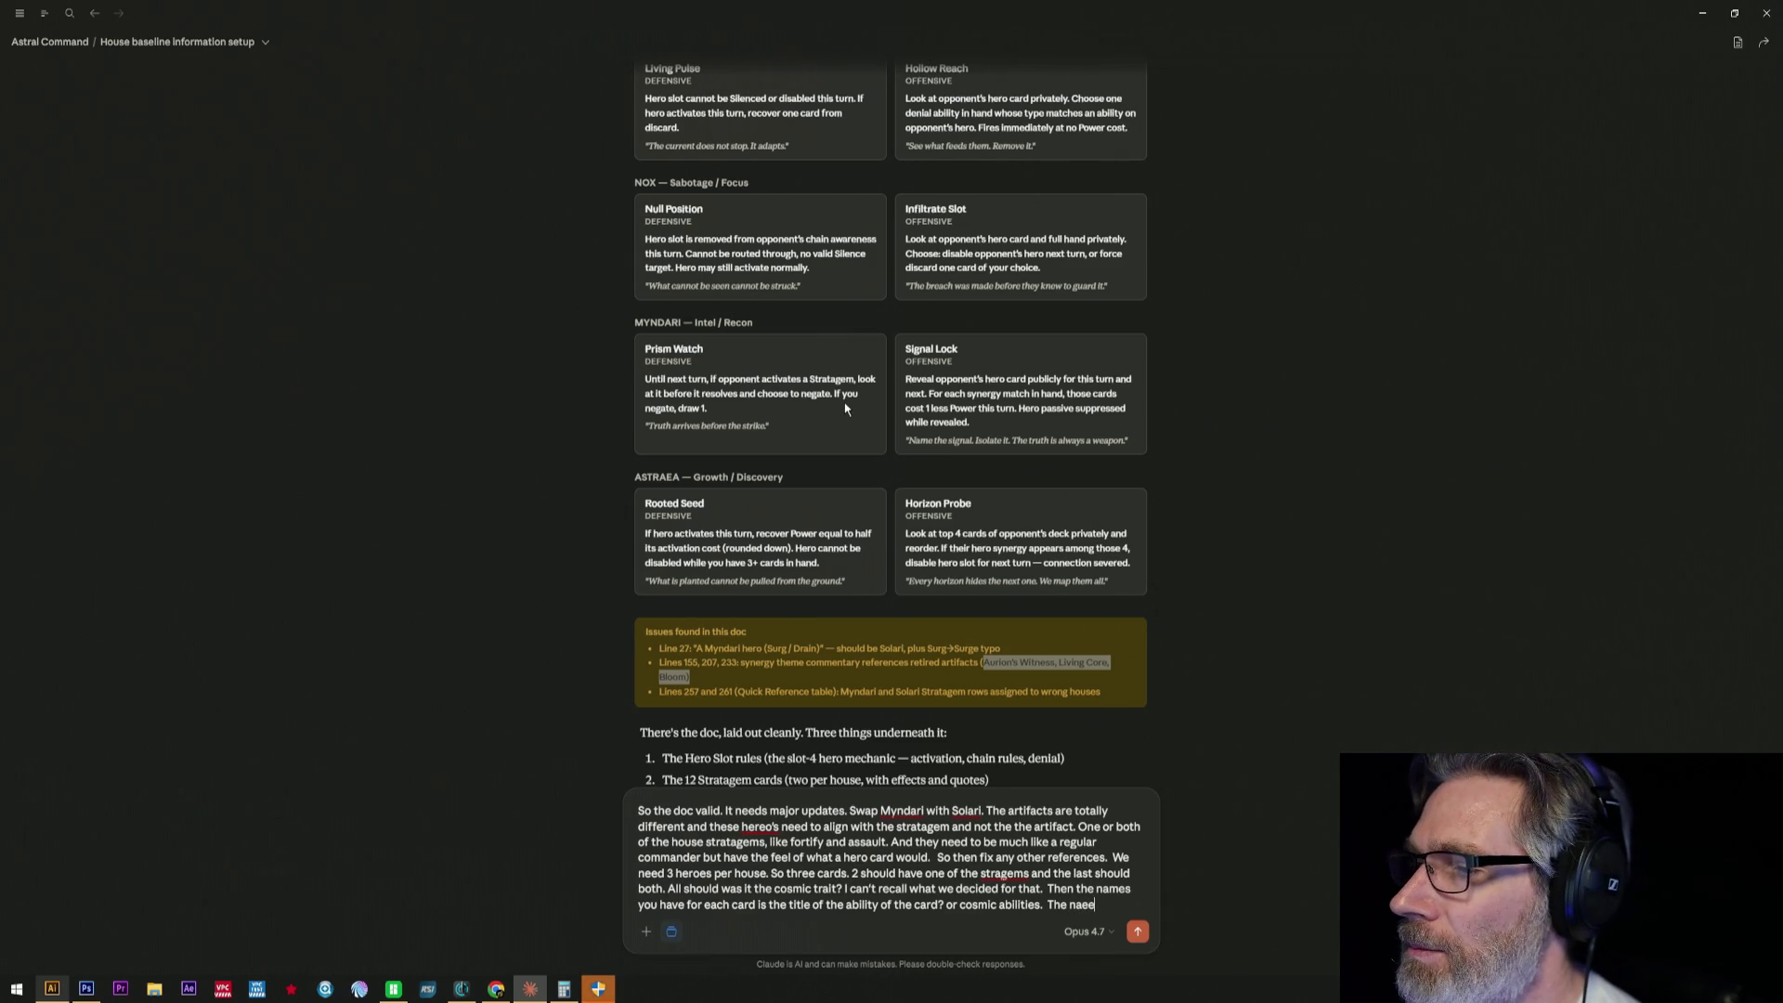
type("me")
key("BackSpace")
key("BackSpace")
type("mes need to be")
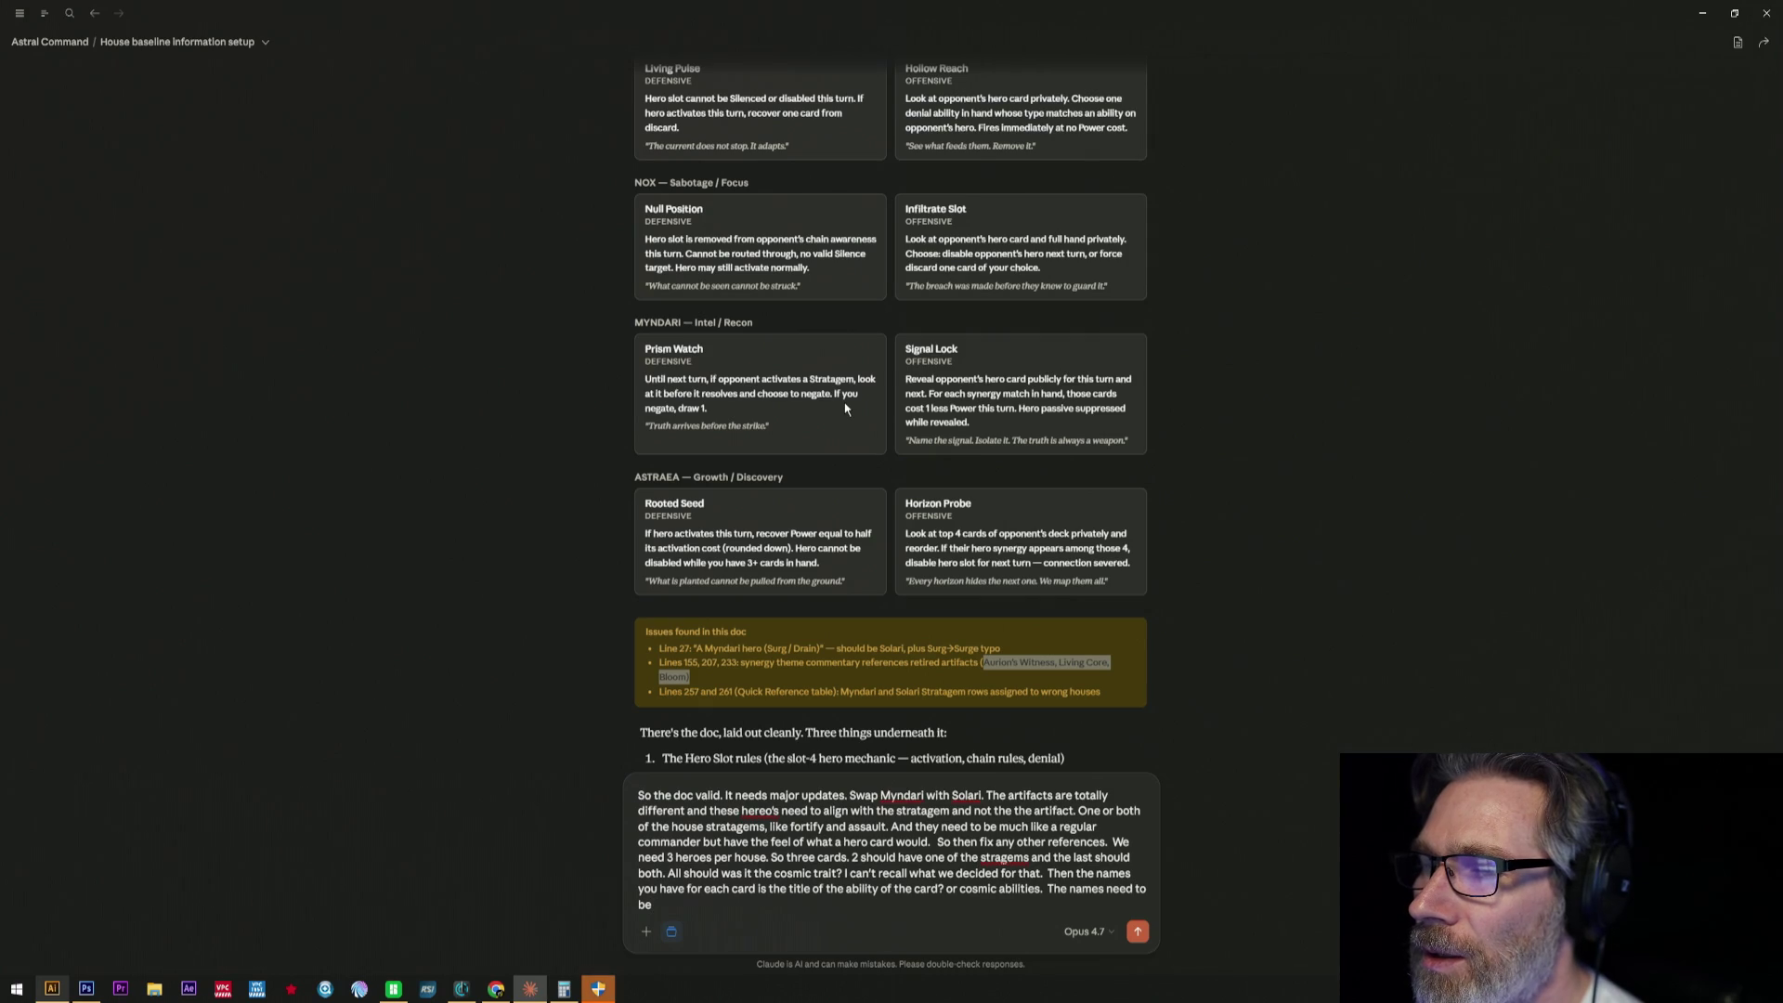
type(" gen")
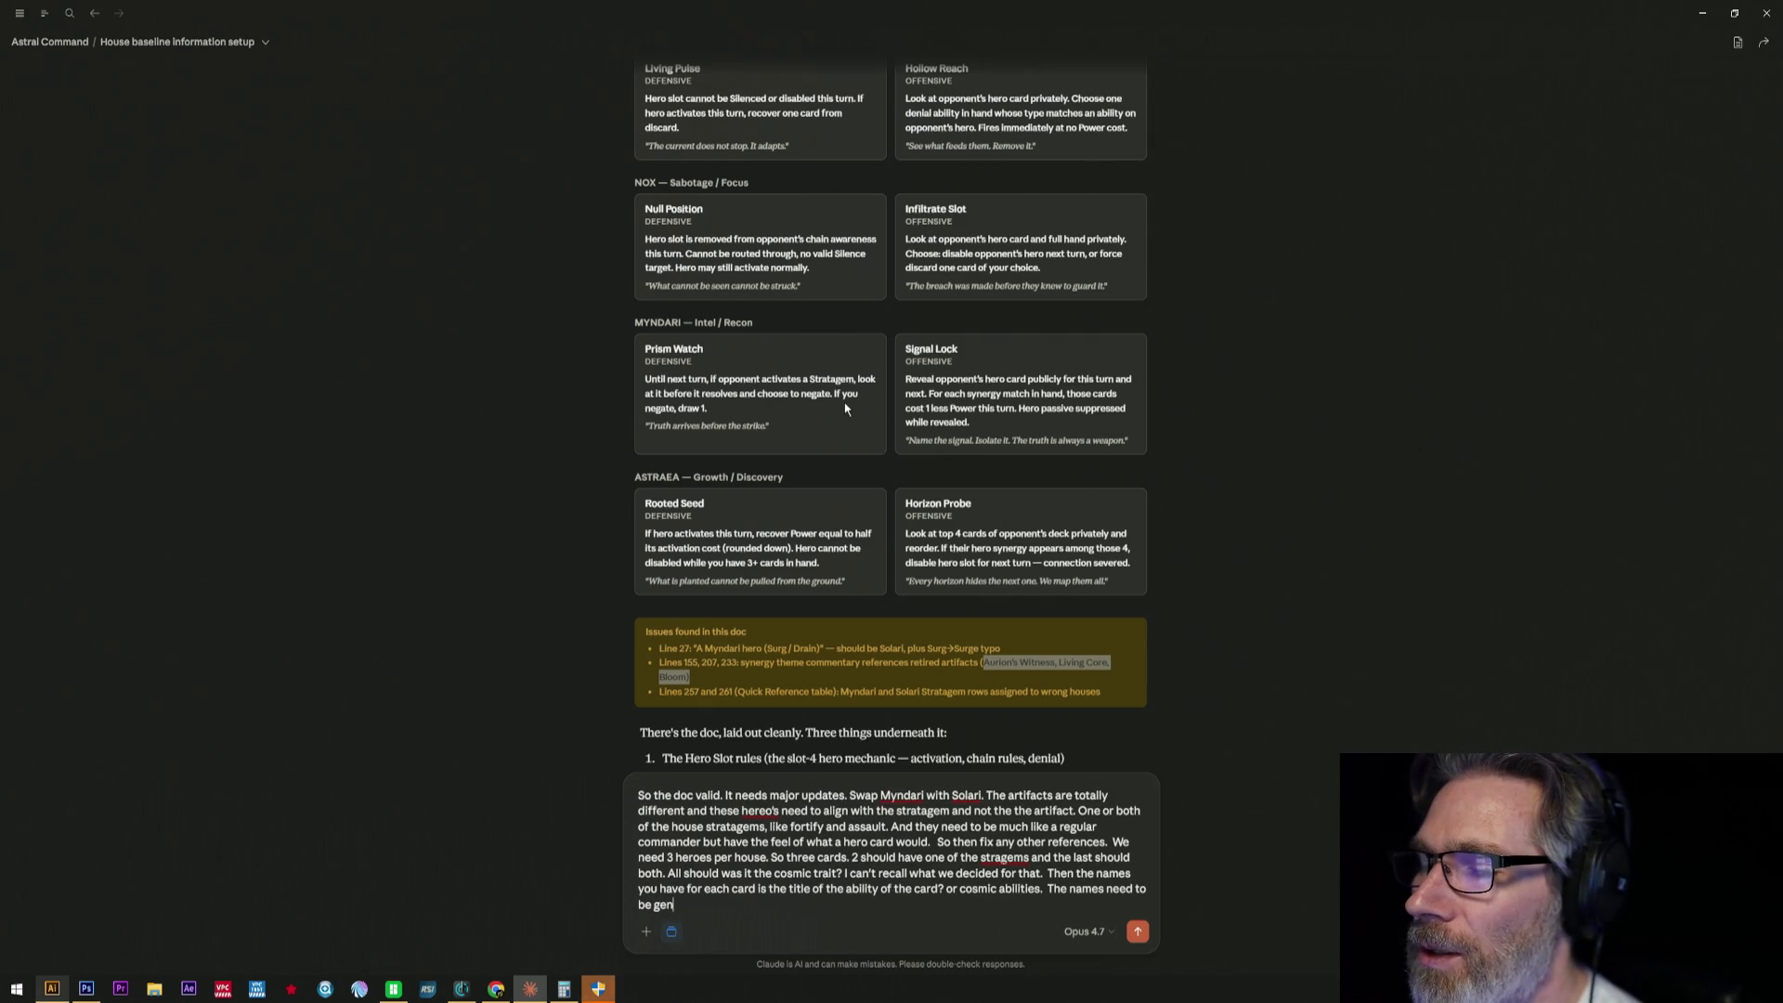
type("erty")
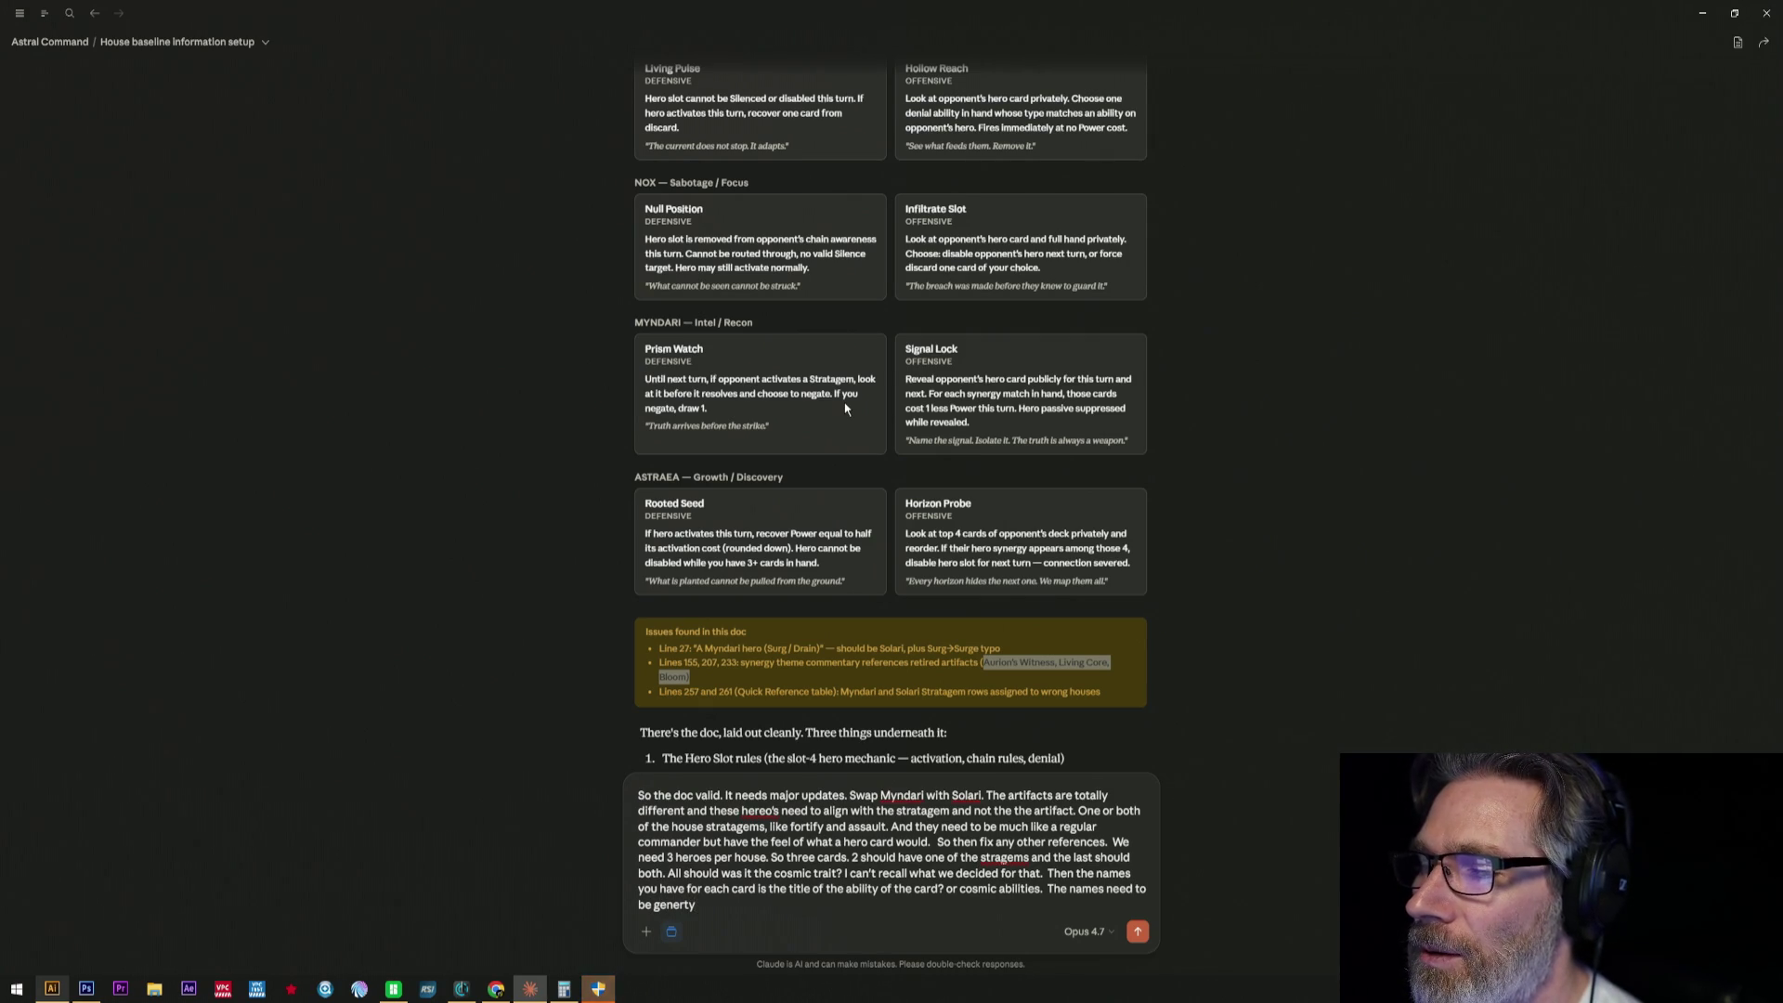
key("BackSpace")
key("BackSpace")
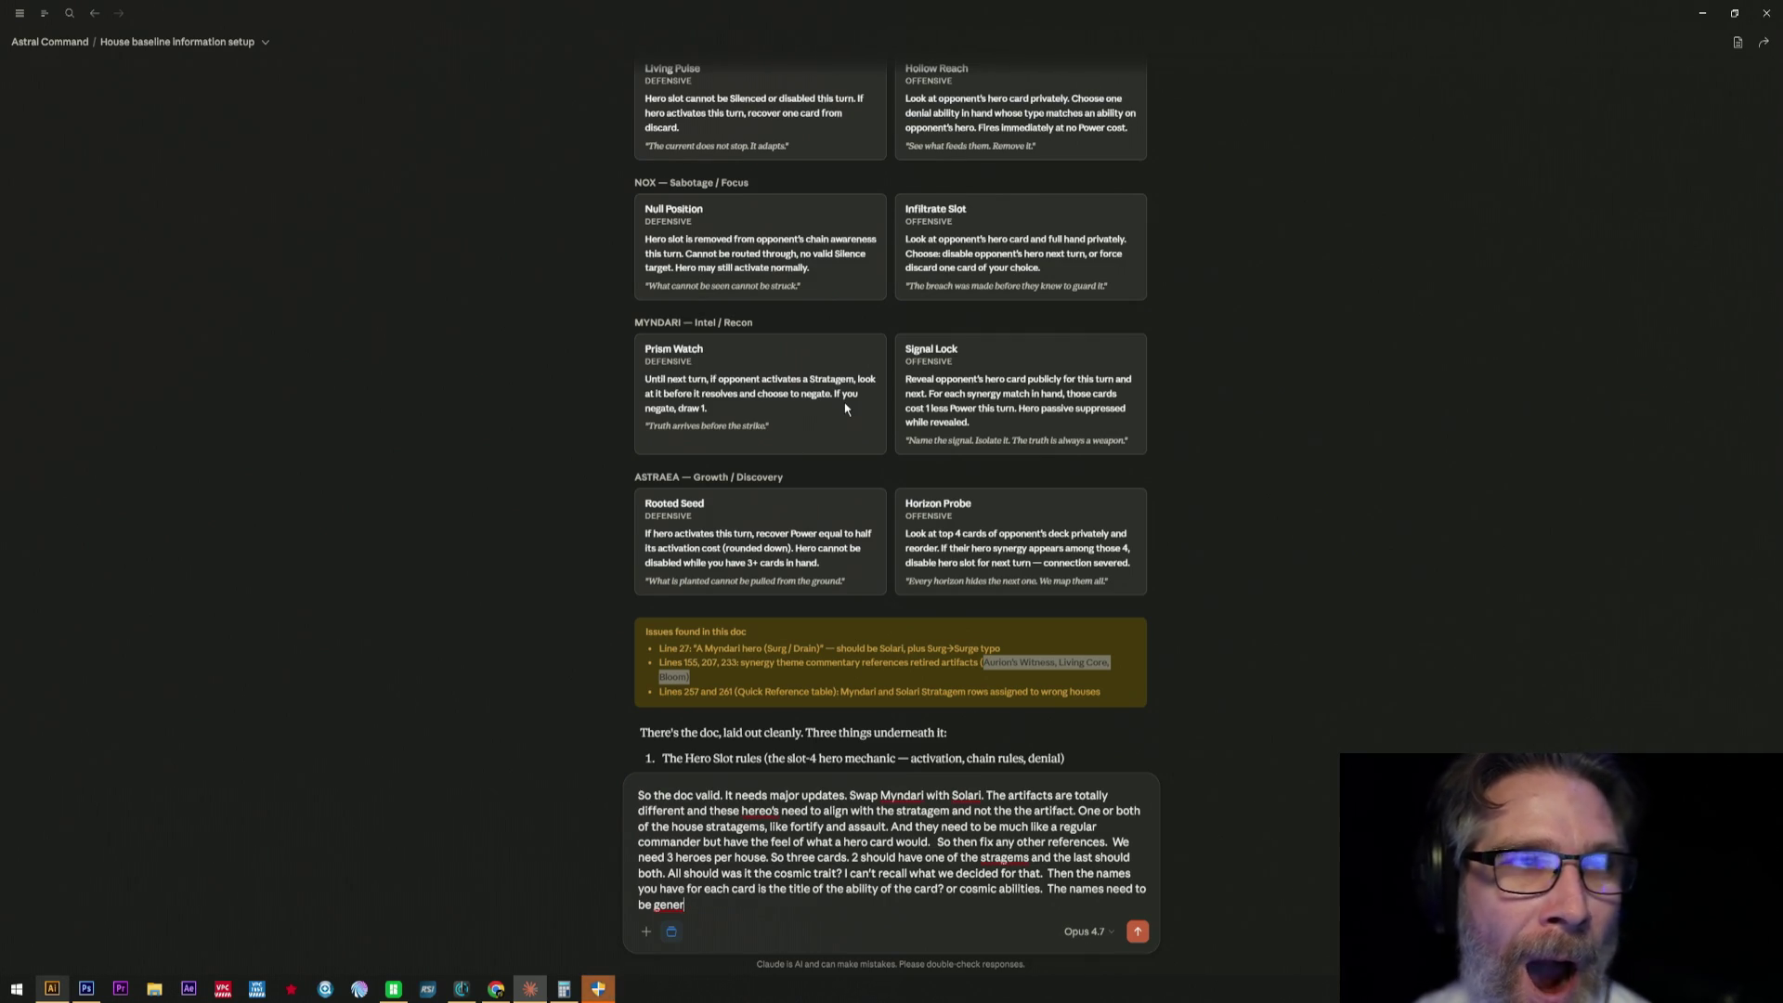
type("eal")
key("BackSpace")
key("BackSpace")
key("BackSpace")
type("al")
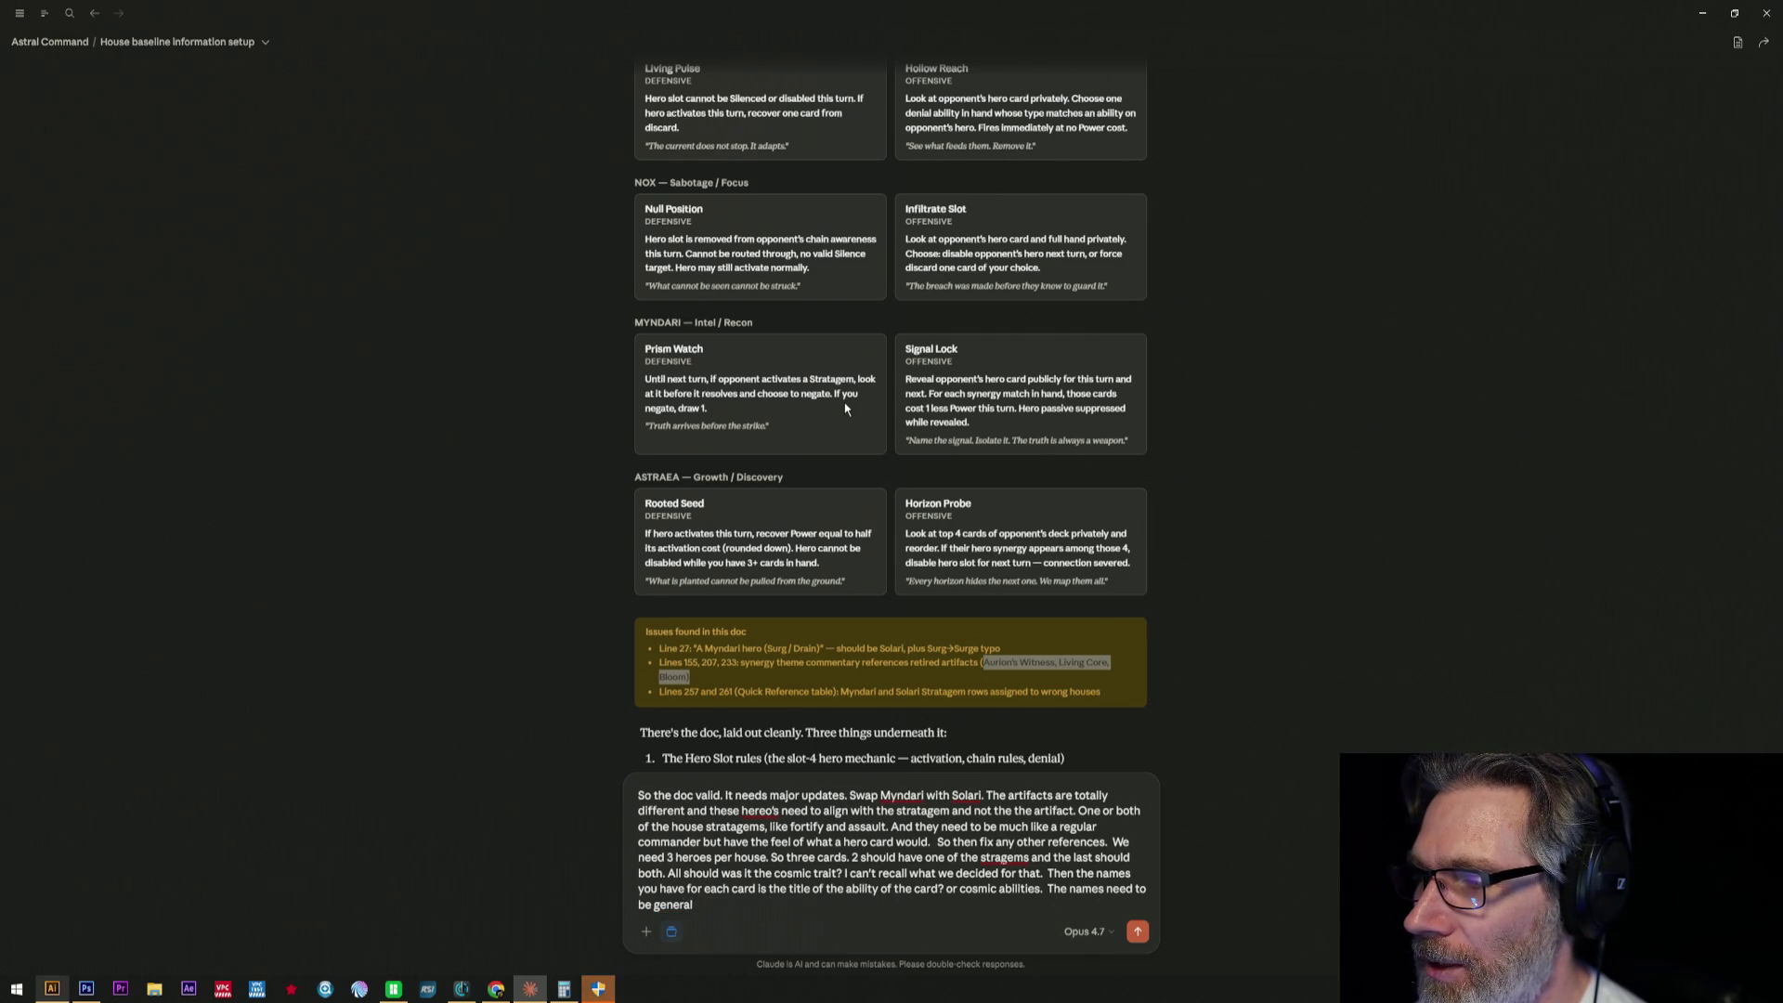
key("BackSpace")
key("BackSpace")
key("BackSpace")
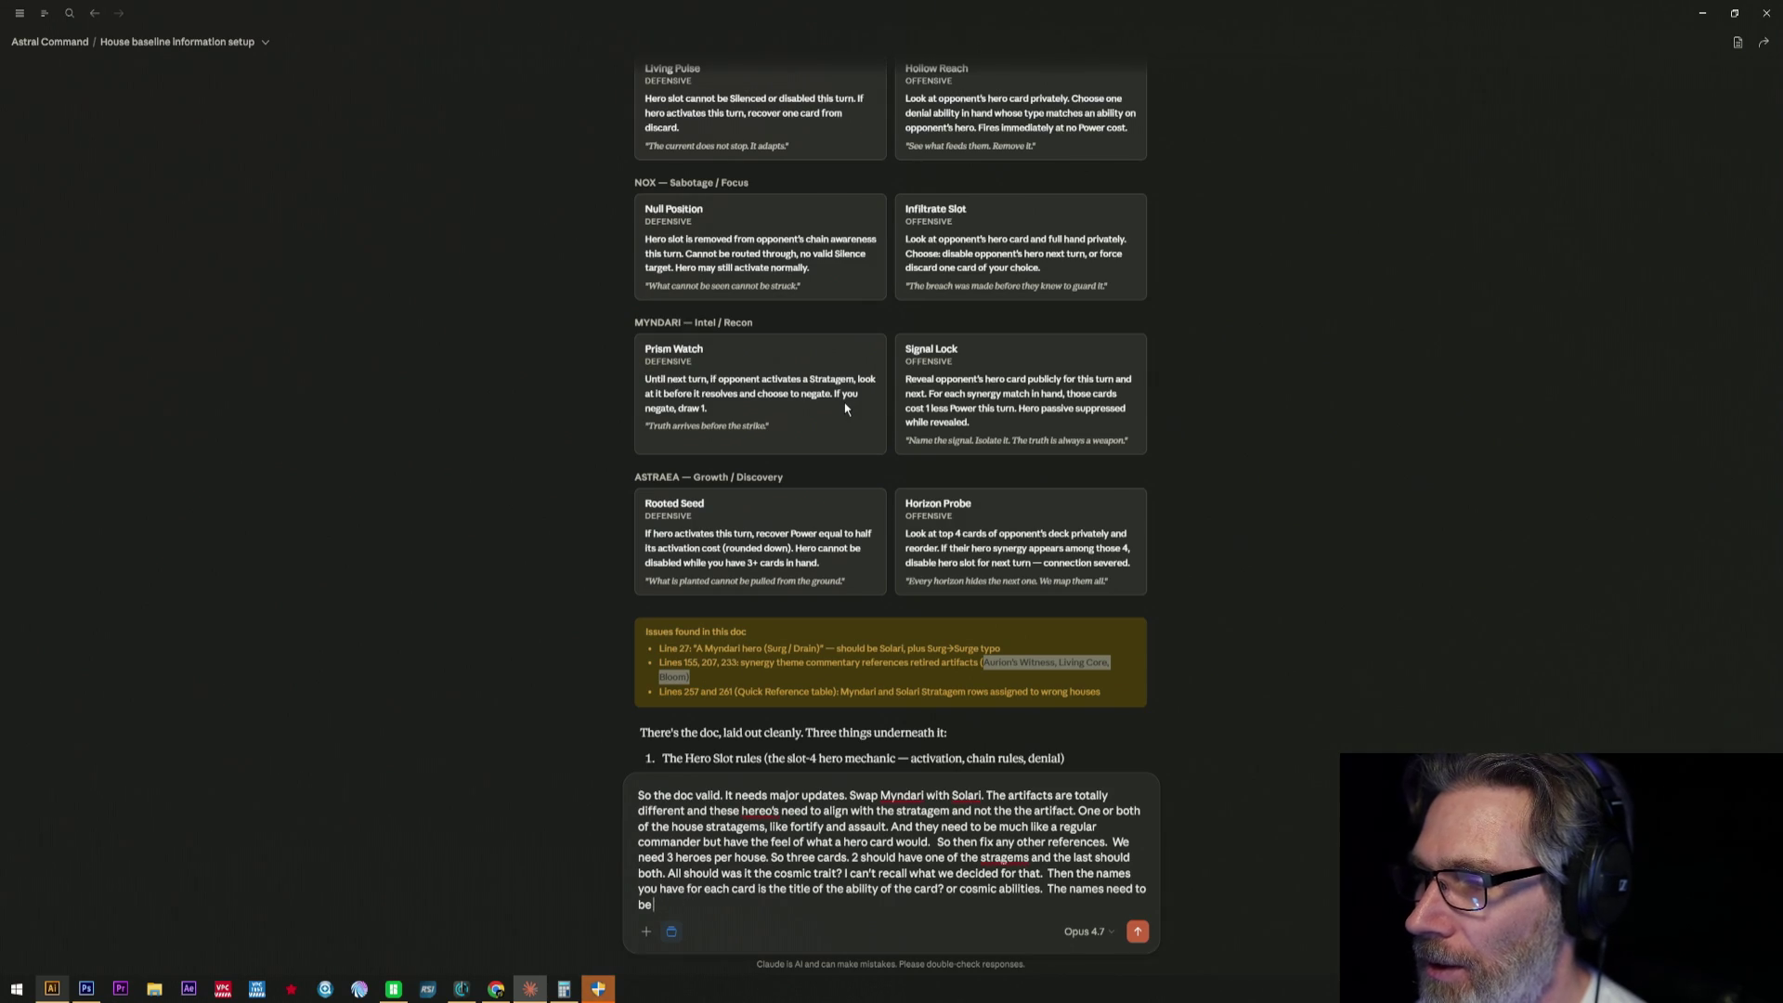
type(" brainstormed")
type("d m")
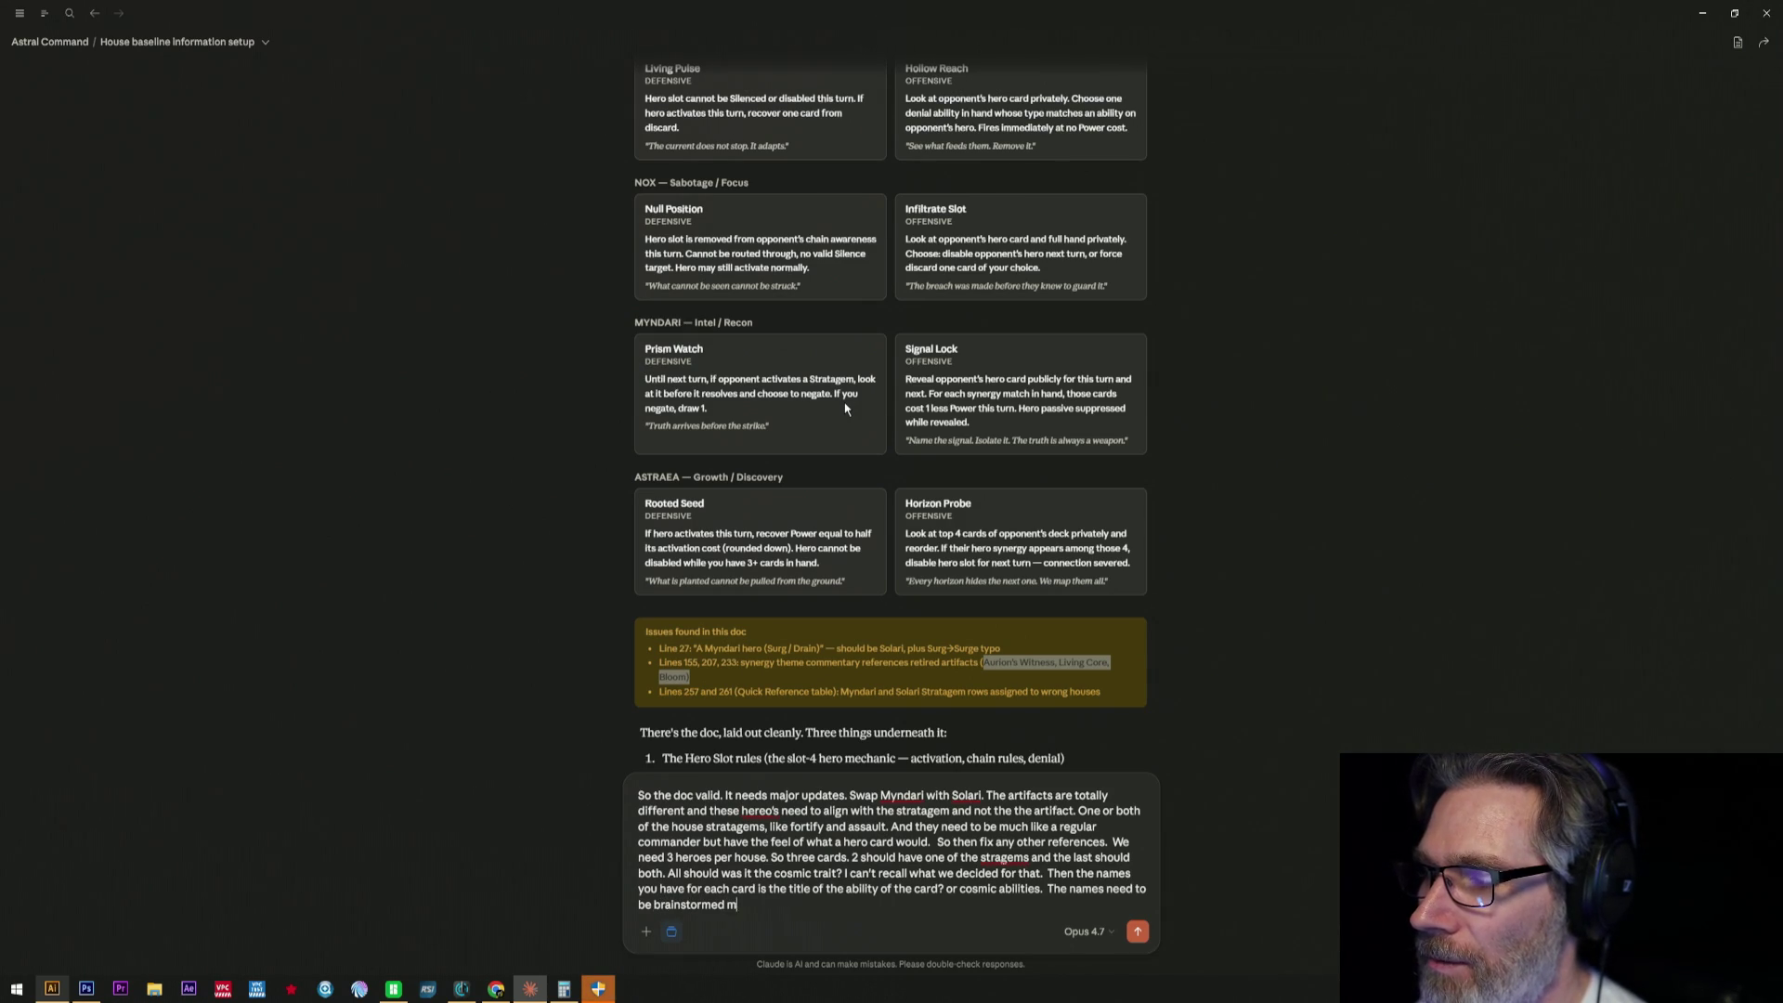
type("e and n")
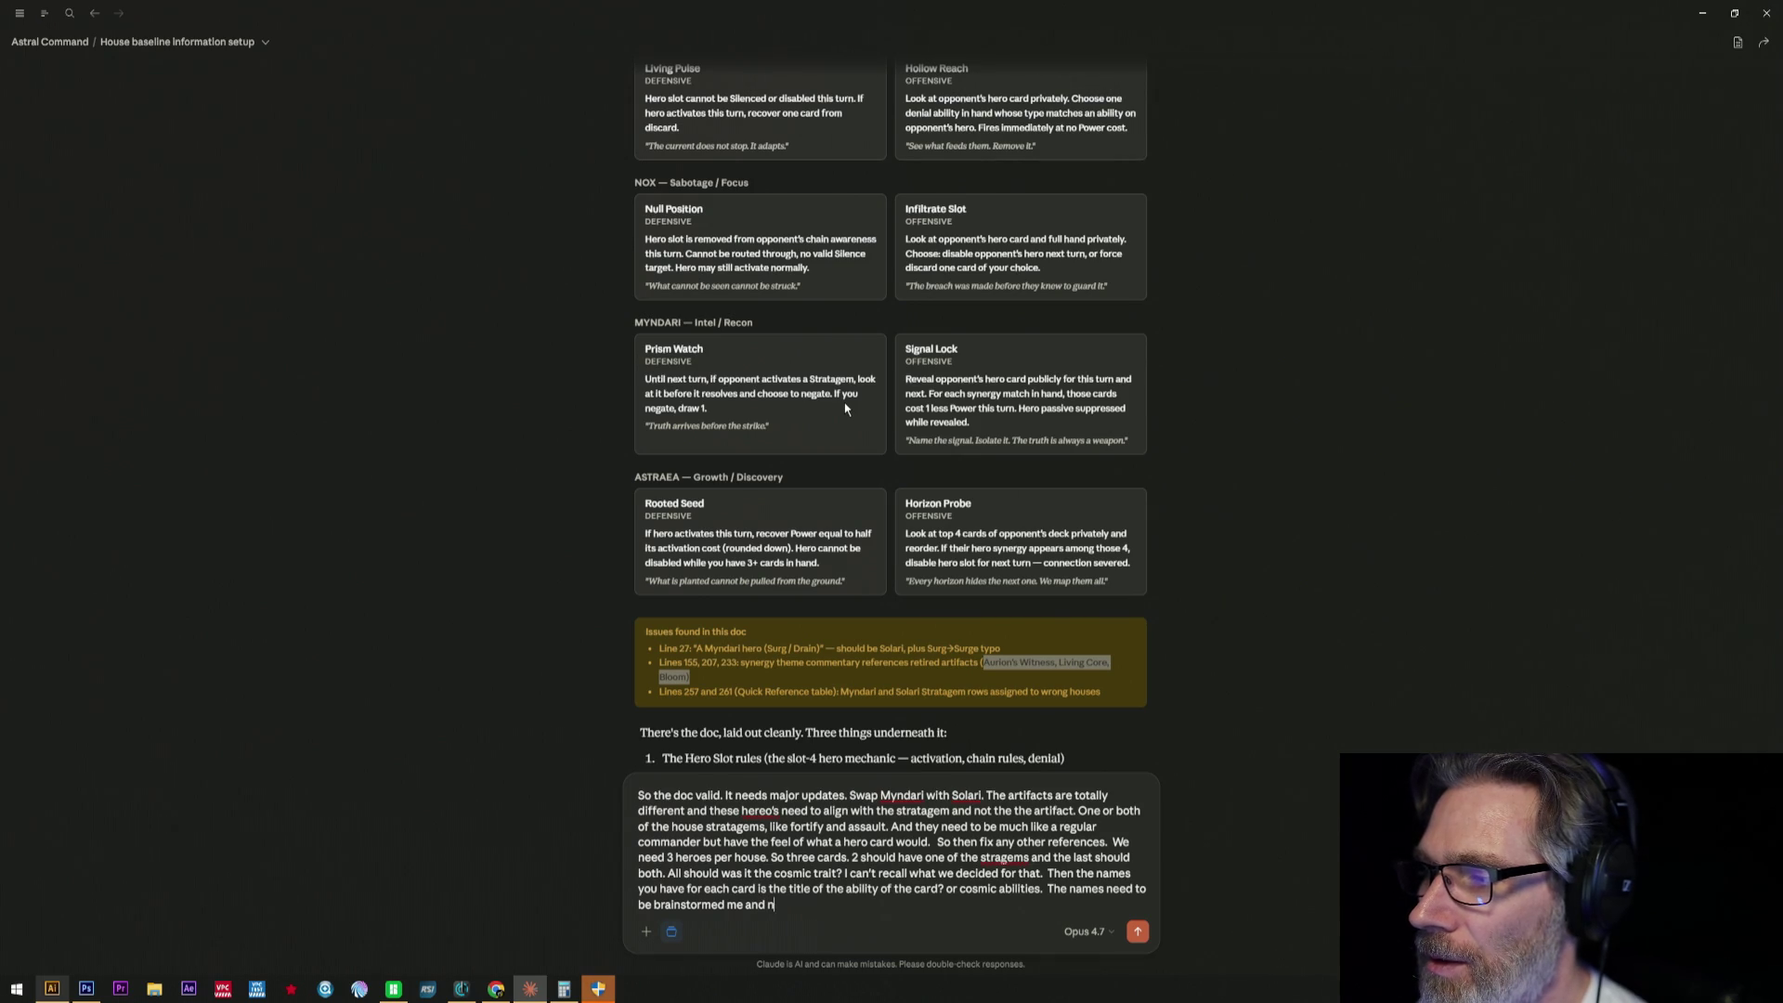
type("ot generated.")
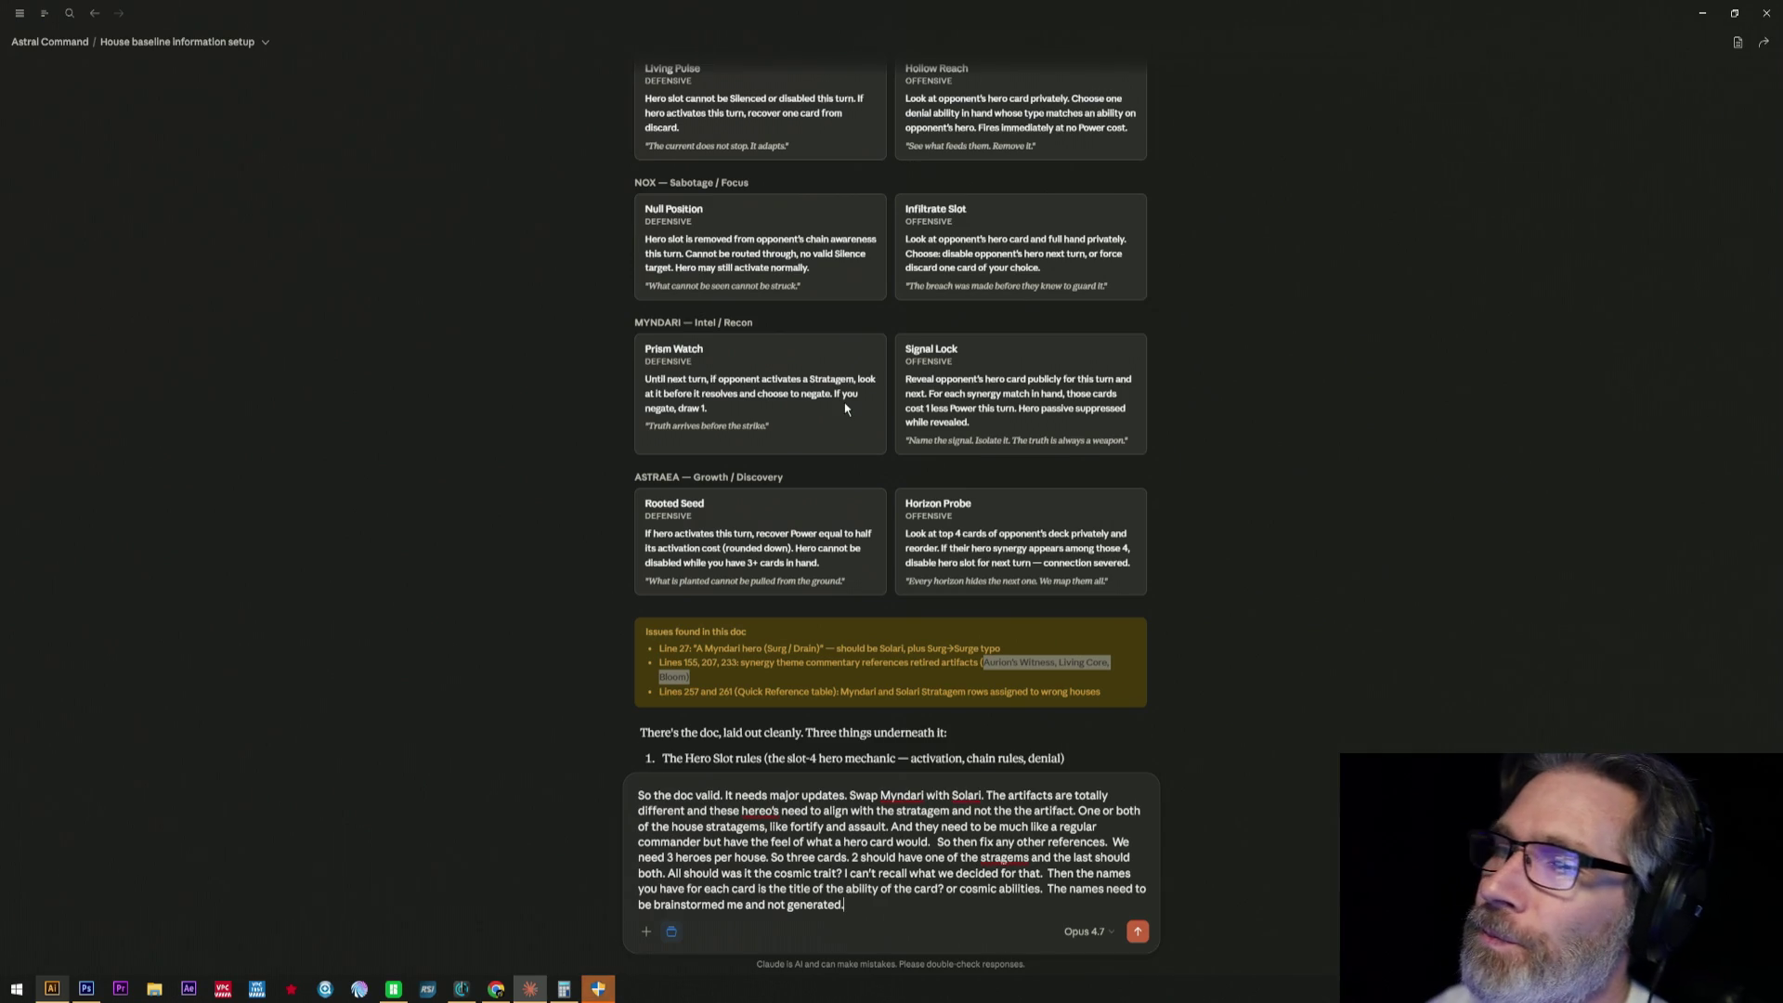
scroll(844, 407, "up", 2)
scroll(841, 402, "up", 2)
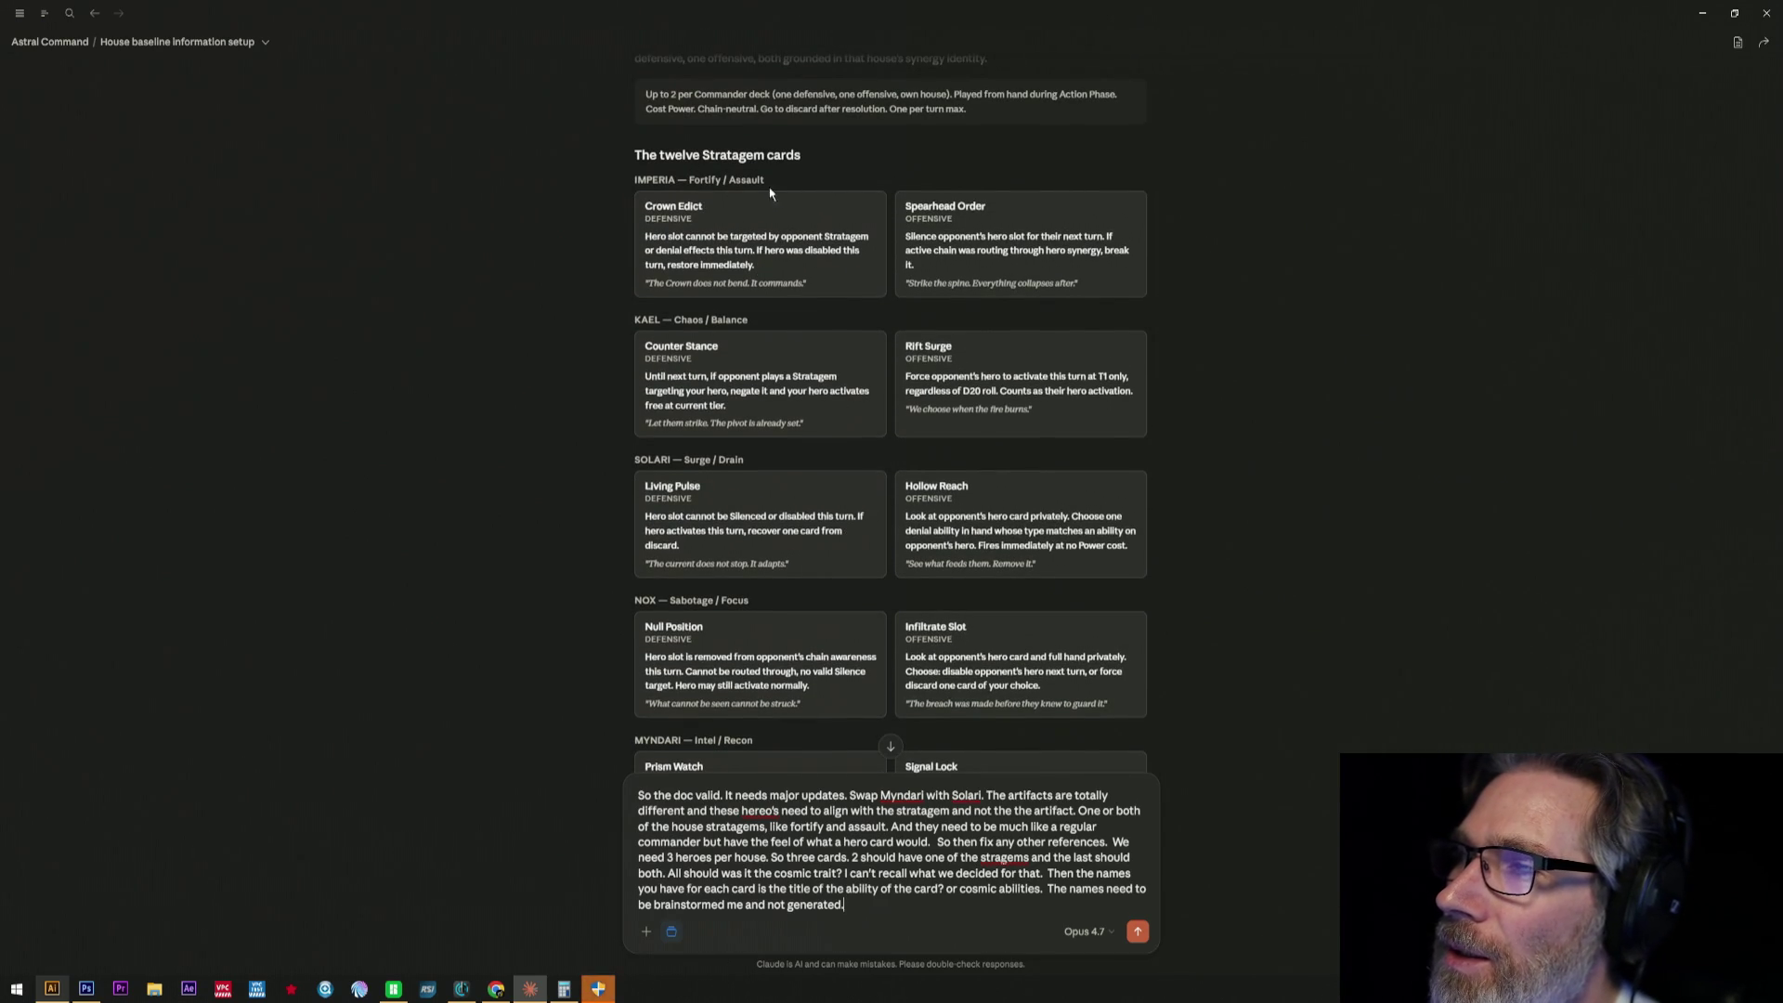
left_click_drag(689, 179, 764, 178)
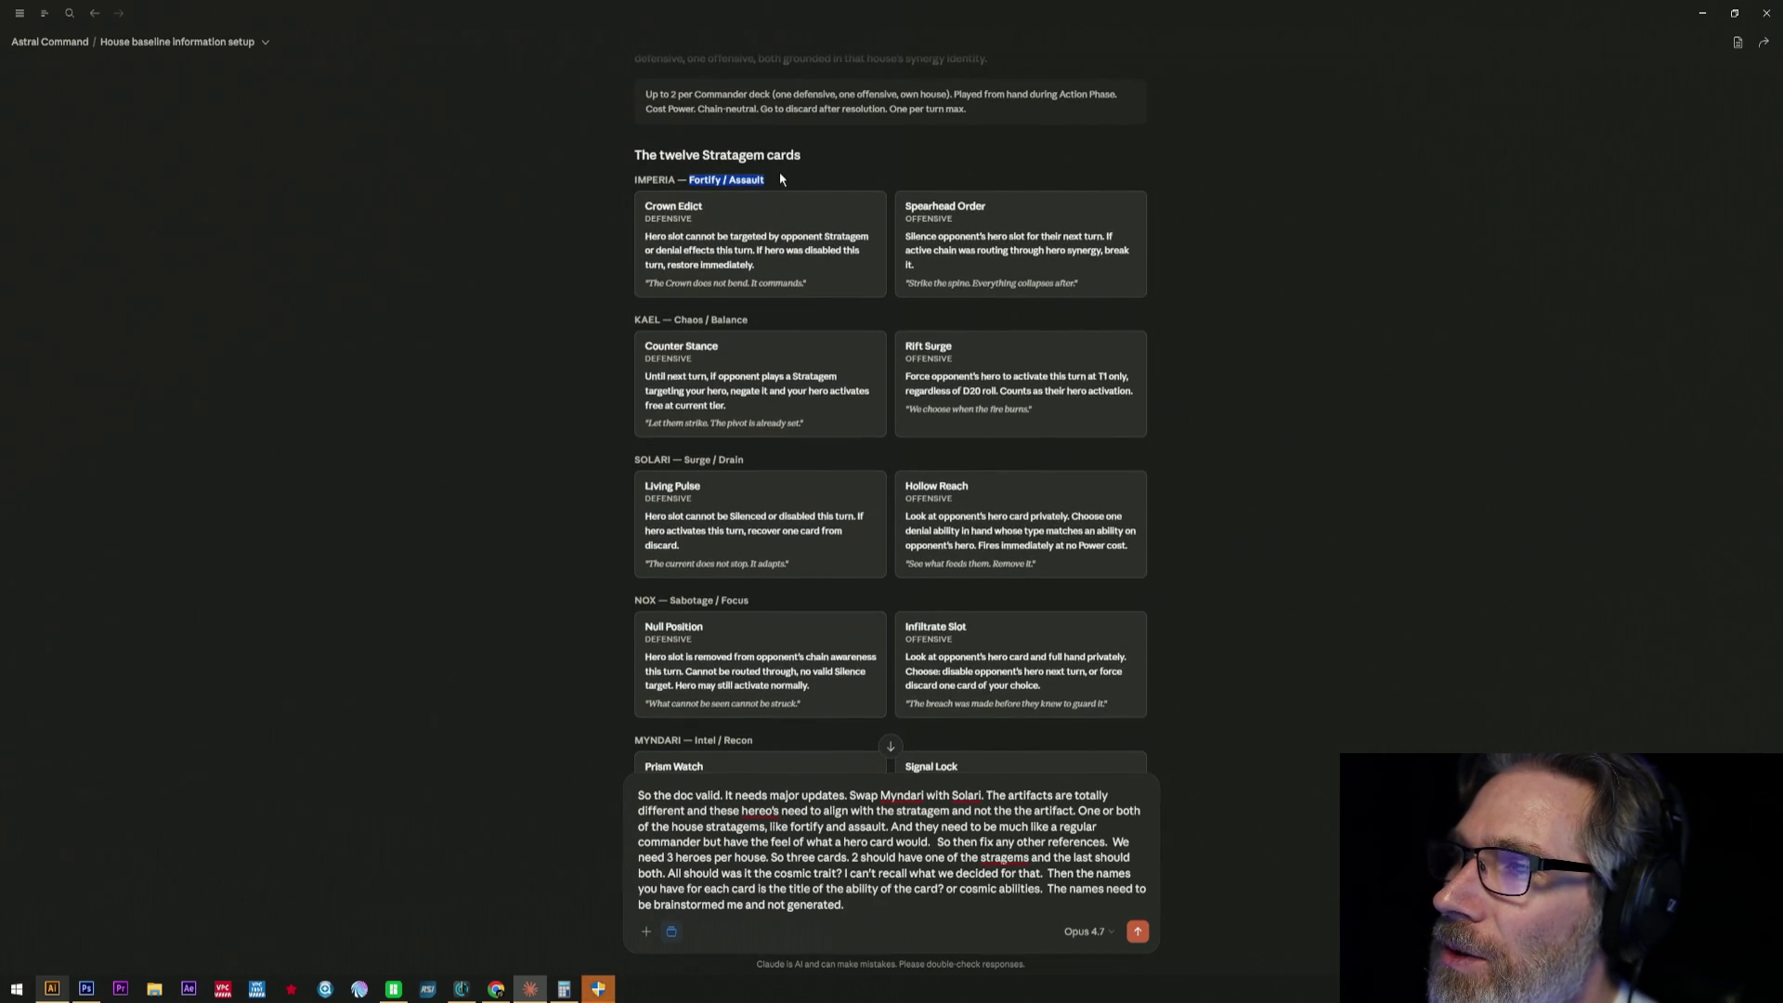
scroll(765, 178, "up", 1)
scroll(763, 372, "up", 1)
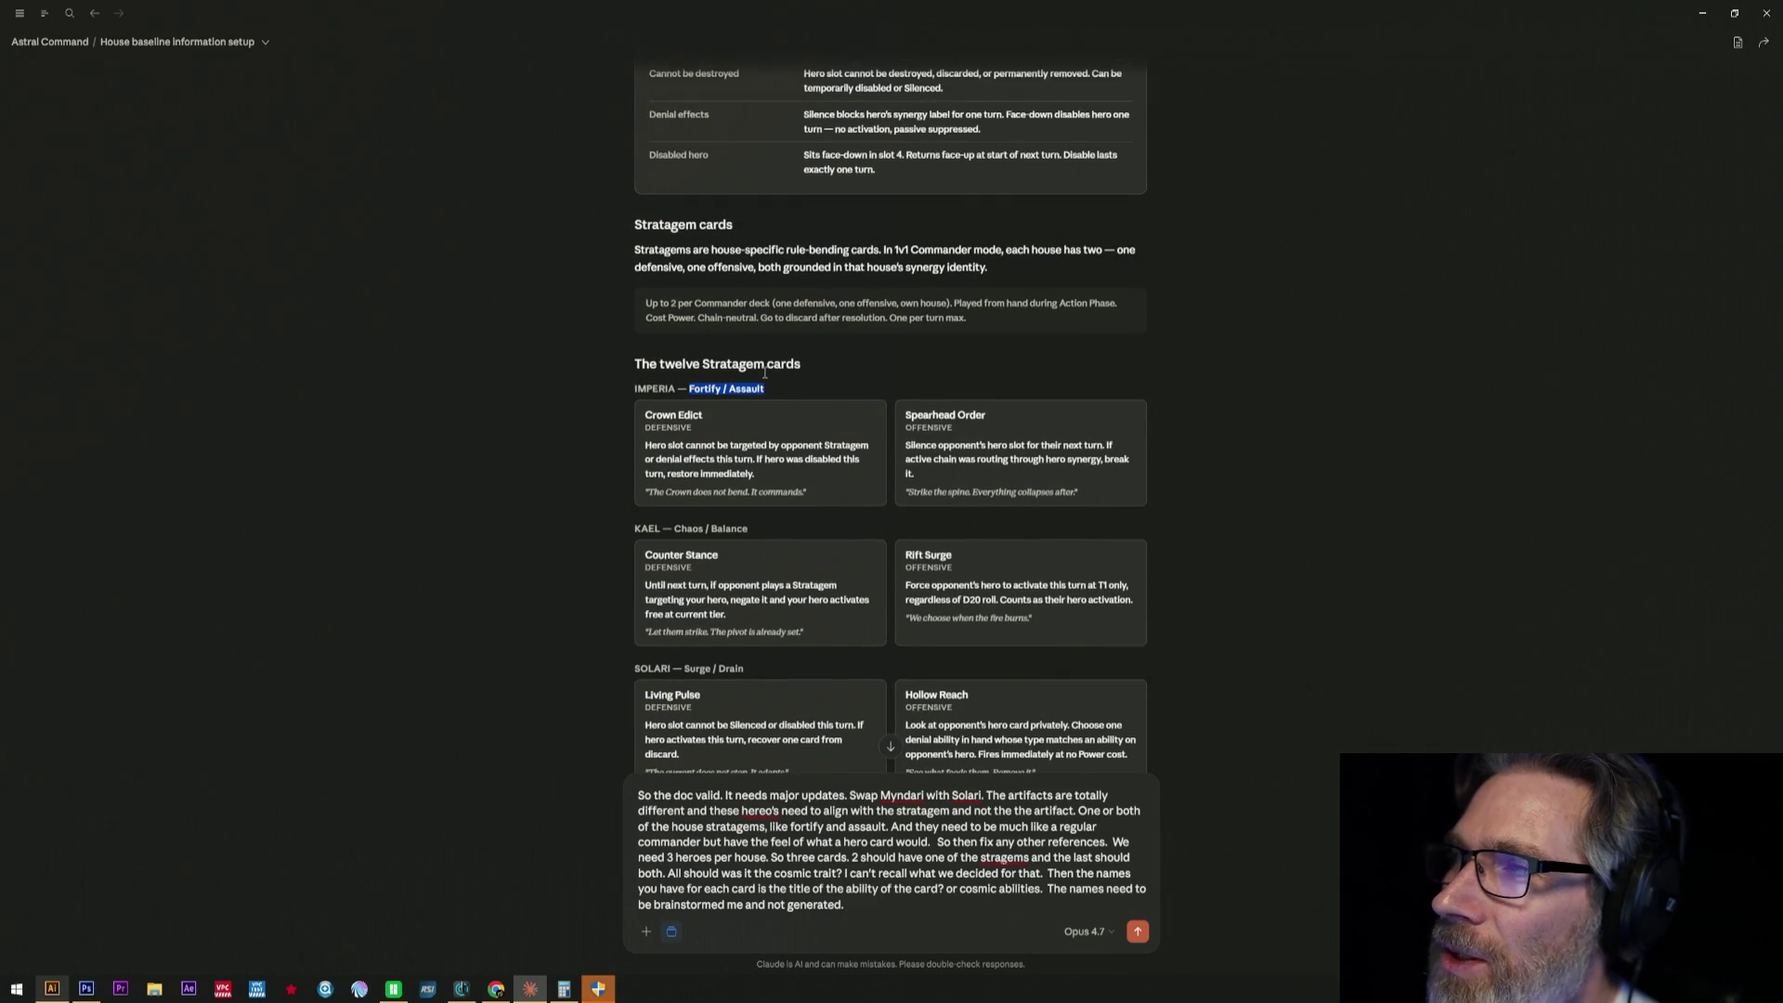
scroll(764, 371, "up", 2)
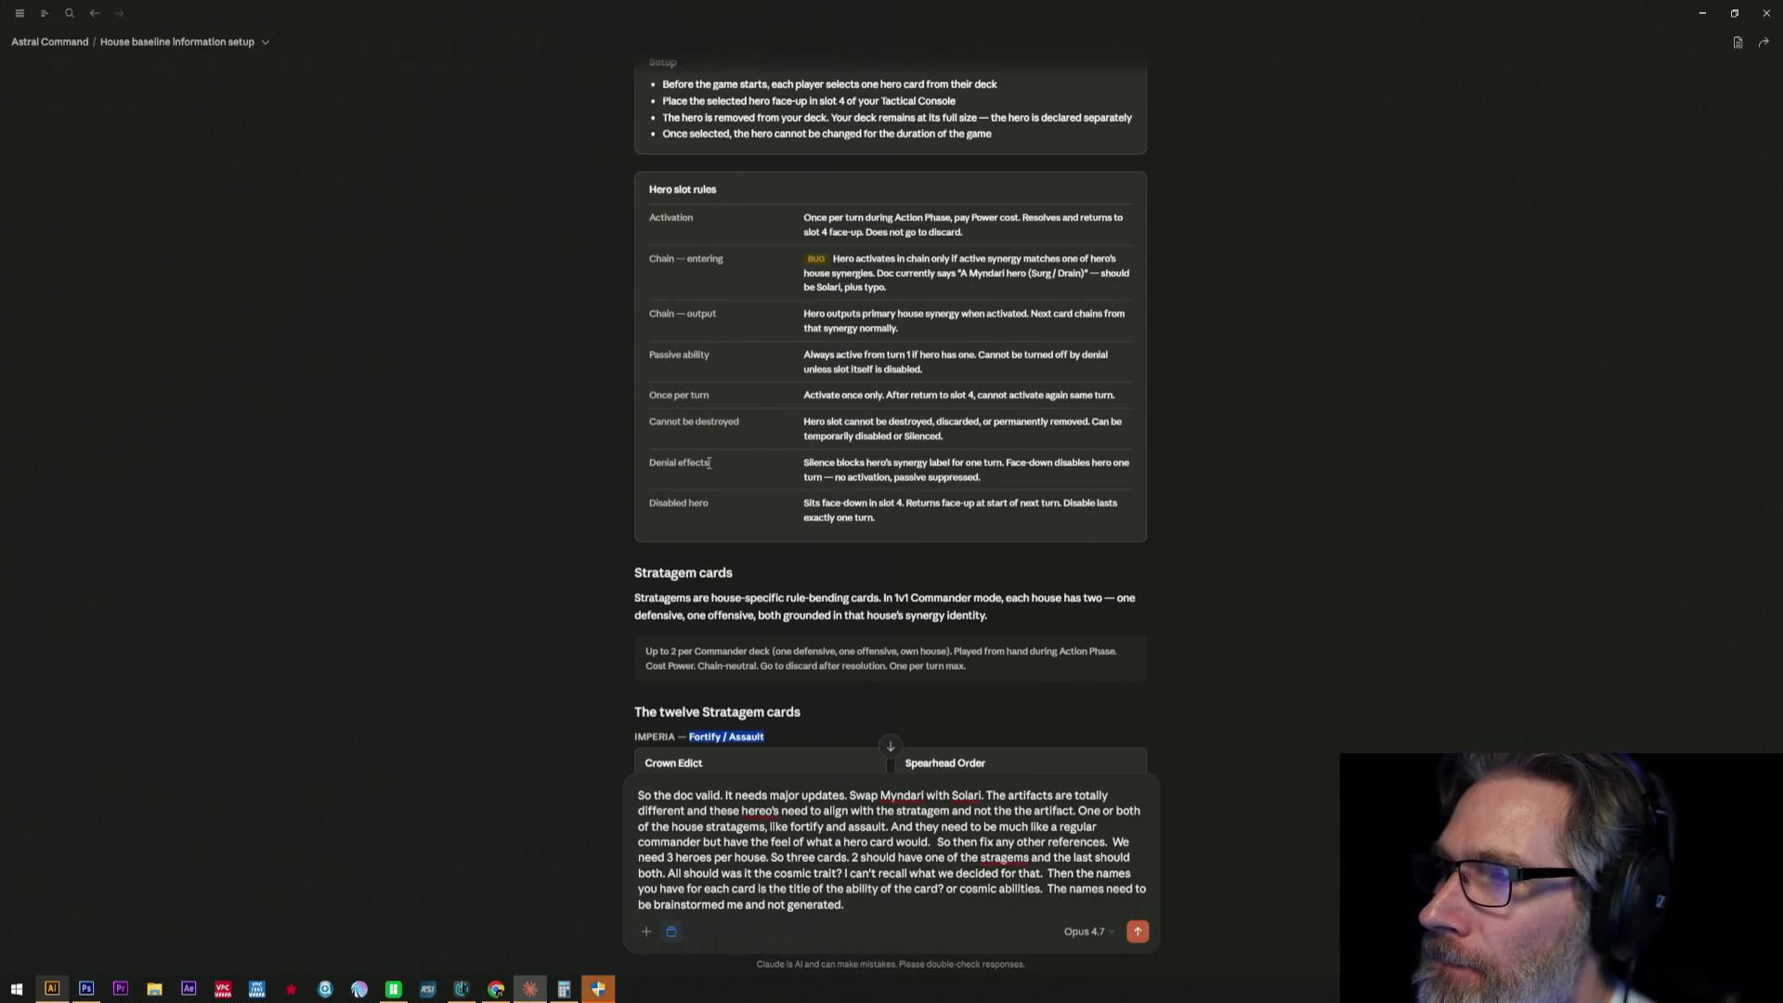
scroll(890, 544, "down", 3)
scroll(892, 529, "down", 4)
scroll(892, 534, "down", 3)
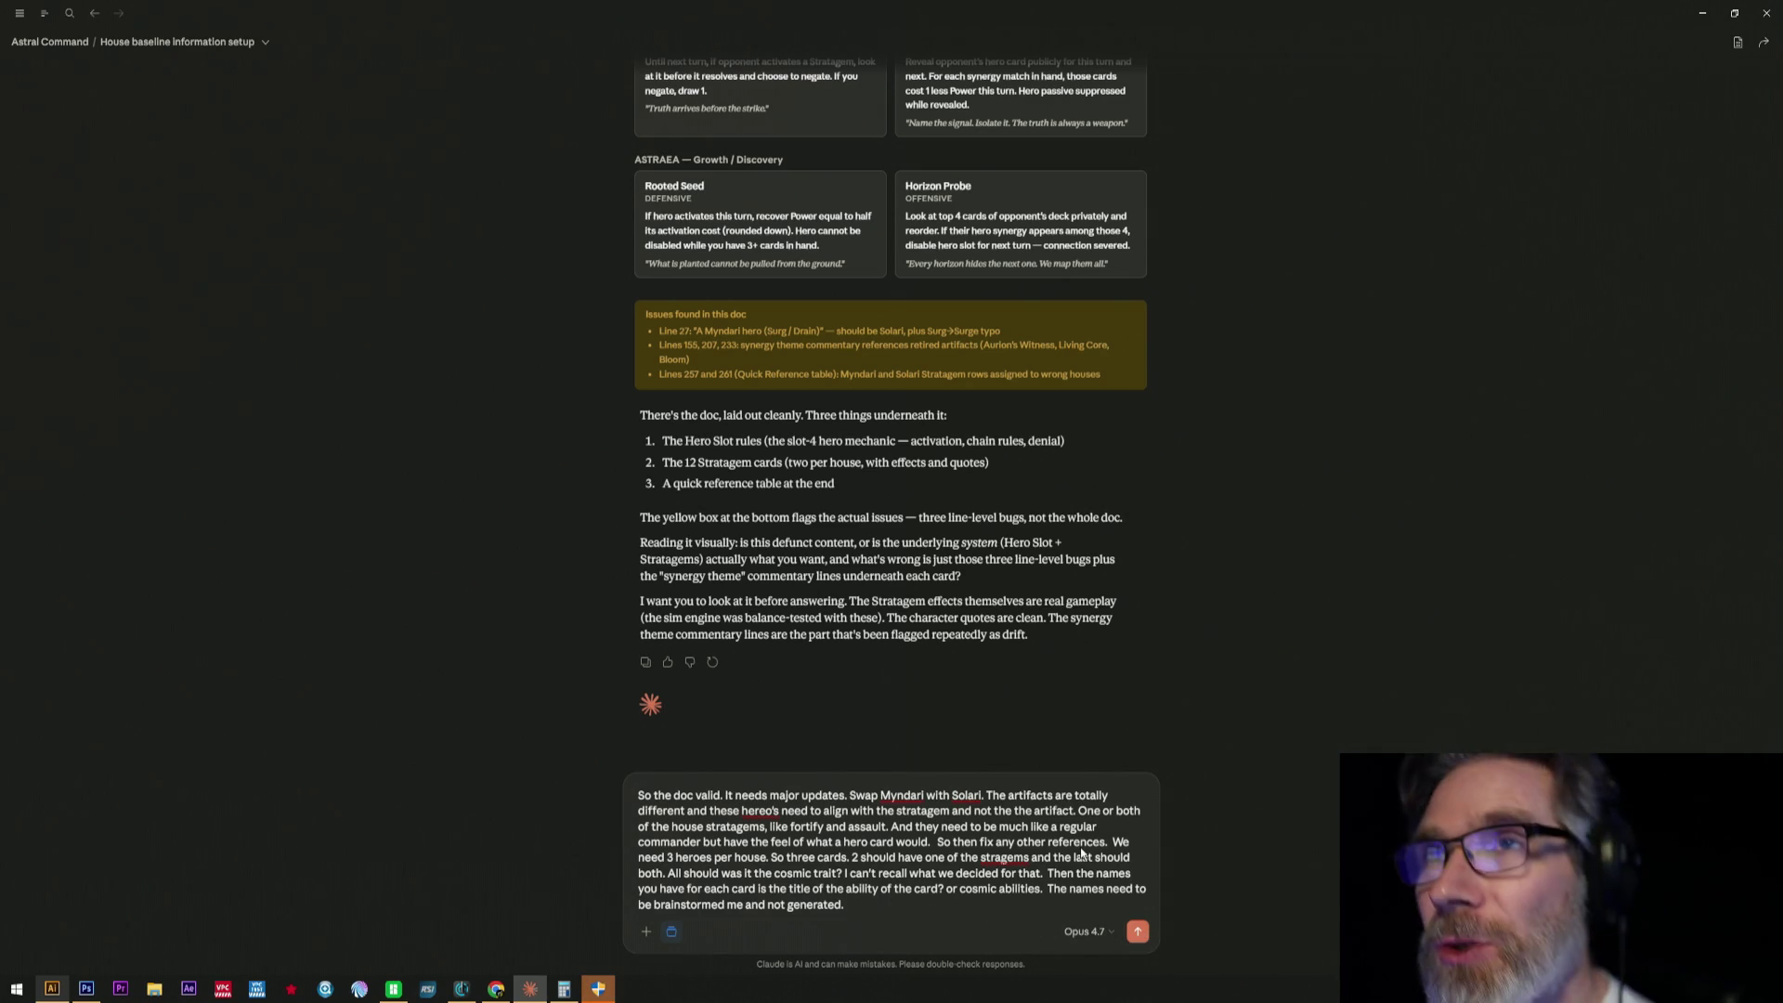
- Send the full redesign request to Claude with the send arrow
left_click(1137, 931)
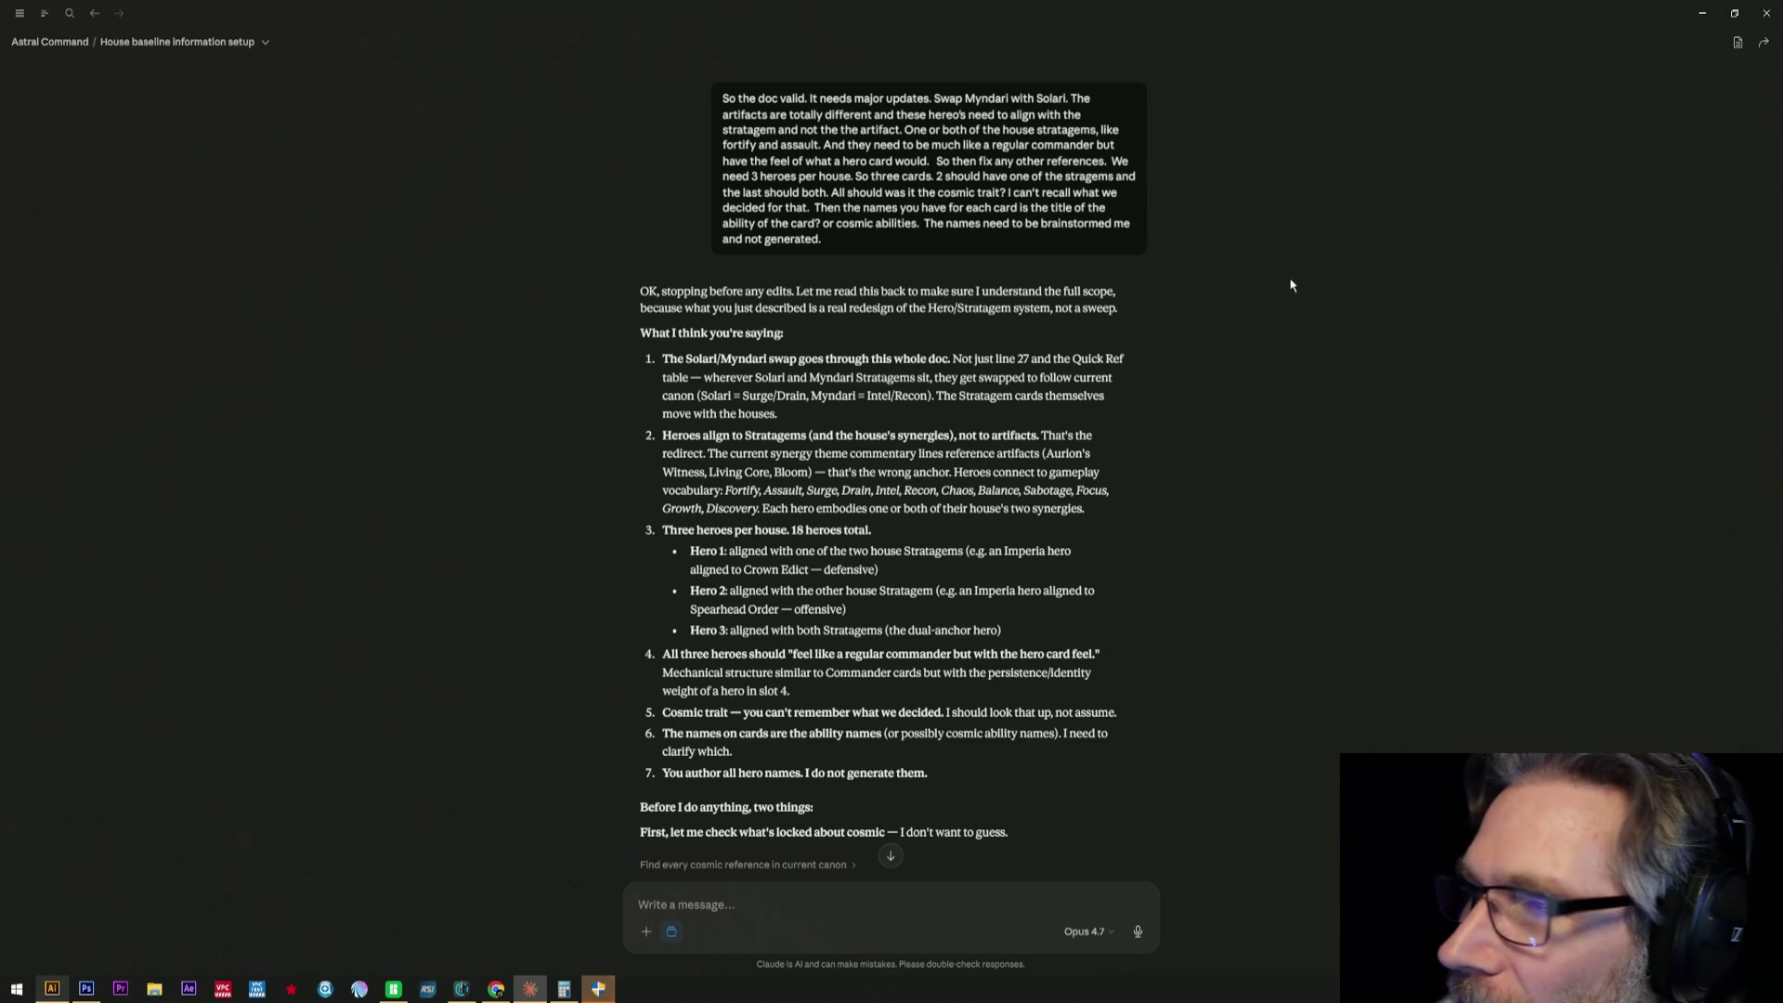
scroll(473, 495, "down", 2)
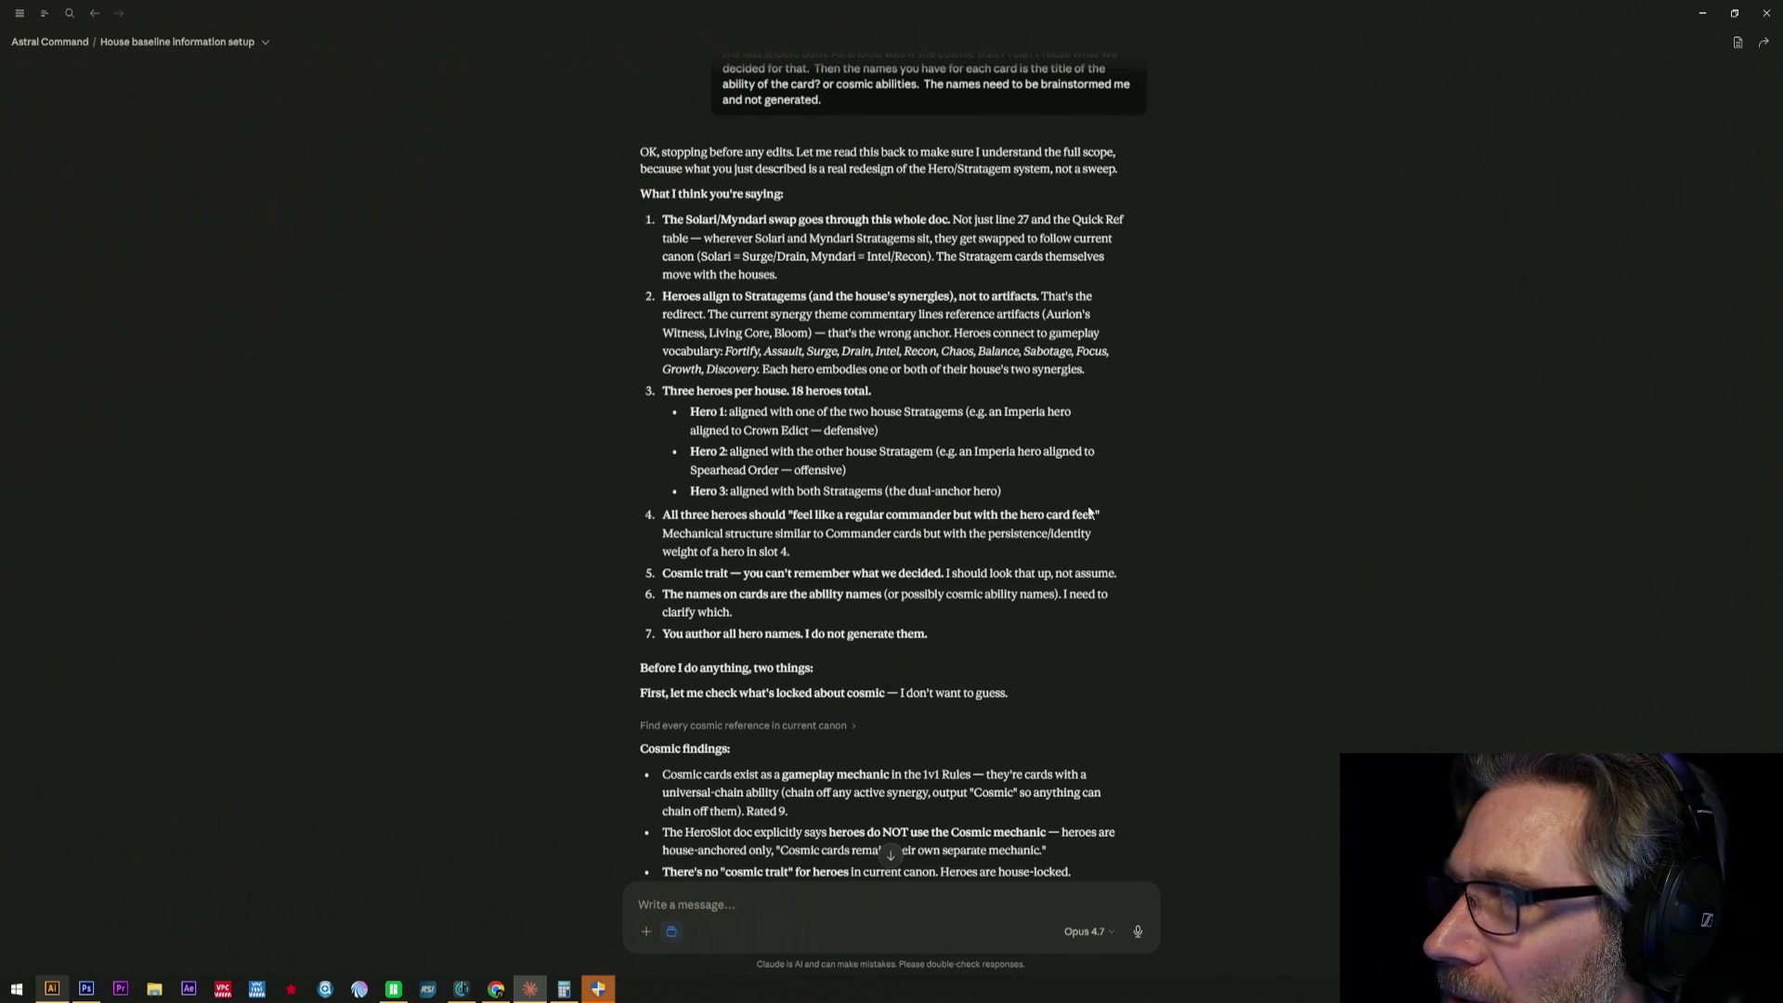
scroll(1192, 530, "down", 2)
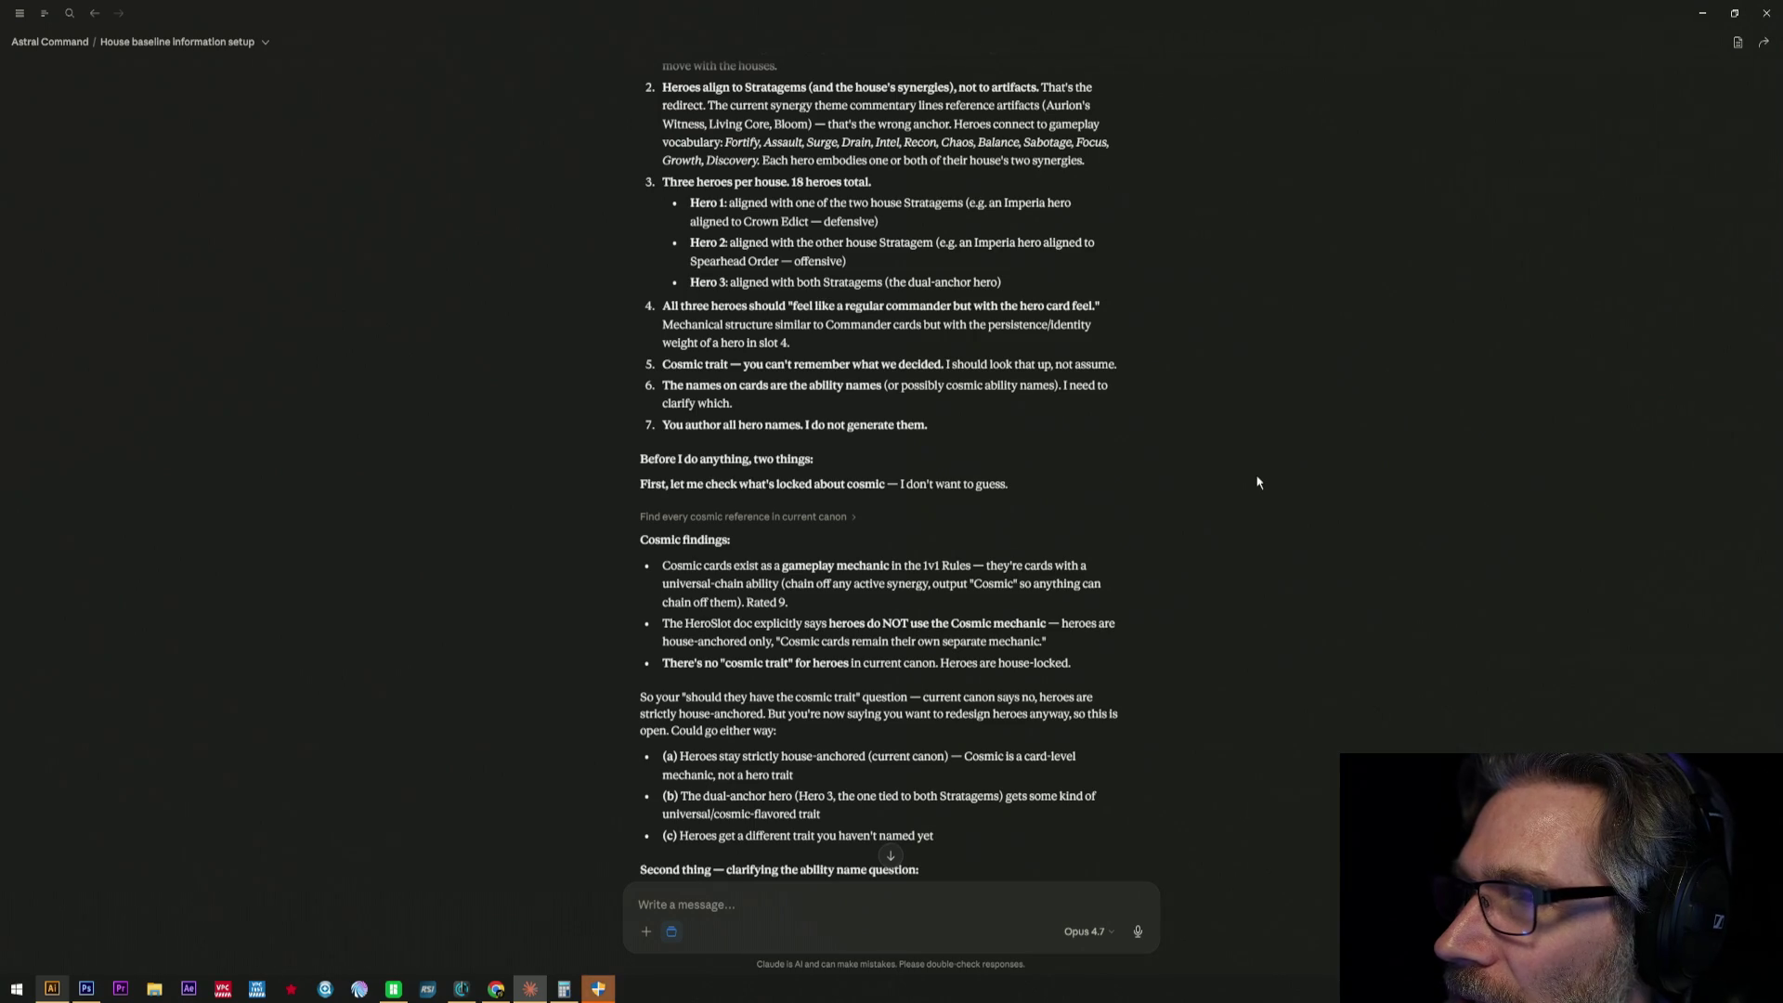
scroll(1256, 482, "down", 1)
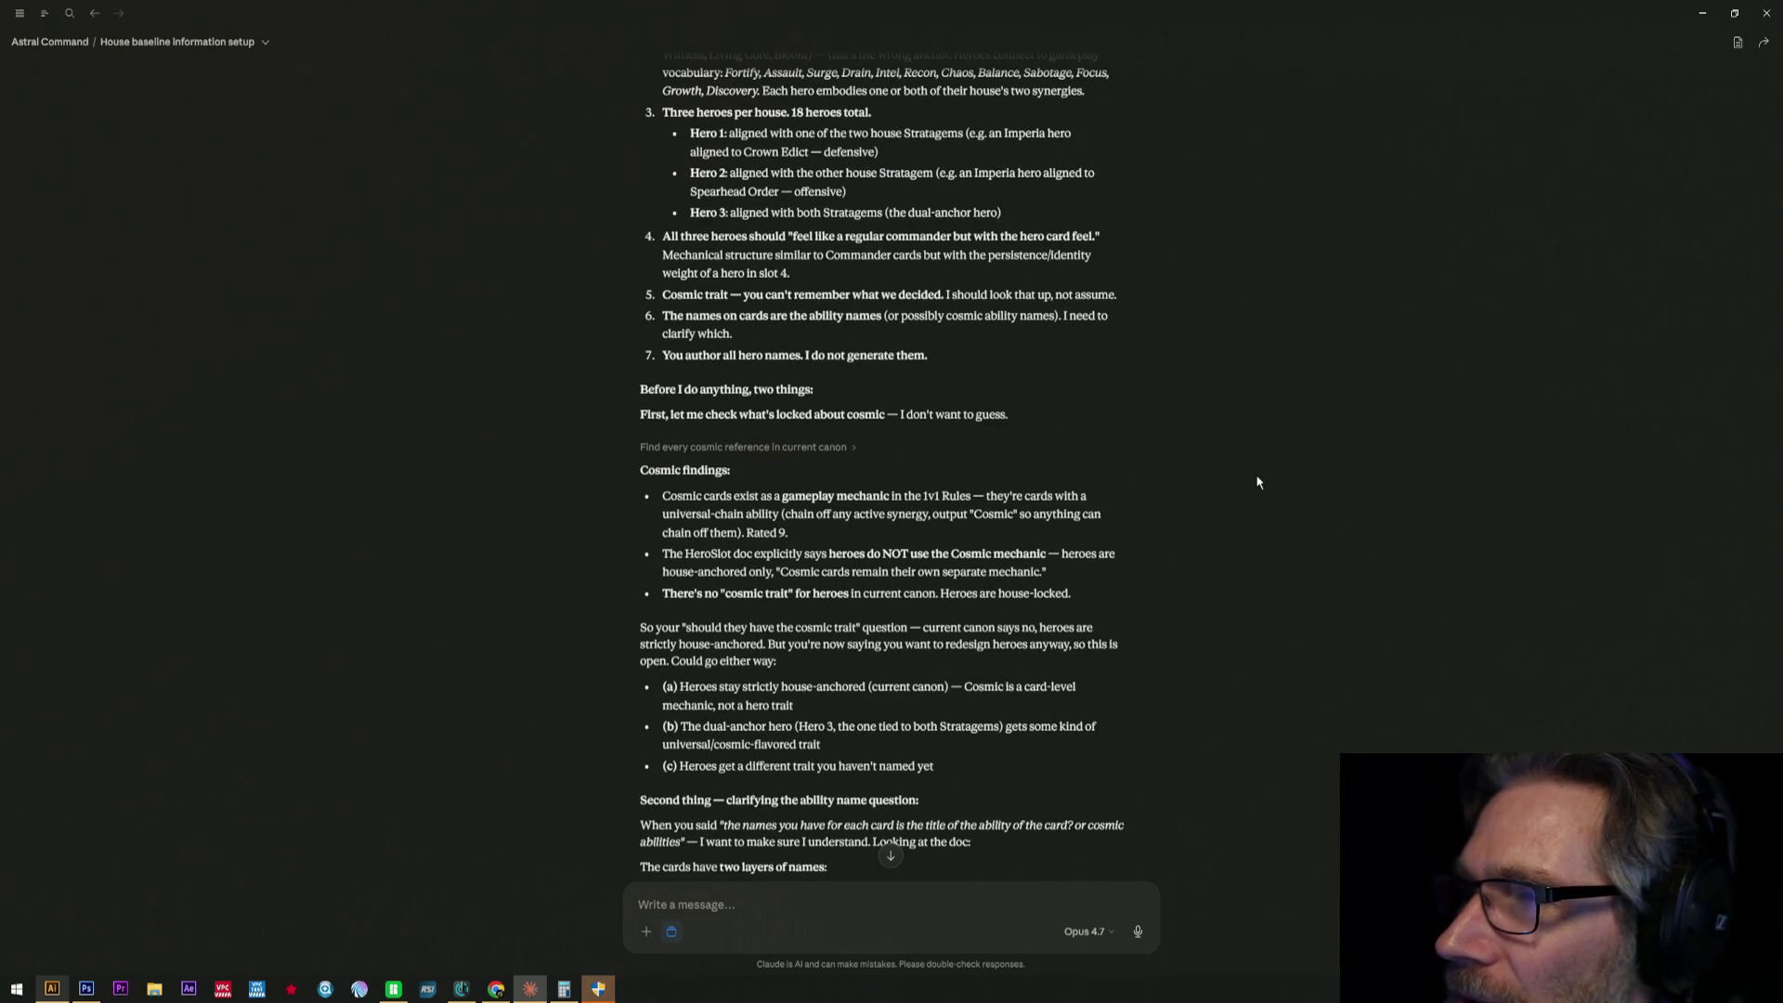
scroll(1257, 483, "down", 1)
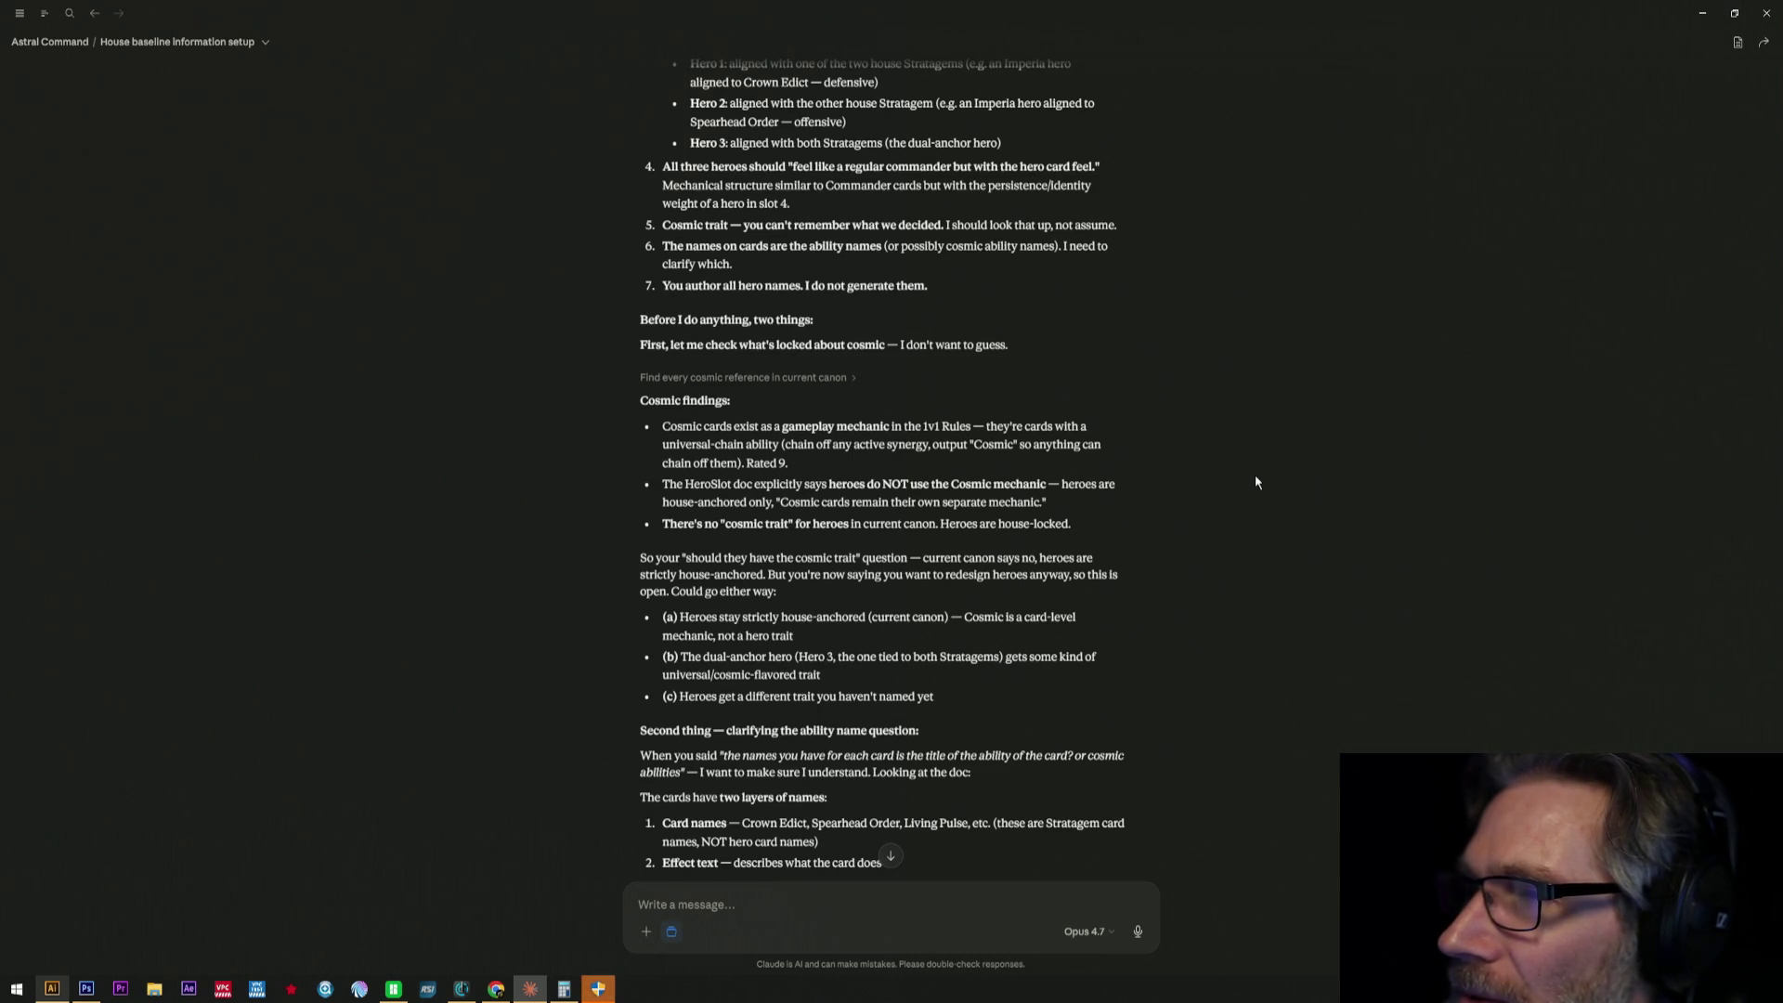
scroll(1255, 483, "down", 1)
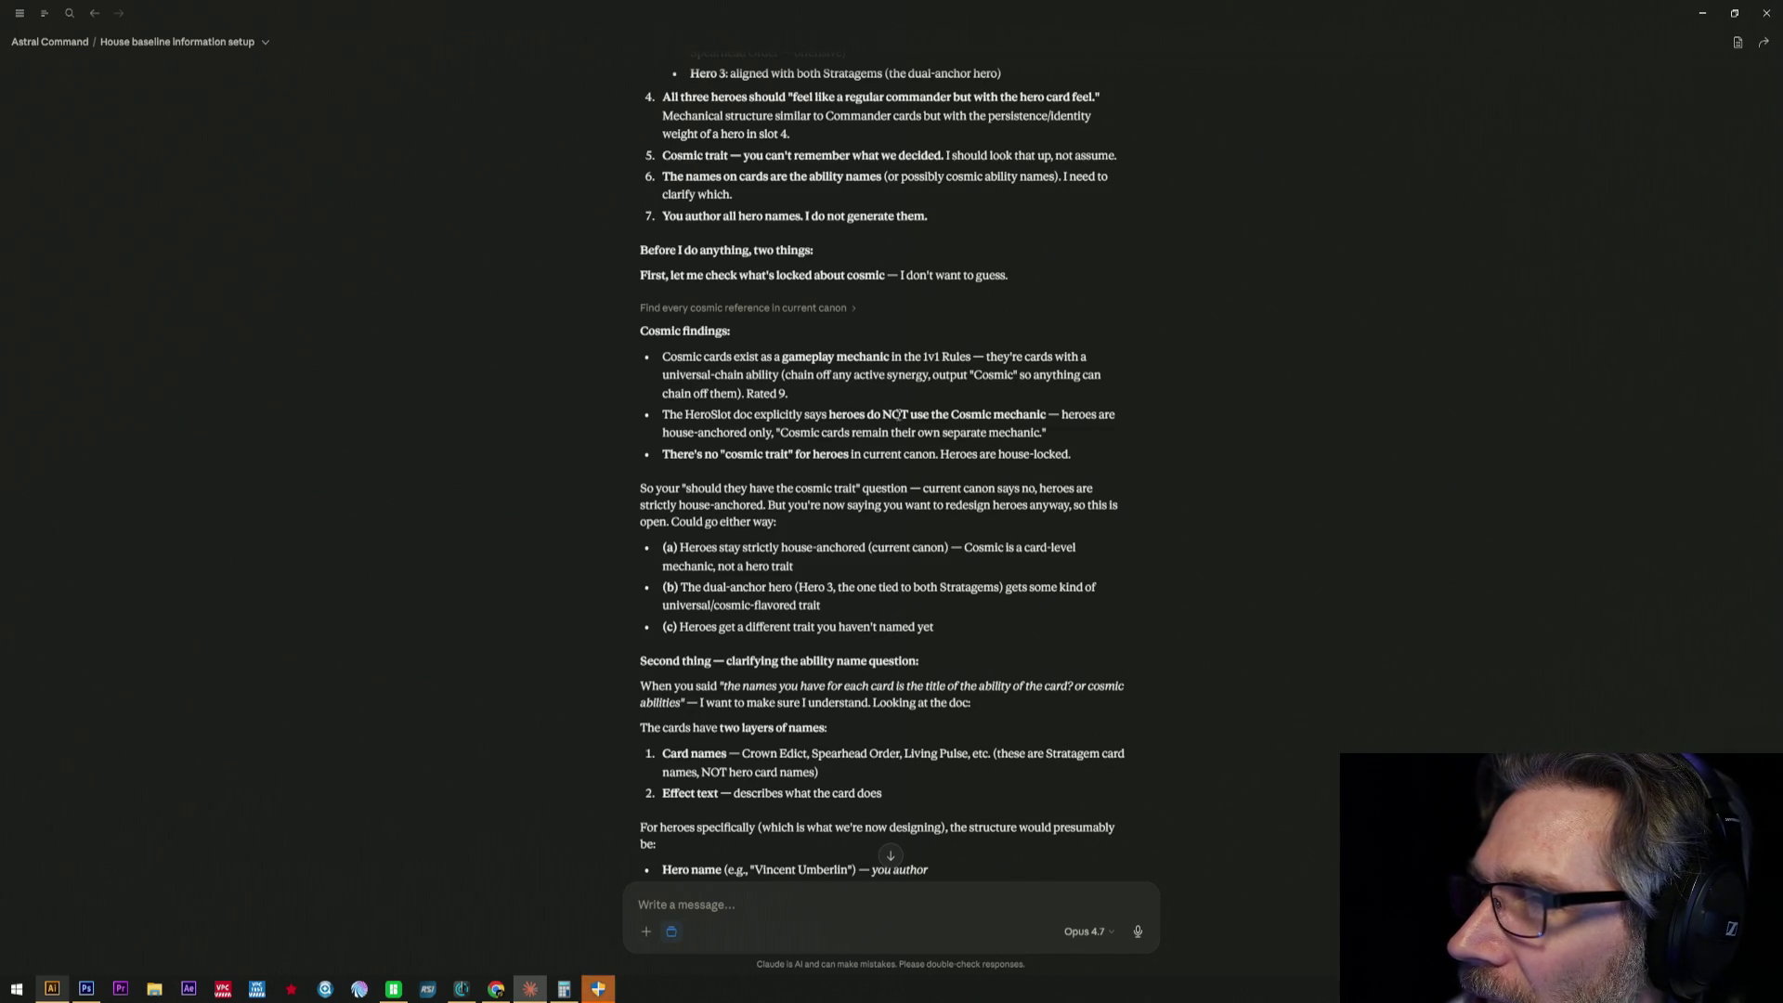
- Highlight the Rated 9 note, current canon, house-locked heroes, cosmic mechanic quote, then the cosmic trait question paragraph
left_click_drag(785, 403, 753, 397)
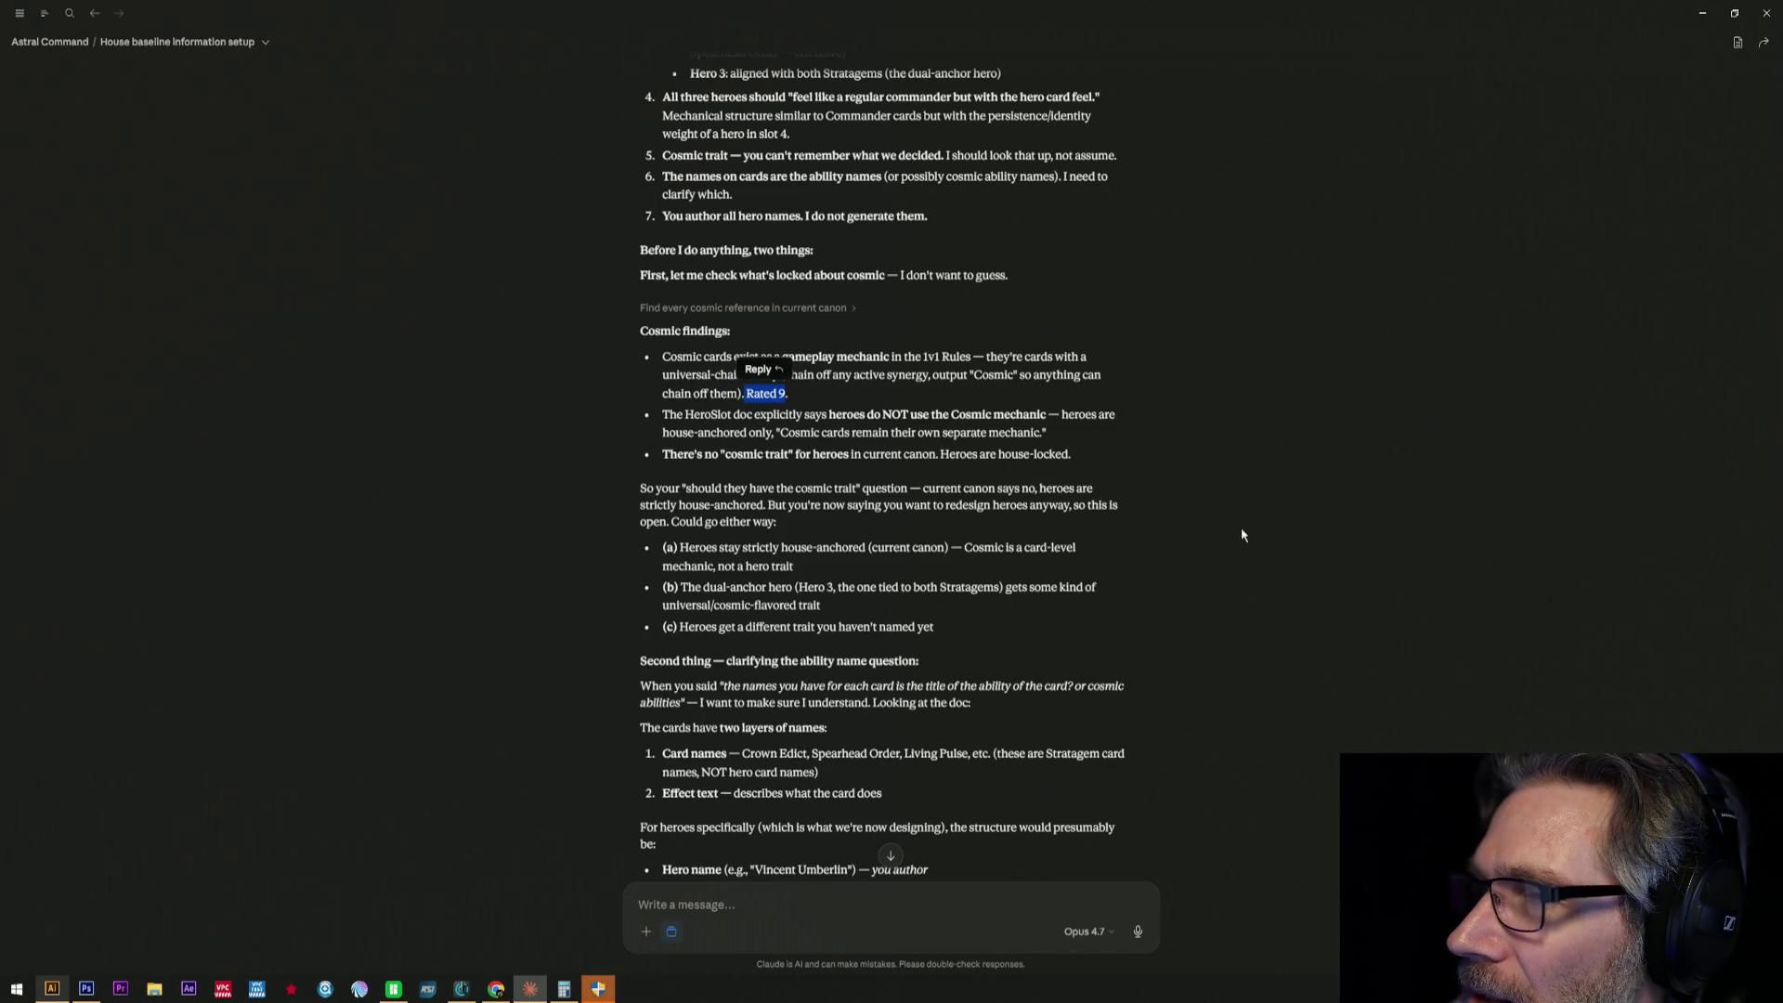
scroll(1240, 535, "down", 1)
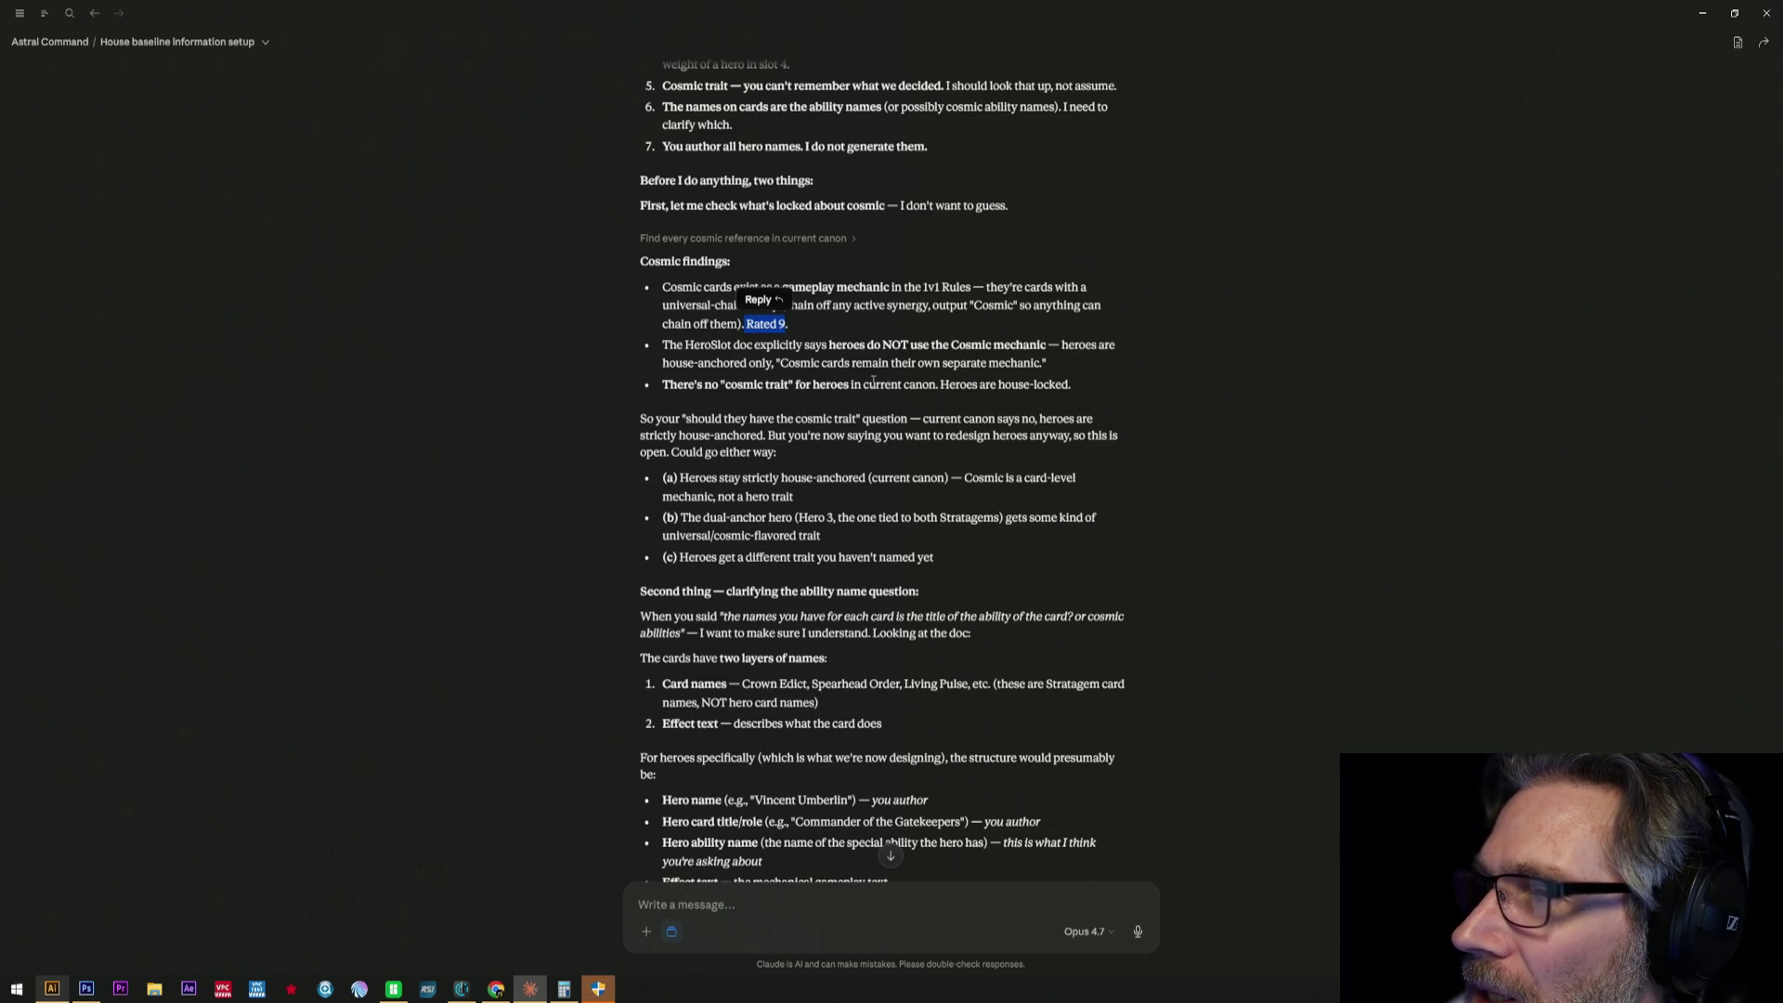
left_click_drag(866, 385, 923, 386)
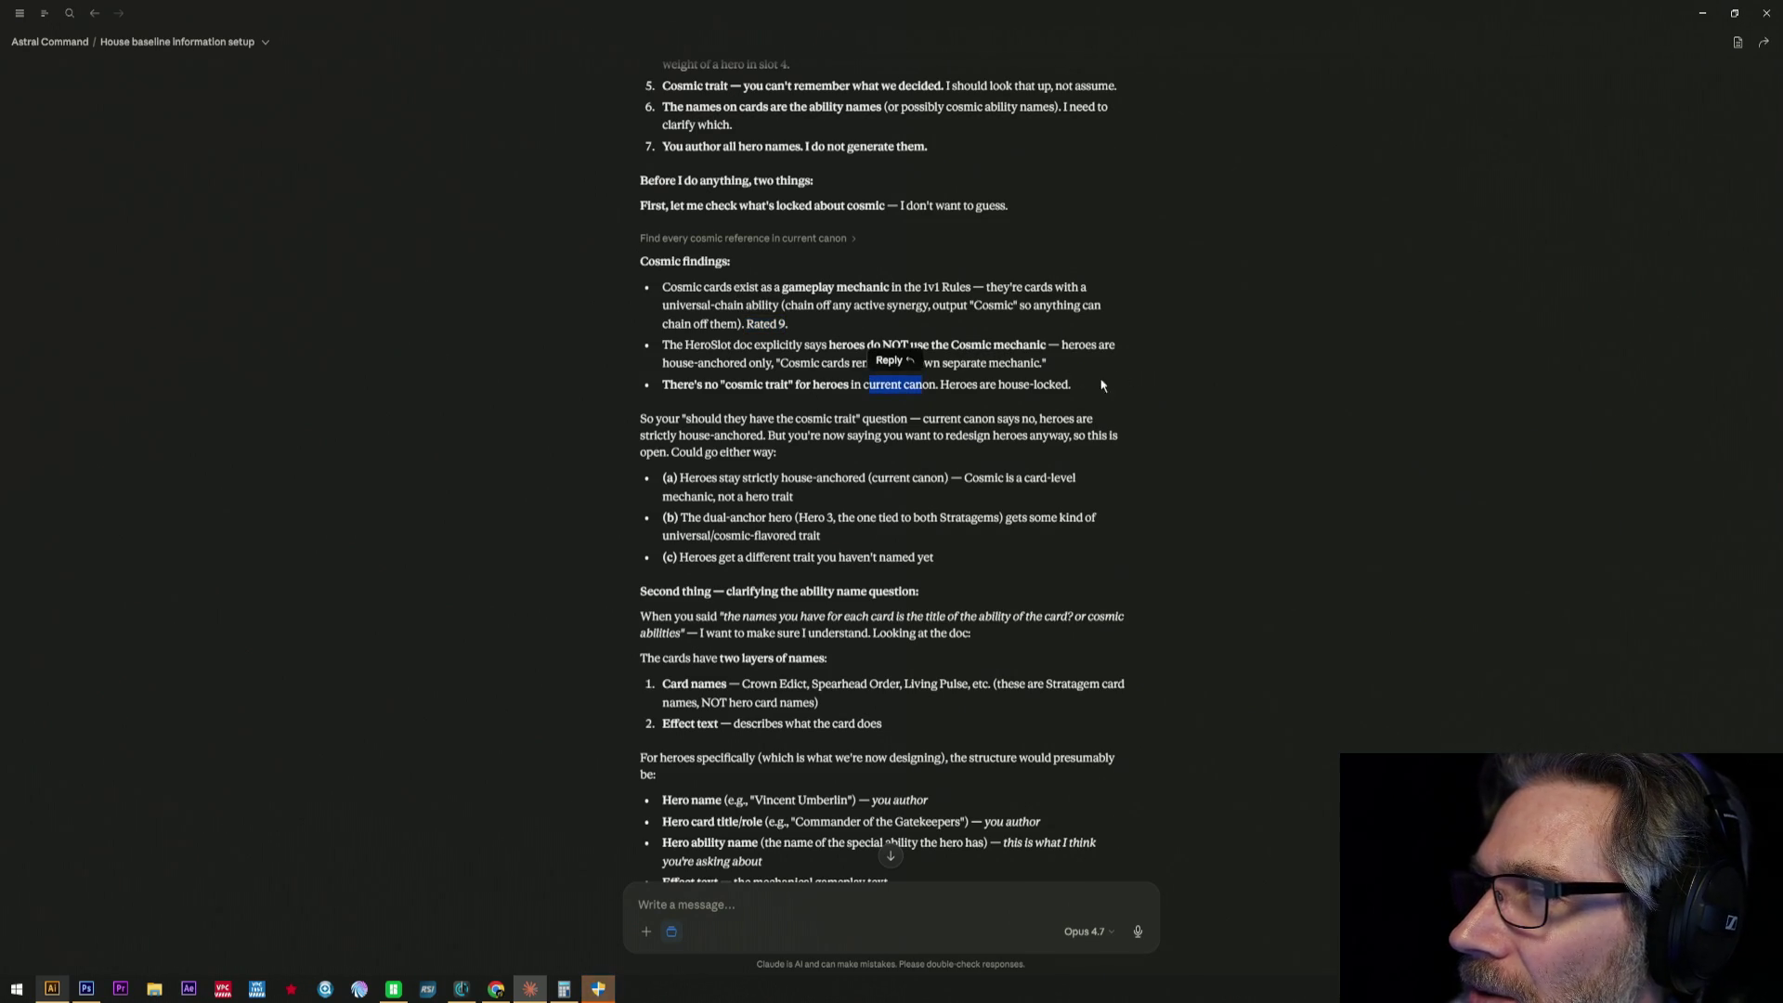
left_click_drag(1069, 385, 959, 399)
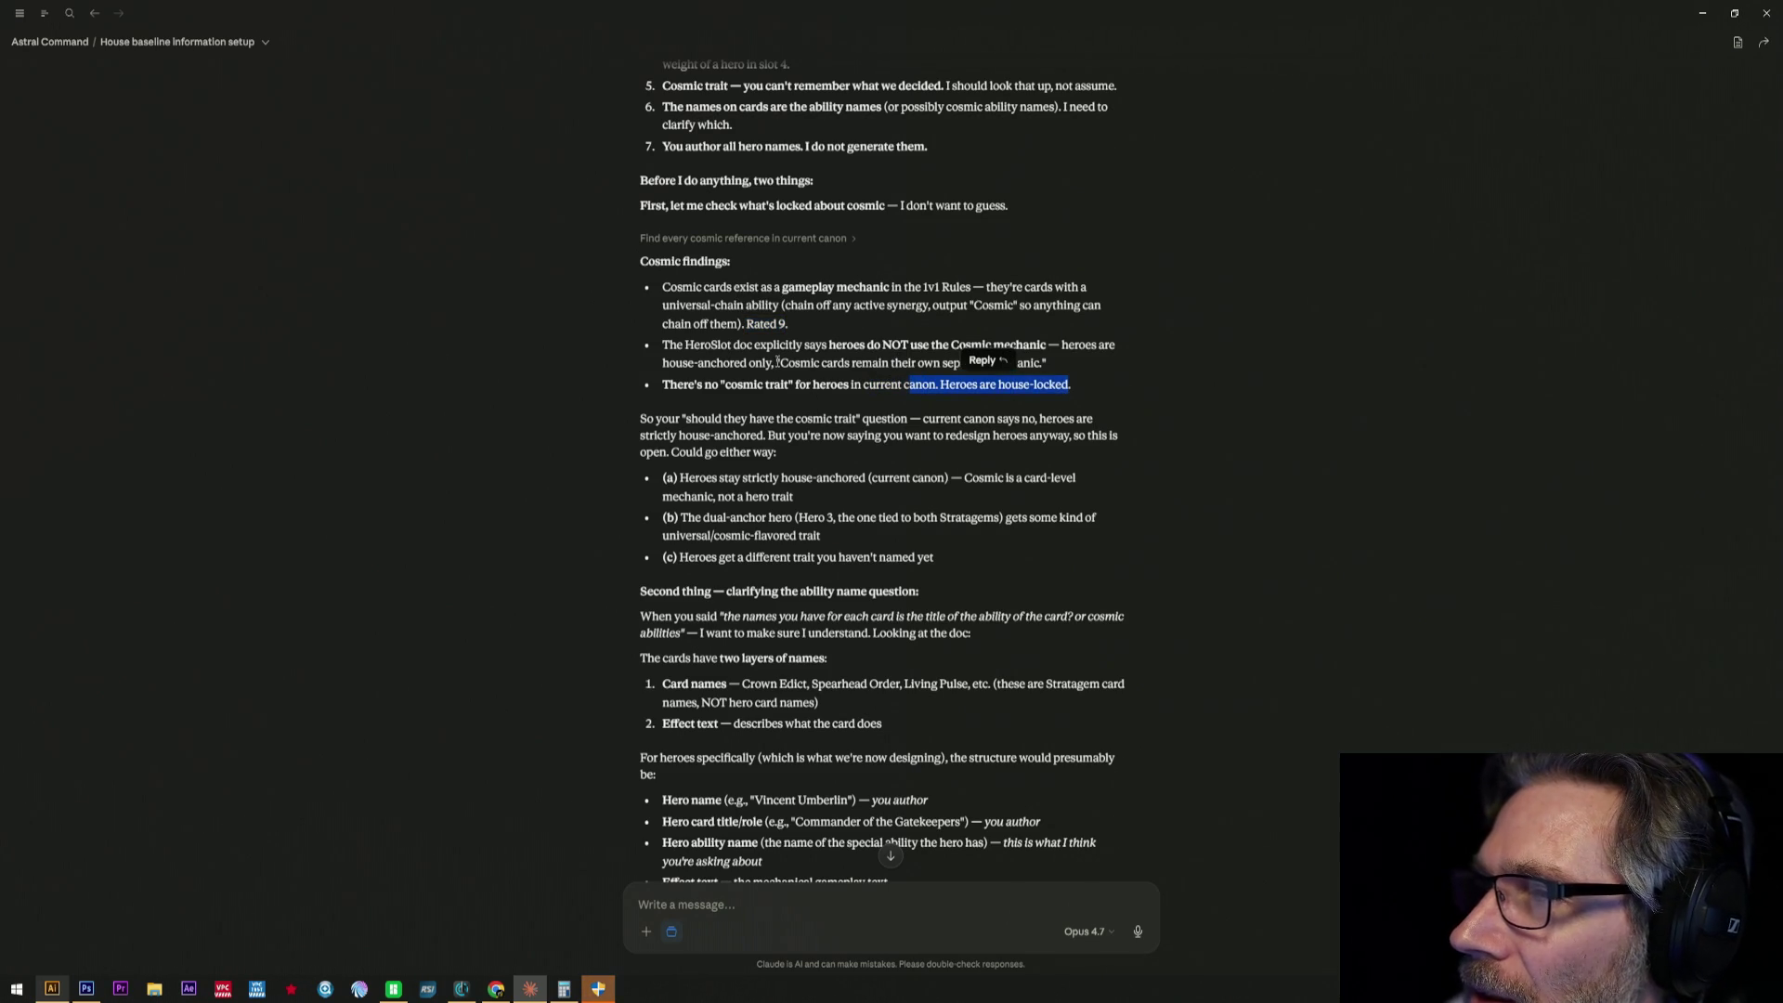
left_click_drag(776, 362, 1076, 377)
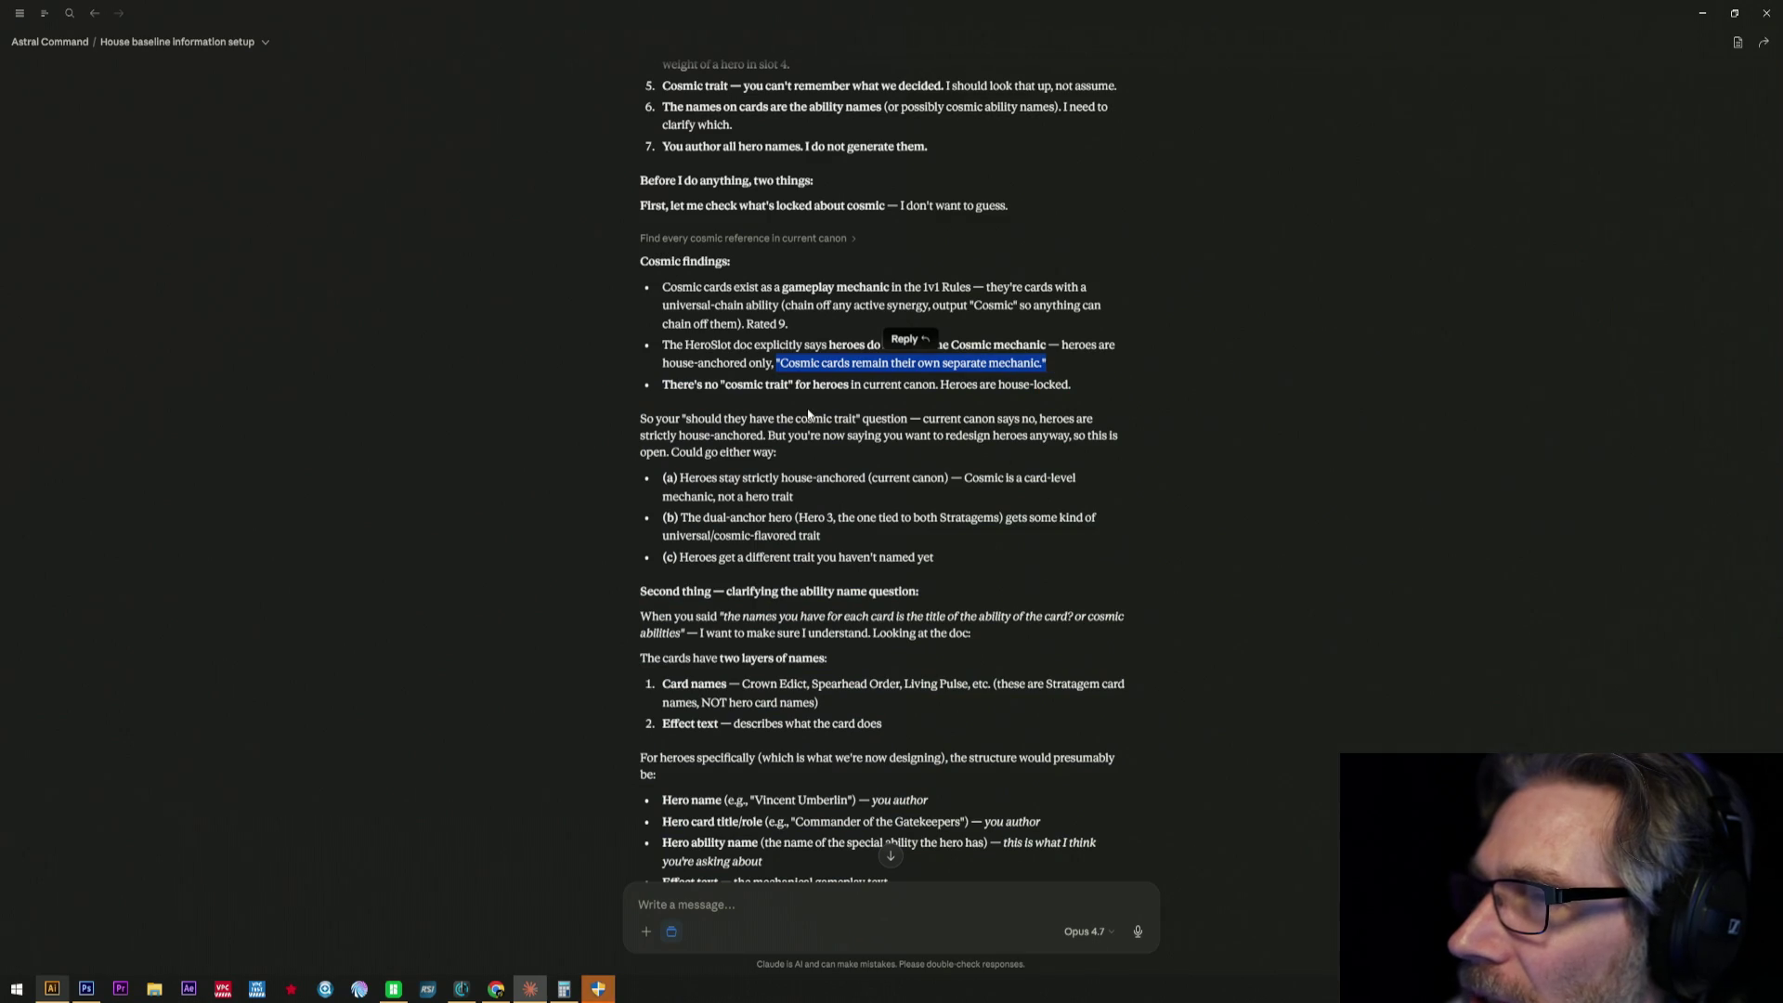
left_click(672, 454)
left_click_drag(640, 418, 1028, 454)
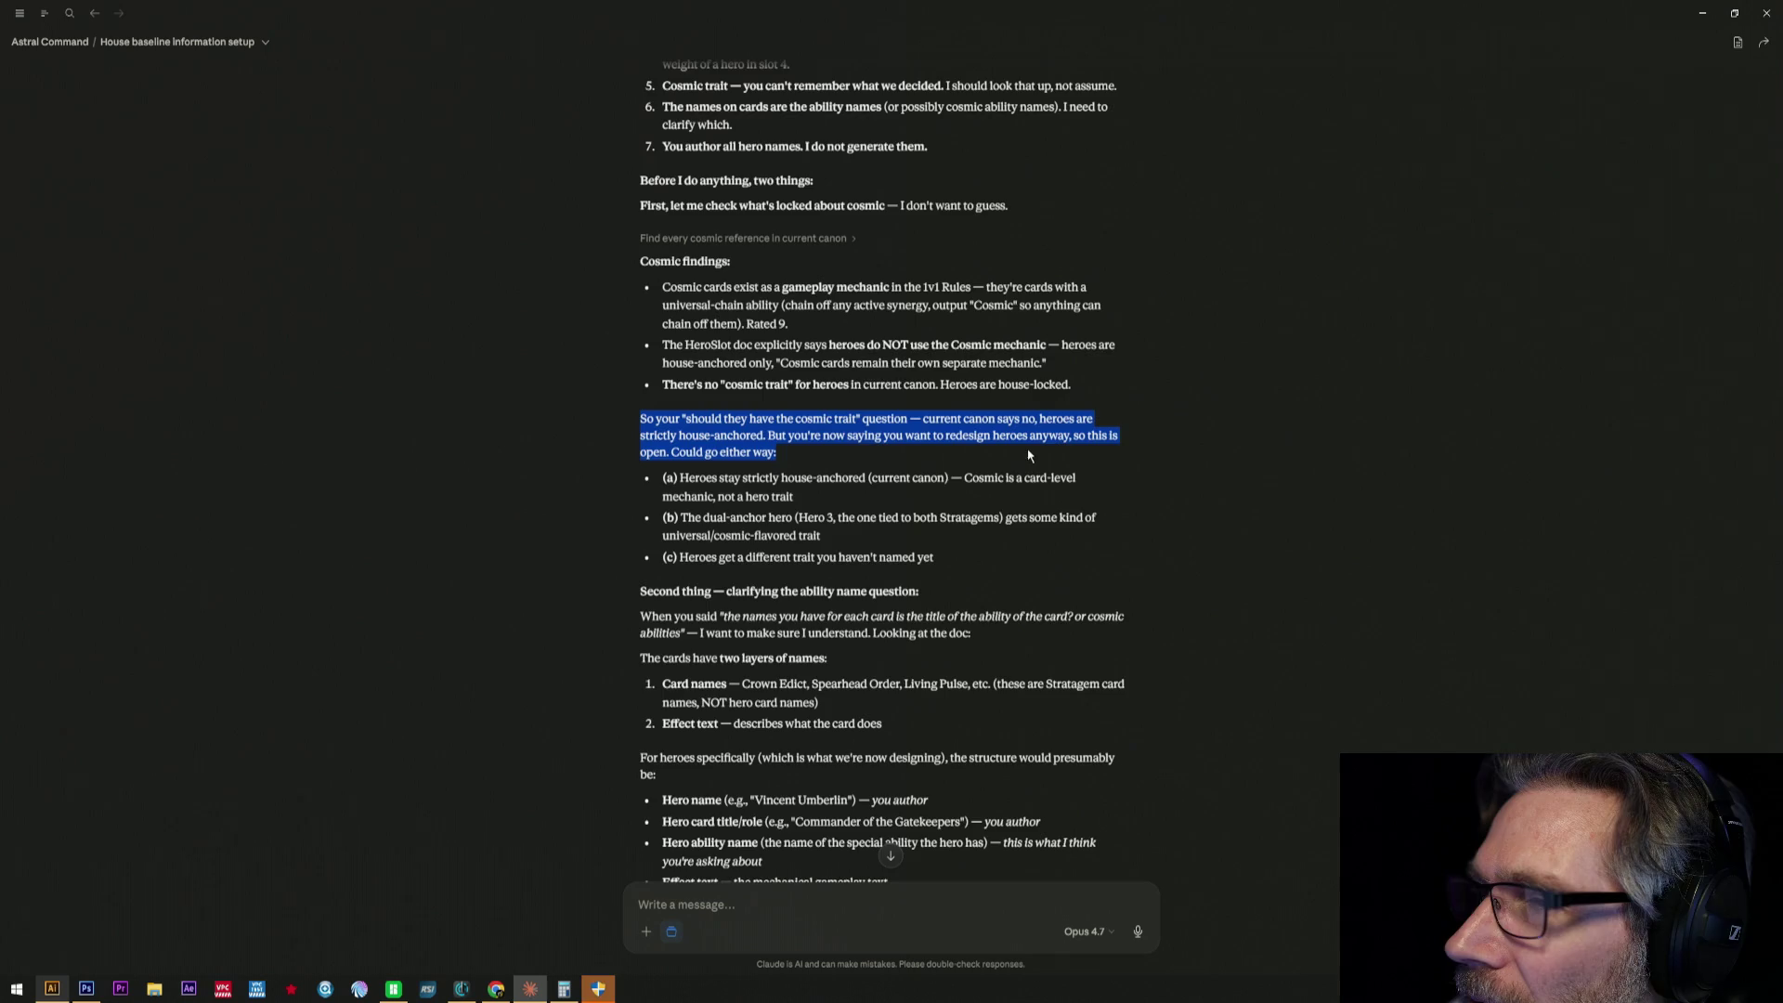
scroll(1028, 455, "down", 2)
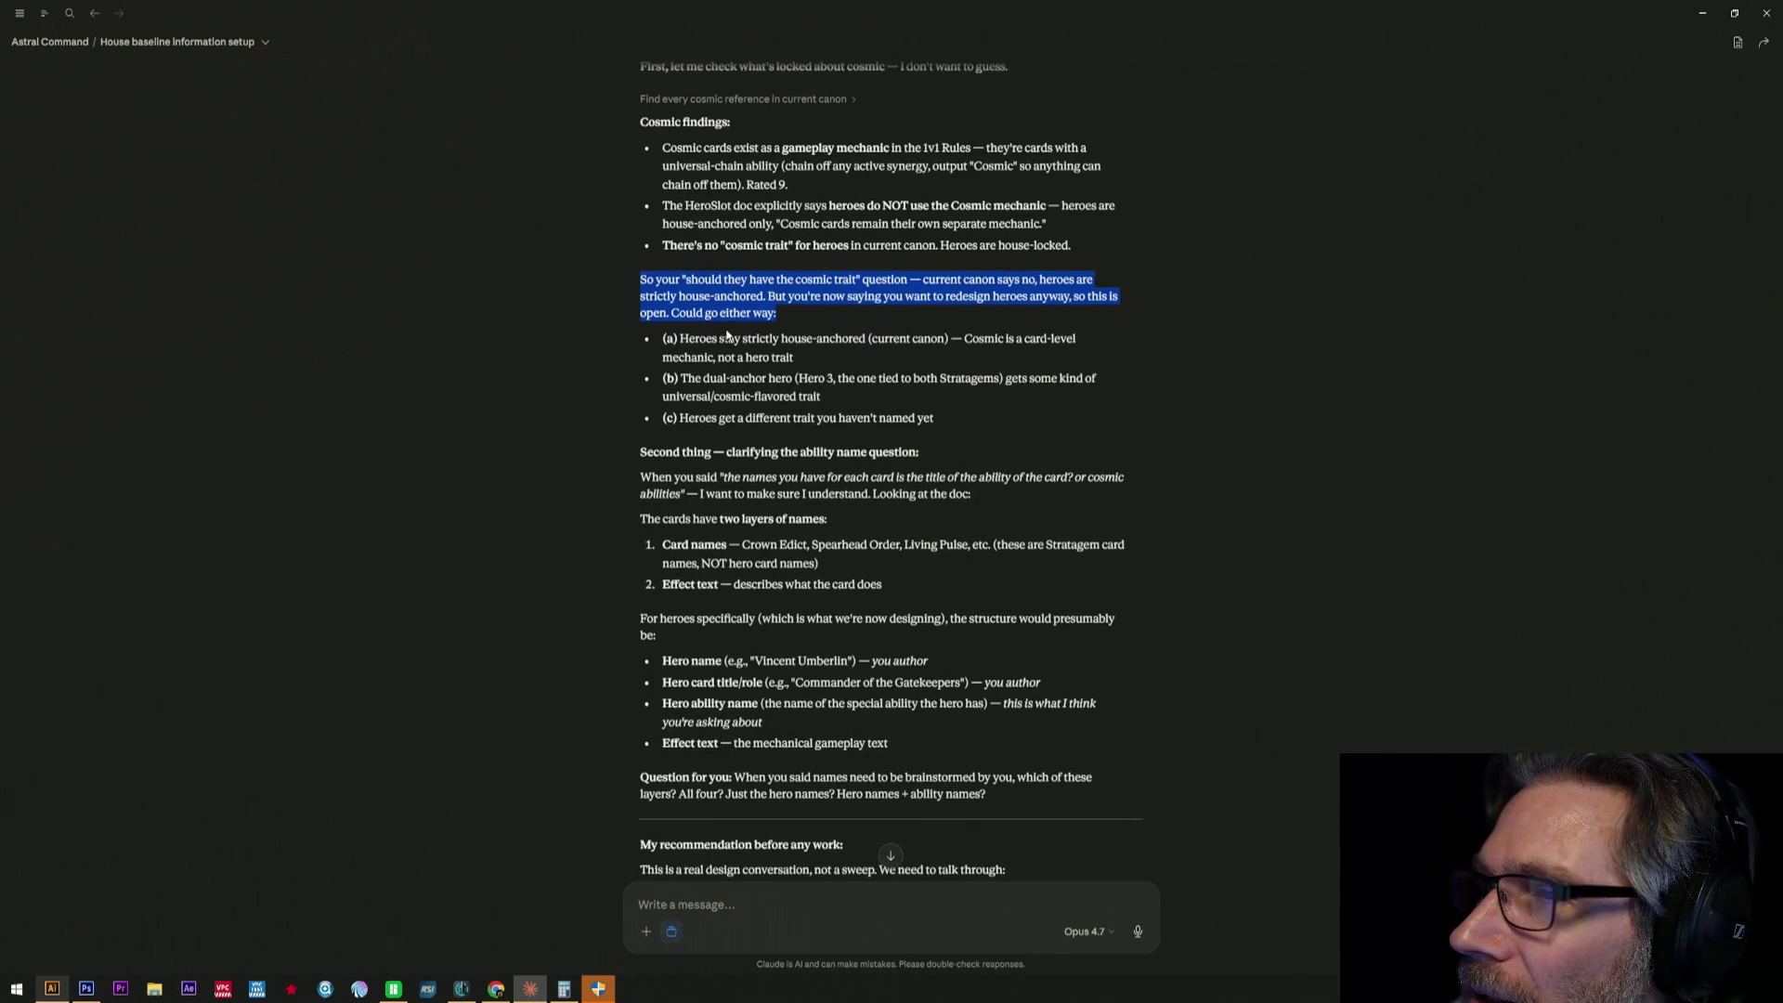
- Review the cosmic trait options, highlighting the card-level Cosmic mechanic note and option (b) on the dual-anchor hero
left_click(713, 353)
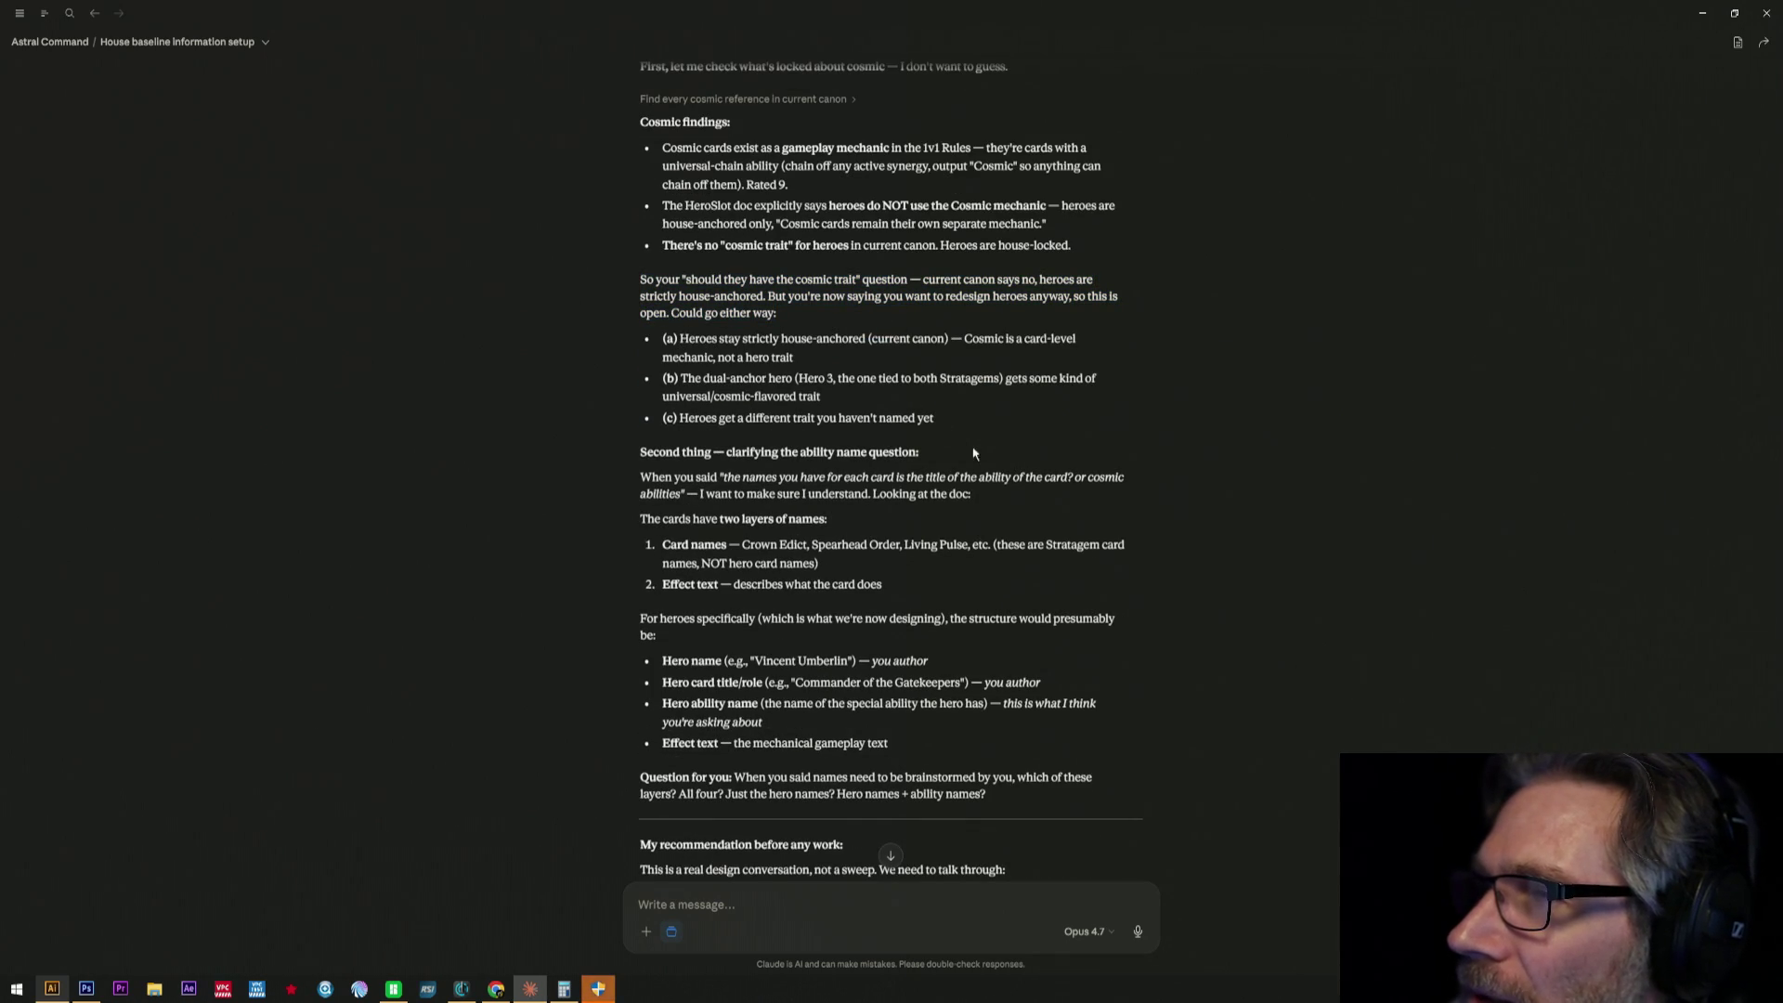
scroll(968, 446, "up", 2)
scroll(968, 446, "up", 2)
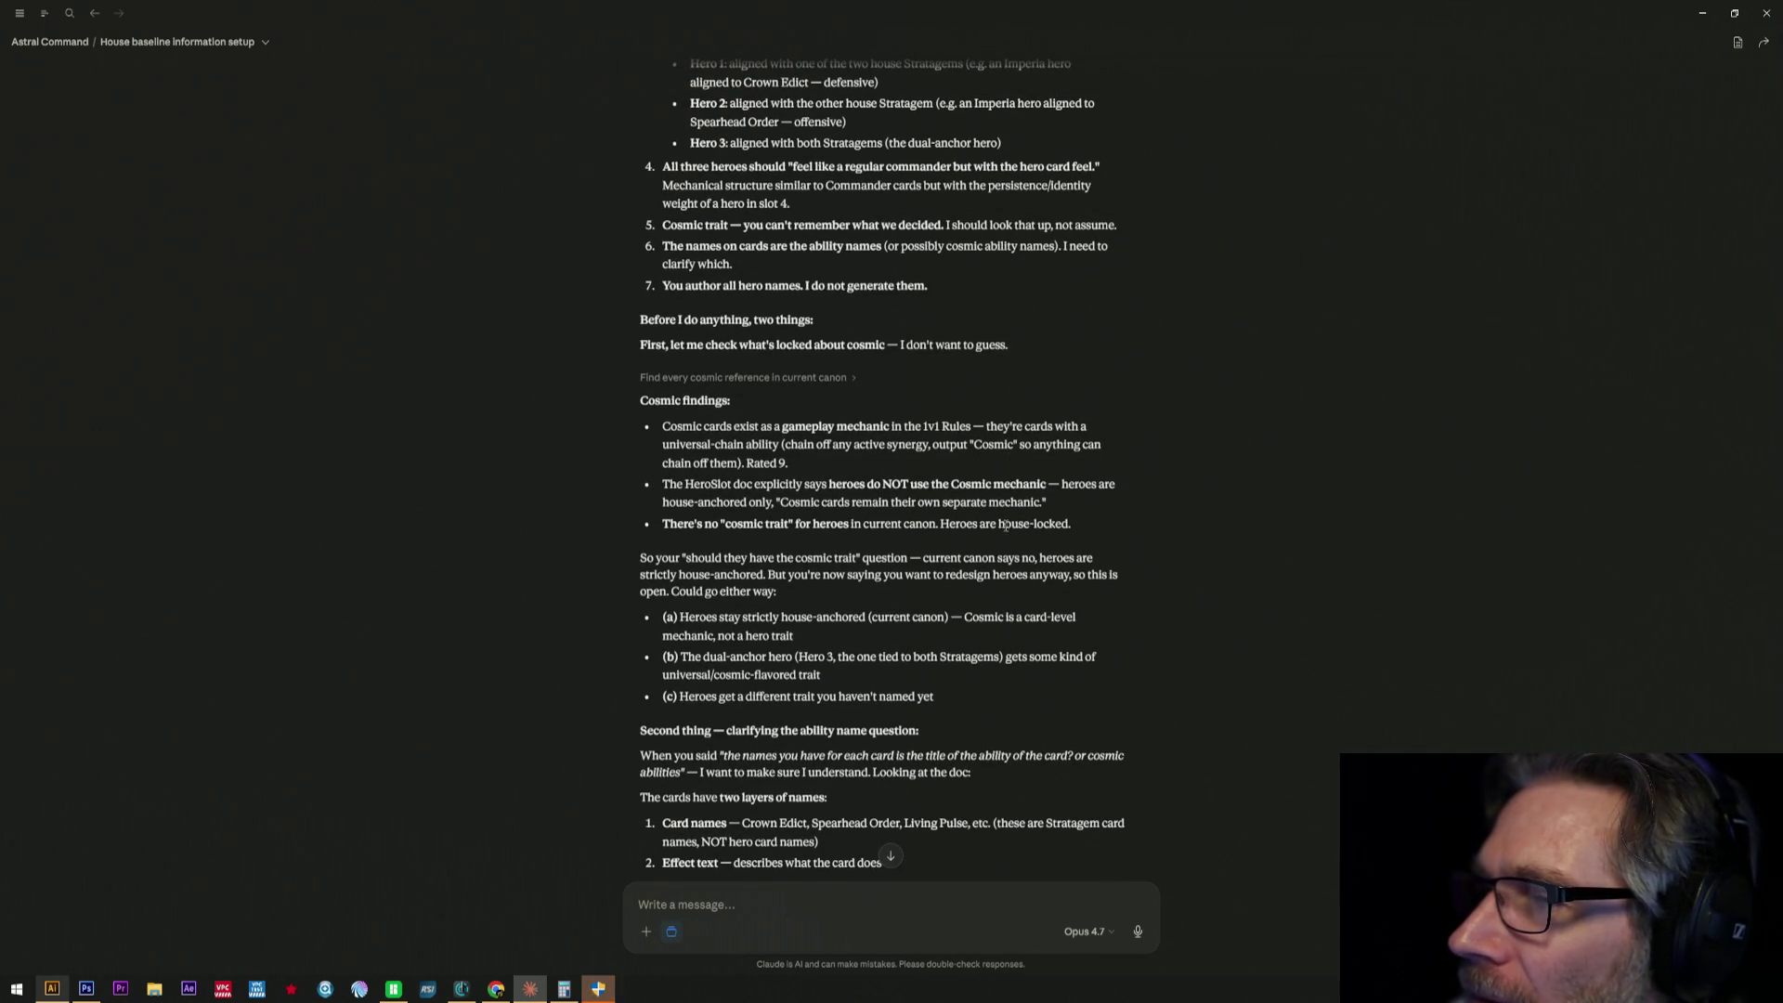
scroll(999, 550, "down", 2)
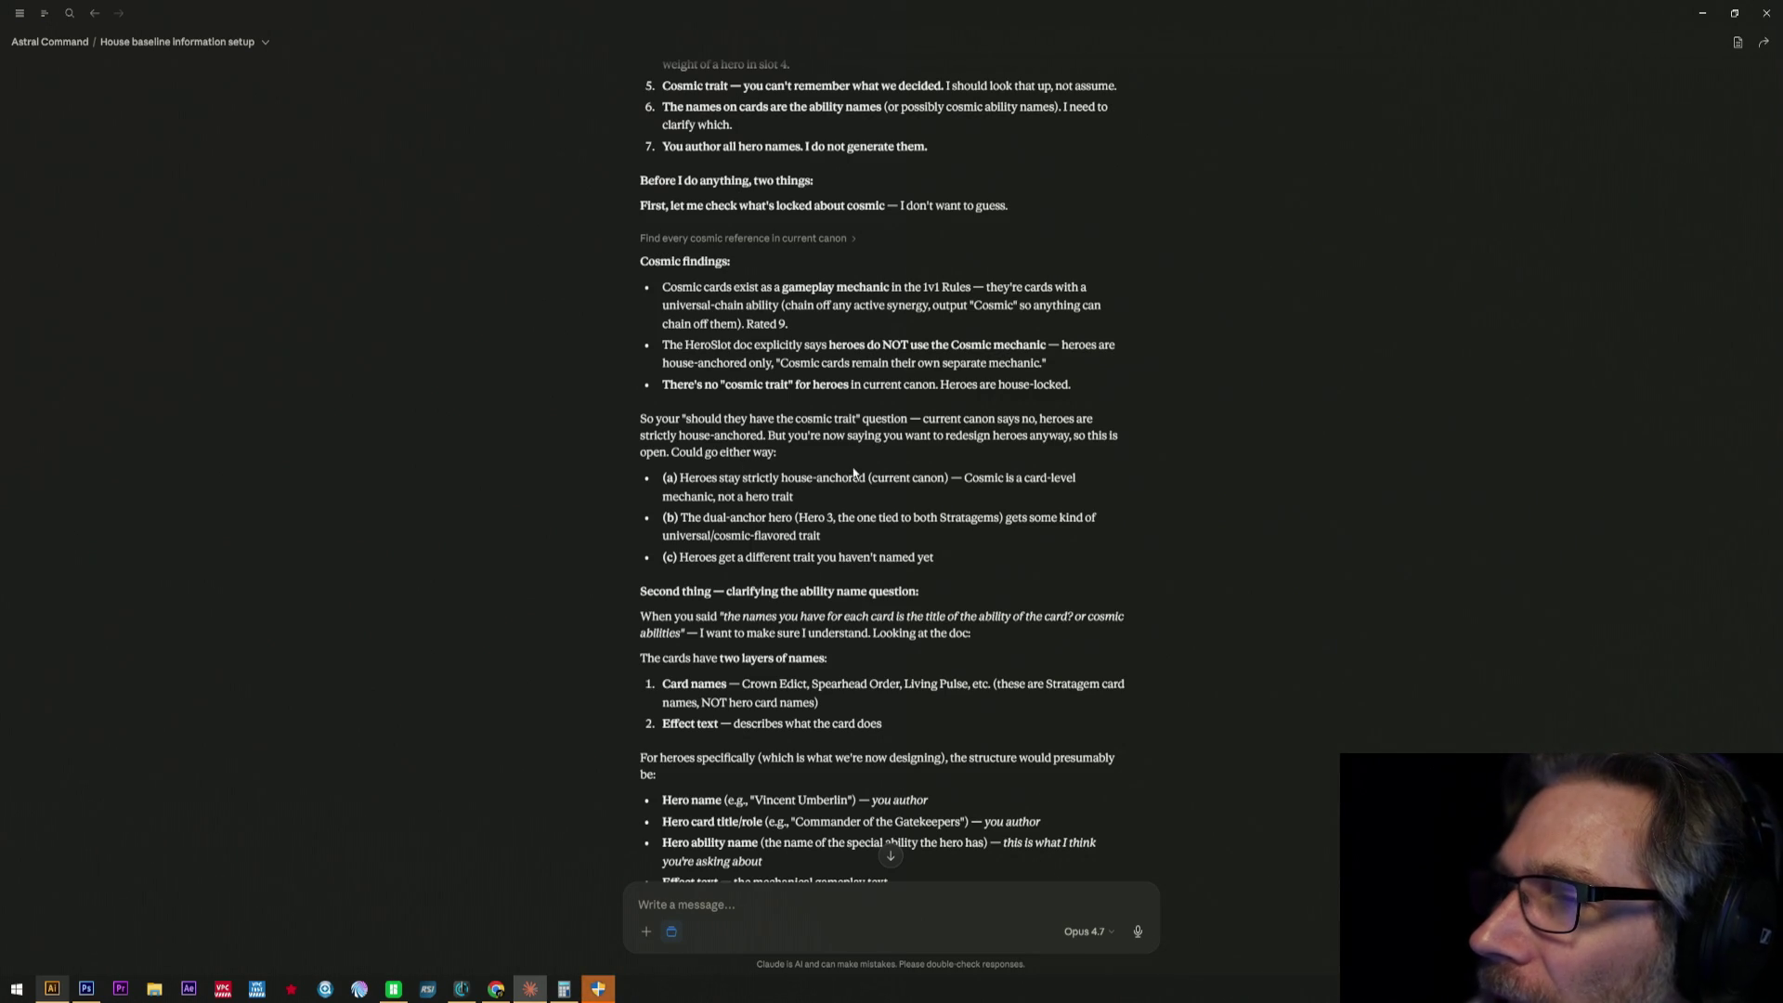
left_click_drag(796, 420, 927, 436)
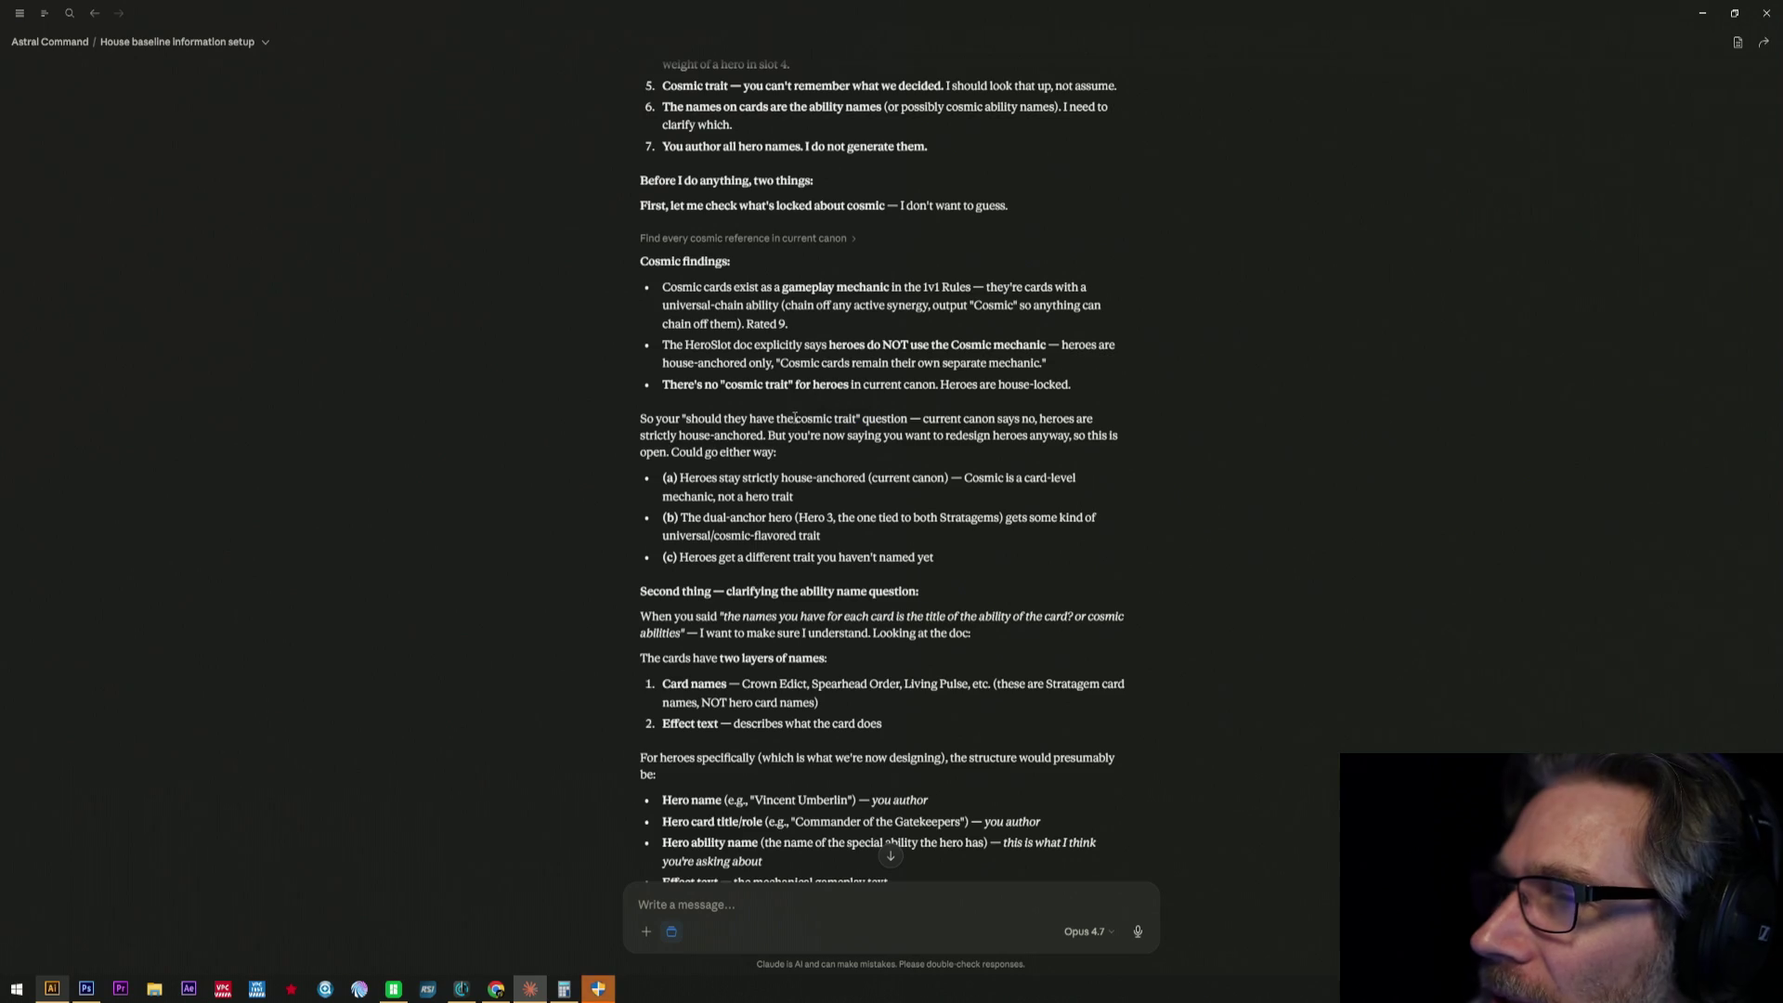
scroll(891, 461, "down", 1)
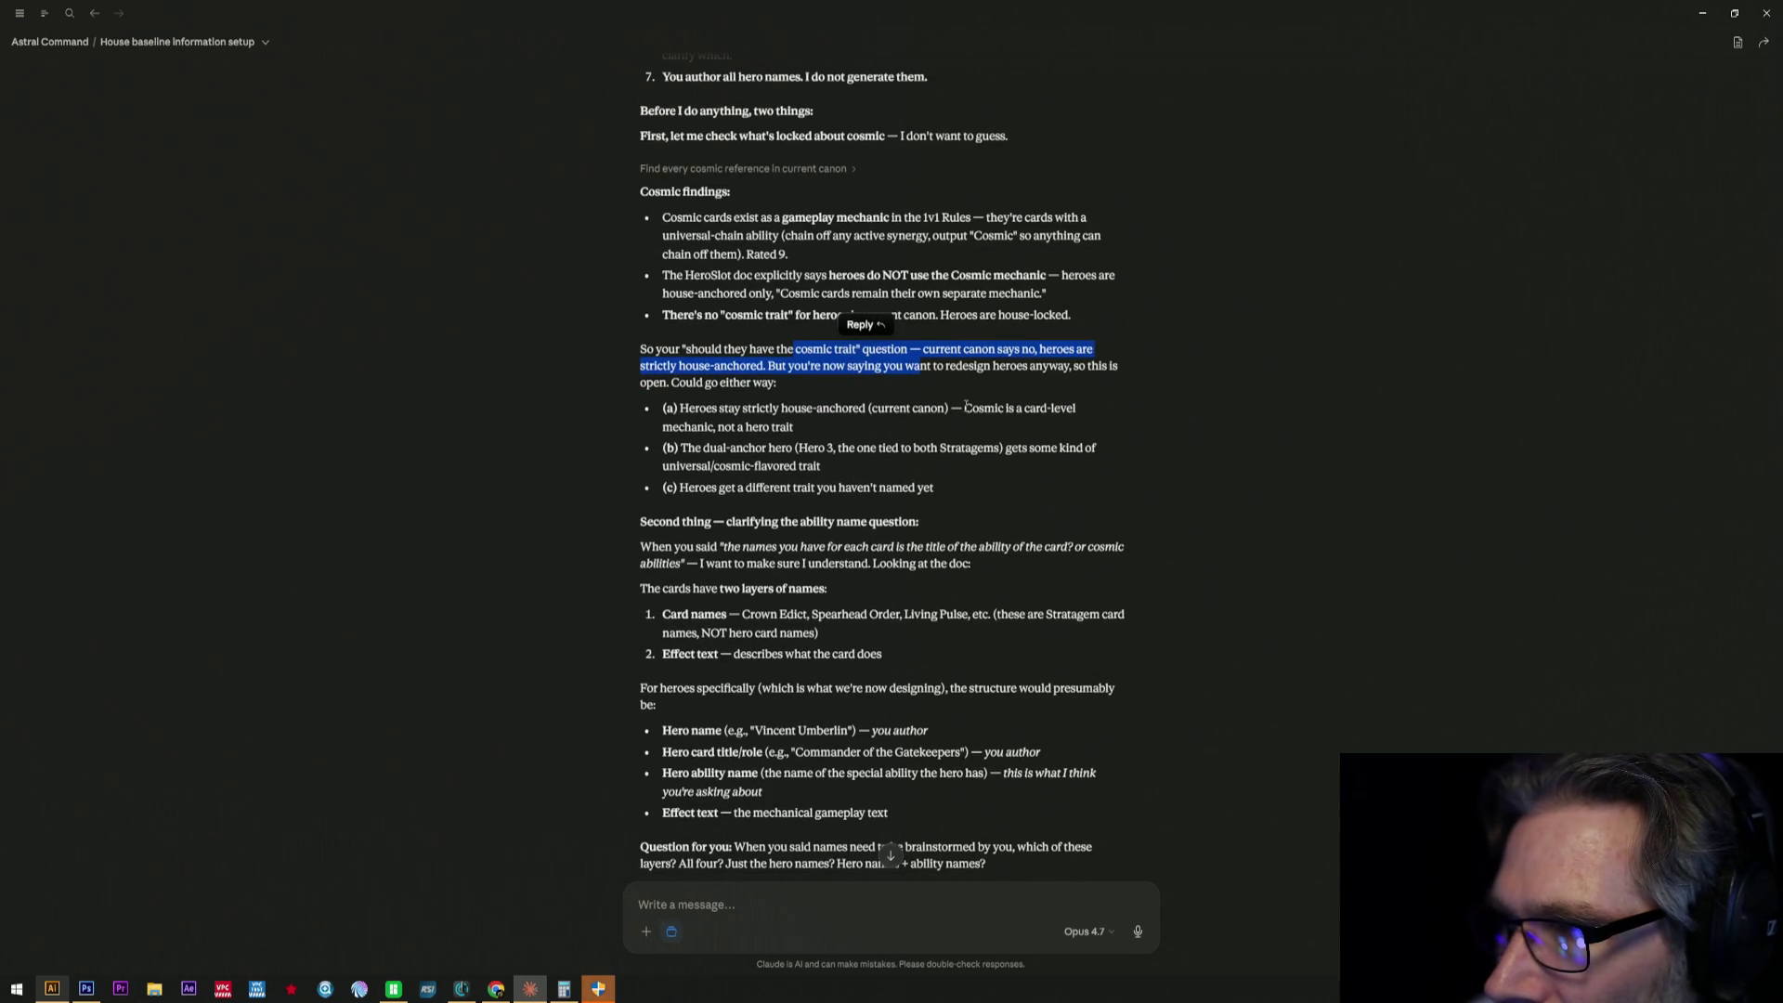
left_click_drag(964, 408, 1067, 422)
scroll(1058, 443, "down", 1)
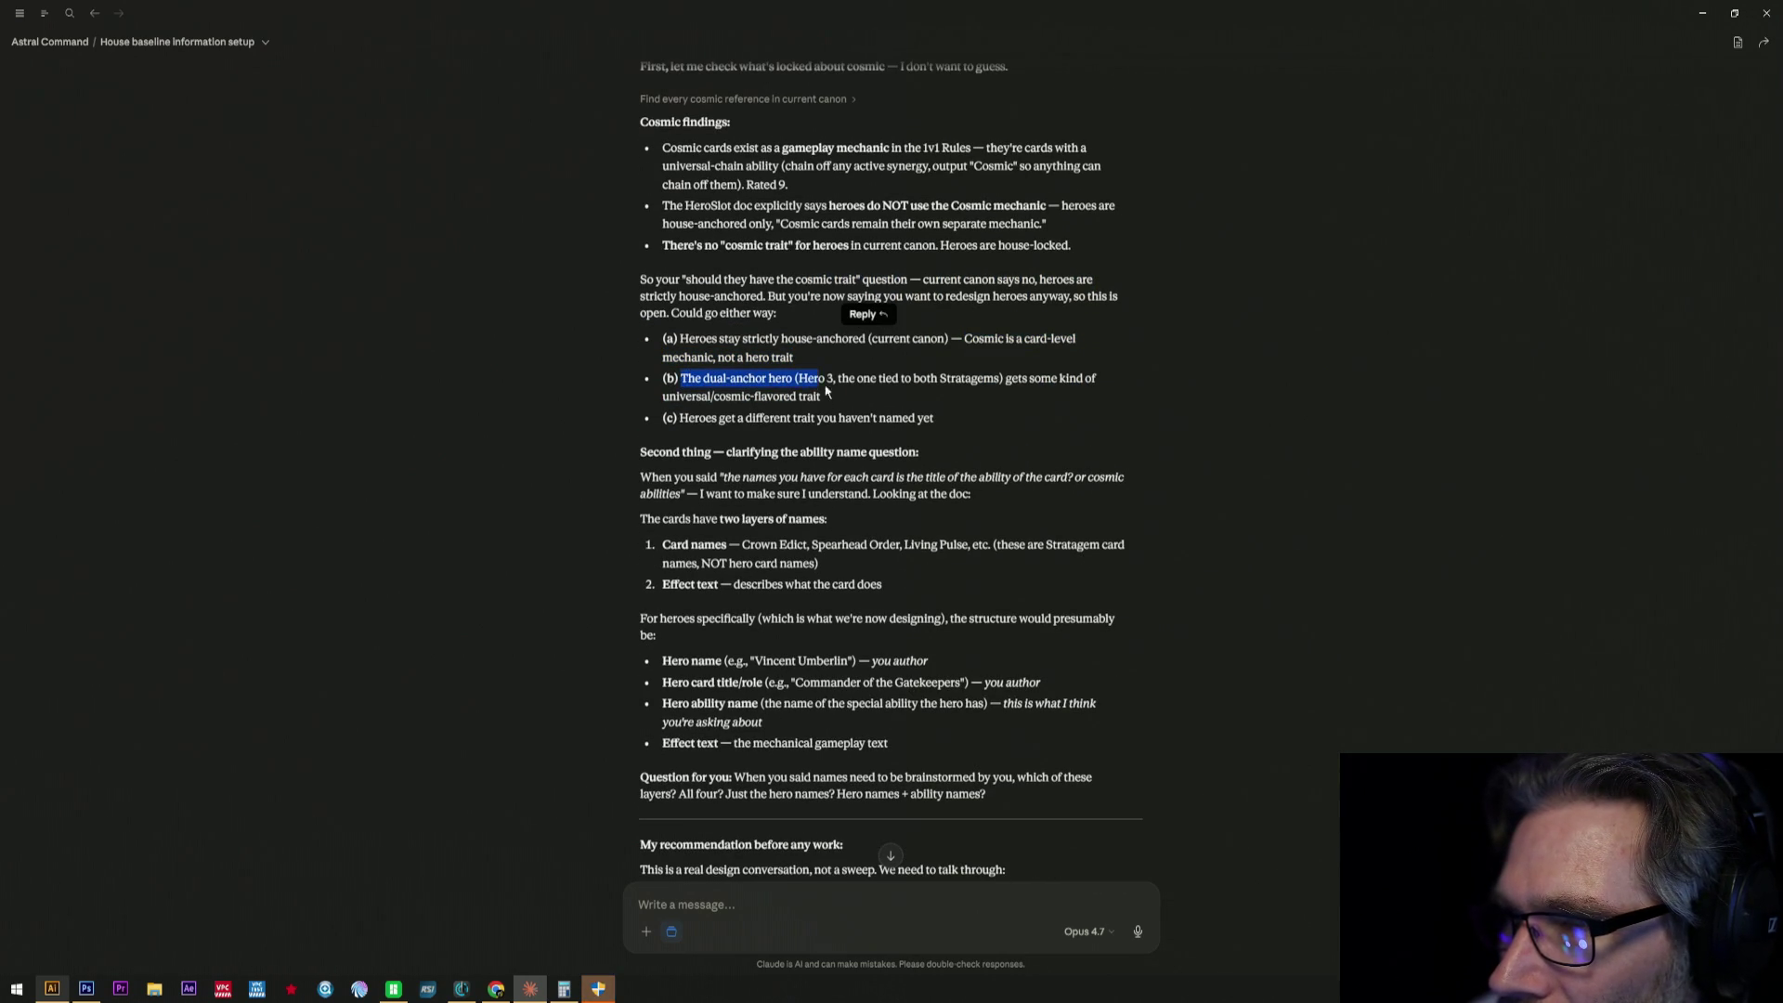
left_click_drag(682, 383, 854, 394)
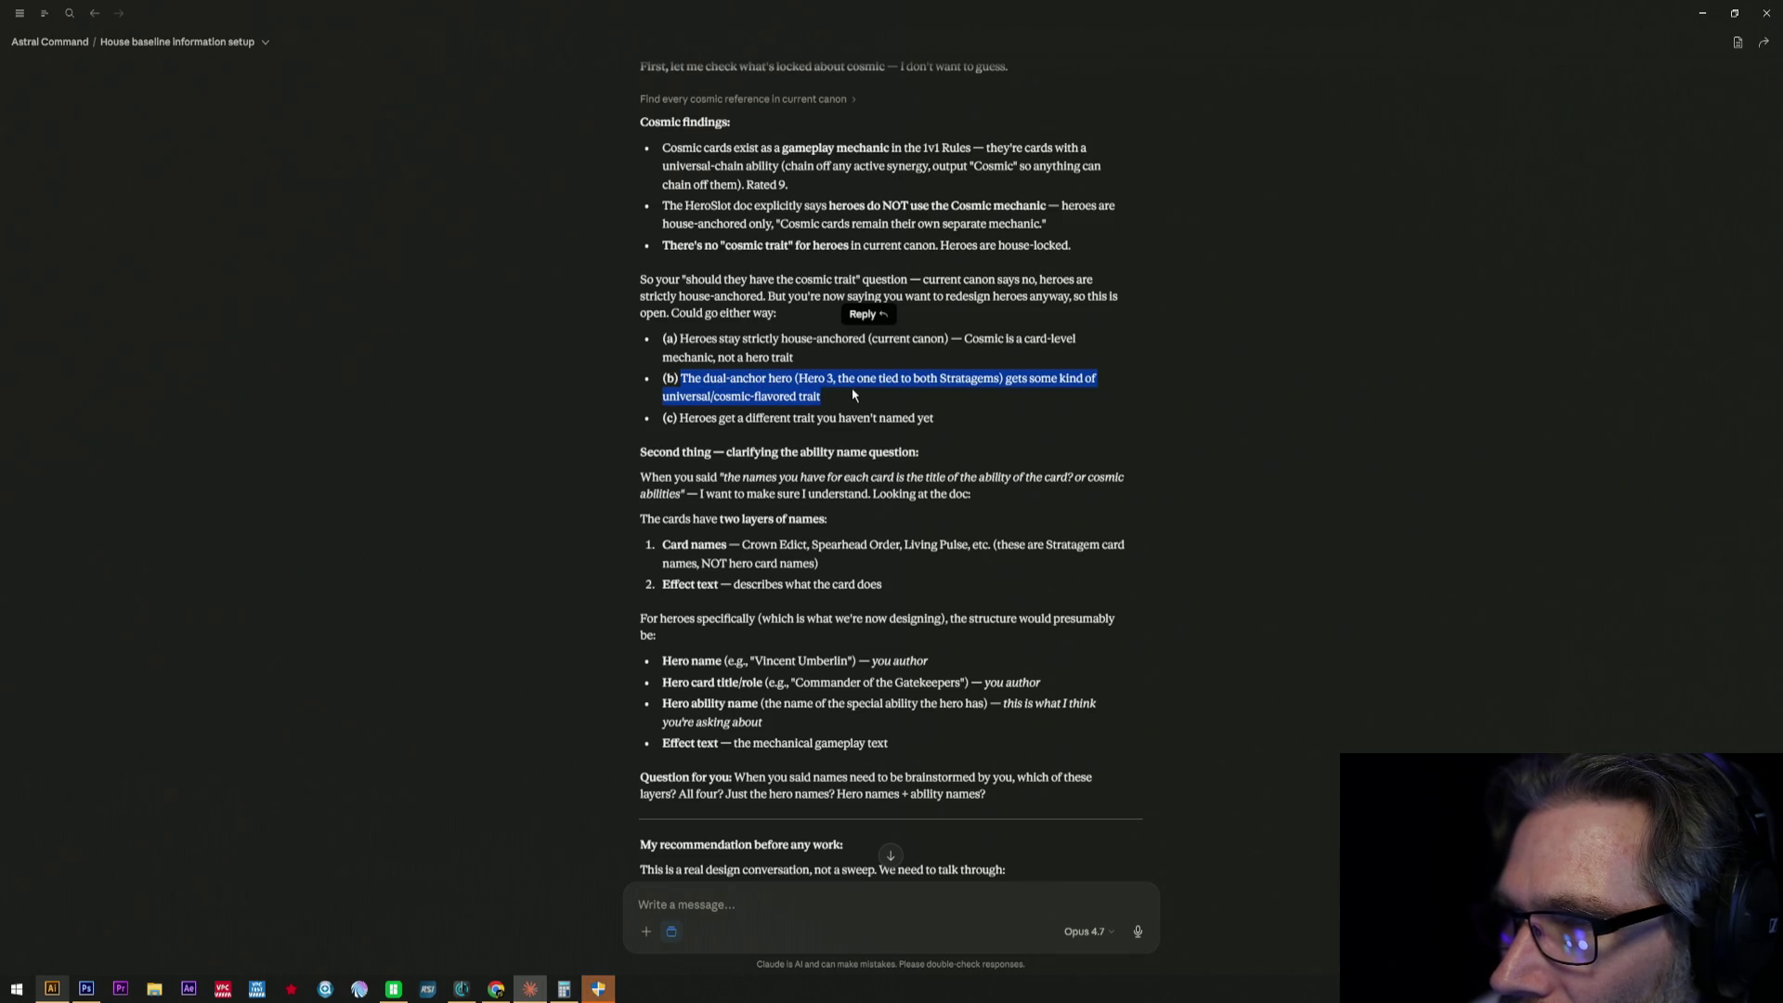
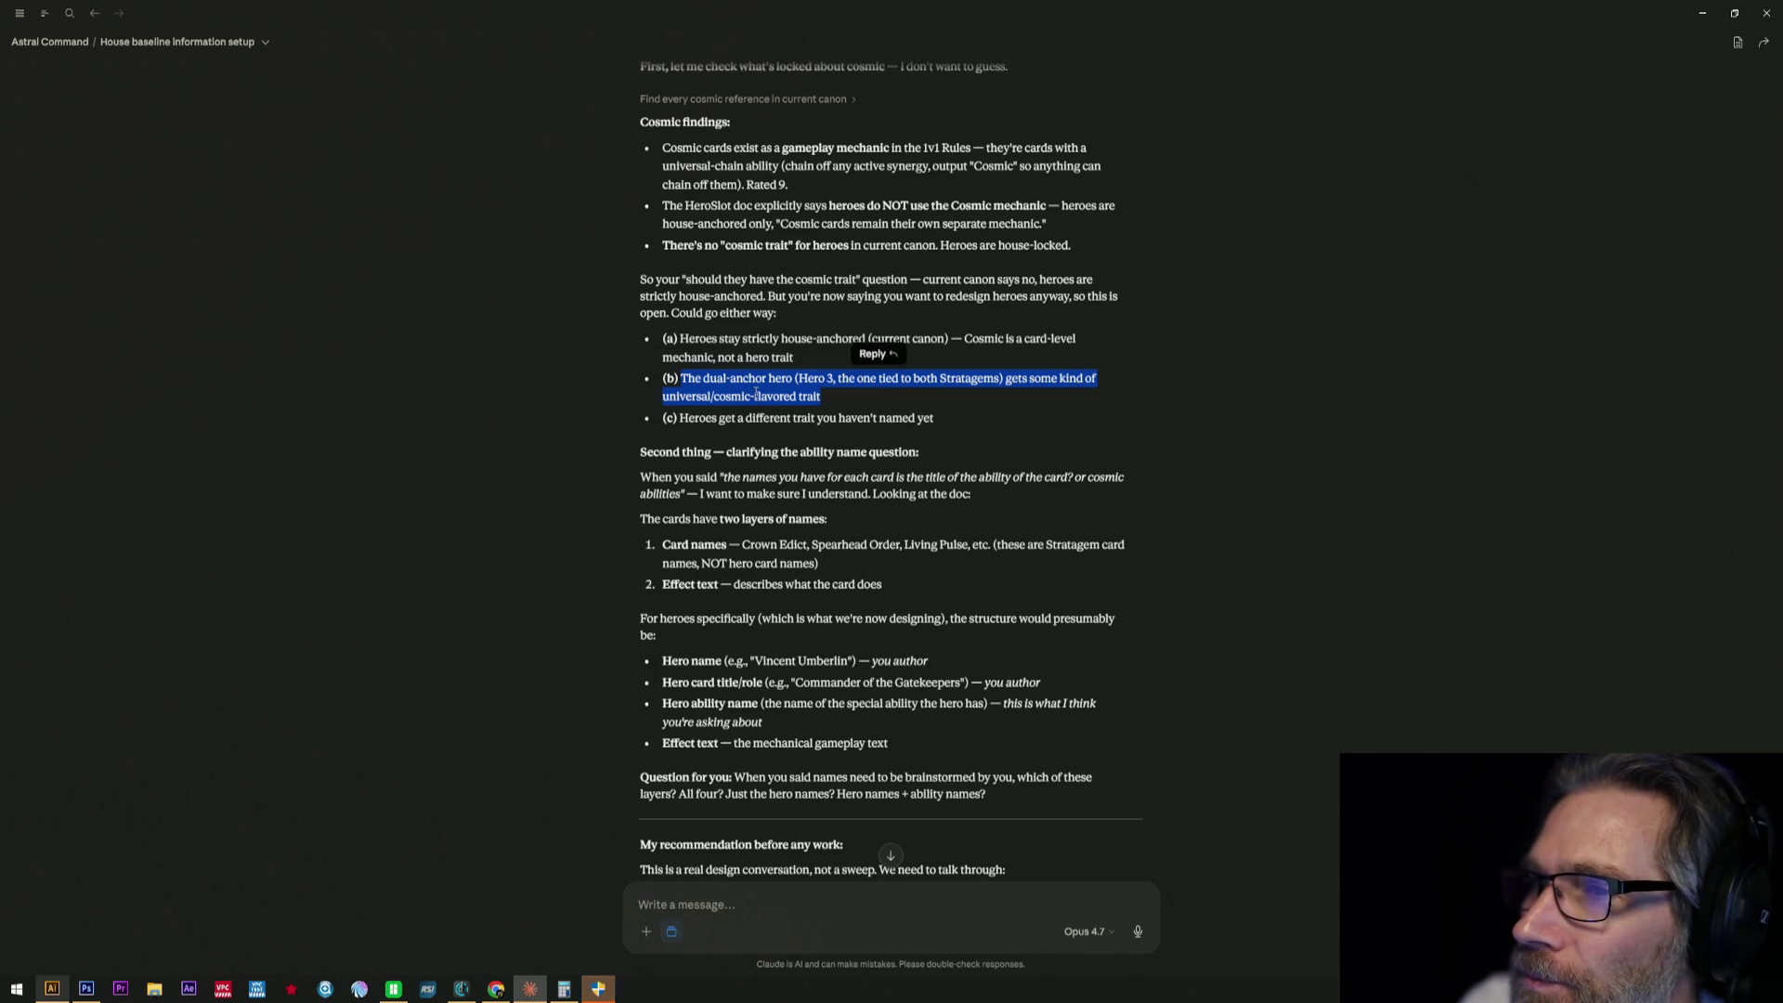
- Highlight the dual-anchor hero option (b) in Claude's questions while reviewing it, then clear the highlight
left_click(756, 396)
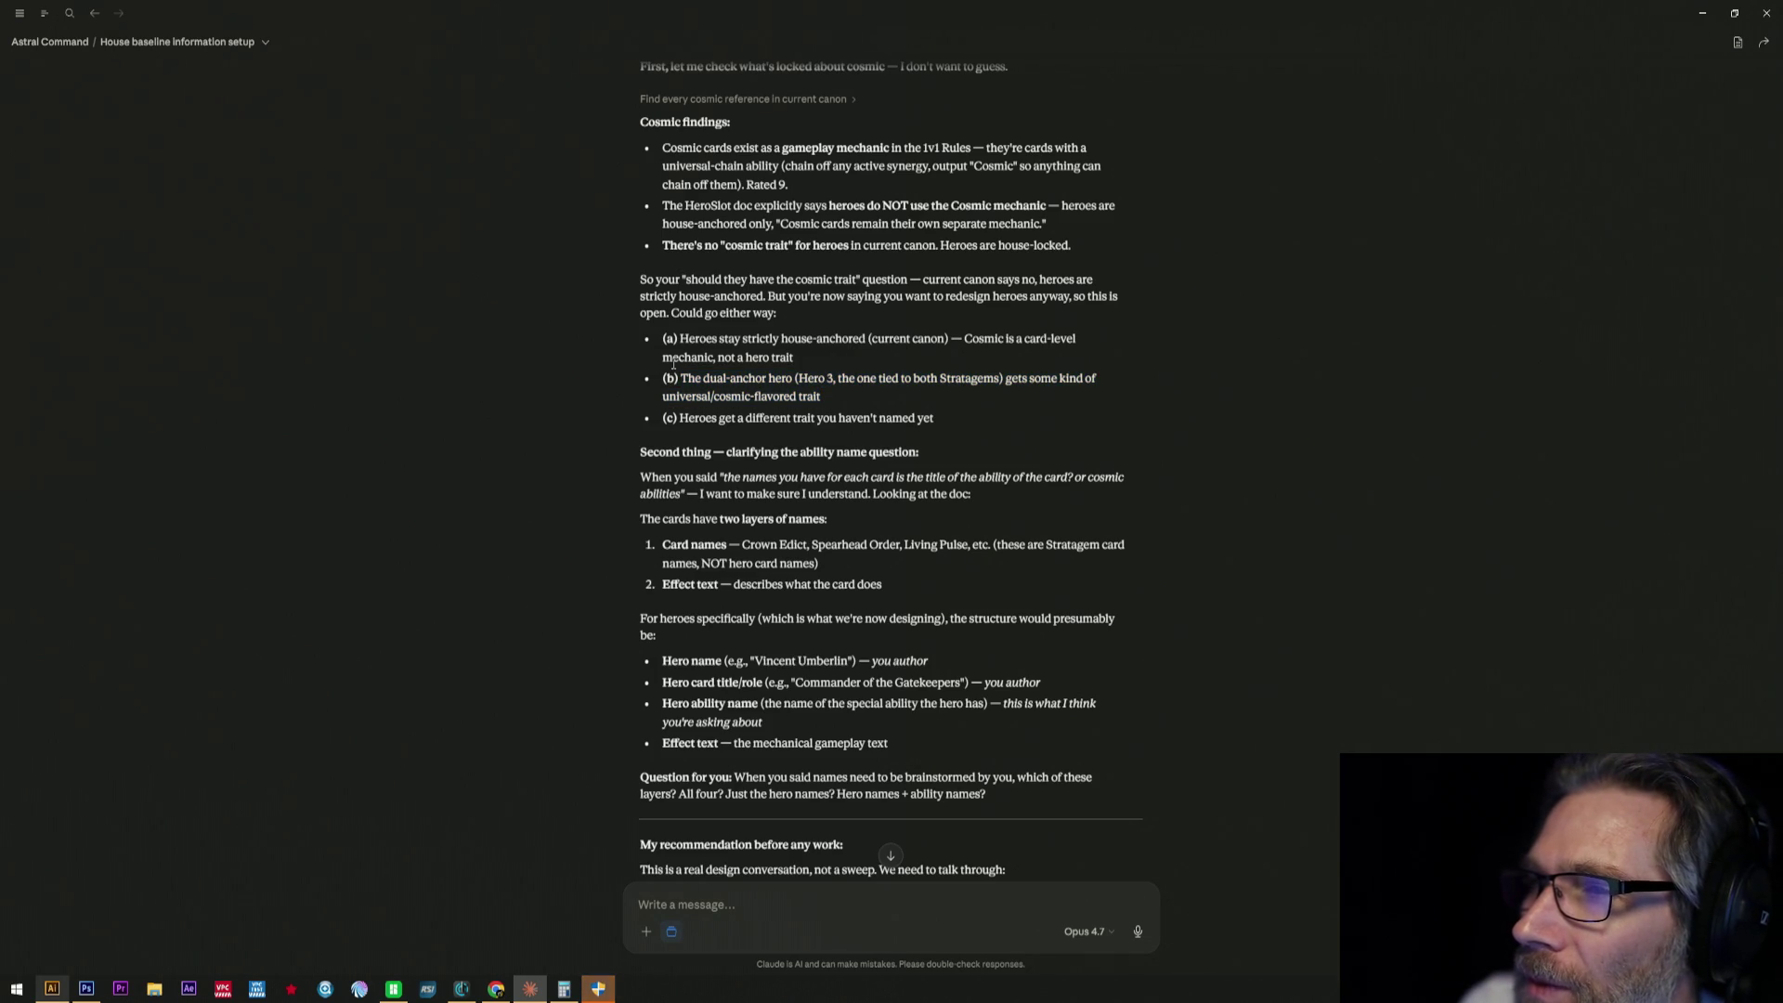
left_click_drag(673, 378, 1028, 399)
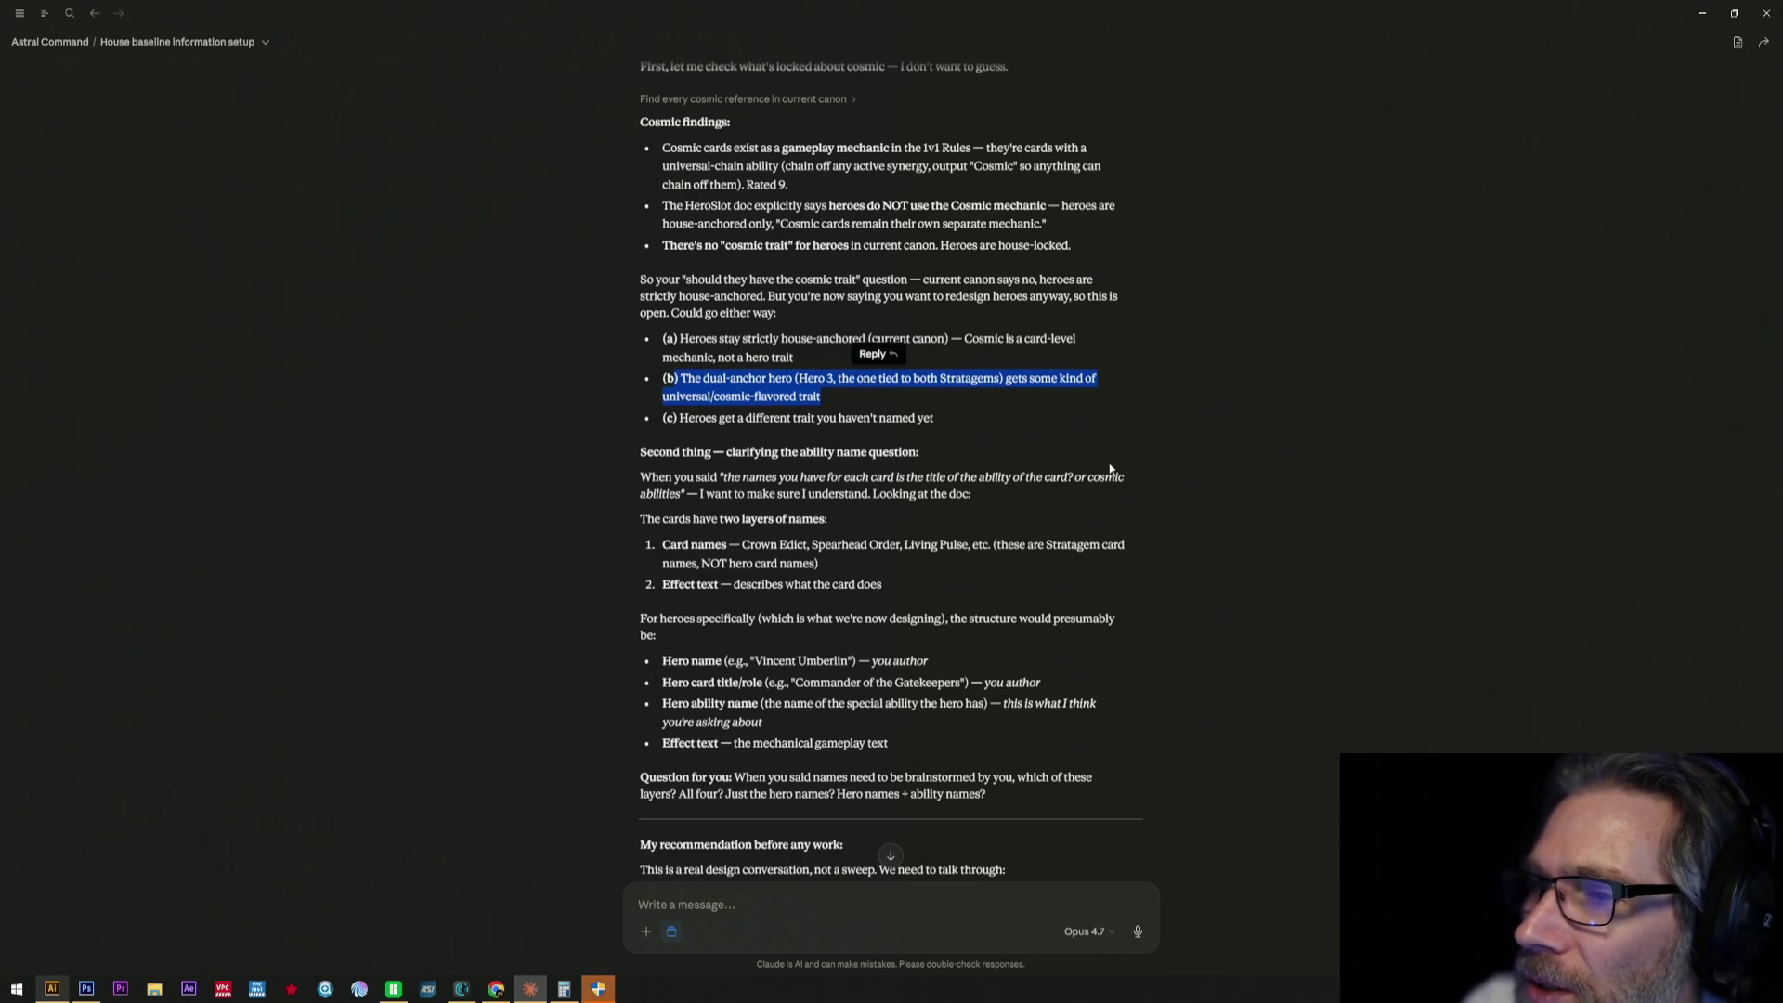
scroll(1105, 469, "down", 3)
scroll(1109, 469, "up", 3)
scroll(1109, 469, "up", 1)
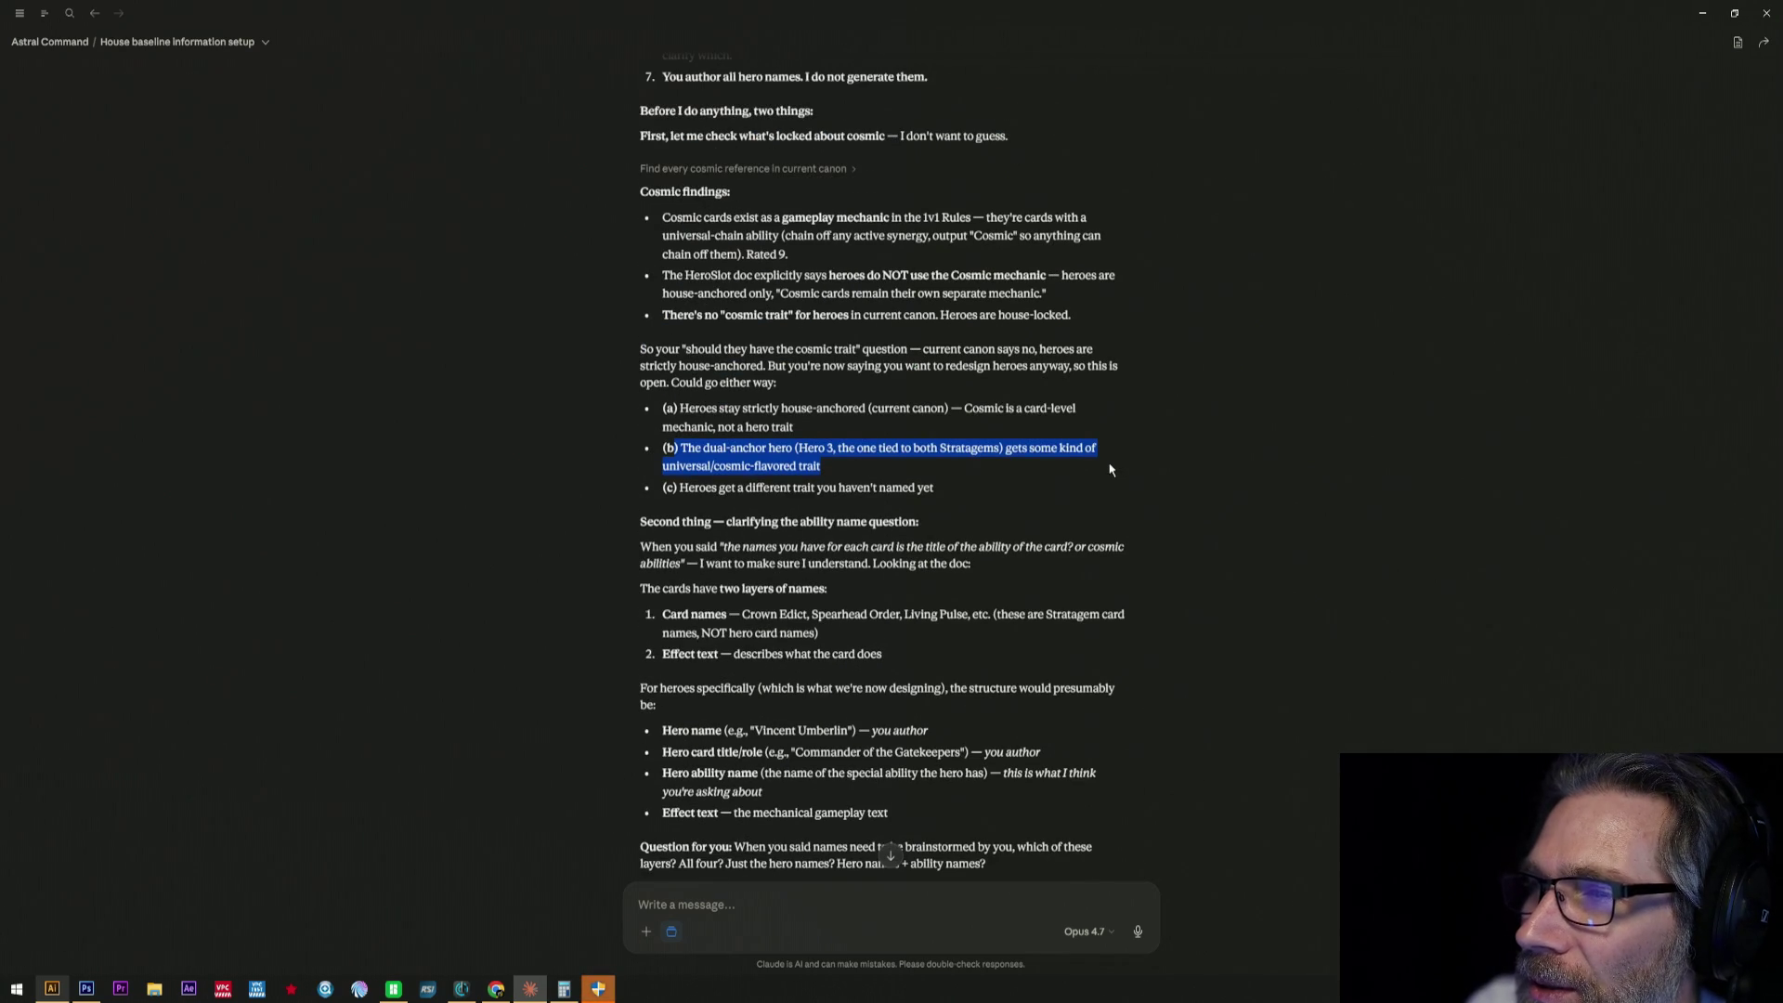
scroll(1109, 468, "up", 3)
scroll(1108, 470, "up", 1)
scroll(1109, 469, "up", 4)
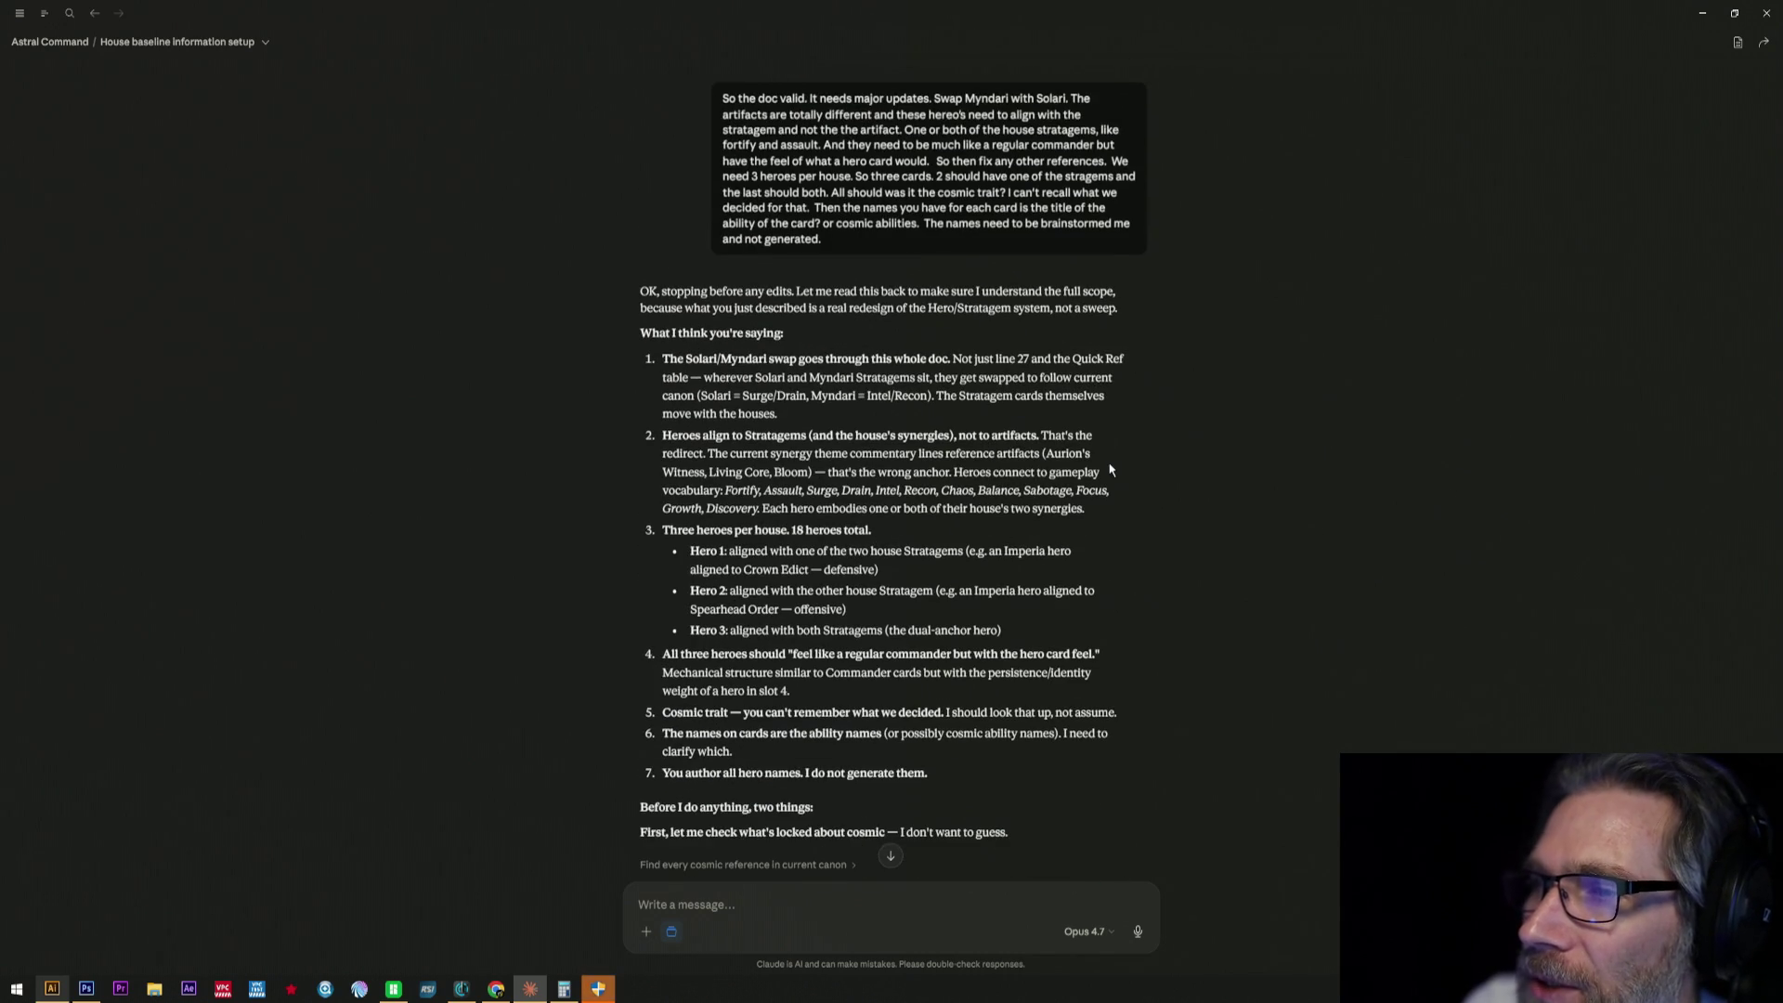
scroll(1110, 469, "down", 3)
scroll(1111, 470, "down", 3)
scroll(1110, 470, "down", 2)
scroll(1111, 470, "down", 1)
scroll(1110, 469, "down", 2)
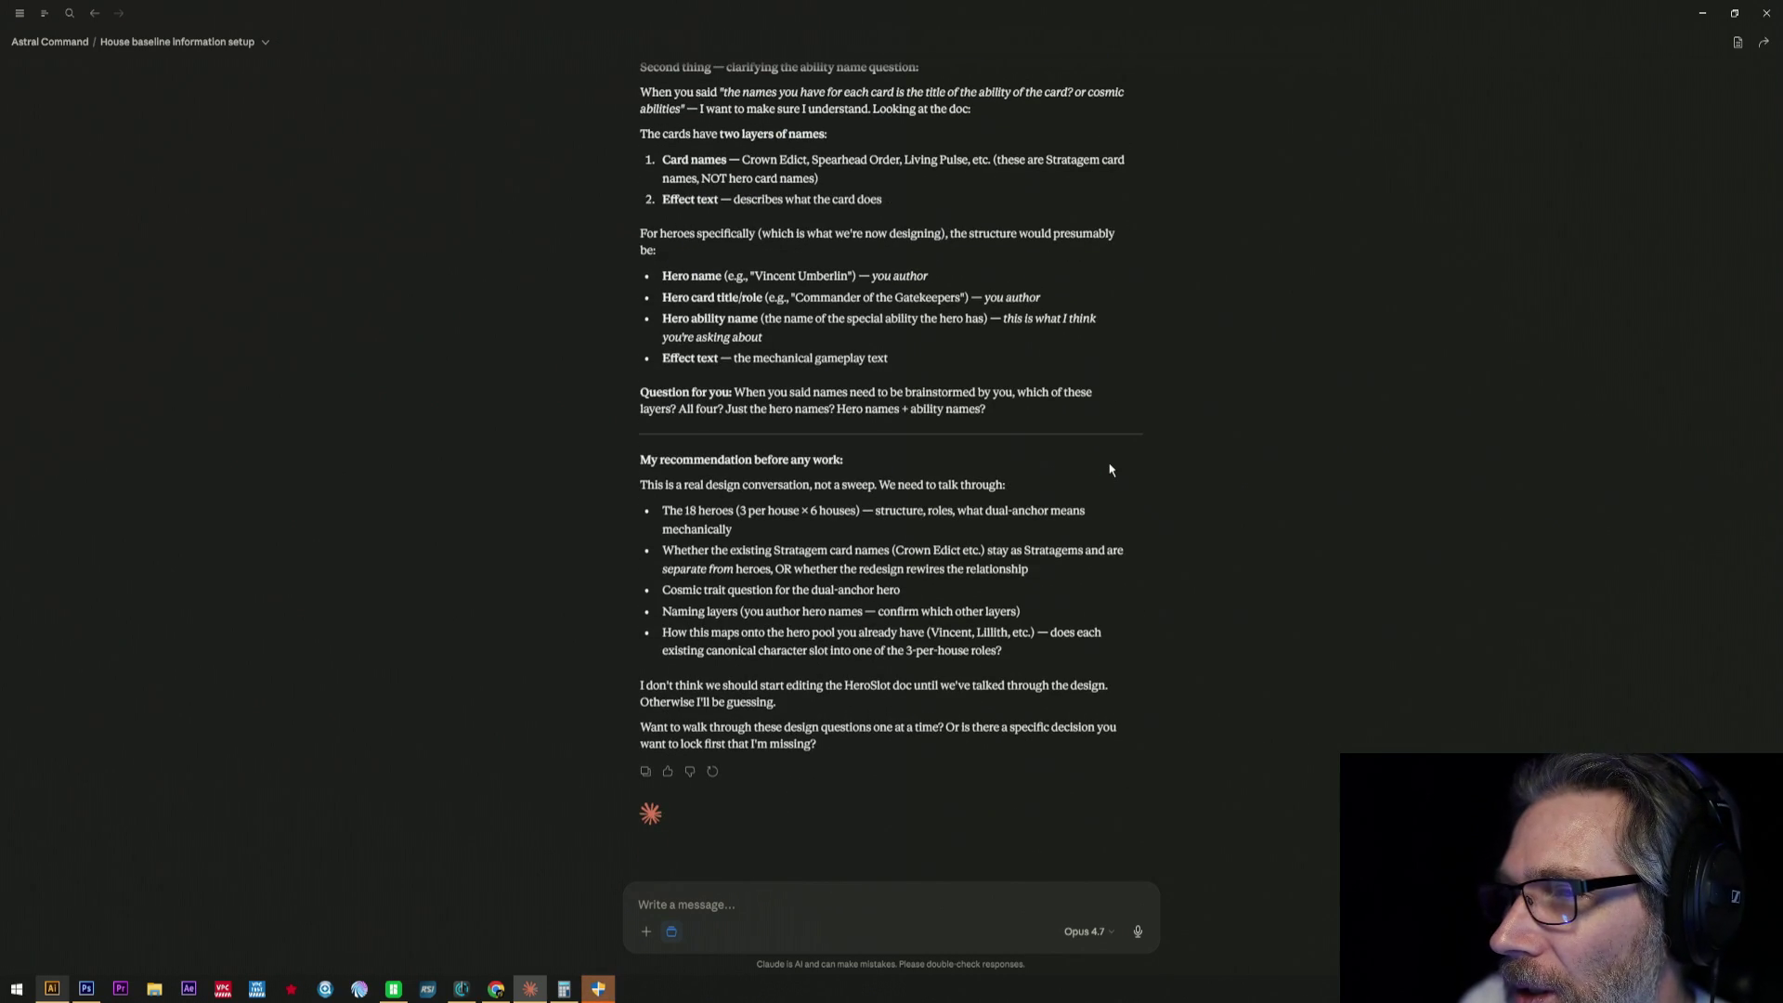
scroll(1110, 470, "up", 3)
scroll(1111, 470, "up", 2)
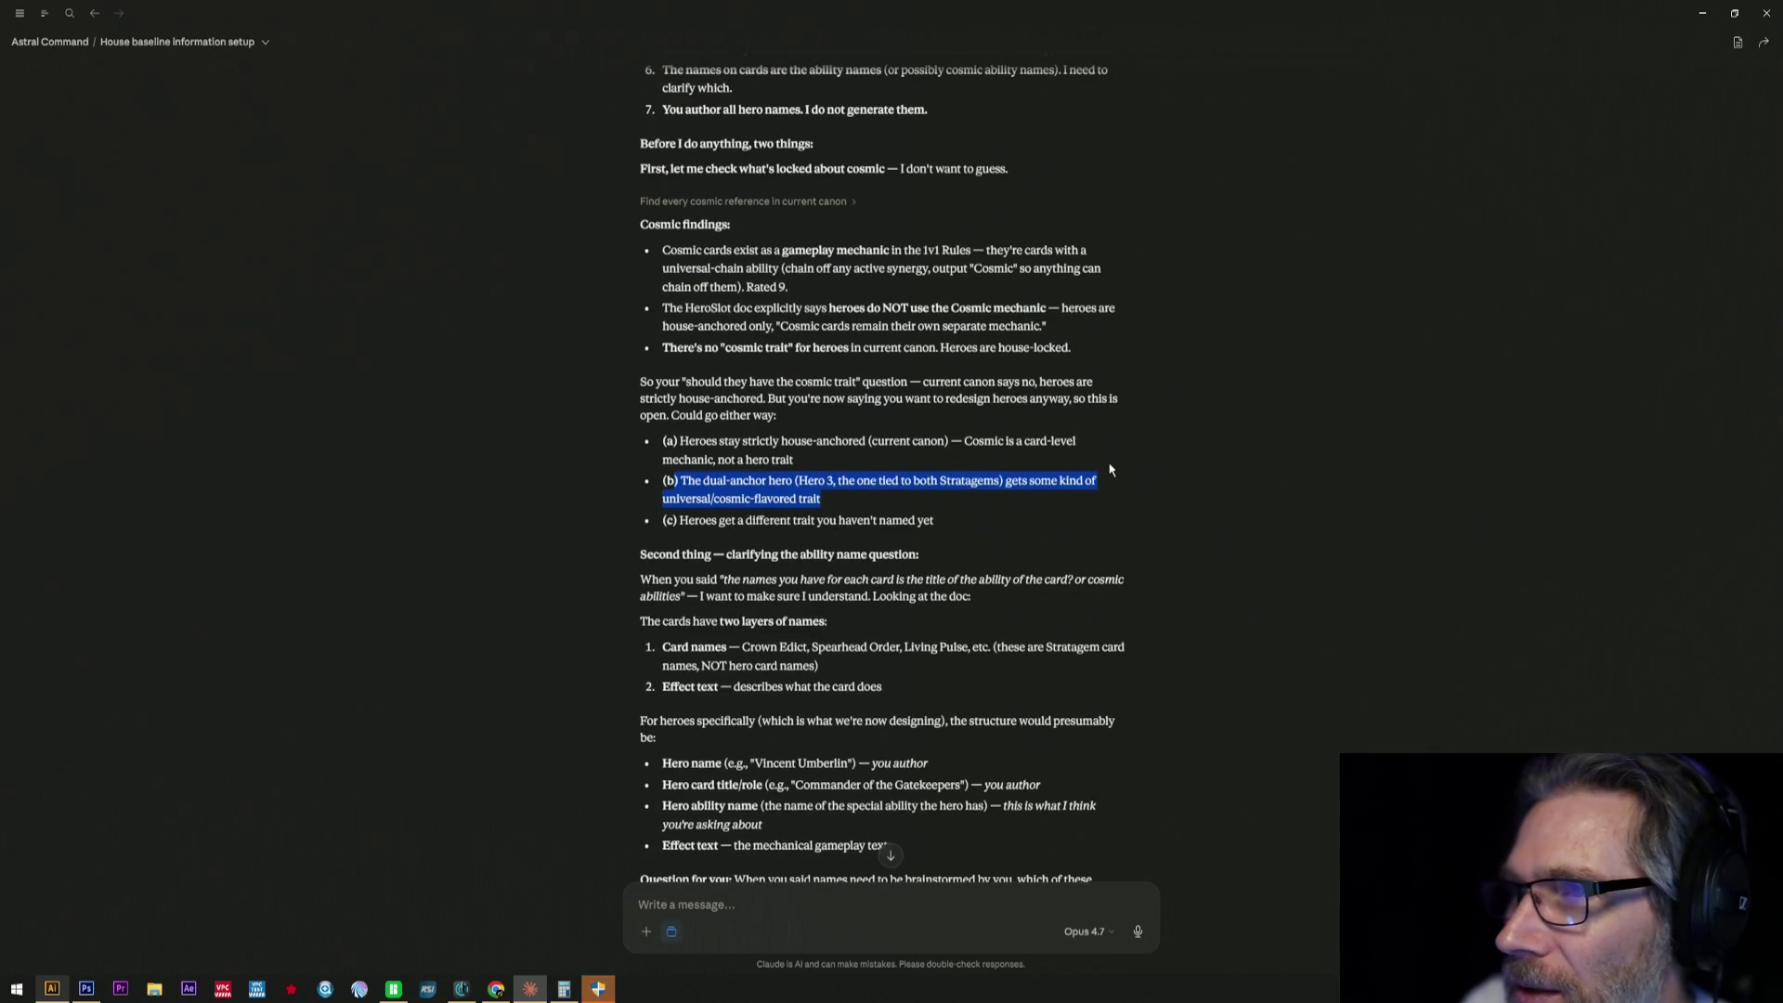
scroll(1110, 470, "up", 2)
scroll(1111, 470, "up", 1)
scroll(1110, 470, "up", 1)
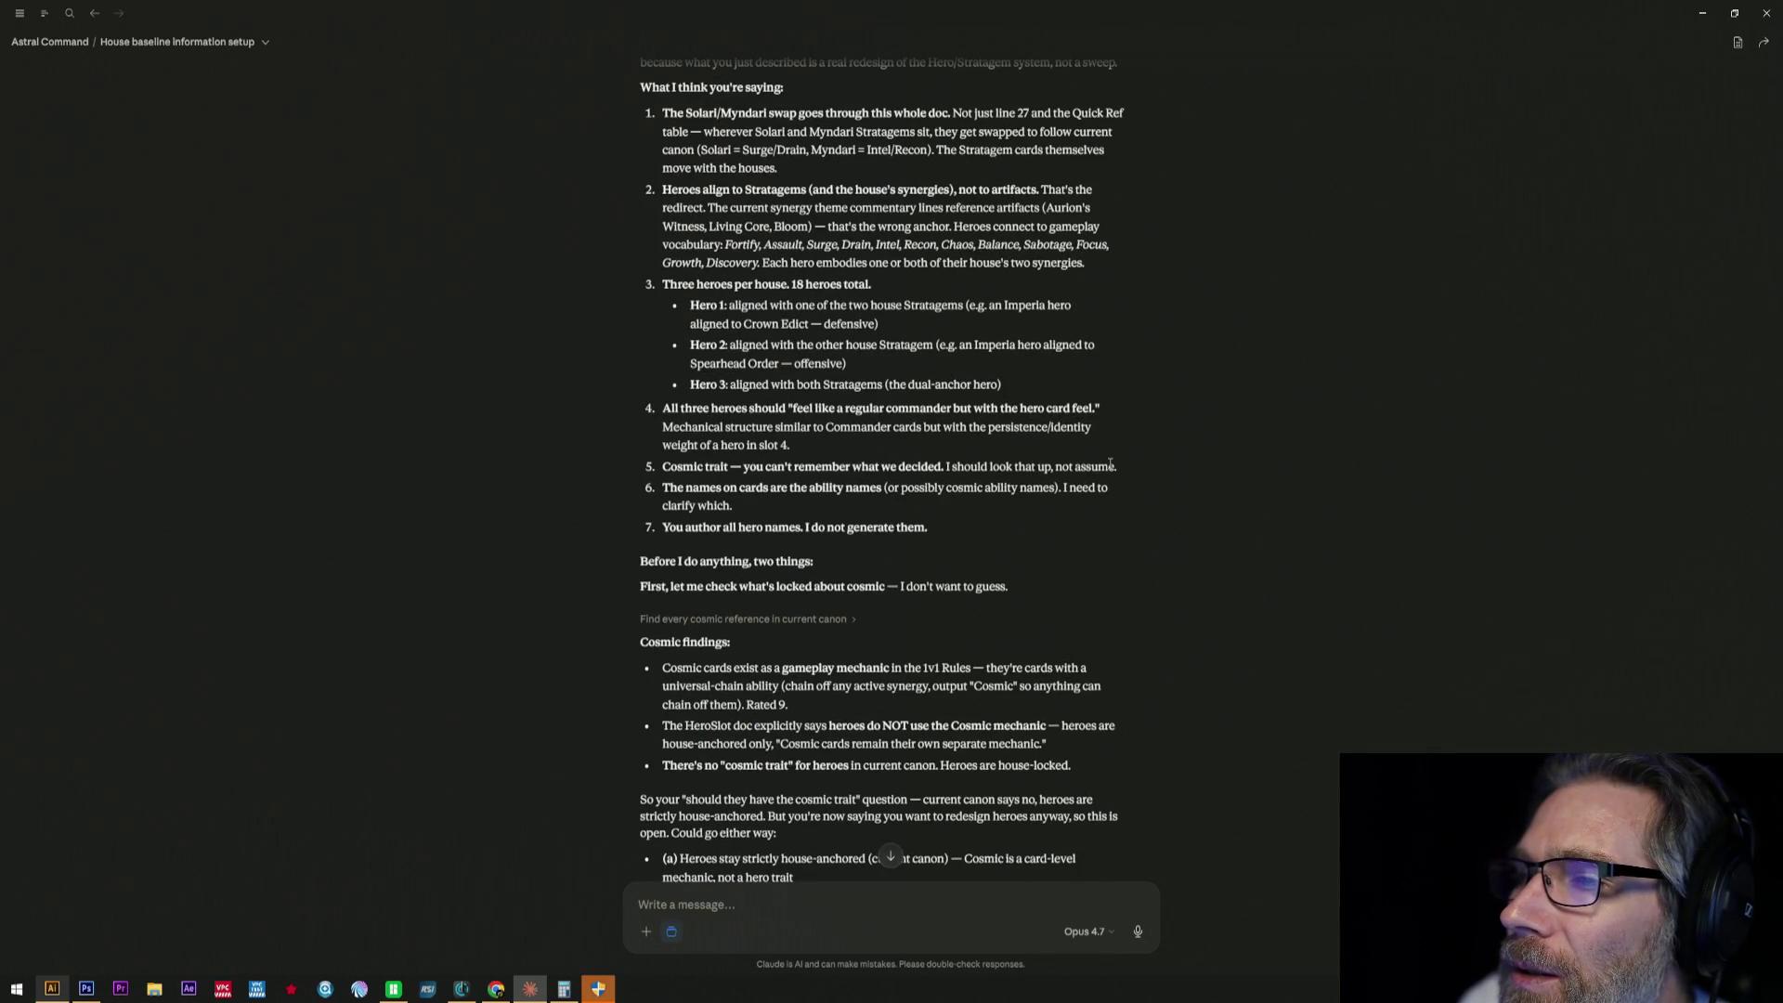
scroll(1110, 467, "down", 2)
scroll(1111, 467, "down", 1)
scroll(1111, 469, "down", 2)
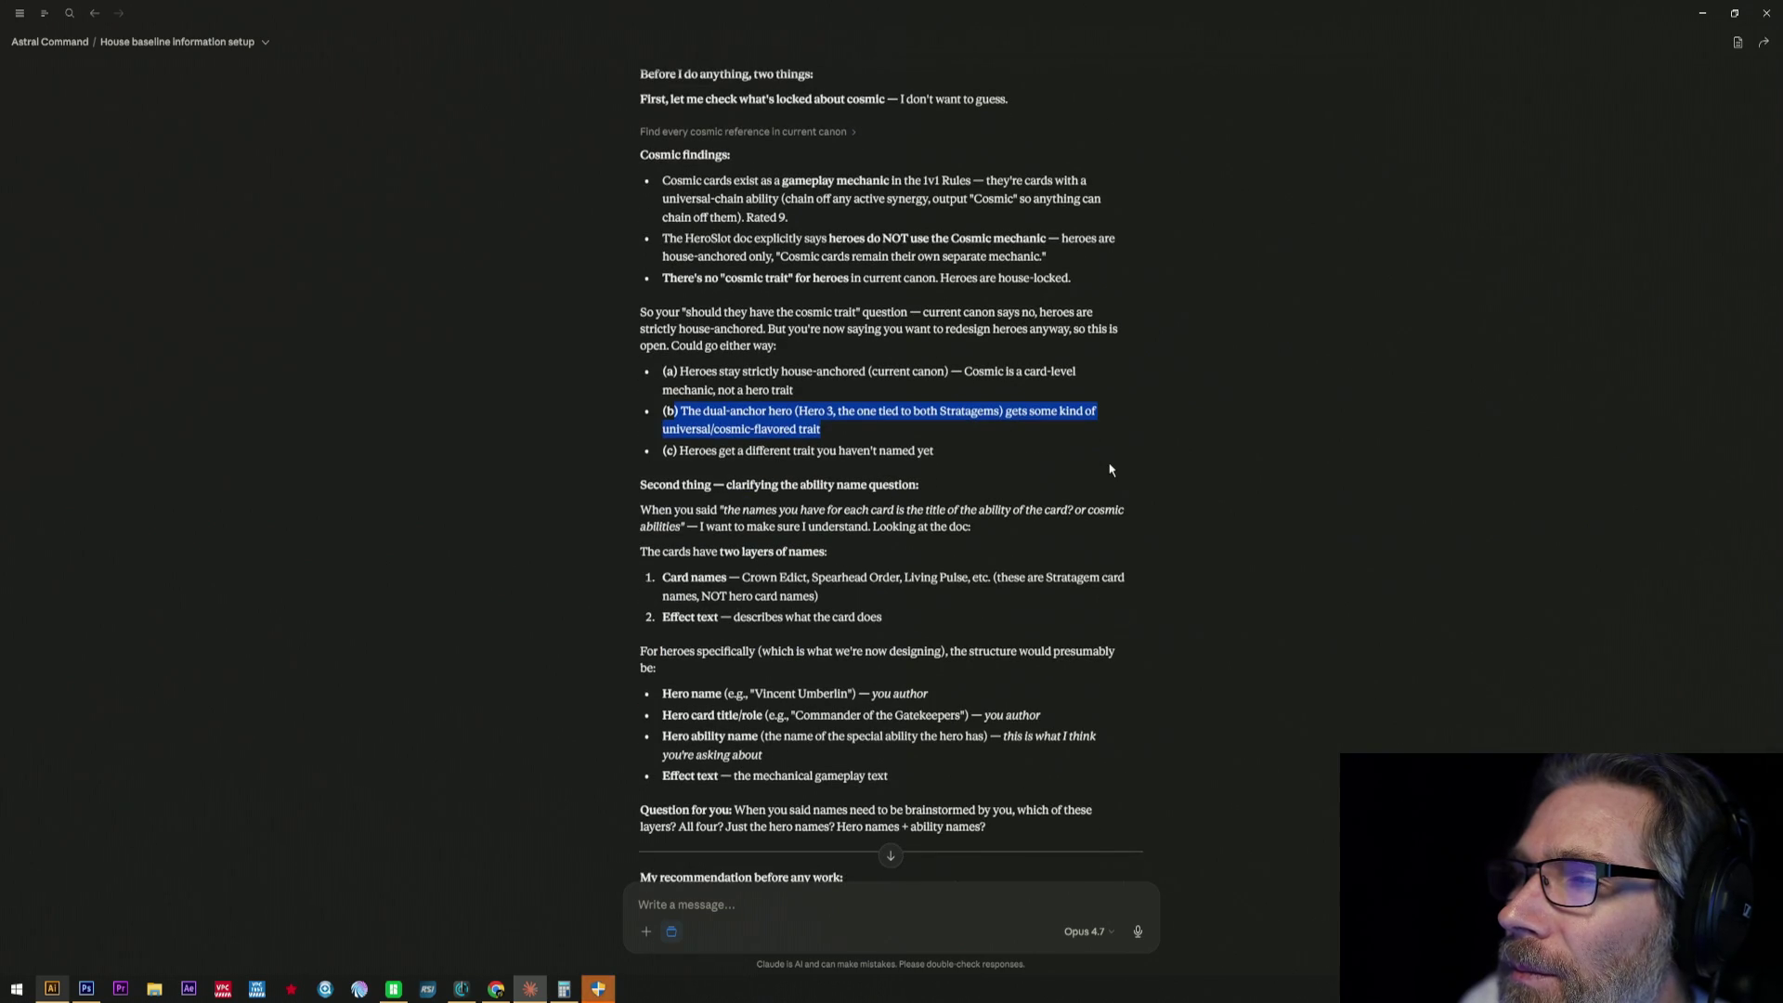
scroll(1110, 469, "down", 1)
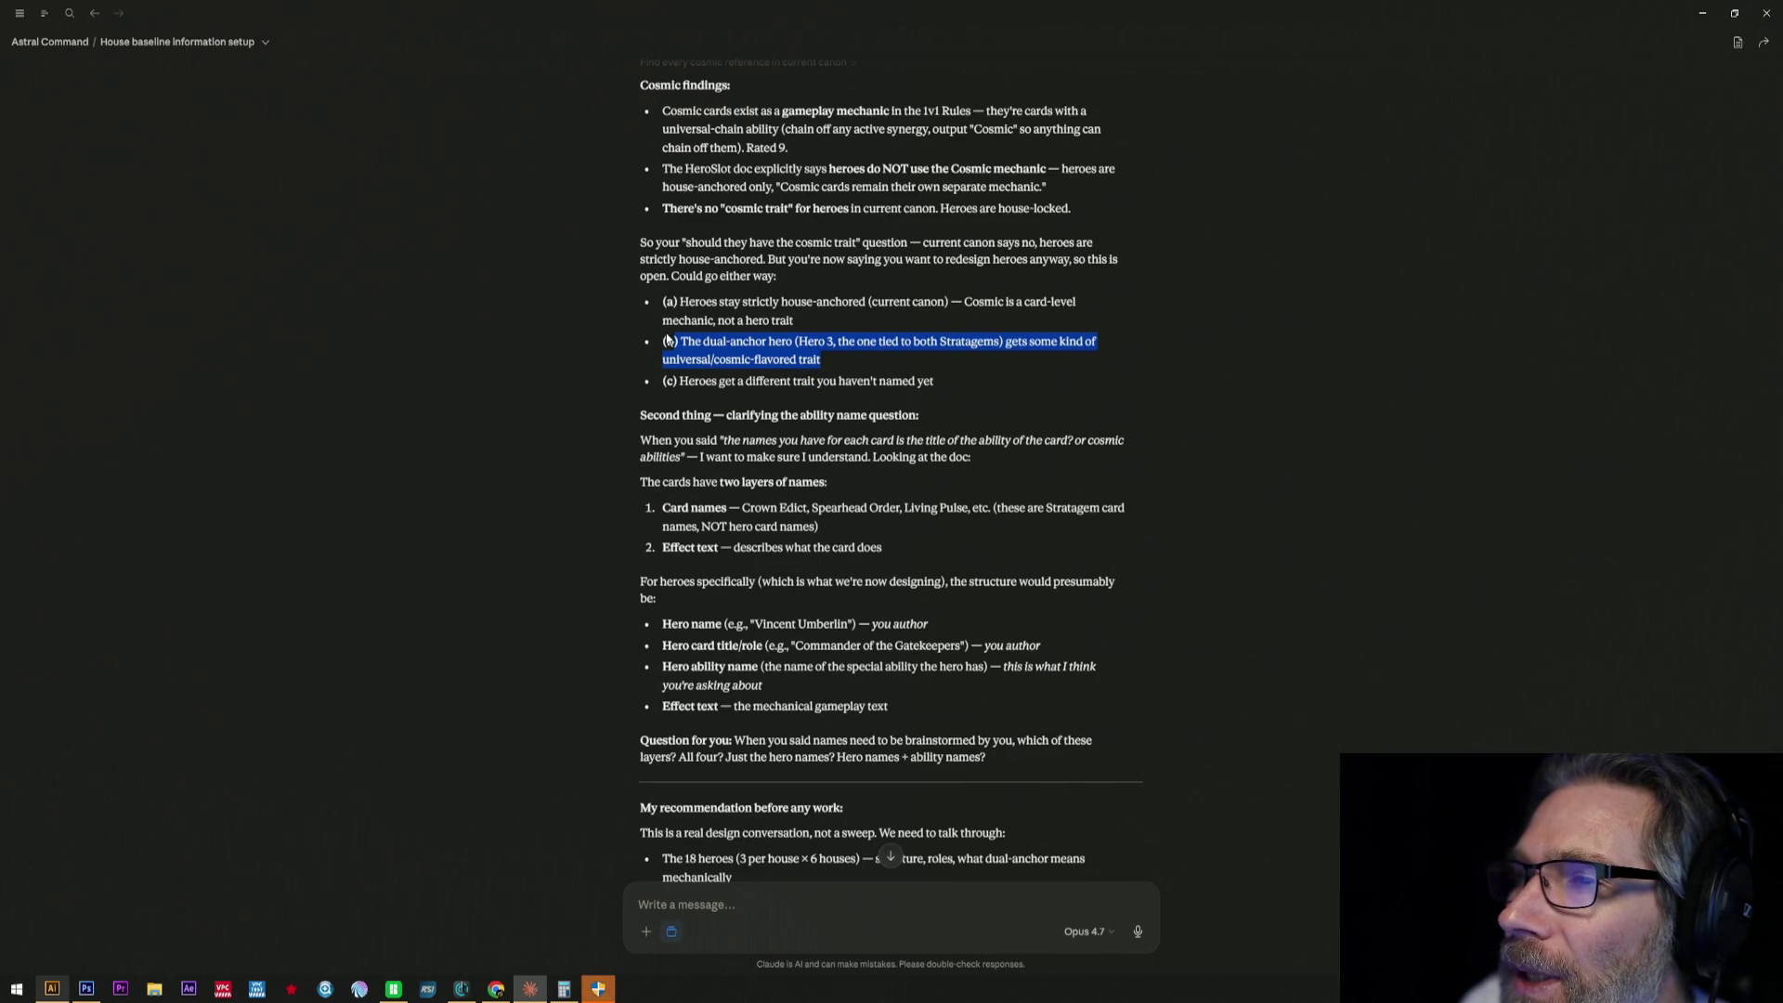
left_click(743, 357)
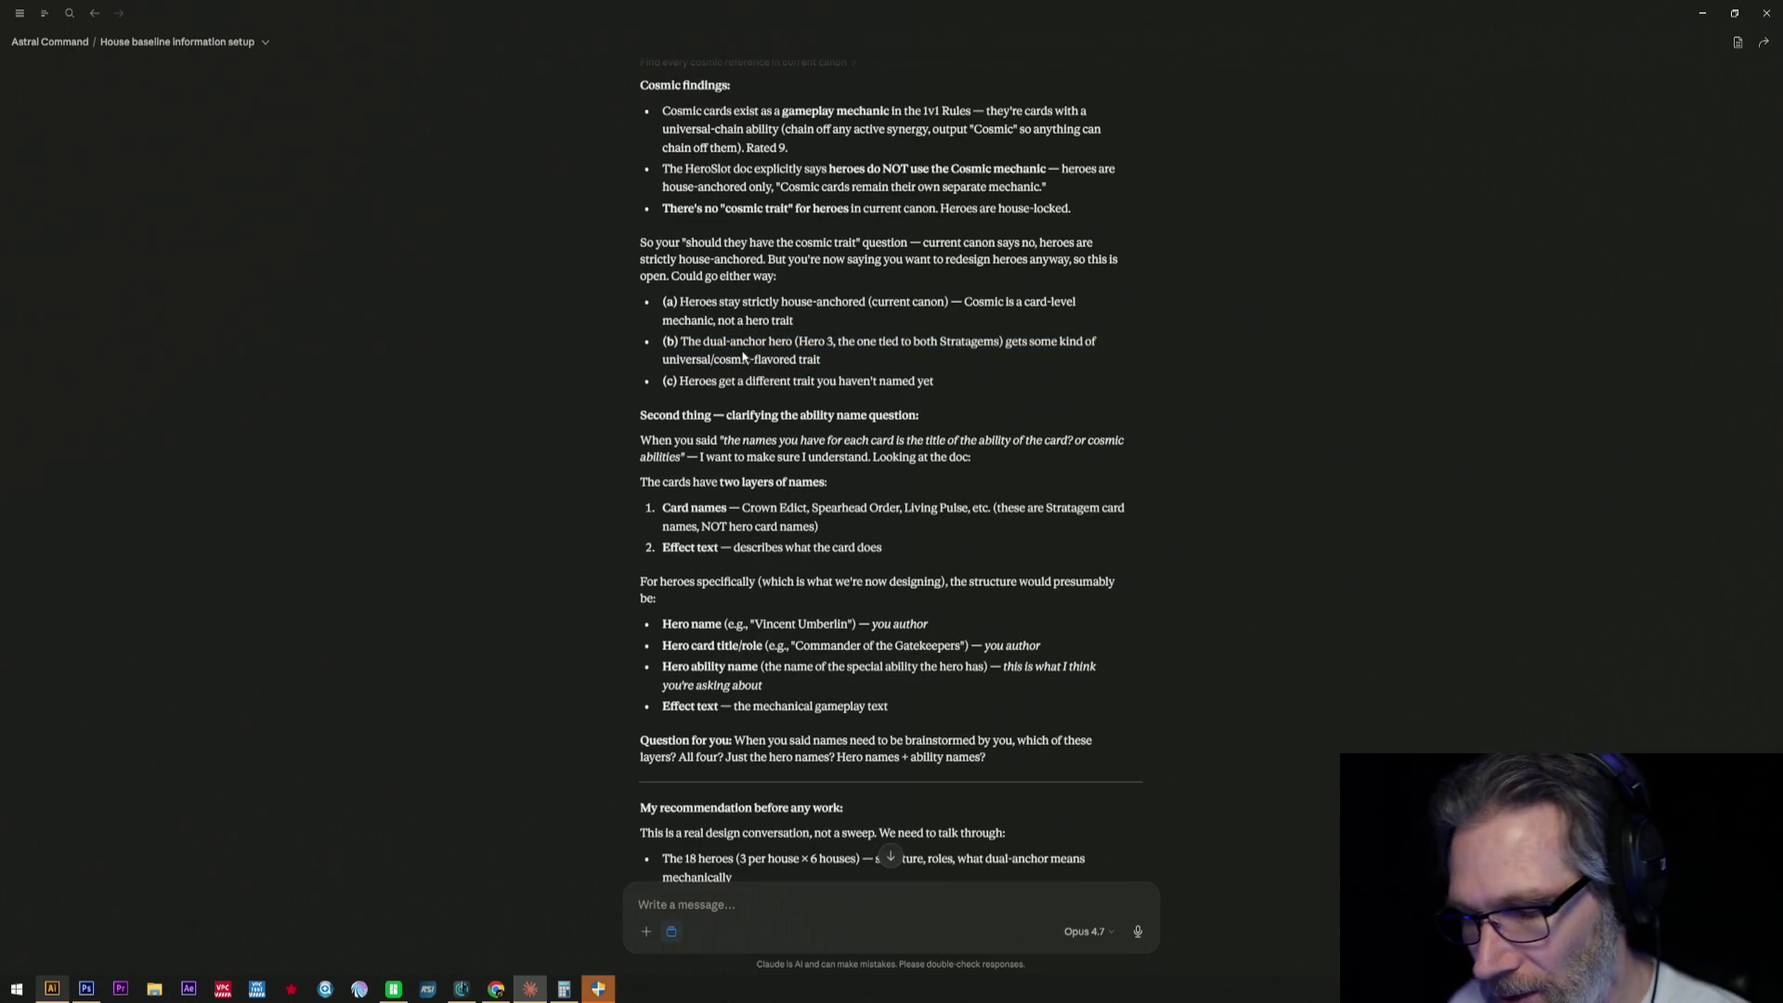
- Begin the reply draft in the message box, removing the stray "1" so it reads "b 2."
left_click(814, 894)
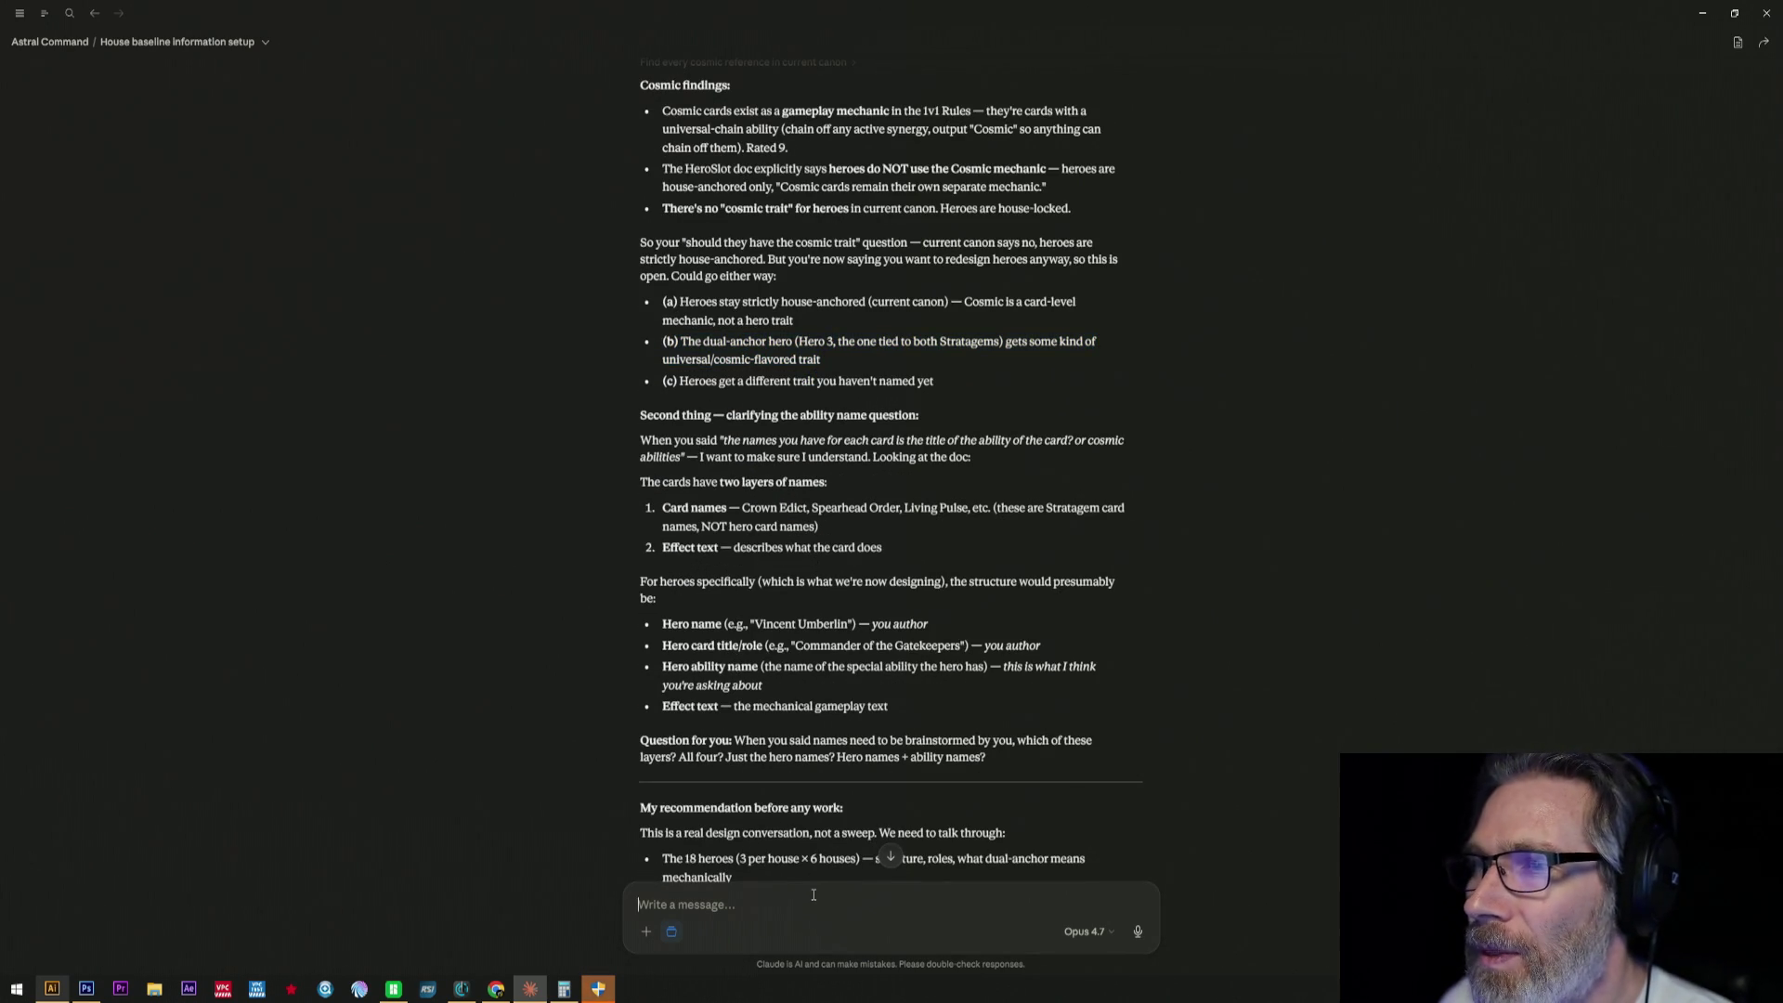
type("1")
key("BackSpace")
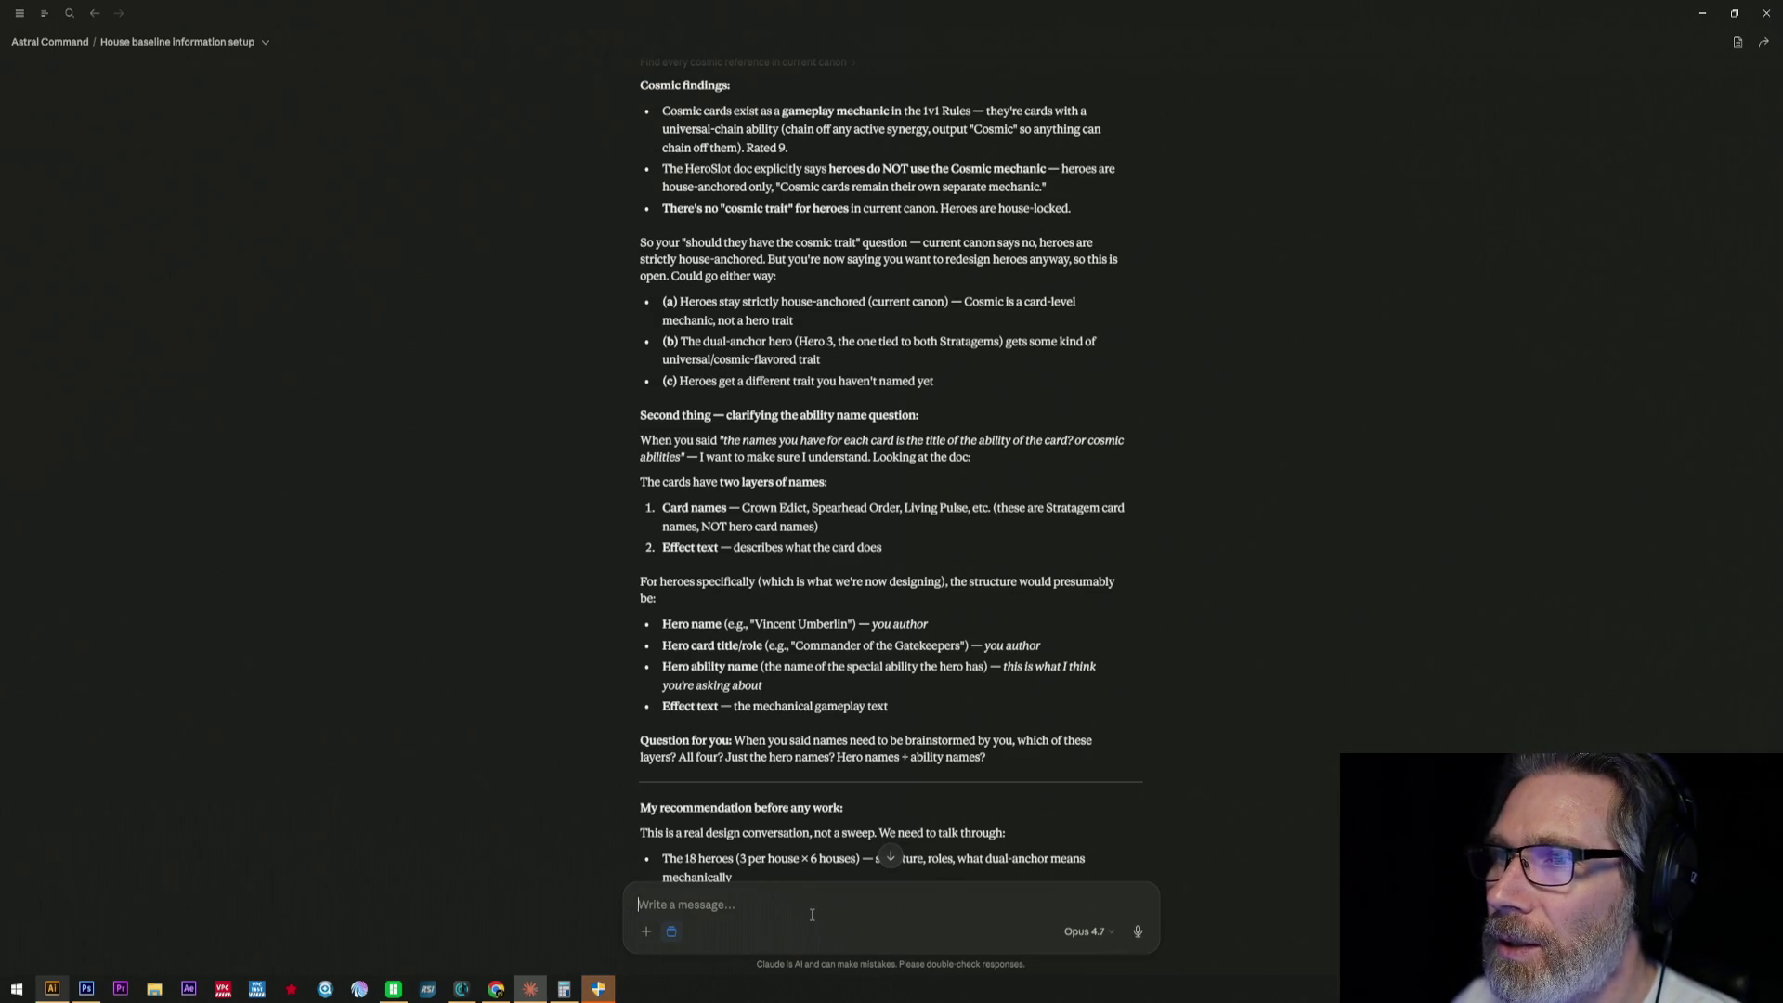
type("b")
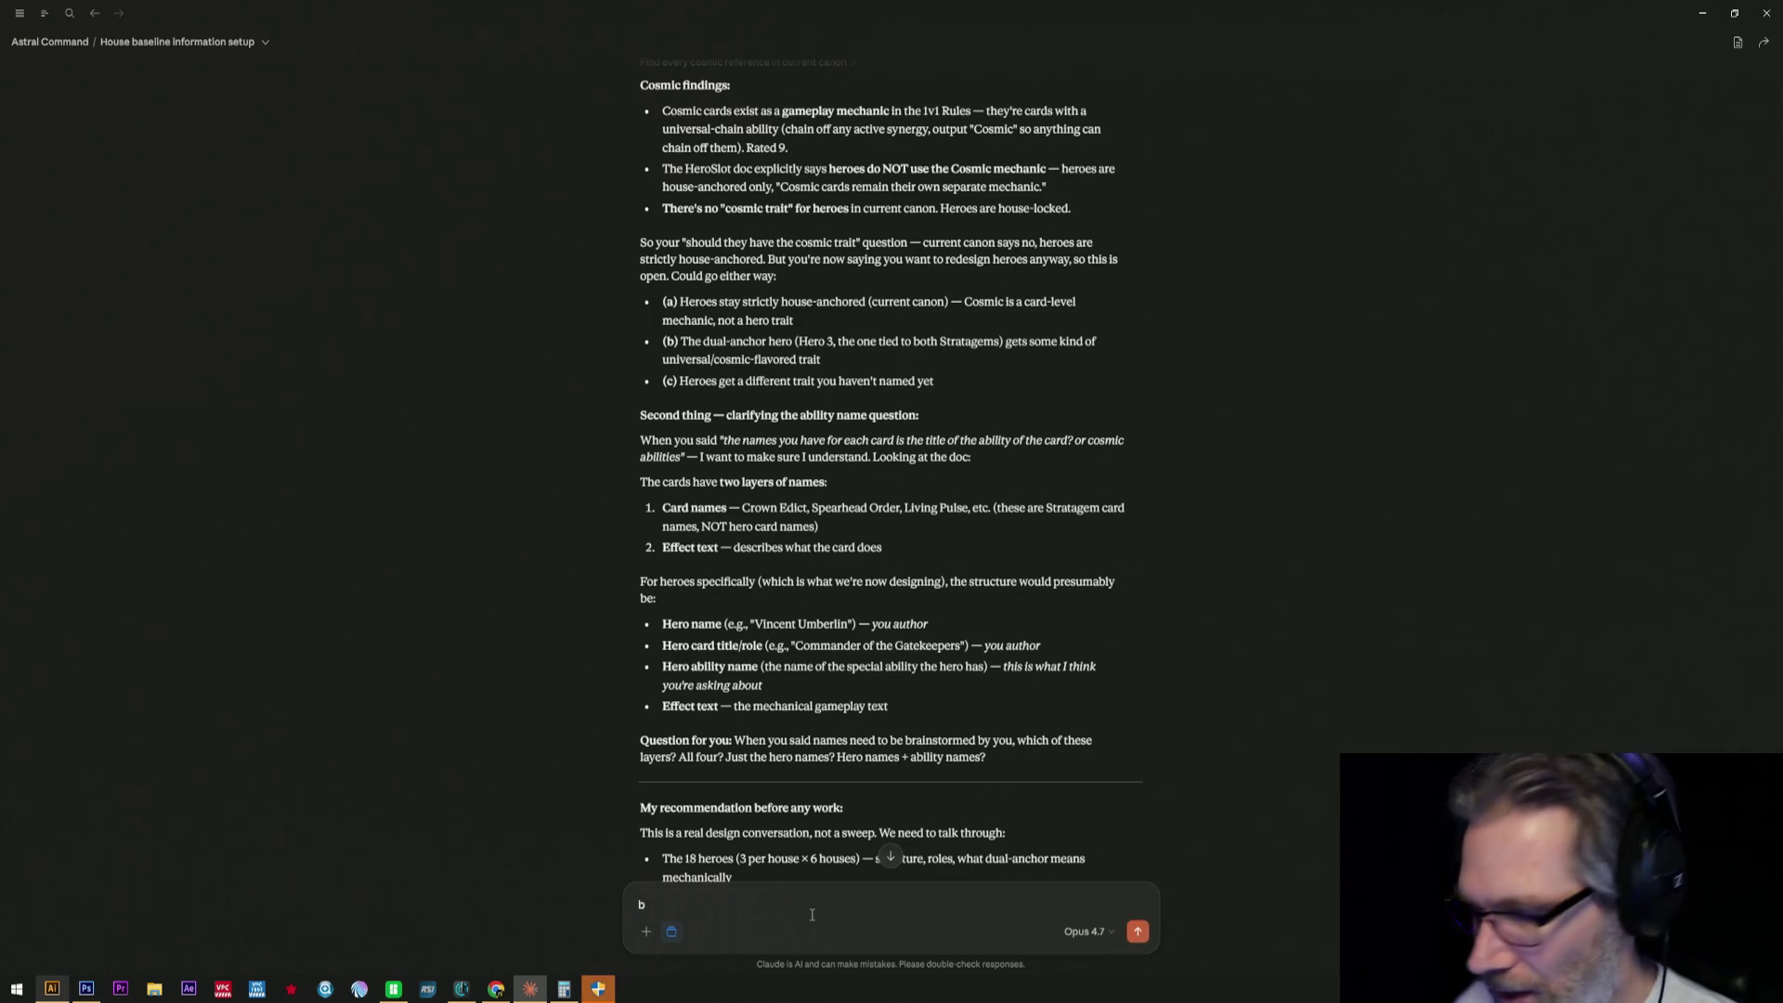
type(" 2.")
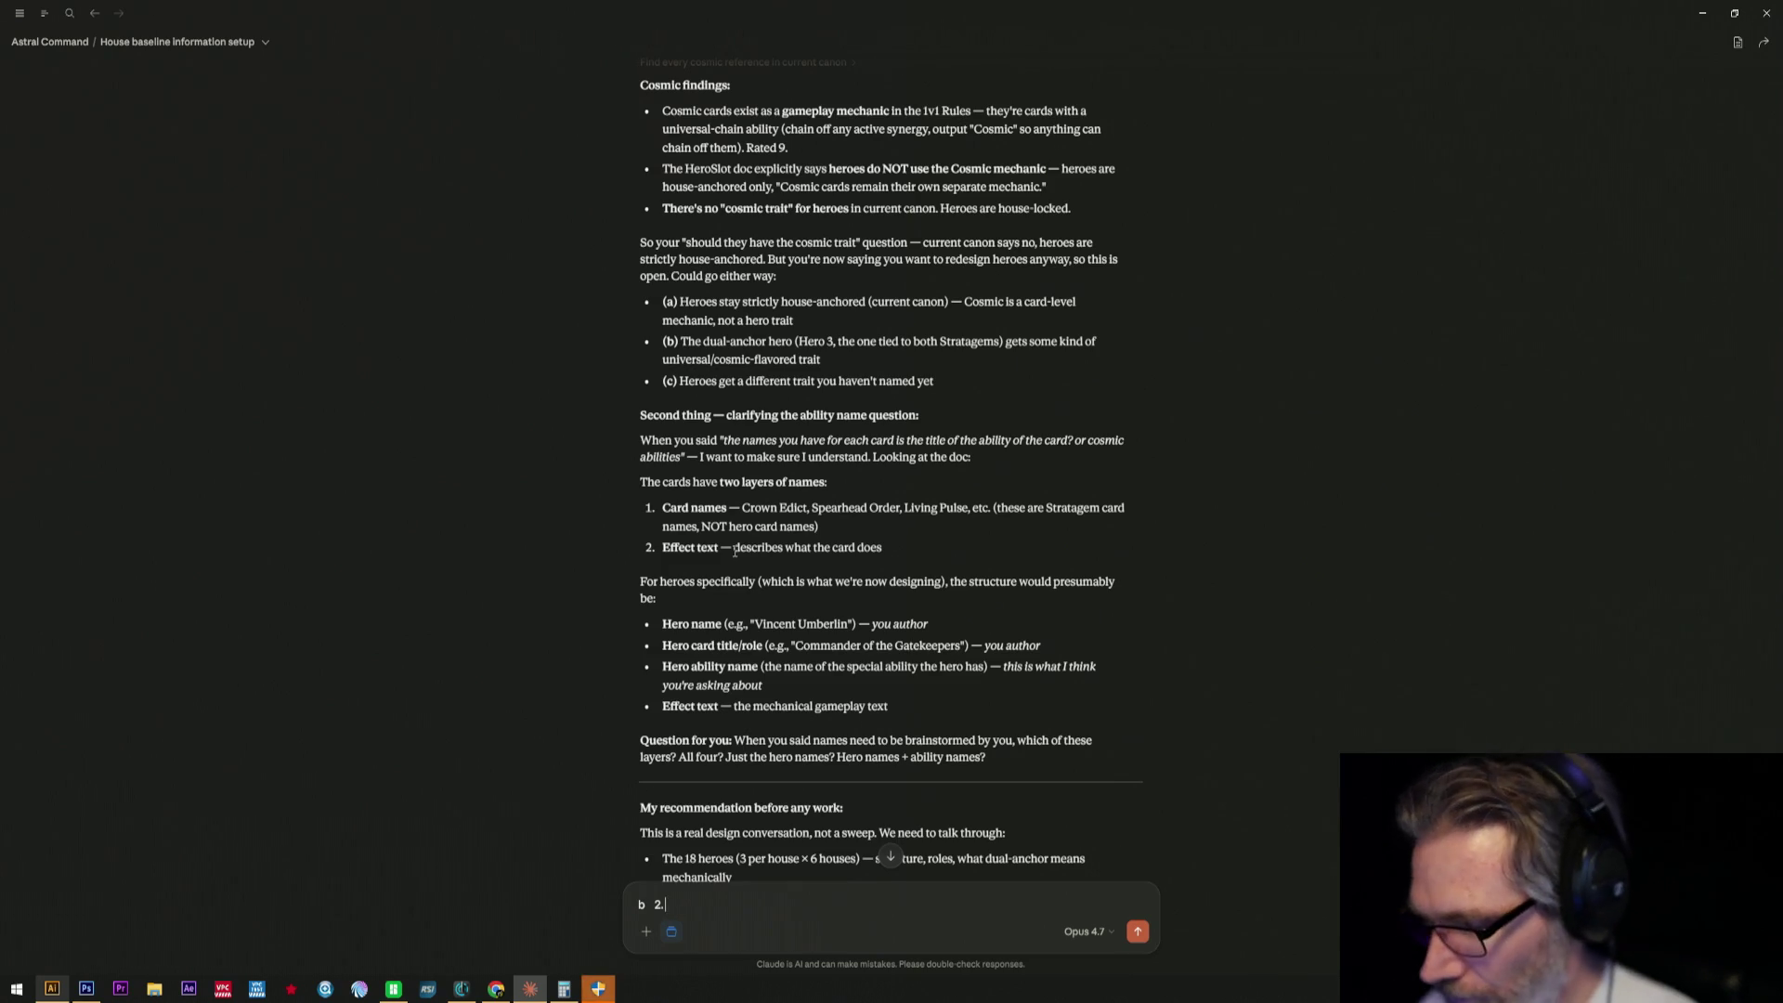
type(" If you")
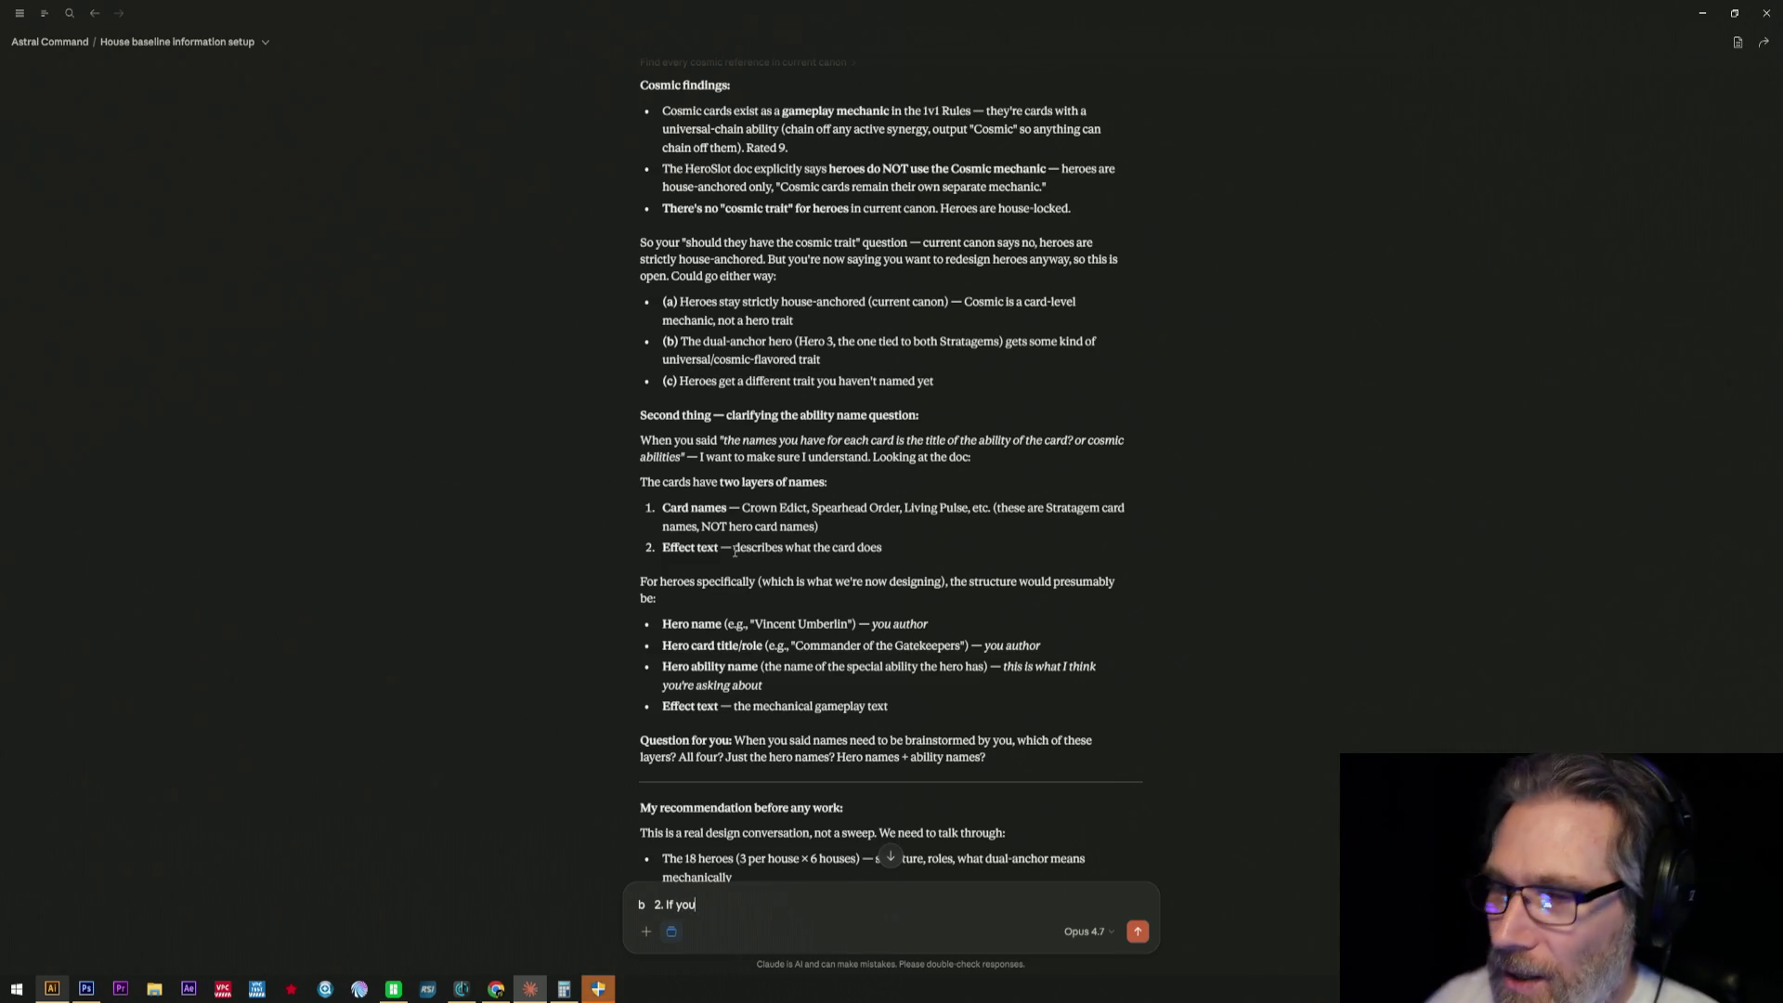
type(" the house abiliity c")
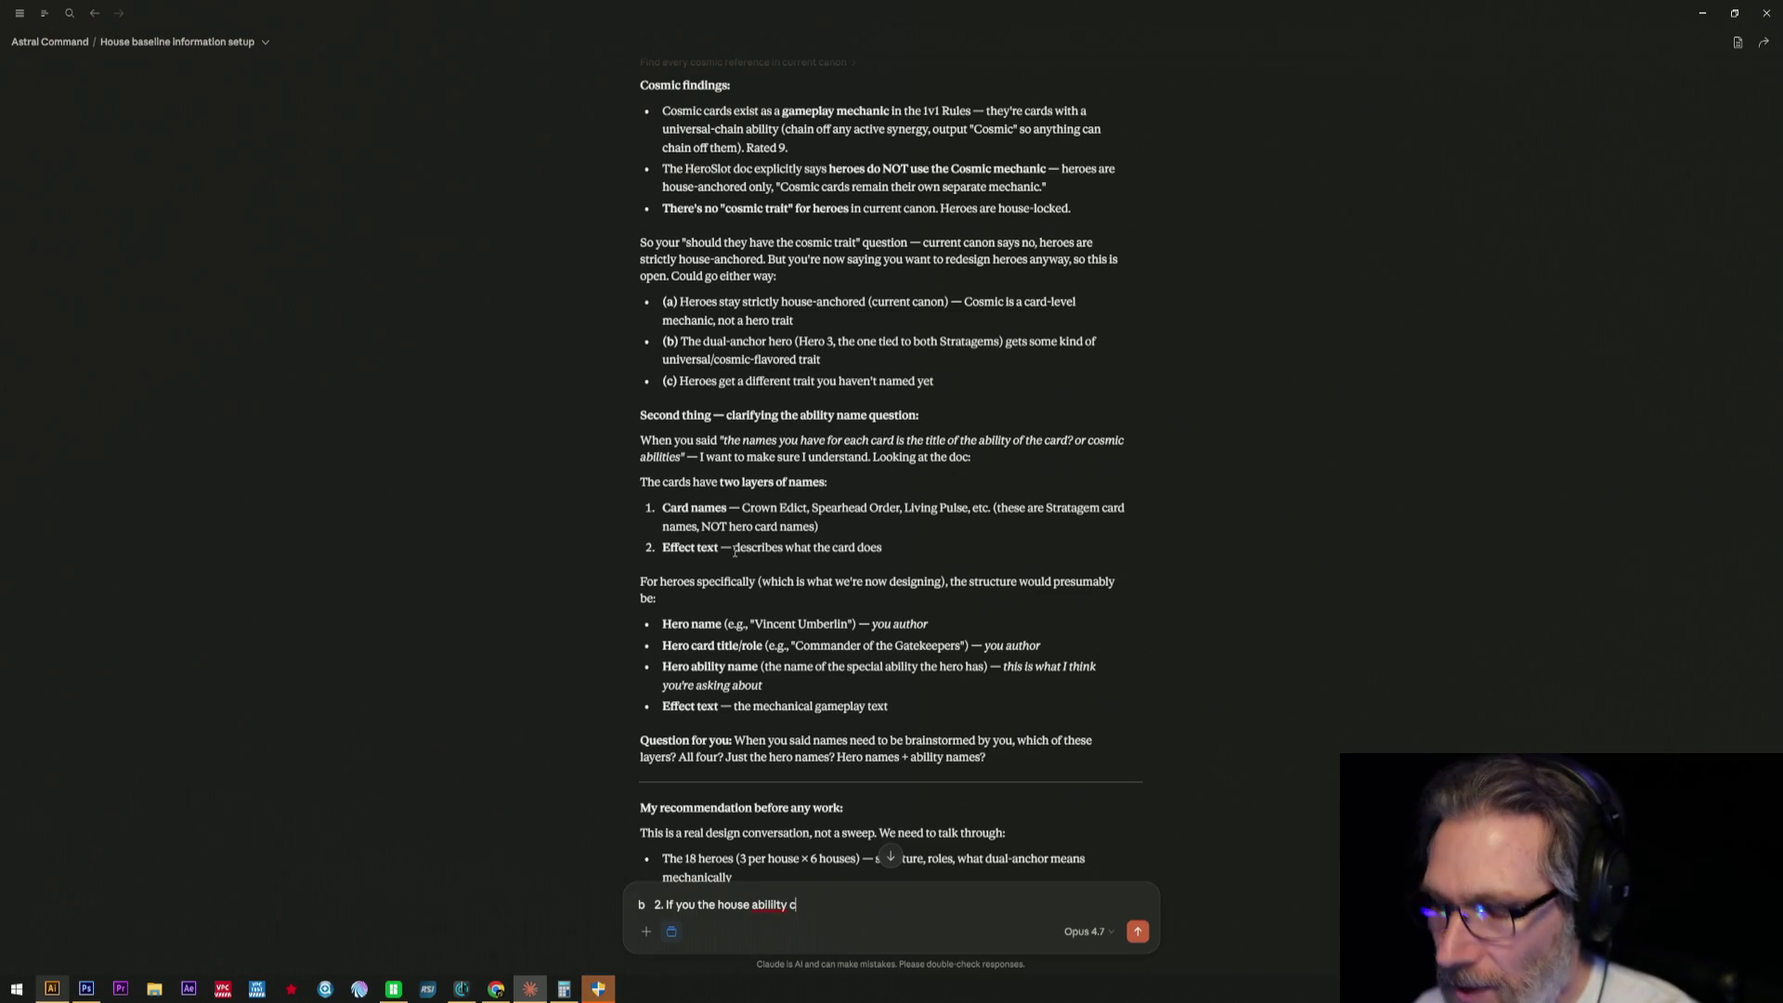
- Erase the mistyped wording of the second answer back to "b 2." for reworking
key("BackSpace")
key("BackSpace")
key("BackSpace")
key("BackSpace")
key("BackSpace")
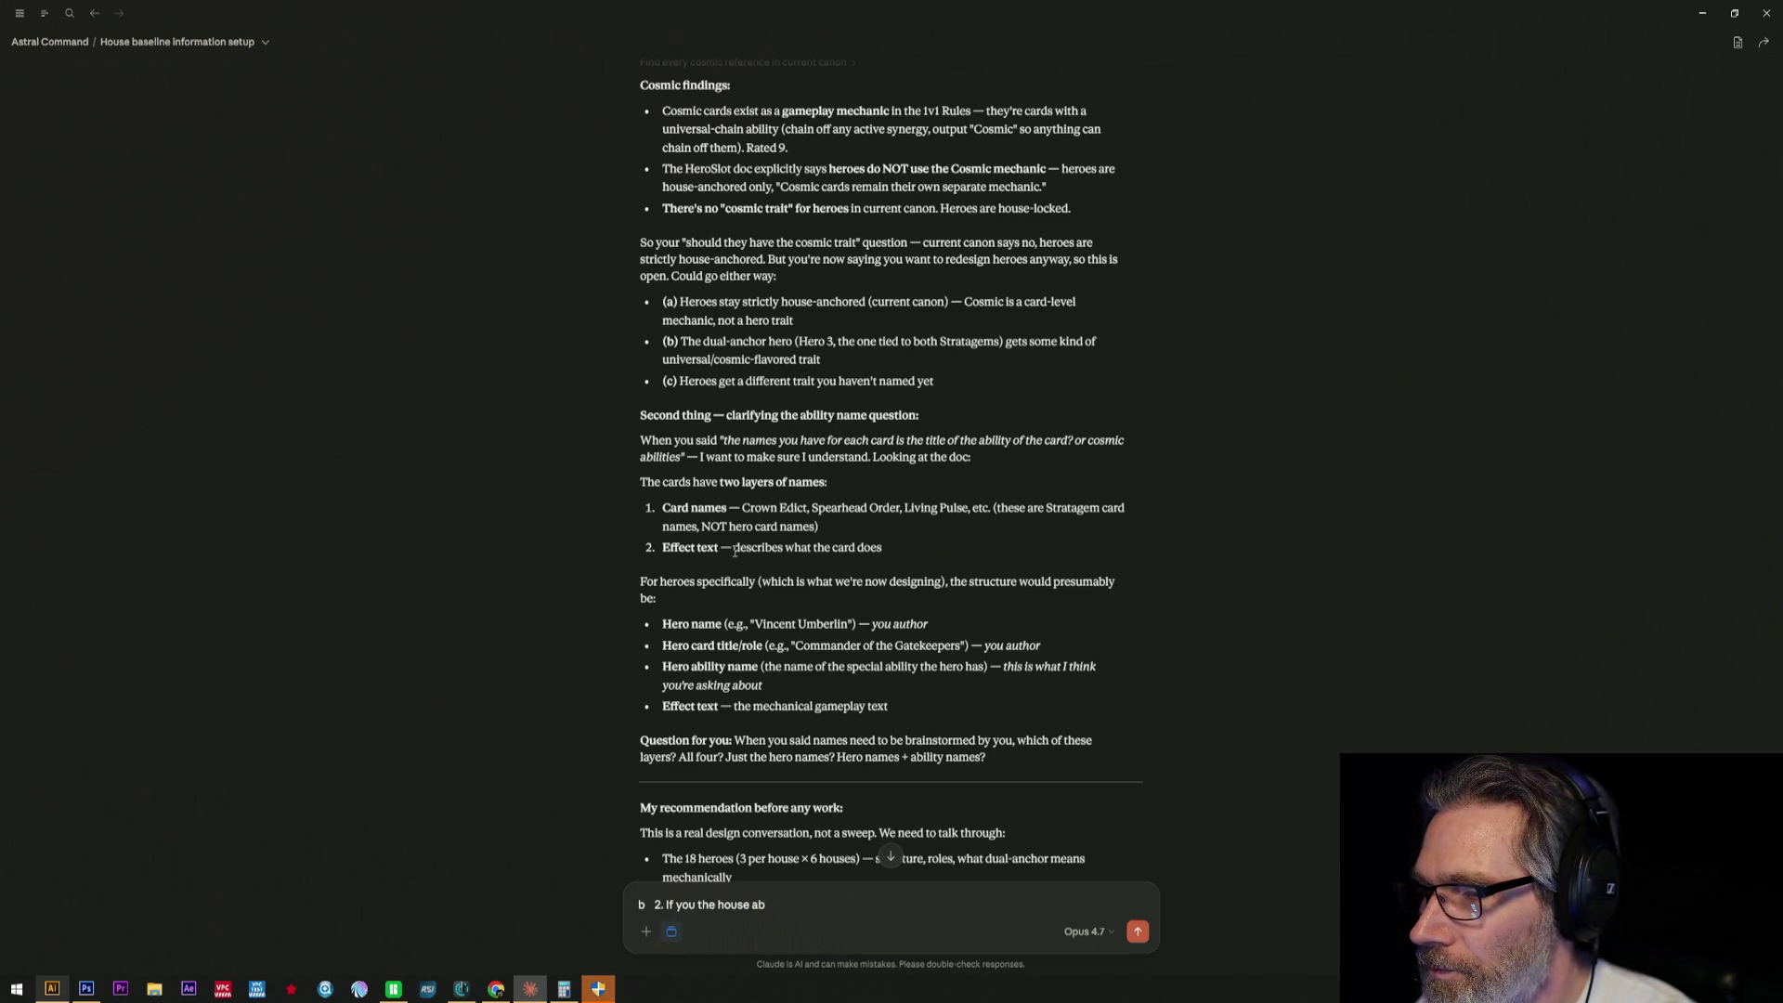
type("ility ")
type("voc")
type("ov")
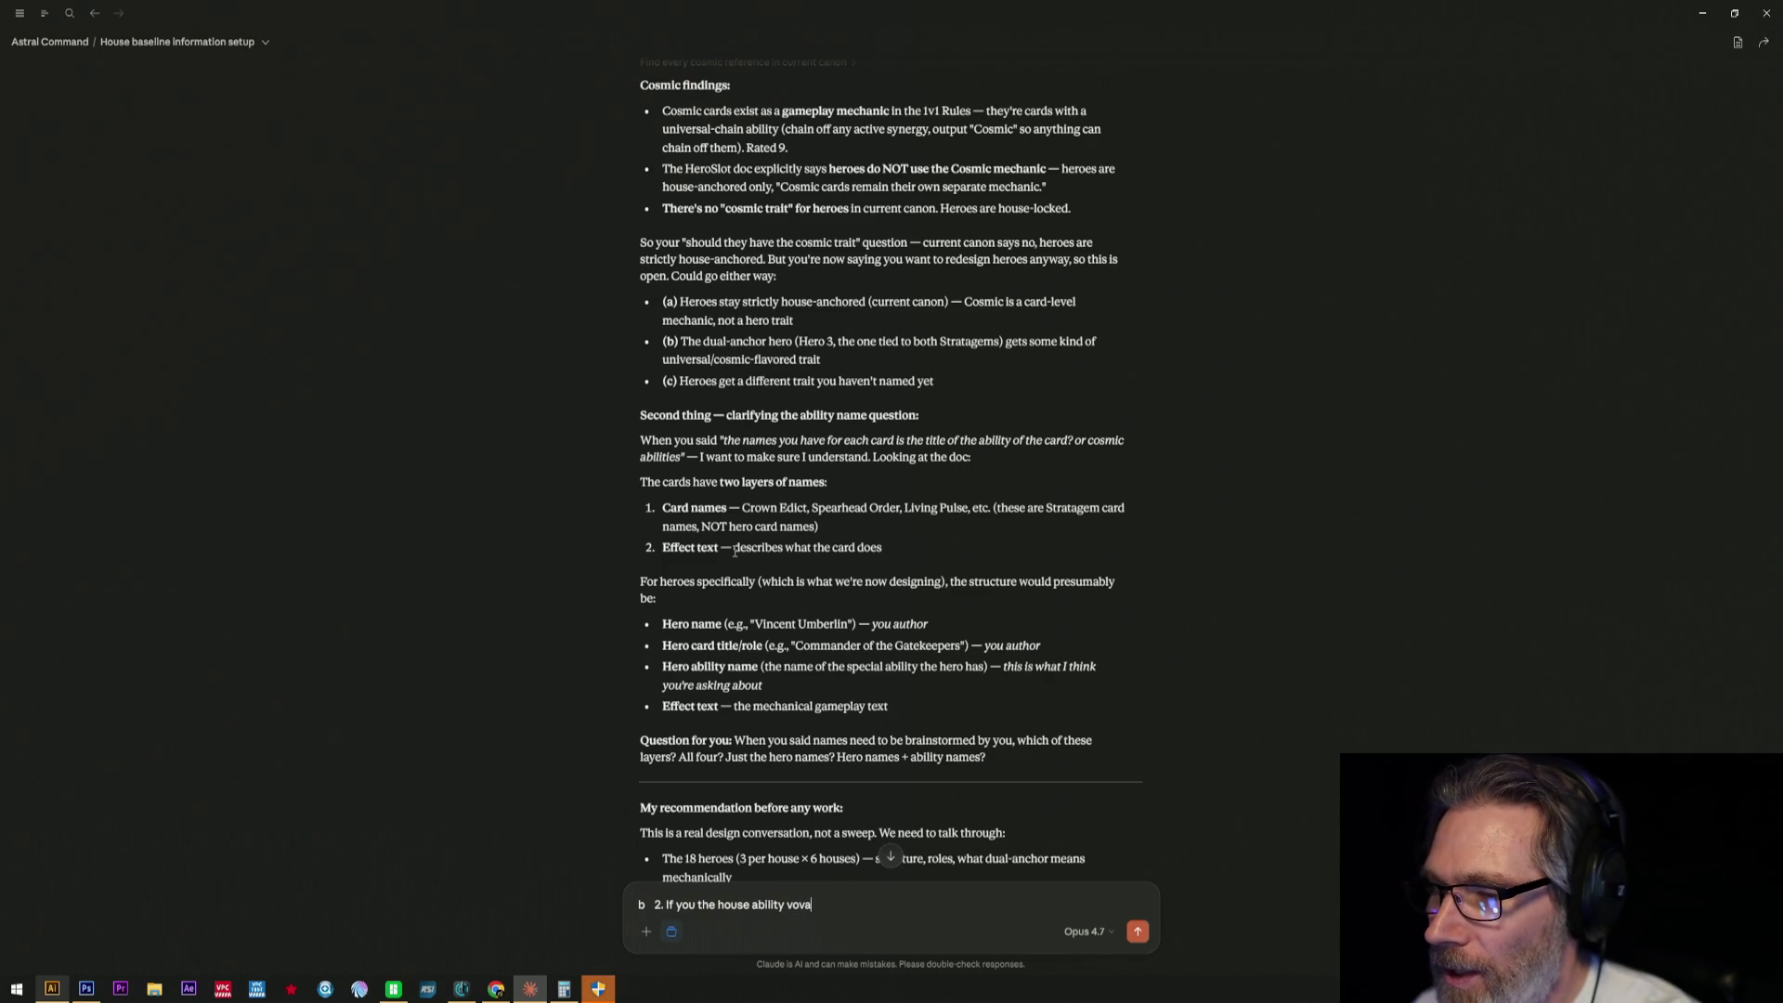
type("a")
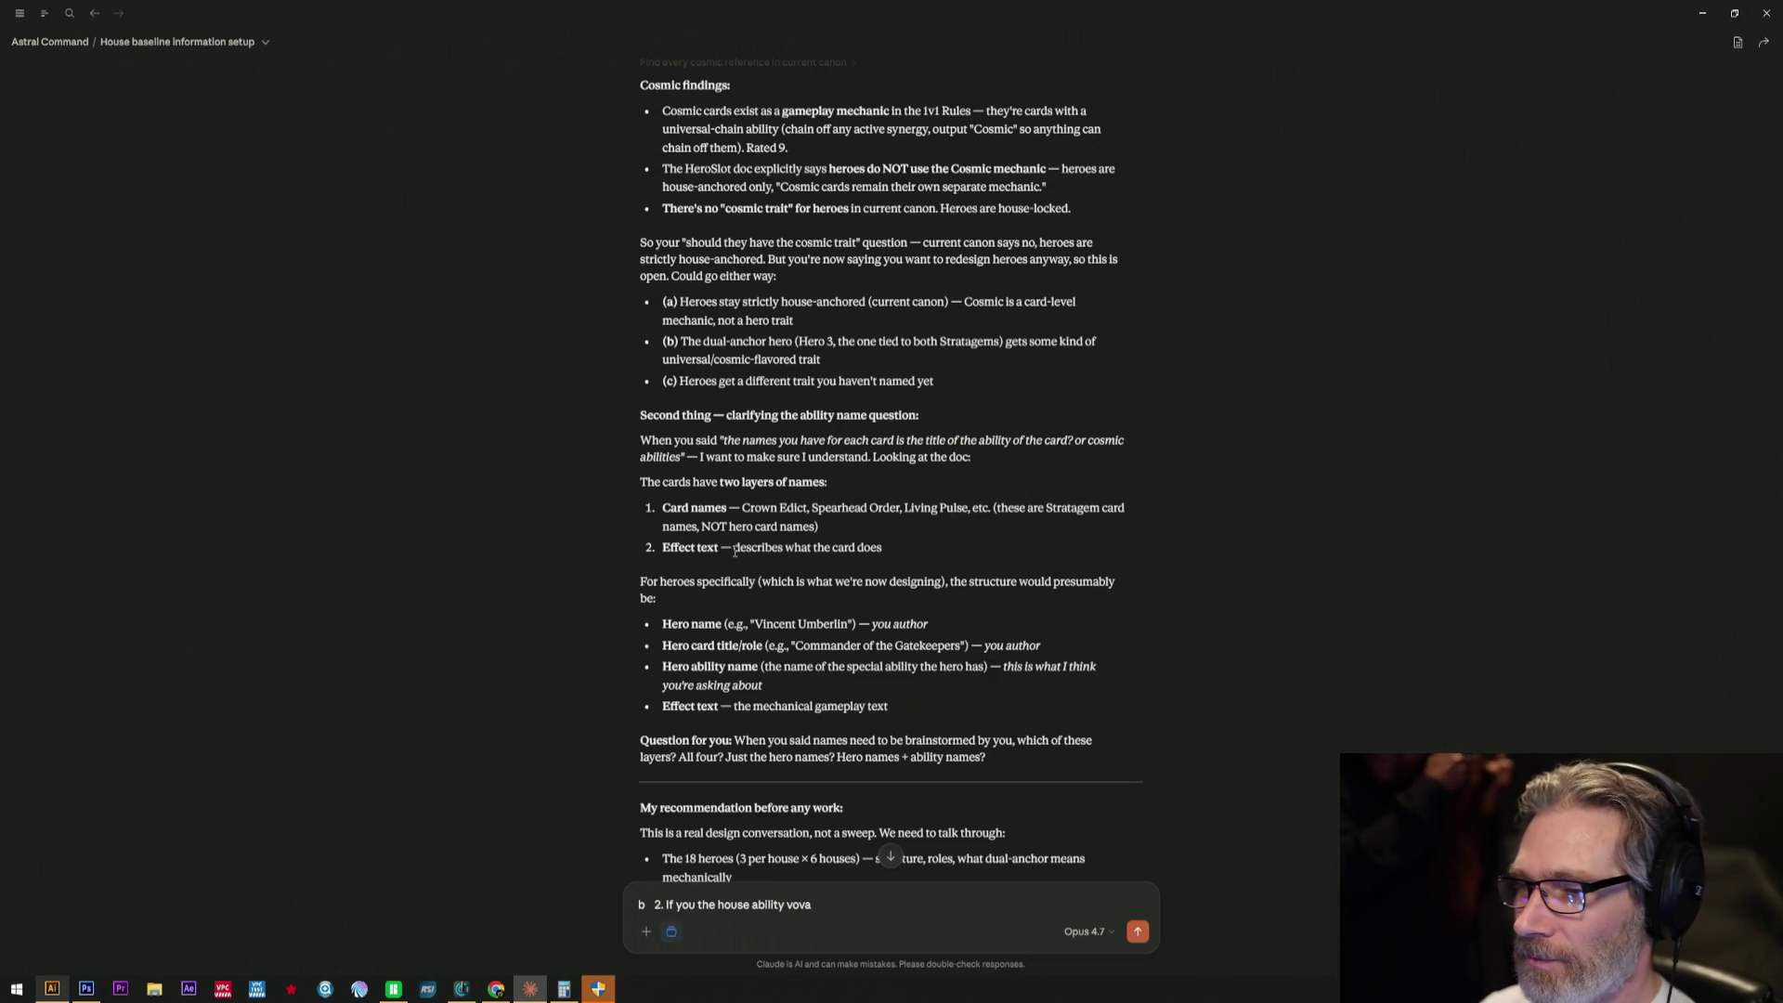
key("BackSpace")
key("BackSpace")
key("BackSpace")
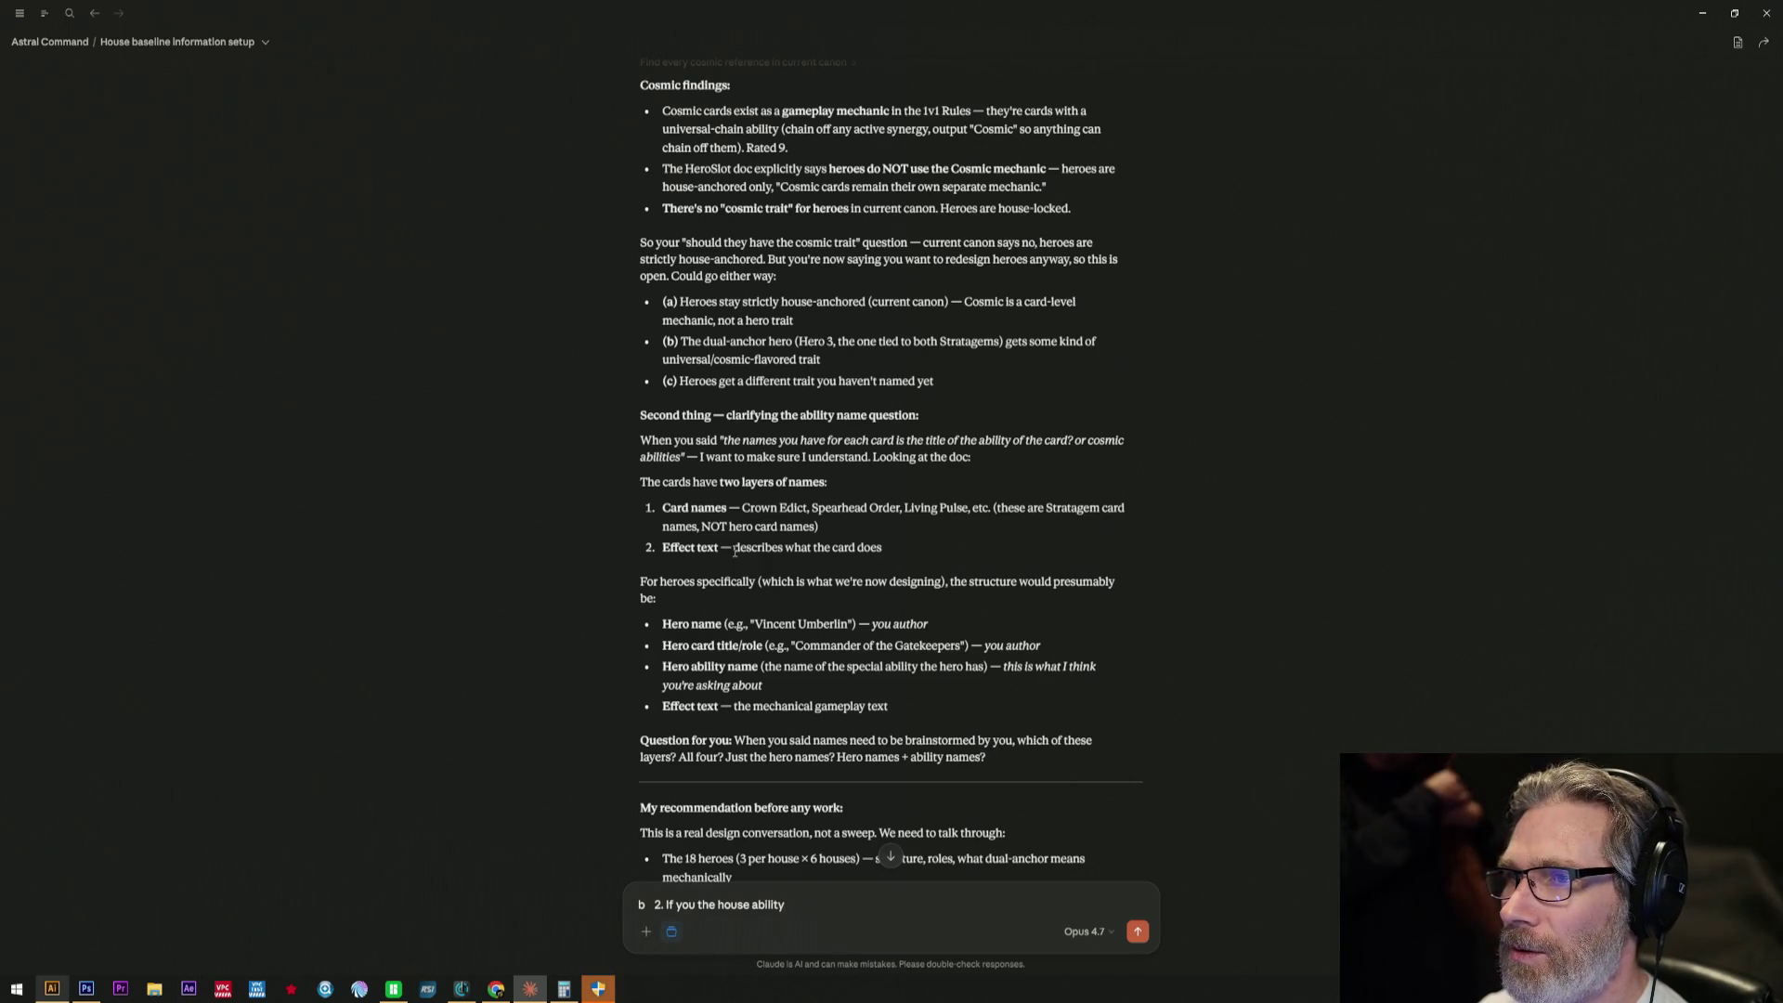
key("BackSpace")
key("BackSpace")
key("BackSpace")
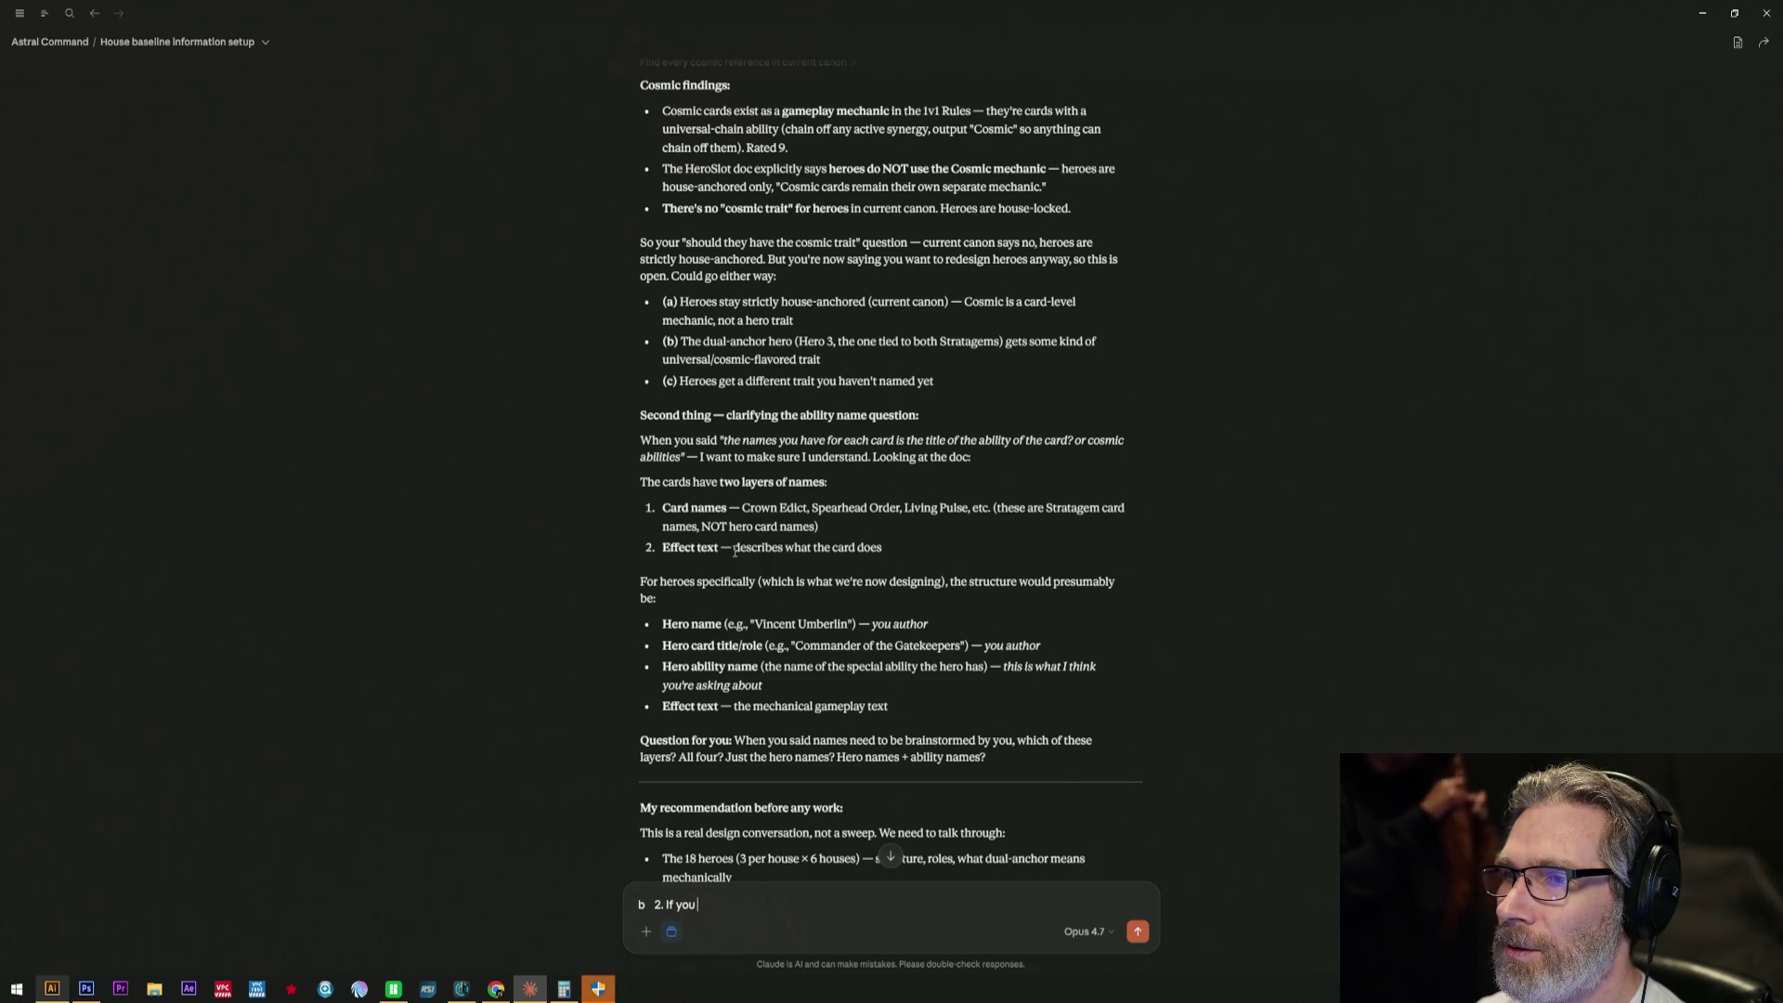